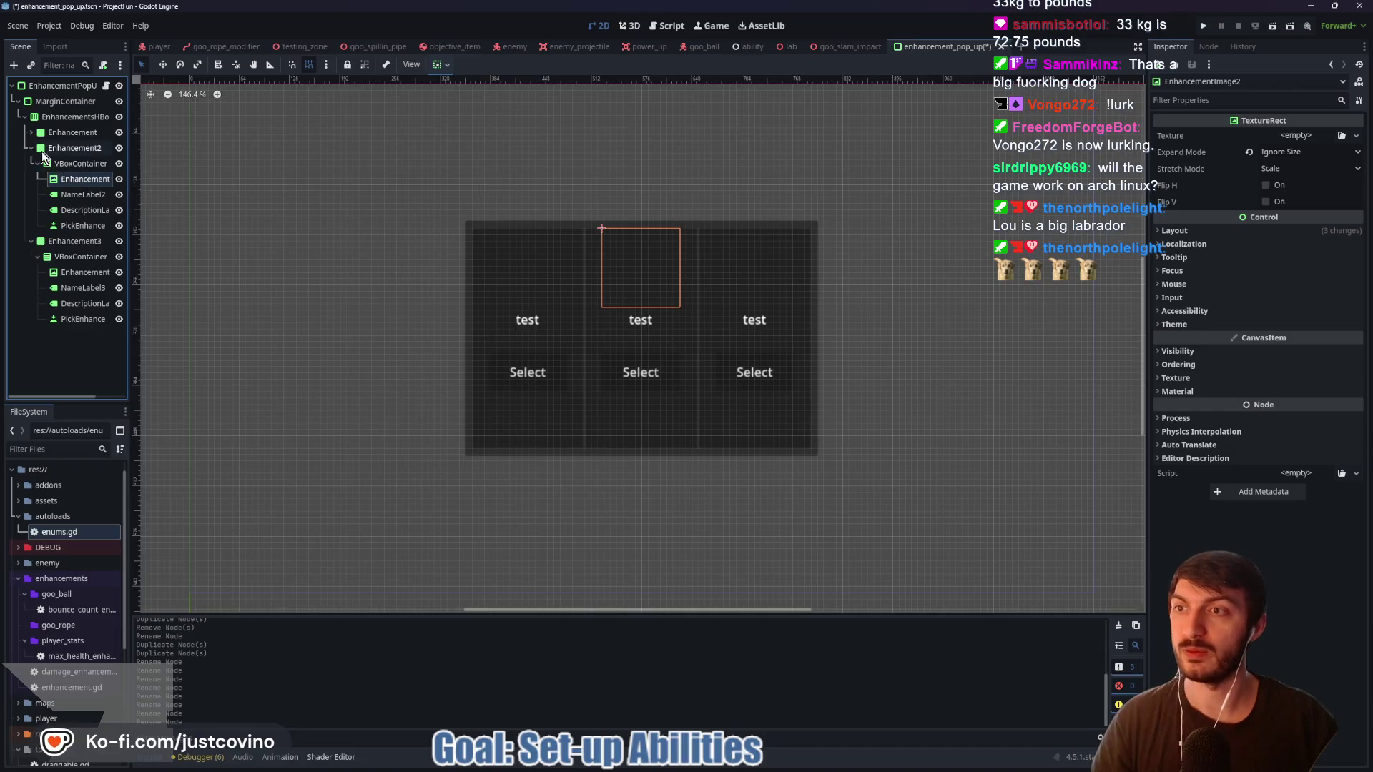
# Expand the cards and mark EnhancementImage1, NameLabel1 and DescriptionLabel1 as unique names
pyautogui.click(32, 148)
pyautogui.click(31, 132)
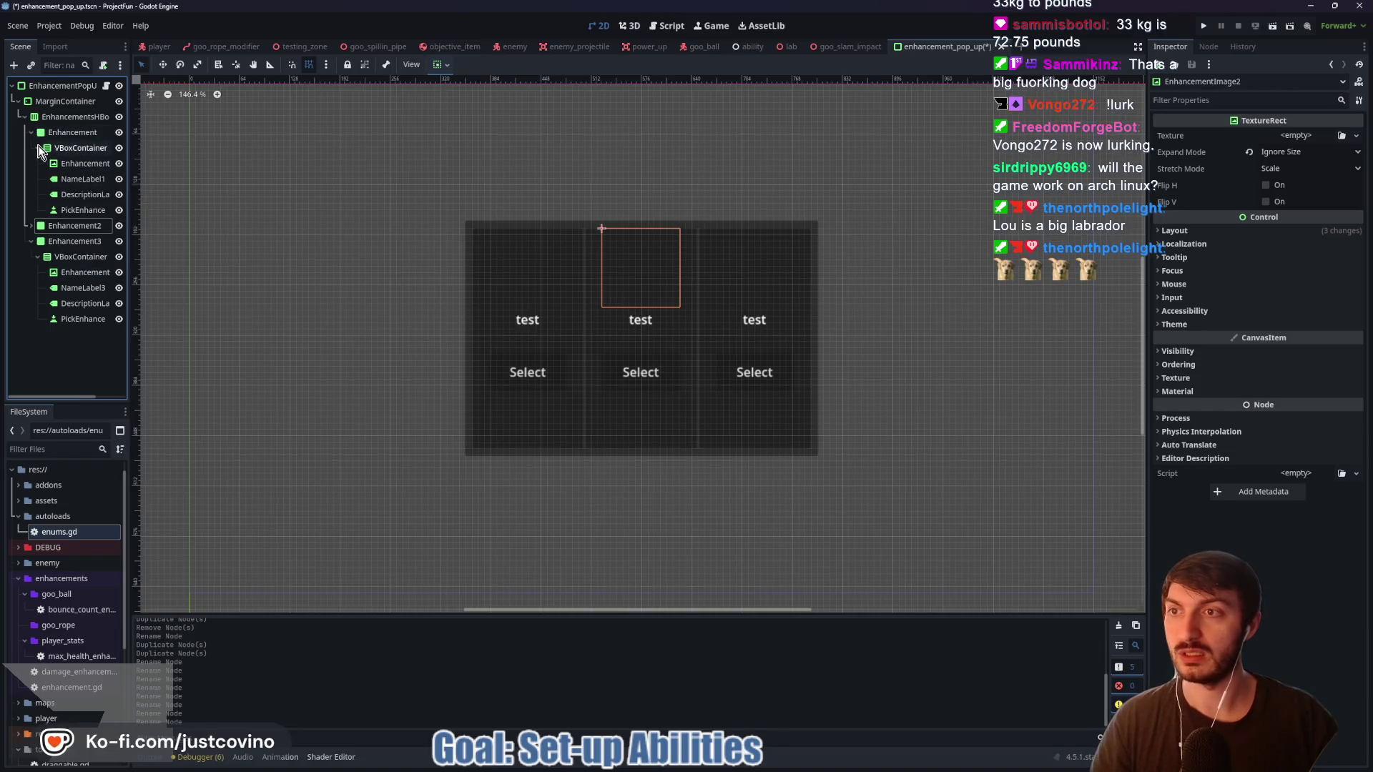
pyautogui.click(30, 226)
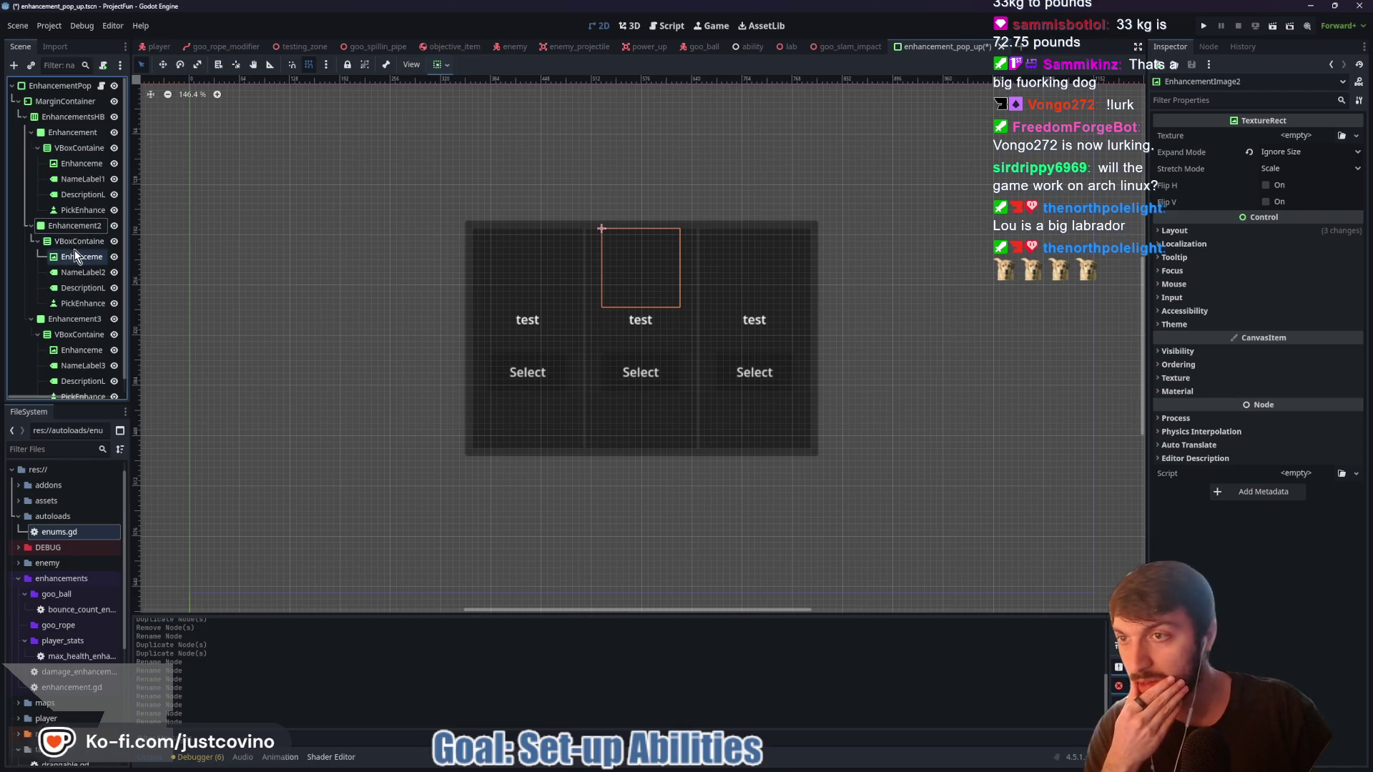
pyautogui.click(77, 165)
pyautogui.rightClick(78, 164)
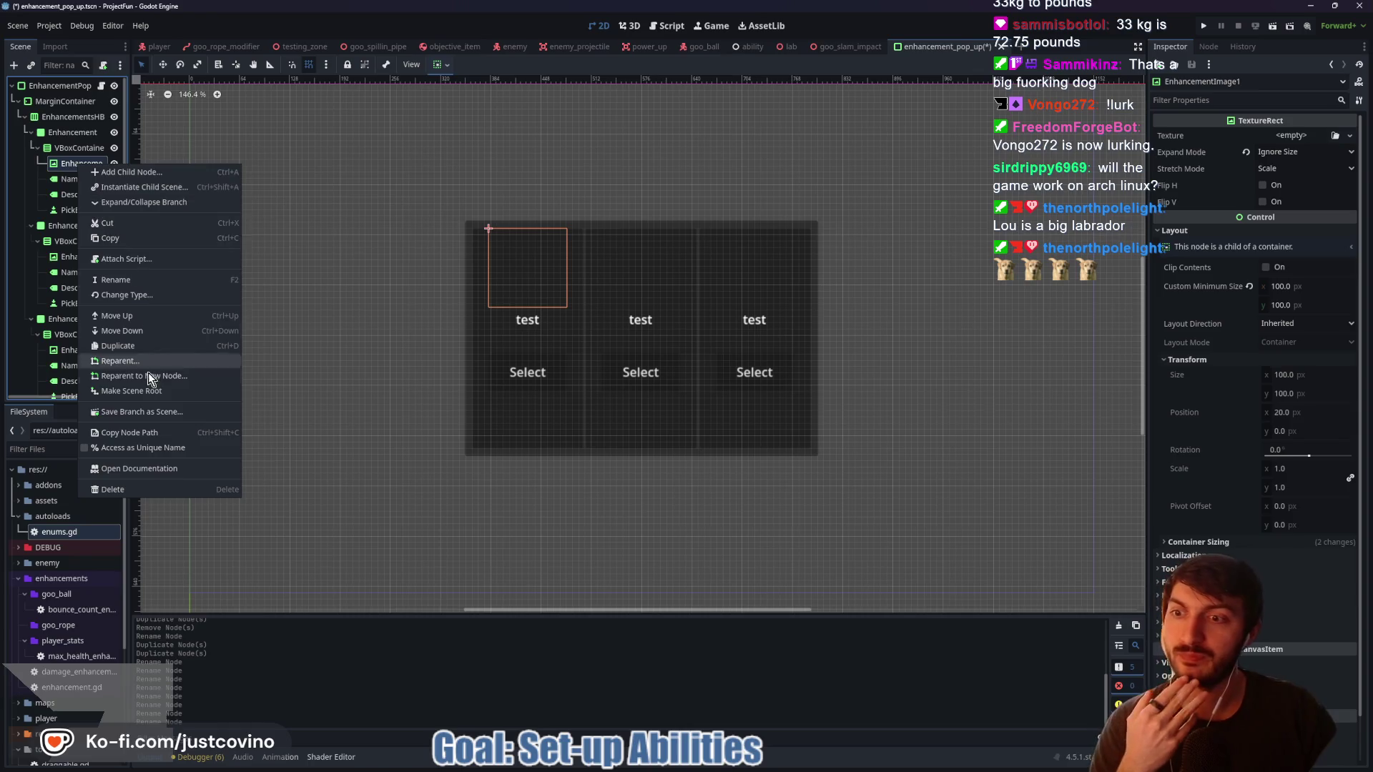
pyautogui.click(136, 448)
pyautogui.click(79, 178)
pyautogui.rightClick(76, 179)
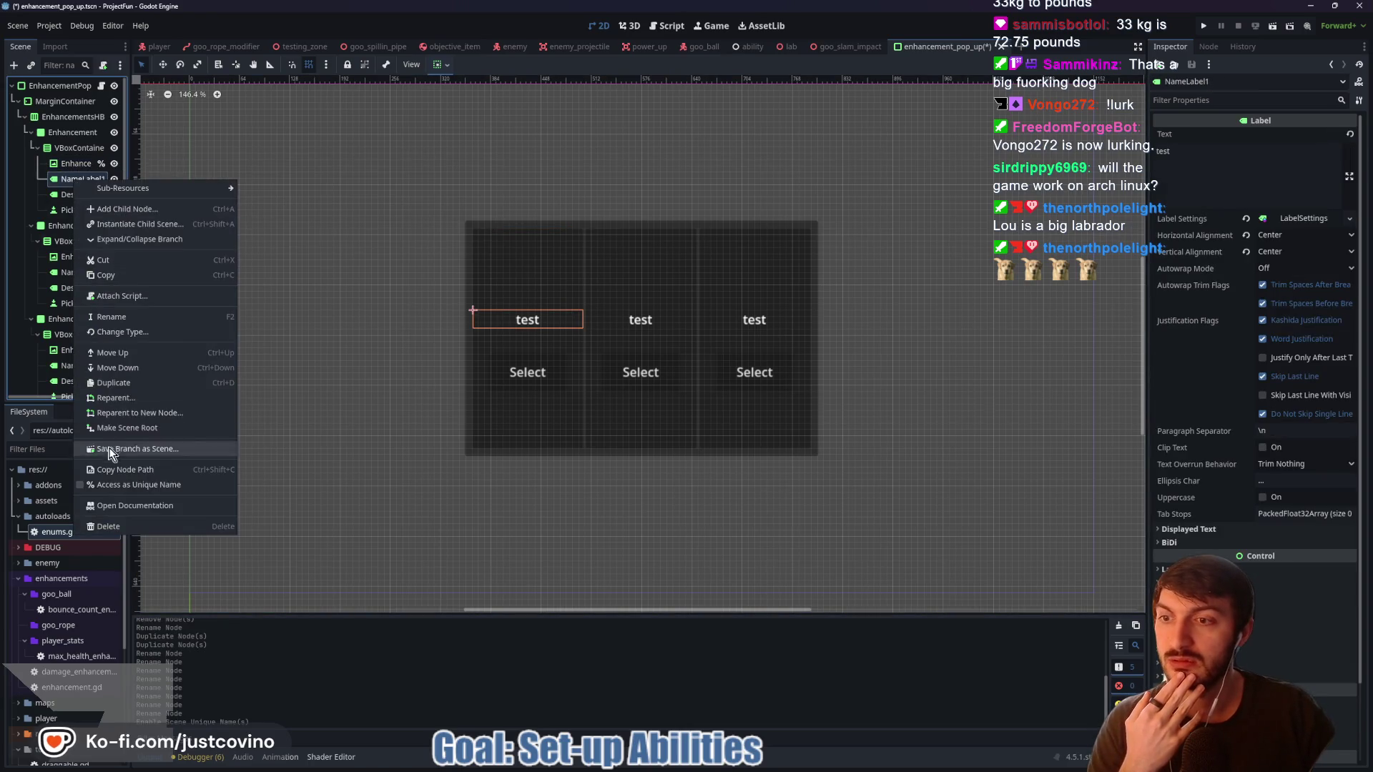
pyautogui.click(116, 483)
pyautogui.rightClick(78, 199)
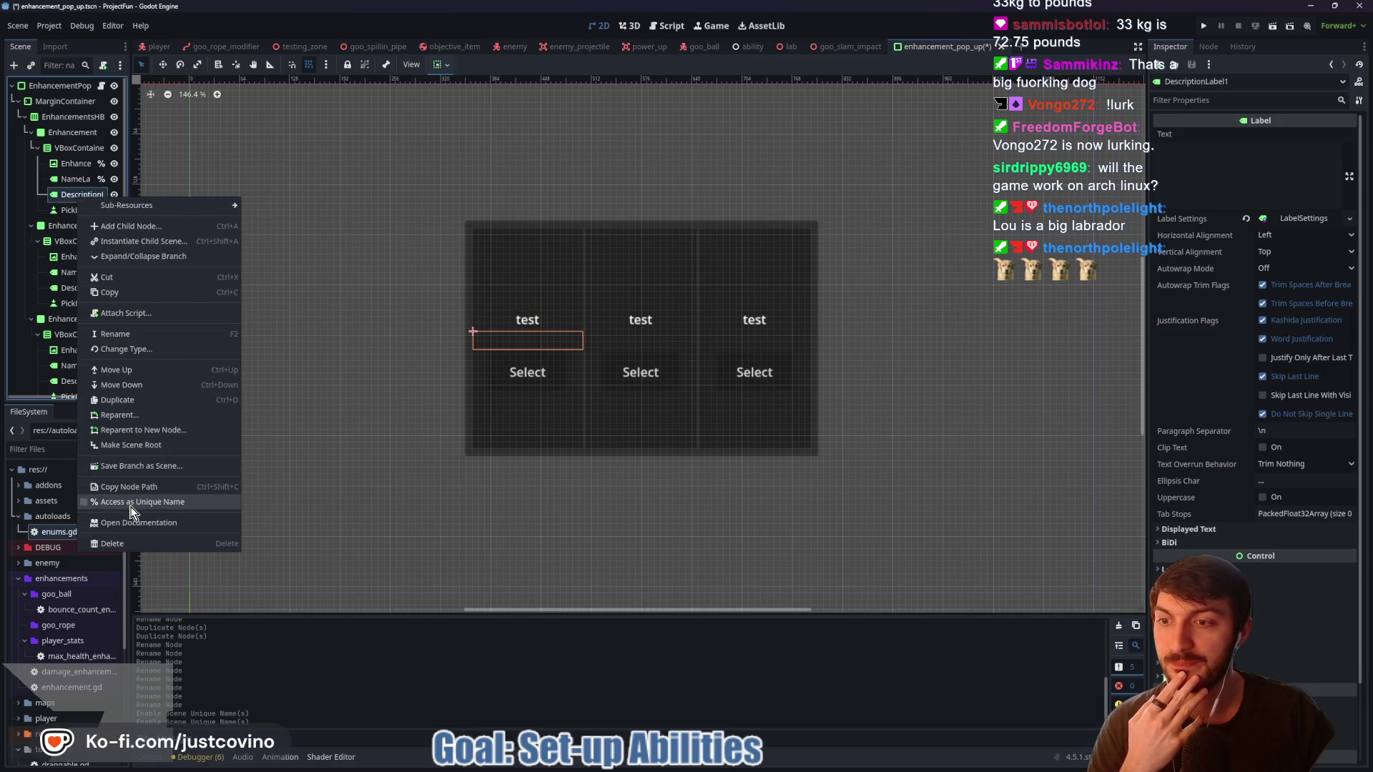
pyautogui.click(131, 503)
pyautogui.click(70, 212)
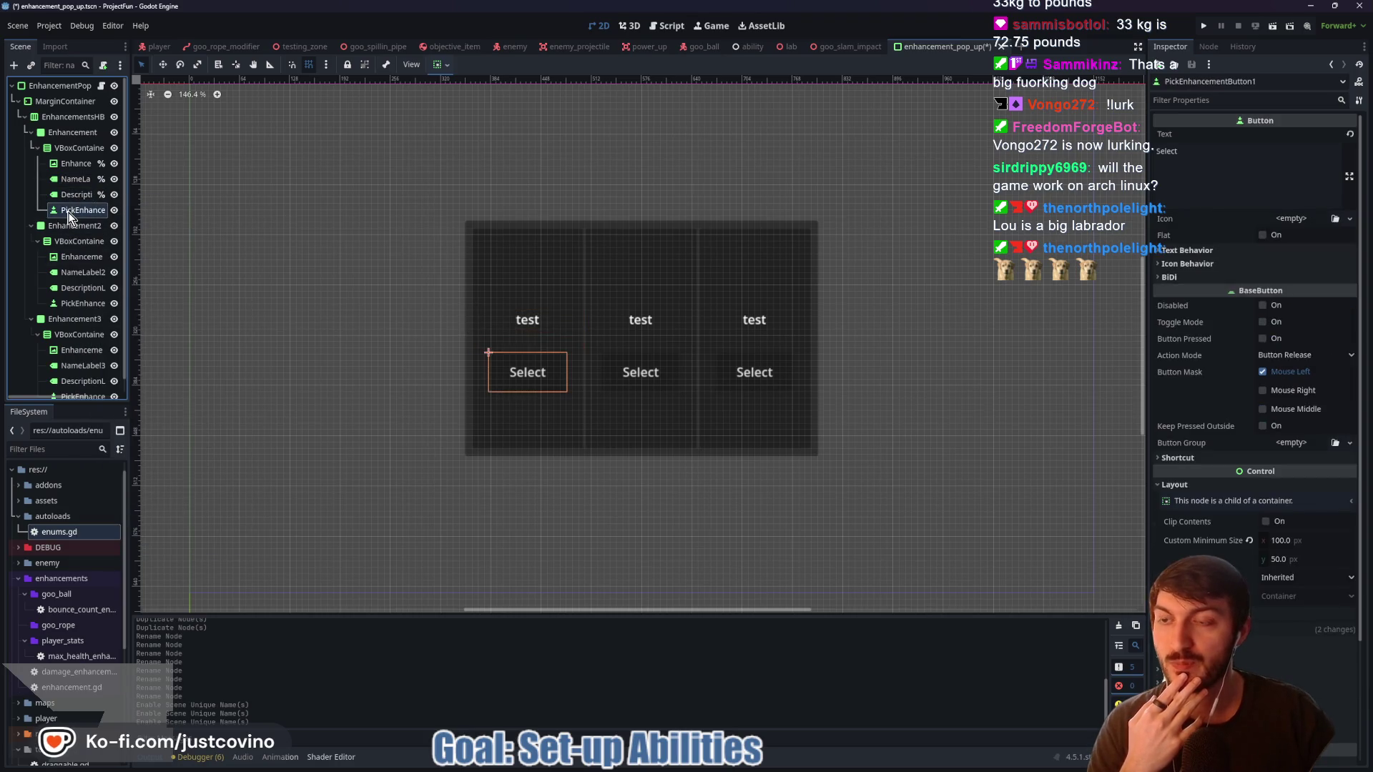
# Mark EnhancementImage2, NameLabel2 and DescriptionLabel2 as scene-unique names
pyautogui.click(80, 255)
pyautogui.rightClick(83, 256)
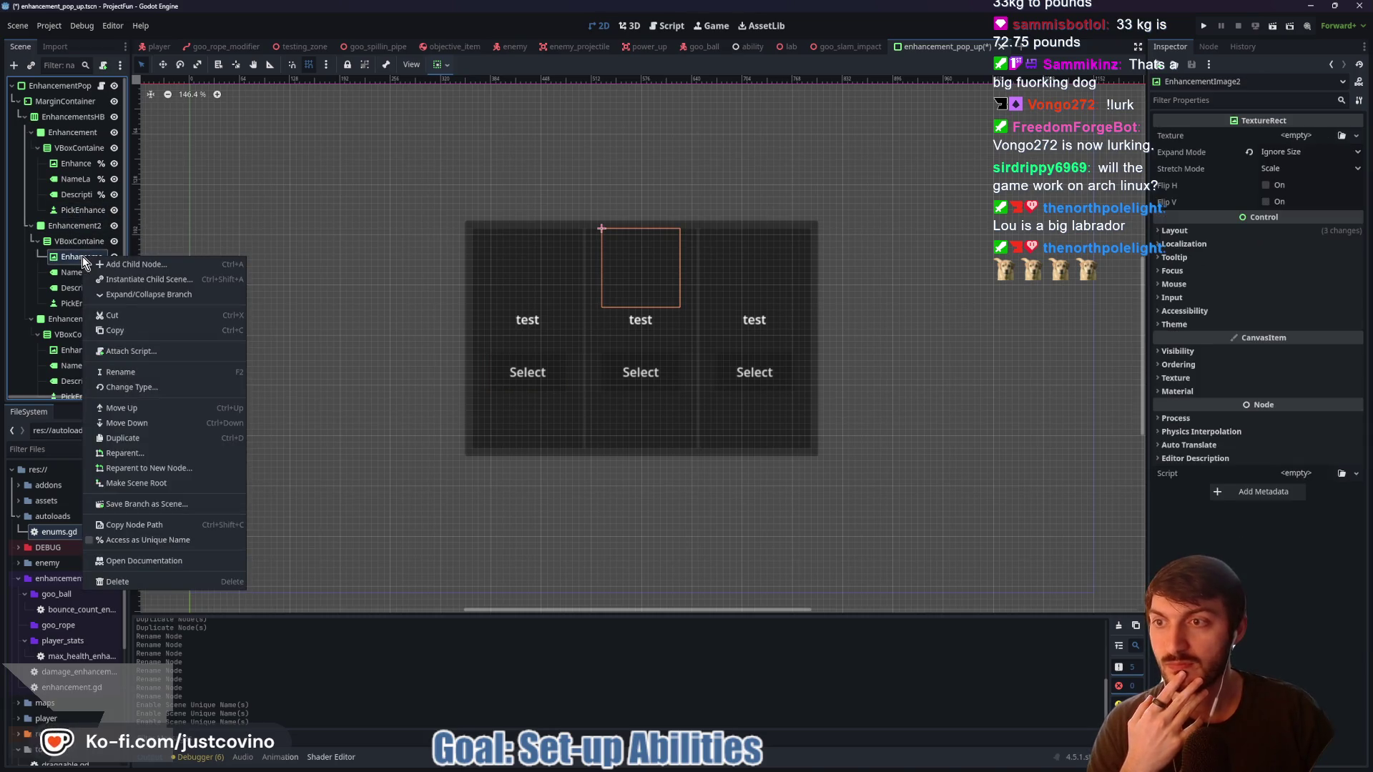
pyautogui.click(77, 272)
pyautogui.rightClick(77, 273)
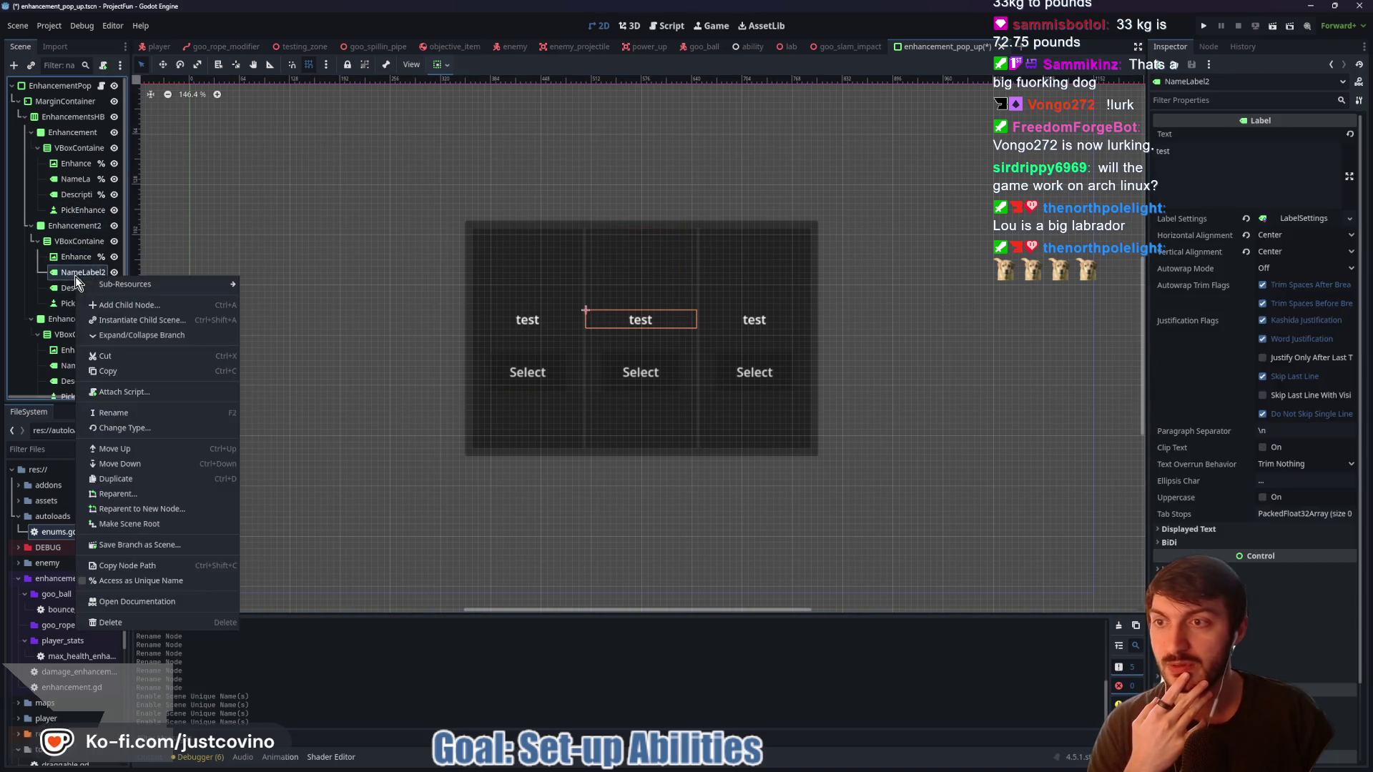
pyautogui.click(130, 580)
pyautogui.click(73, 288)
pyautogui.rightClick(74, 289)
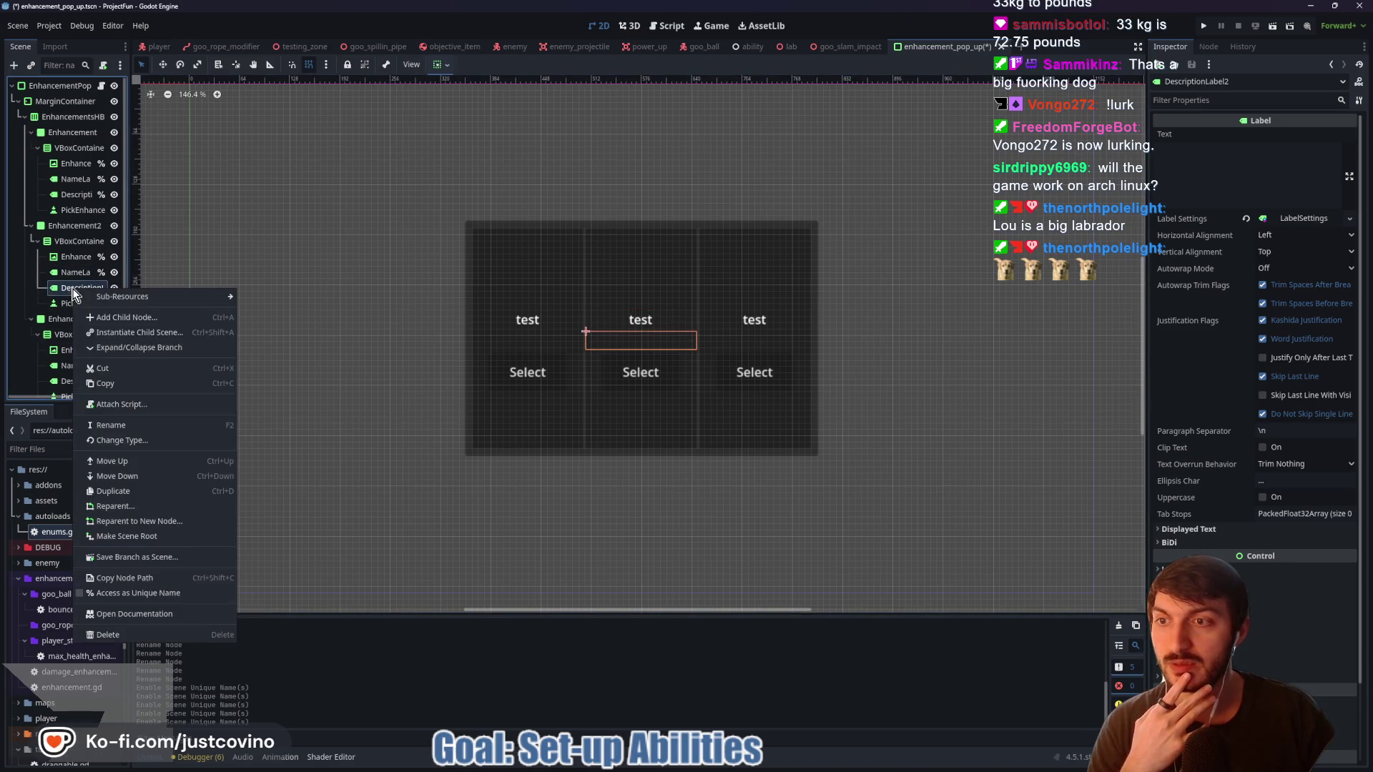
pyautogui.click(133, 595)
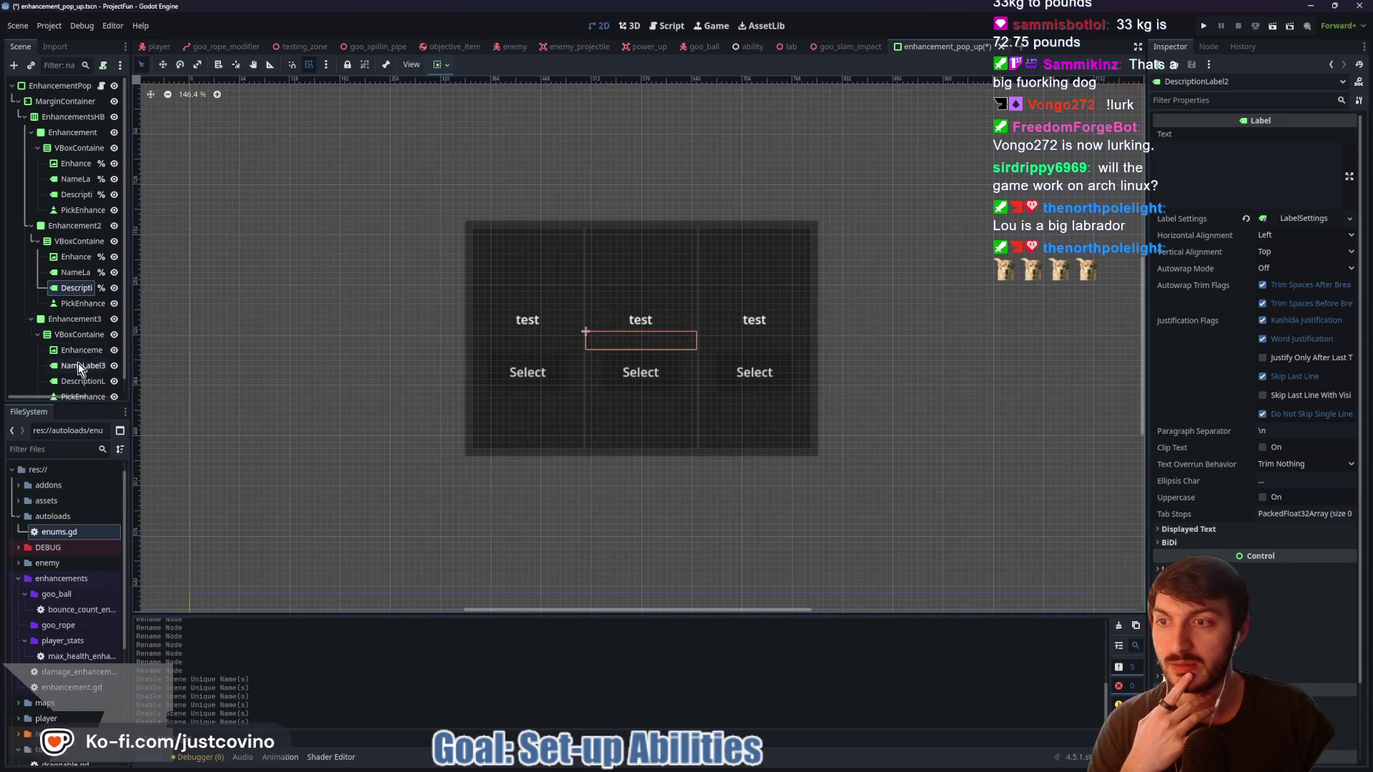
# Mark EnhancementImage3, NameLabel3 and DescriptionLabel3 as scene-unique names
pyautogui.click(77, 350)
pyautogui.rightClick(77, 351)
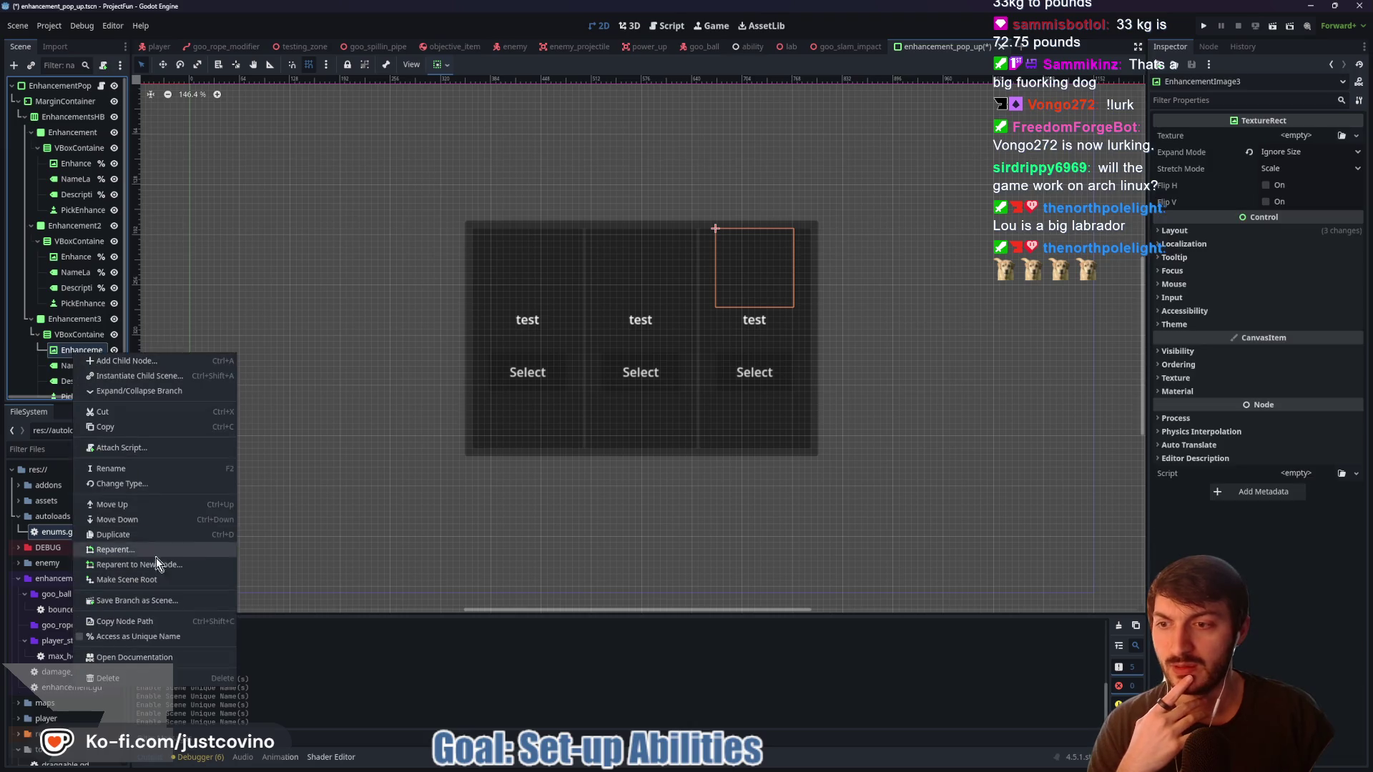
pyautogui.click(140, 643)
pyautogui.click(84, 366)
pyautogui.rightClick(84, 366)
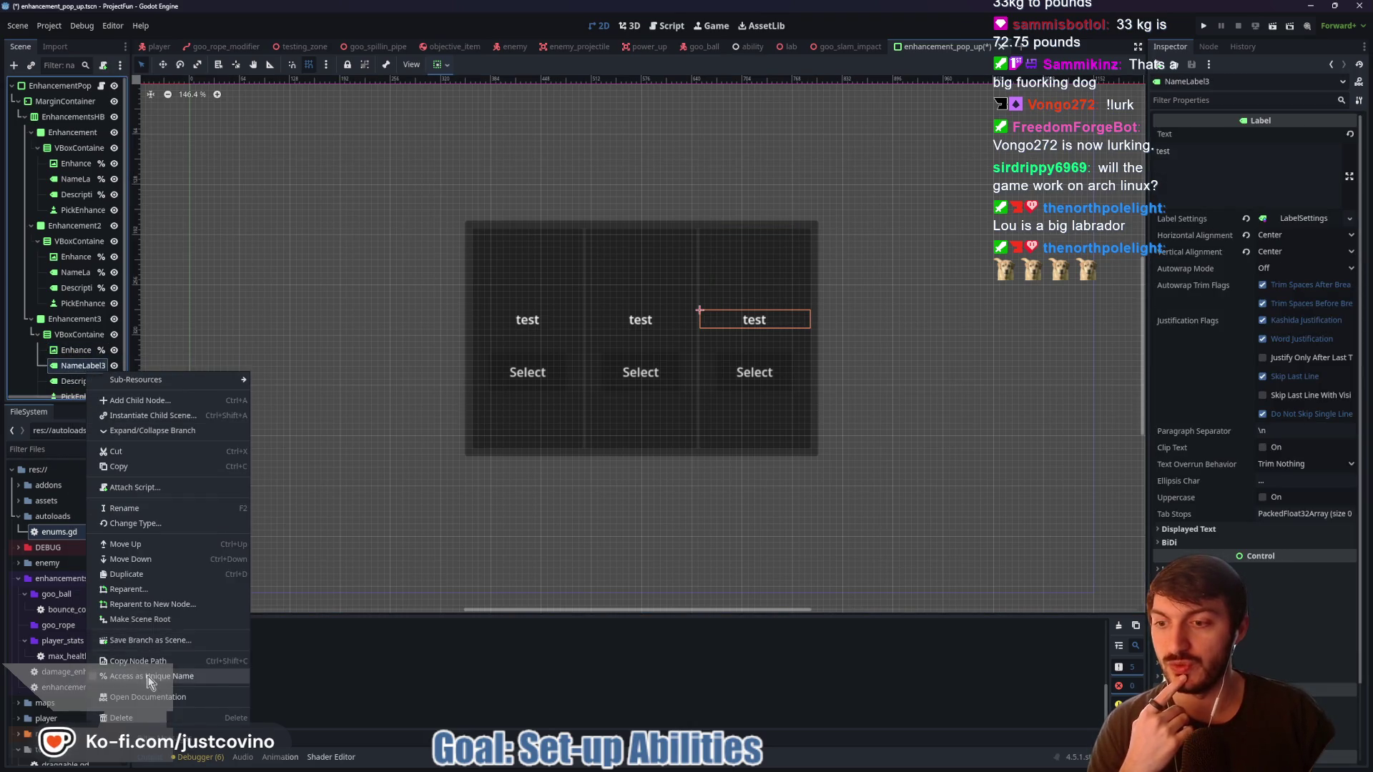
pyautogui.click(143, 676)
pyautogui.click(82, 381)
pyautogui.rightClick(82, 382)
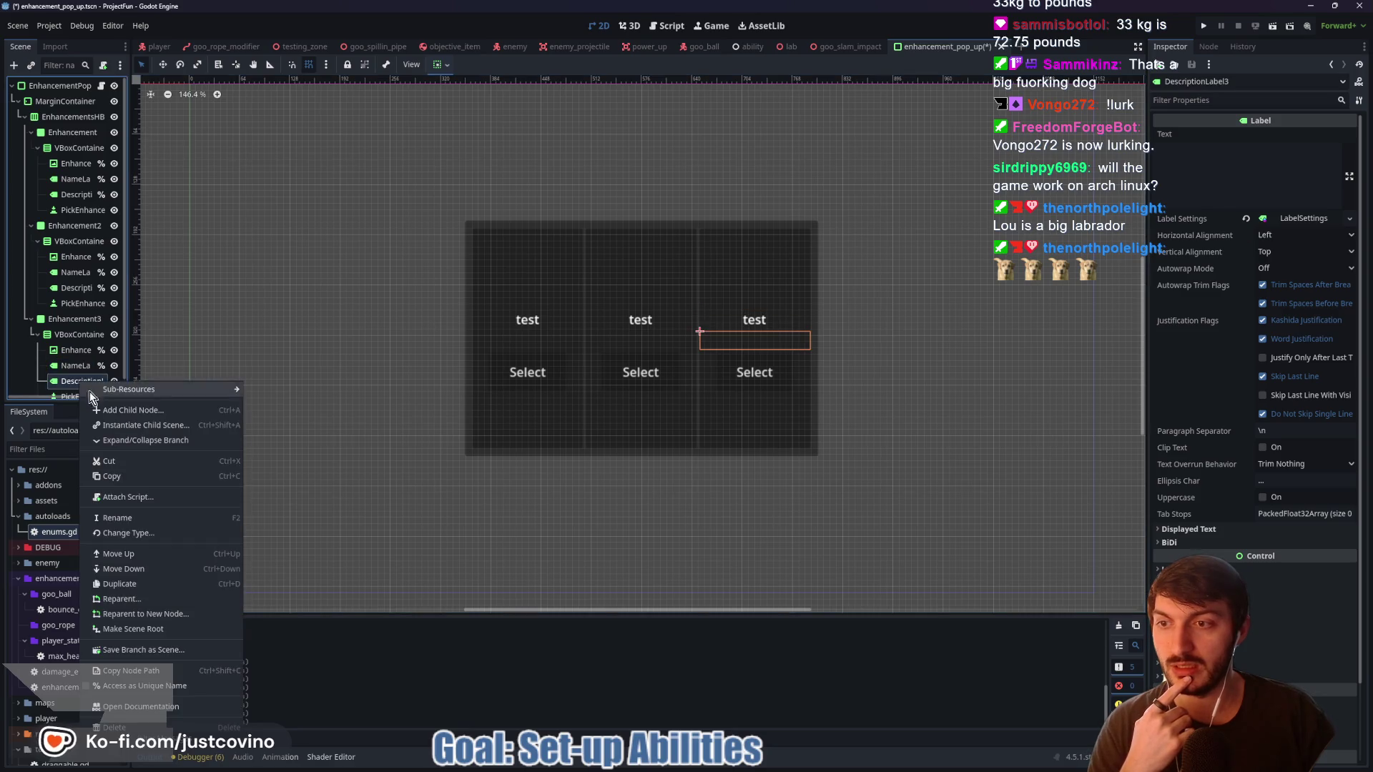
pyautogui.click(143, 686)
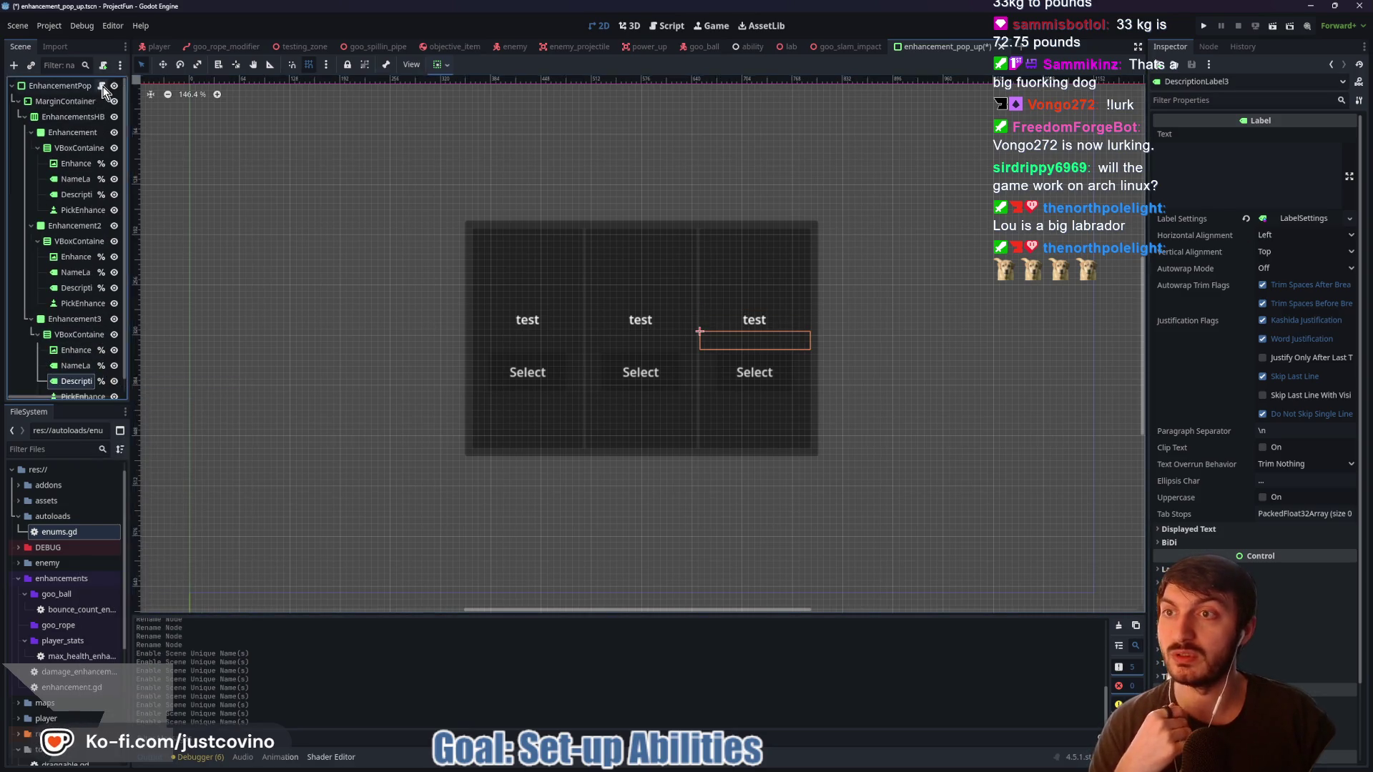
pyautogui.click(100, 85)
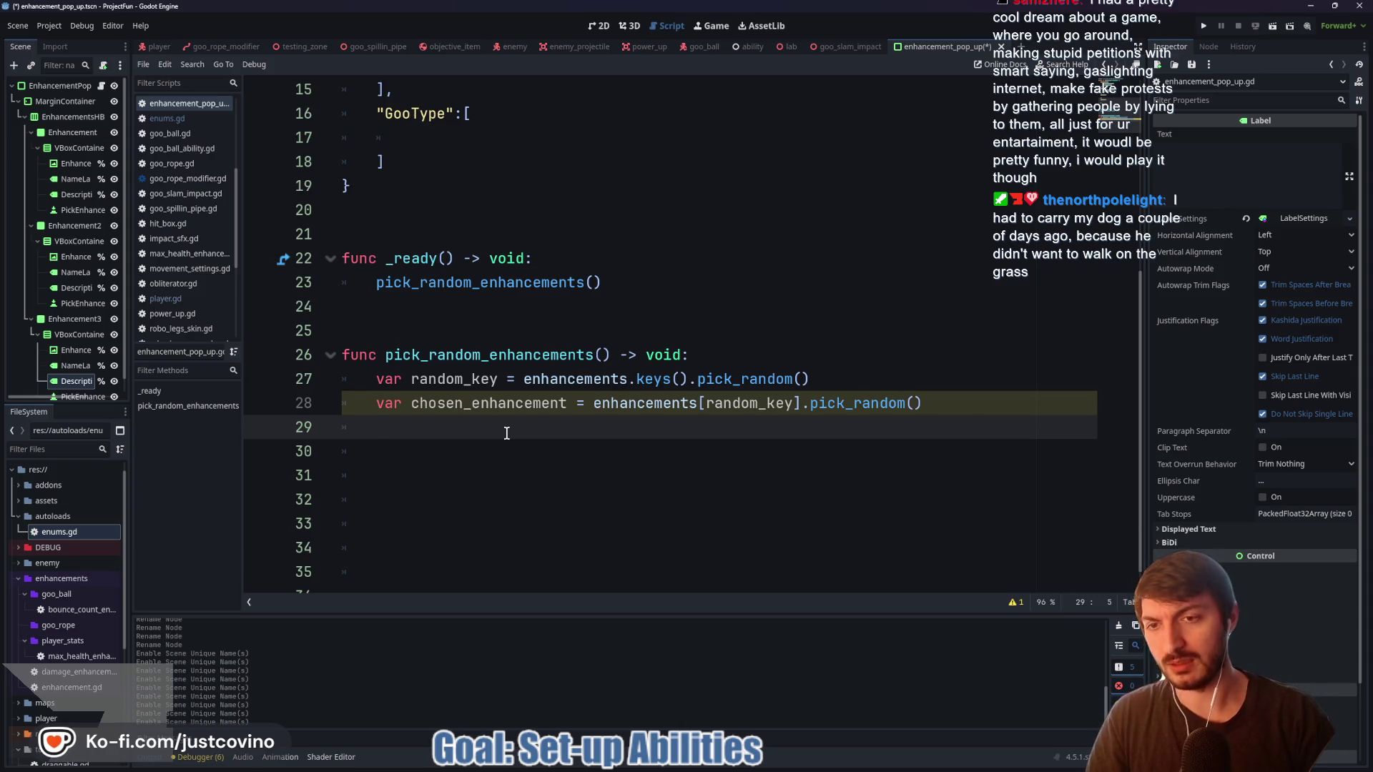
# Assign EnhancementImage1.texture from the chosen_enhancement's property
pyautogui.write('enh')
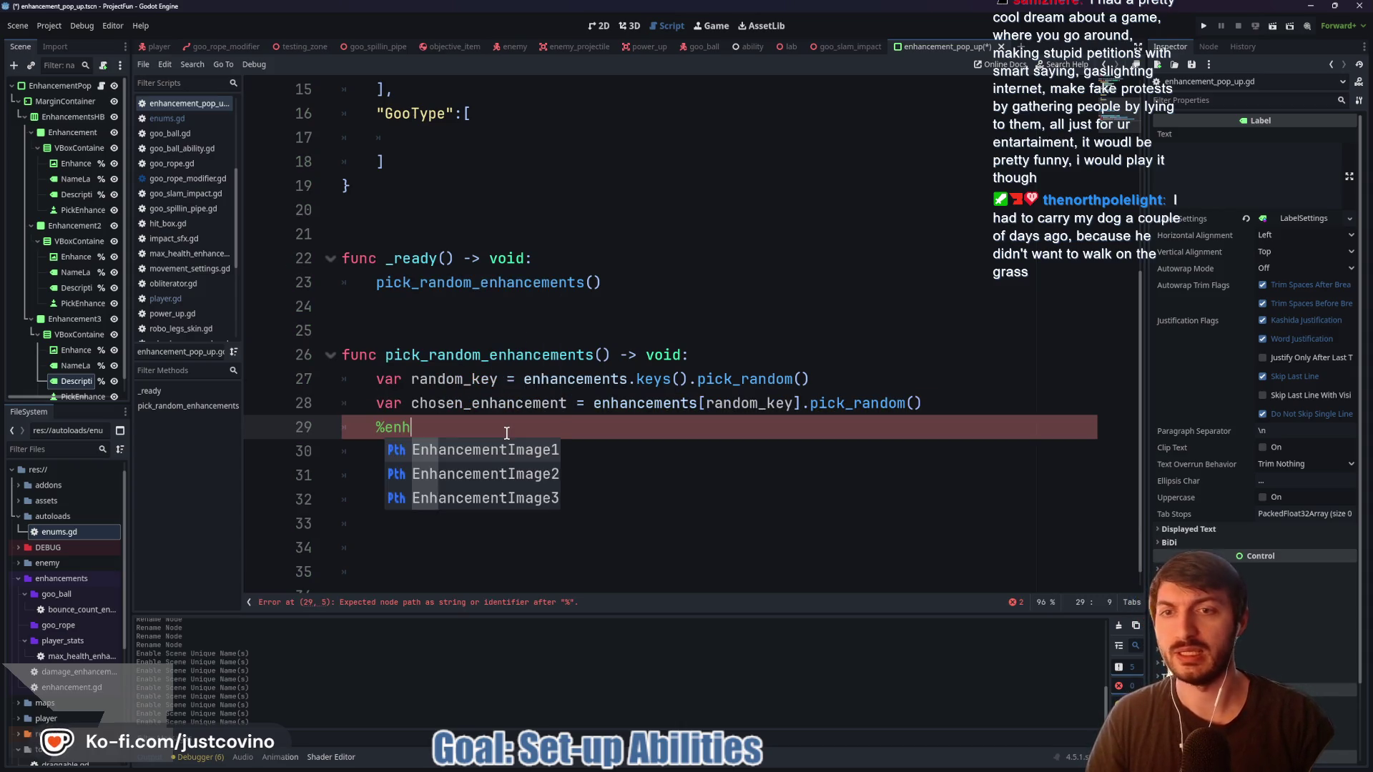
pyautogui.press('Return')
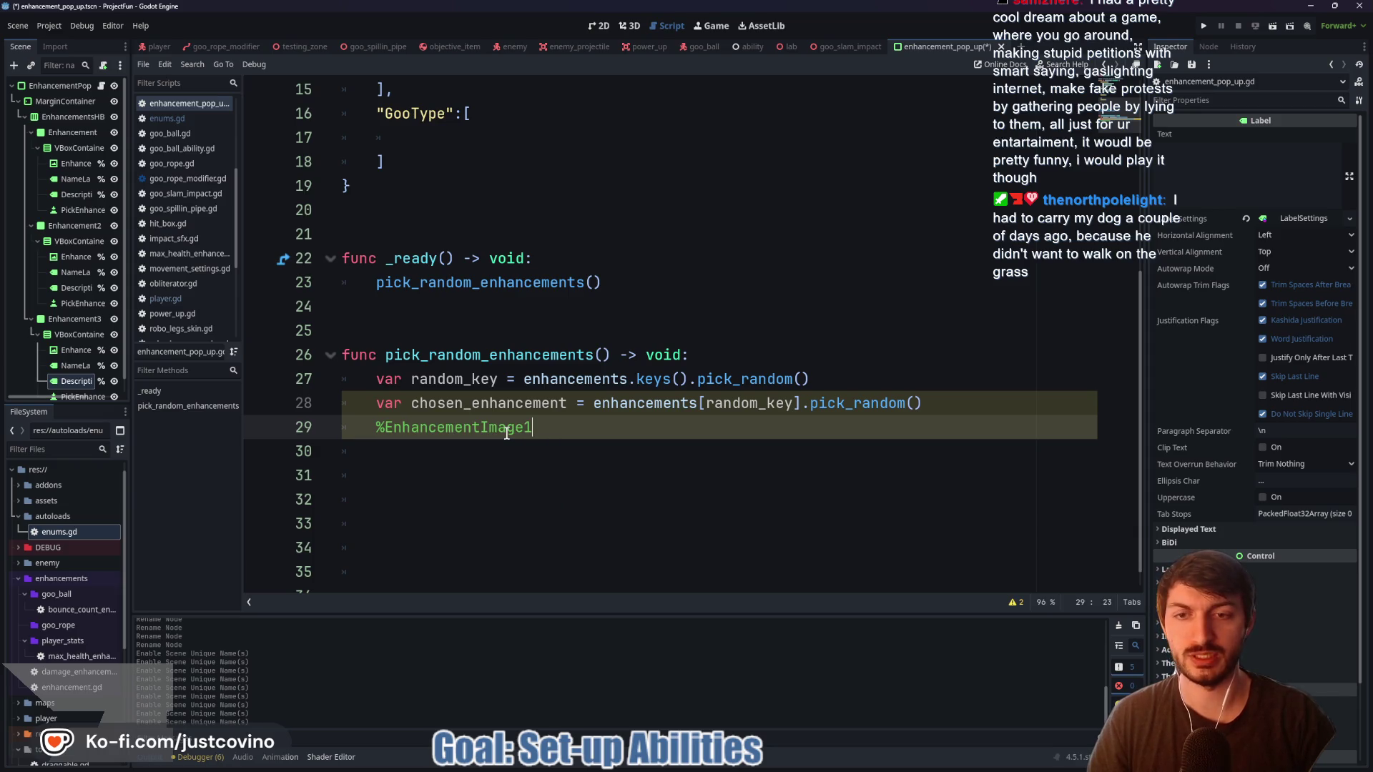
pyautogui.write('.tex')
pyautogui.press('Return')
pyautogui.write('=')
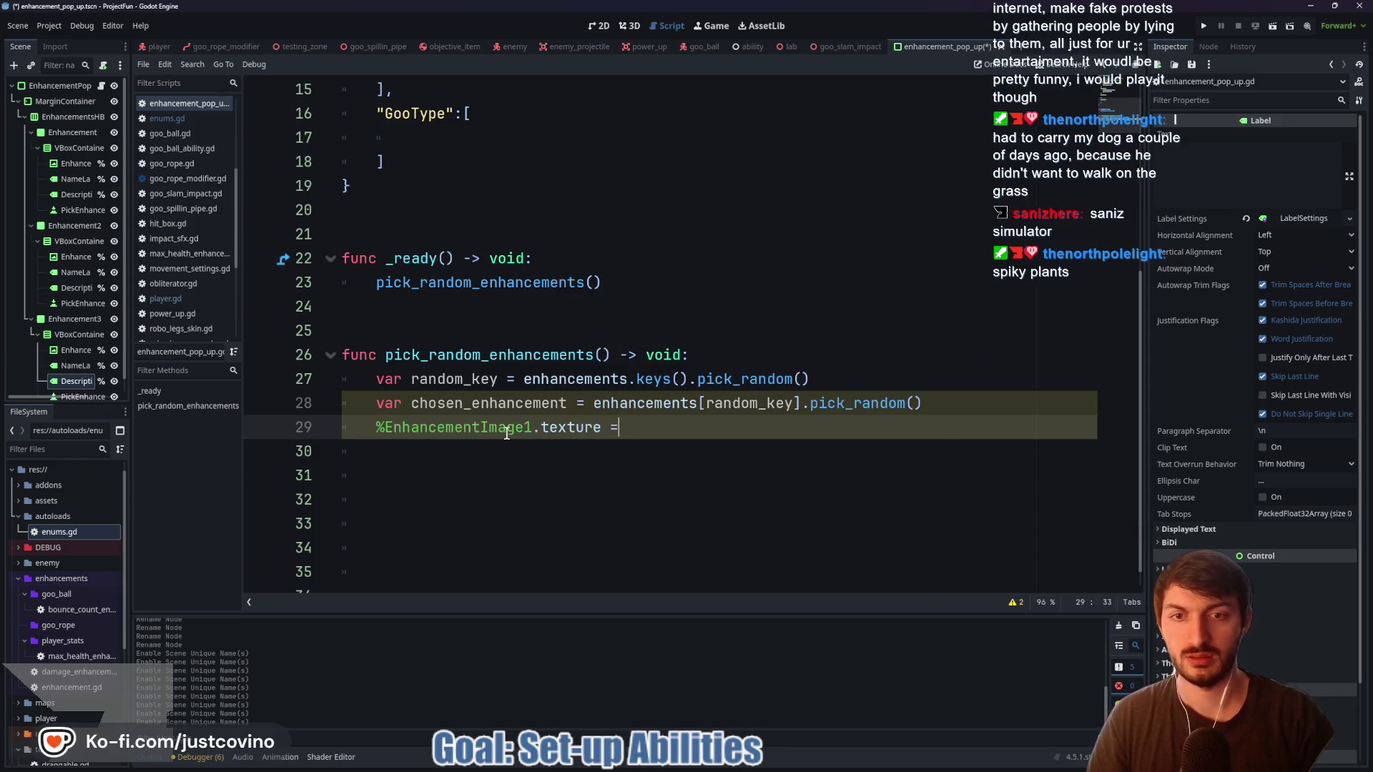
pyautogui.write(' chosen')
pyautogui.press('Return')
pyautogui.write('.image')
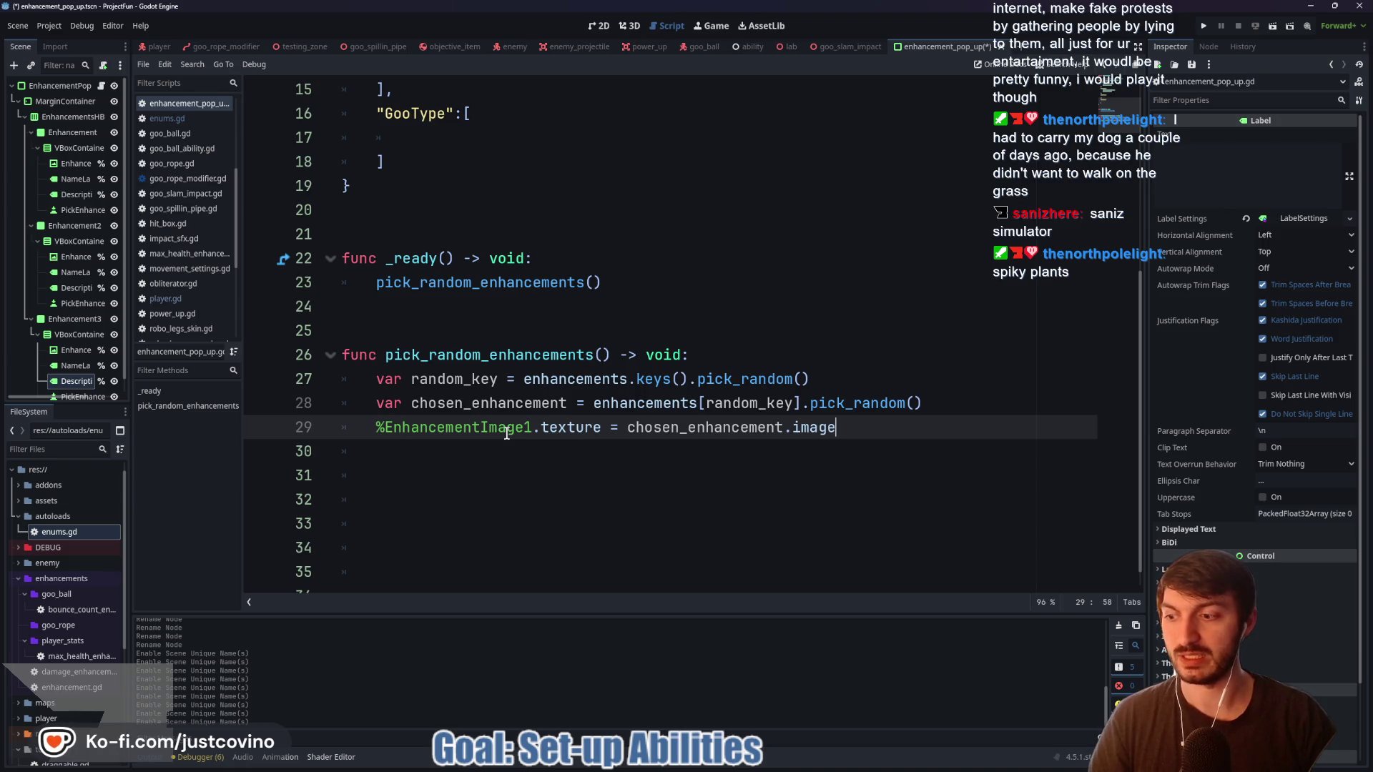
pyautogui.press('Return')
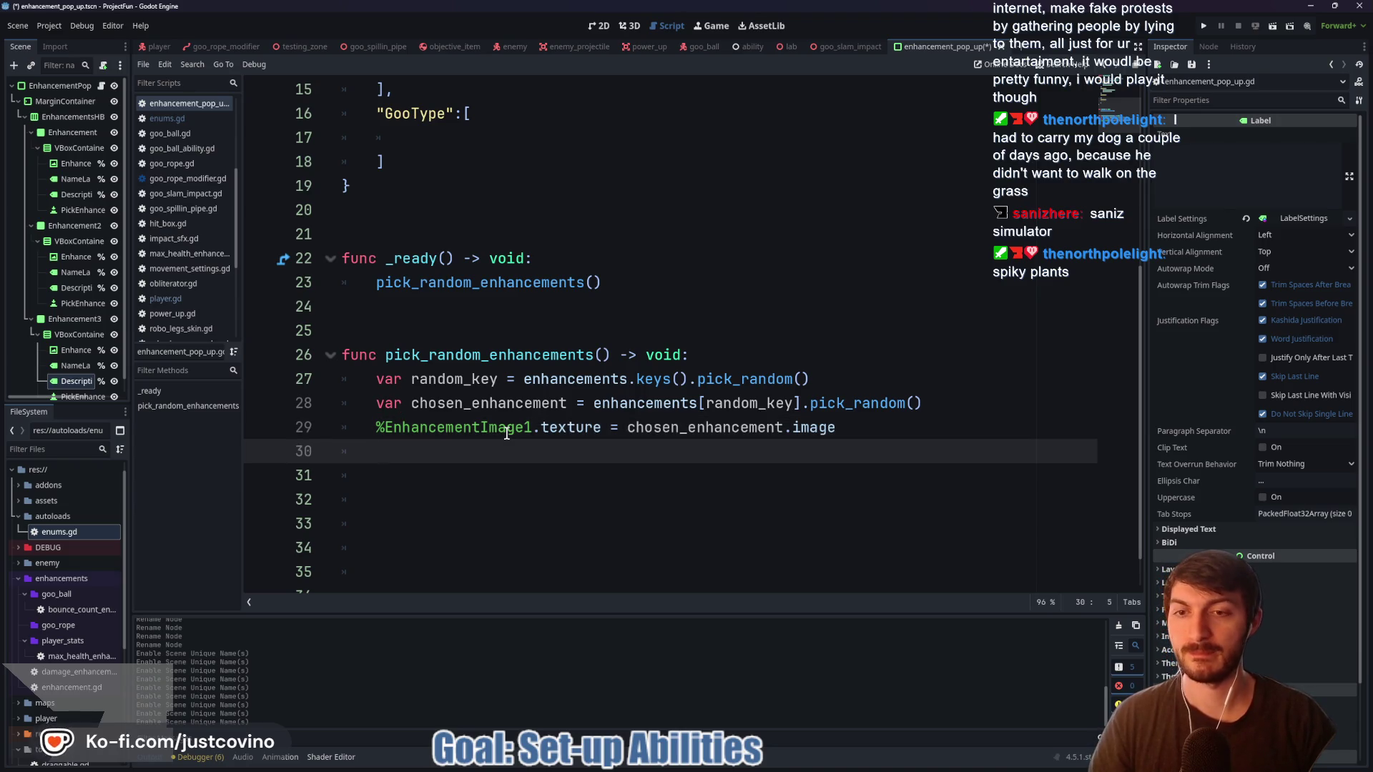
# Add a line setting NameLabel1.text from chosen_enhancement
pyautogui.write('Enha')
pyautogui.press('Down')
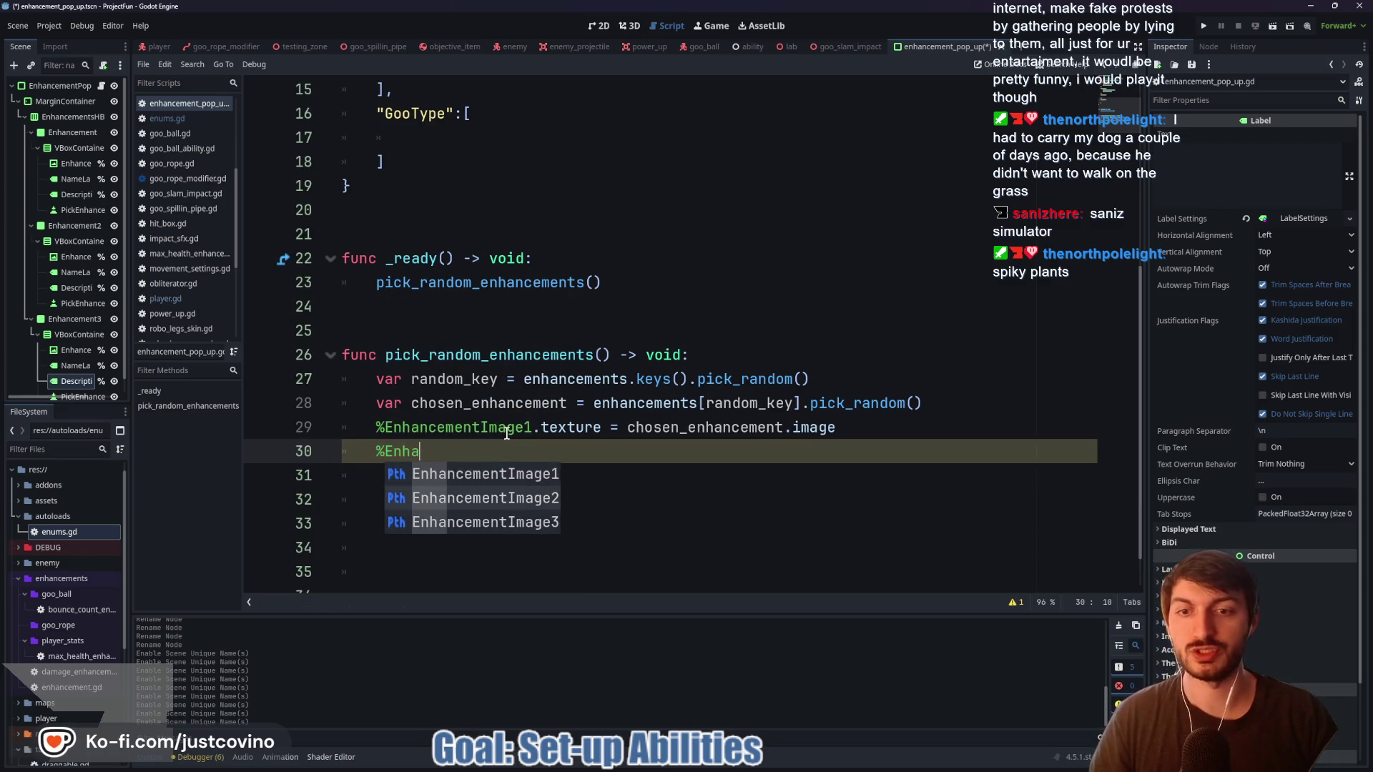
pyautogui.press('Return')
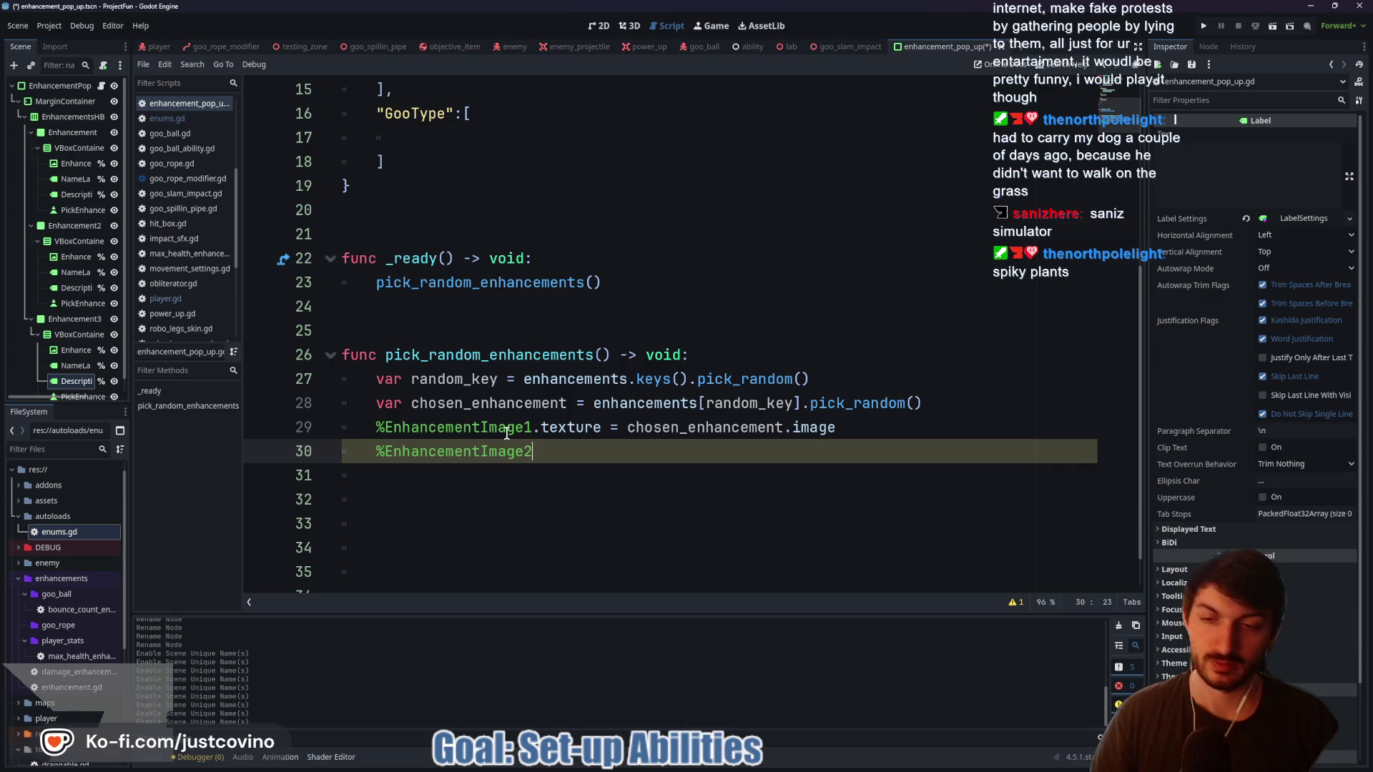
pyautogui.write('.')
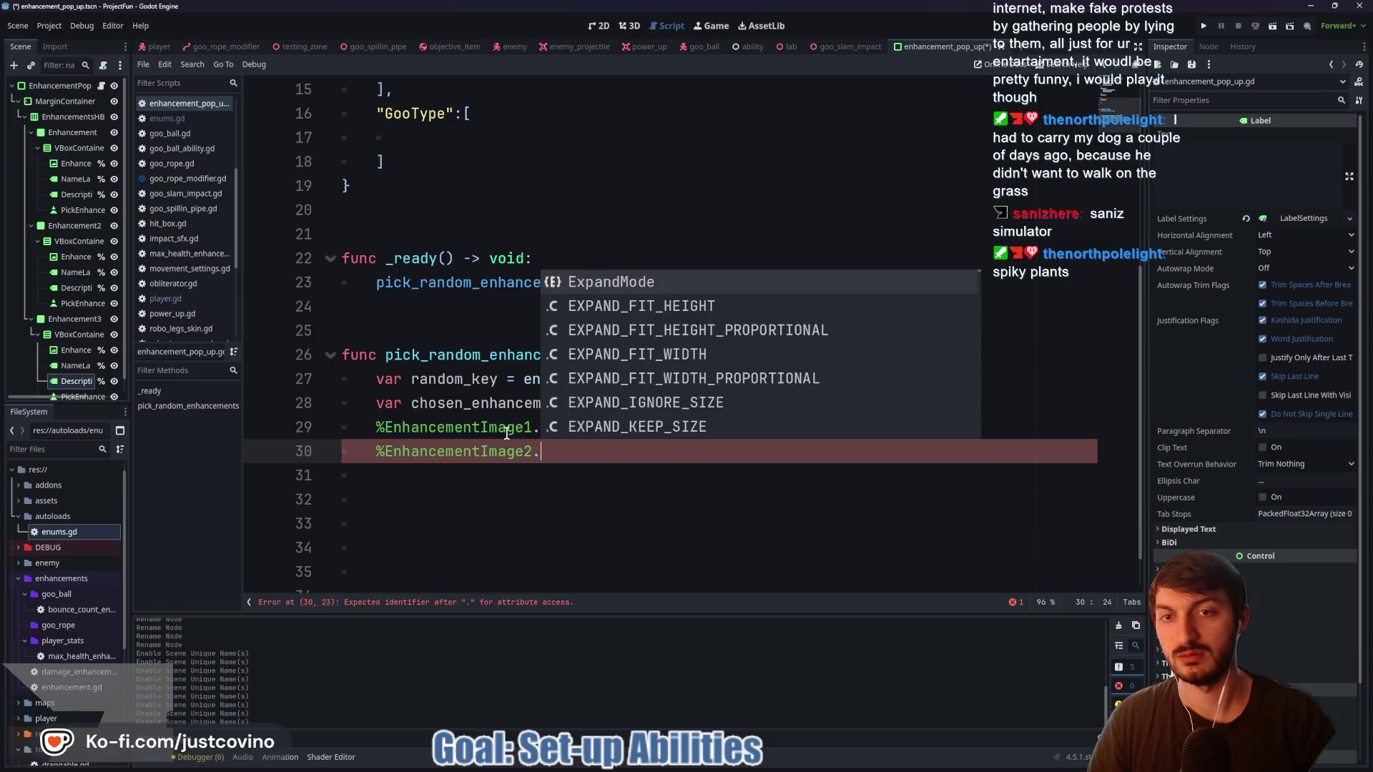
pyautogui.press('BackSpace')
pyautogui.press('BackSpace')
pyautogui.press('BackSpace')
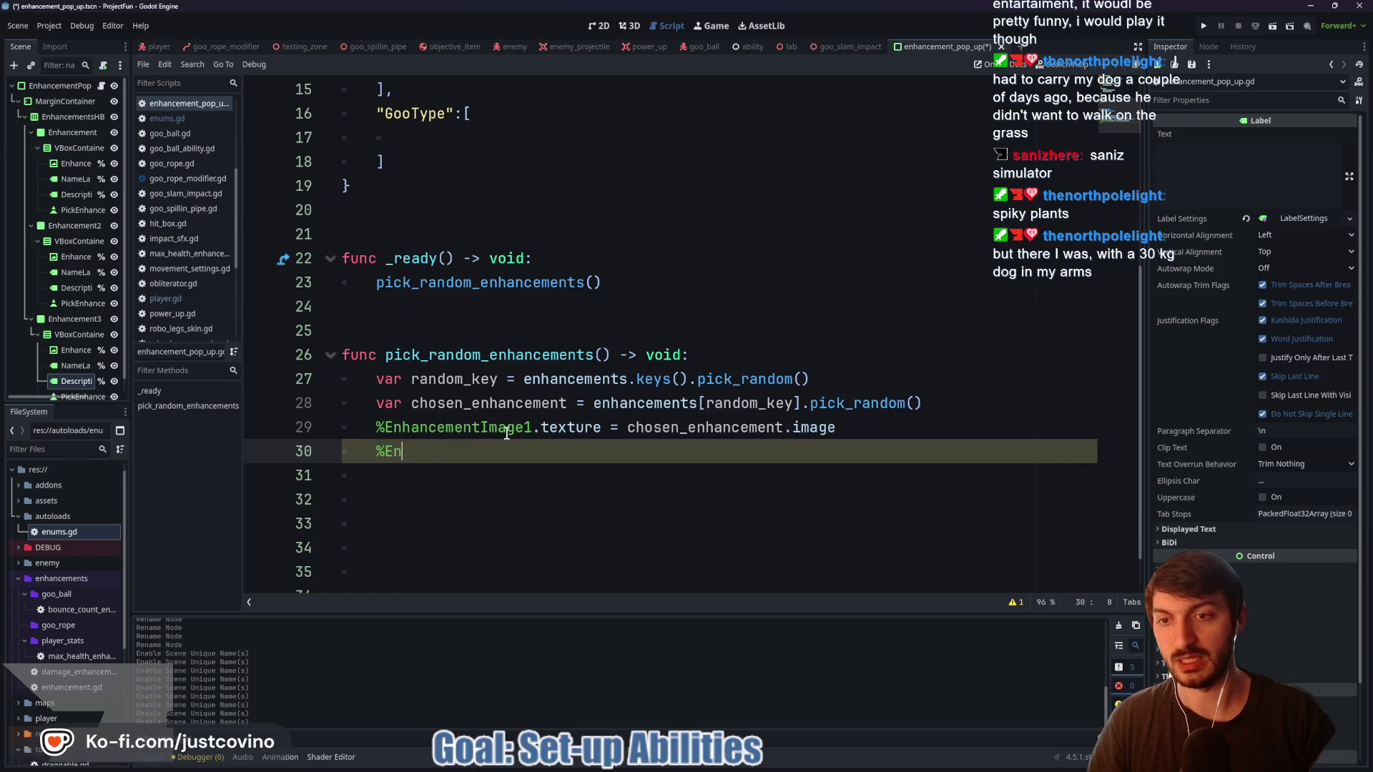
pyautogui.write('Name')
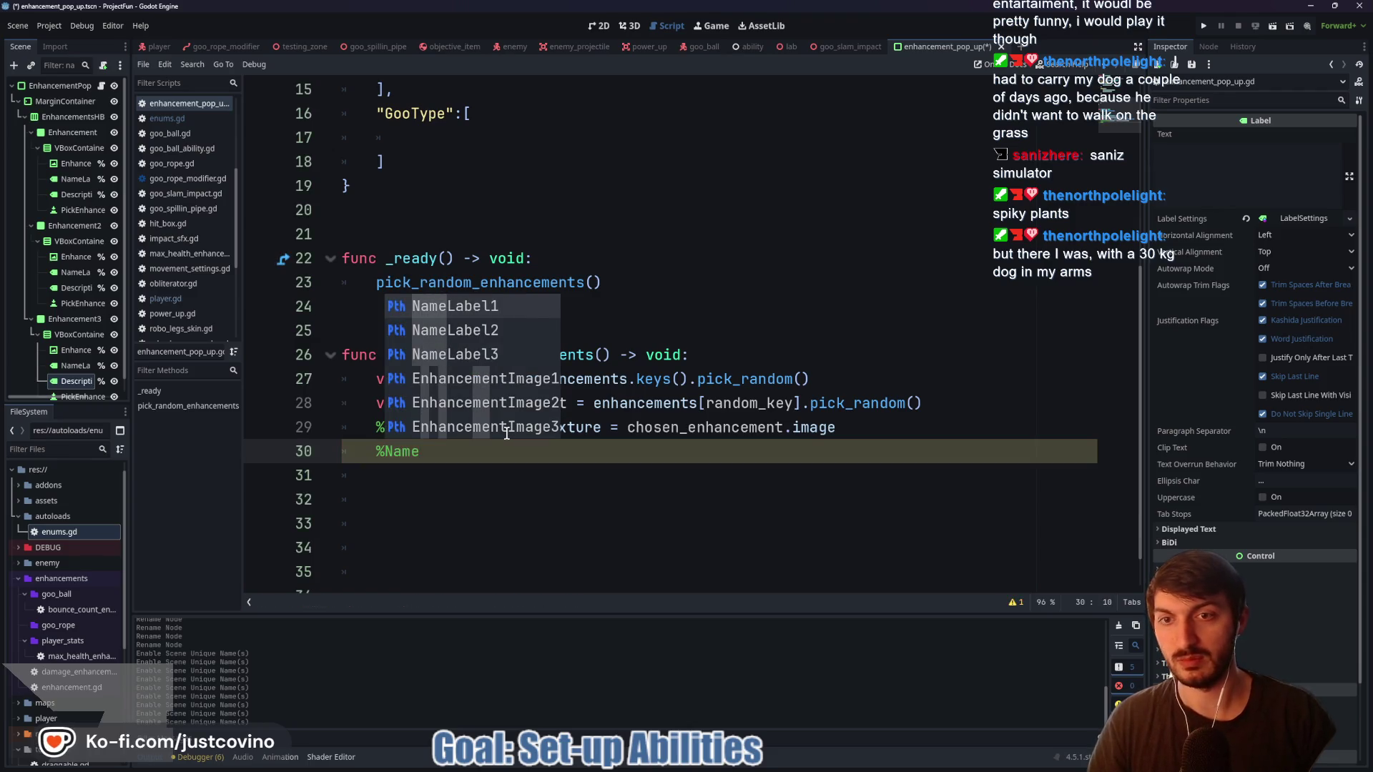
pyautogui.press('Return')
pyautogui.write('.text = chos')
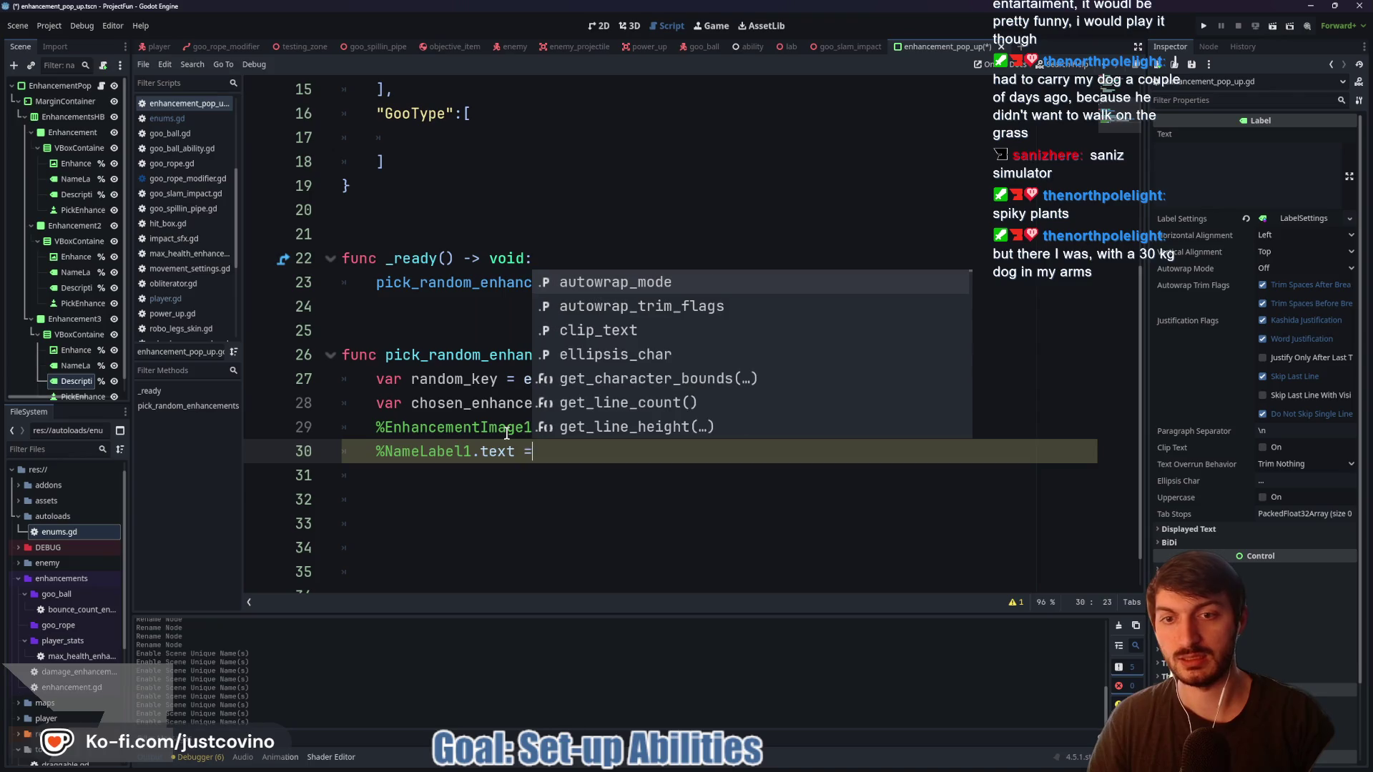
pyautogui.write('en_enh')
pyautogui.press('BackSpace')
pyautogui.press('BackSpace')
pyautogui.press('BackSpace')
pyautogui.write('cho')
pyautogui.press('Return')
pyautogui.write('.name')
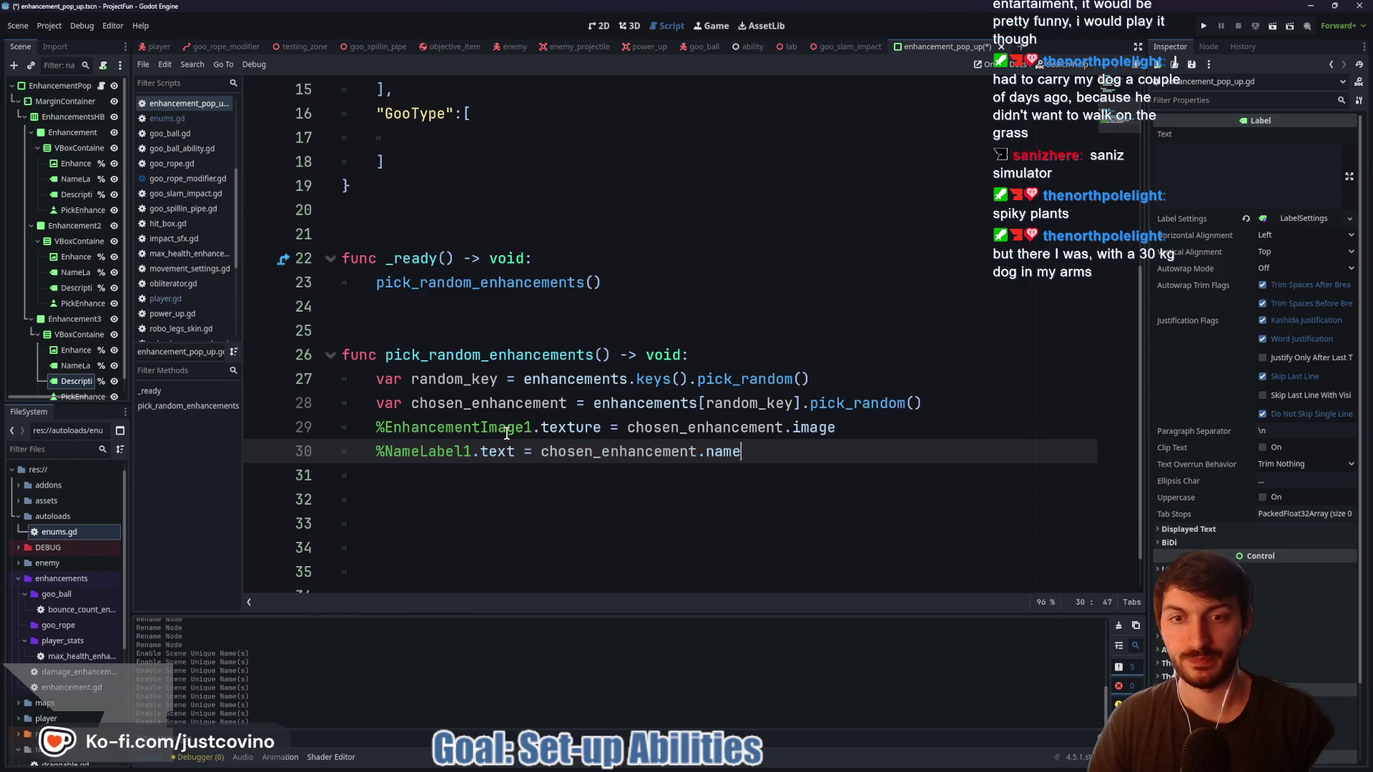
pyautogui.press('Return')
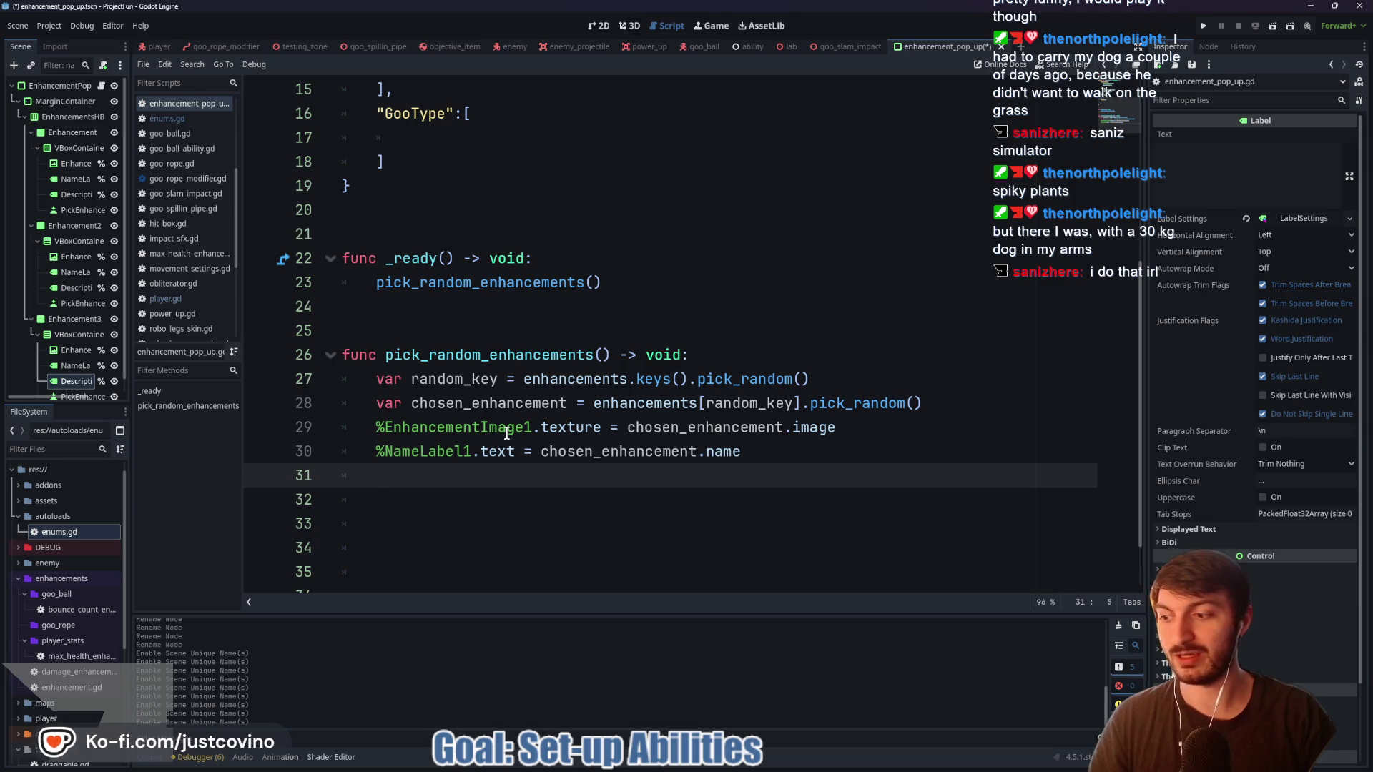
# Start setting %DescriptionLabel1.text to chosen_enhancement.description
pyautogui.write('%')
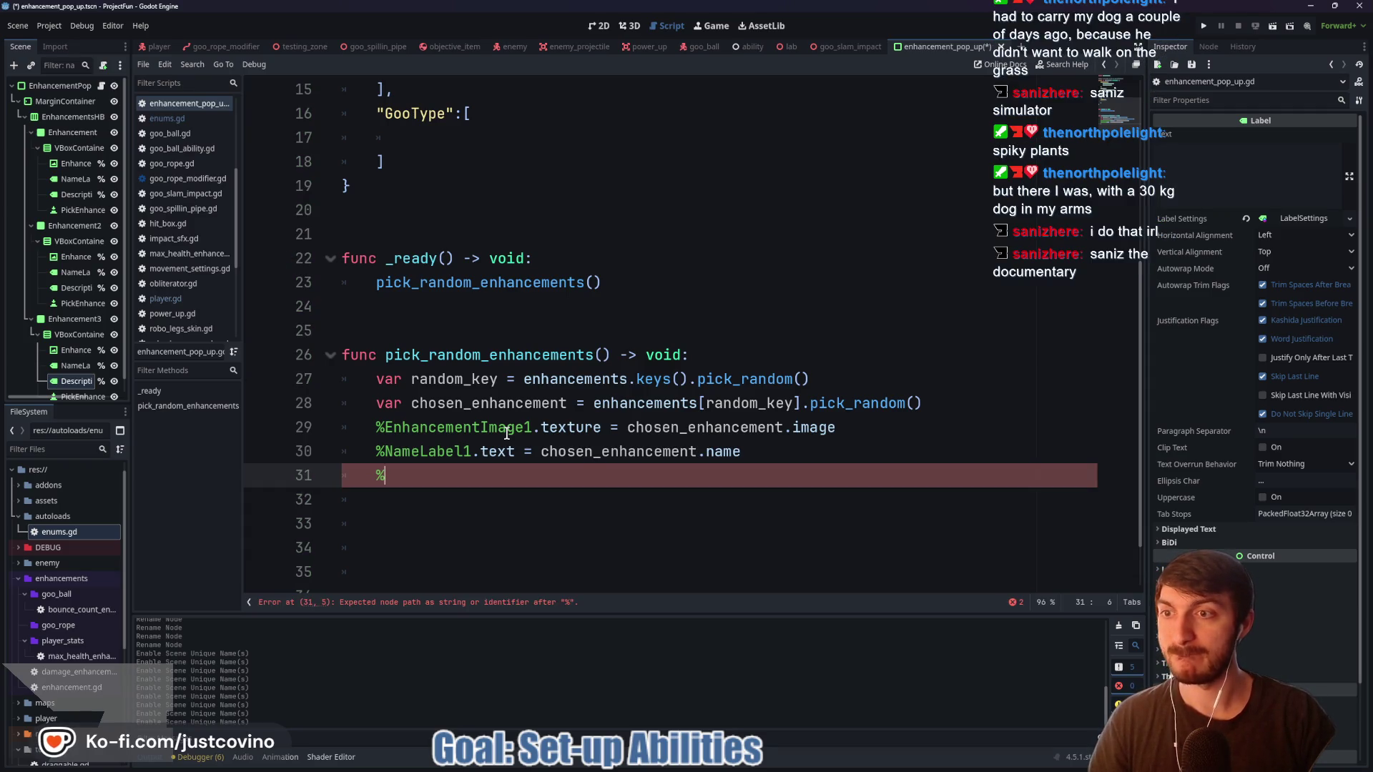
pyautogui.write('Des')
pyautogui.press('Return')
pyautogui.write('.text ')
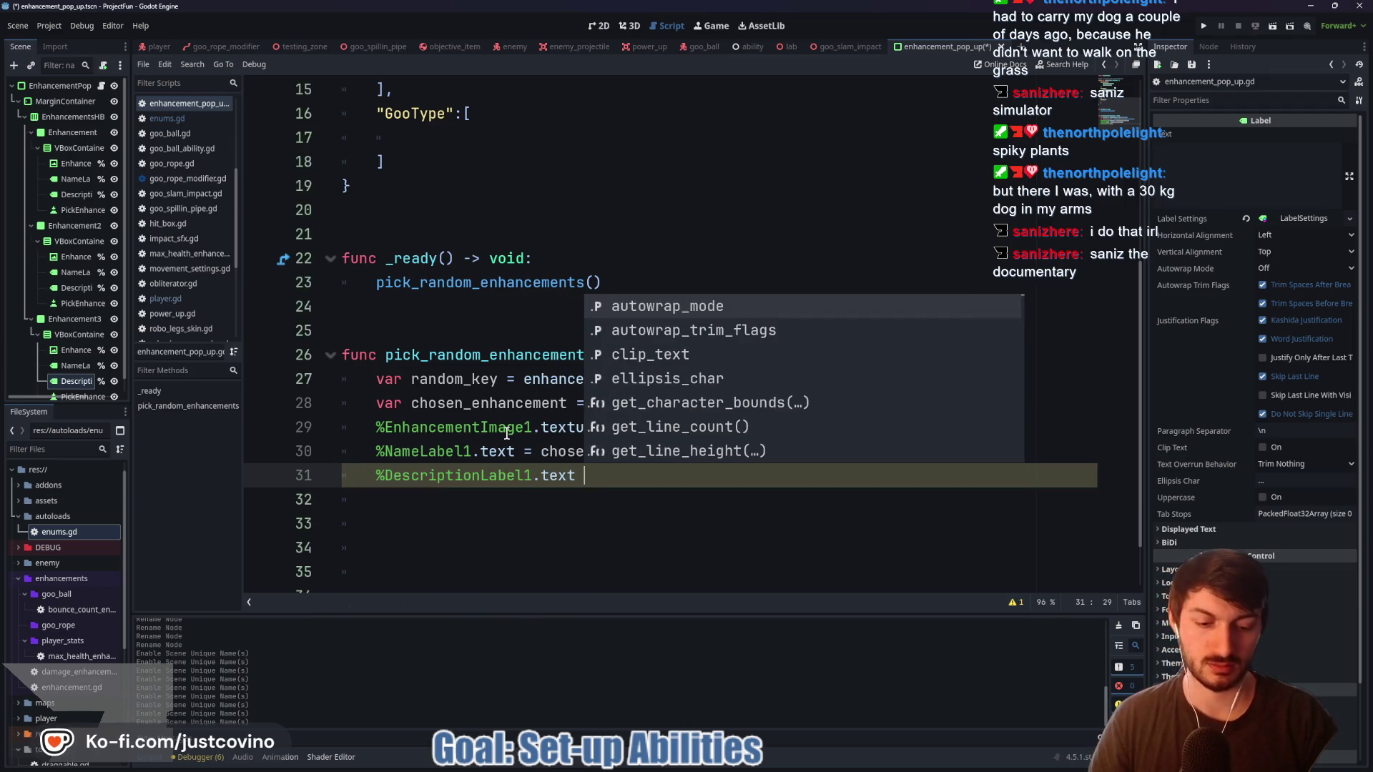
pyautogui.write('= cho')
pyautogui.press('Return')
pyautogui.write('.descr')
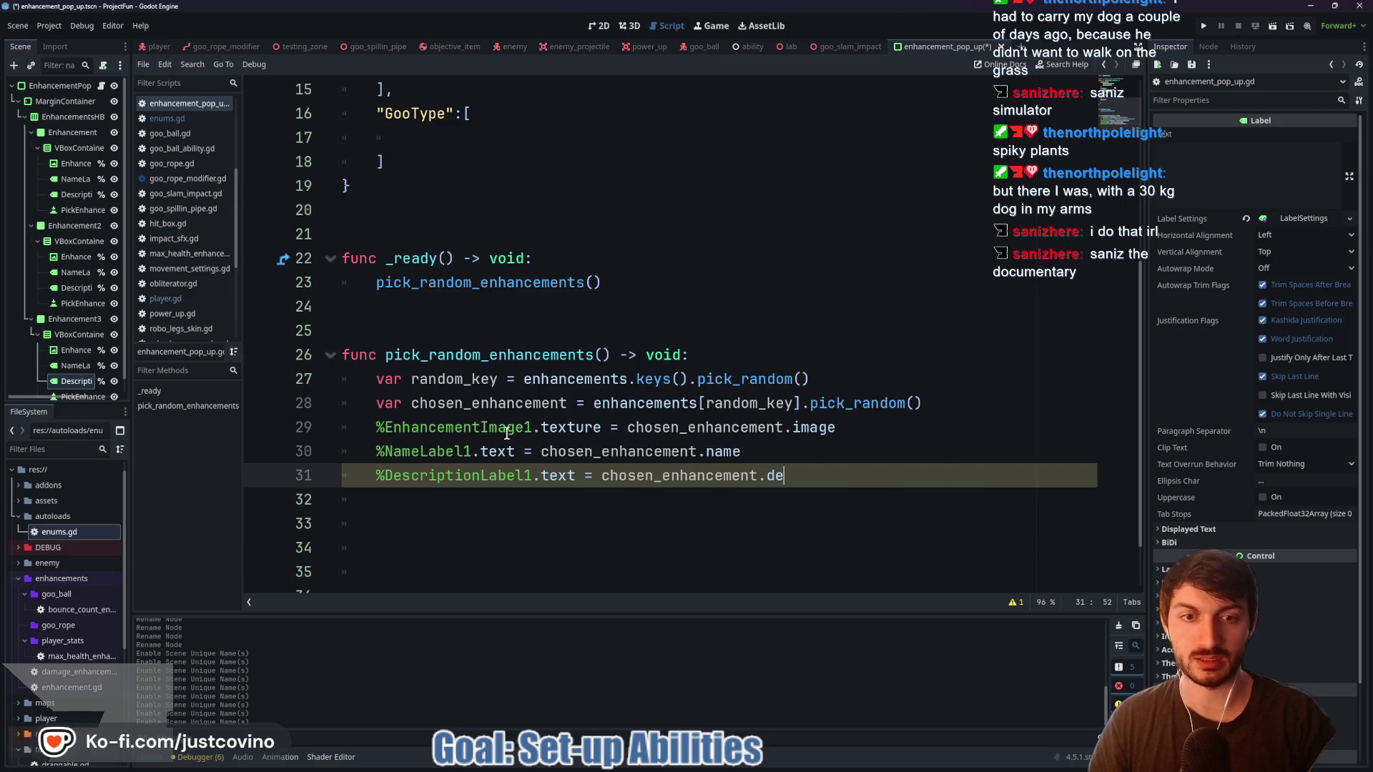
pyautogui.write('iption')
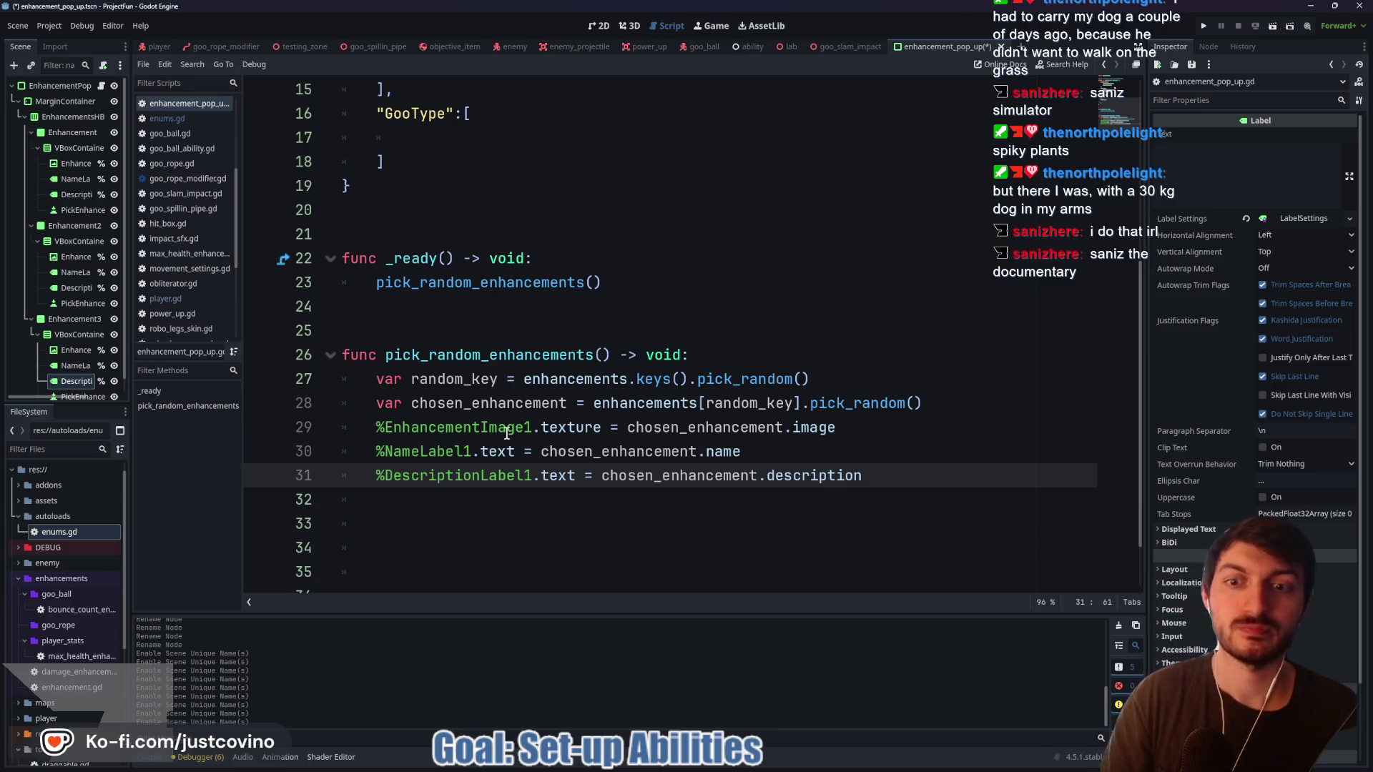
pyautogui.click(473, 452)
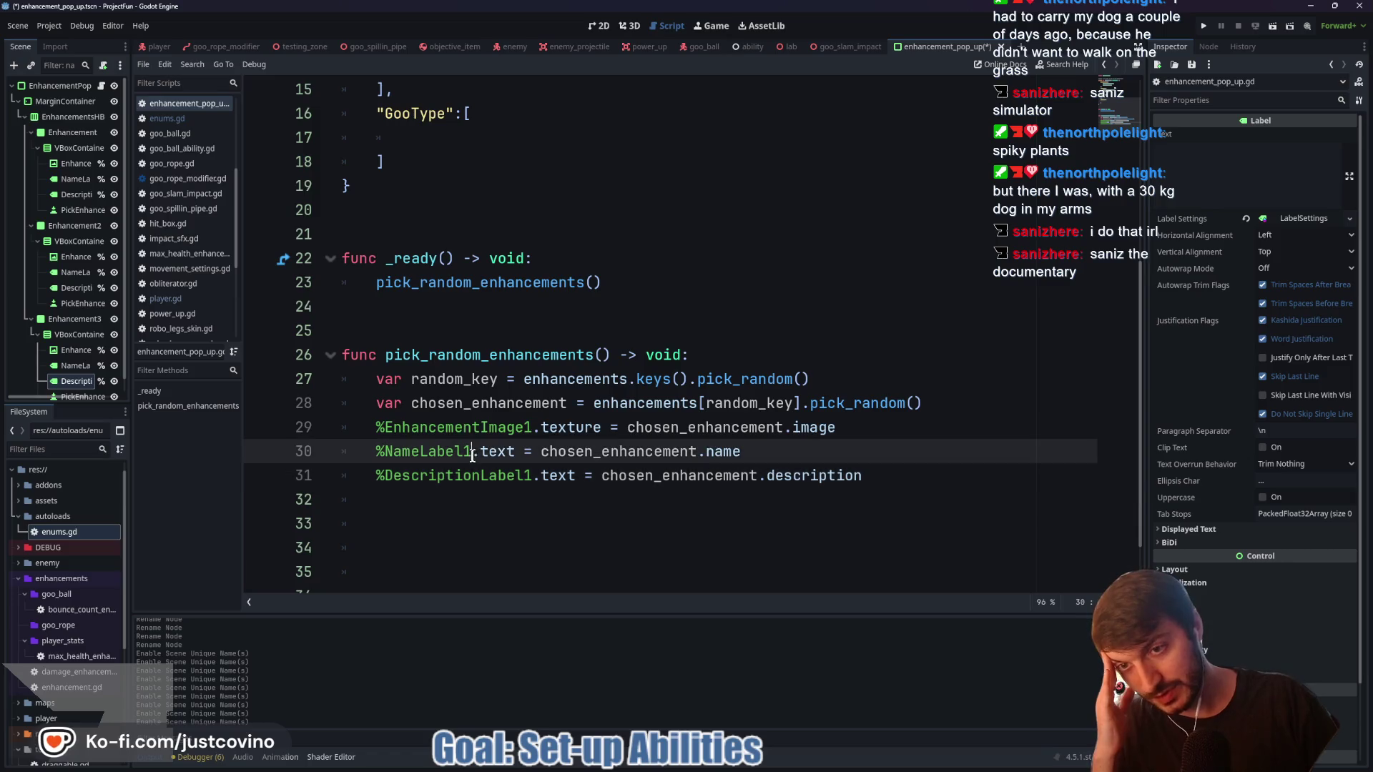
pyautogui.click(532, 427)
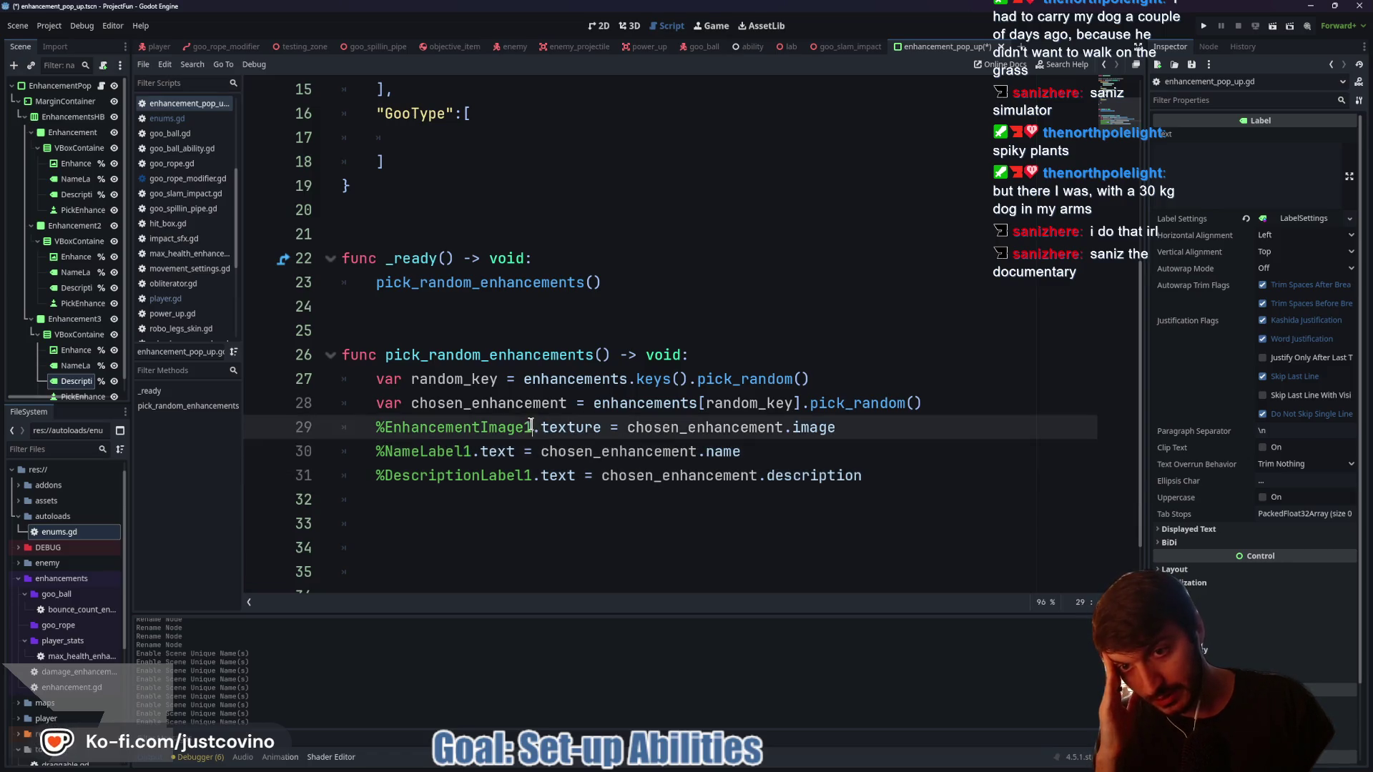
pyautogui.moveTo(608, 476)
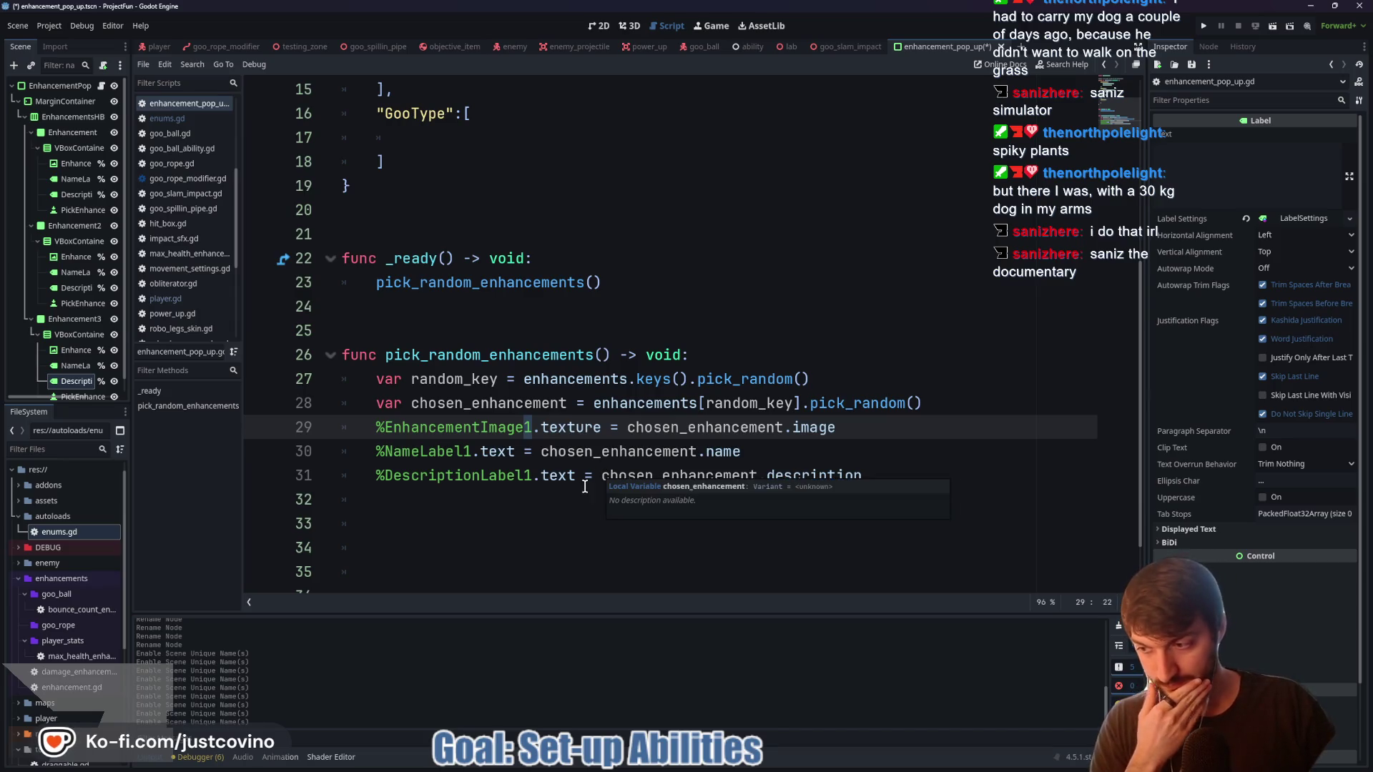
pyautogui.click(885, 476)
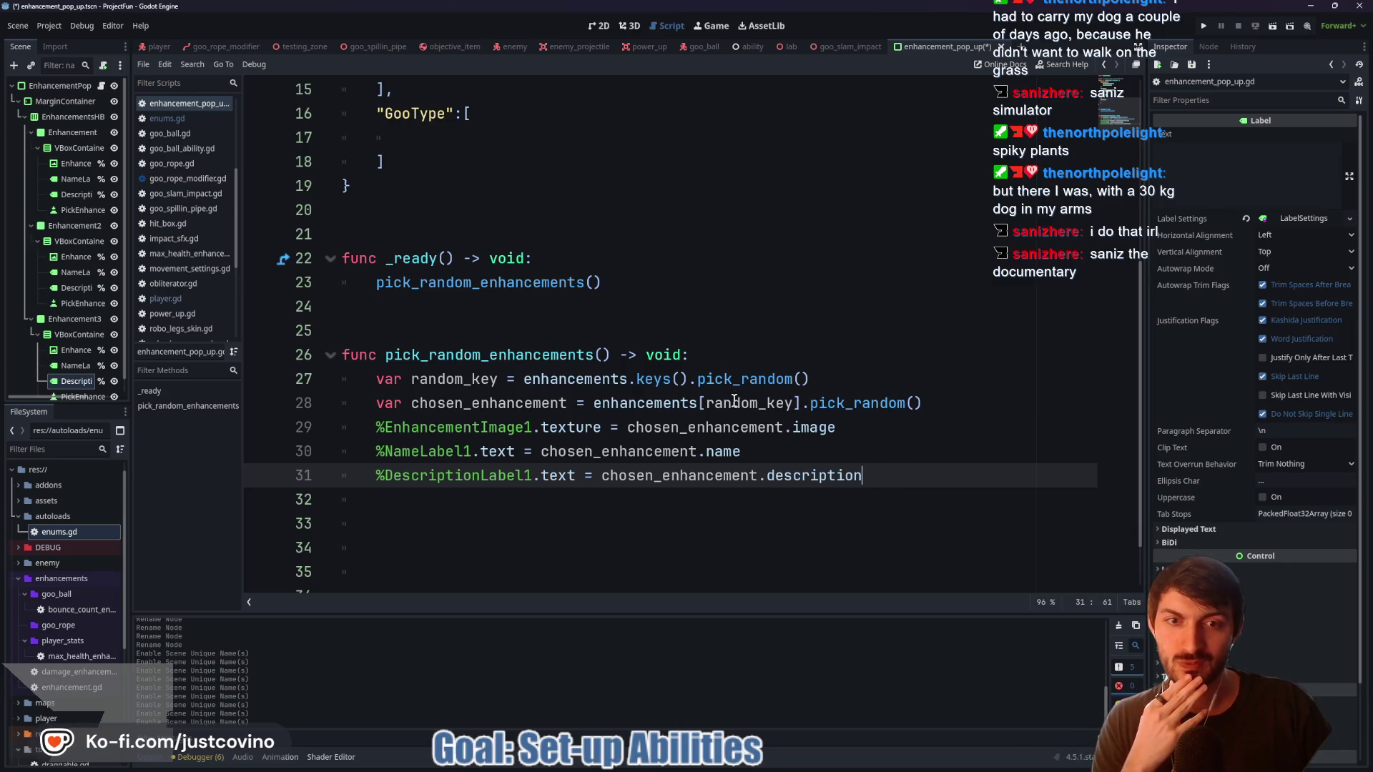
pyautogui.moveTo(735, 403)
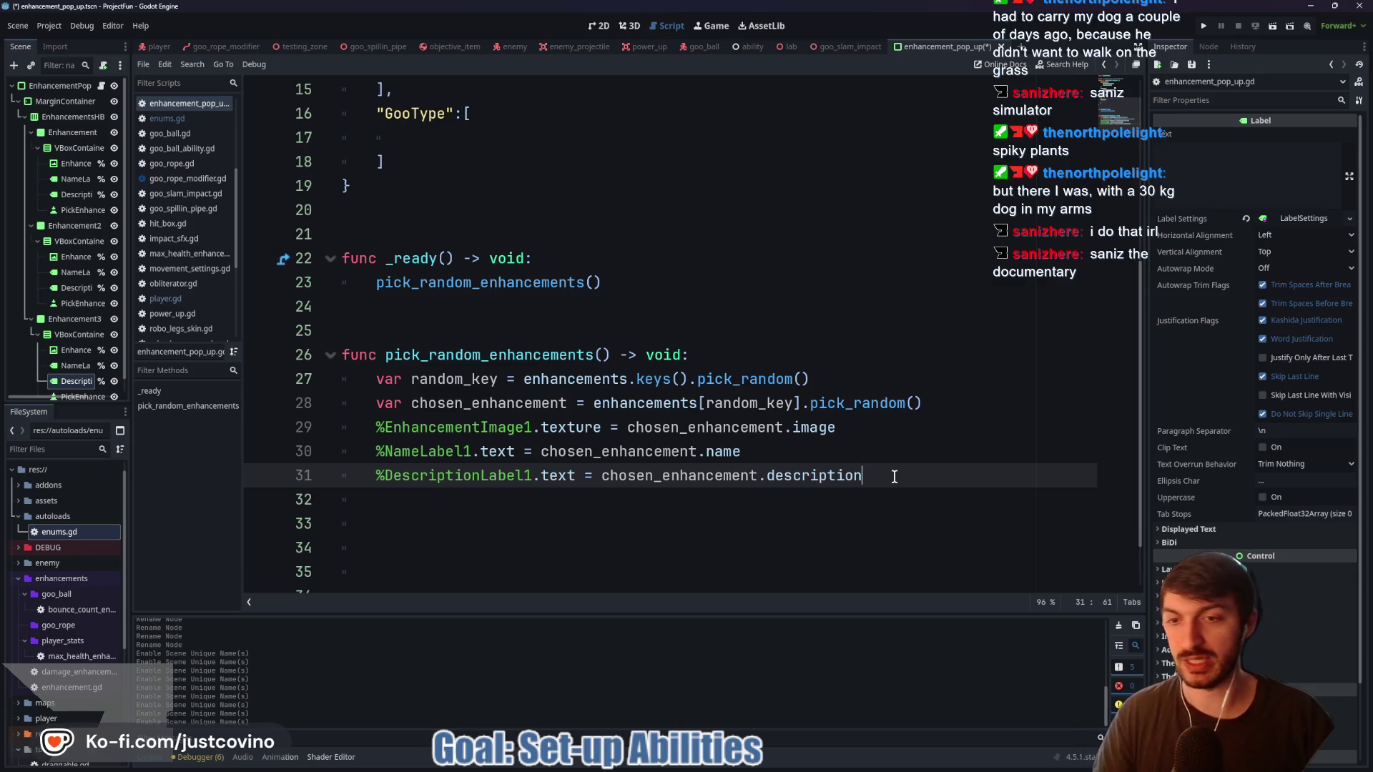
pyautogui.press('Down')
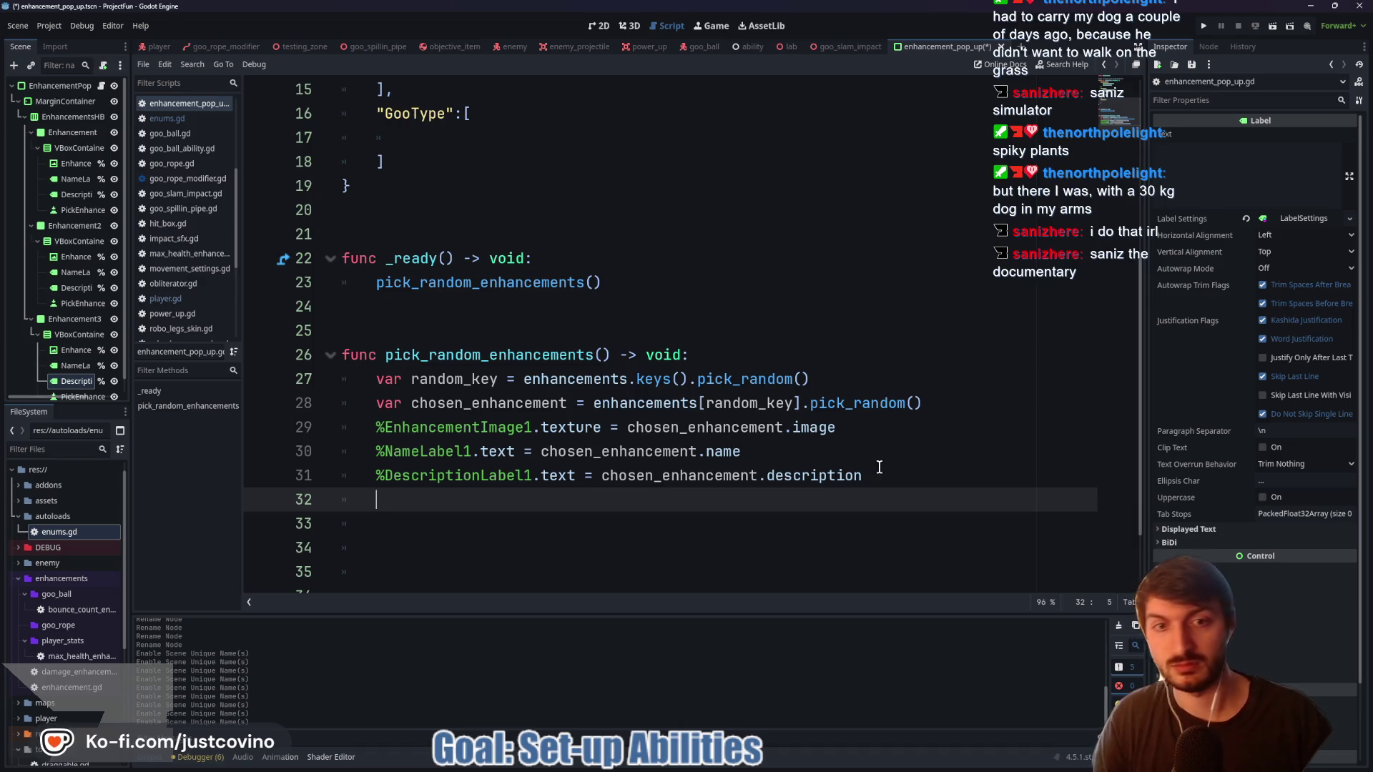
pyautogui.click(723, 358)
pyautogui.press('Return')
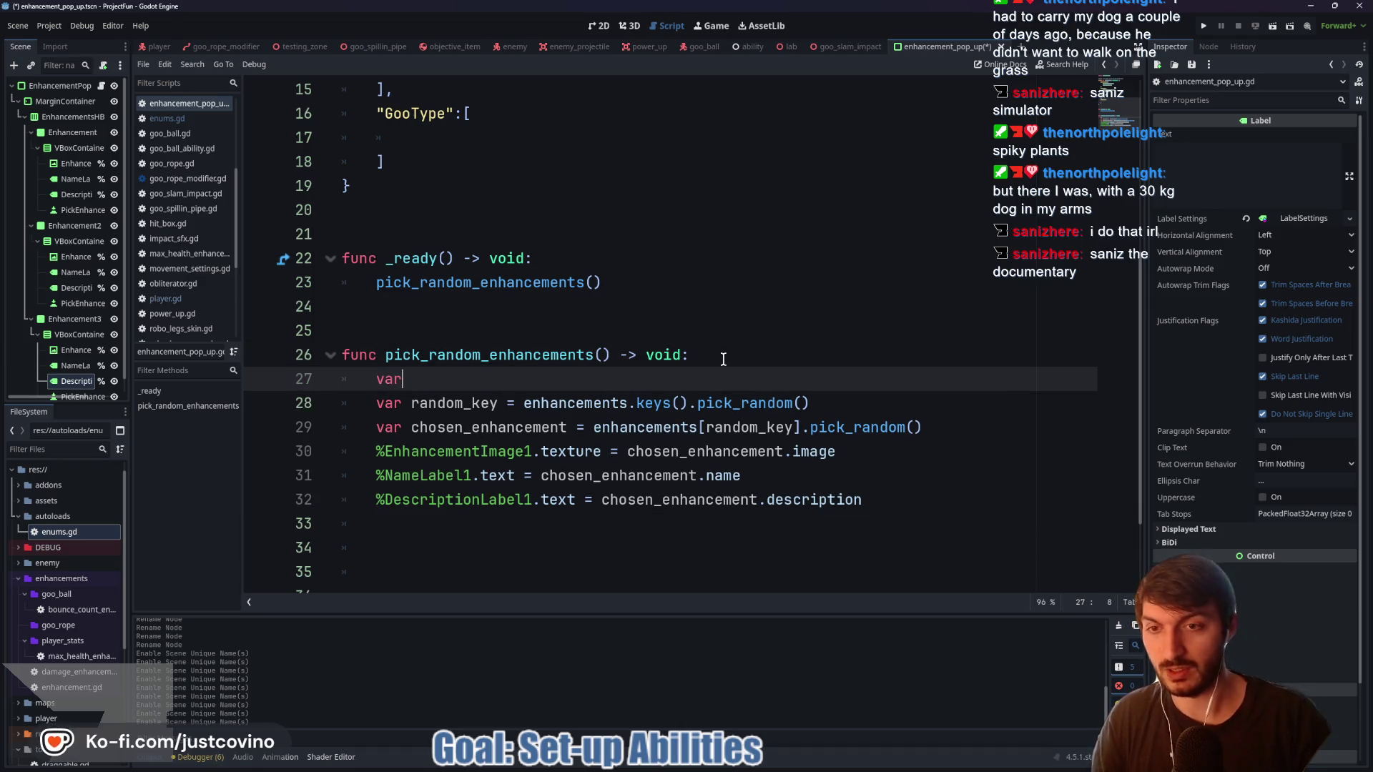
pyautogui.write('picked')
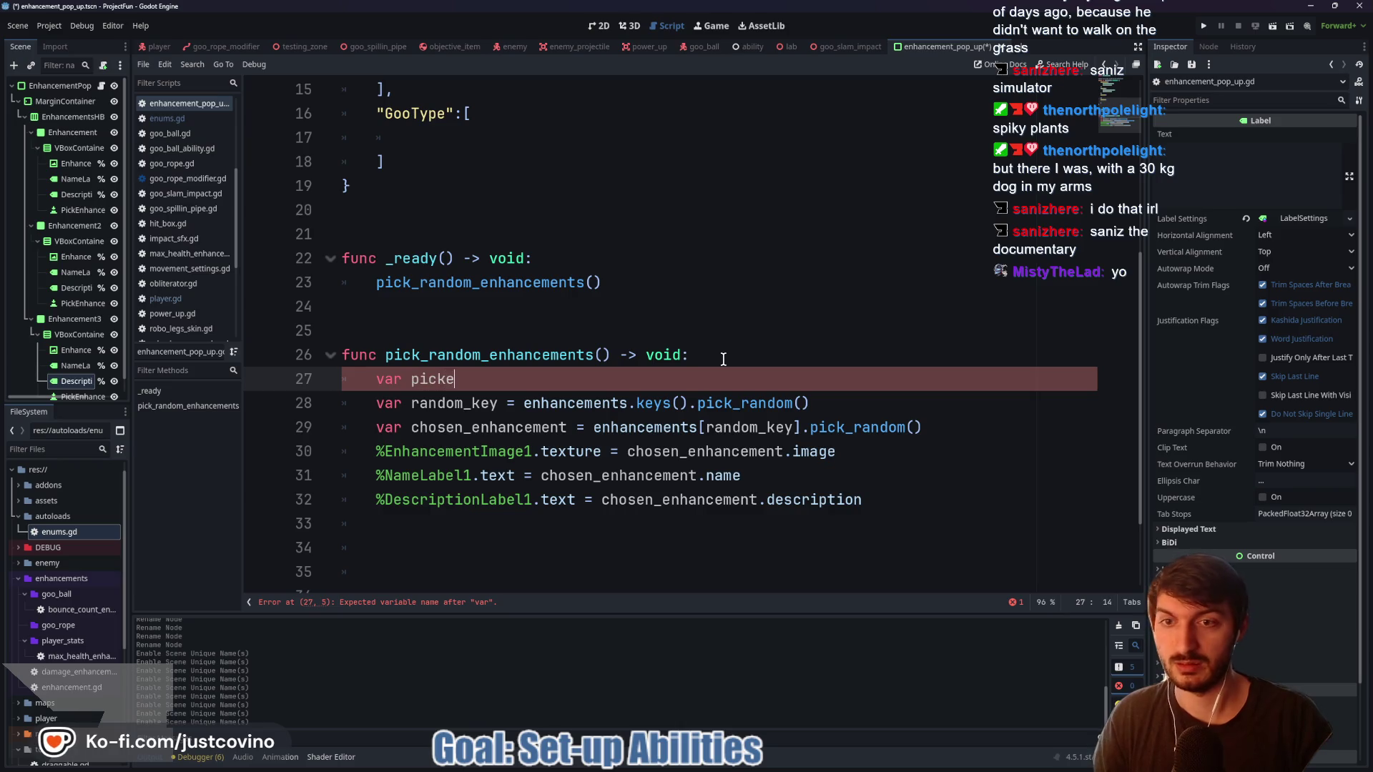
pyautogui.write('_enhan')
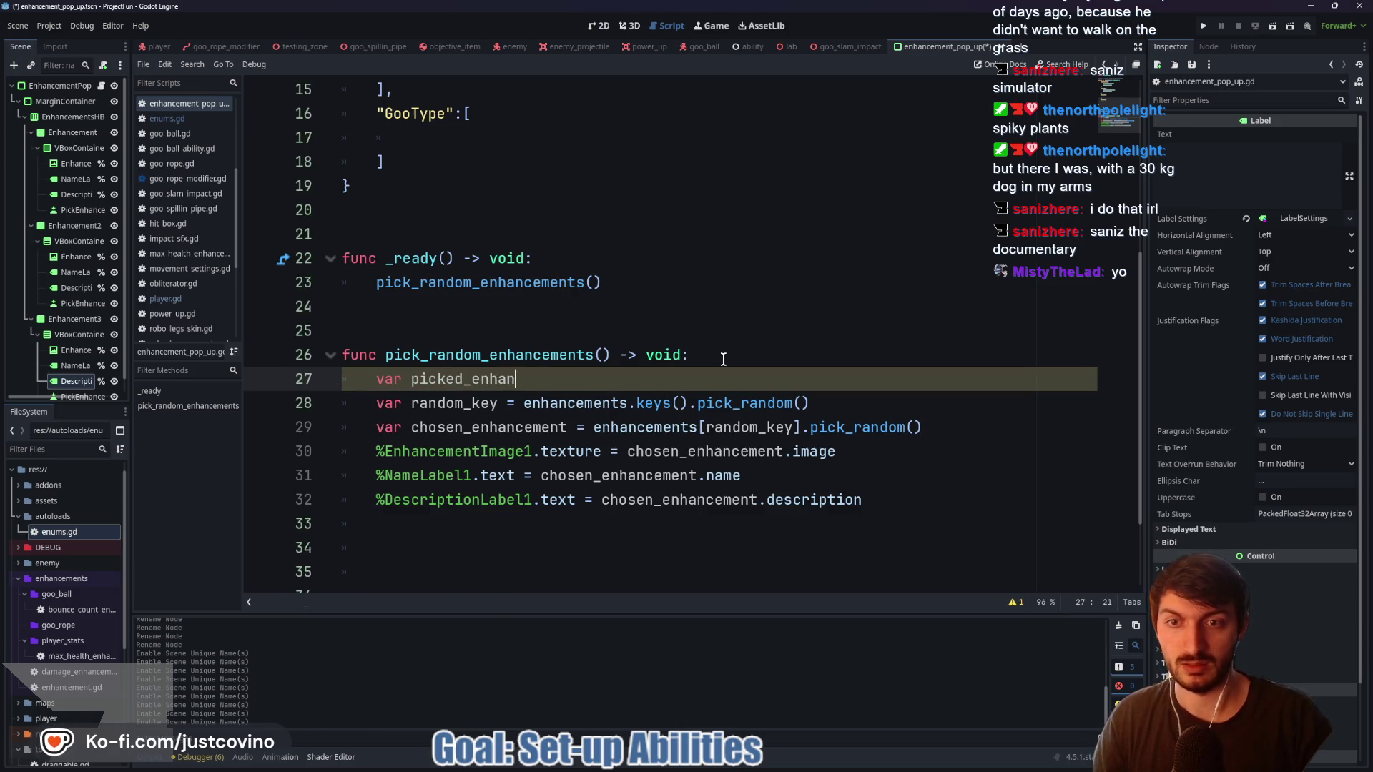
pyautogui.write('rray = []')
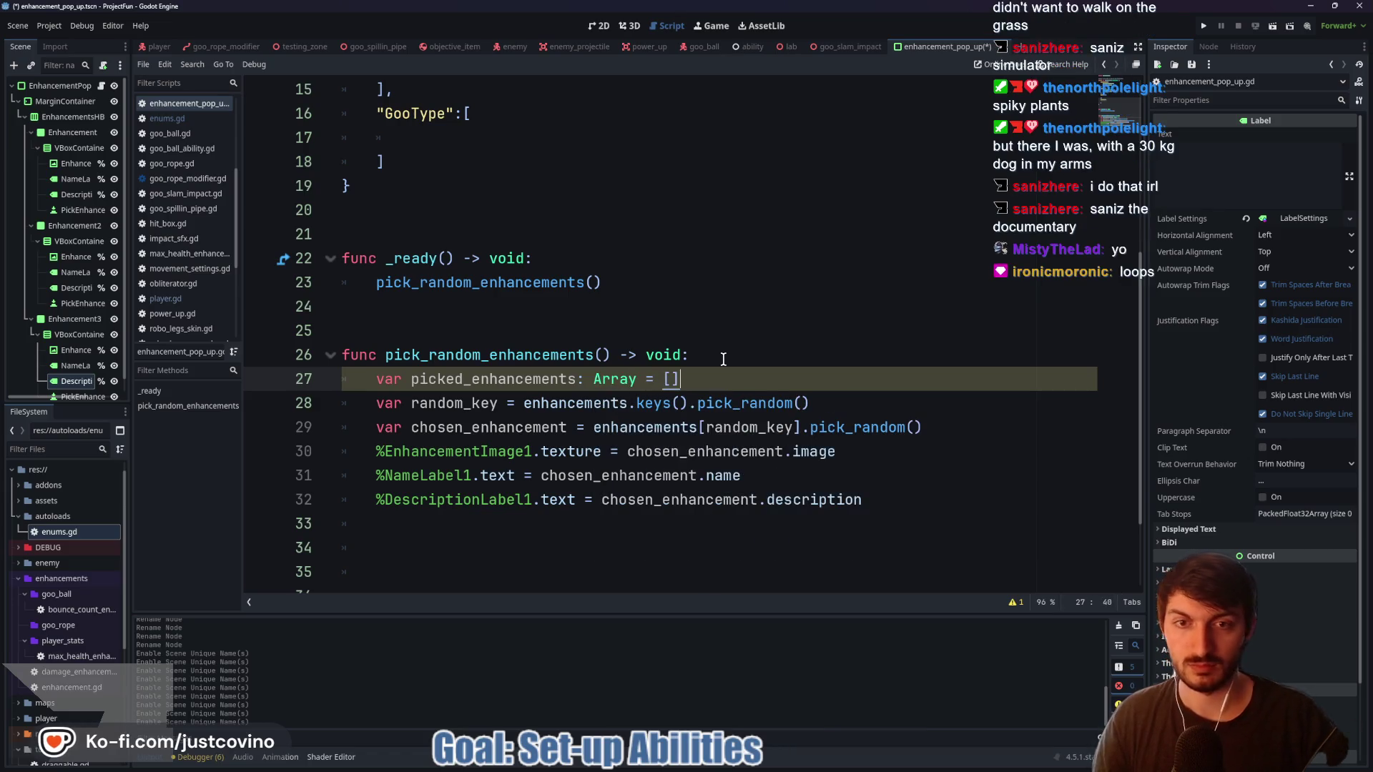
pyautogui.hotkey('ctrl', 's')
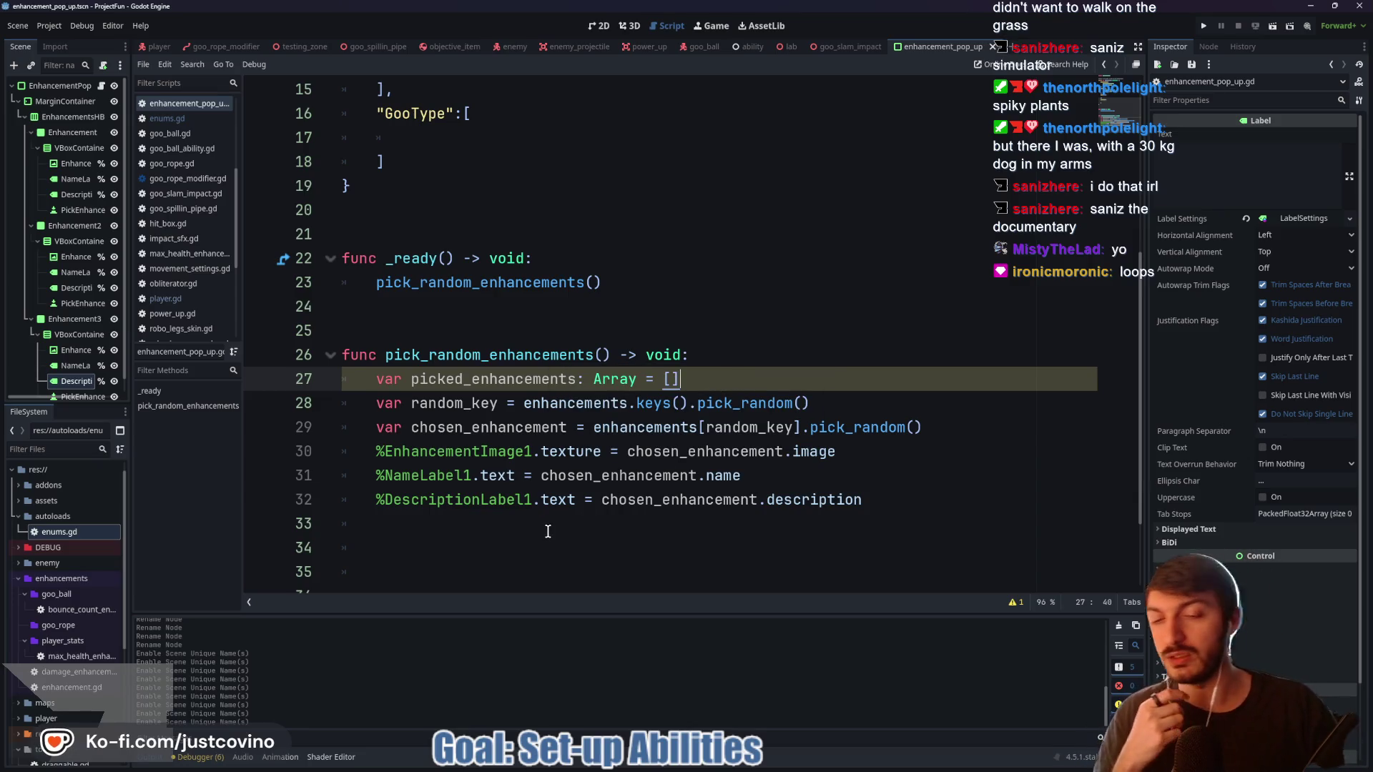
pyautogui.click(527, 451)
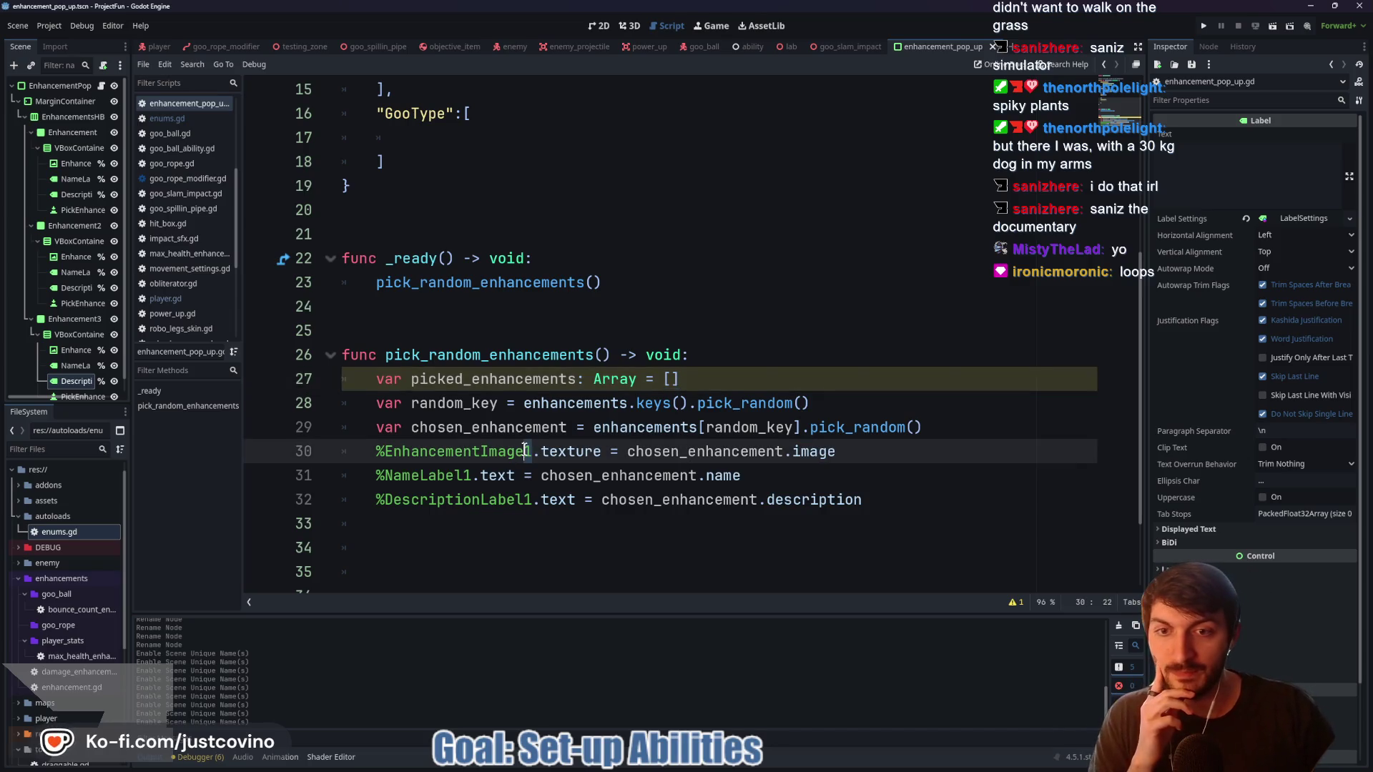
pyautogui.click(466, 475)
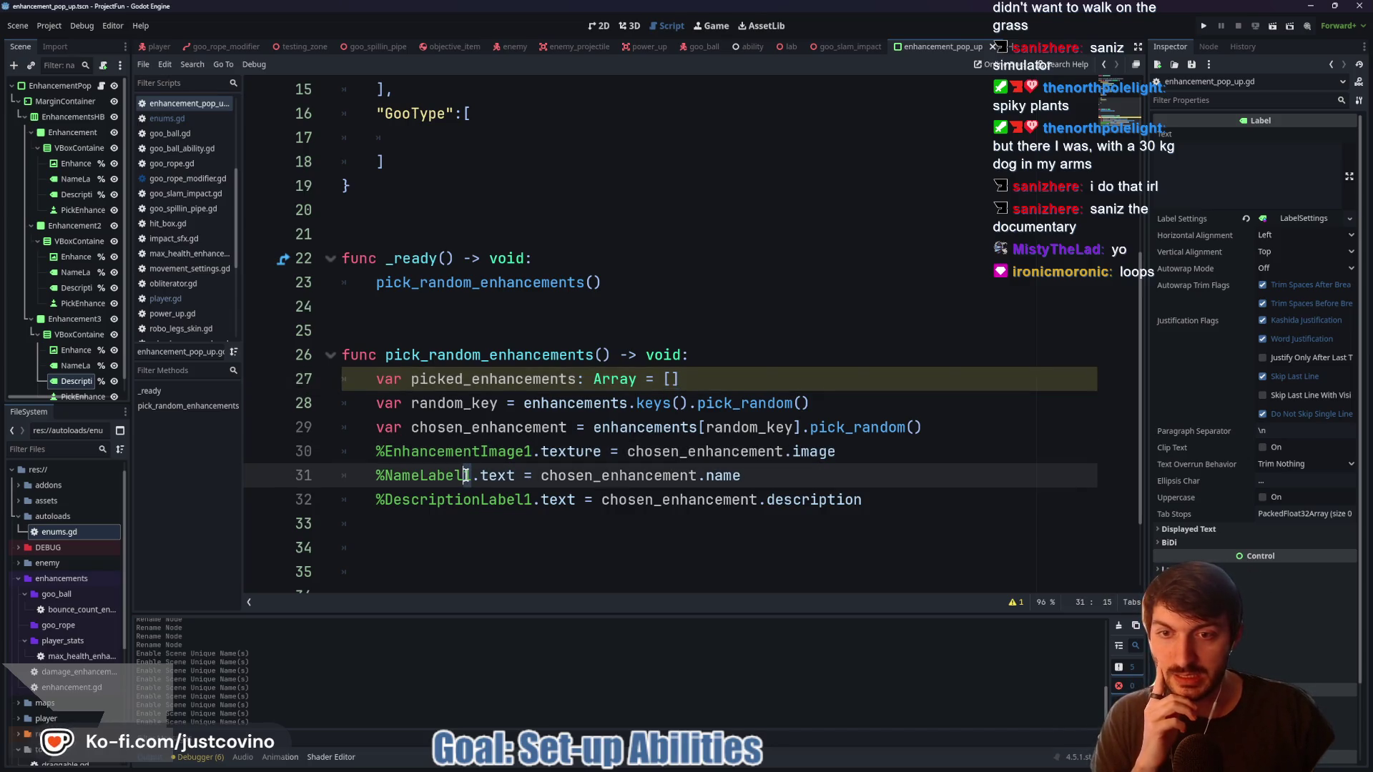
pyautogui.click(528, 499)
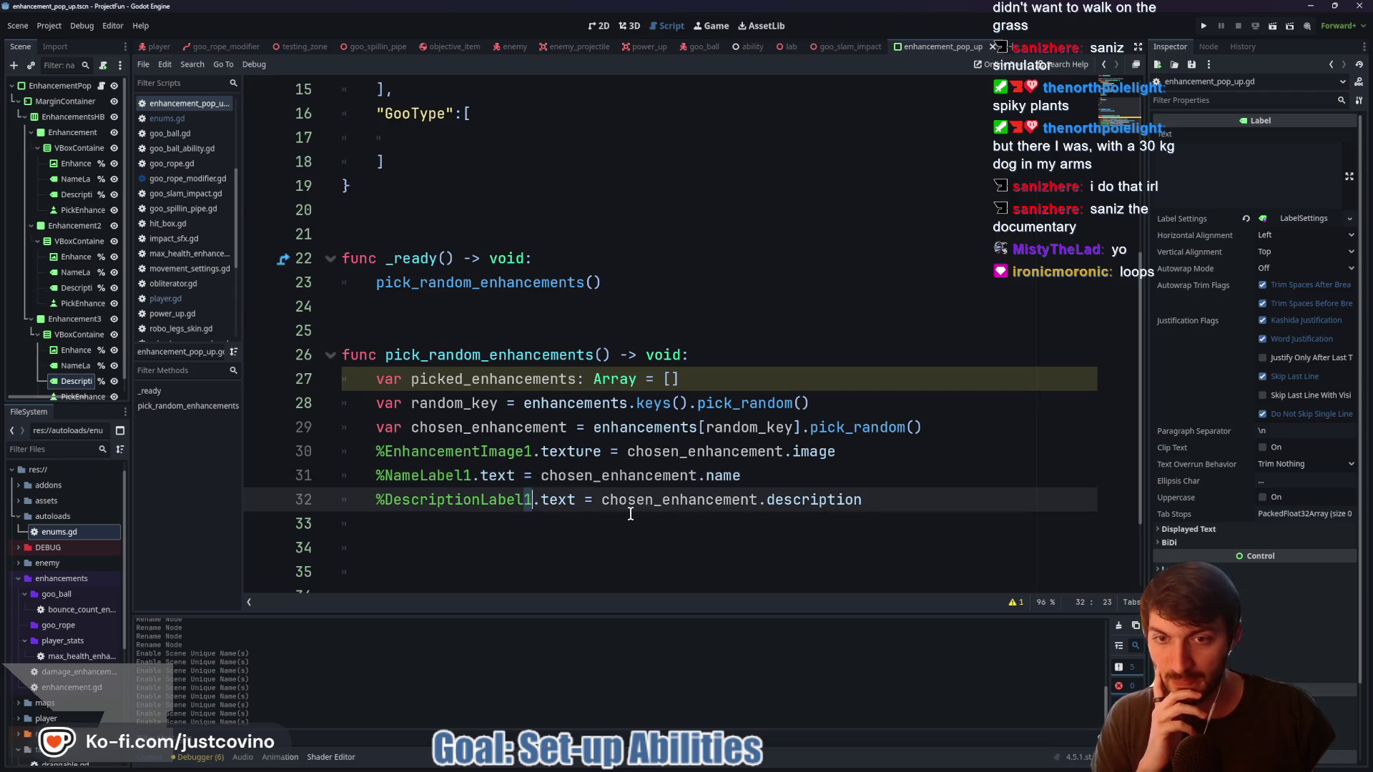
pyautogui.click(530, 451)
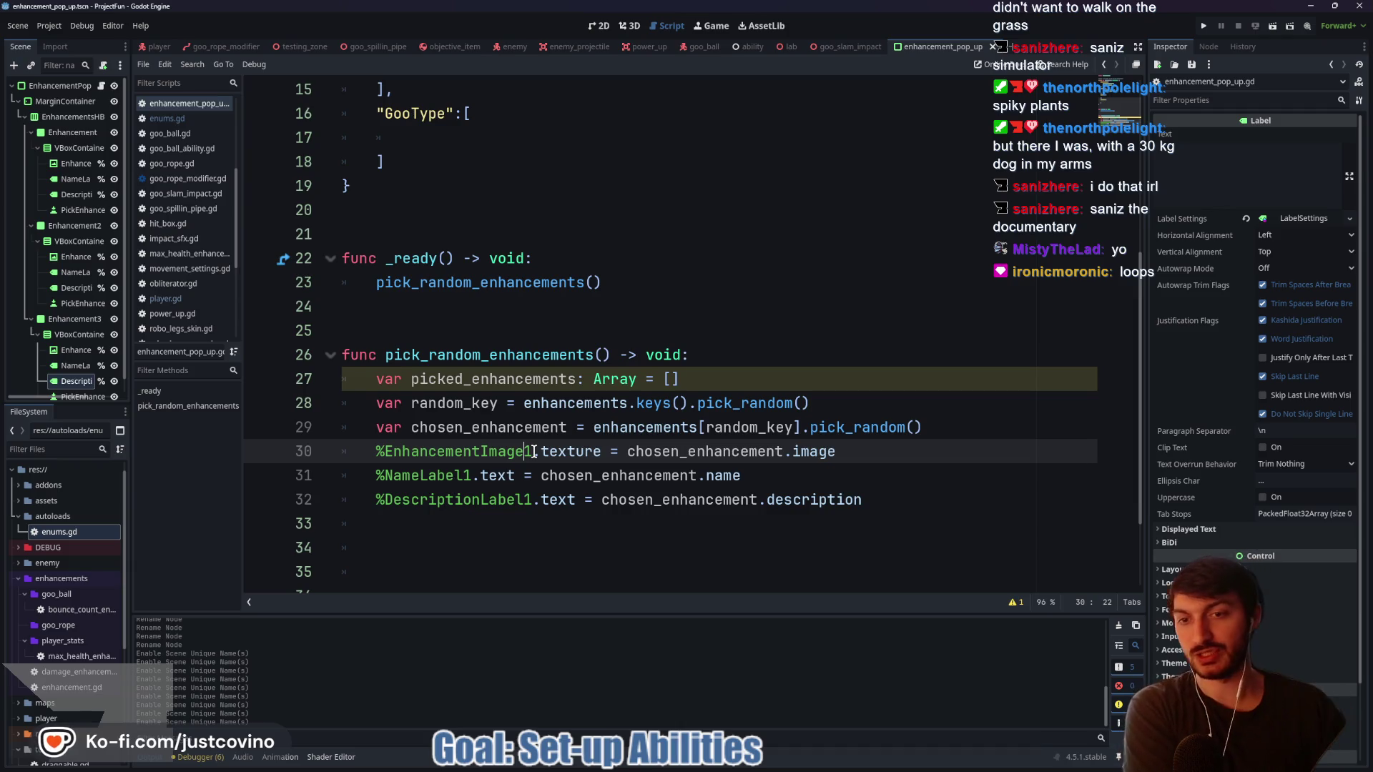
pyautogui.click(530, 450)
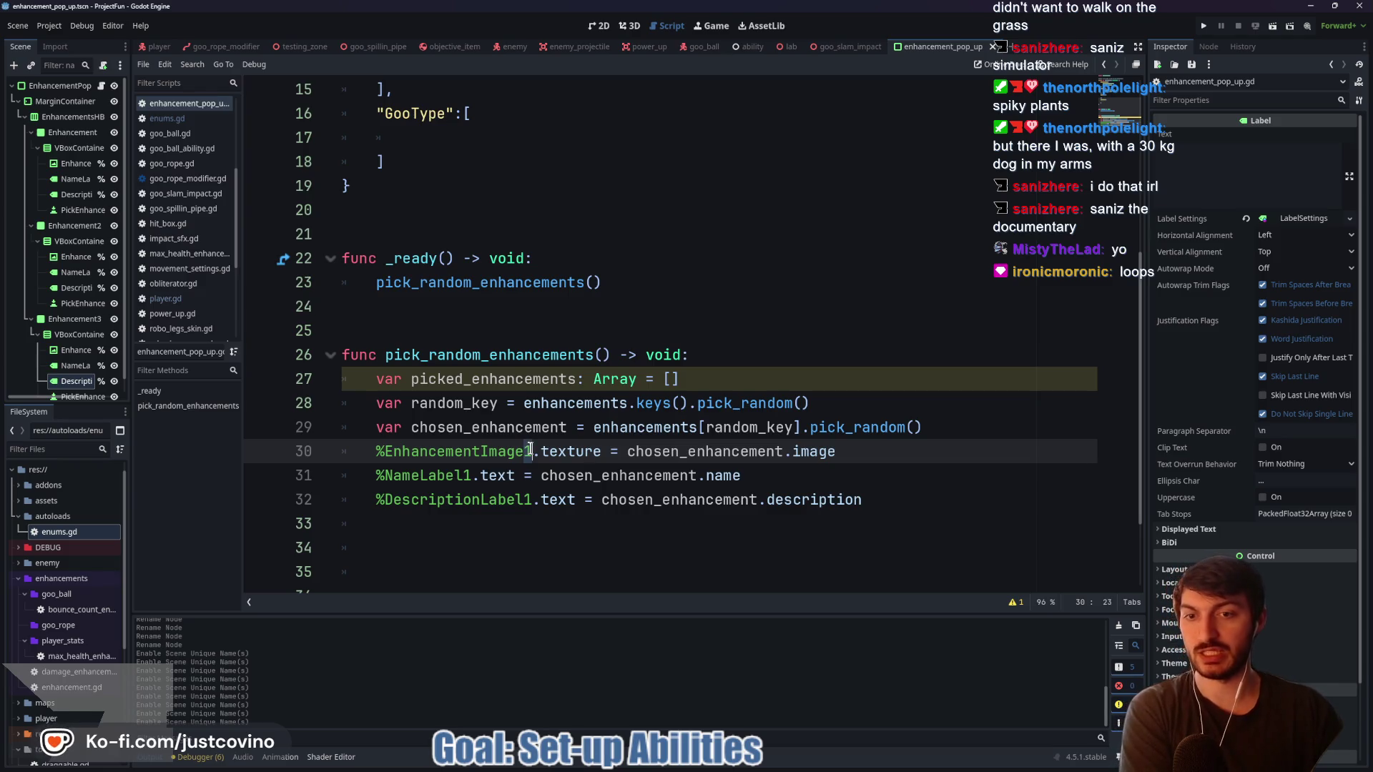
pyautogui.moveTo(375, 452); pyautogui.dragTo(526, 444)
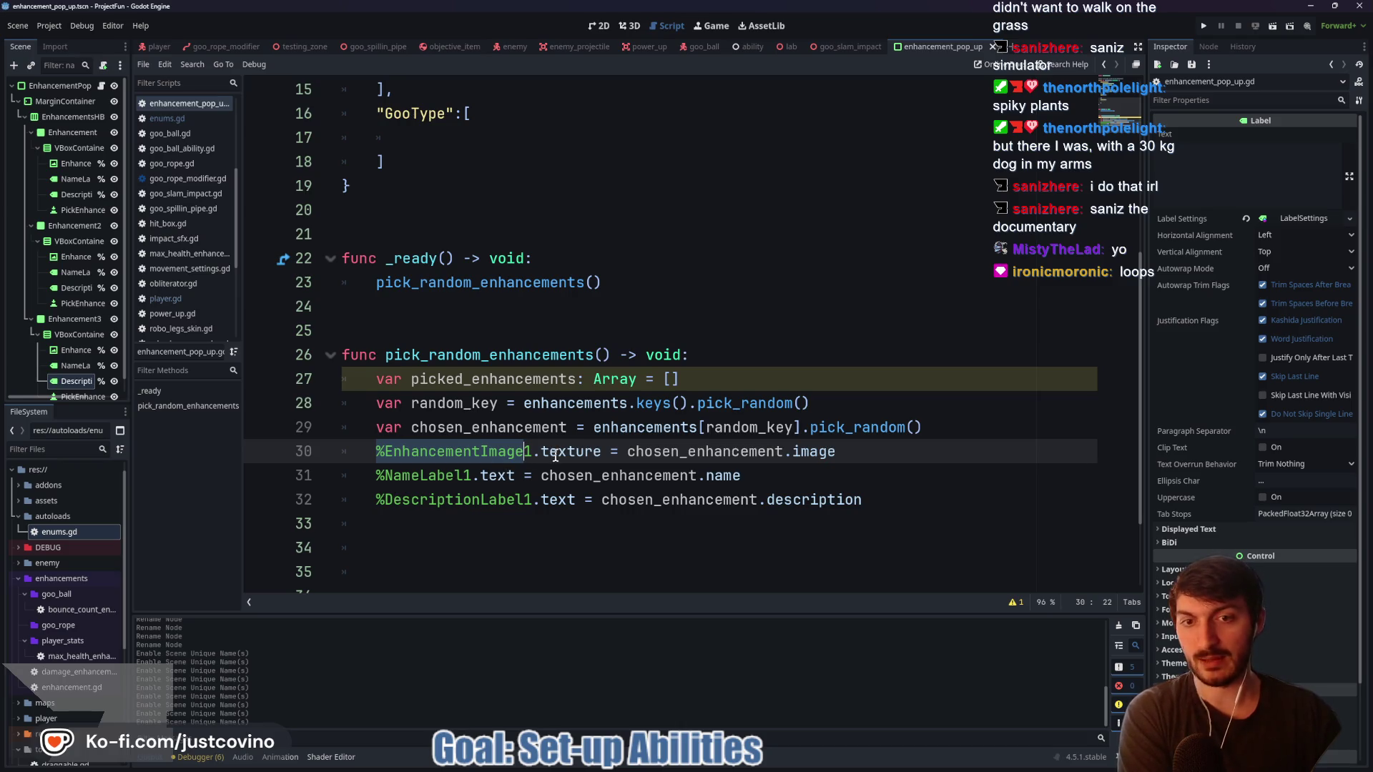
pyautogui.click(522, 515)
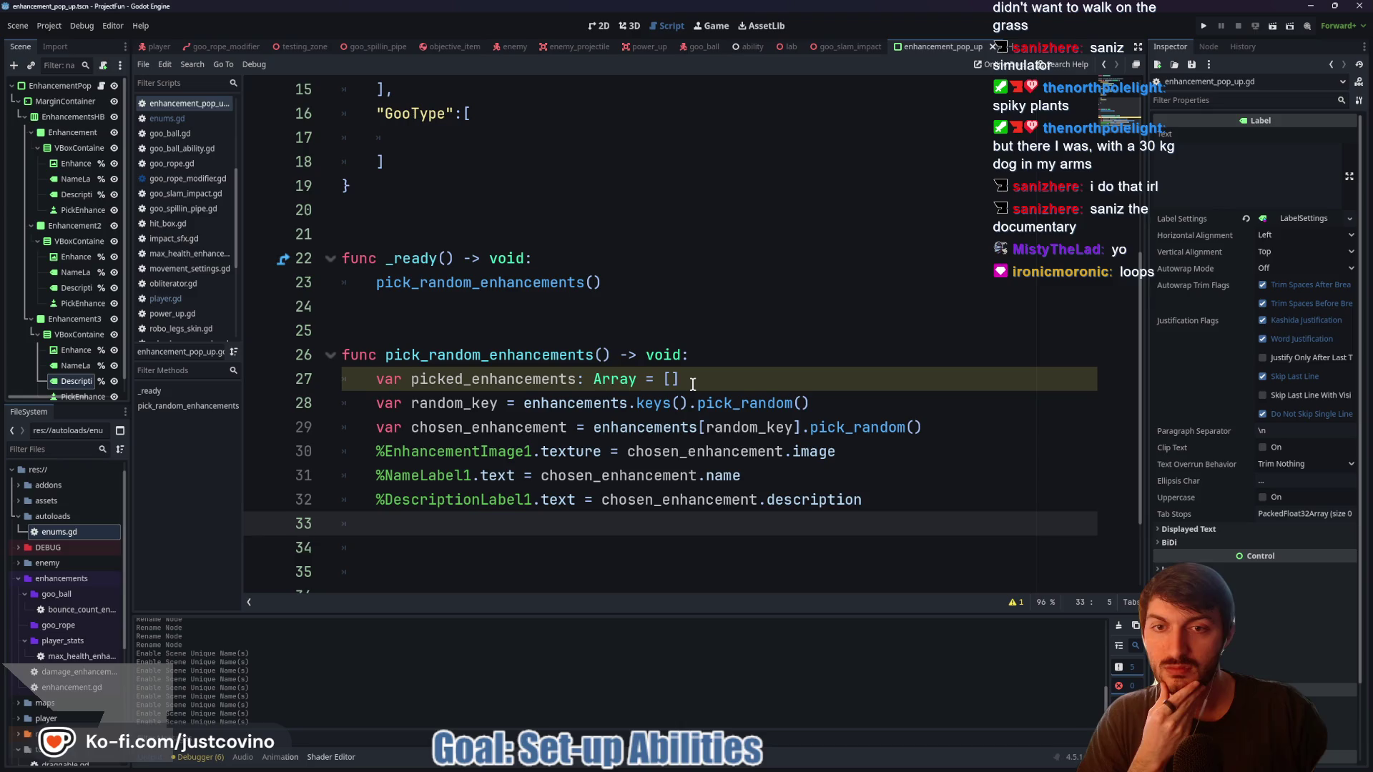
pyautogui.scroll(5, 722, 397)
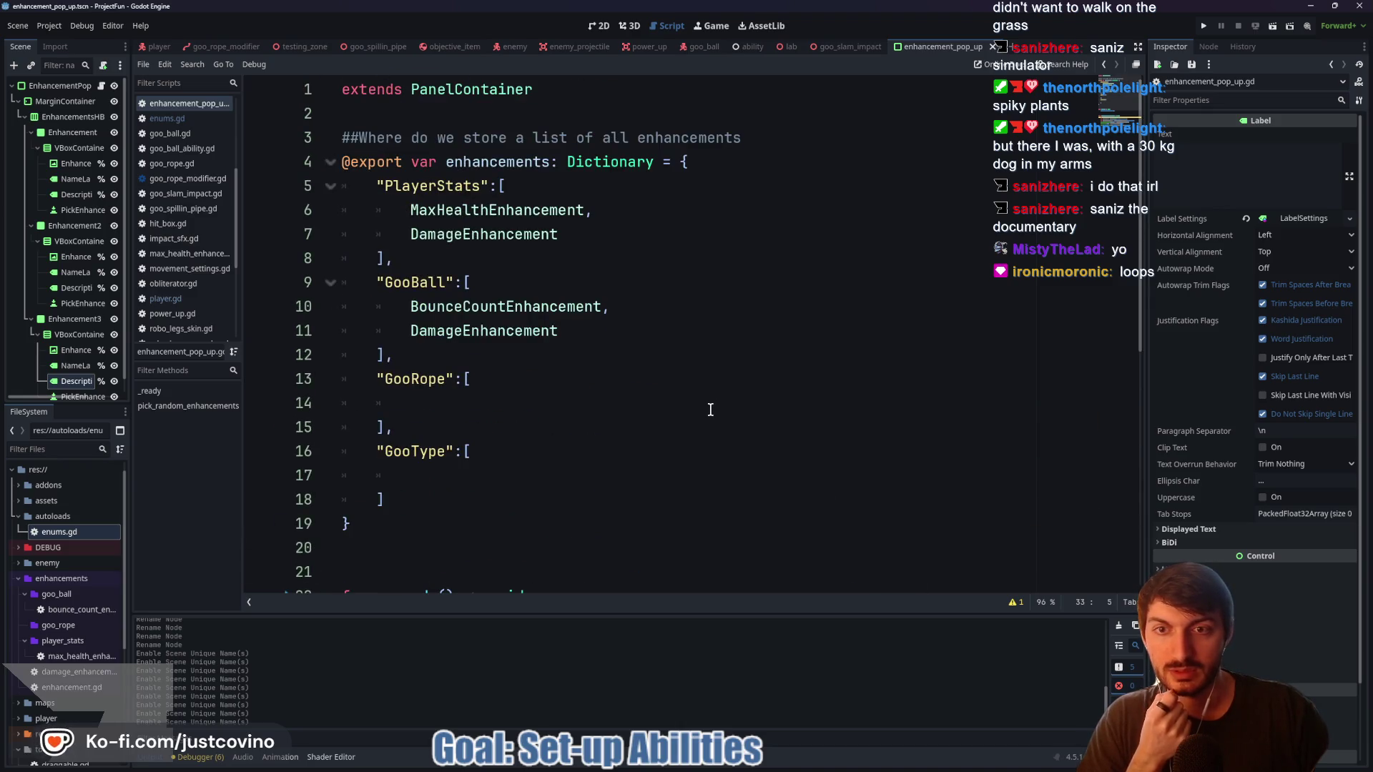
pyautogui.scroll(-5, 710, 409)
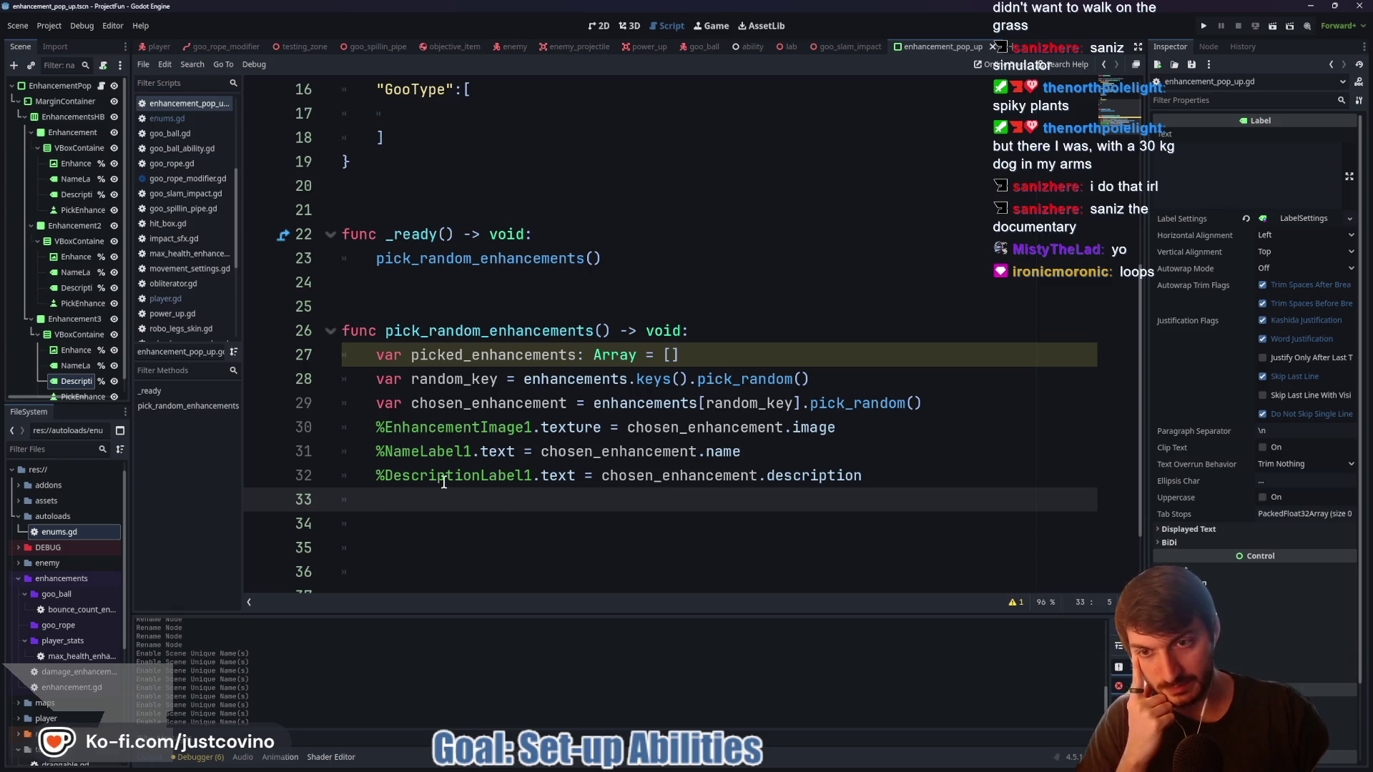
pyautogui.moveTo(711, 355); pyautogui.dragTo(320, 353)
pyautogui.press('BackSpace')
pyautogui.press('BackSpace')
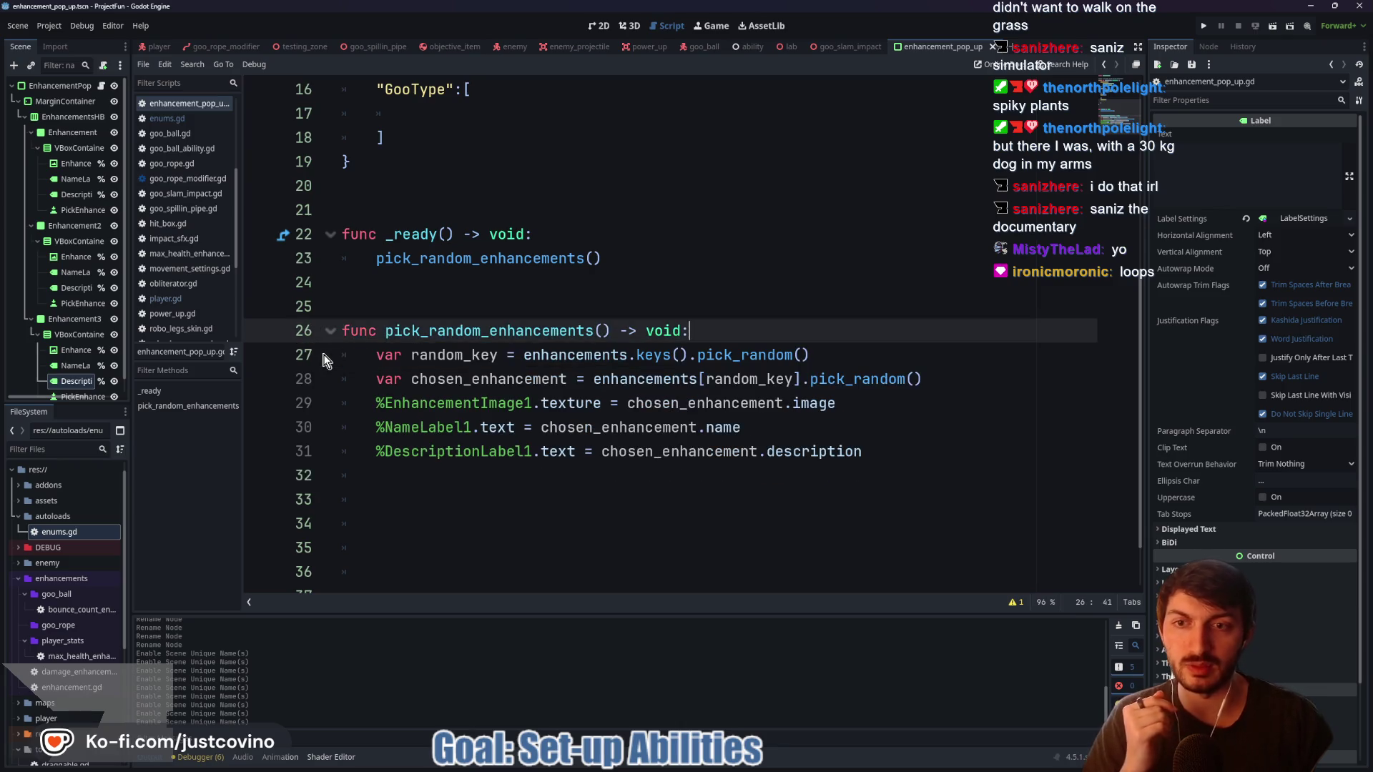
# Save enhancement_pop_up.gd, look over pick_random_enhancements, then go to the player scene
pyautogui.hotkey('ctrl', 's')
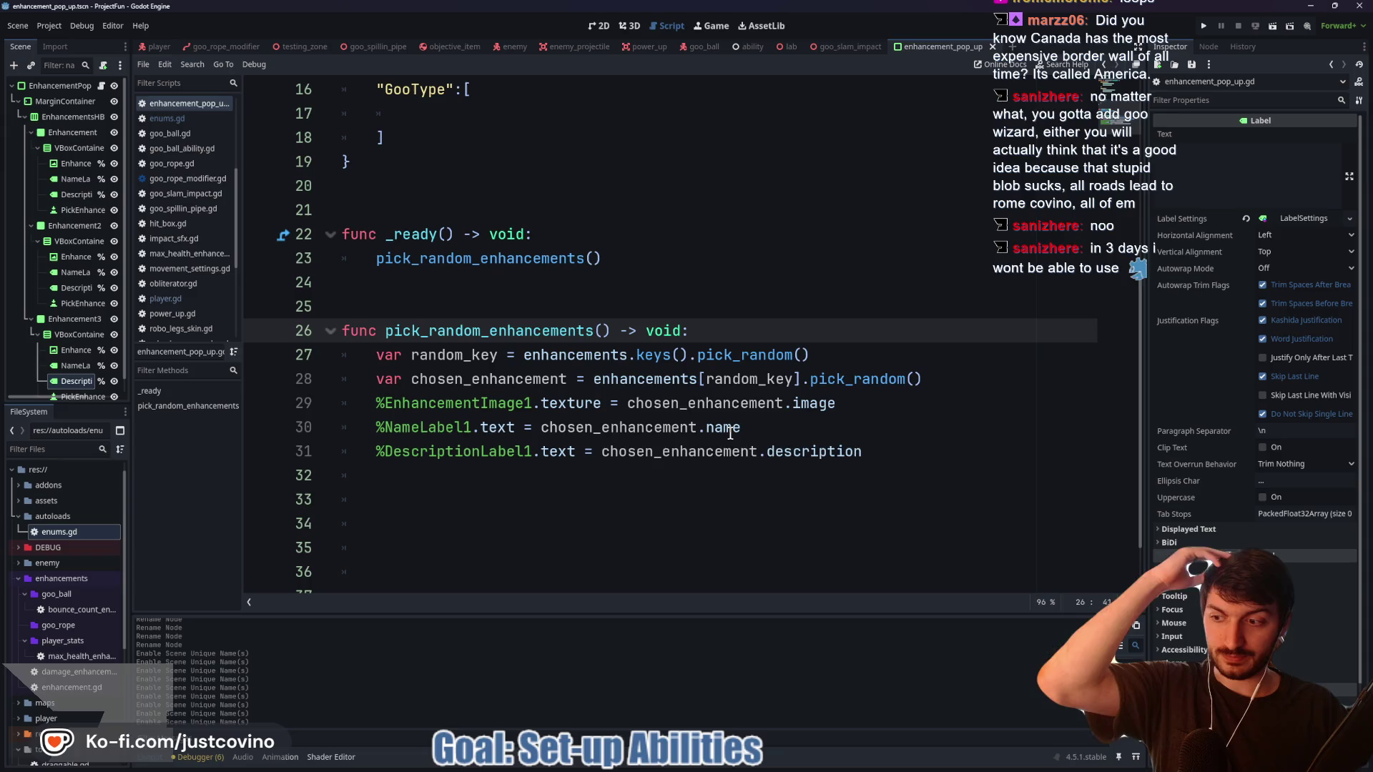
pyautogui.rightClick(729, 432)
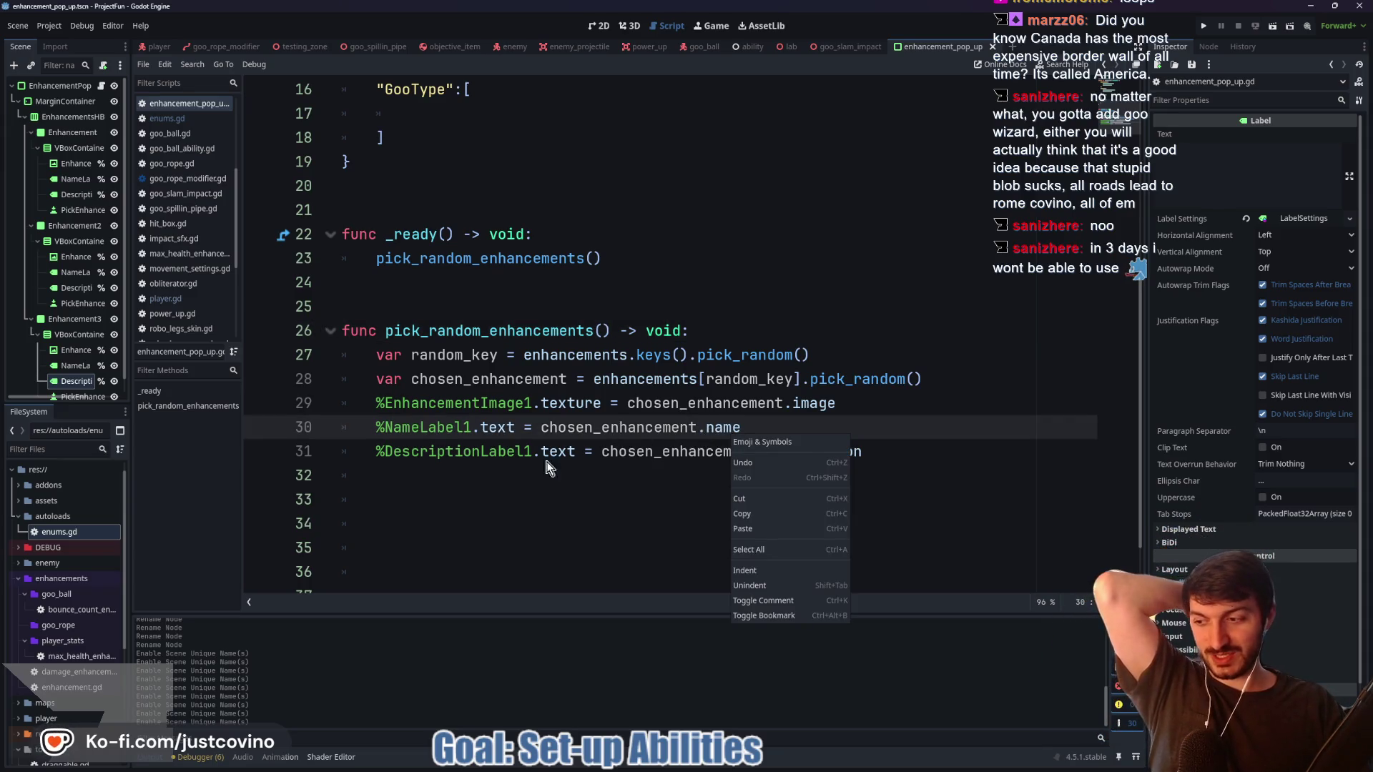
pyautogui.click(493, 477)
pyautogui.click(485, 481)
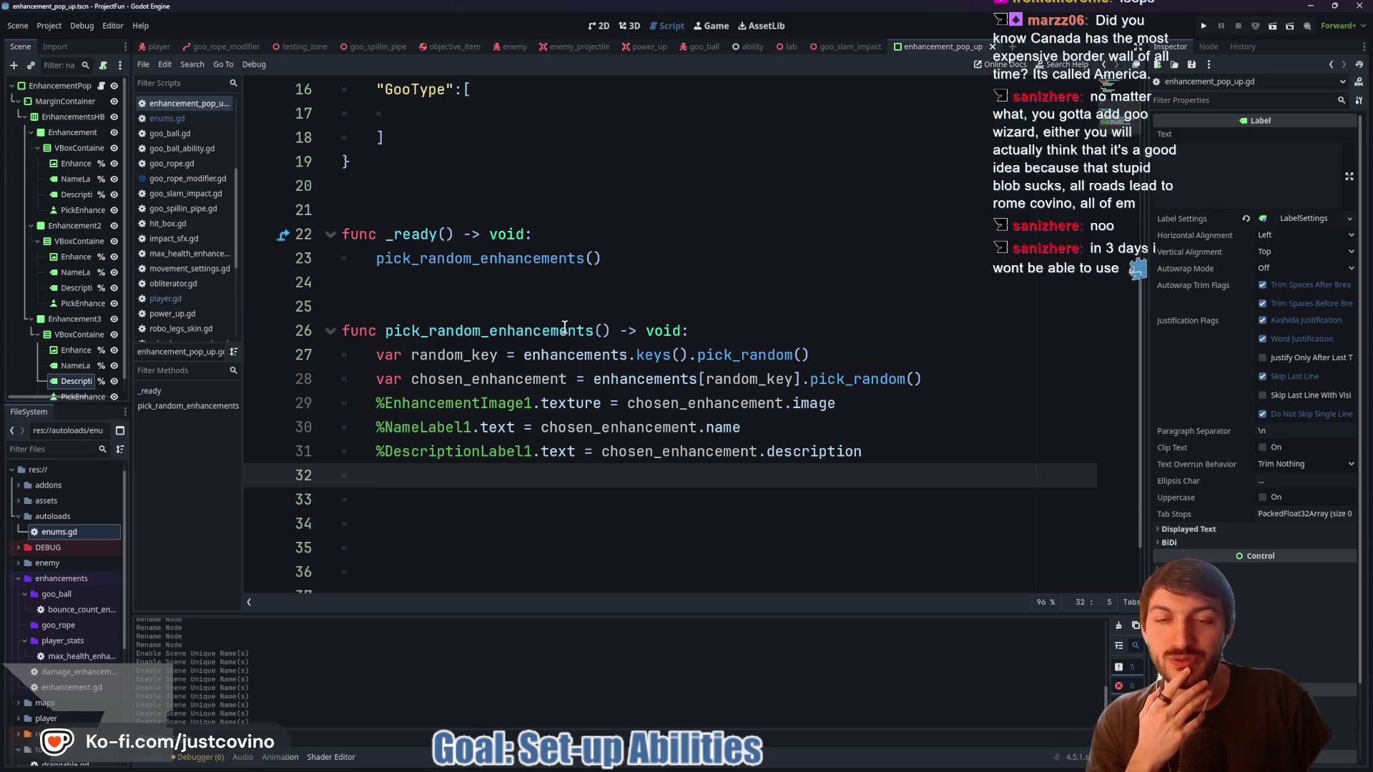
pyautogui.click(603, 330)
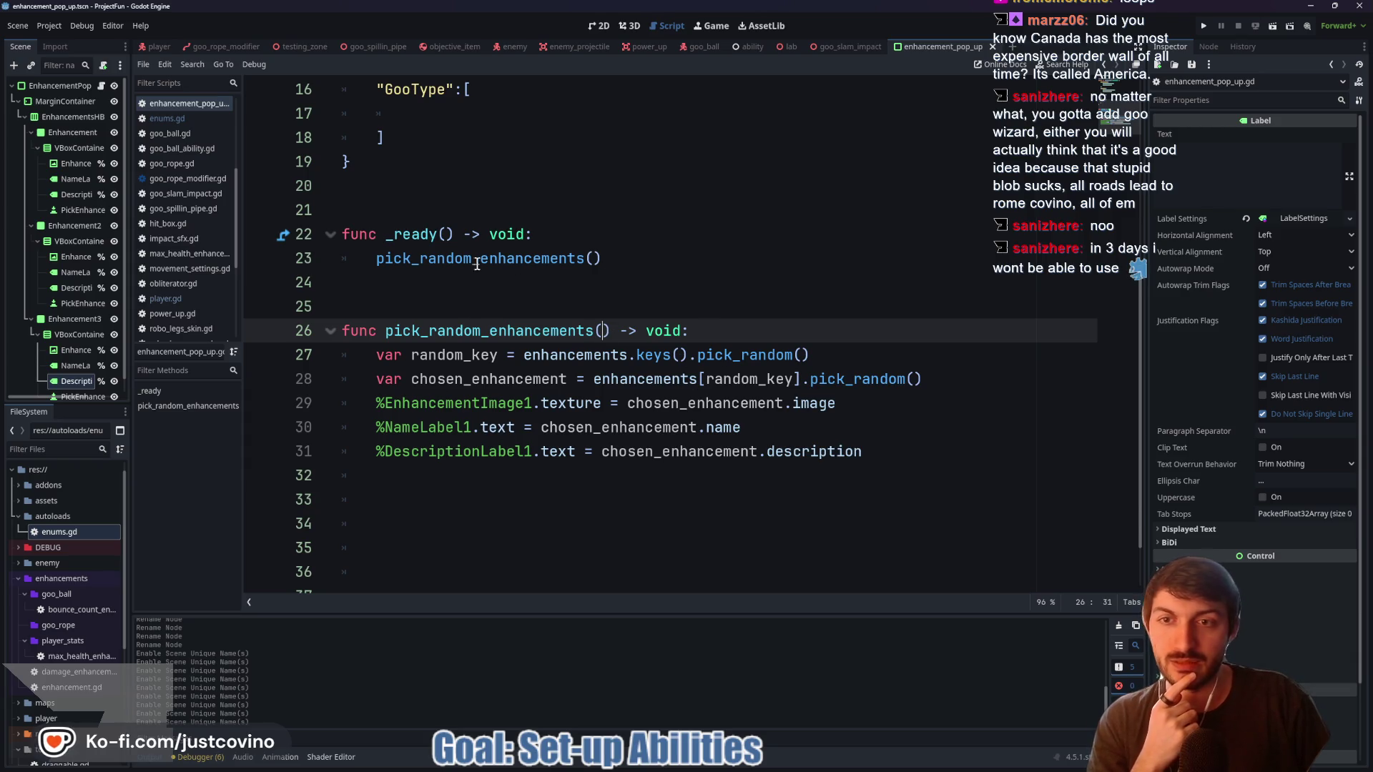
pyautogui.scroll(5, 565, 286)
pyautogui.scroll(-4, 569, 281)
pyautogui.scroll(4, 560, 285)
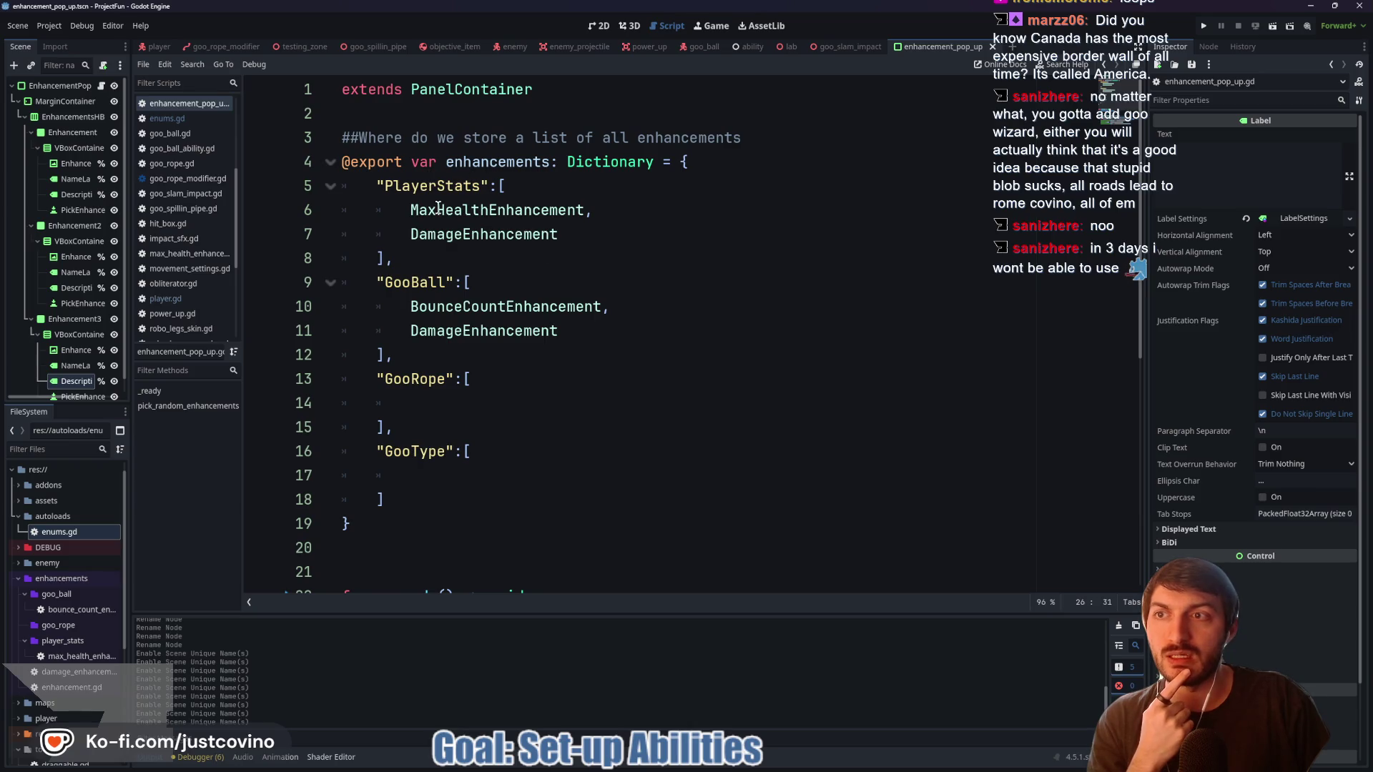
pyautogui.click(160, 46)
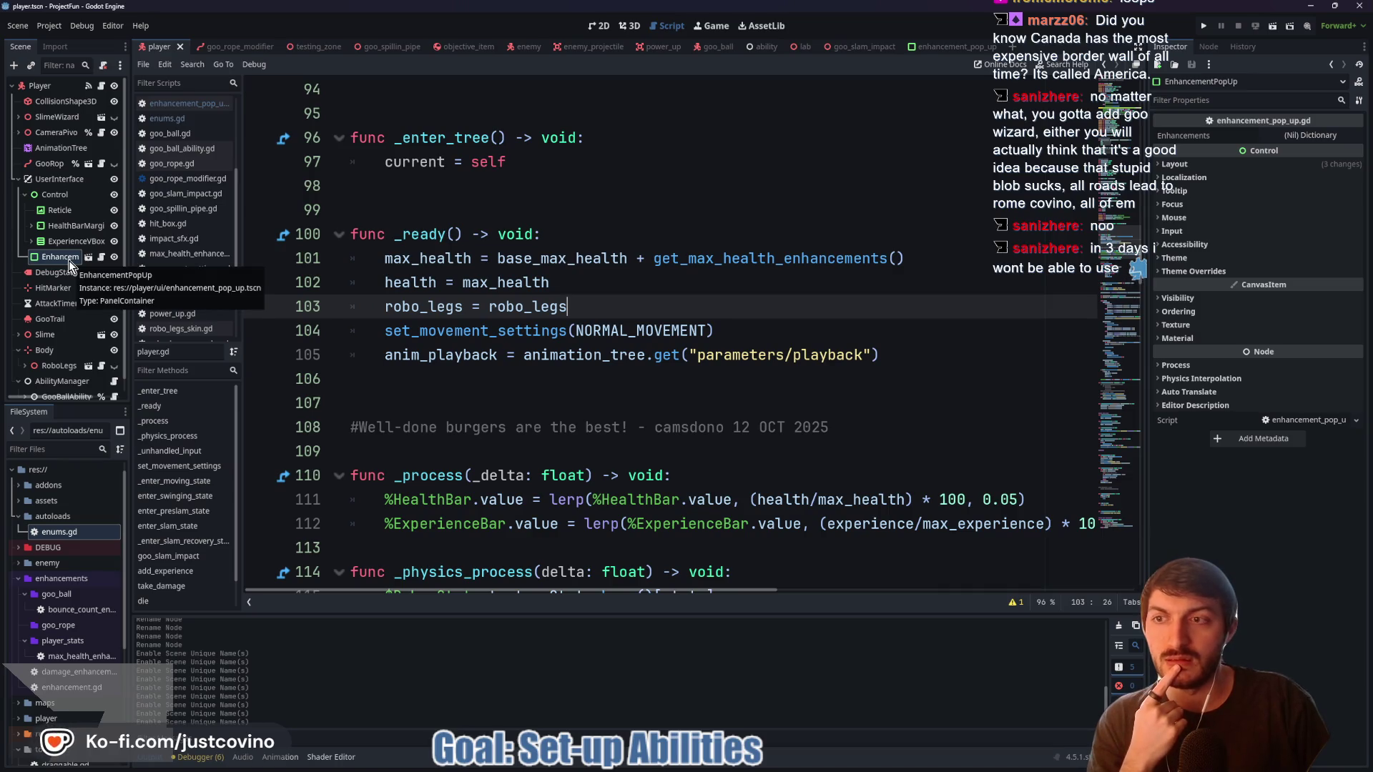
# Open player.gd at trigger_enhancement_event and select its placeholder print on line 273
pyautogui.click(100, 257)
pyautogui.scroll(-5, 541, 278)
pyautogui.scroll(-1, 542, 279)
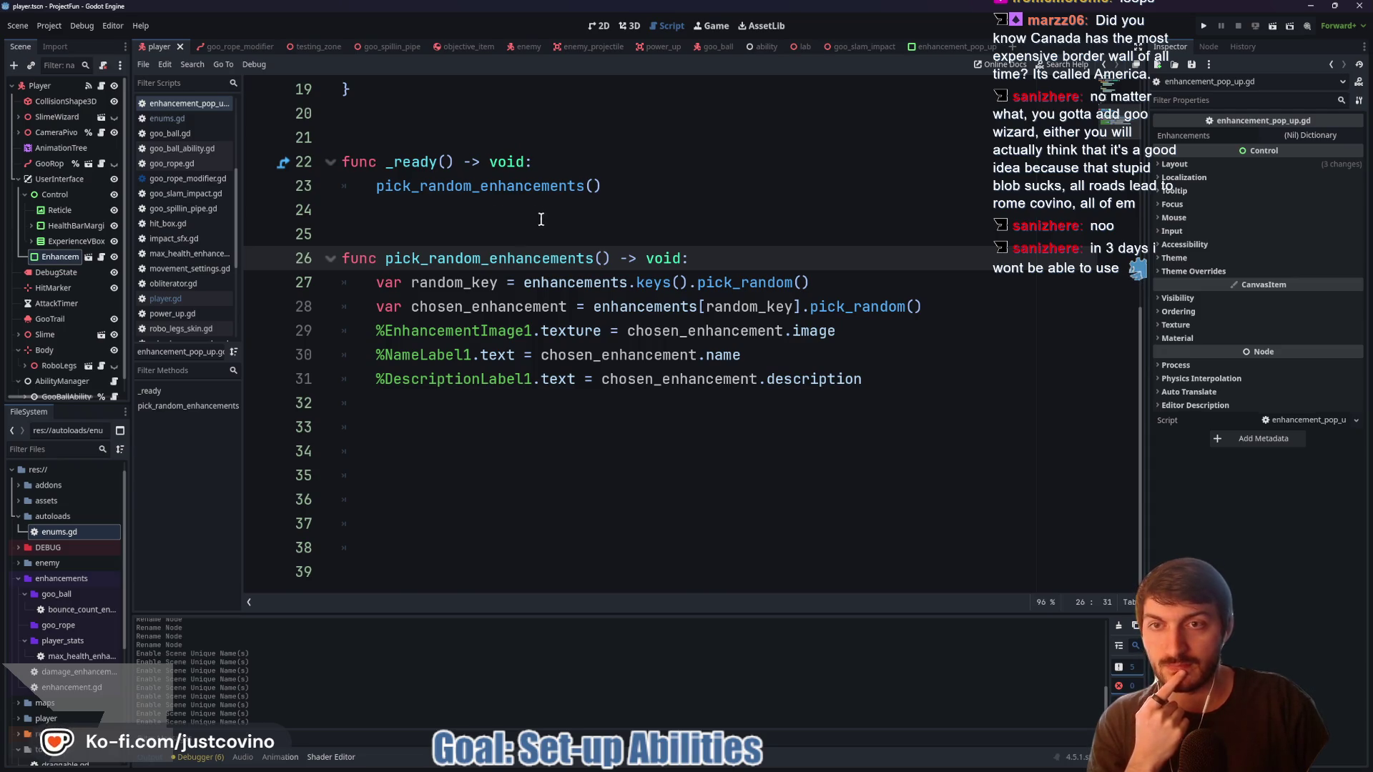
pyautogui.click(600, 227)
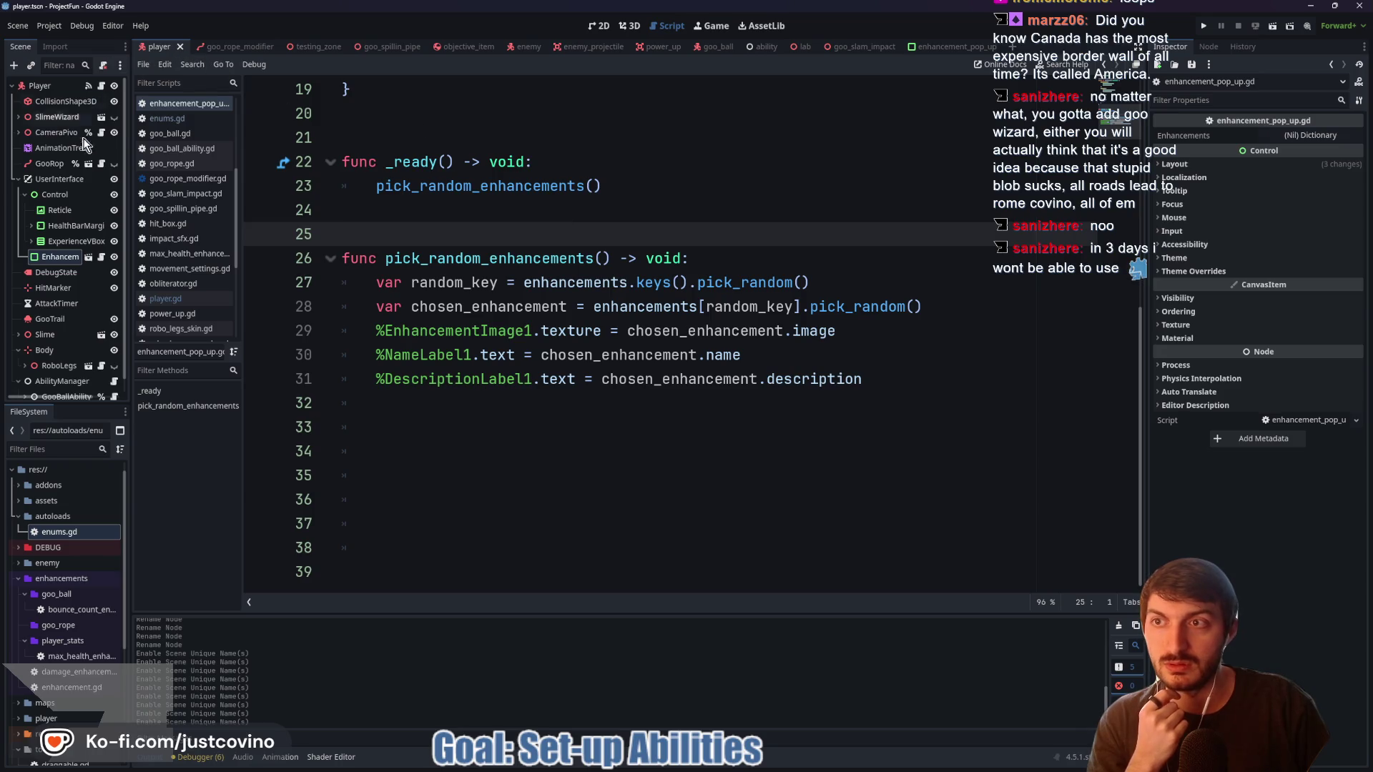
pyautogui.click(165, 298)
pyautogui.scroll(-13, 569, 335)
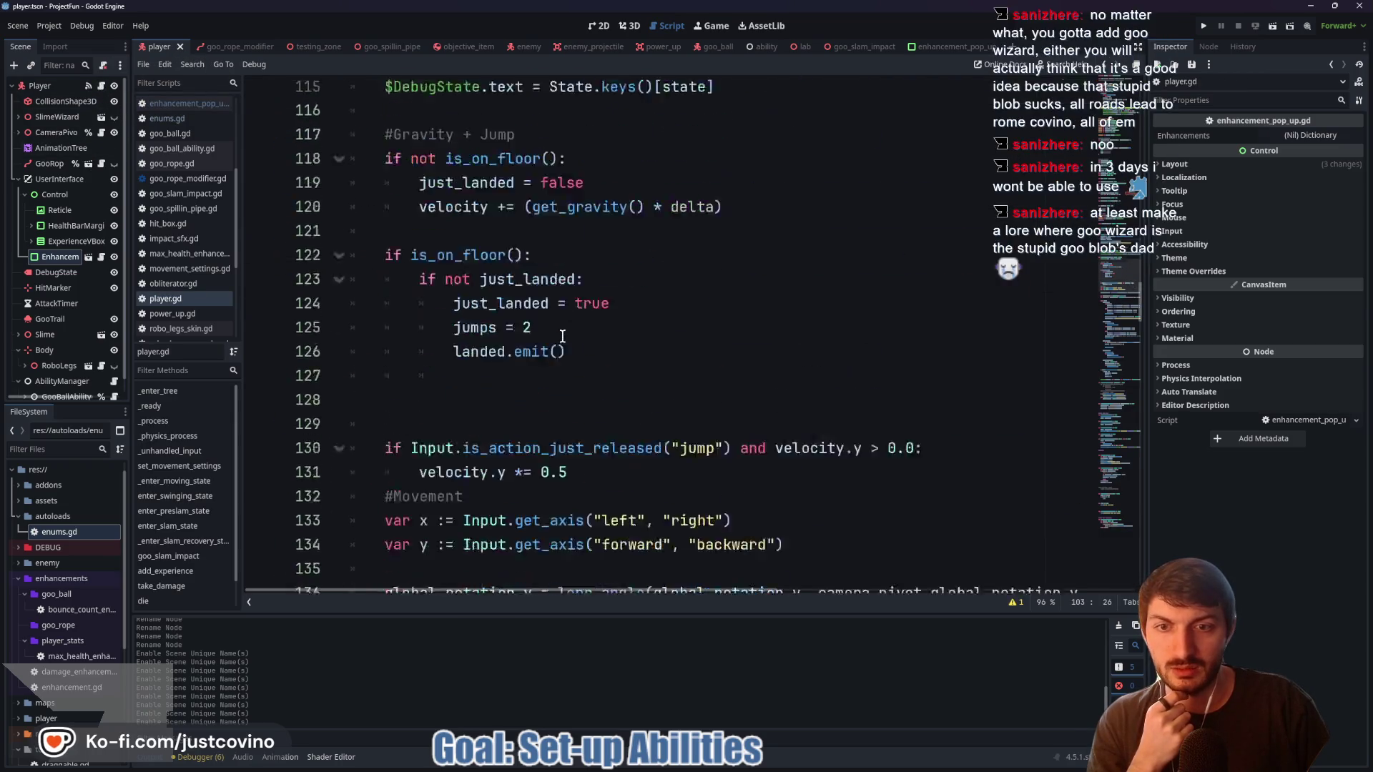
pyautogui.scroll(-1, 176, 513)
pyautogui.click(183, 586)
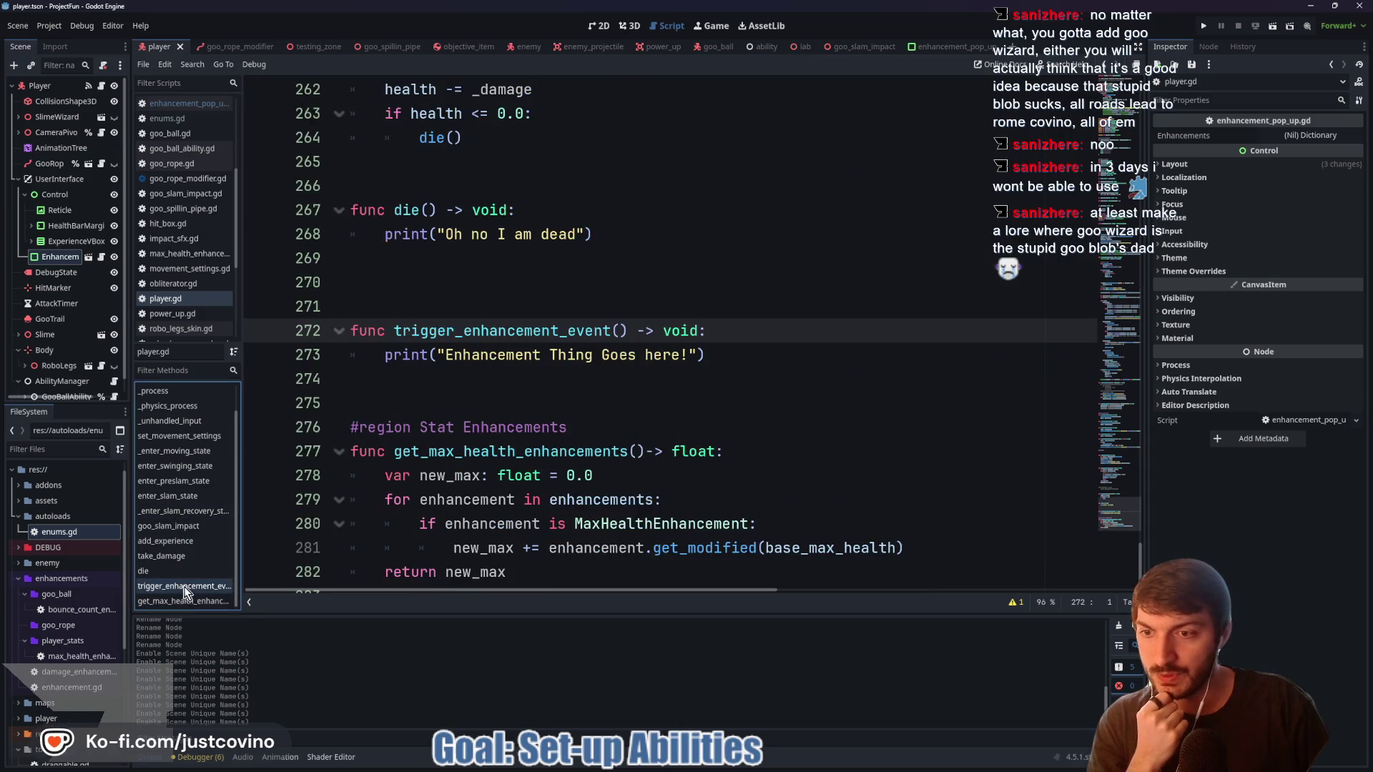
pyautogui.click(485, 328)
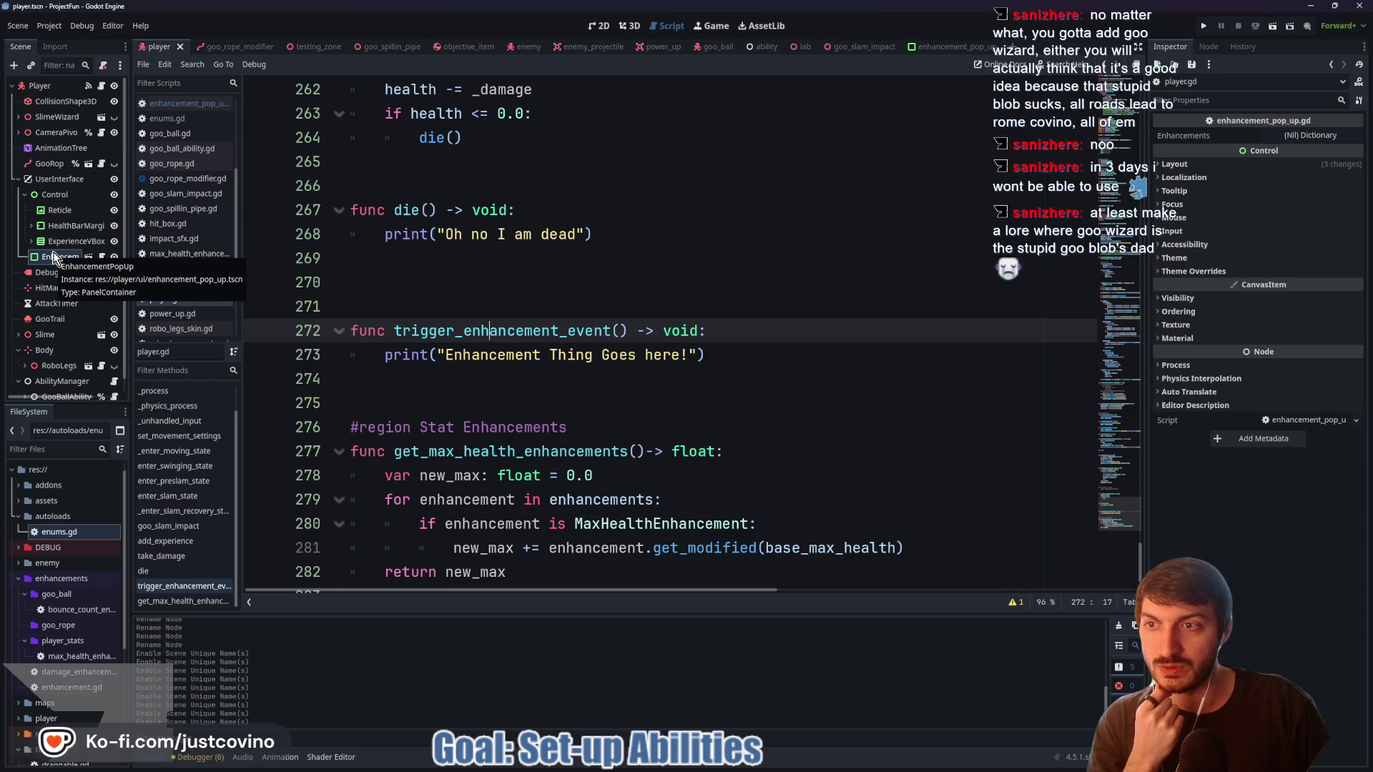
pyautogui.click(101, 259)
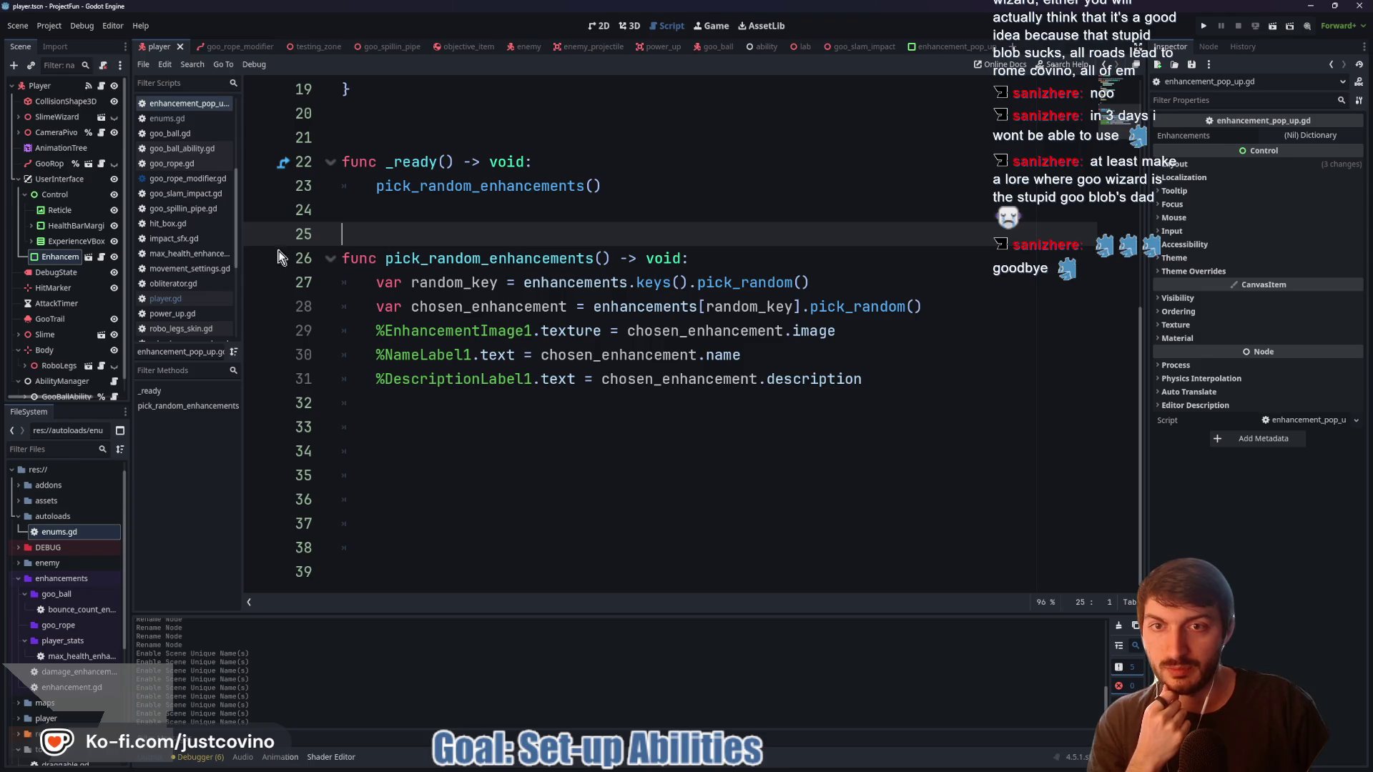
pyautogui.click(101, 86)
pyautogui.moveTo(715, 355); pyautogui.dragTo(383, 355)
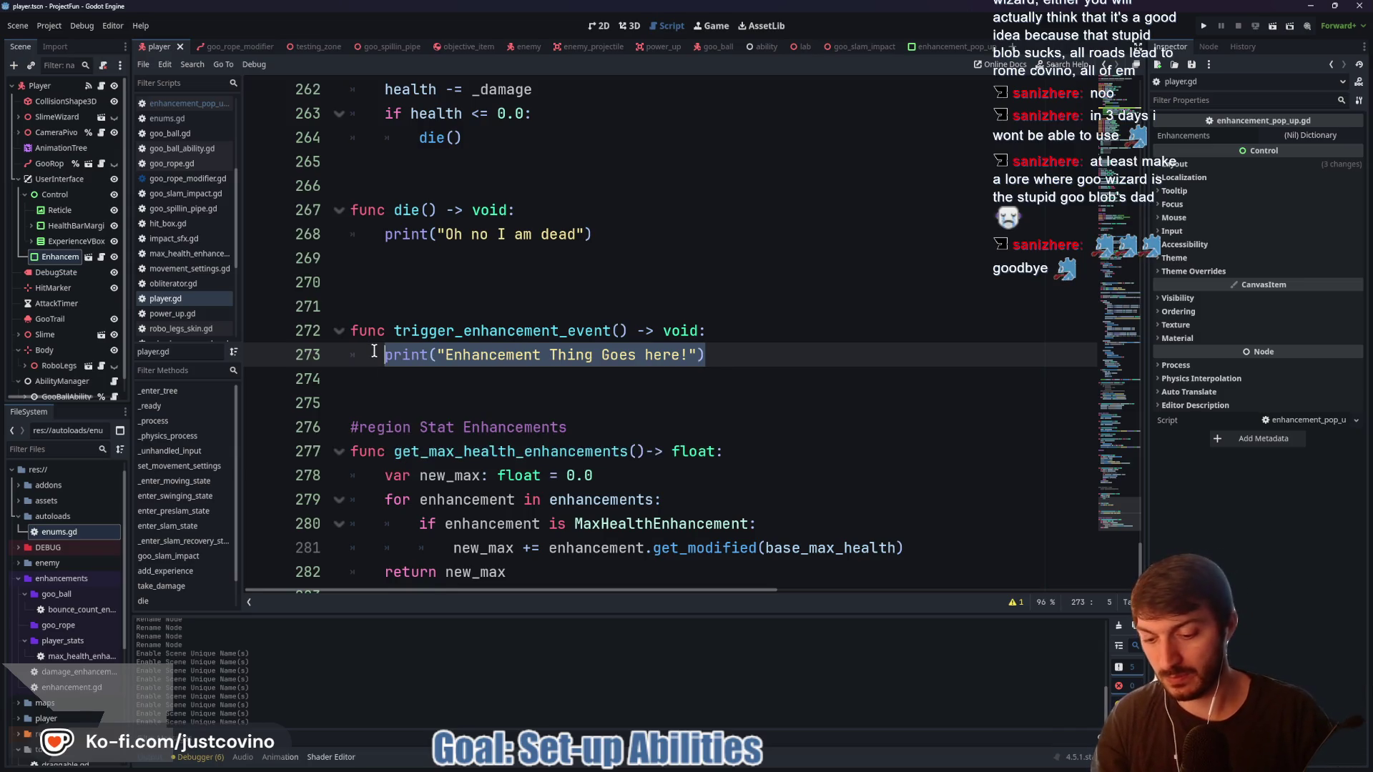
# Delete the placeholder print and make the Enhancement pop-up node a unique name
pyautogui.press('BackSpace')
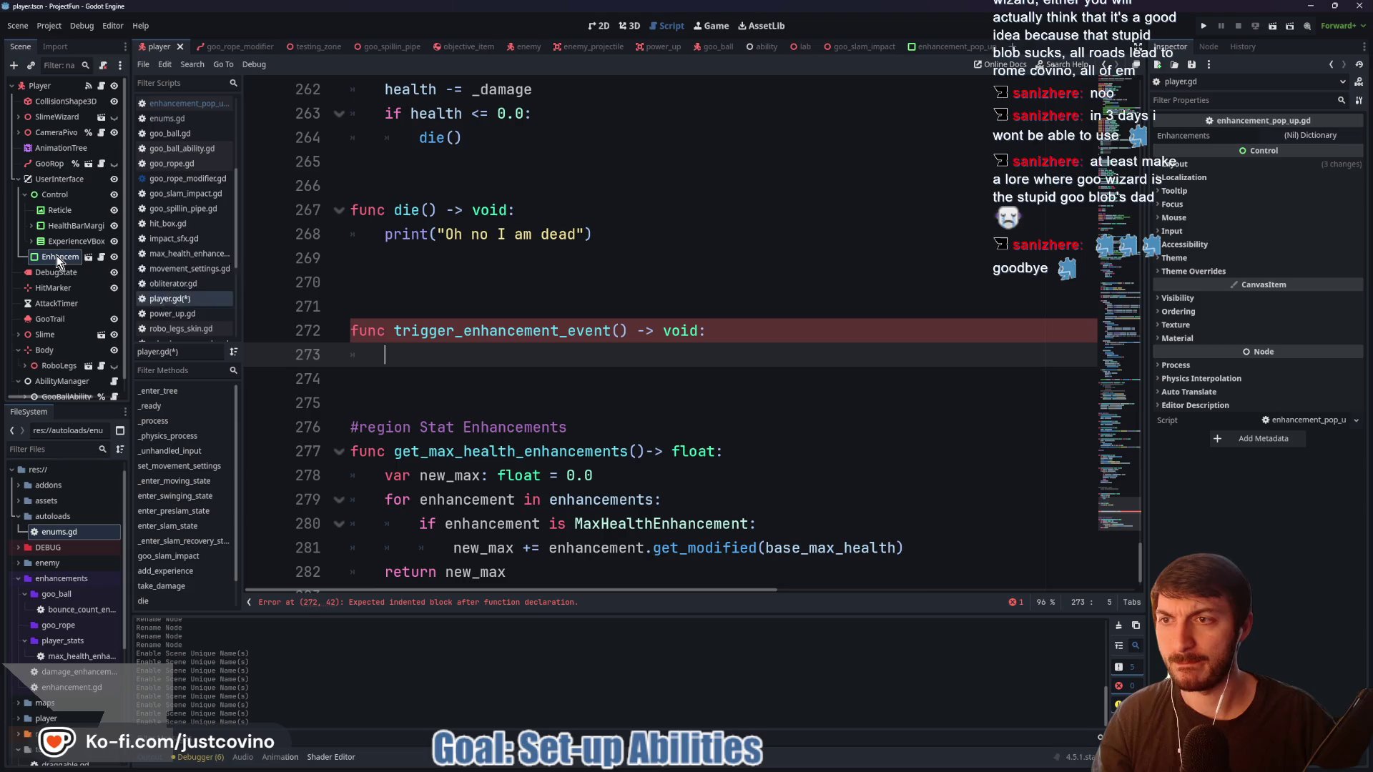
pyautogui.rightClick(57, 255)
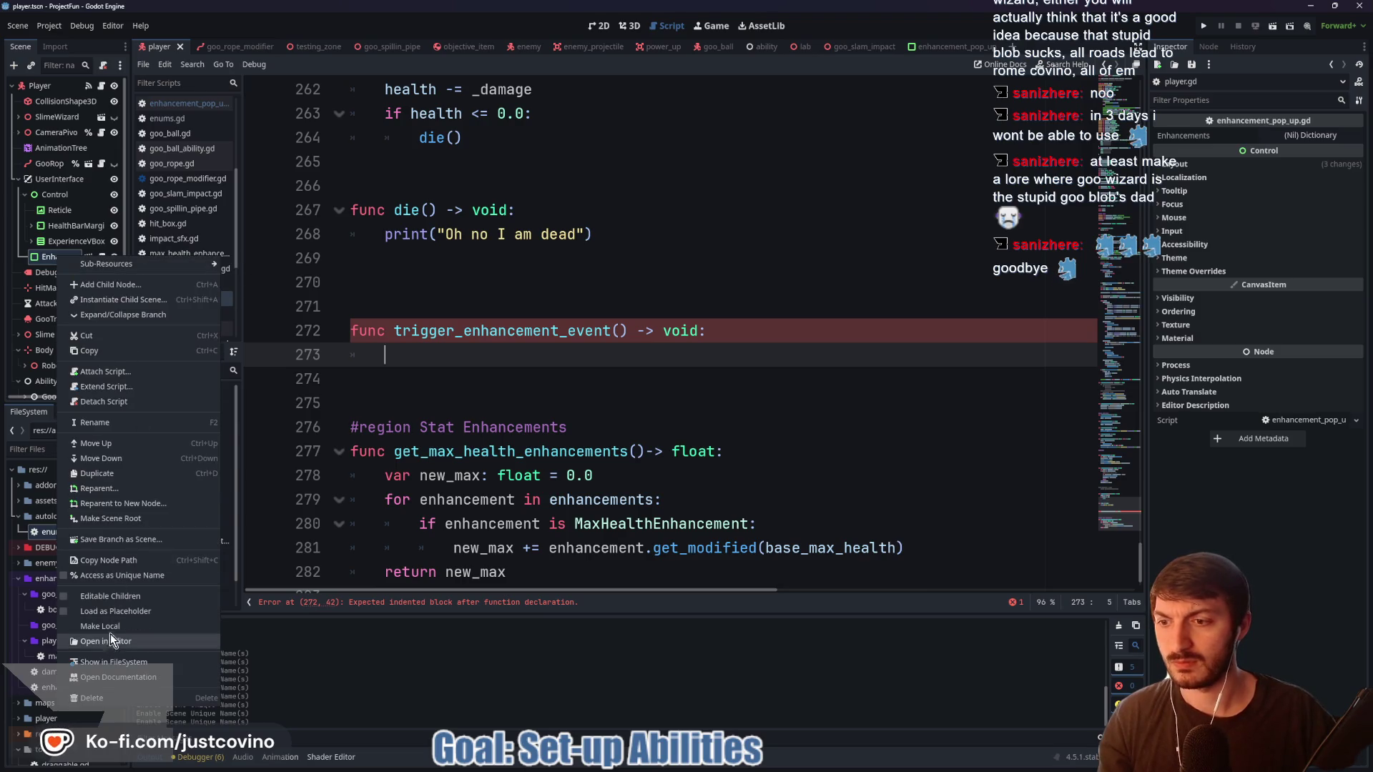
pyautogui.click(122, 575)
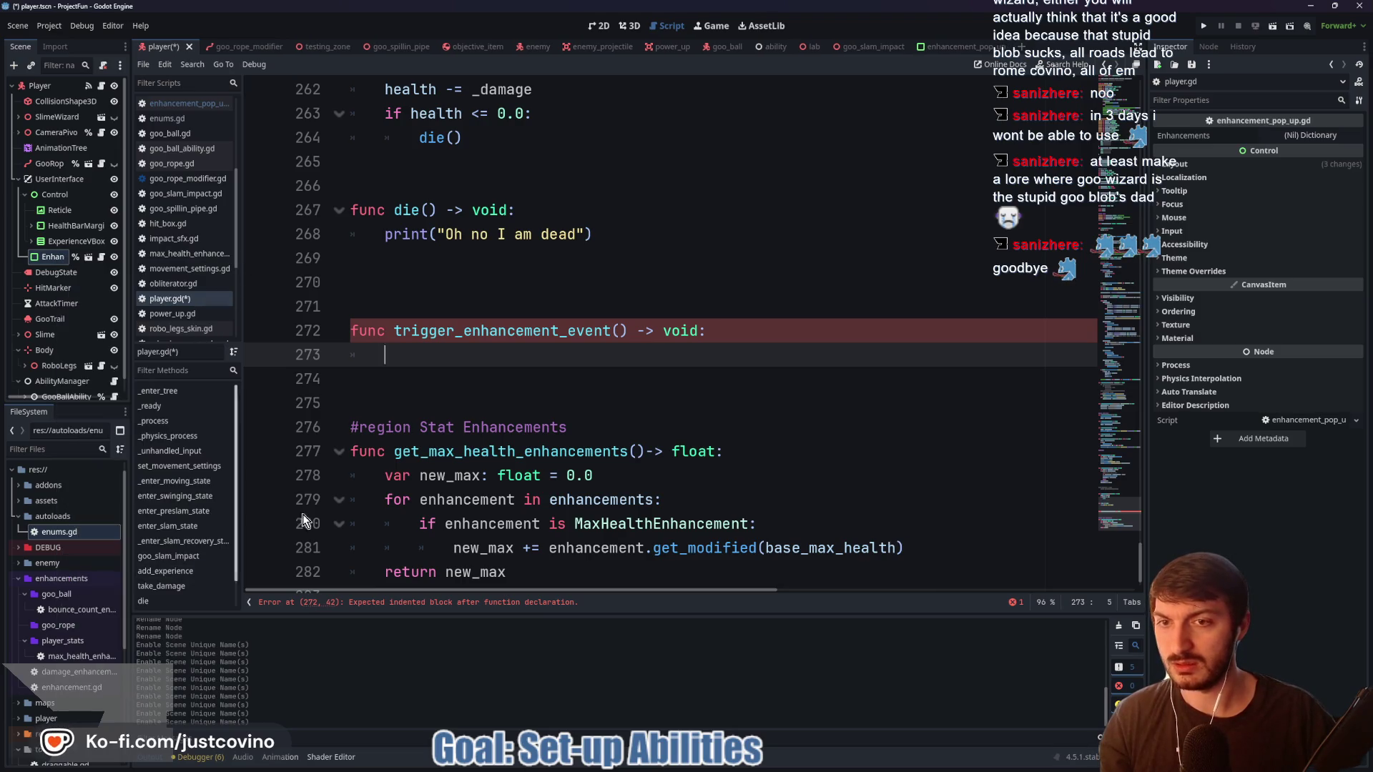
# Add %EnhancementPopUp.pick_random_enhancements() and %EnhancementPopUp.show() calls and save player.gd
pyautogui.write('Enhan')
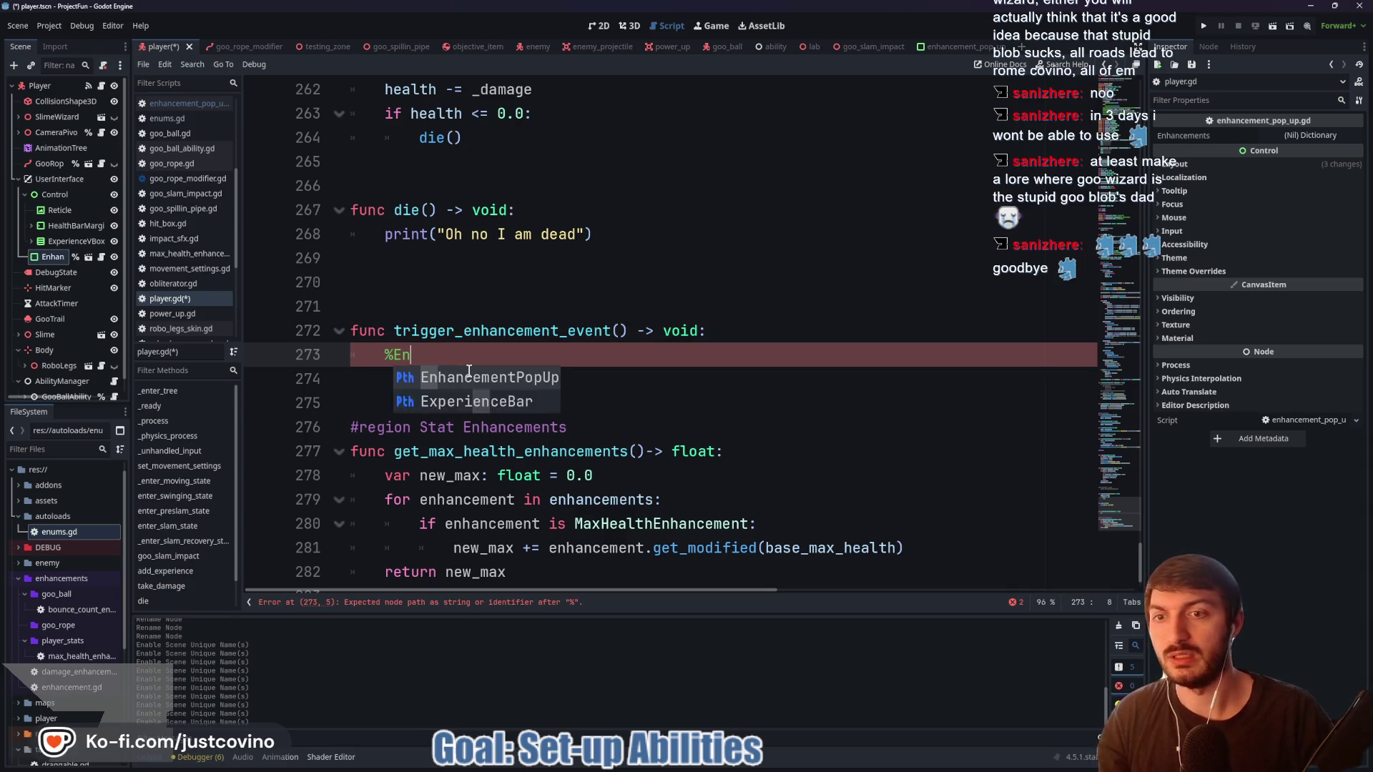
pyautogui.press('Return')
pyautogui.write('.pick')
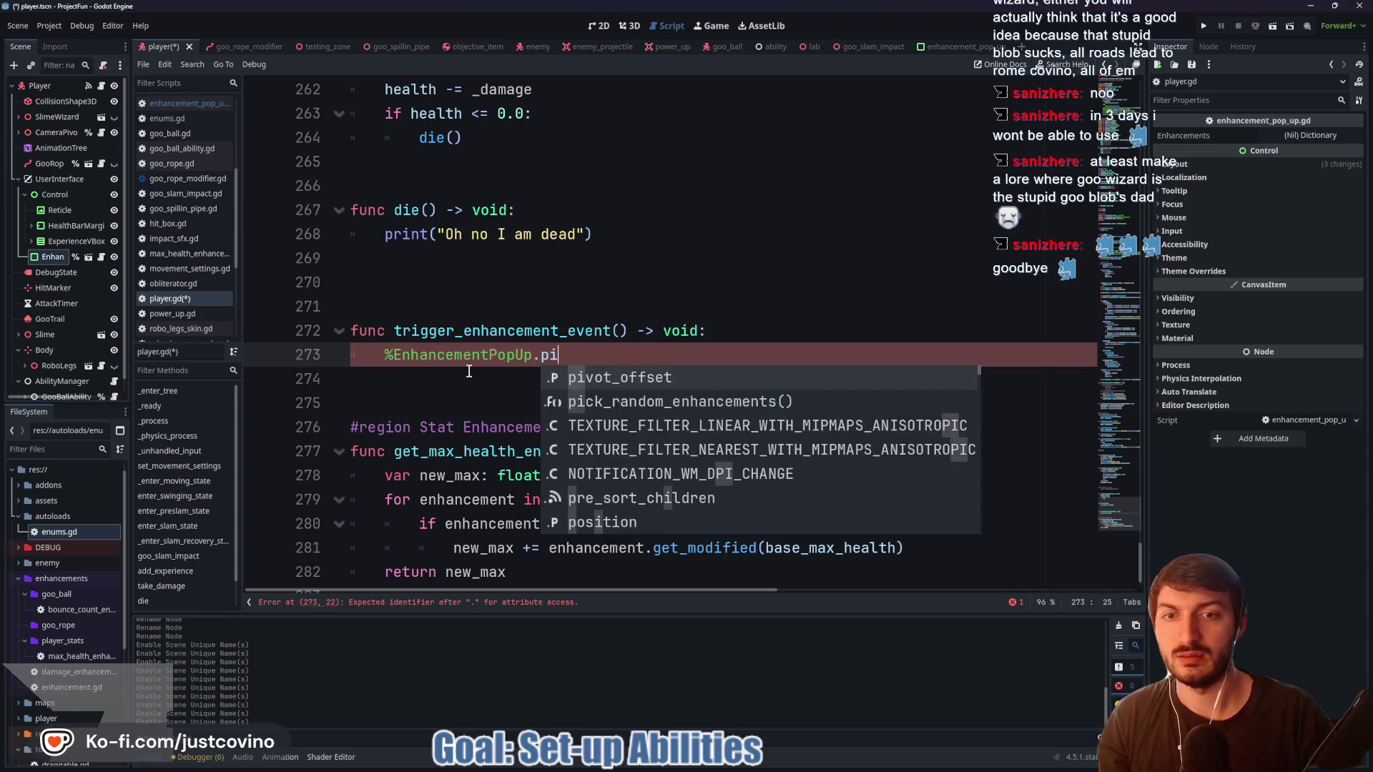
pyautogui.press('Return')
pyautogui.press('Return')
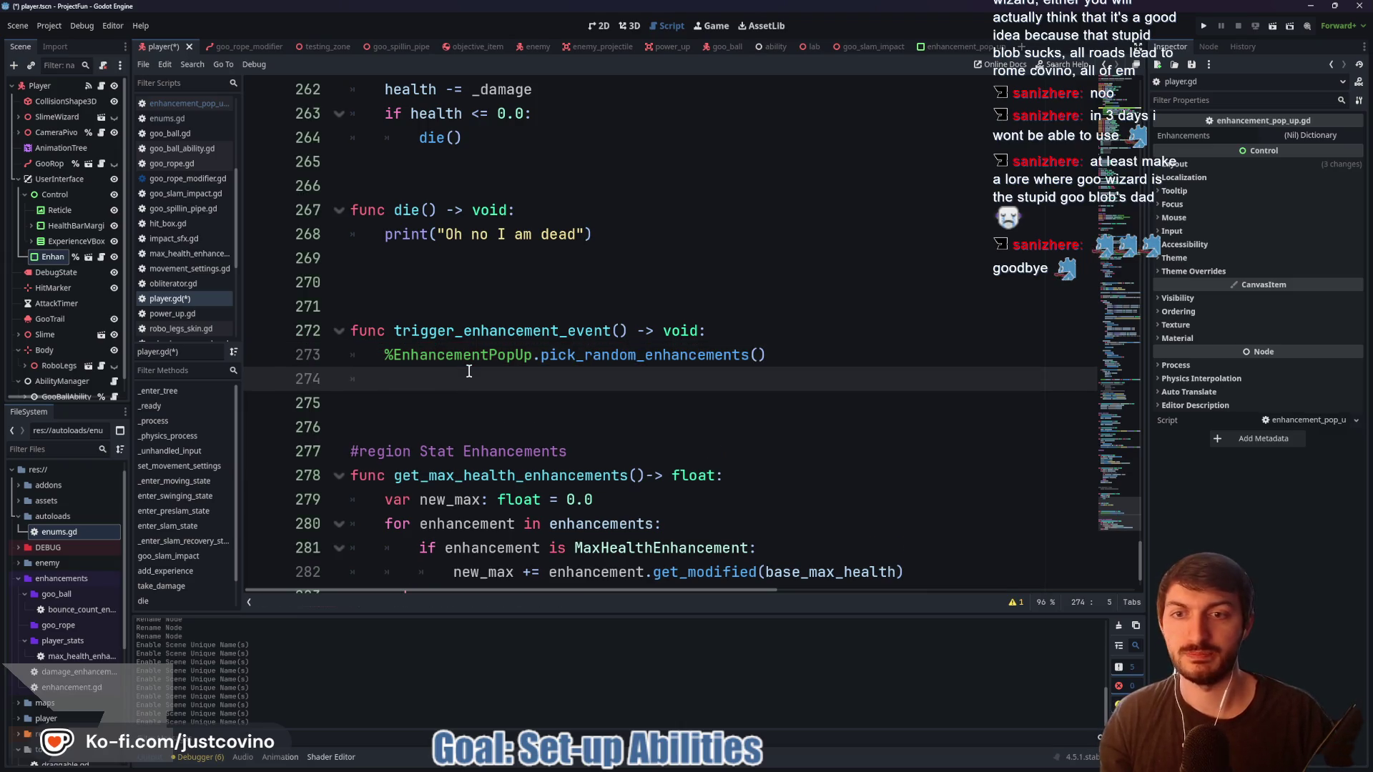
pyautogui.write('En')
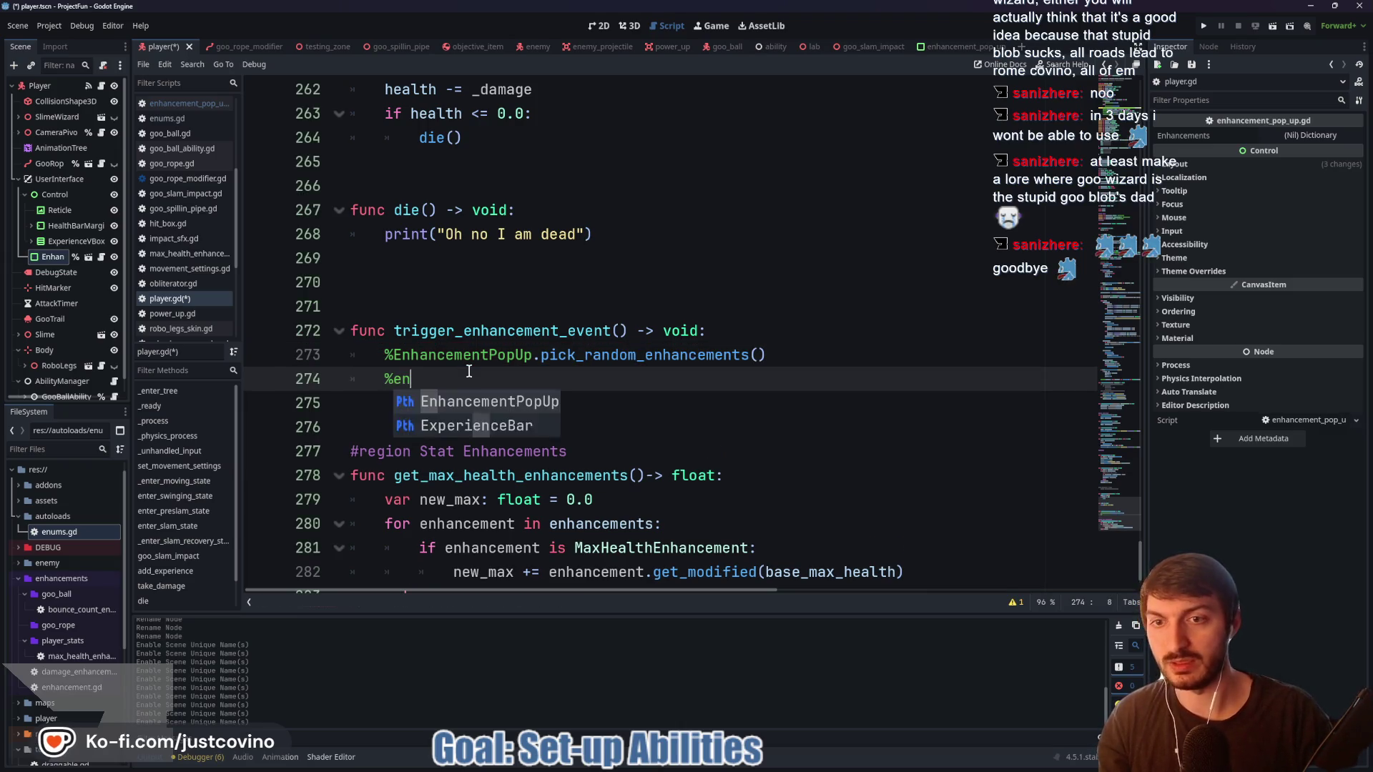
pyautogui.press('Return')
pyautogui.write('.show')
pyautogui.press('Return')
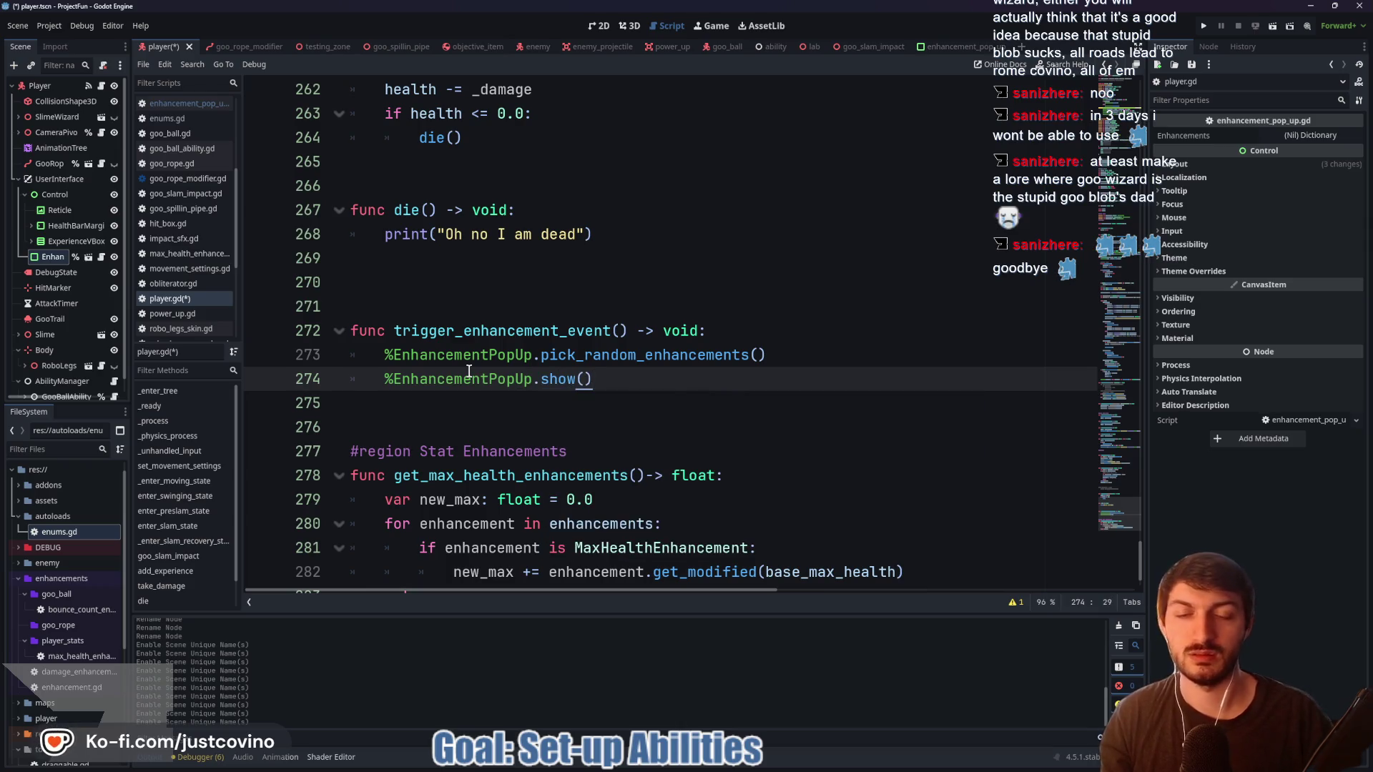
pyautogui.hotkey('ctrl', 's')
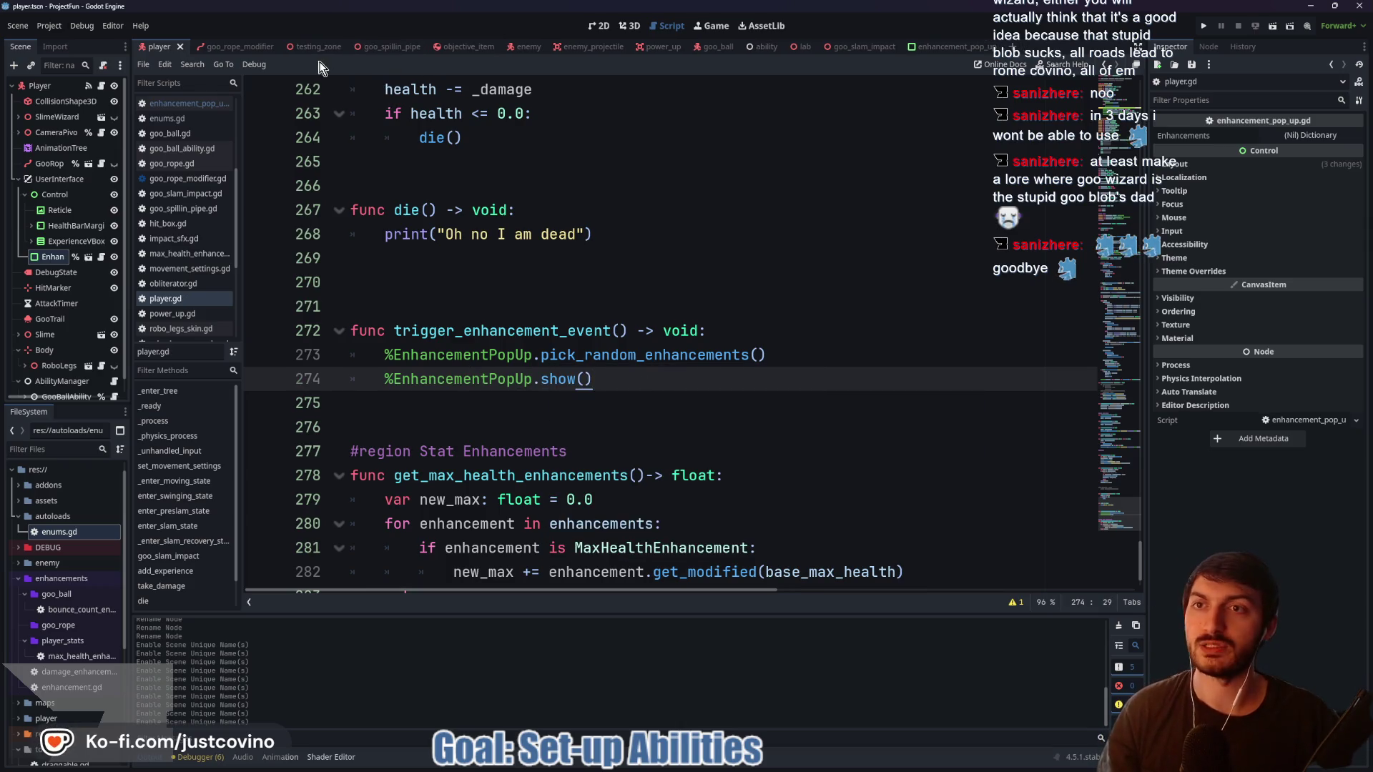
pyautogui.click(315, 46)
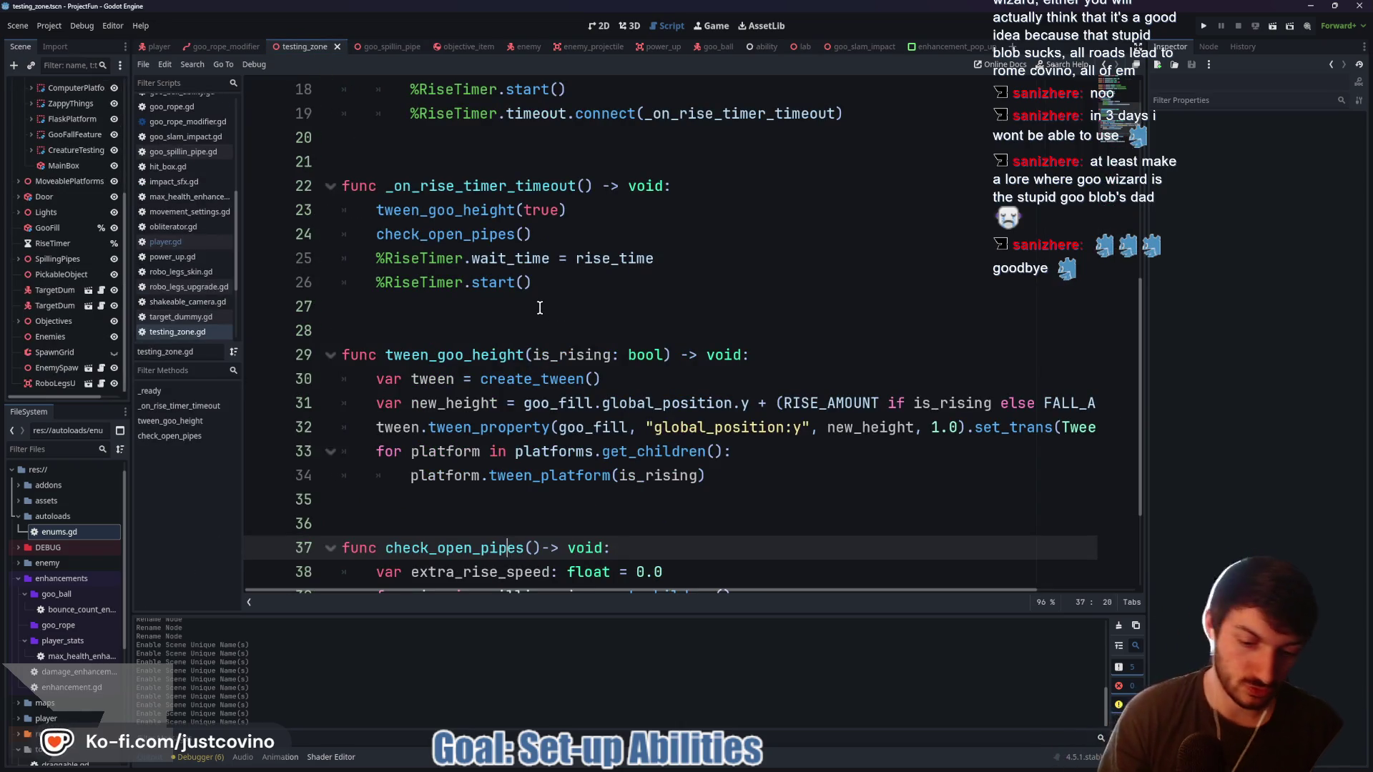
# Run the scene with F6, stop it after the 'image' error, and select line 28's random pick
pyautogui.press('F6')
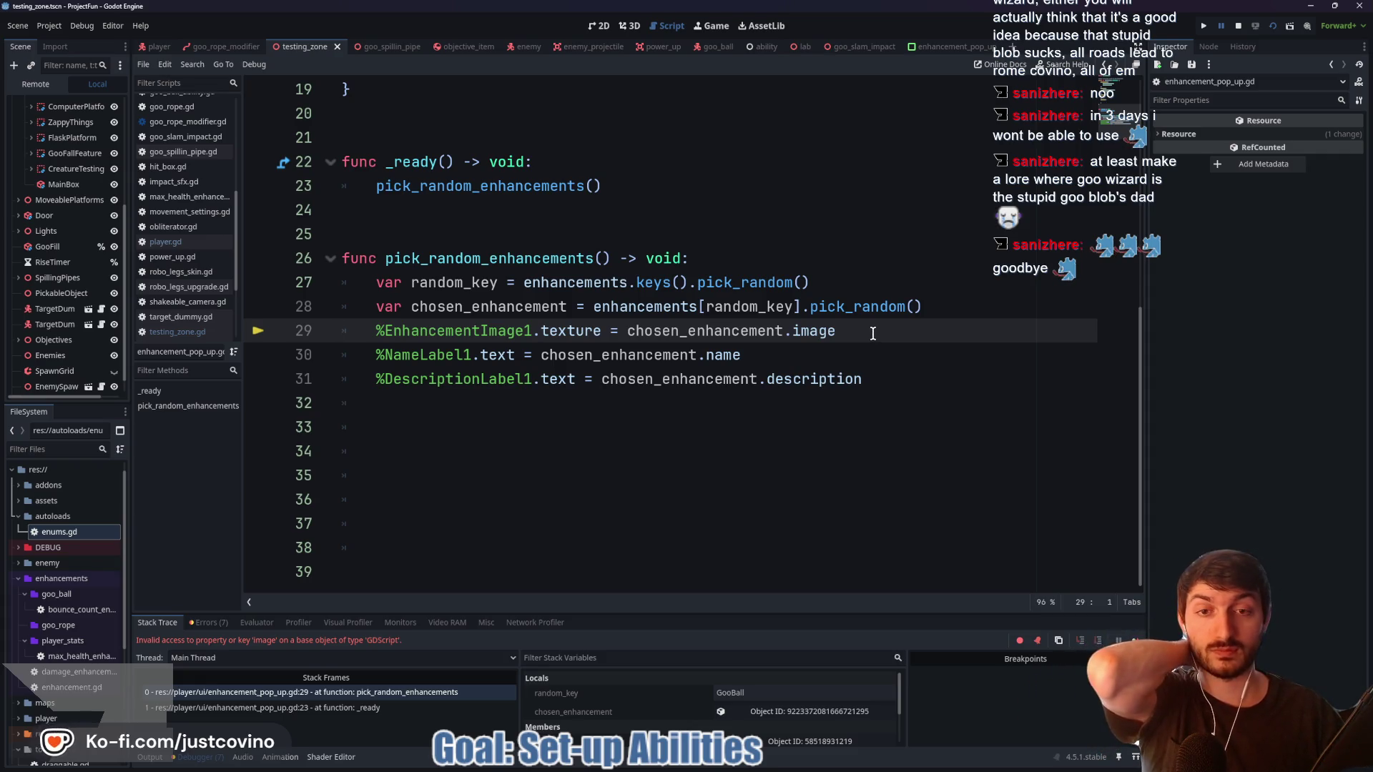
pyautogui.click(1236, 26)
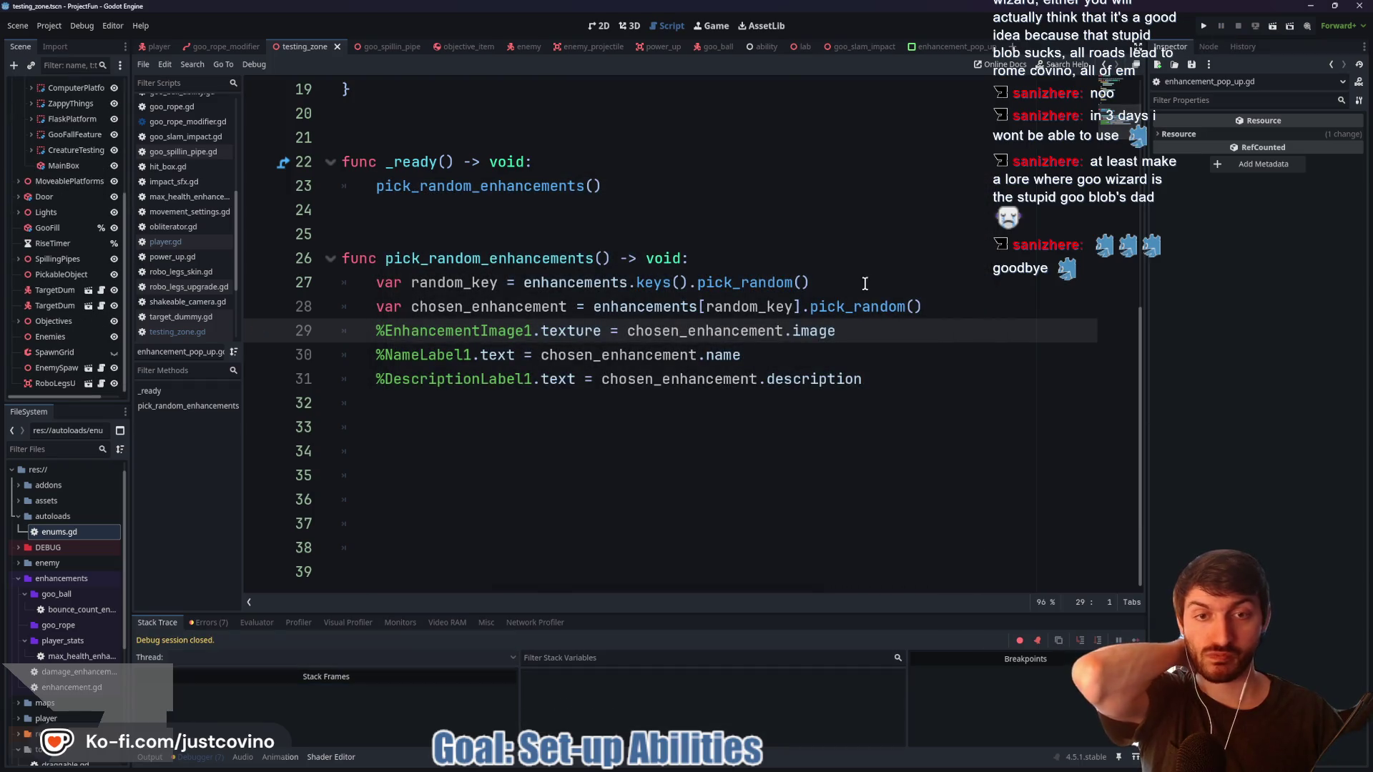
pyautogui.click(949, 304)
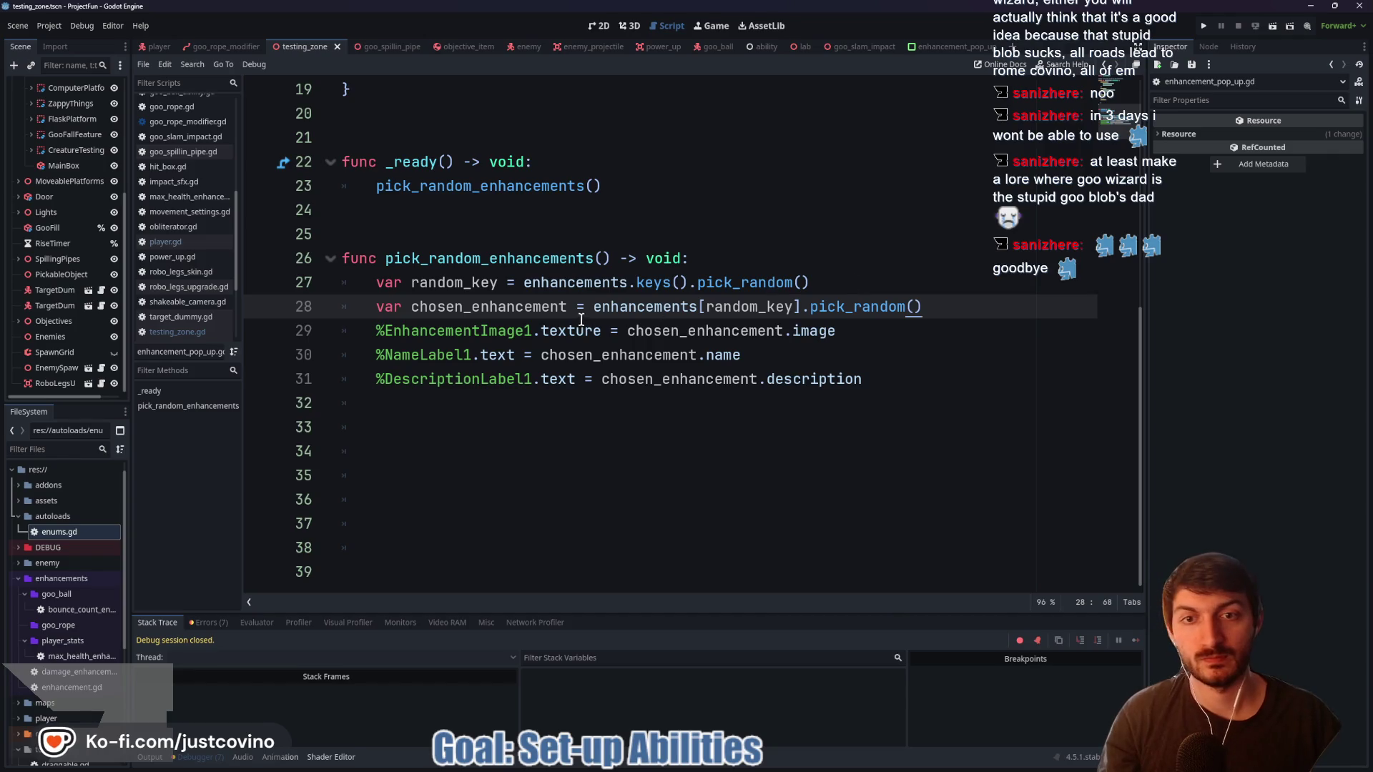
pyautogui.moveTo(592, 307)
pyautogui.mouseDown()
pyautogui.moveTo(857, 332)
pyautogui.moveTo(940, 307)
pyautogui.mouseUp()
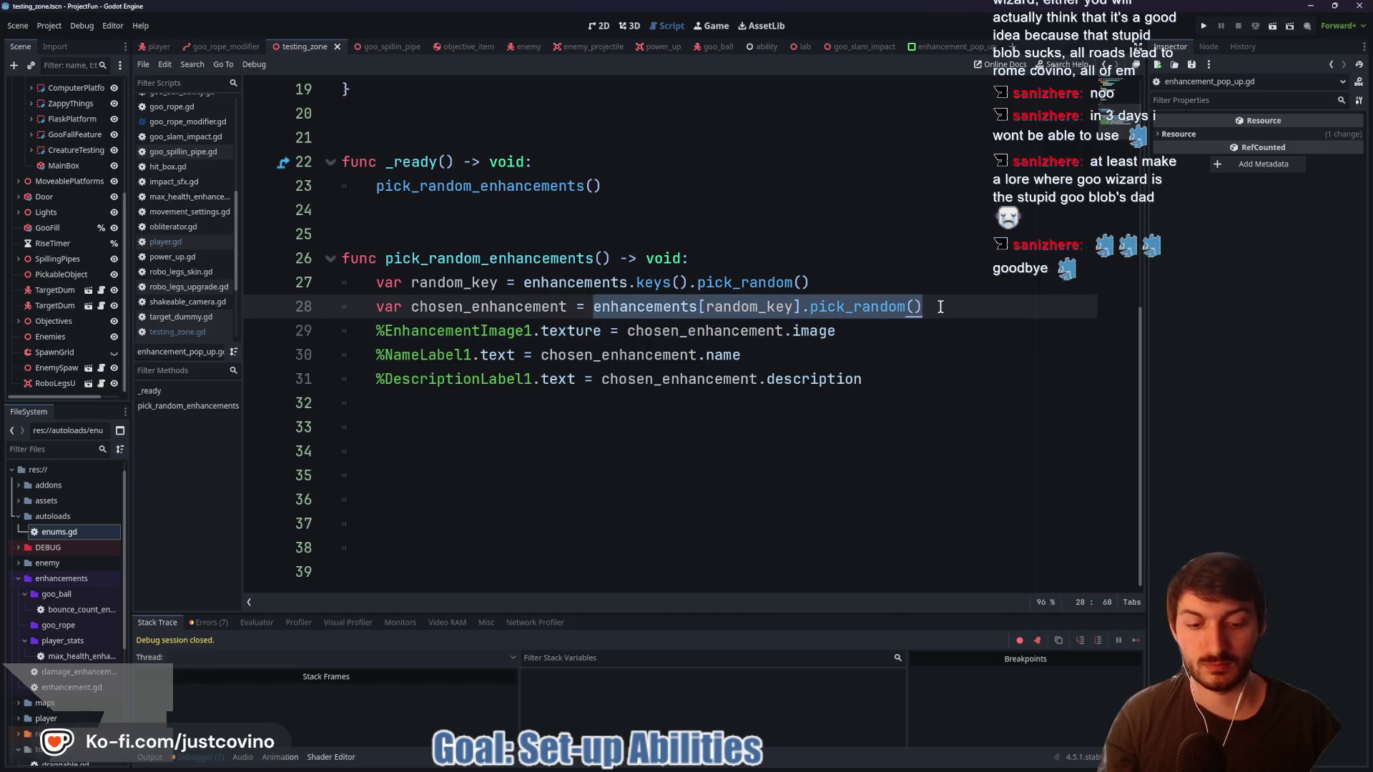
# Wrap line 28's random enhancement pick in load() and run the scene with F6
pyautogui.write('(')
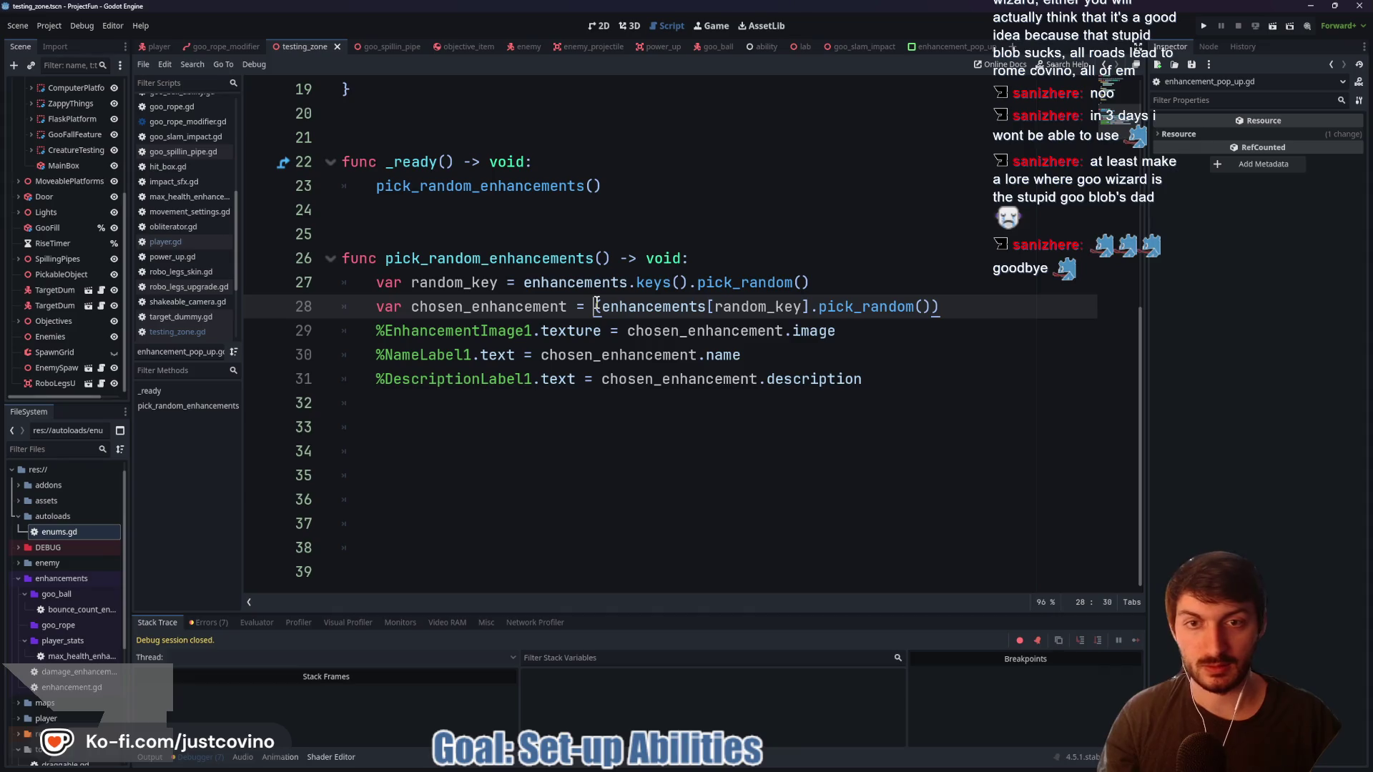
pyautogui.write('load')
pyautogui.click(526, 355)
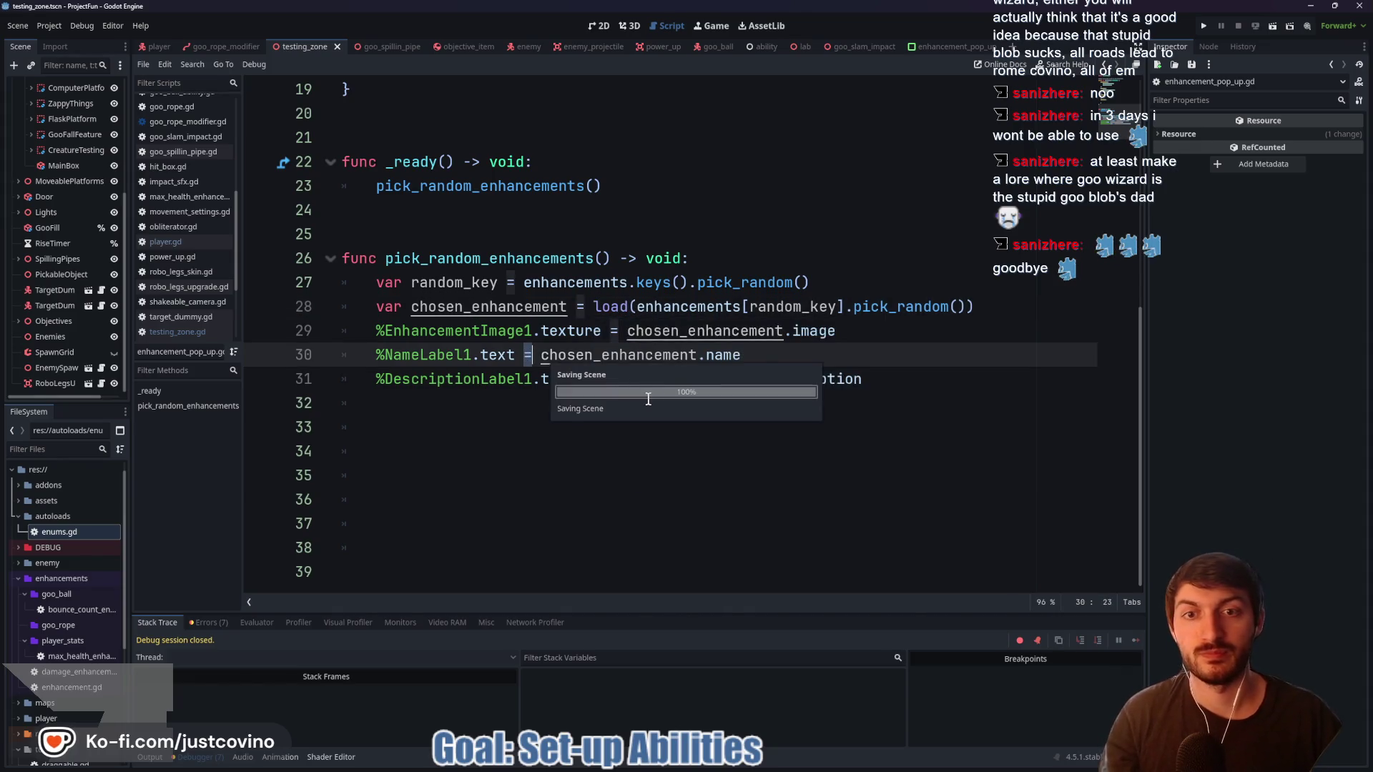
pyautogui.press('F6')
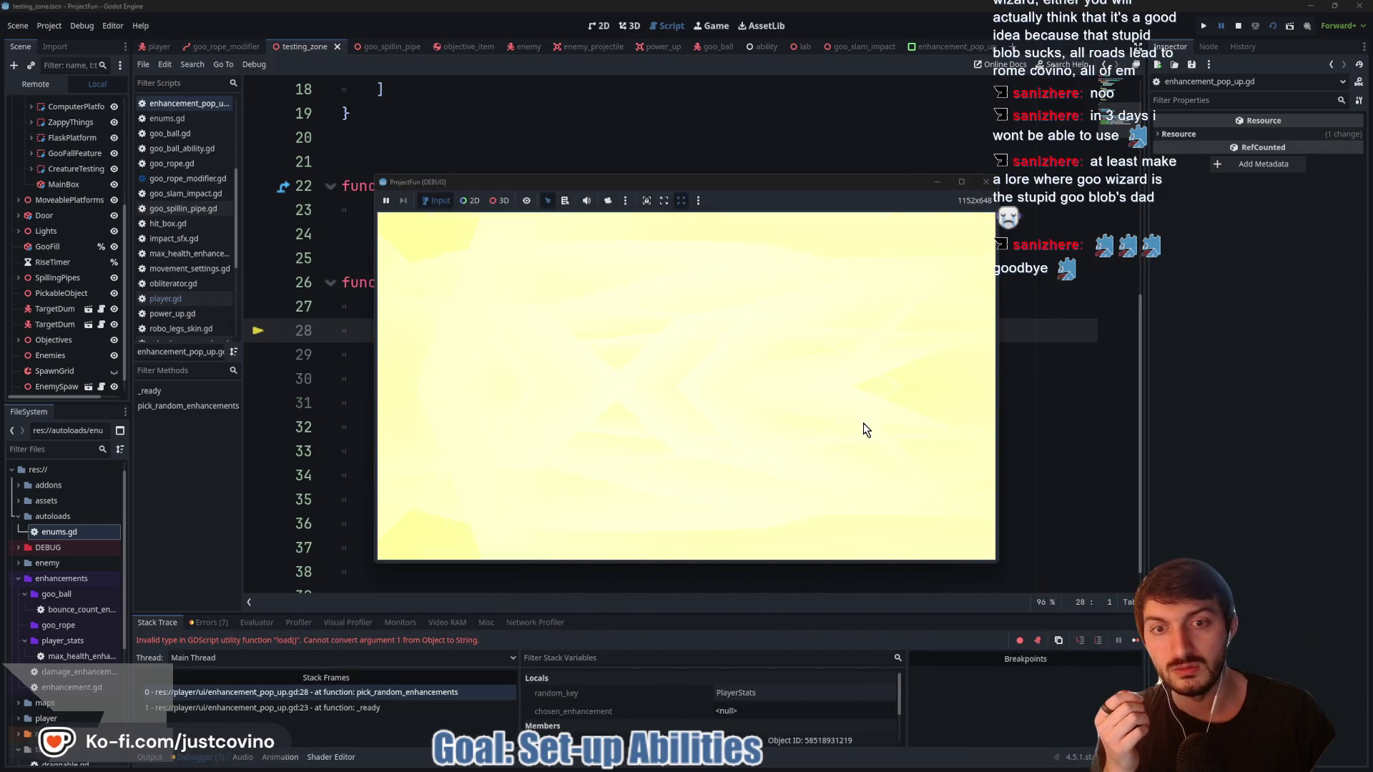
# Close the game, toggle the enhancement pop-up's visibility in the player scene, and rerun with F5
pyautogui.click(987, 183)
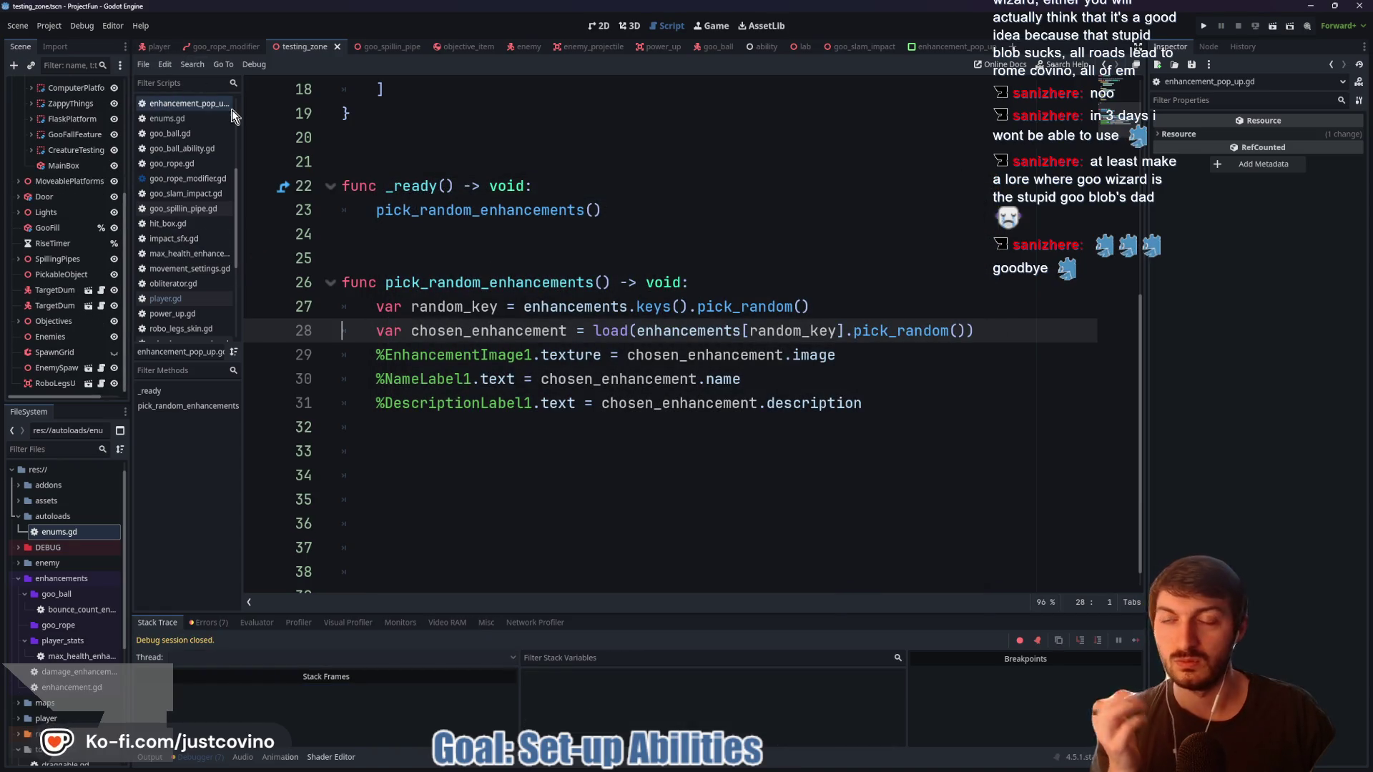
pyautogui.click(153, 47)
pyautogui.click(119, 259)
pyautogui.click(315, 46)
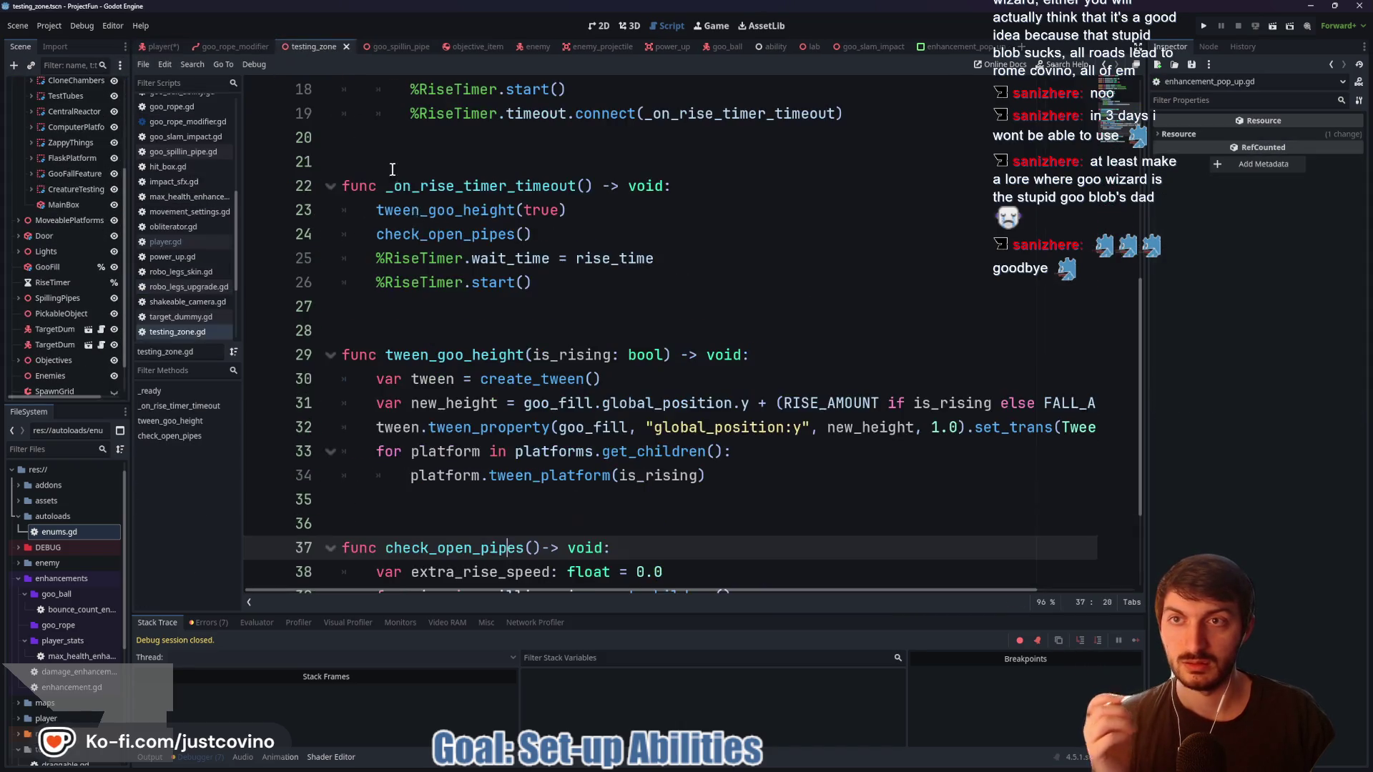
pyautogui.press('F5')
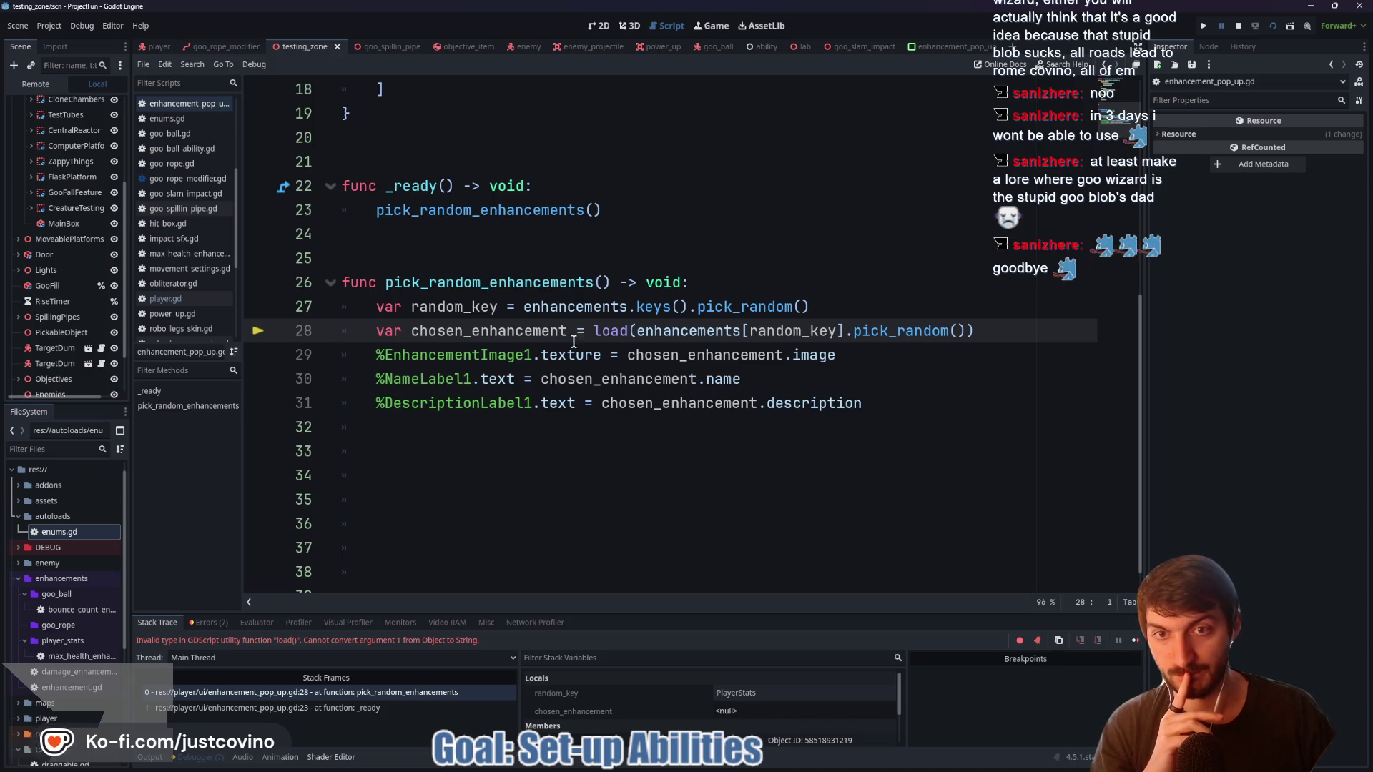
# Replace line 28's load() wrapper with a trailing .new() call and run with F5
pyautogui.moveTo(611, 330); pyautogui.dragTo(594, 330)
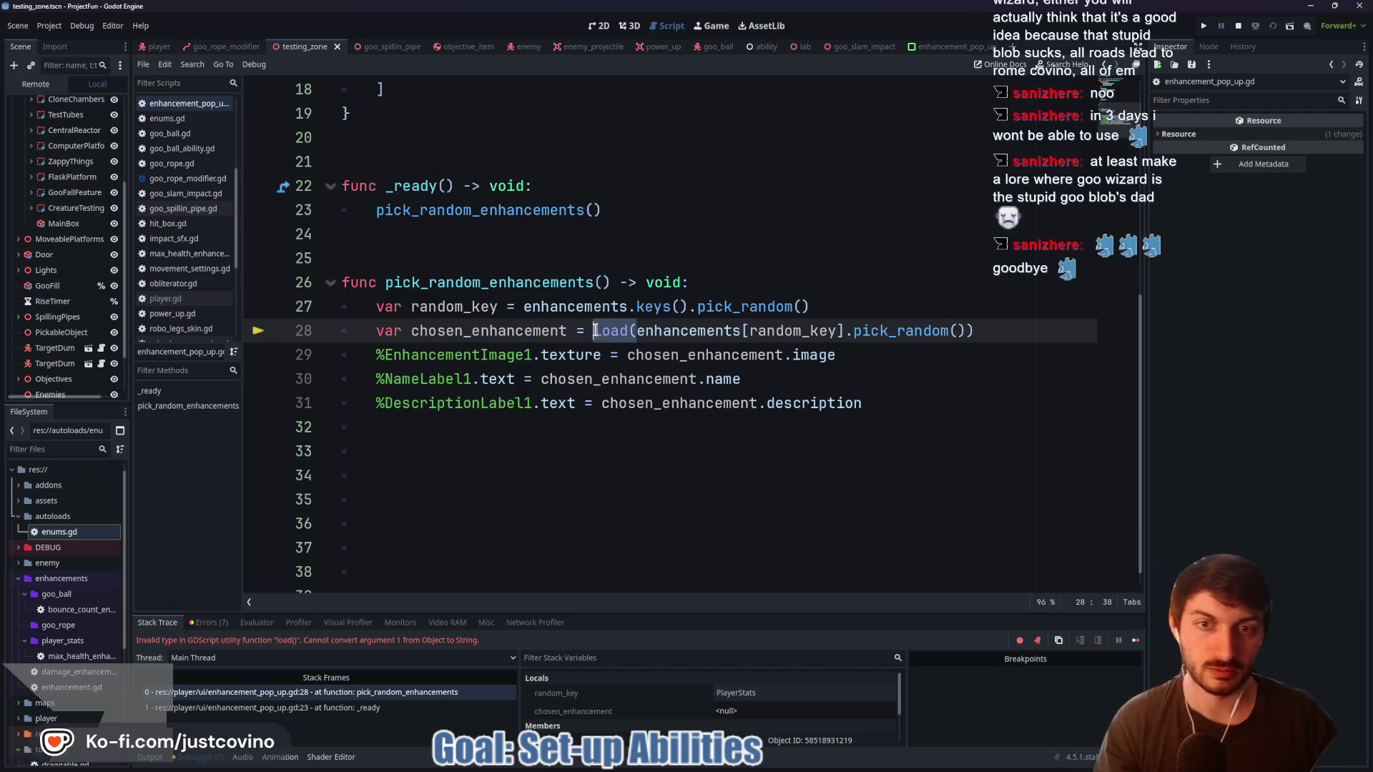
pyautogui.press('Delete')
pyautogui.press('Delete')
pyautogui.click(955, 333)
pyautogui.press('BackSpace')
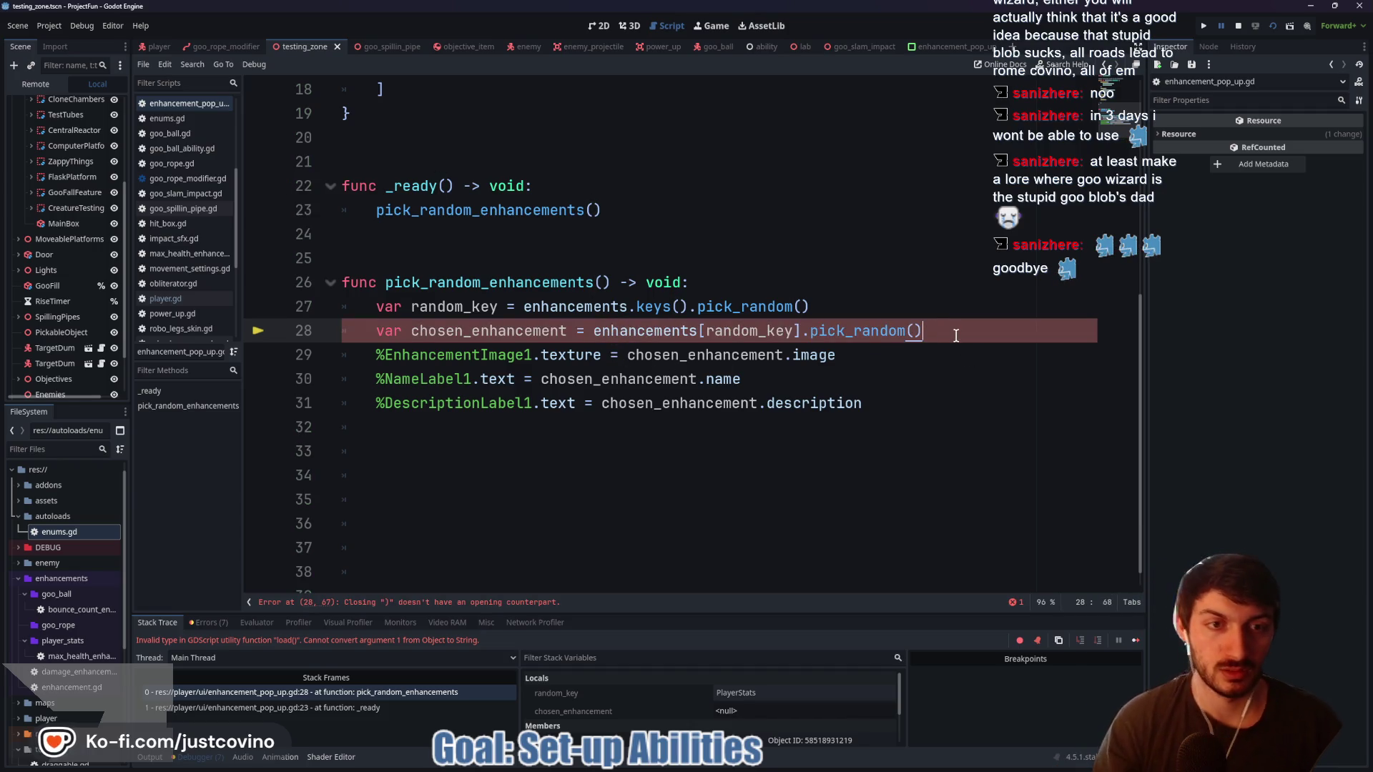
pyautogui.write('.new()')
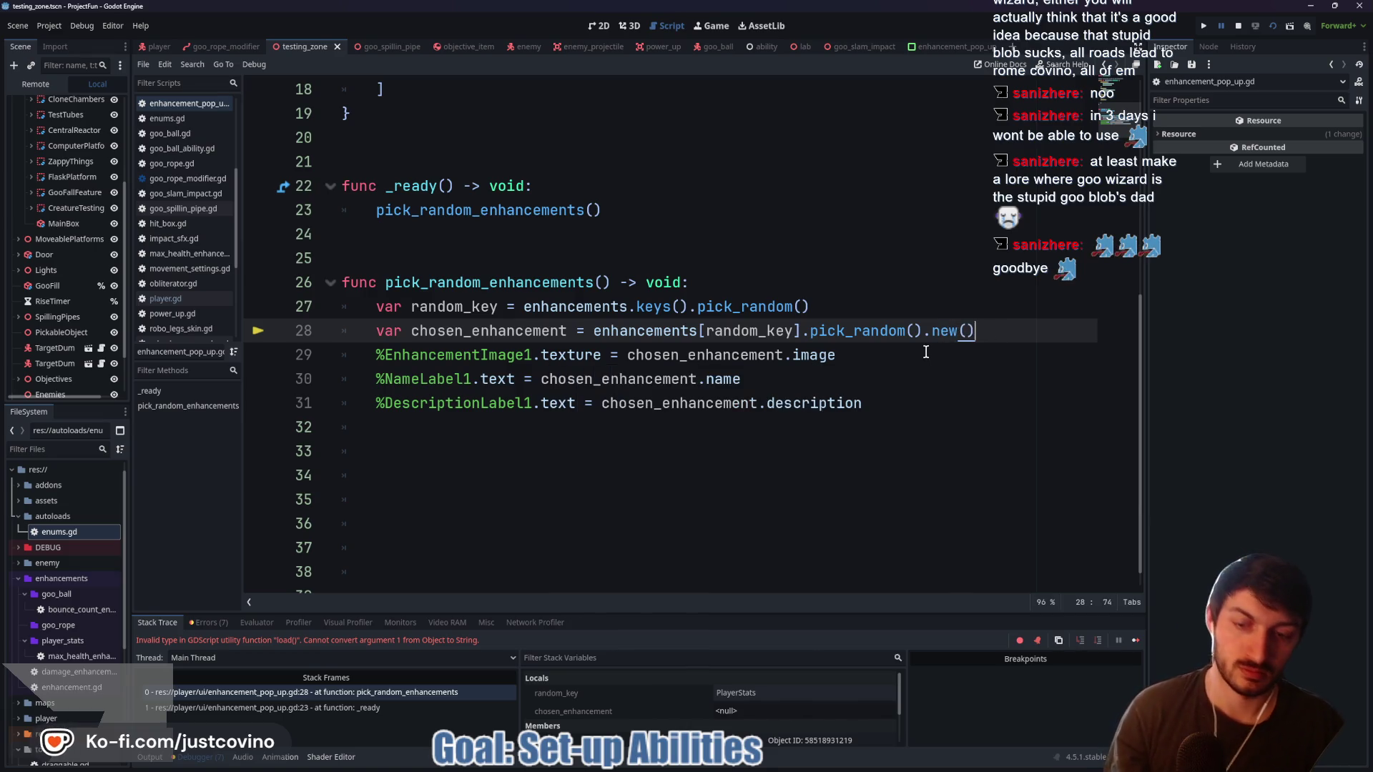
pyautogui.press('F5')
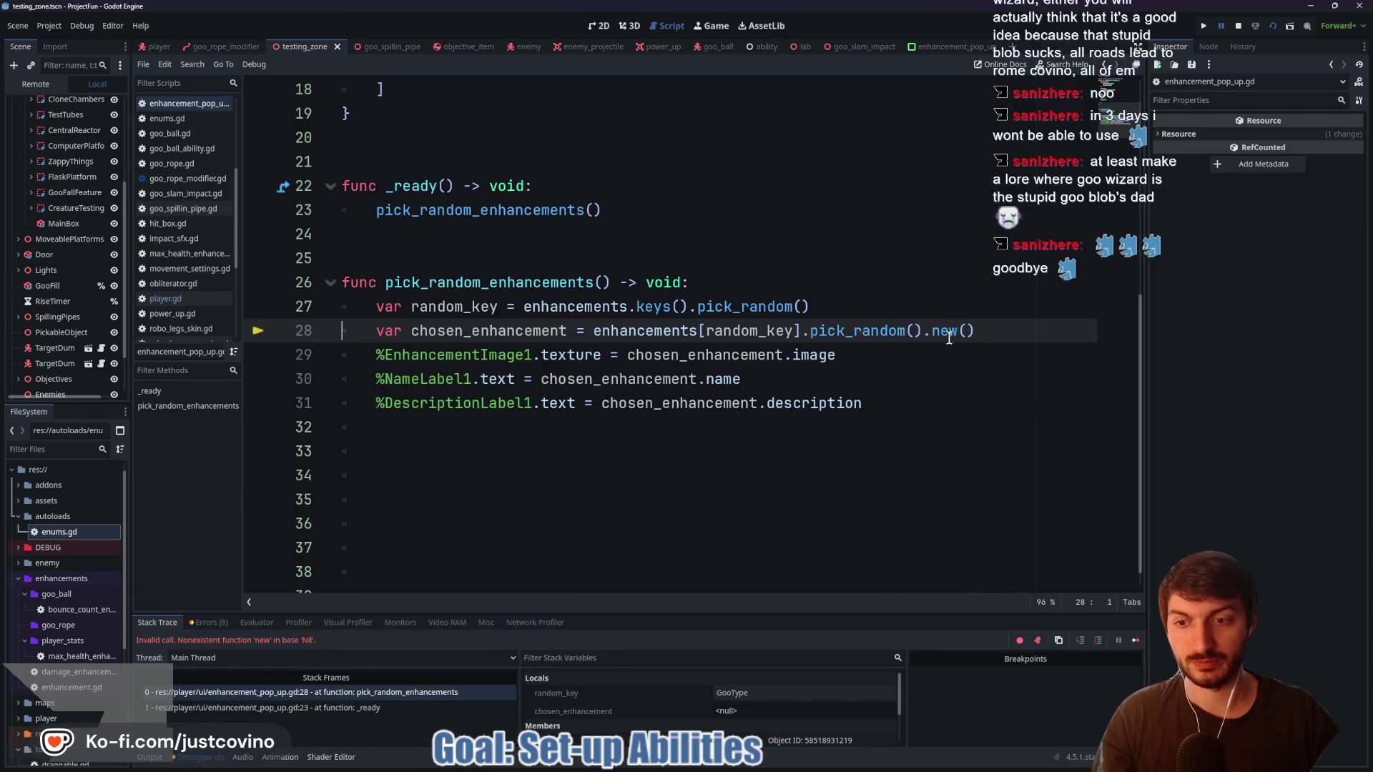
# Delete the trailing .new() from line 28 and rerun with F5
pyautogui.moveTo(976, 329); pyautogui.dragTo(929, 328)
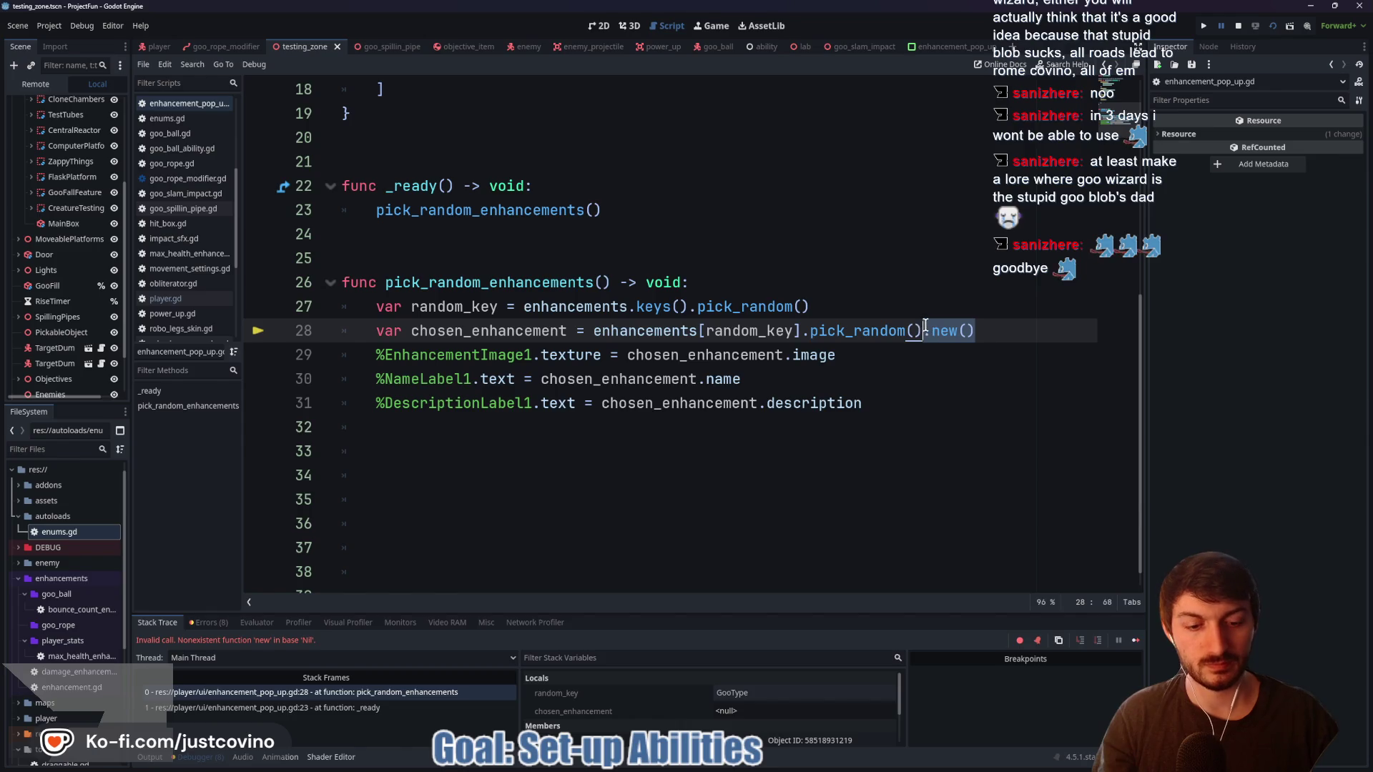
pyautogui.press('BackSpace')
pyautogui.press('F5')
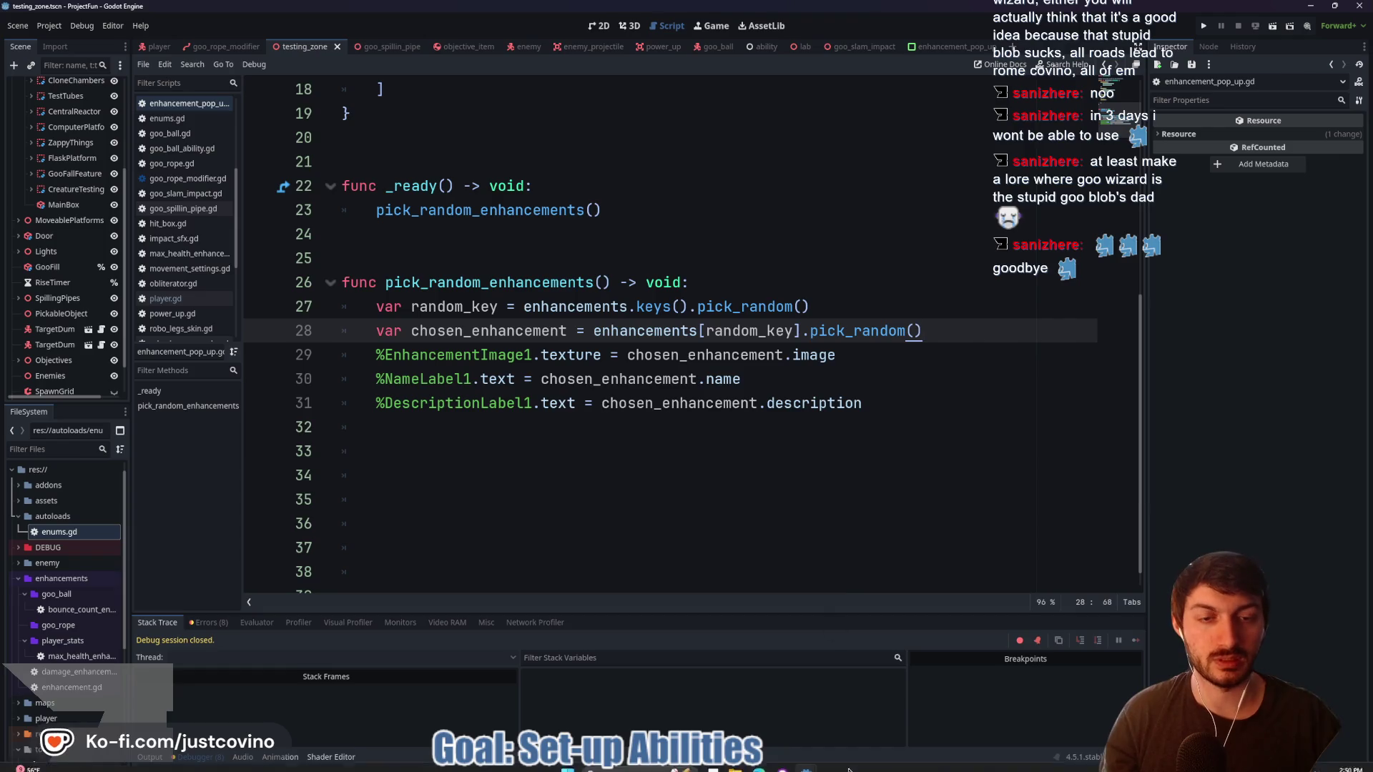
# In the Project Goo window, read test_power_up.gd's DamageEnhancement entry and add_enhancement call
pyautogui.moveTo(801, 762)
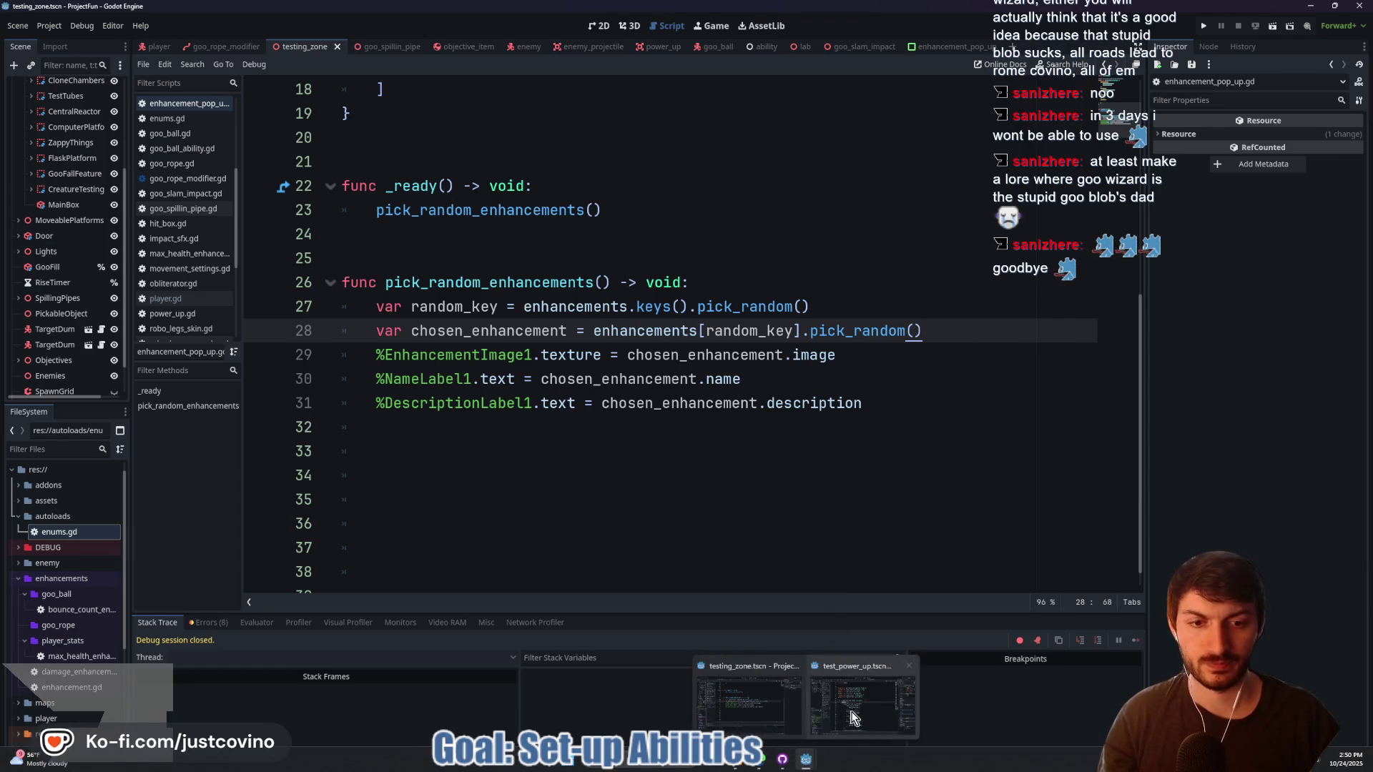
pyautogui.click(843, 720)
pyautogui.scroll(-5, 666, 311)
pyautogui.scroll(-20, 666, 311)
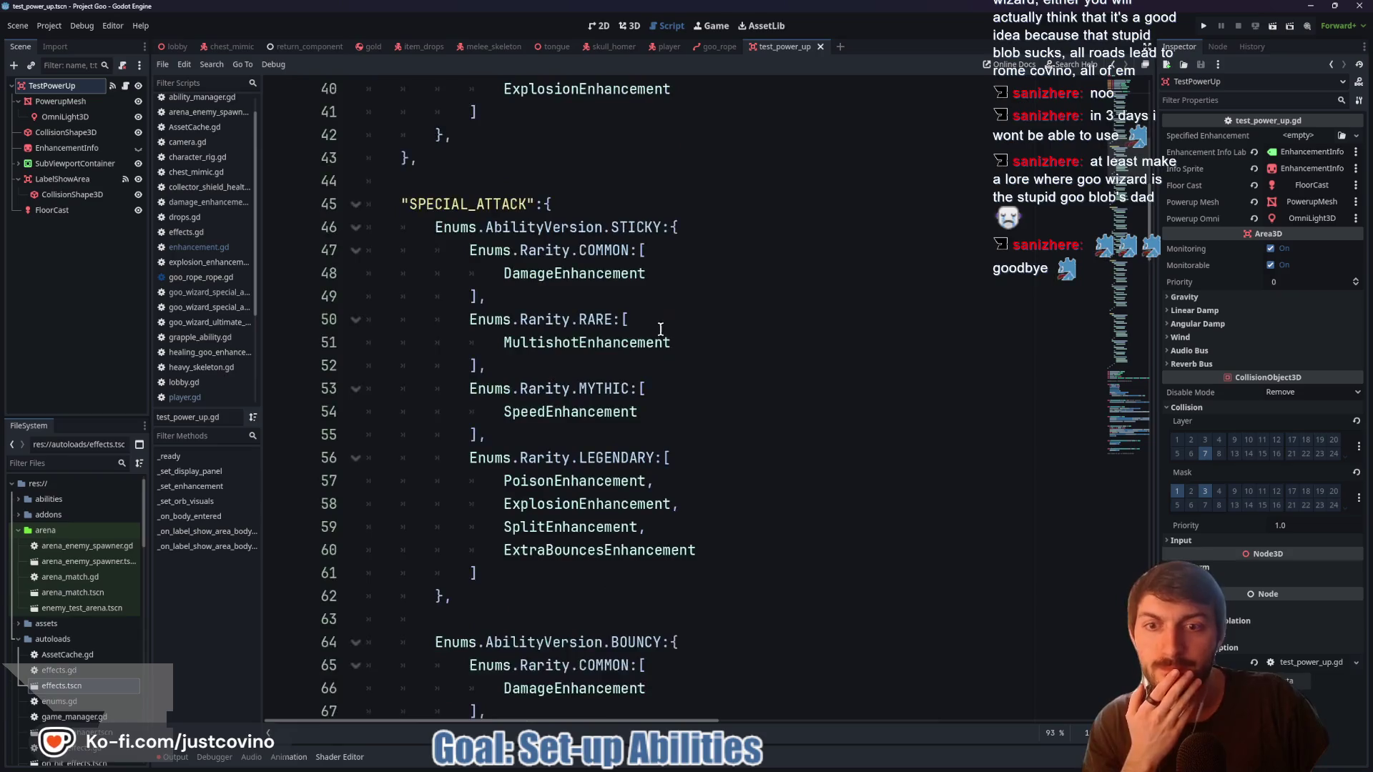
pyautogui.scroll(-11, 651, 373)
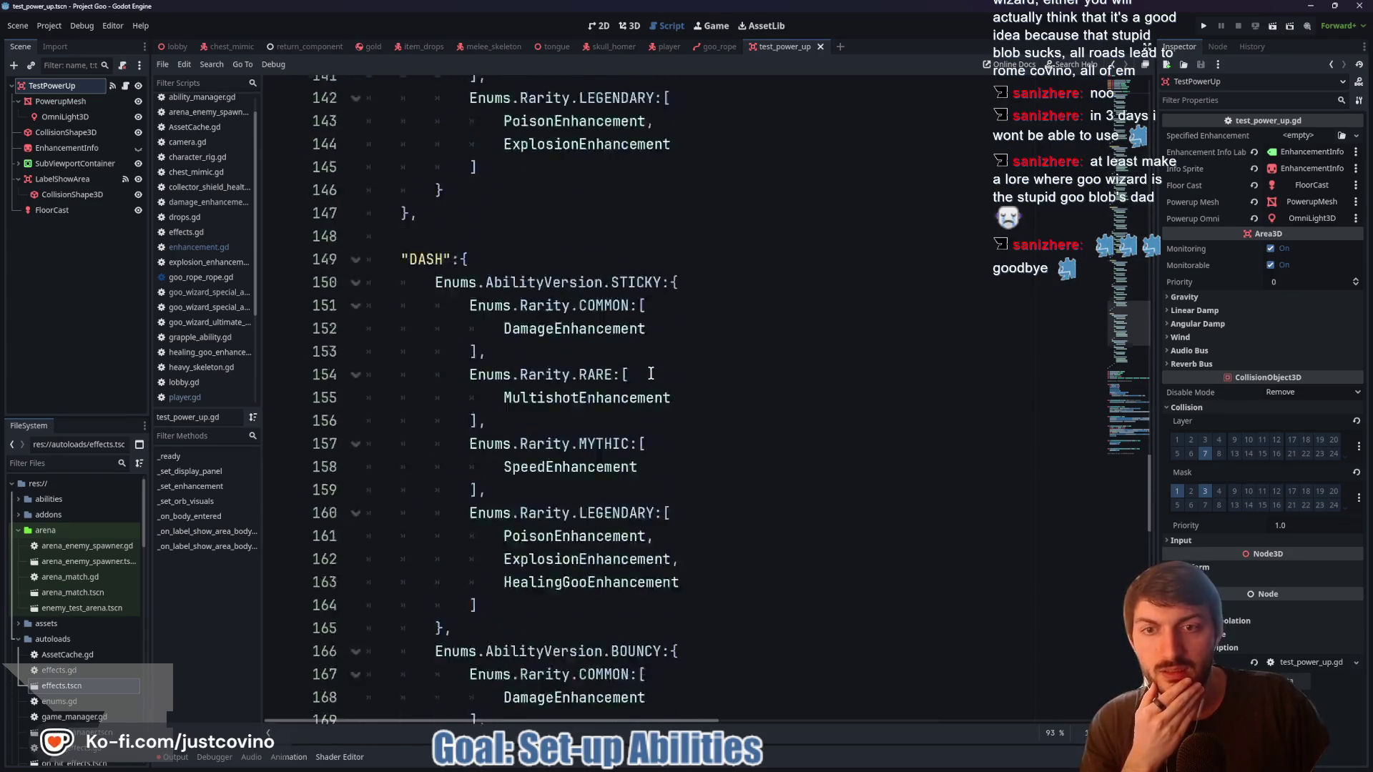
pyautogui.click(616, 415)
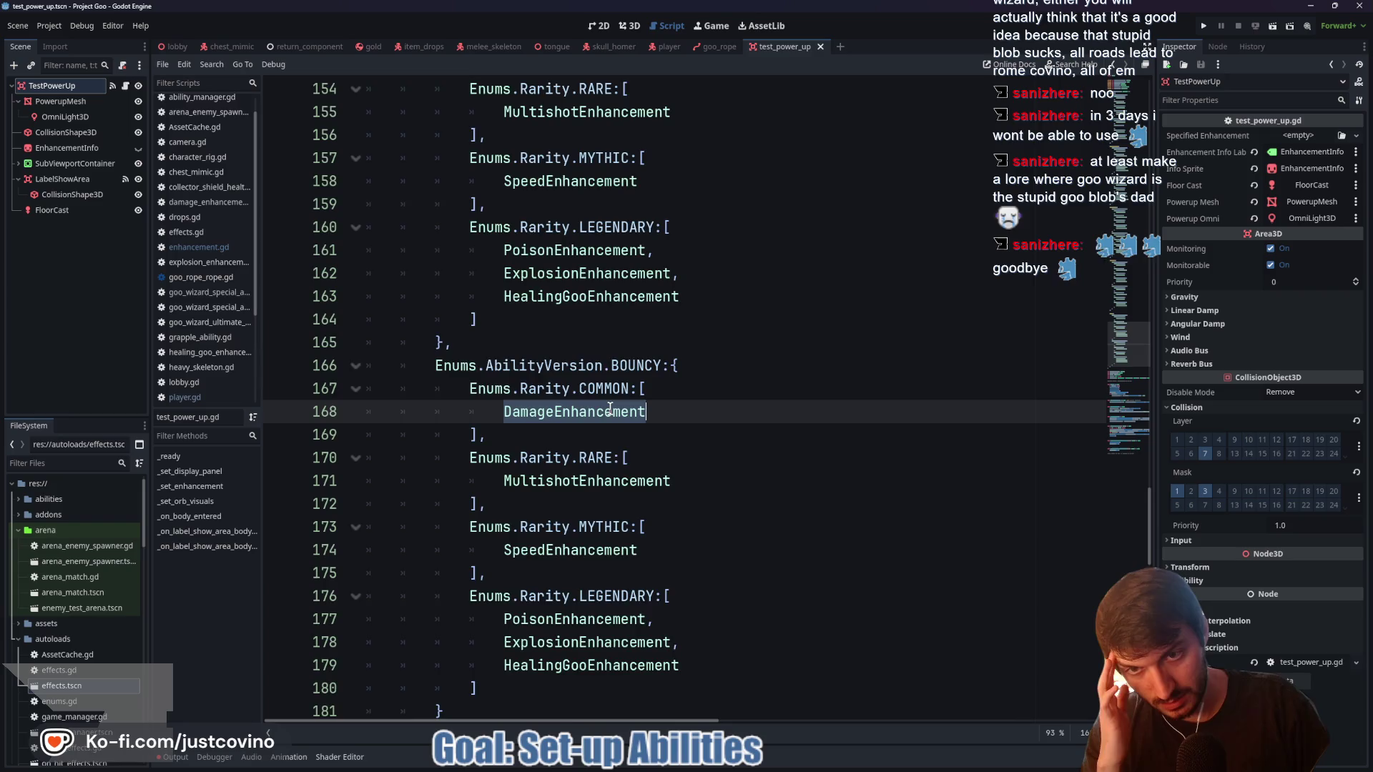
pyautogui.scroll(-9, 617, 413)
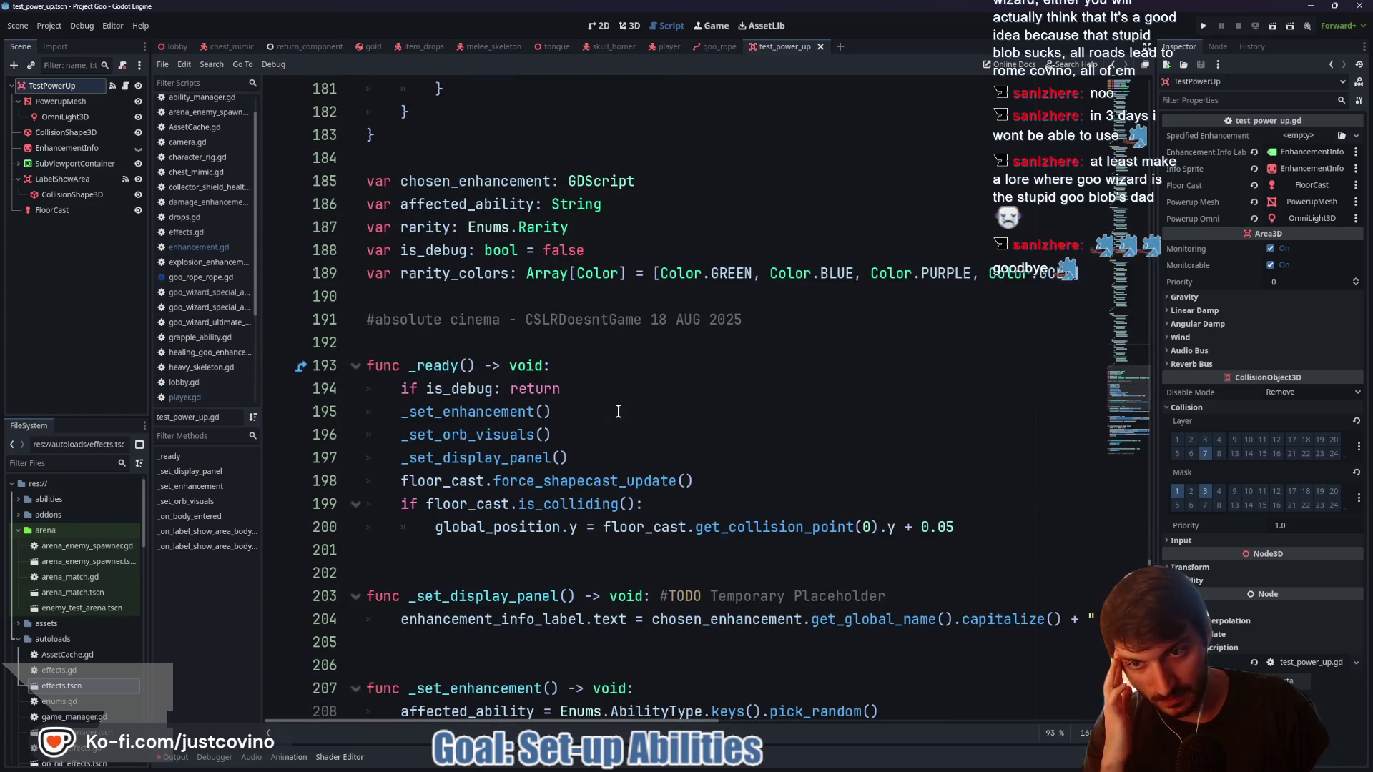
pyautogui.scroll(-6, 581, 431)
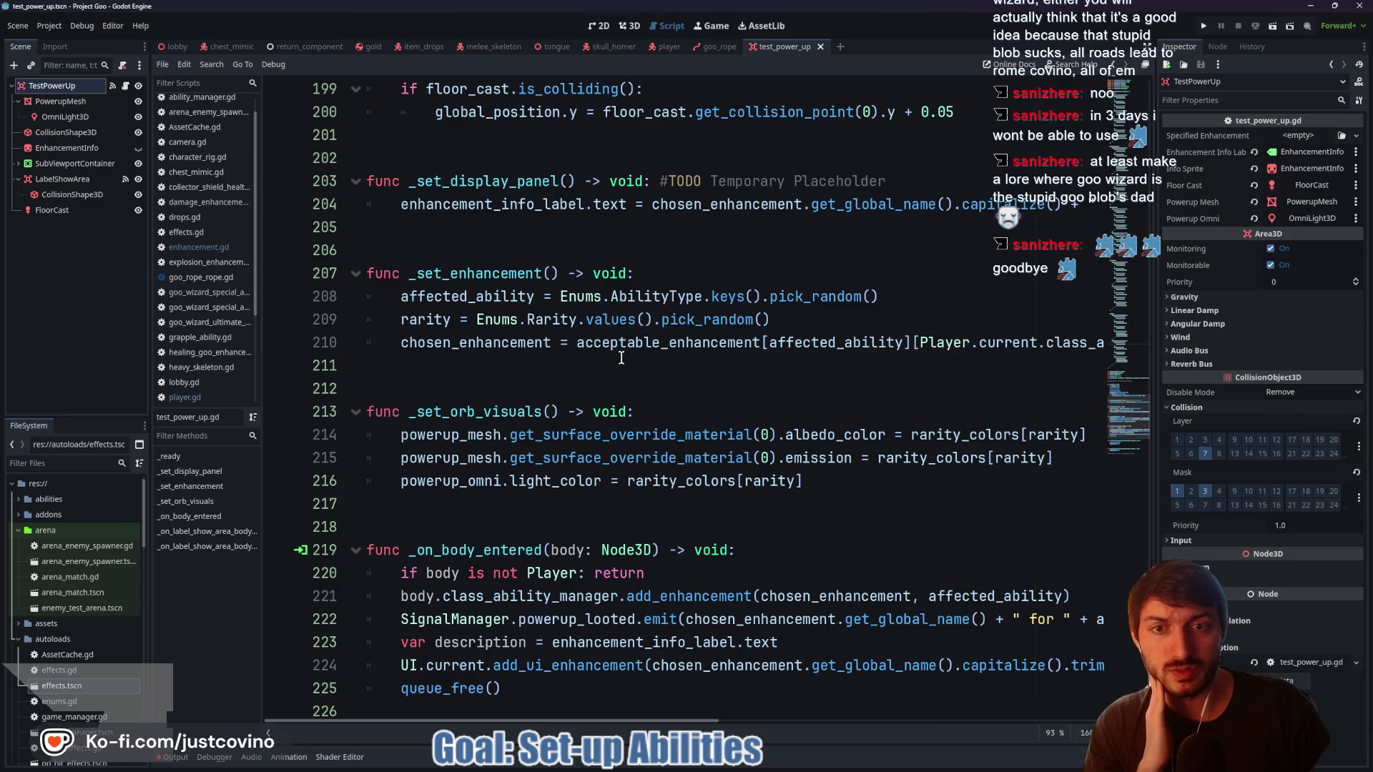
pyautogui.scroll(-2, 576, 503)
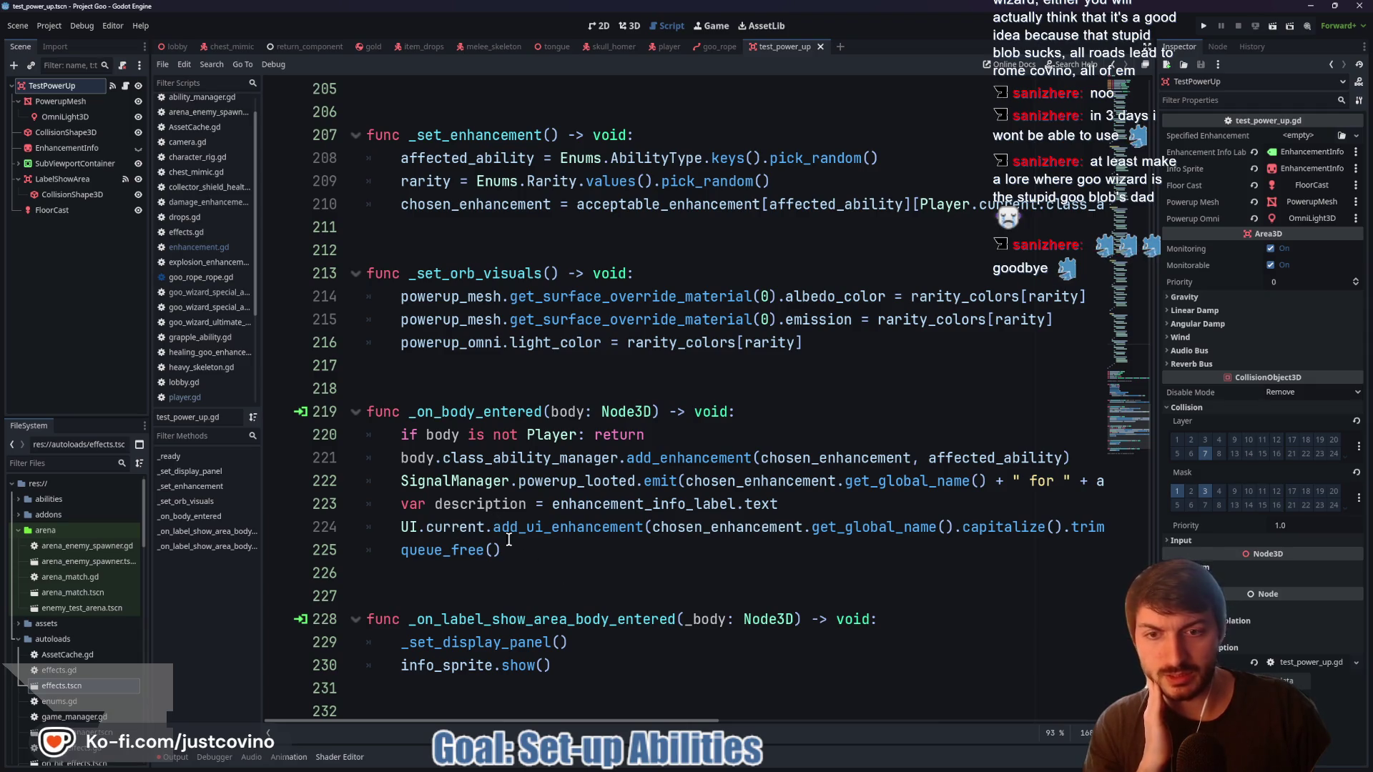
pyautogui.moveTo(516, 723)
pyautogui.mouseDown()
pyautogui.moveTo(895, 714)
pyautogui.moveTo(474, 709)
pyautogui.mouseUp()
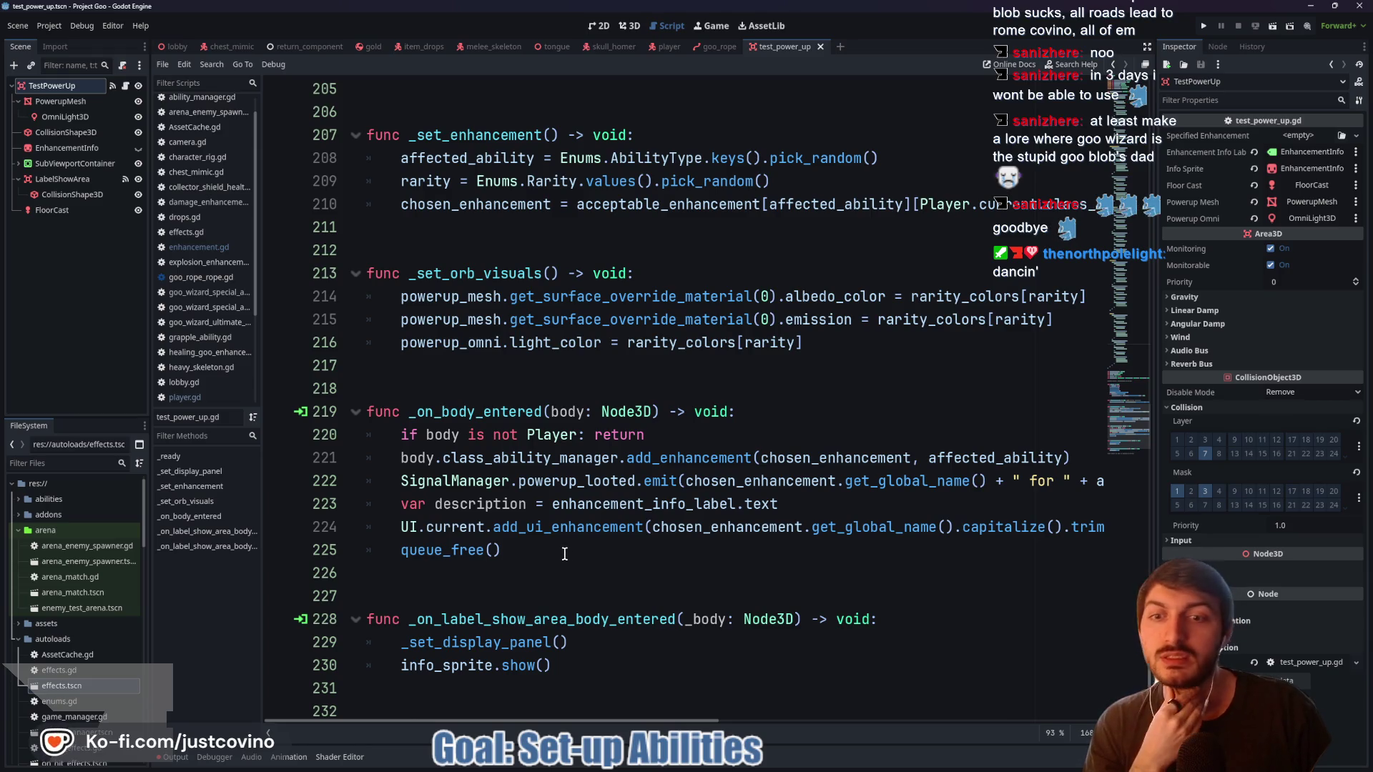
pyautogui.click(701, 456)
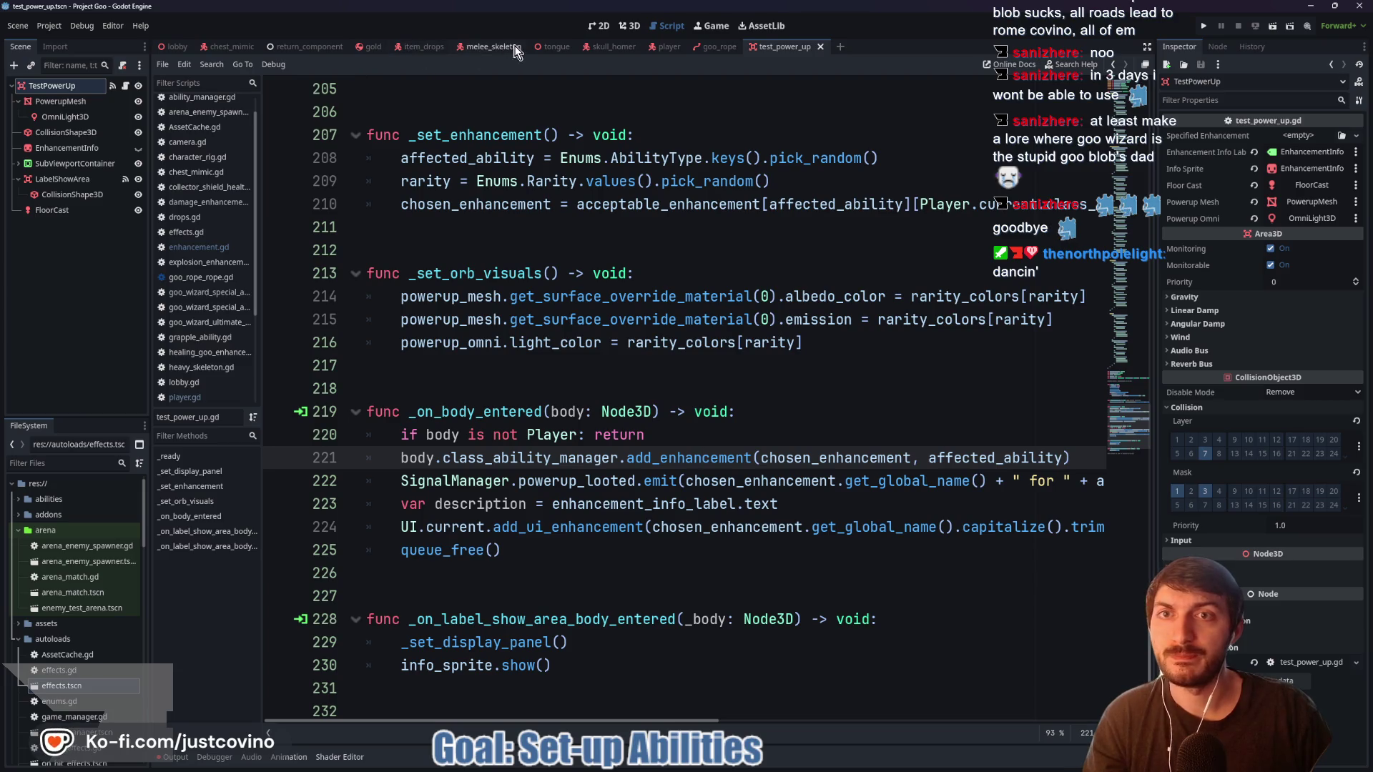
# Inspect ability_manager.gd's add_enhancement appending a new() enhancement instance, then return to ProjectFun
pyautogui.click(669, 46)
pyautogui.scroll(-5, 86, 327)
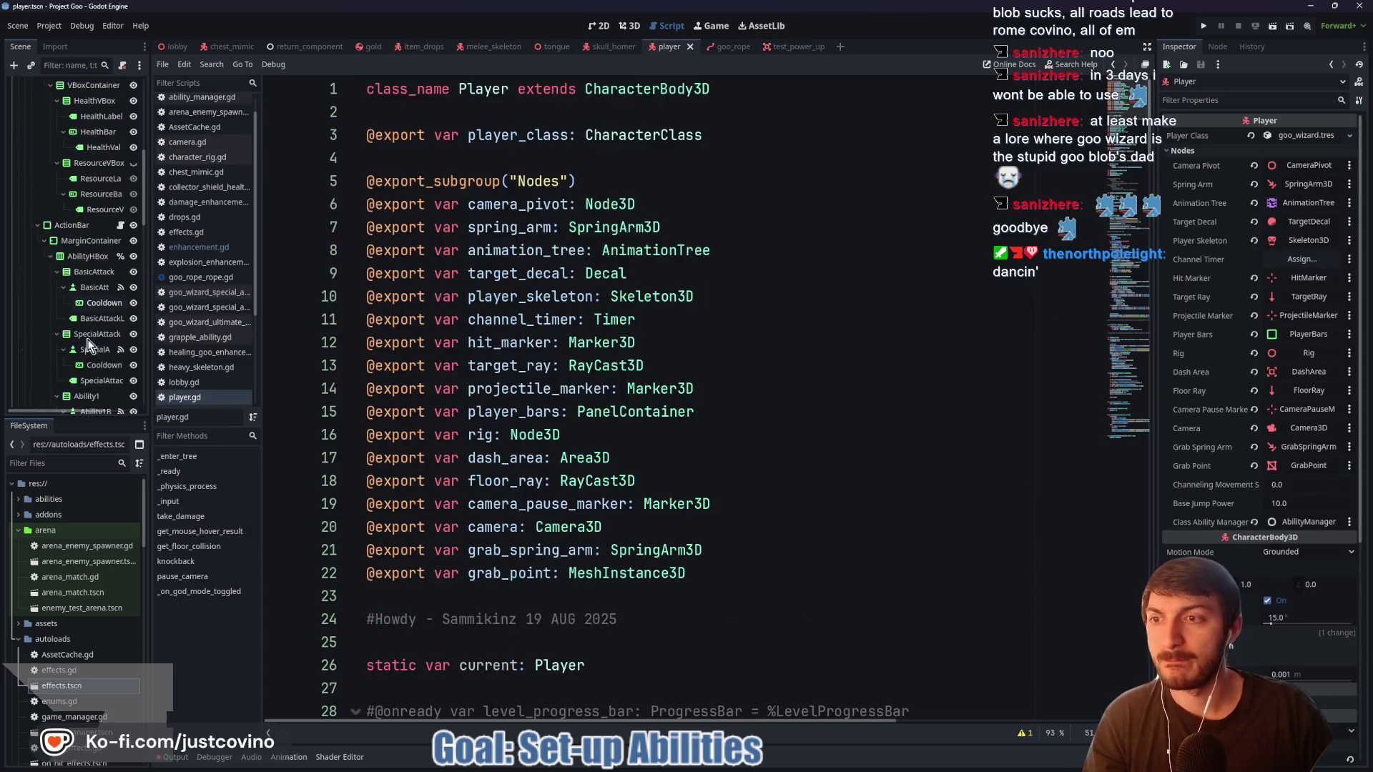
pyautogui.scroll(-10, 86, 327)
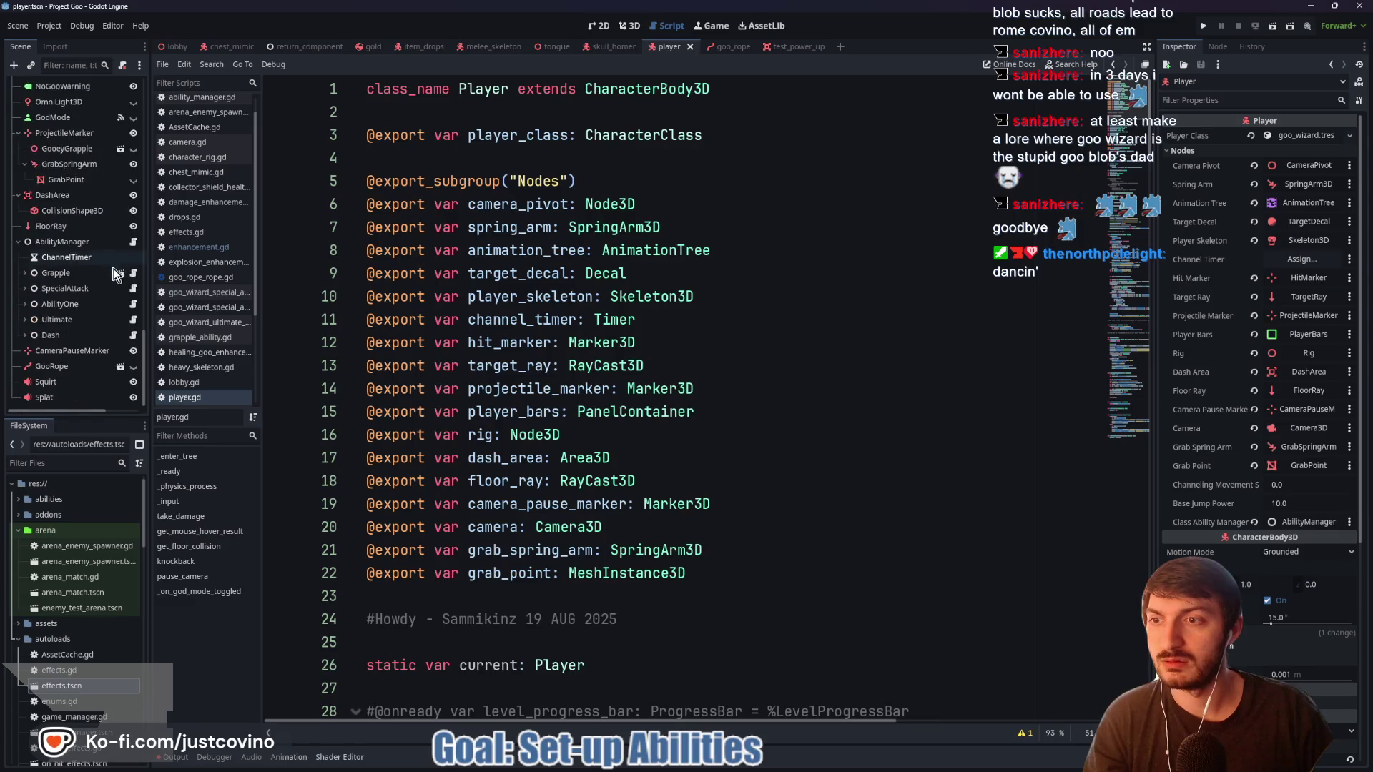
pyautogui.click(134, 242)
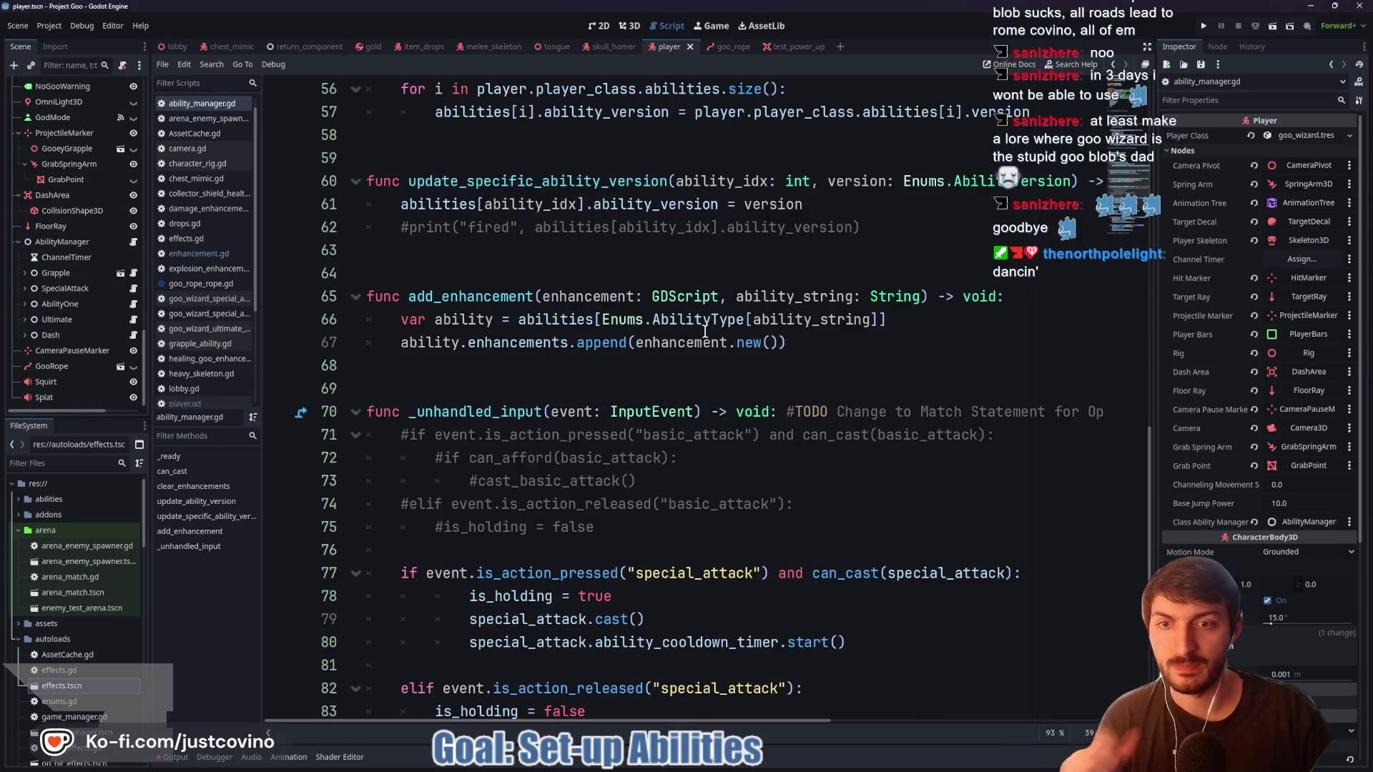
pyautogui.doubleClick(478, 298)
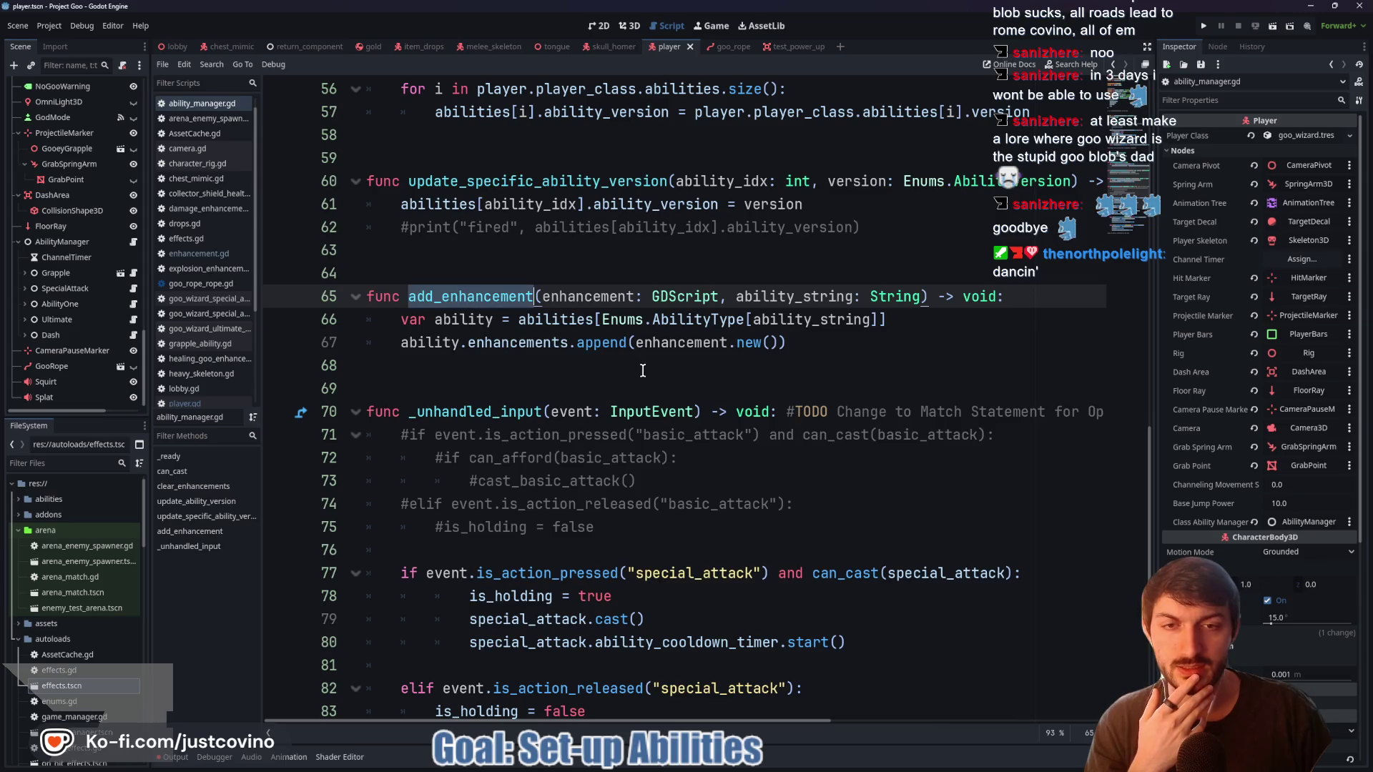
pyautogui.doubleClick(593, 345)
pyautogui.click(713, 345)
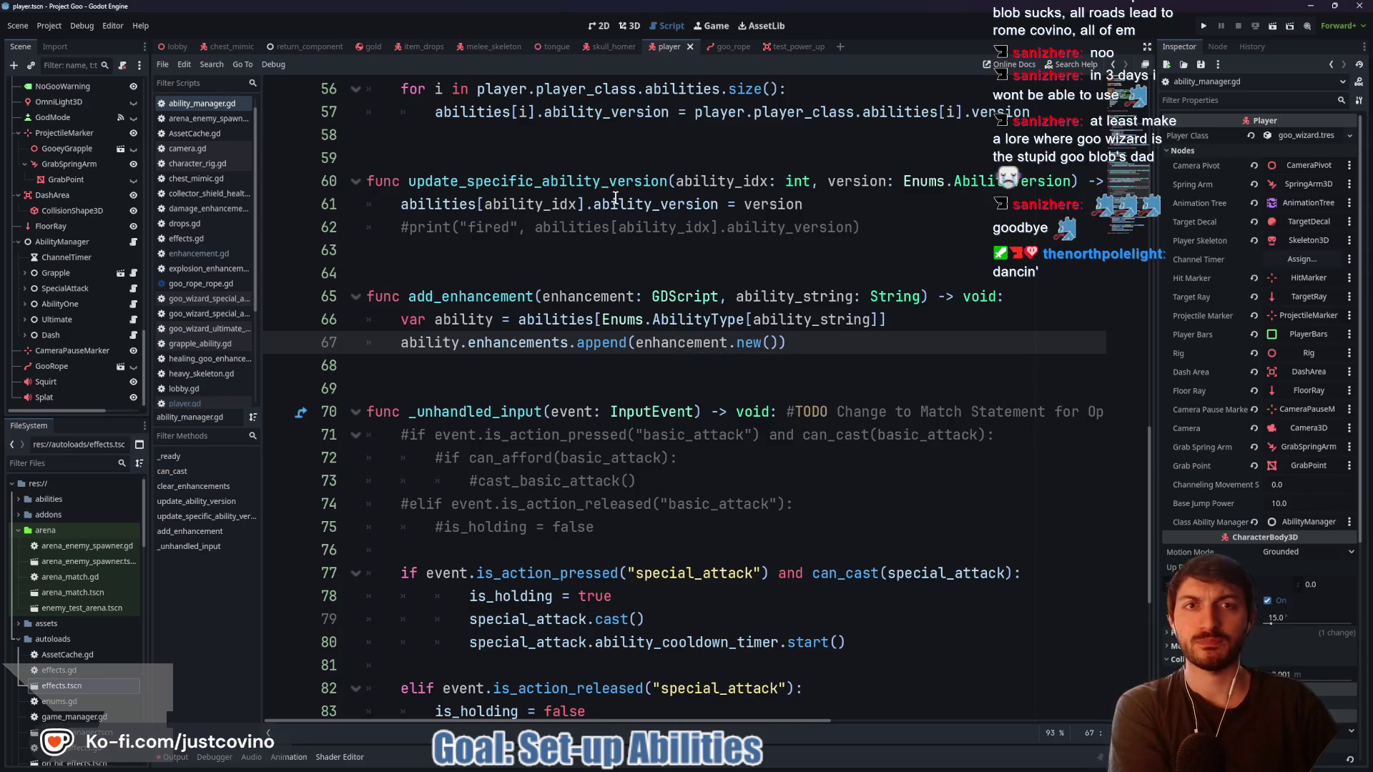
pyautogui.moveTo(823, 765)
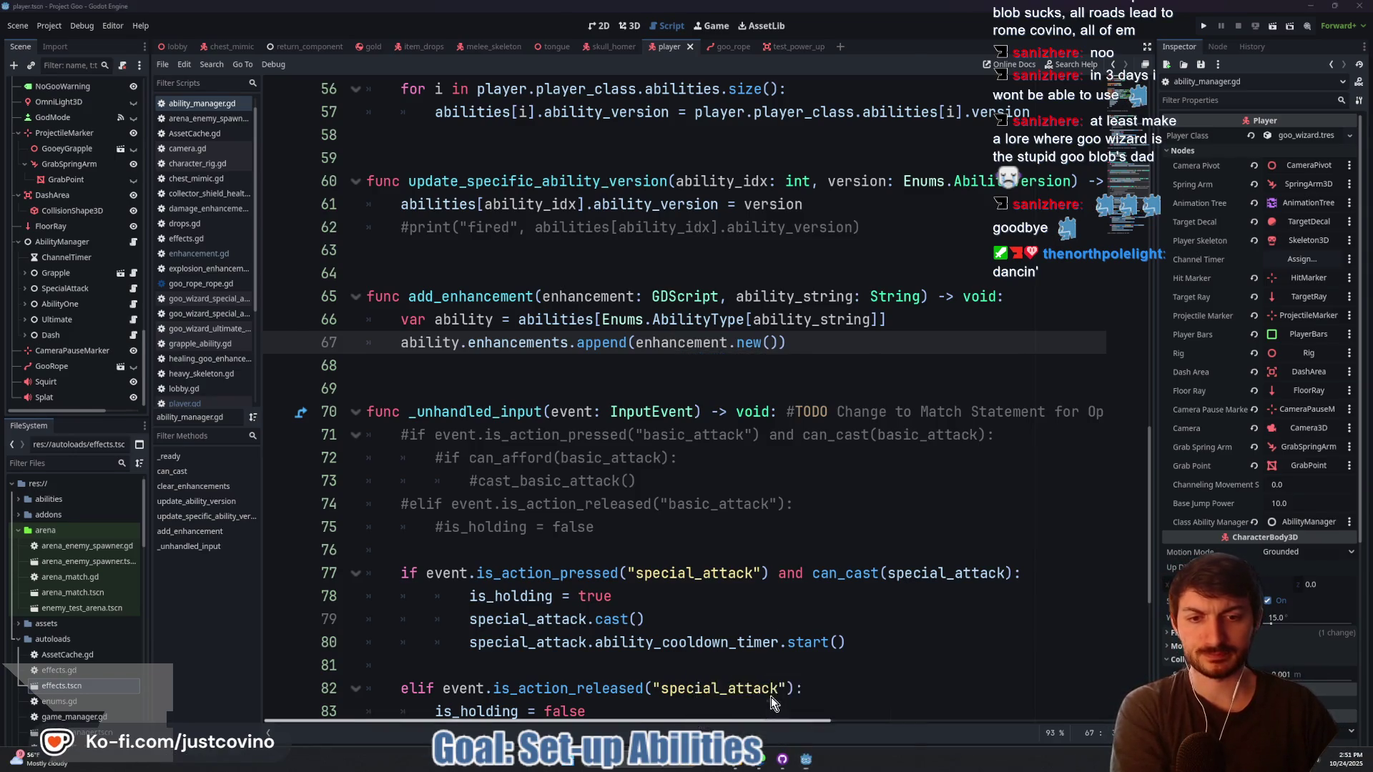
pyautogui.click(778, 668)
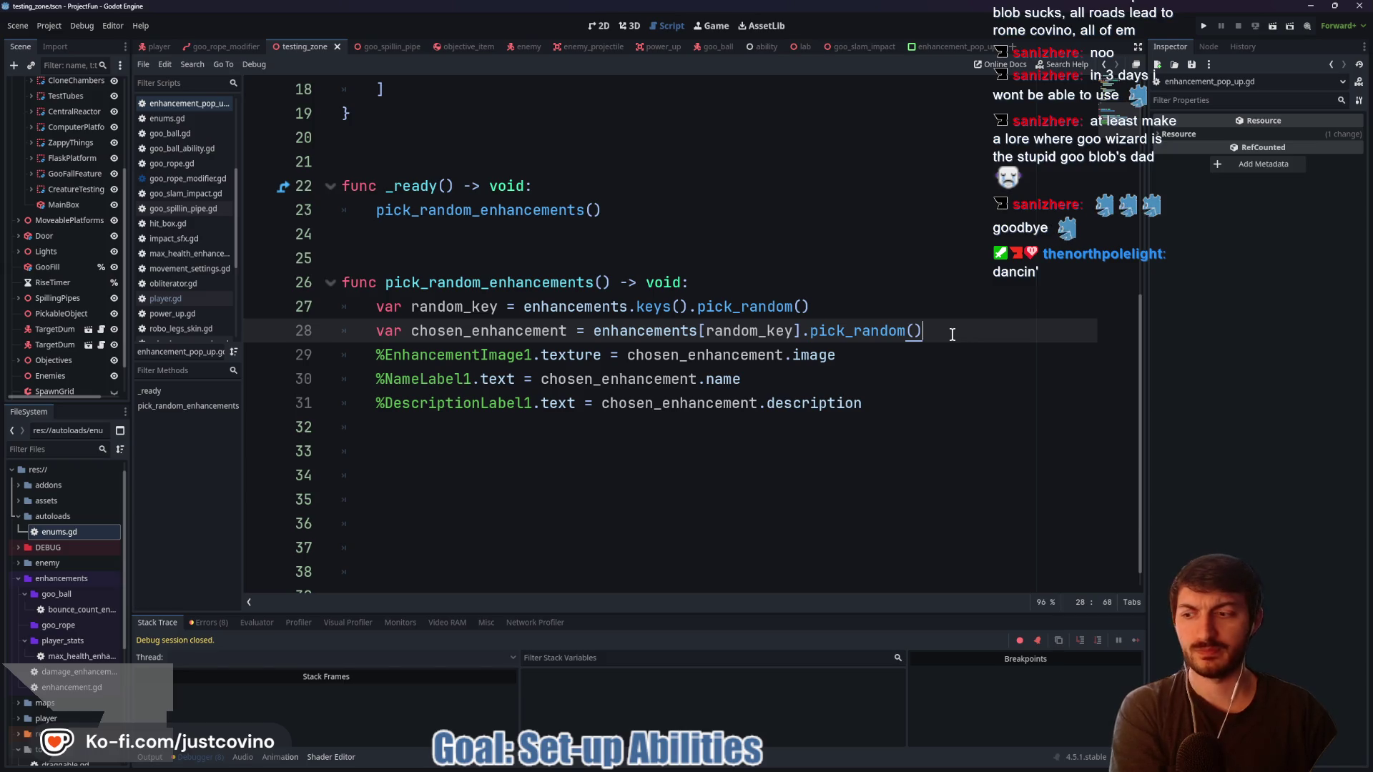
# Wrap line 28's random enhancement pick as (…).new() and run the game with F5
pyautogui.hotkey('ctrl', 'shift', 'Left')
pyautogui.hotkey('ctrl', 'shift', 'Left')
pyautogui.hotkey('ctrl', 'shift', 'Left')
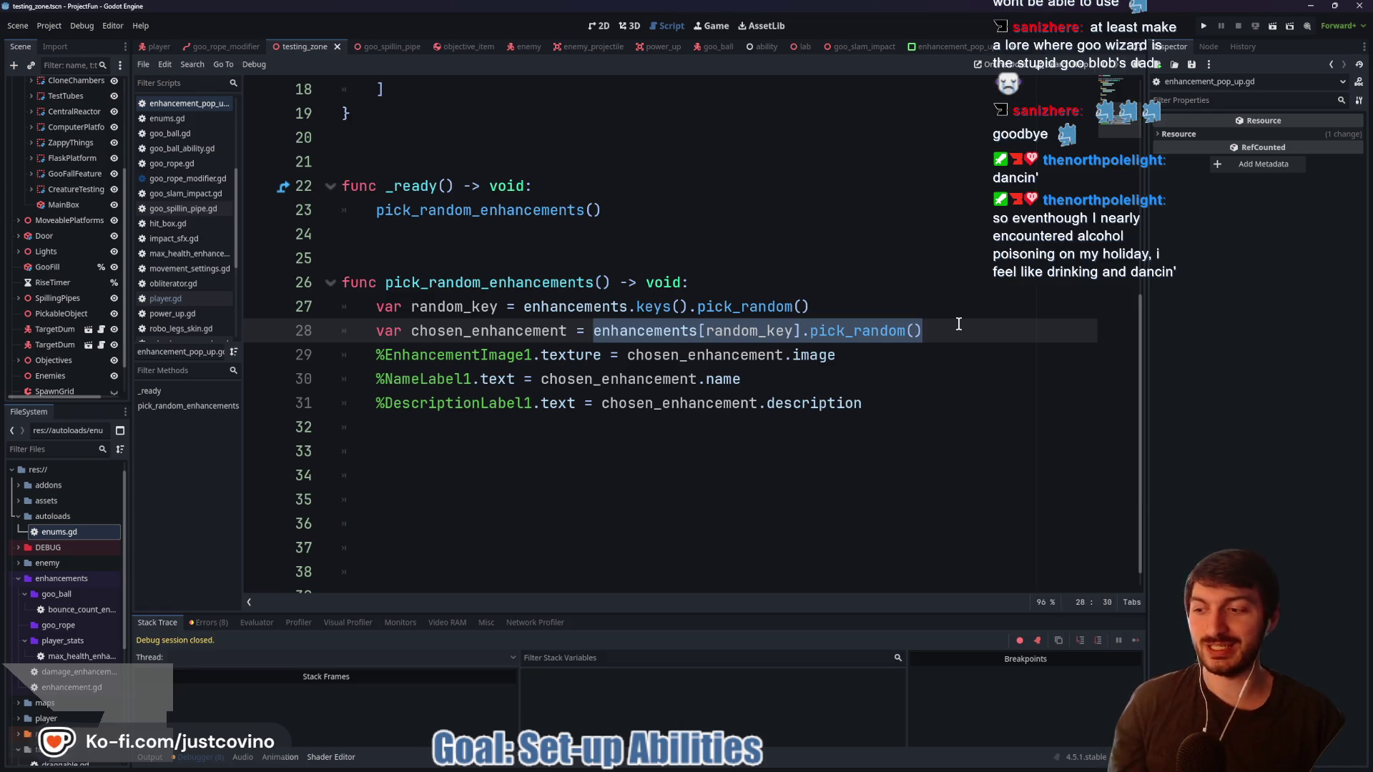
pyautogui.write('(')
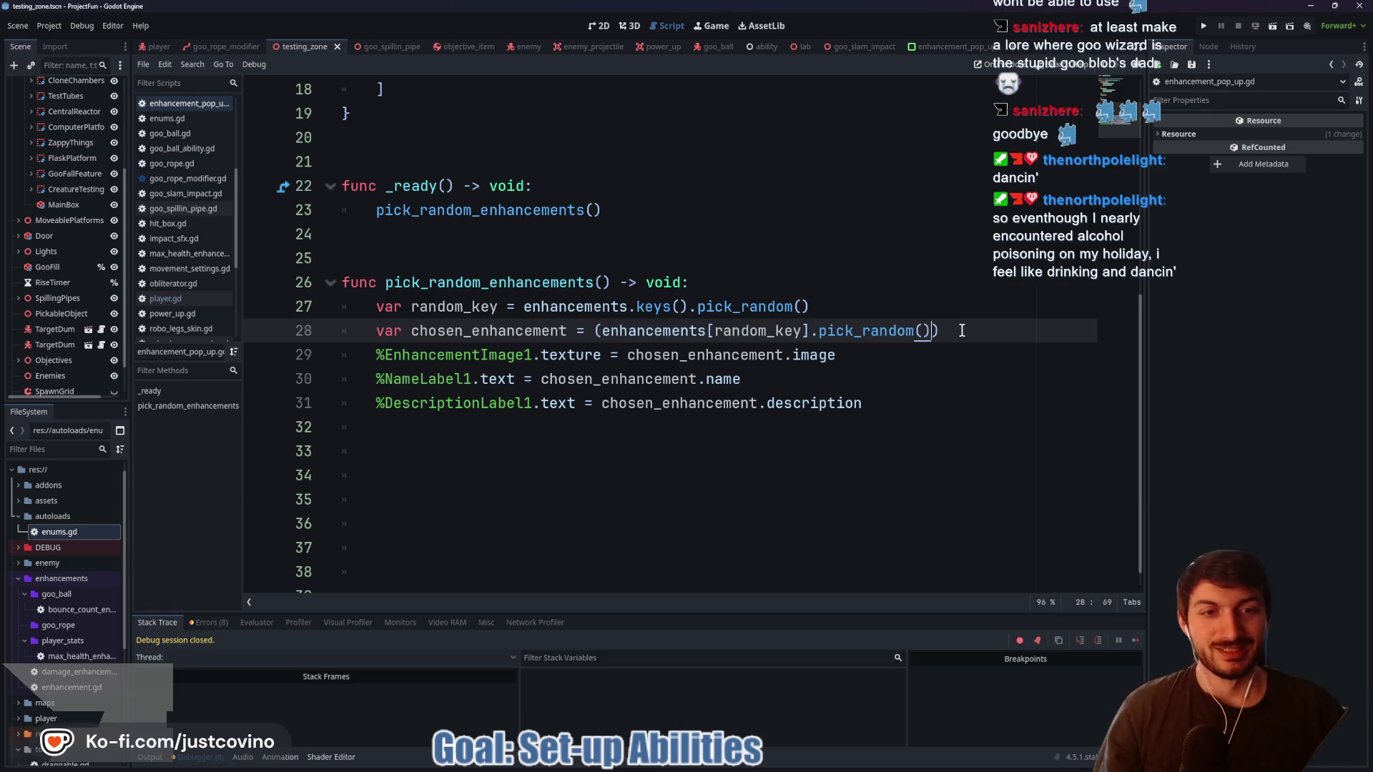
pyautogui.press('End')
pyautogui.write('new()')
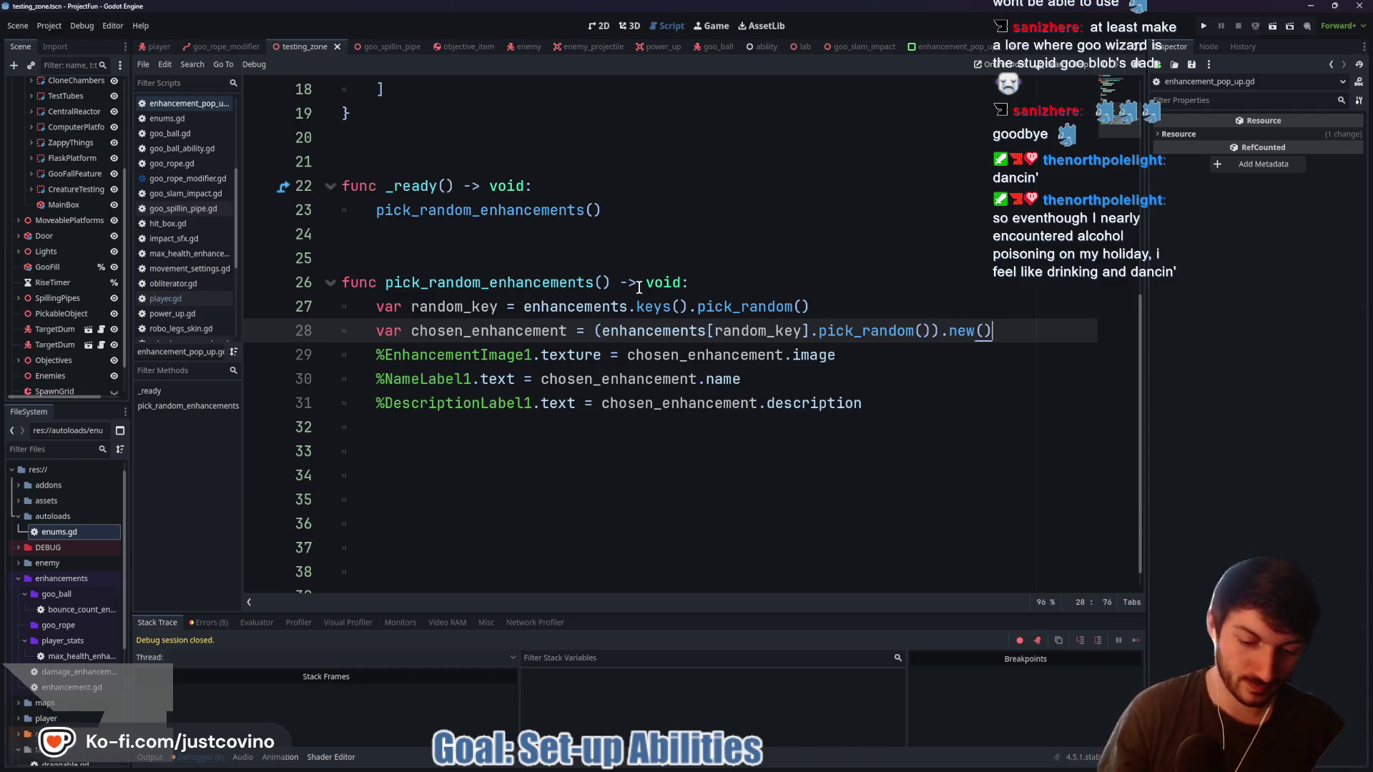
pyautogui.press('F5')
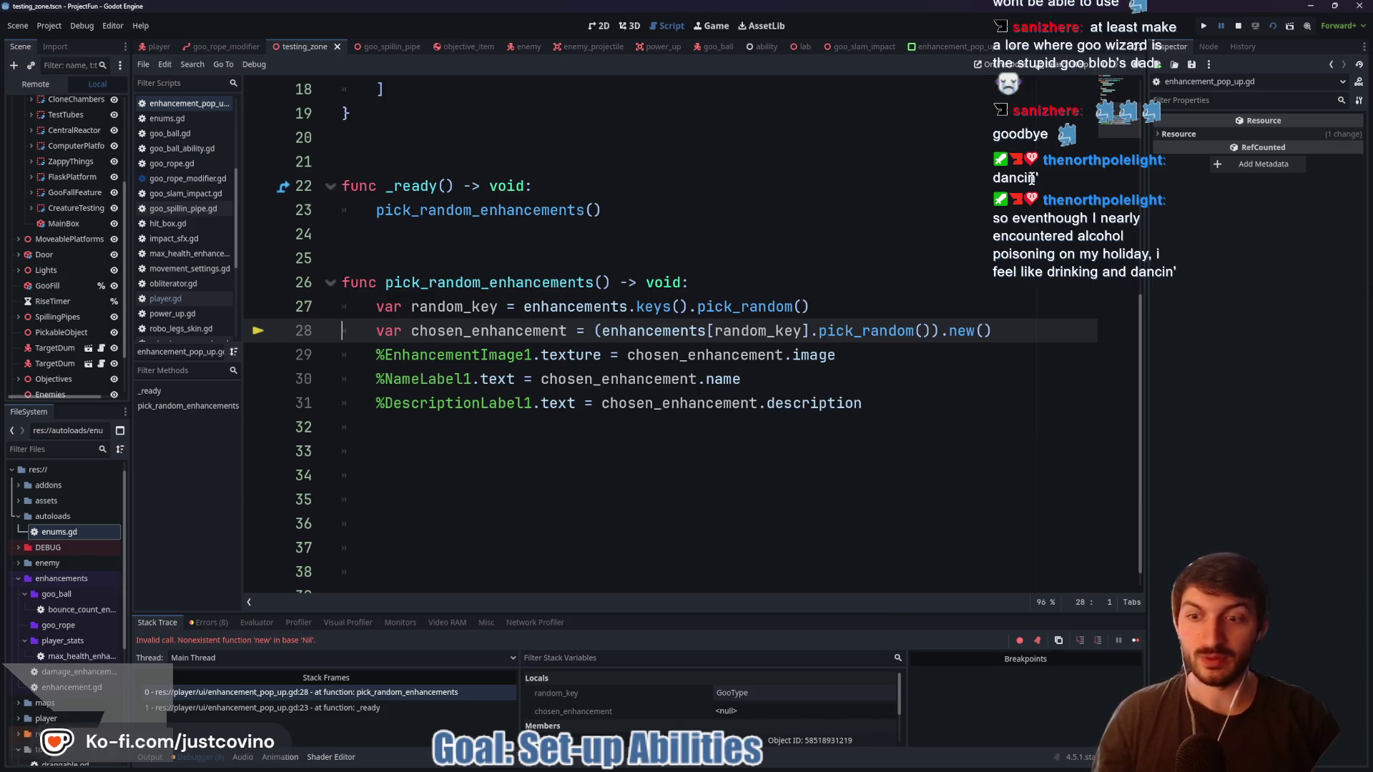
# Stop the debug session and revert line 28 to the plain random pick
pyautogui.click(1239, 26)
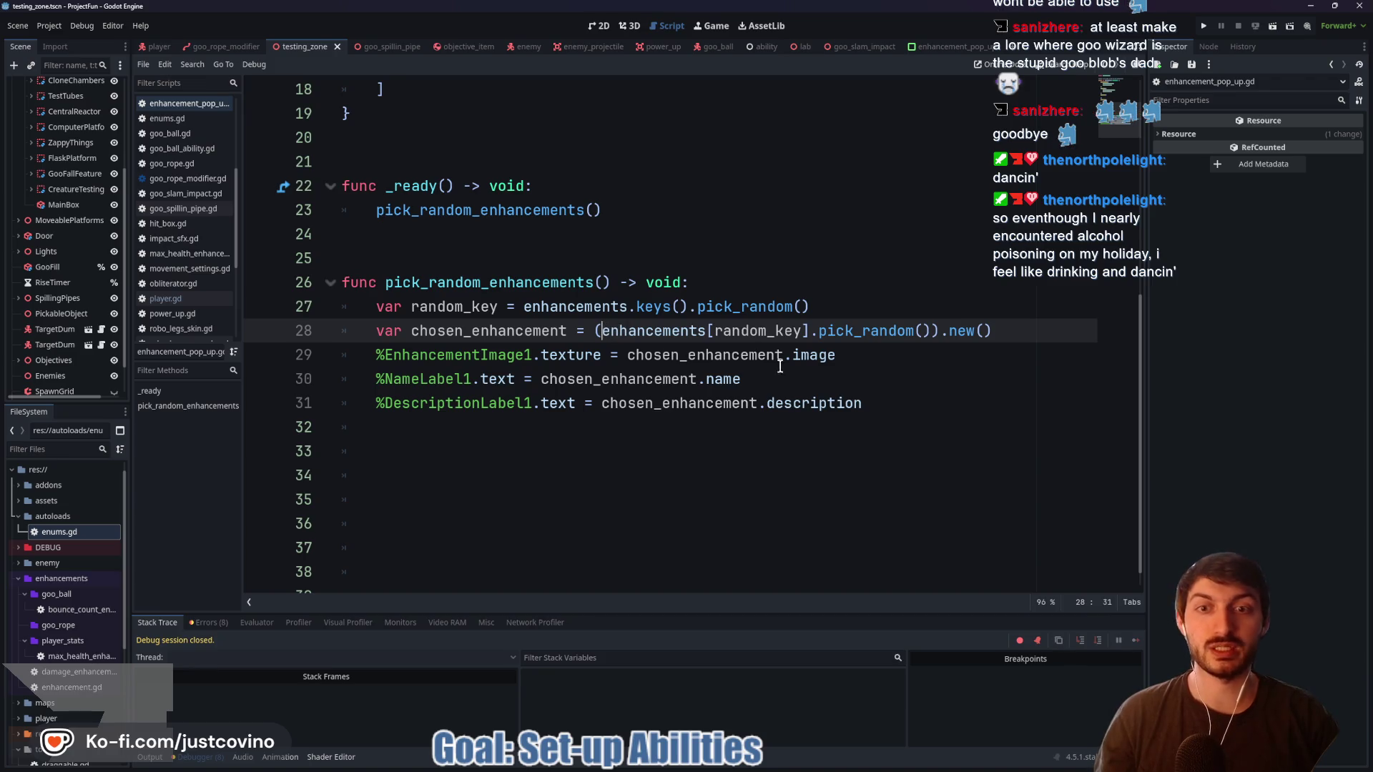
pyautogui.press('BackSpace')
pyautogui.moveTo(987, 331); pyautogui.dragTo(922, 331)
# Add line 29 declaring new_enh = chosen_enhancement.new() after the random pick
pyautogui.press('BackSpace')
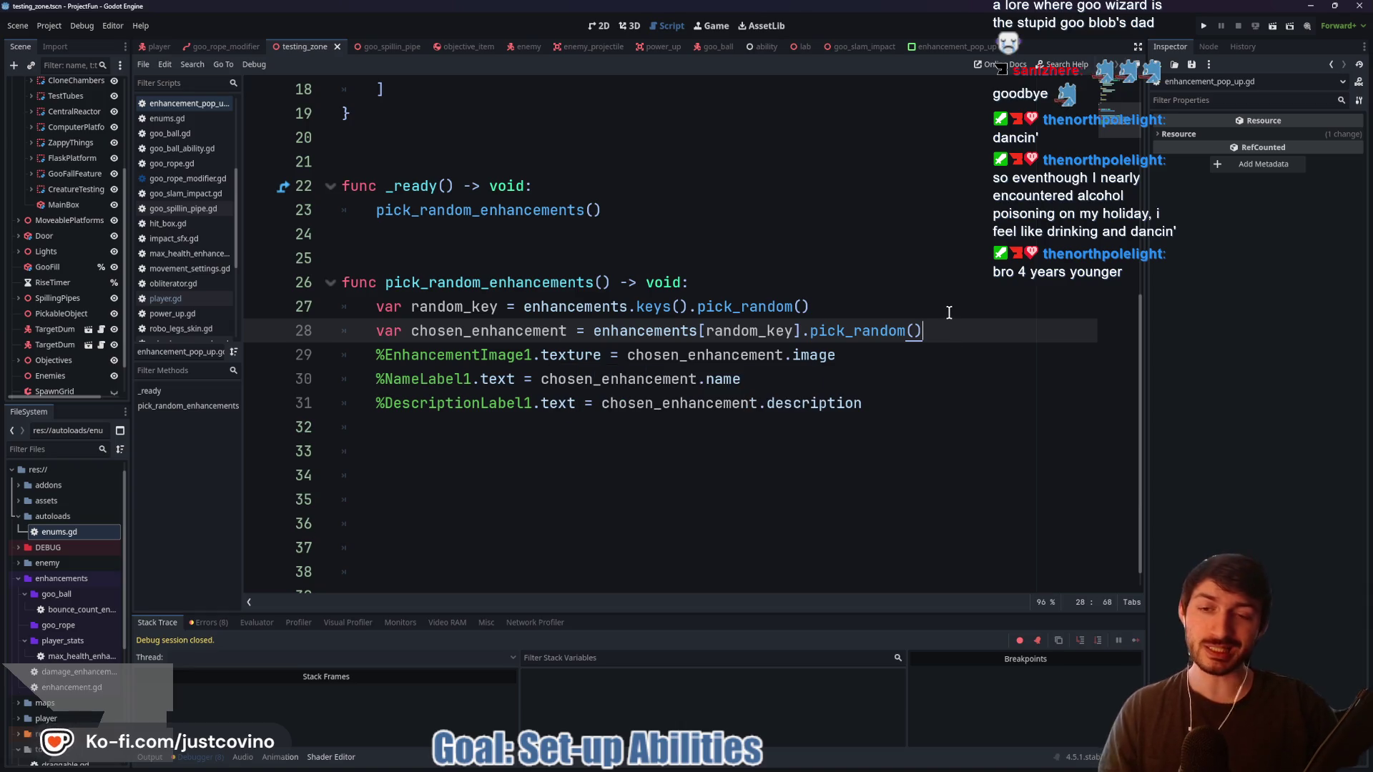
pyautogui.press('Return')
pyautogui.write('v')
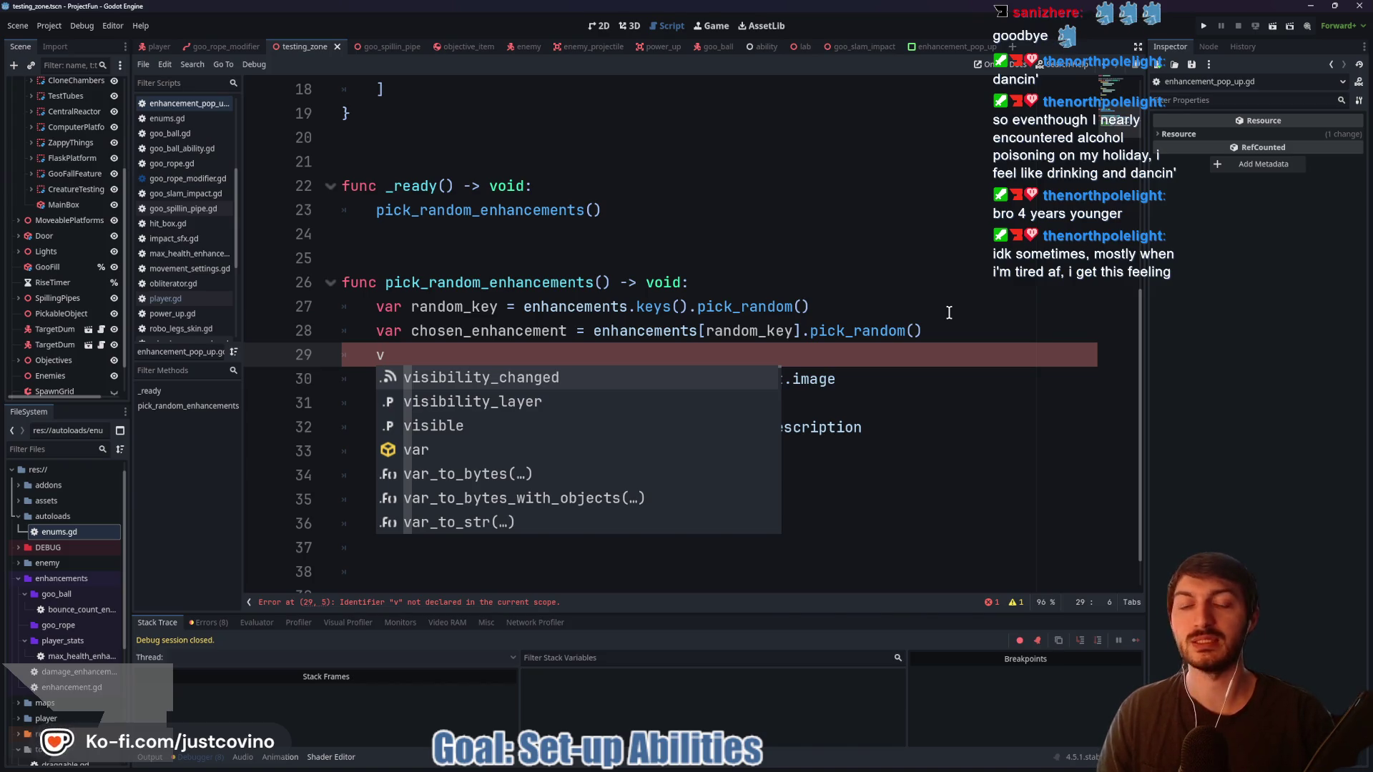
pyautogui.write('ar new_enh')
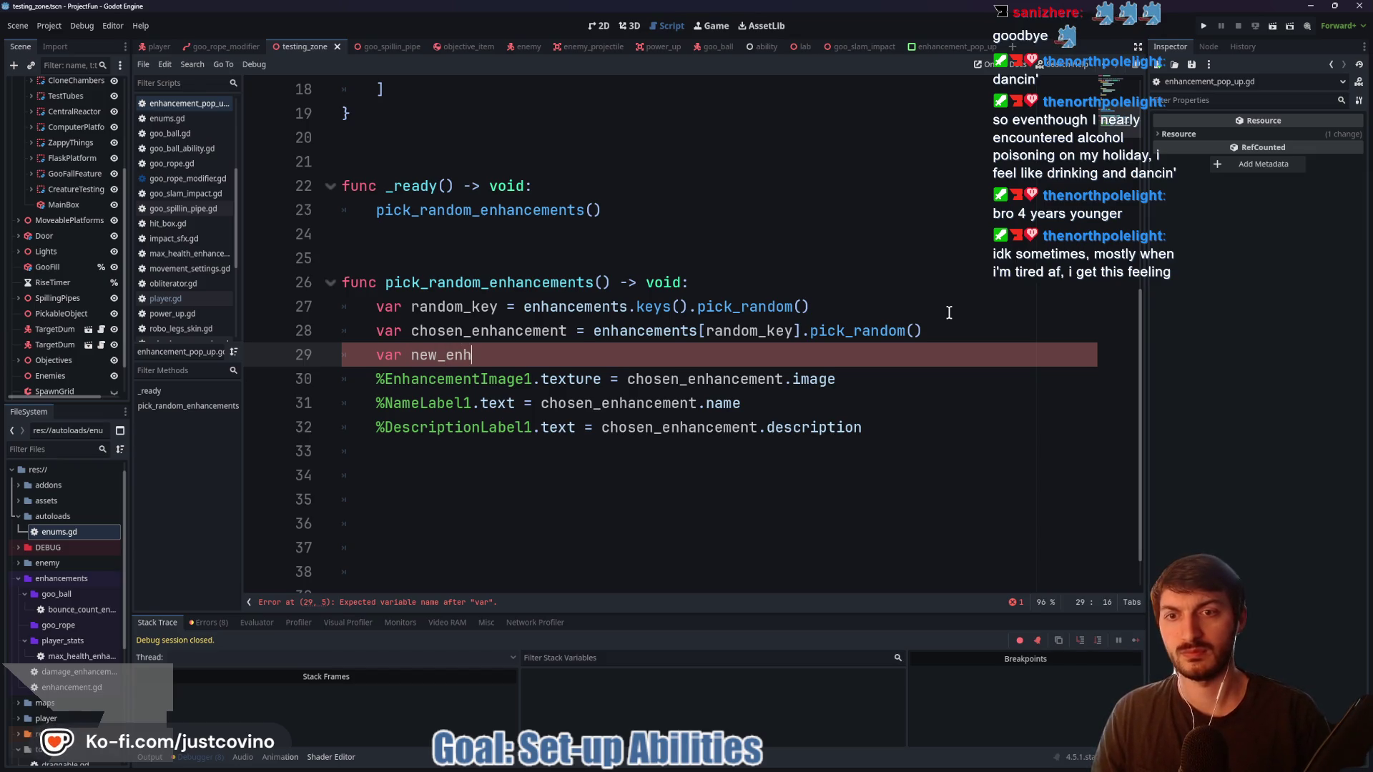
pyautogui.write('= cho')
pyautogui.press('Return')
pyautogui.write('.')
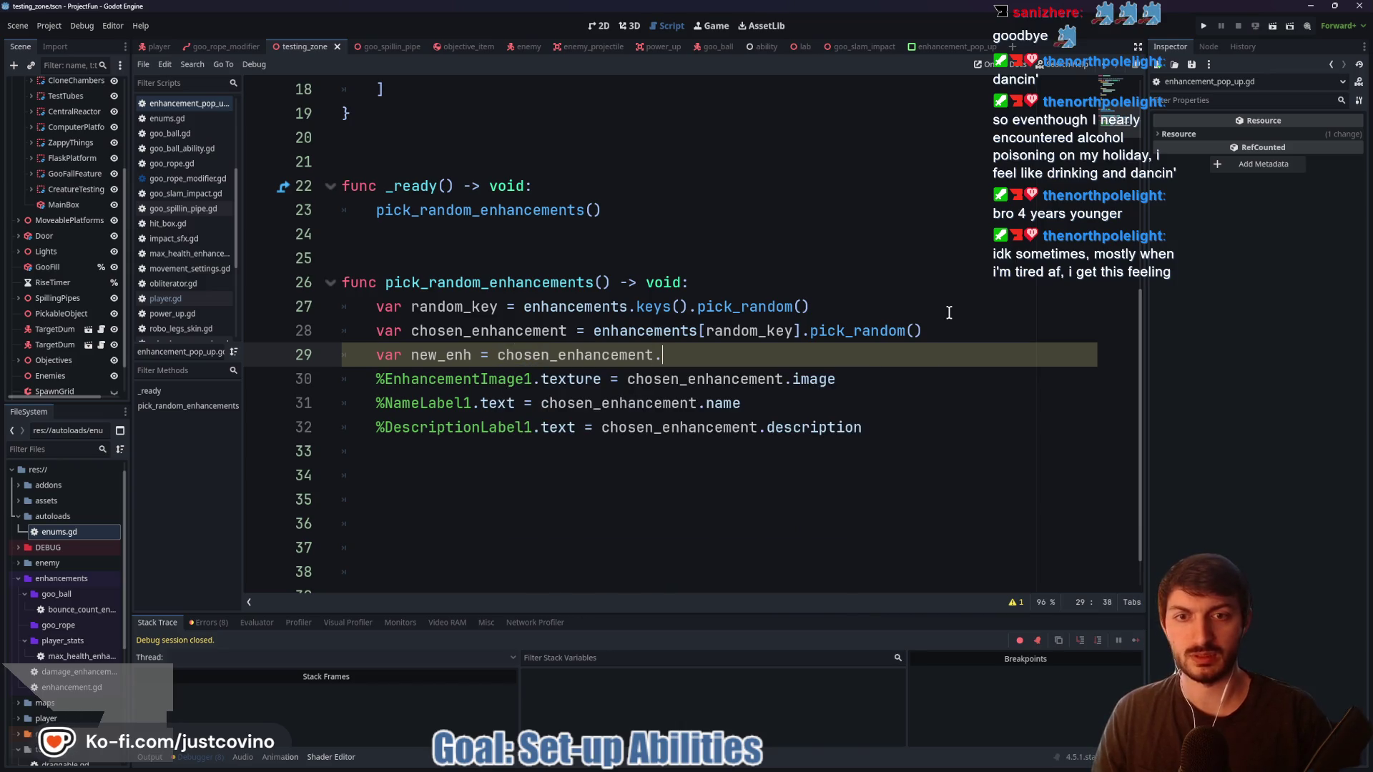
pyautogui.write('new')
pyautogui.press('Return')
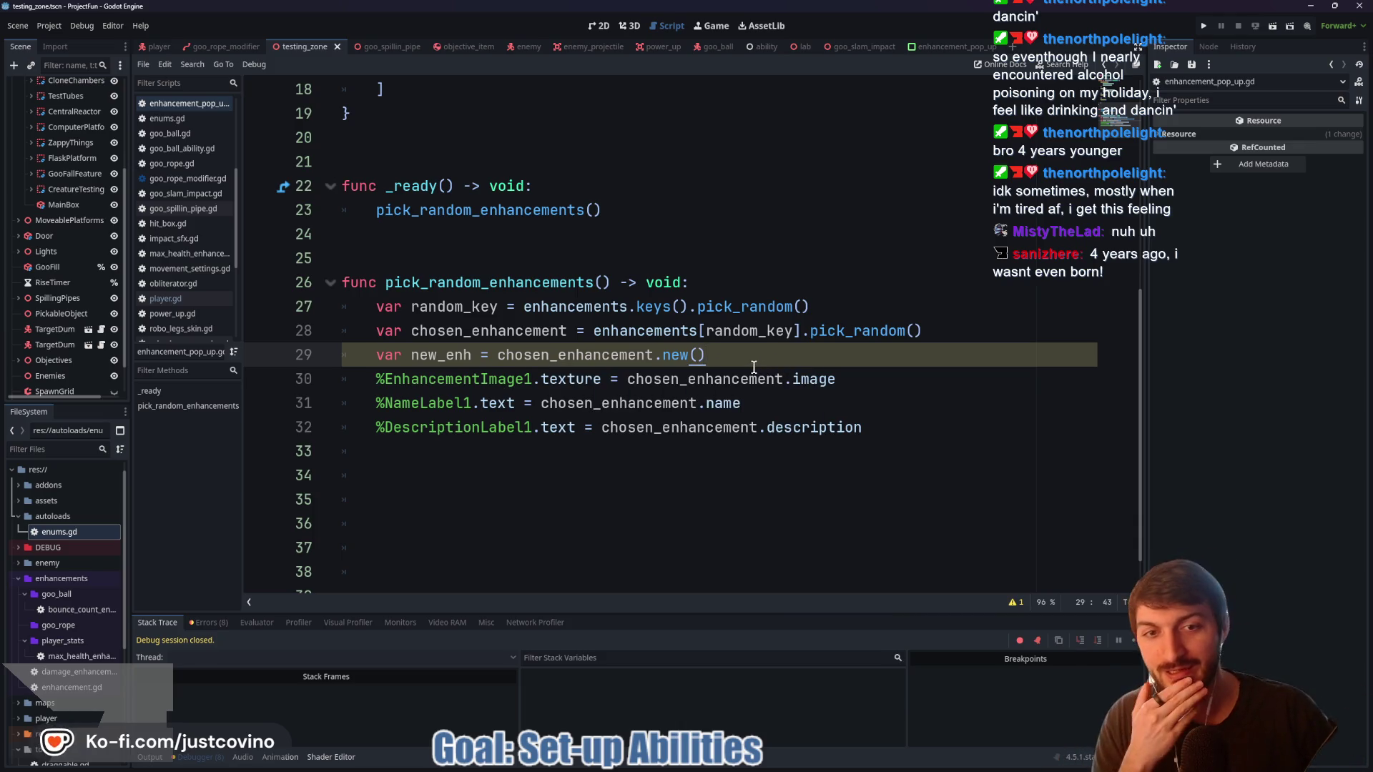
# Replace chosen_enhancement with new_enh on lines 30–32 and run the current scene with F6
pyautogui.moveTo(627, 379); pyautogui.dragTo(784, 380)
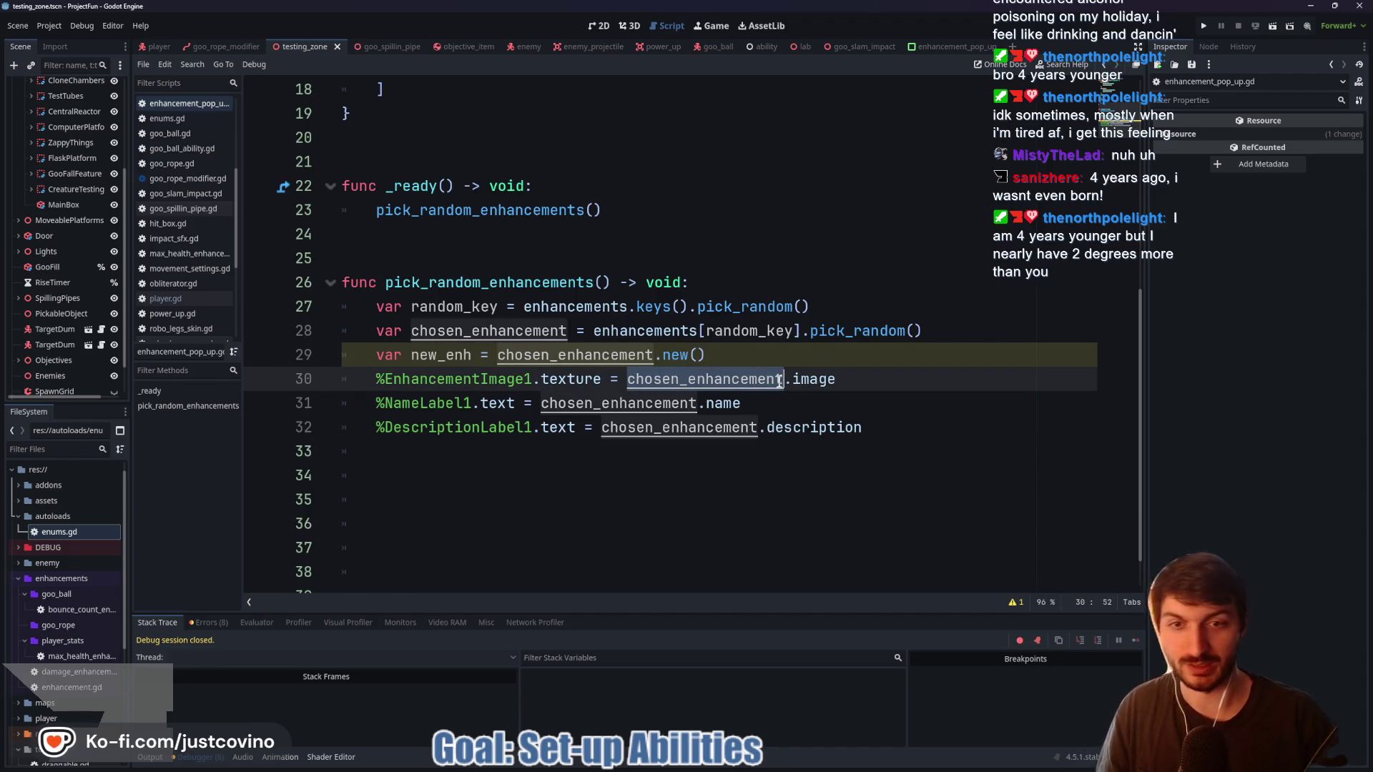
pyautogui.hotkey('ctrl', 'd')
pyautogui.hotkey('ctrl', 'd')
pyautogui.write('new_enh')
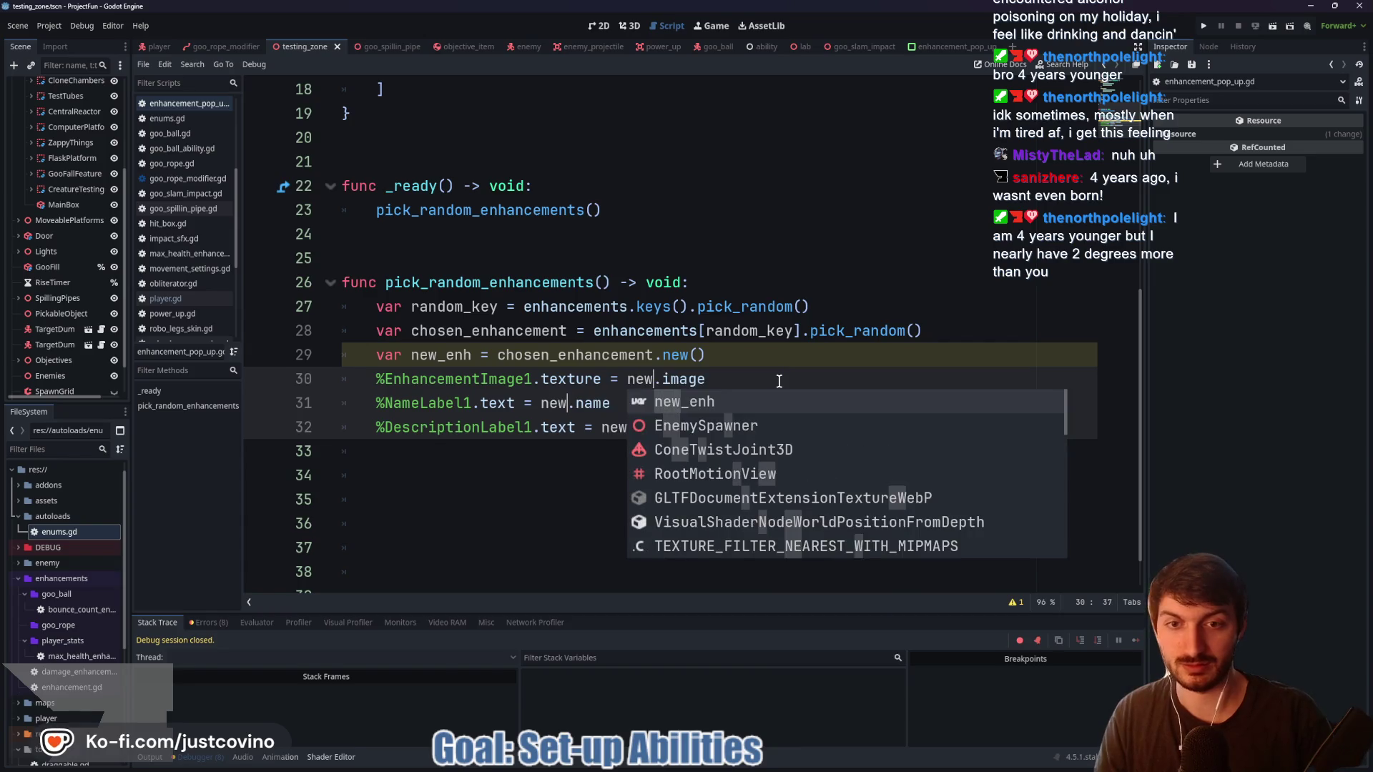
pyautogui.click(779, 380)
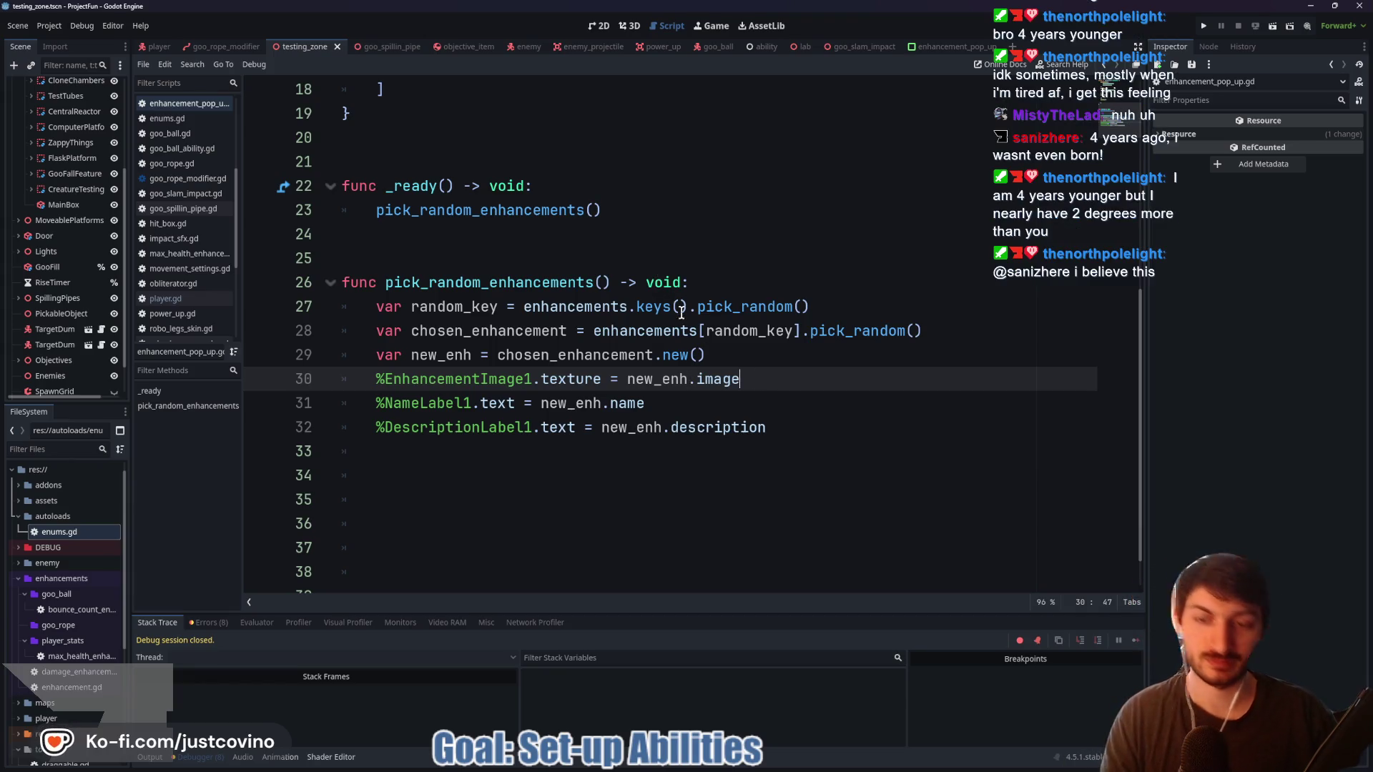
pyautogui.press('F6')
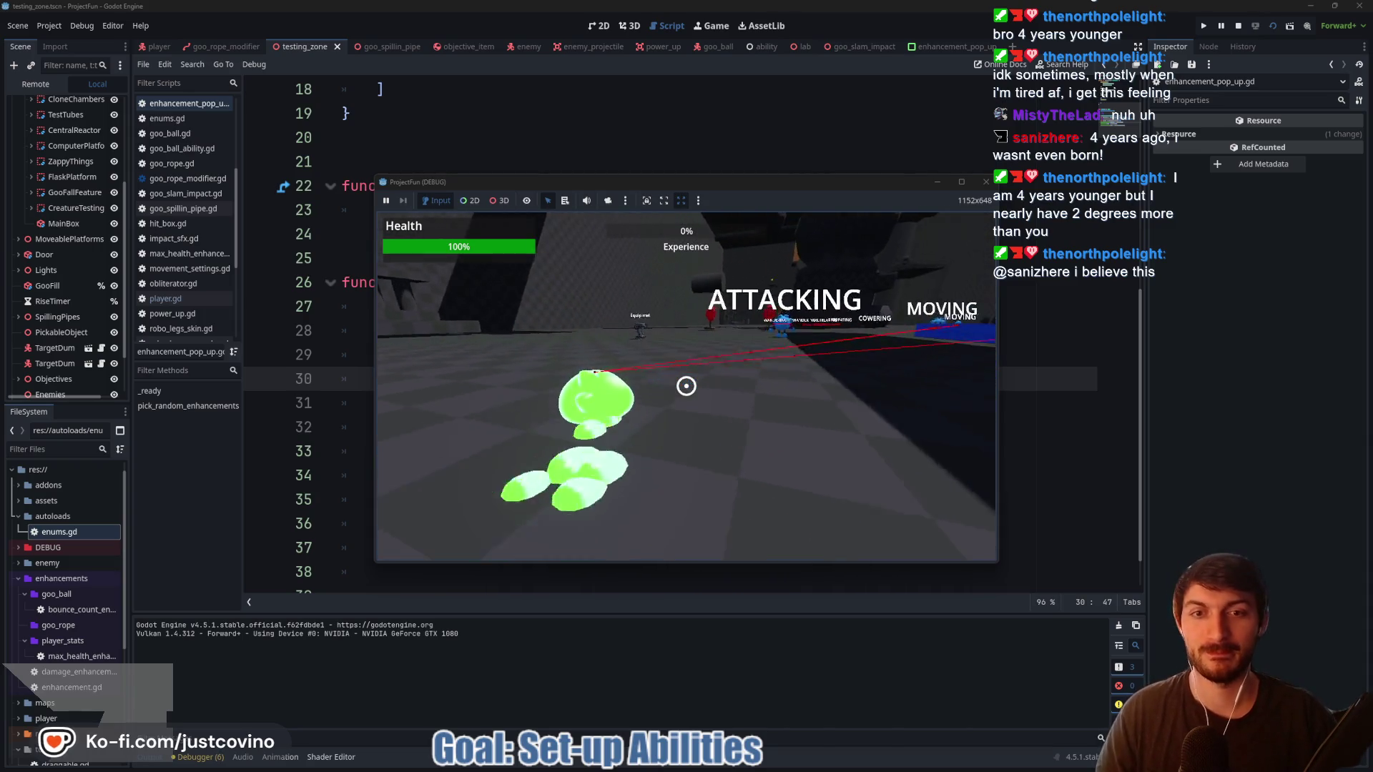
# Swing and shoot enemies until the level-up pop-up shows 'test' cards, then stop with F8
pyautogui.press('w')
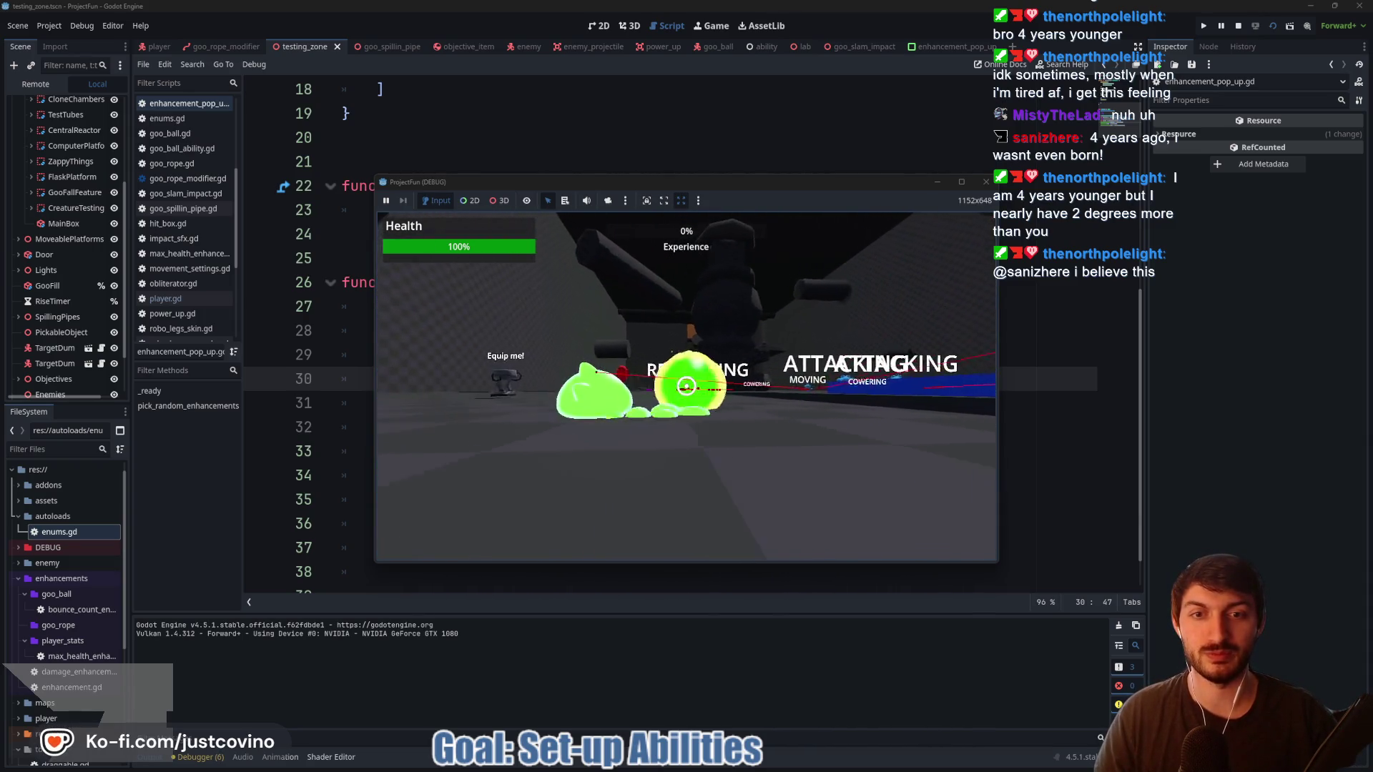
pyautogui.click(685, 386)
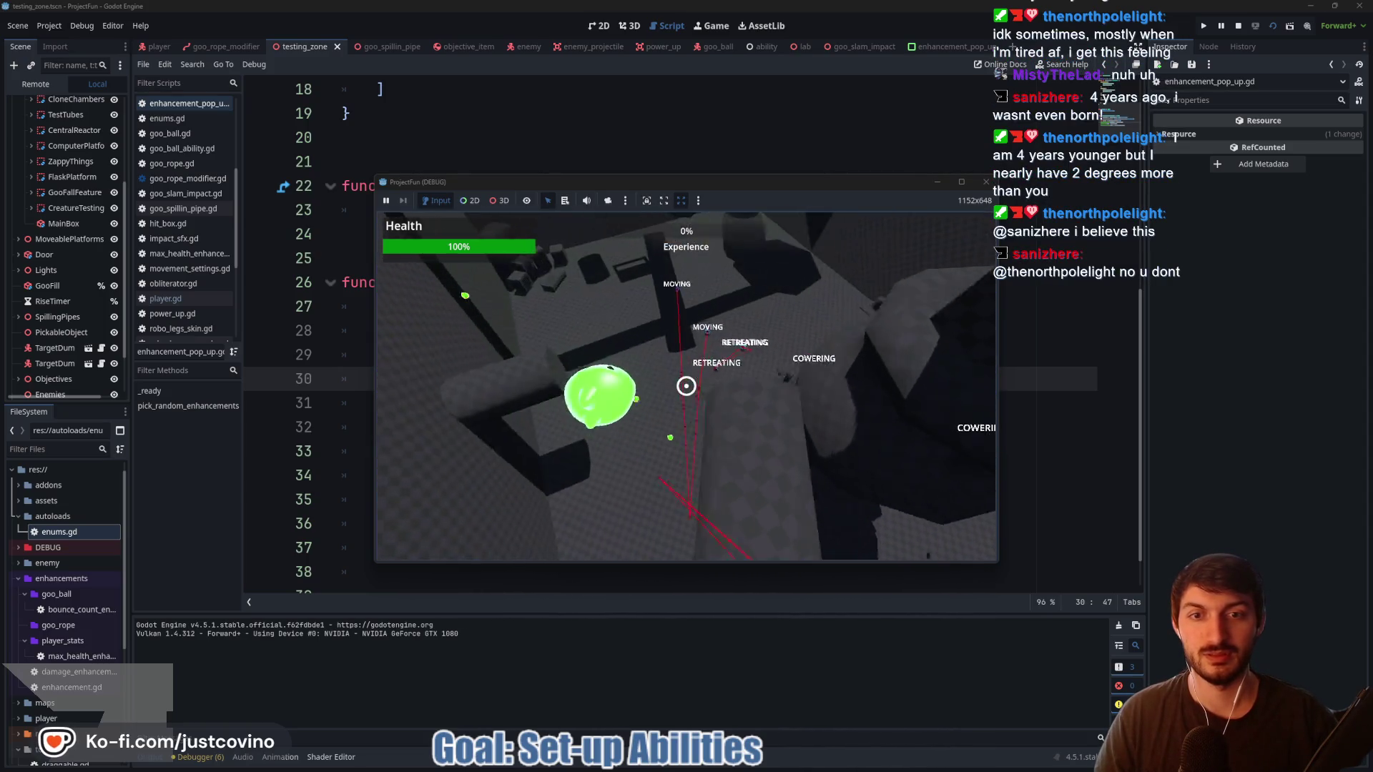
pyautogui.click(685, 386)
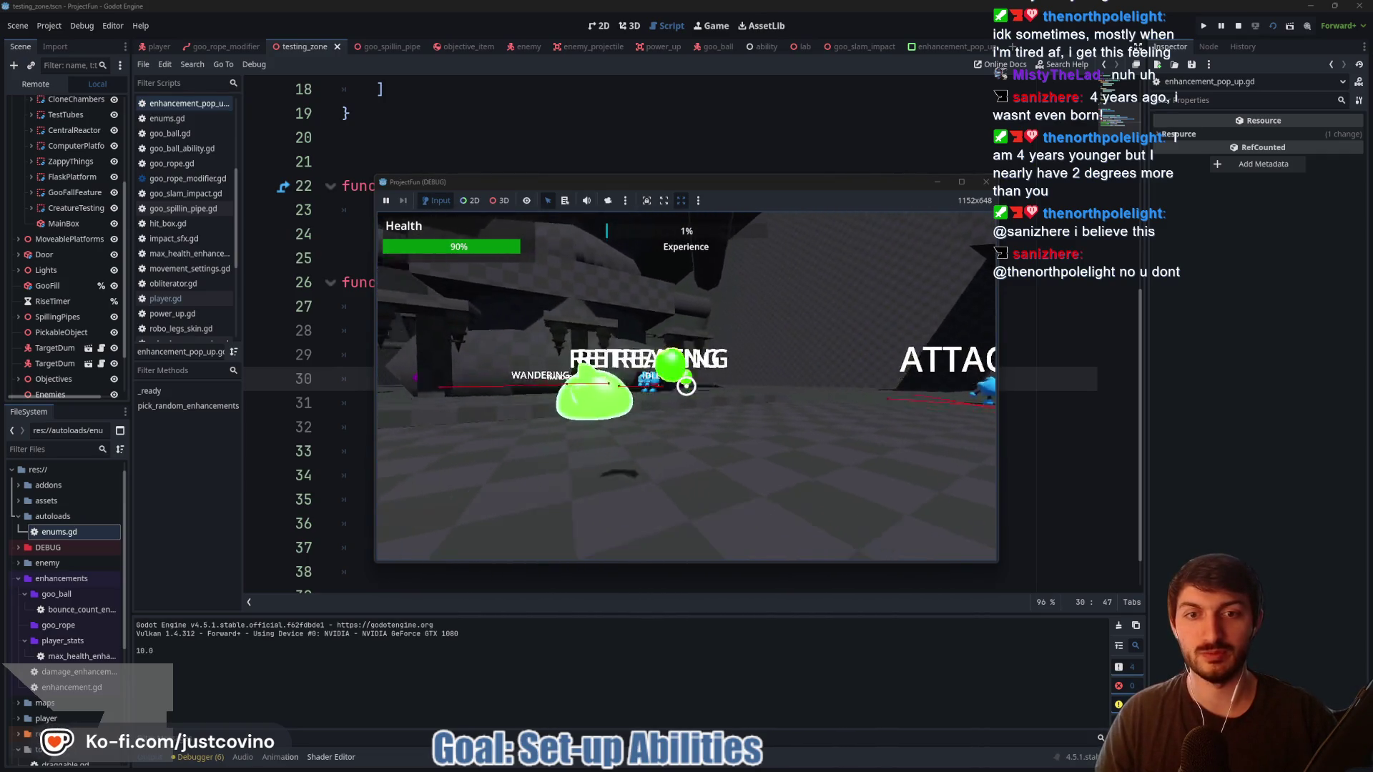
pyautogui.click(685, 386)
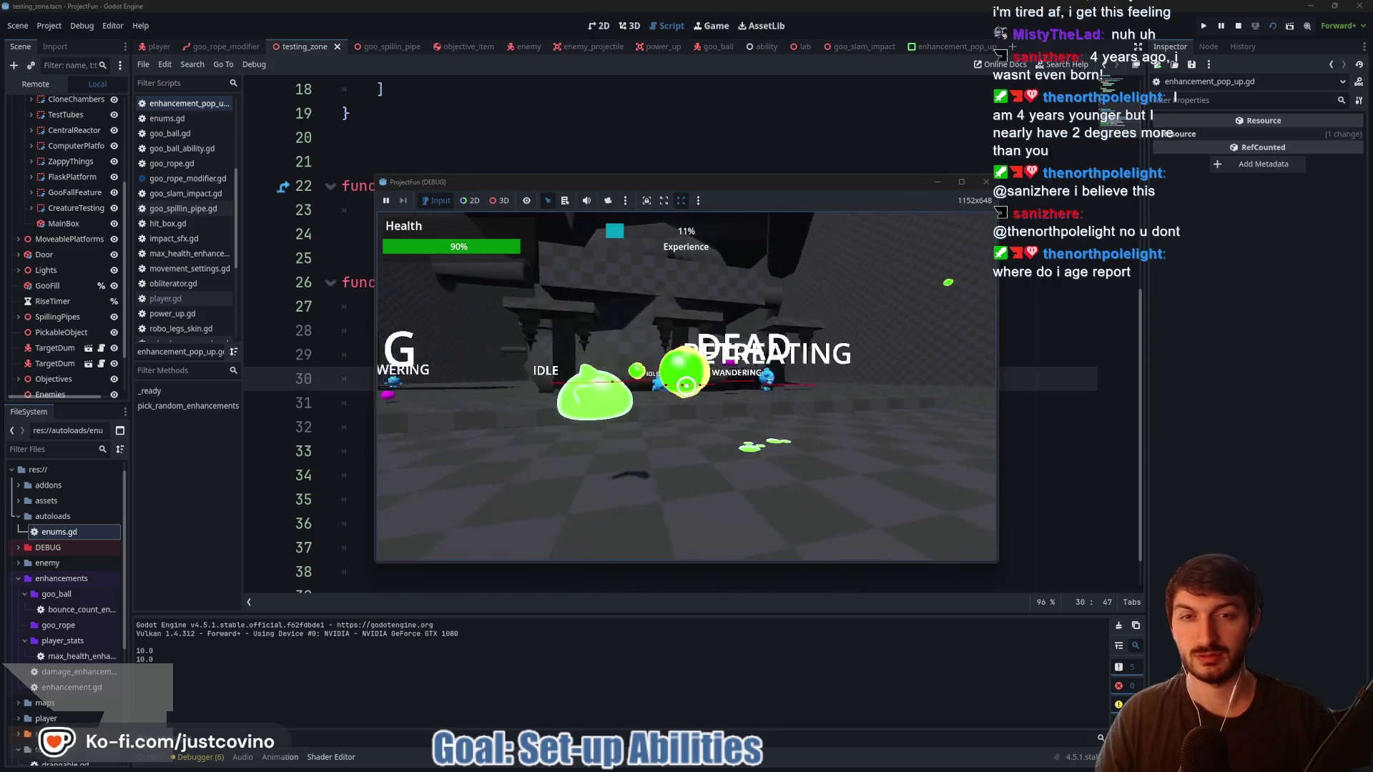
pyautogui.click(686, 386)
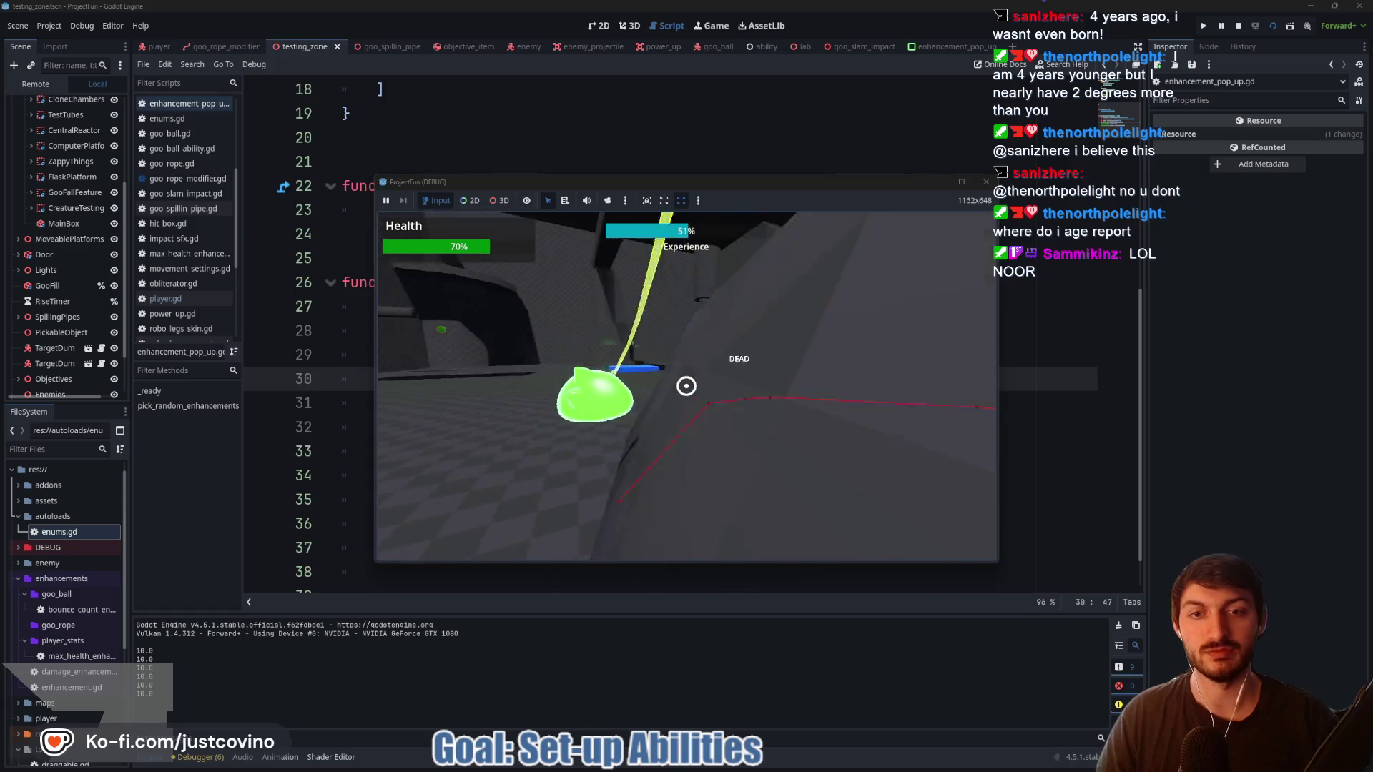
pyautogui.click(686, 386)
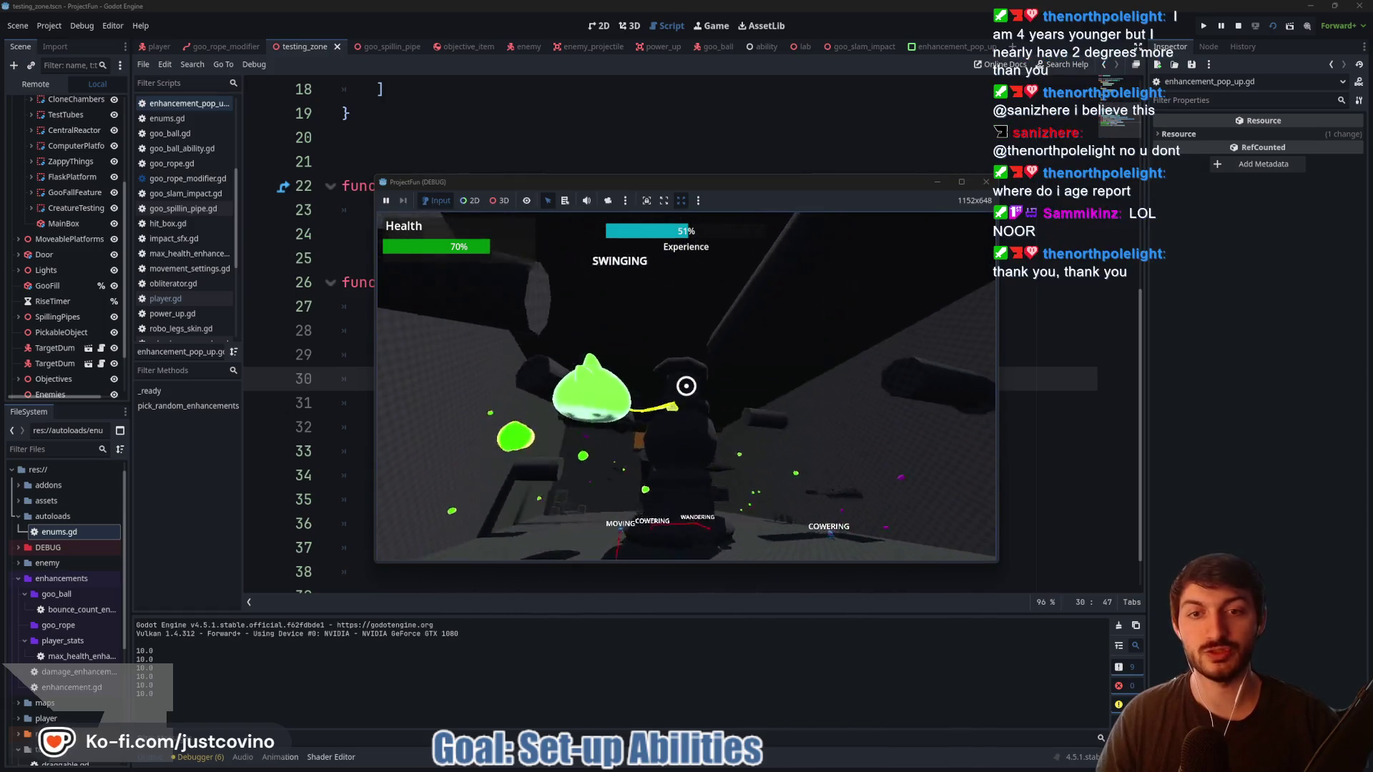
pyautogui.click(685, 386)
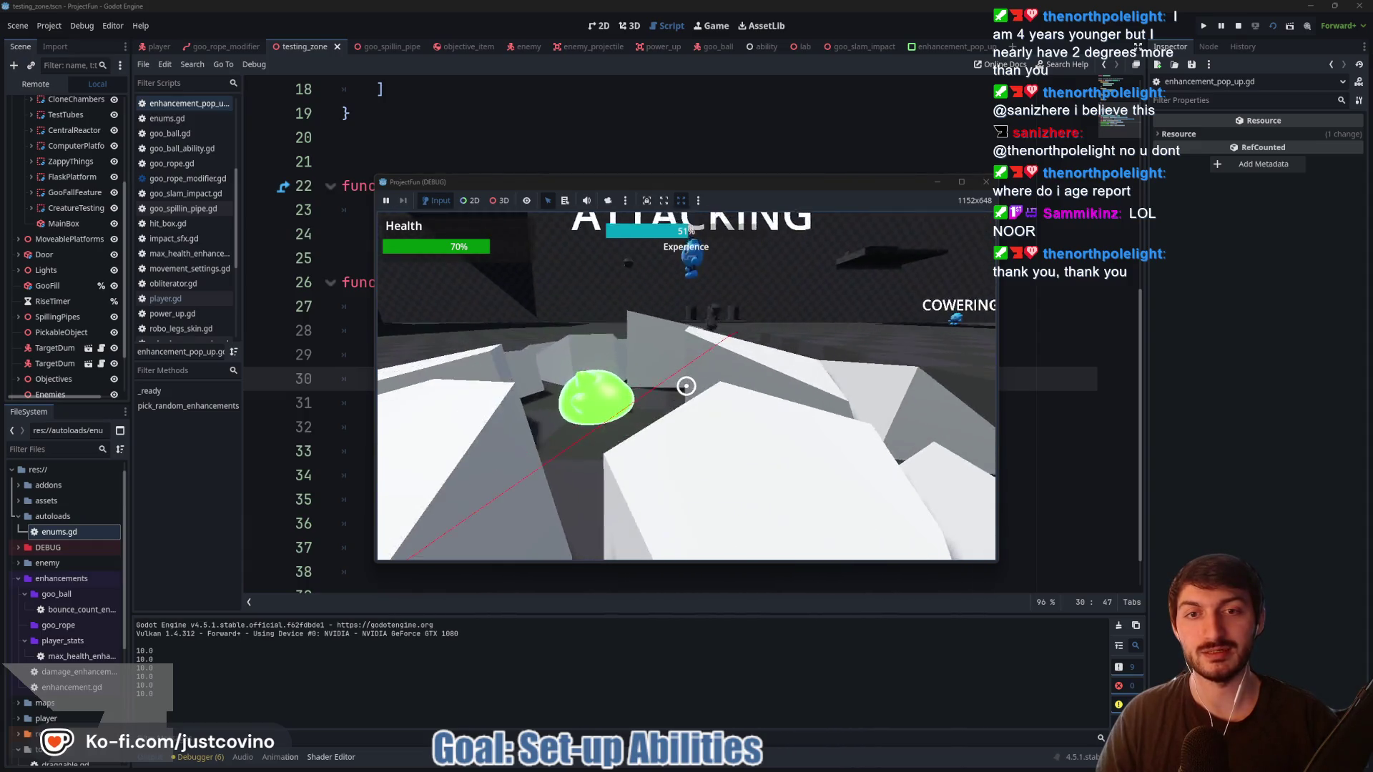
pyautogui.click(685, 386)
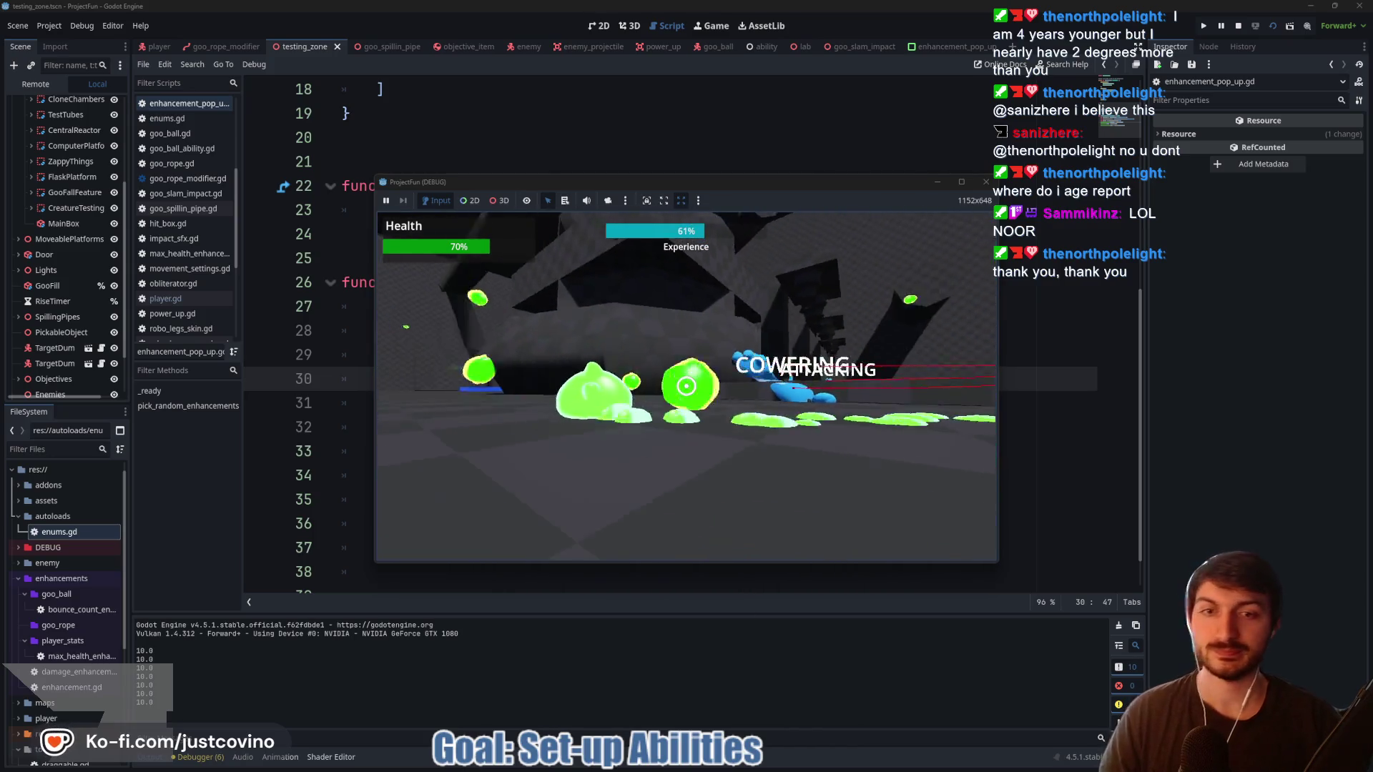
pyautogui.click(686, 386)
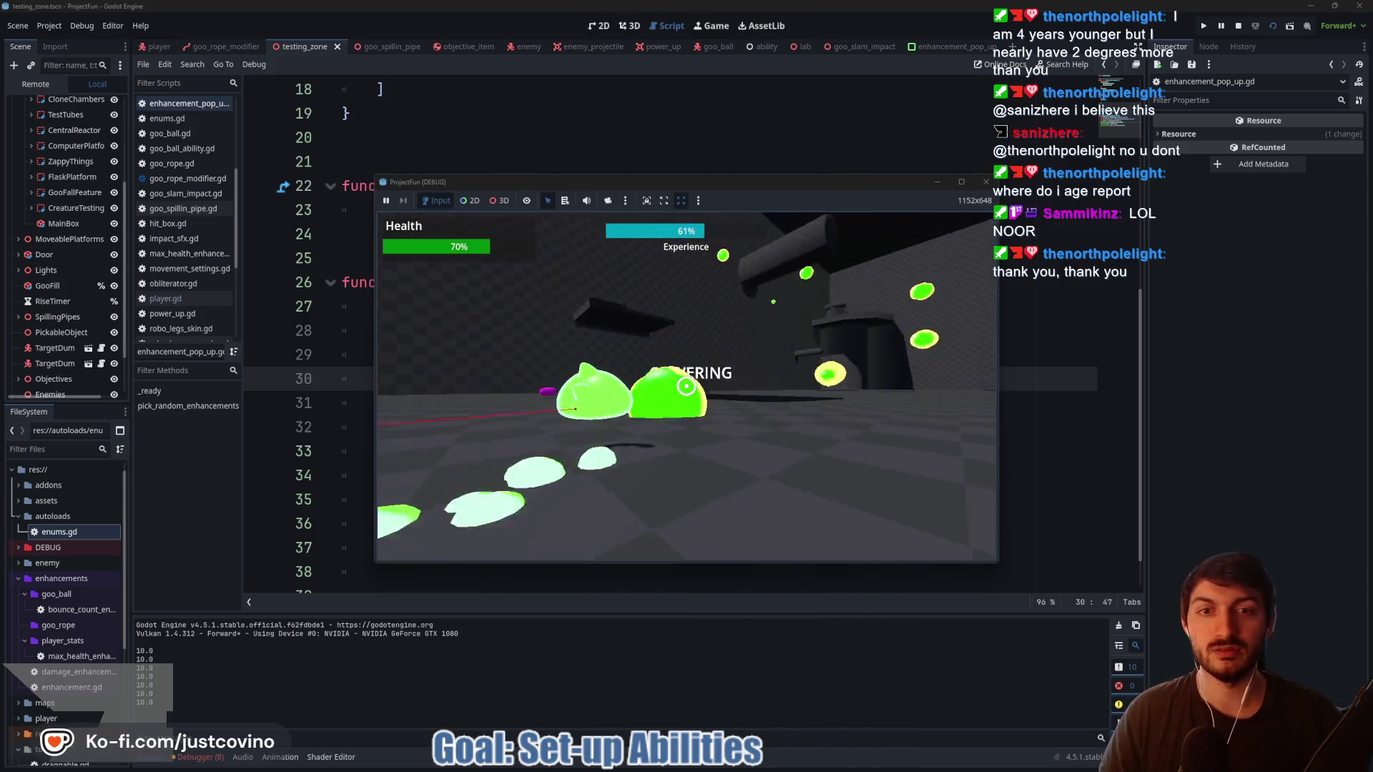
pyautogui.click(685, 386)
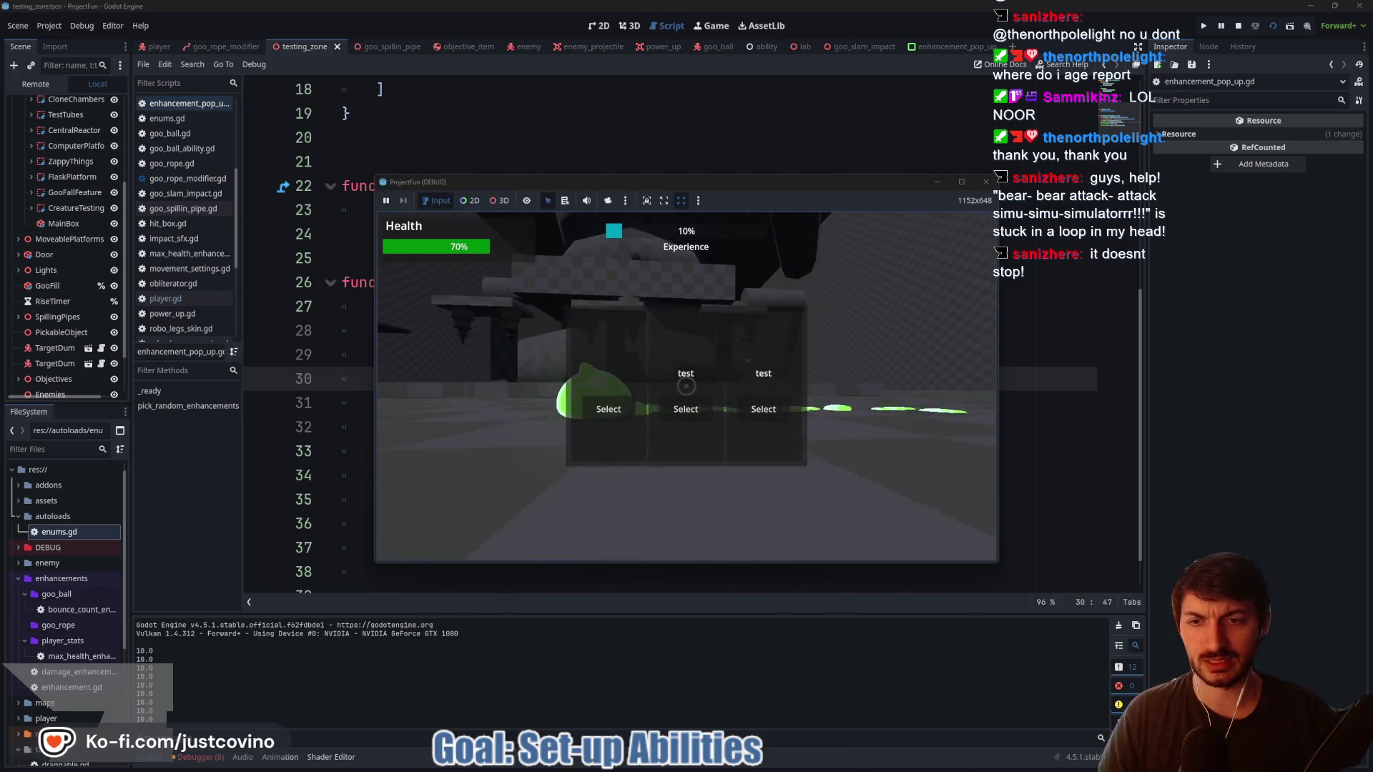
pyautogui.press('F8')
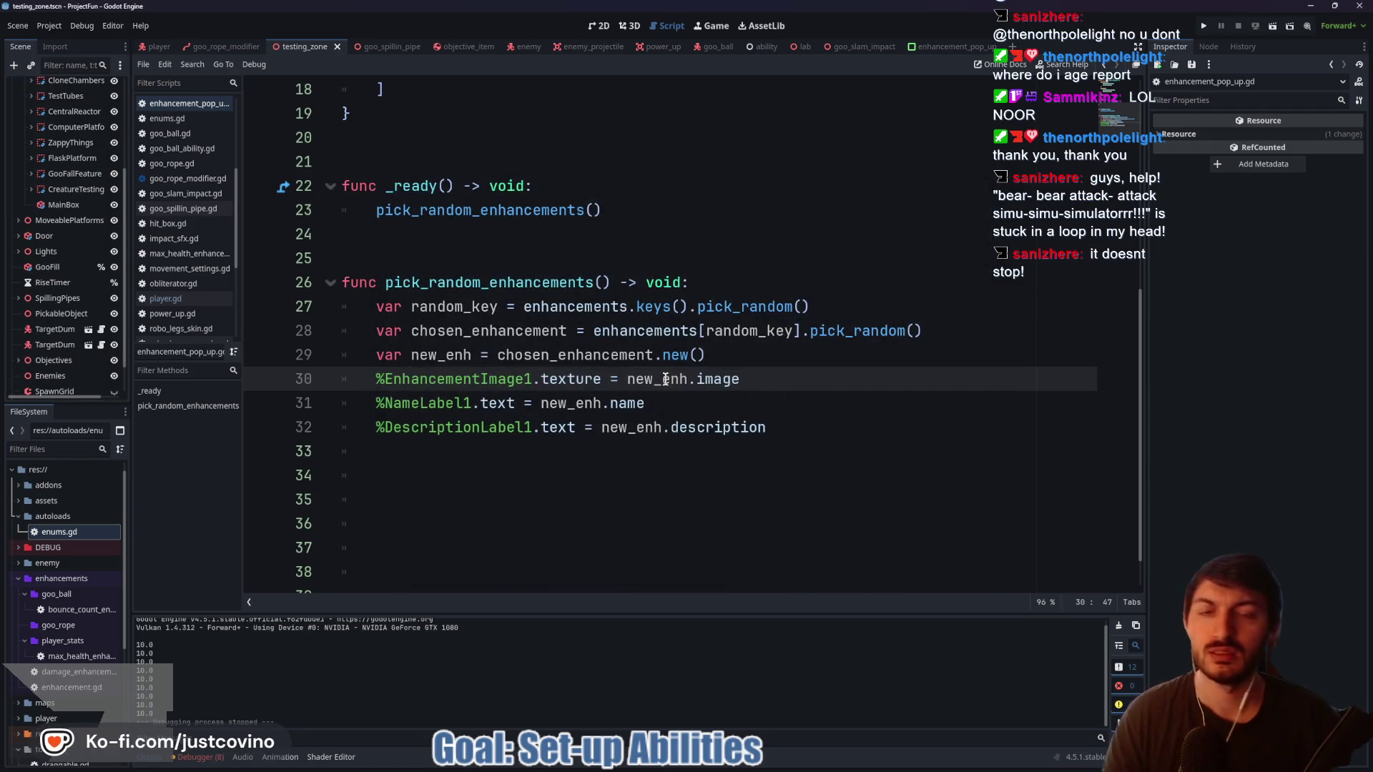
# Return from the game and open bounce_count_enhancement.gd from the FileSystem dock
pyautogui.click(762, 407)
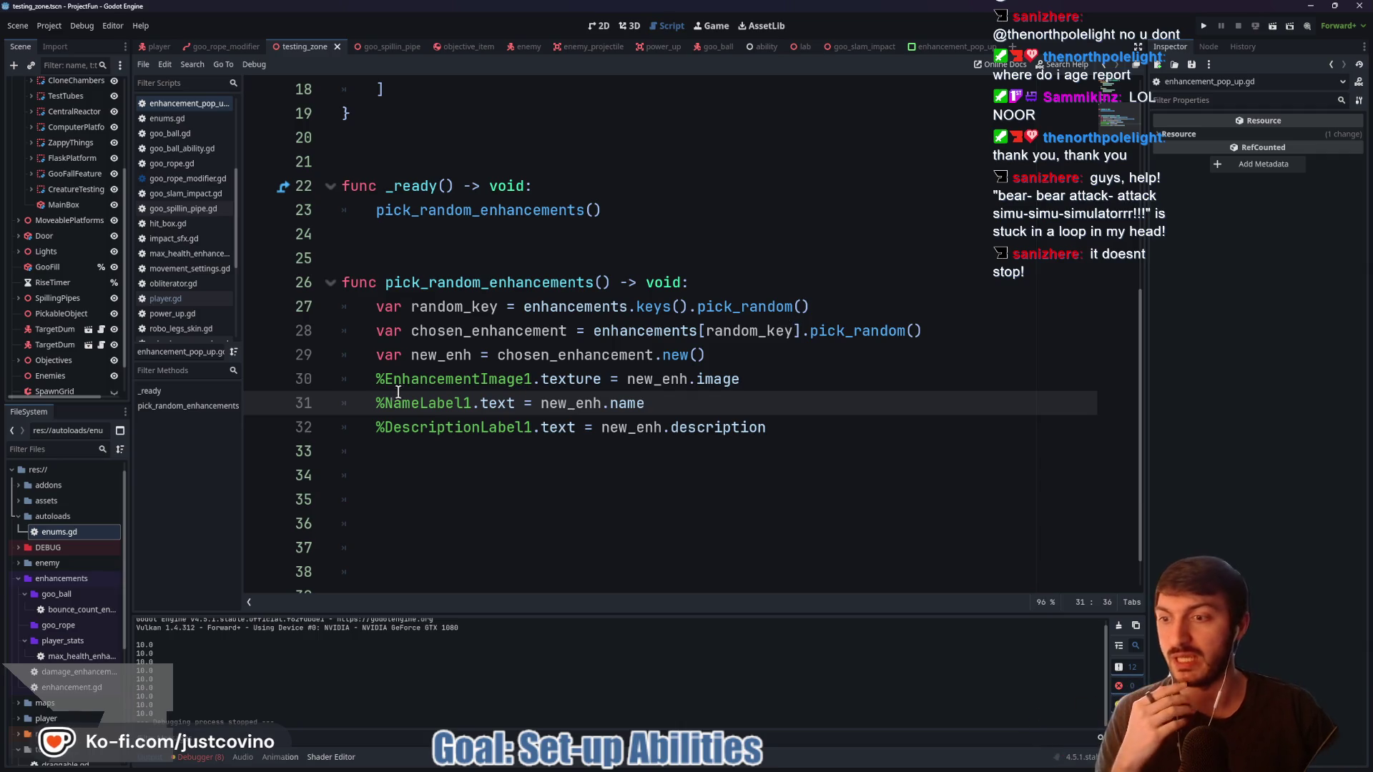
pyautogui.doubleClick(85, 606)
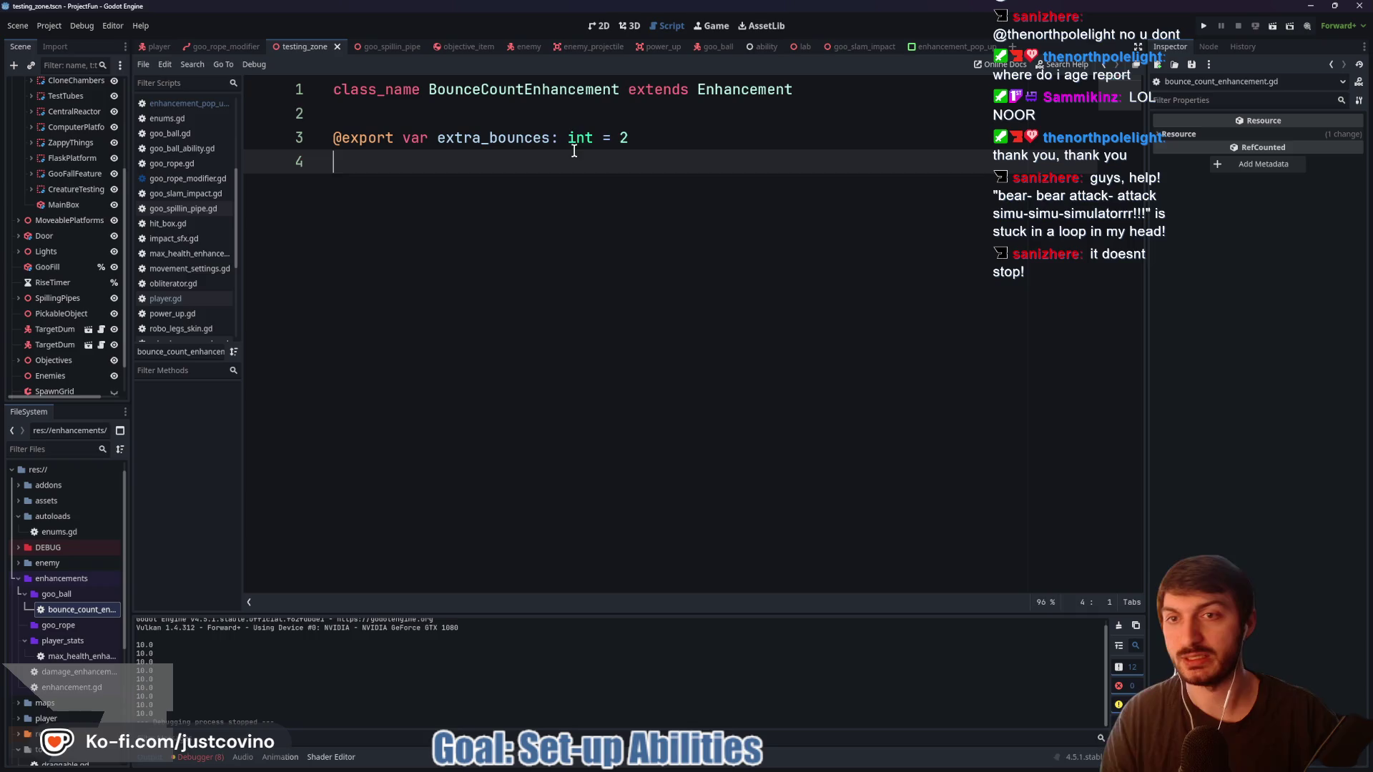
# View the Enhancement base class definition from the script's class reference
pyautogui.keyDown('ctrl'); pyautogui.click(714, 91); pyautogui.keyUp('ctrl')
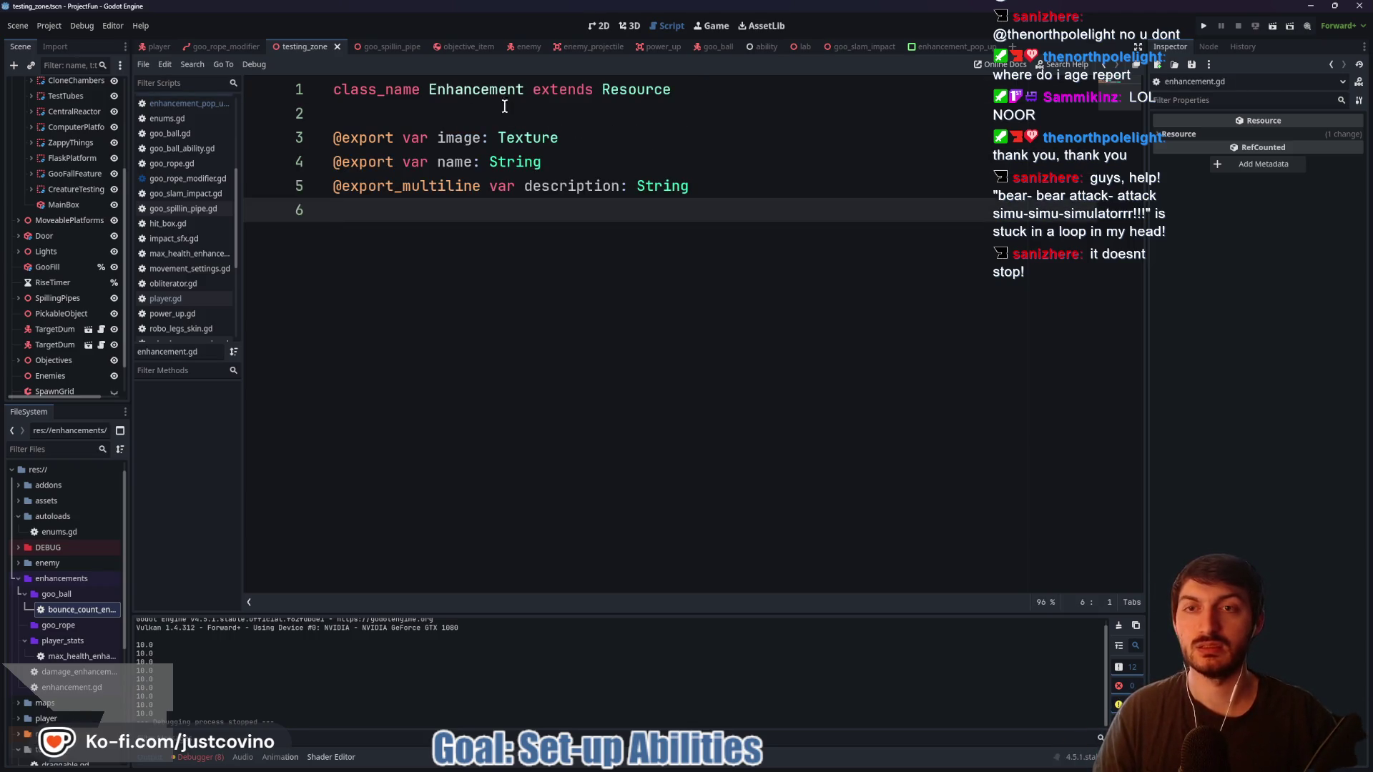
pyautogui.keyDown('ctrl'); pyautogui.click(480, 91); pyautogui.keyUp('ctrl')
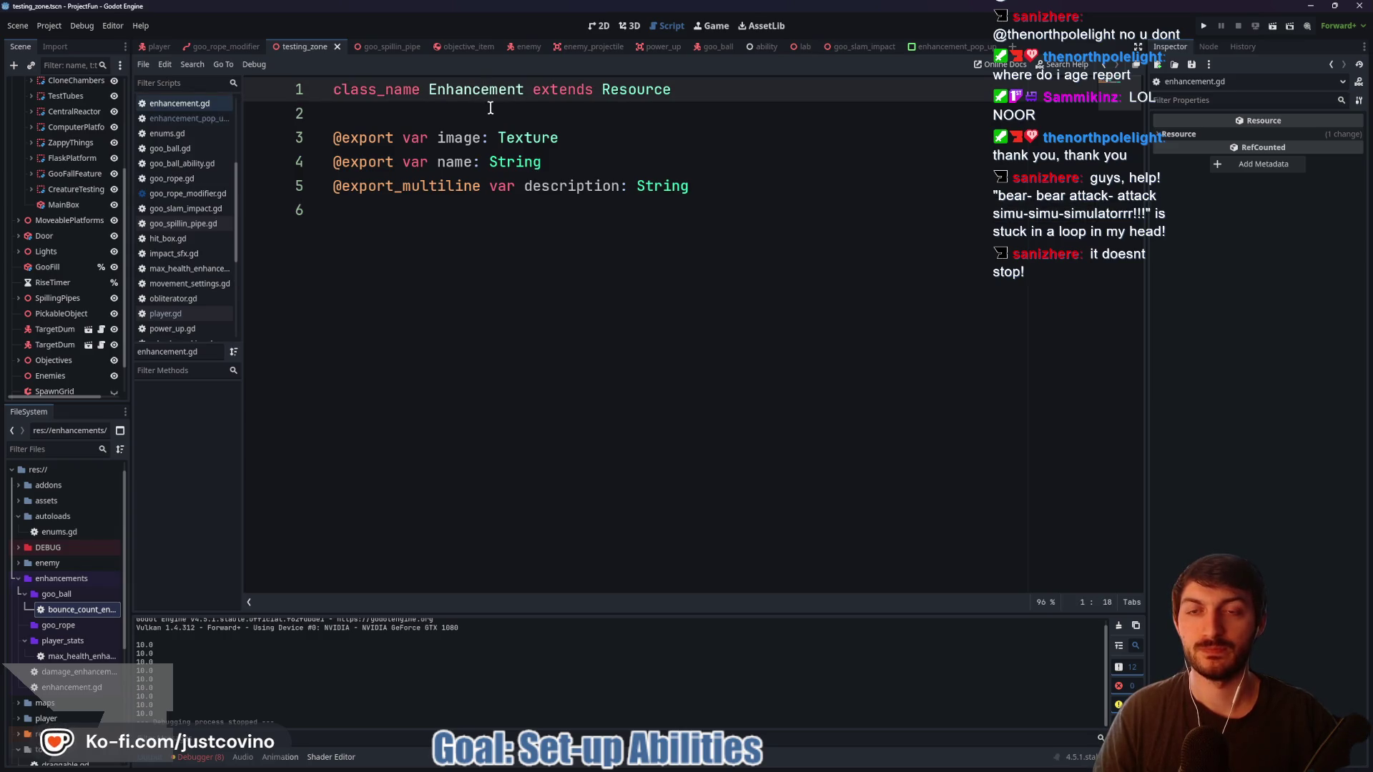
pyautogui.click(490, 122)
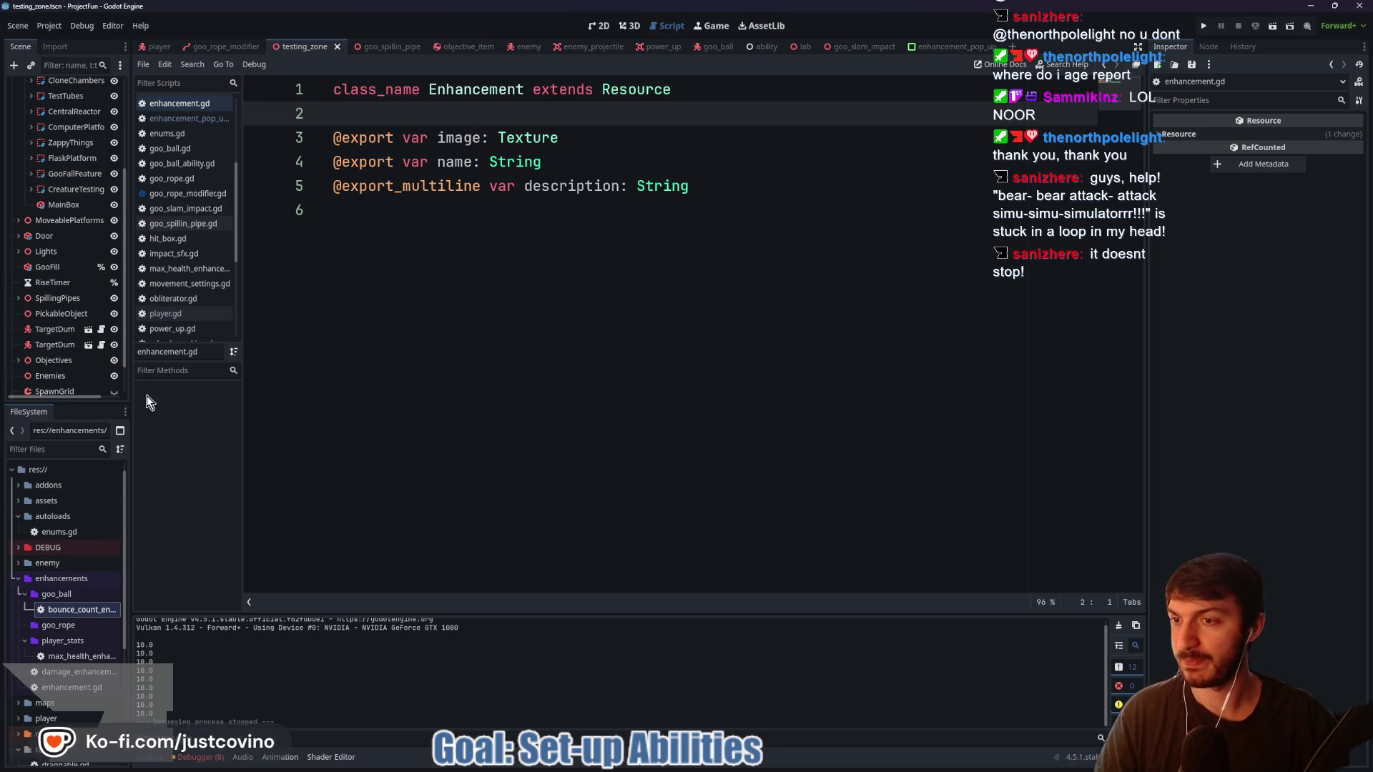
# Reopen bounce_count_enhancement.gd, discard a started function stub, and show the player scene in 2D
pyautogui.doubleClick(72, 609)
pyautogui.click(465, 208)
pyautogui.press('Return')
pyautogui.write('nc _')
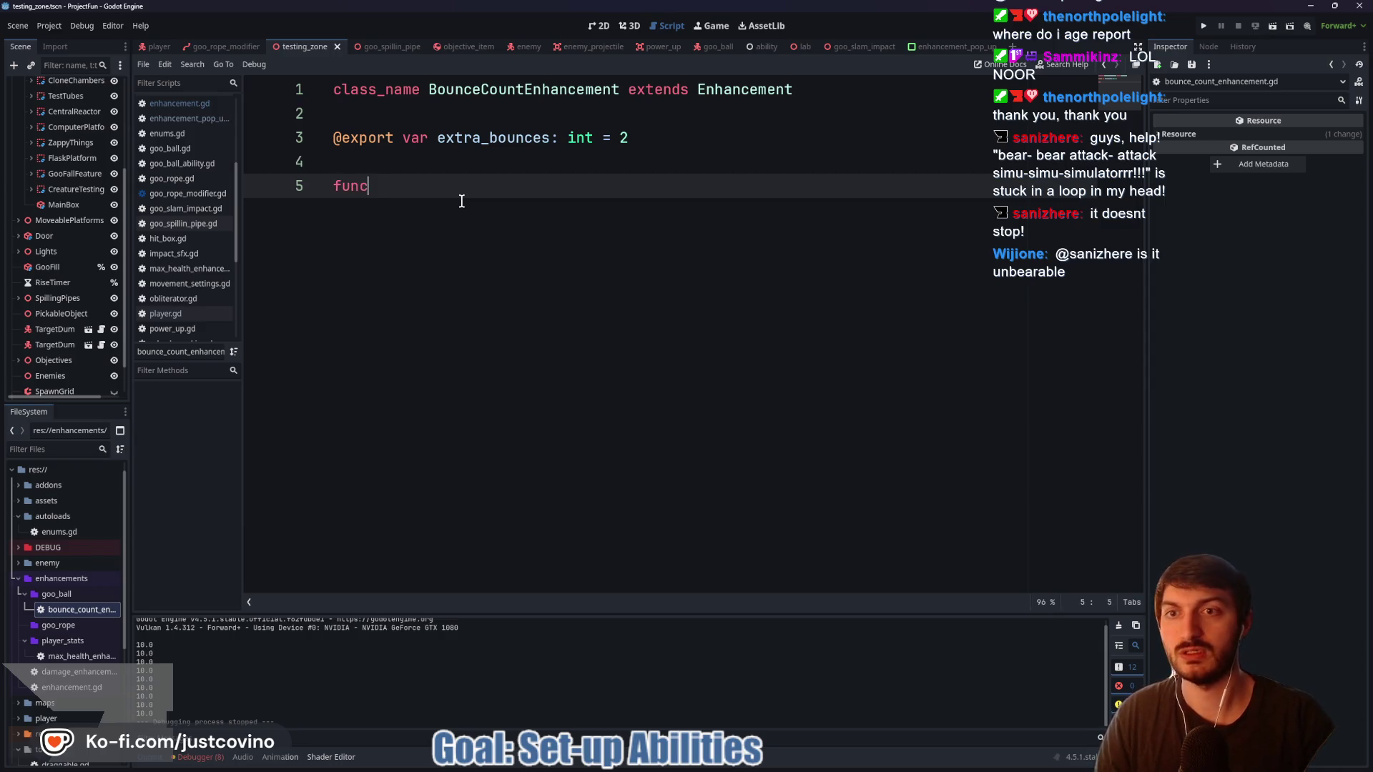
pyautogui.press('Return')
pyautogui.press('BackSpace')
pyautogui.press('BackSpace')
pyautogui.press('BackSpace')
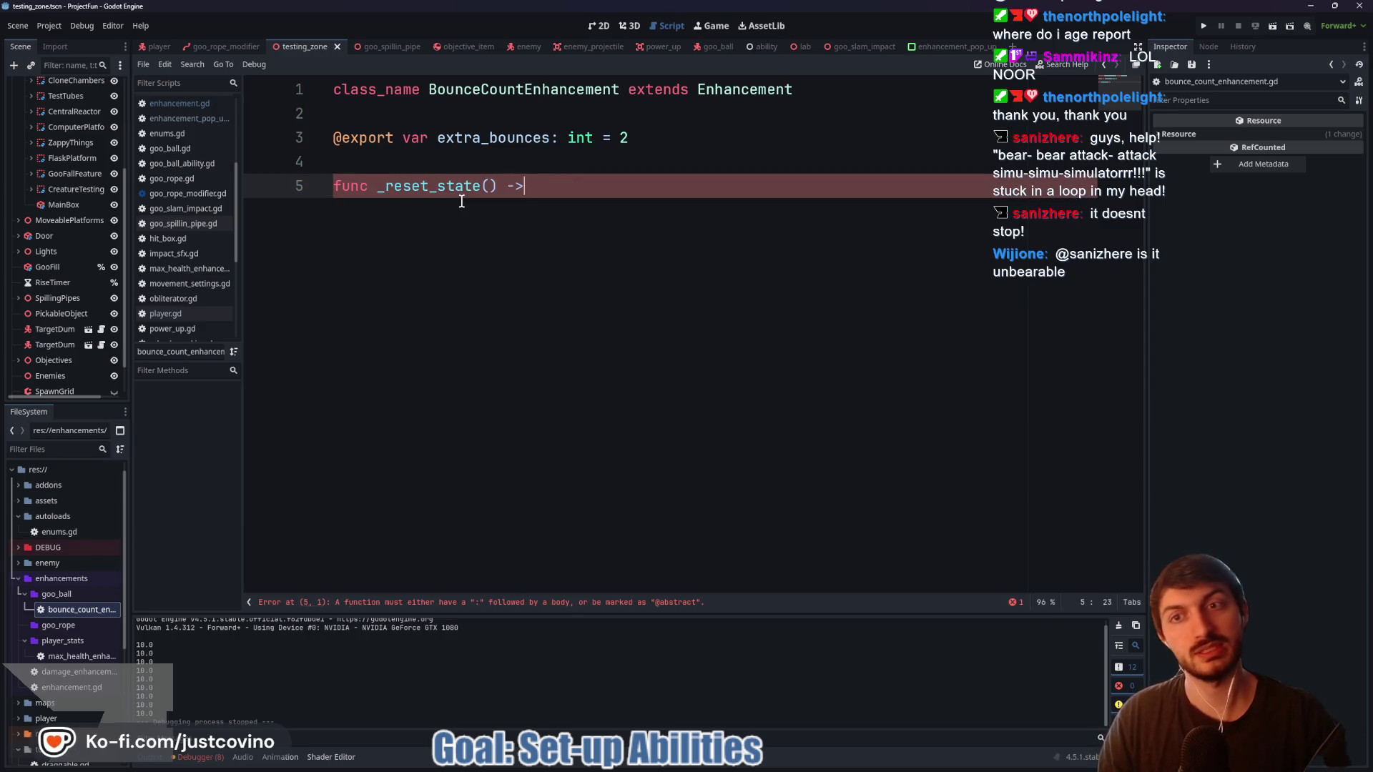
pyautogui.write('ady')
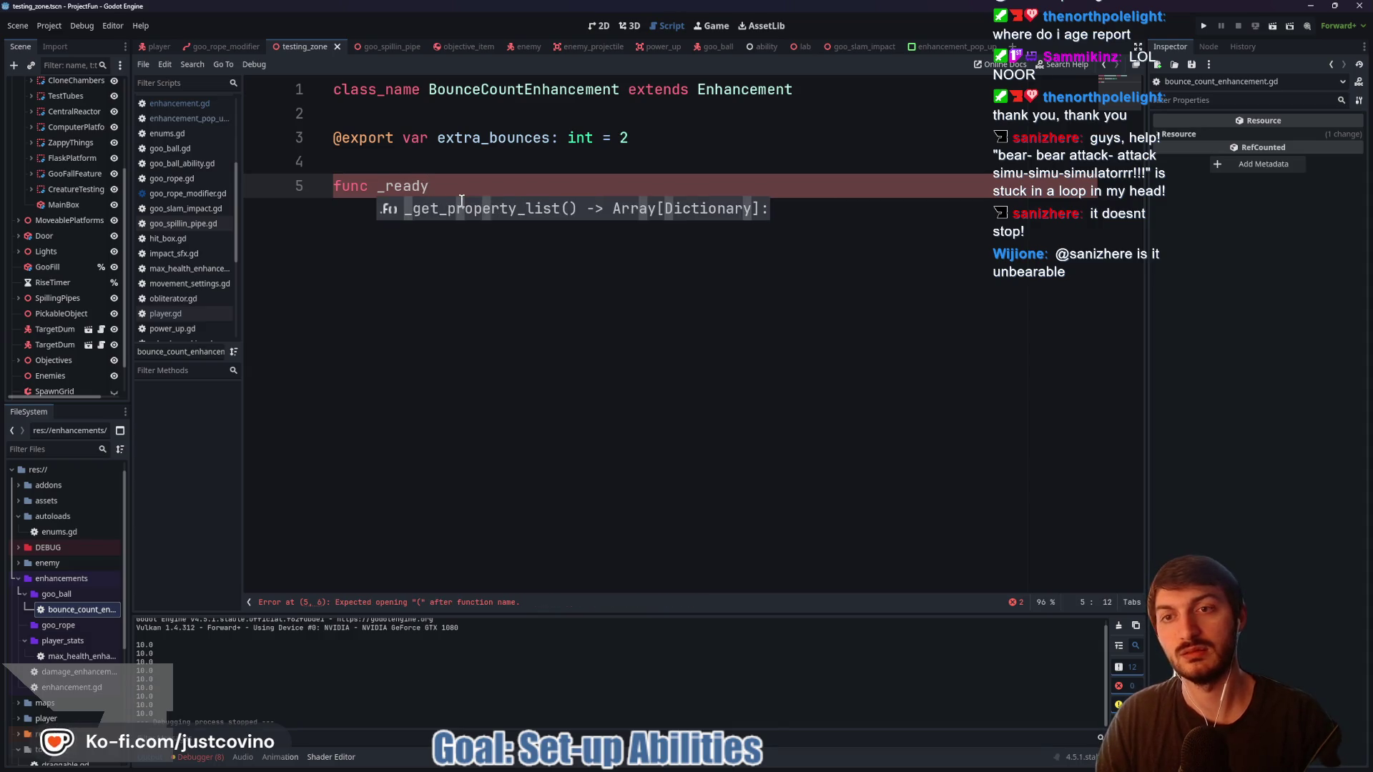
pyautogui.press('BackSpace')
pyautogui.press('BackSpace')
pyautogui.press('BackSpace')
pyautogui.press('BackSpace')
pyautogui.press('BackSpace')
pyautogui.press('BackSpace')
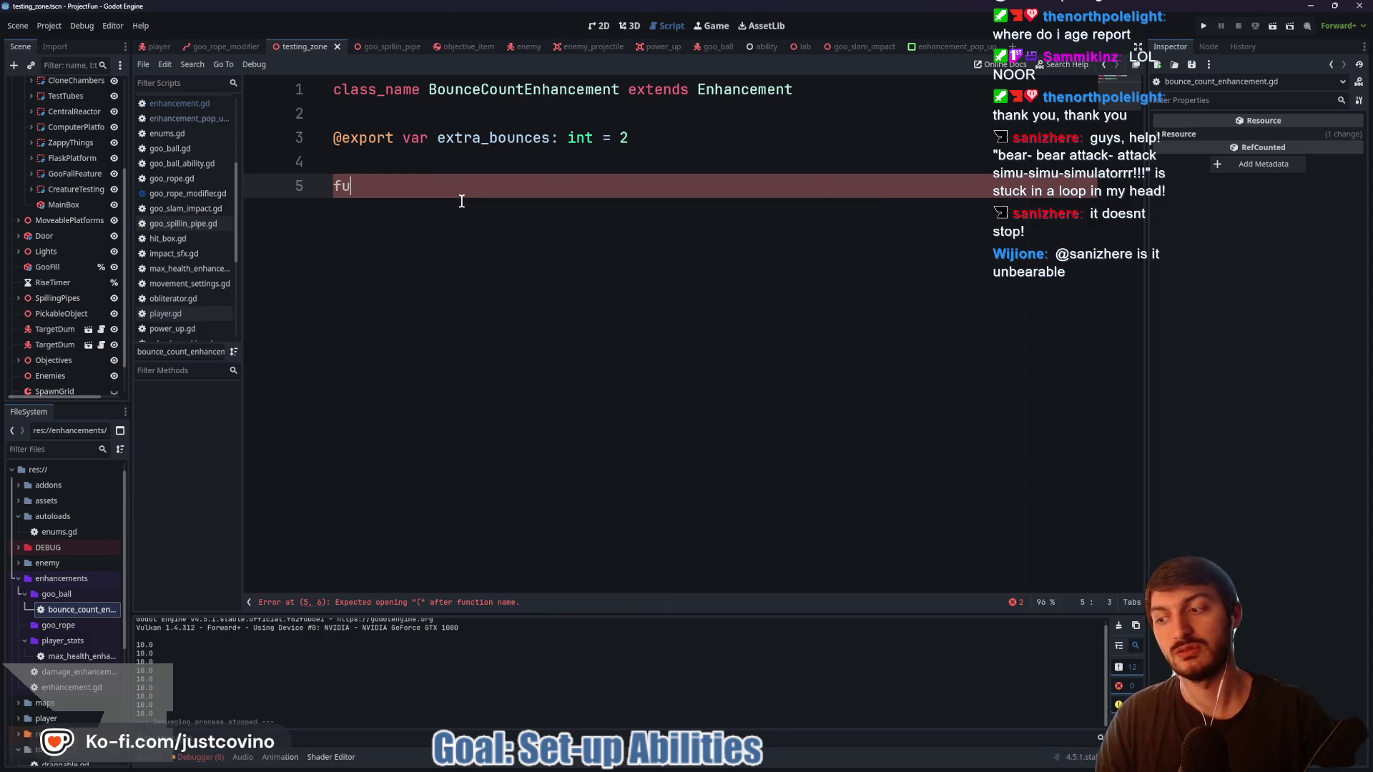
pyautogui.press('BackSpace')
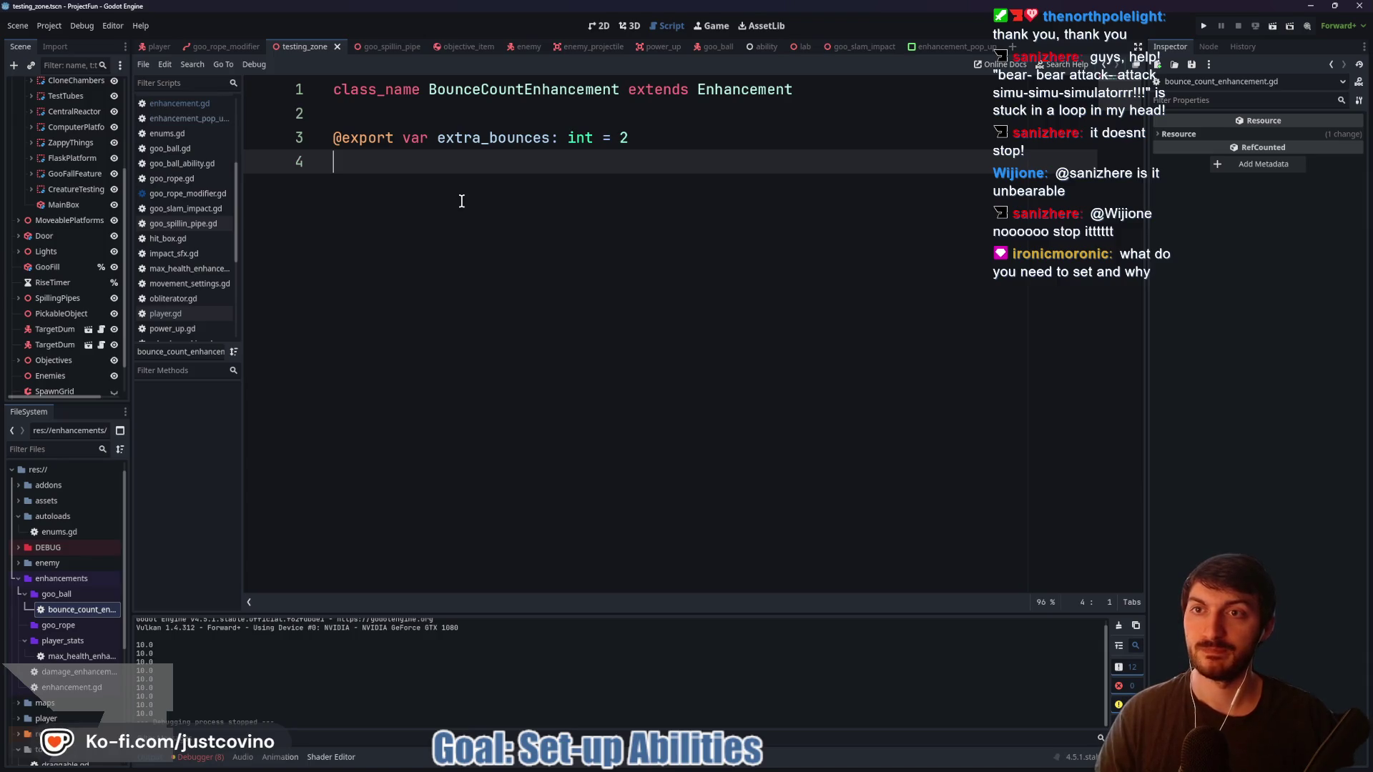
pyautogui.click(158, 46)
pyautogui.click(599, 25)
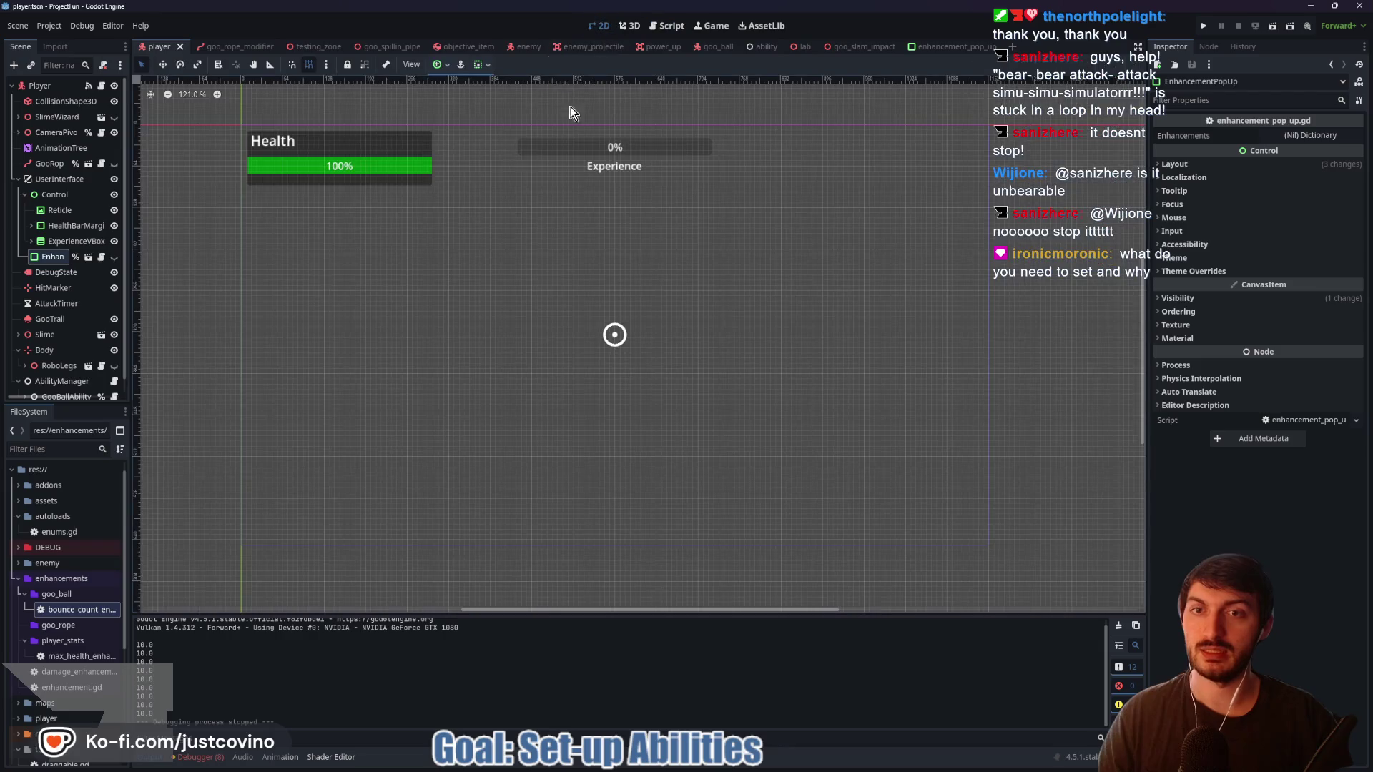
# Turn on the Enhan node's visibility in the Scene dock, then return to enhancement.gd with Ctrl+F3
pyautogui.click(114, 257)
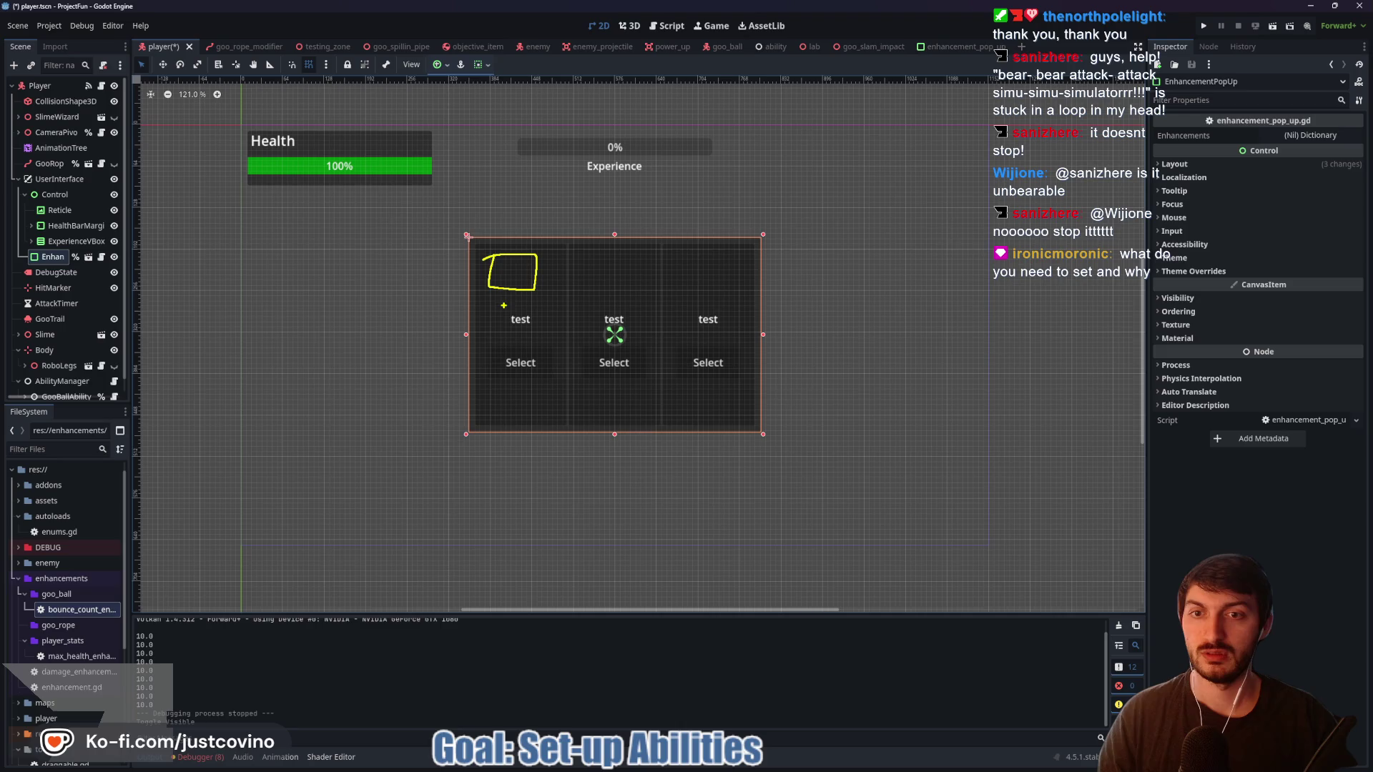
pyautogui.moveTo(529, 351); pyautogui.dragTo(501, 339)
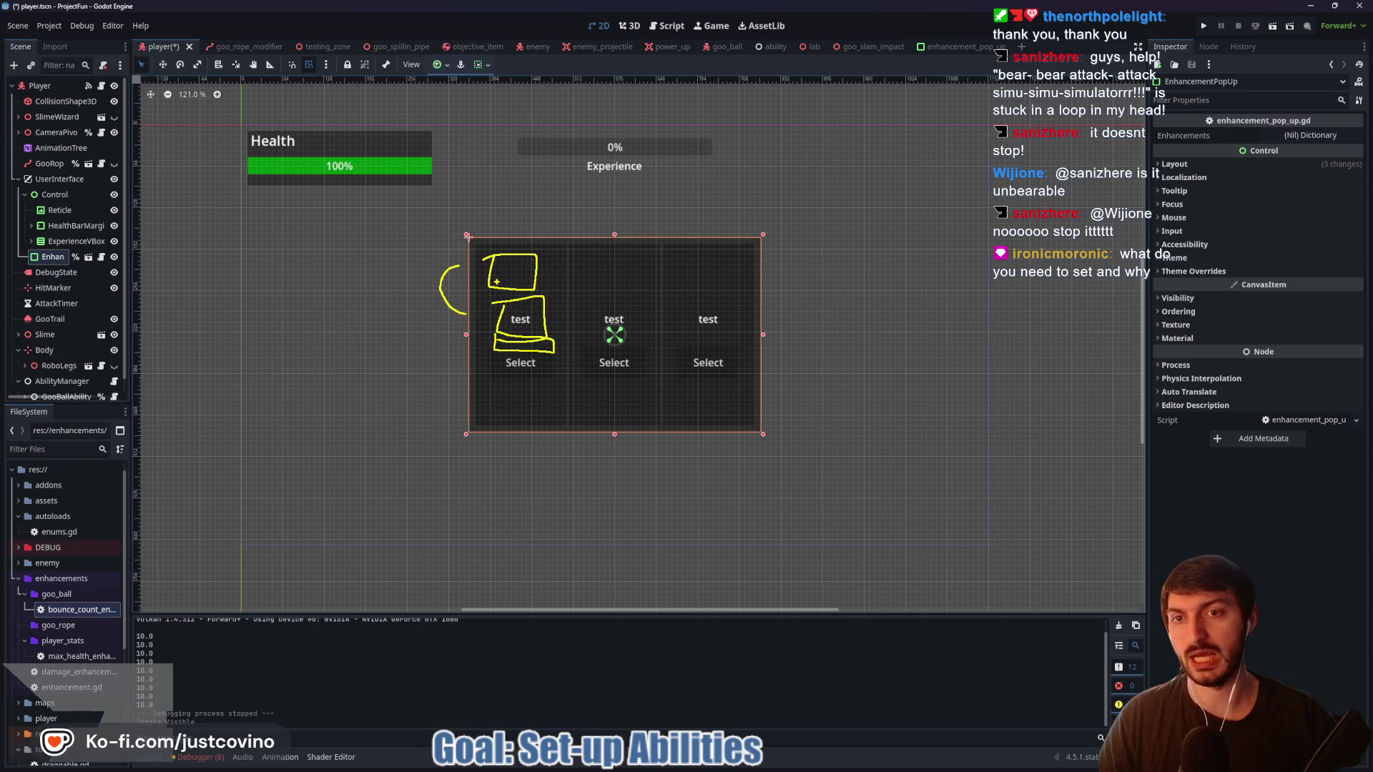
pyautogui.hotkey('ctrl', 'F3')
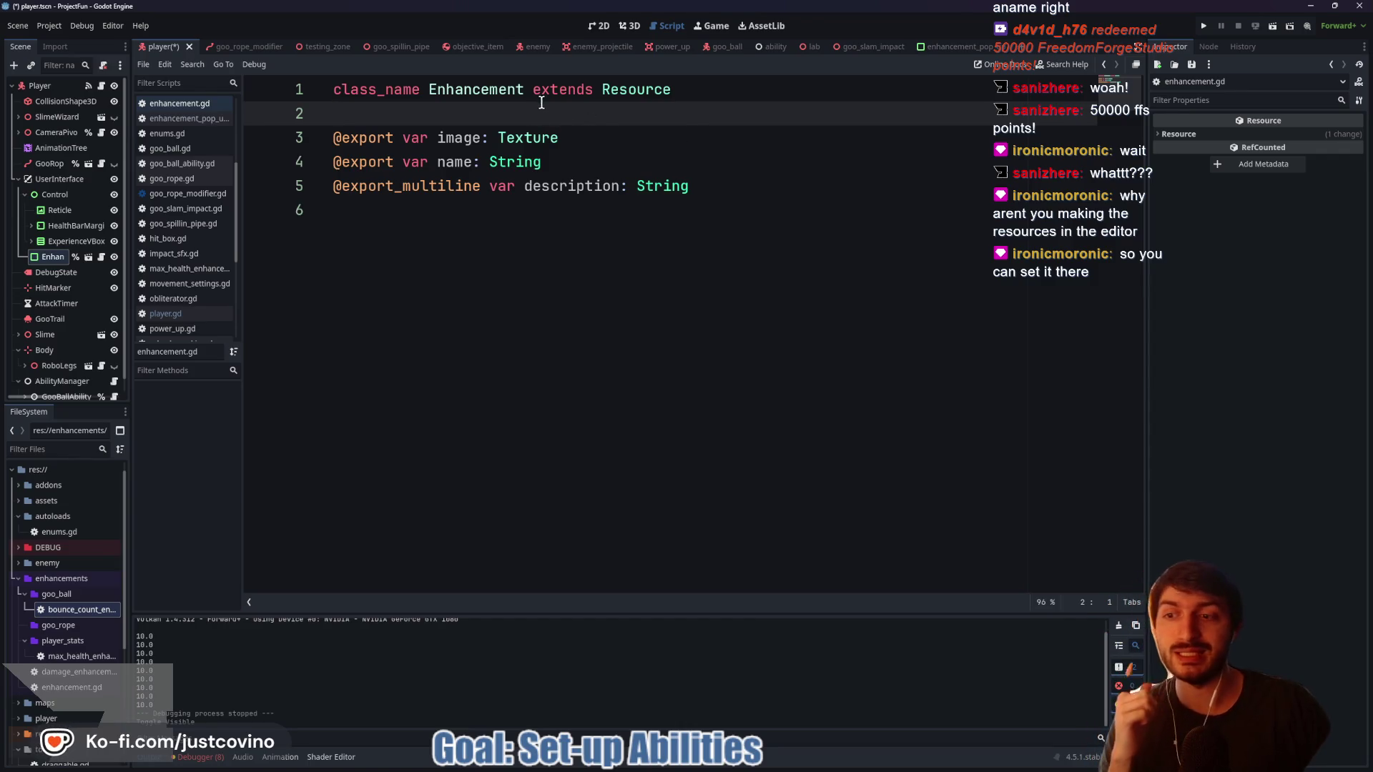
# Review the extra_bounces export in bounce_count_enhancement.gd and get_modified in max_health_enhancement.gd
pyautogui.doubleClick(85, 613)
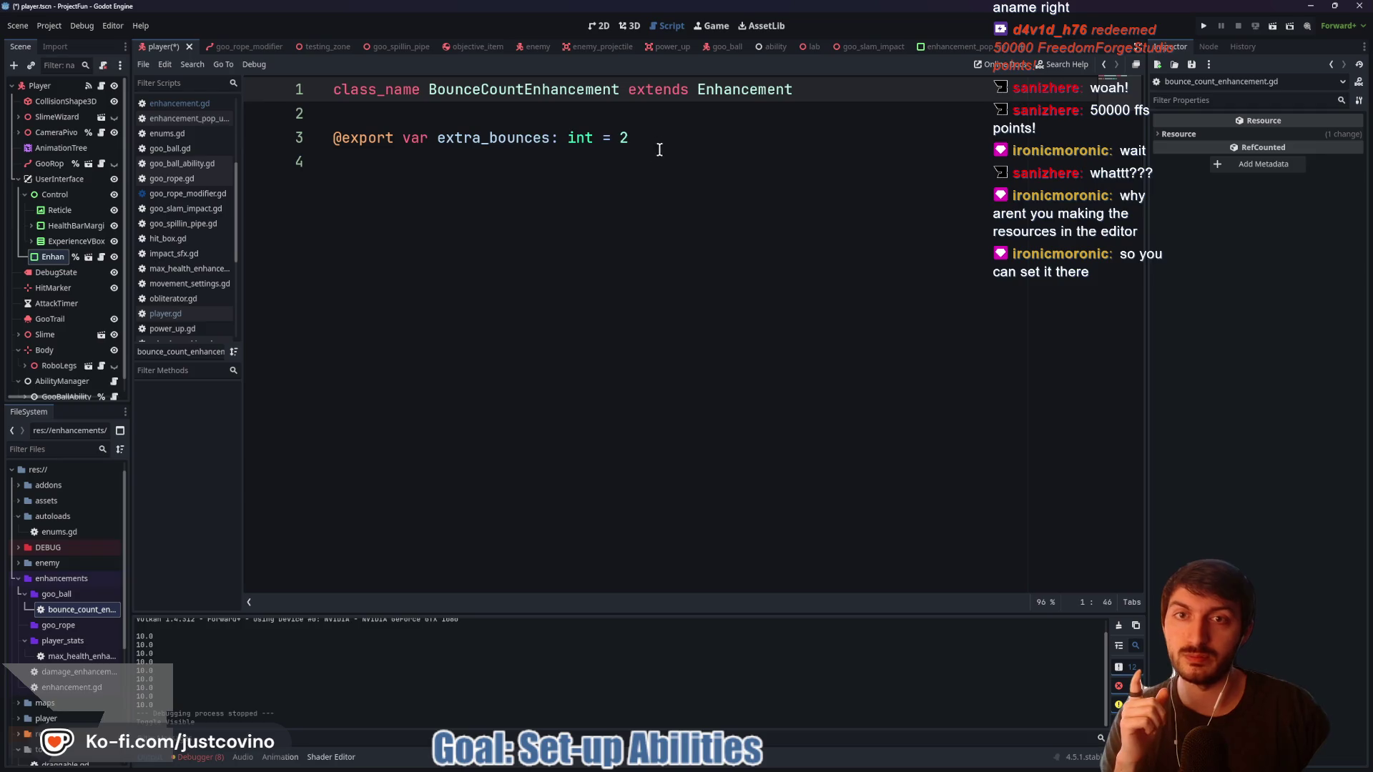
pyautogui.moveTo(659, 153); pyautogui.dragTo(301, 141)
pyautogui.doubleClick(77, 655)
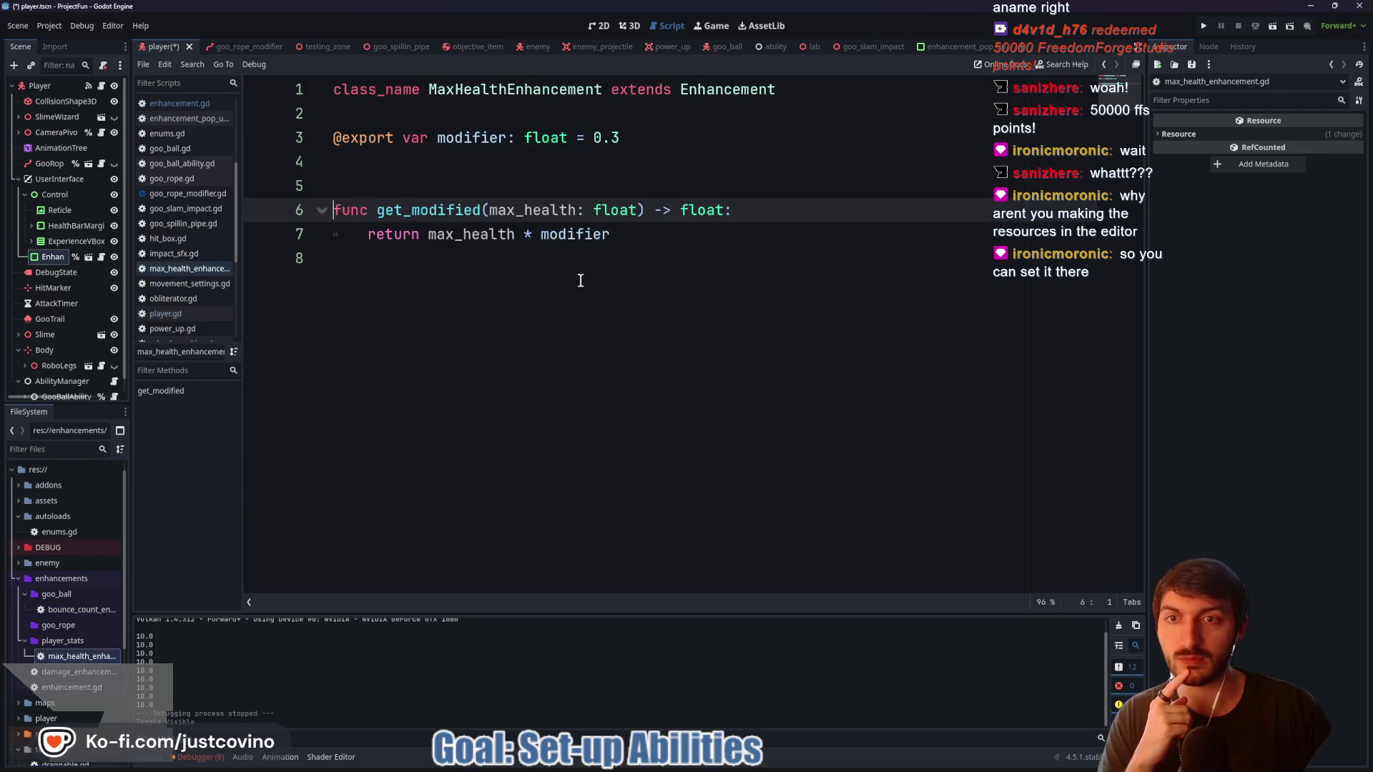
pyautogui.moveTo(657, 221); pyautogui.dragTo(333, 209)
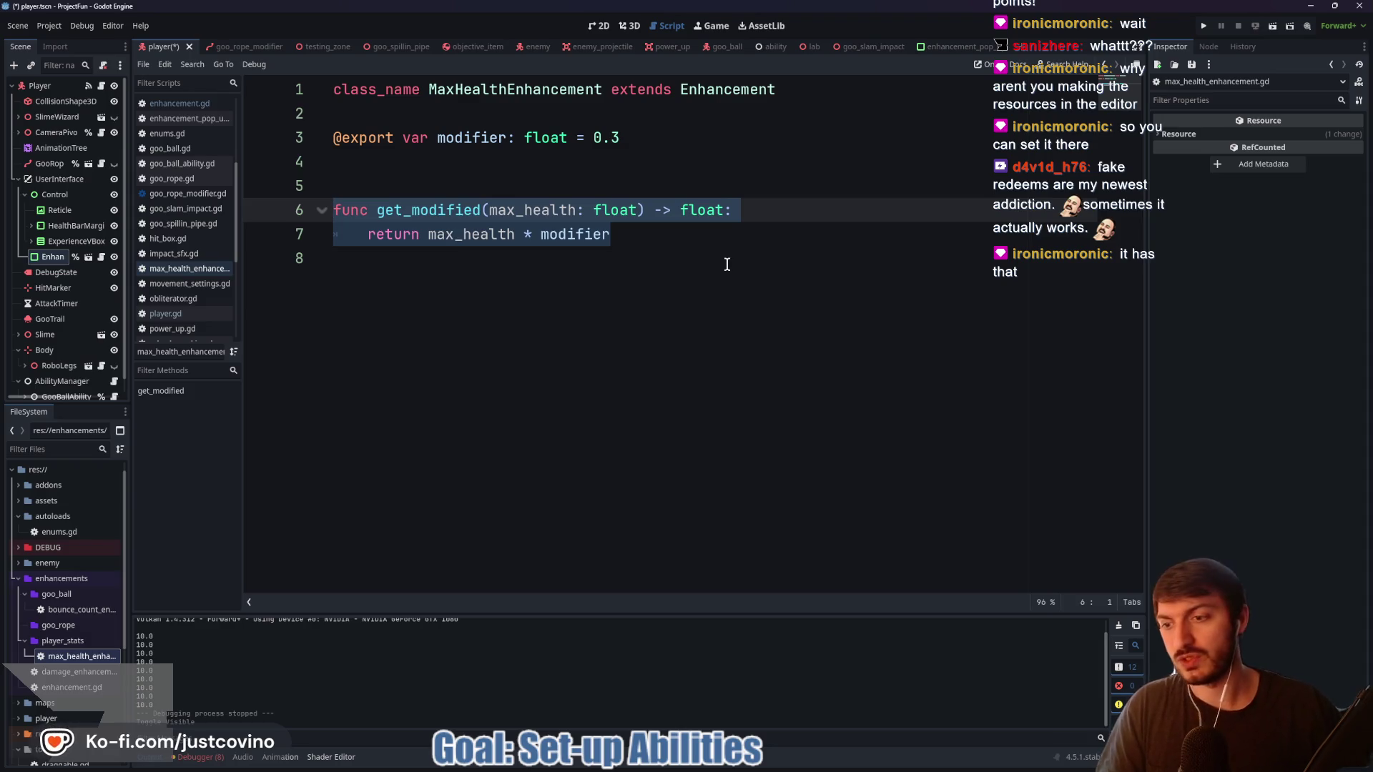
# Create a new MaxHealthEnhancement resource in the player_stats folder
pyautogui.rightClick(46, 643)
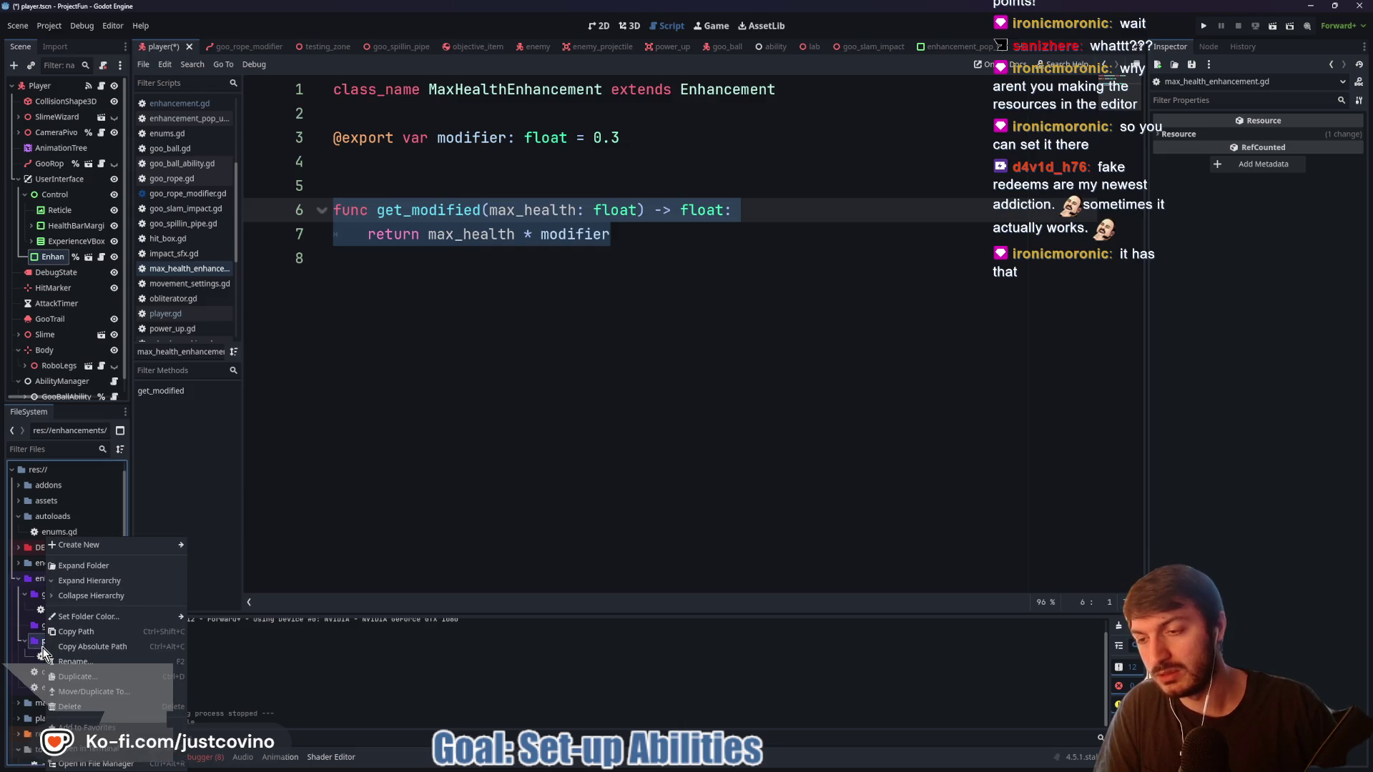
pyautogui.moveTo(121, 546)
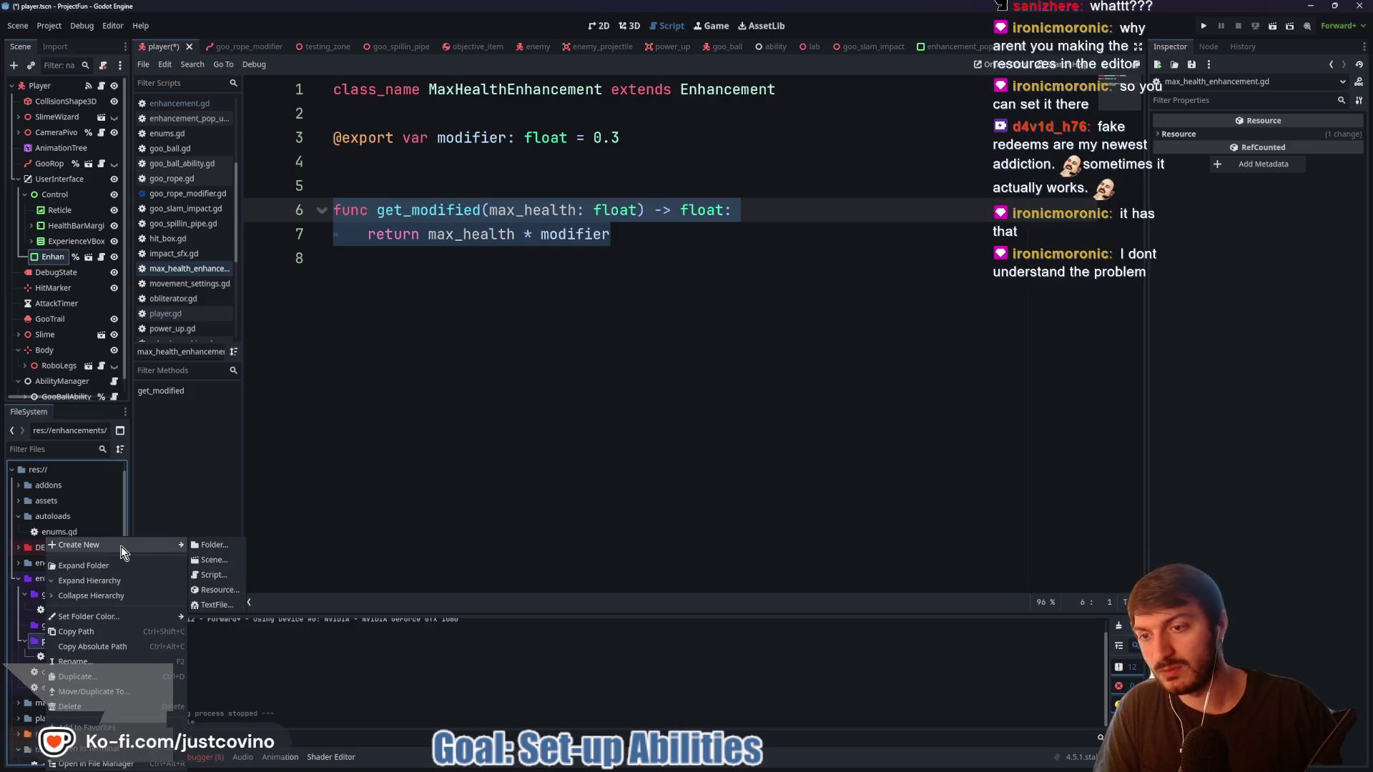
pyautogui.click(218, 590)
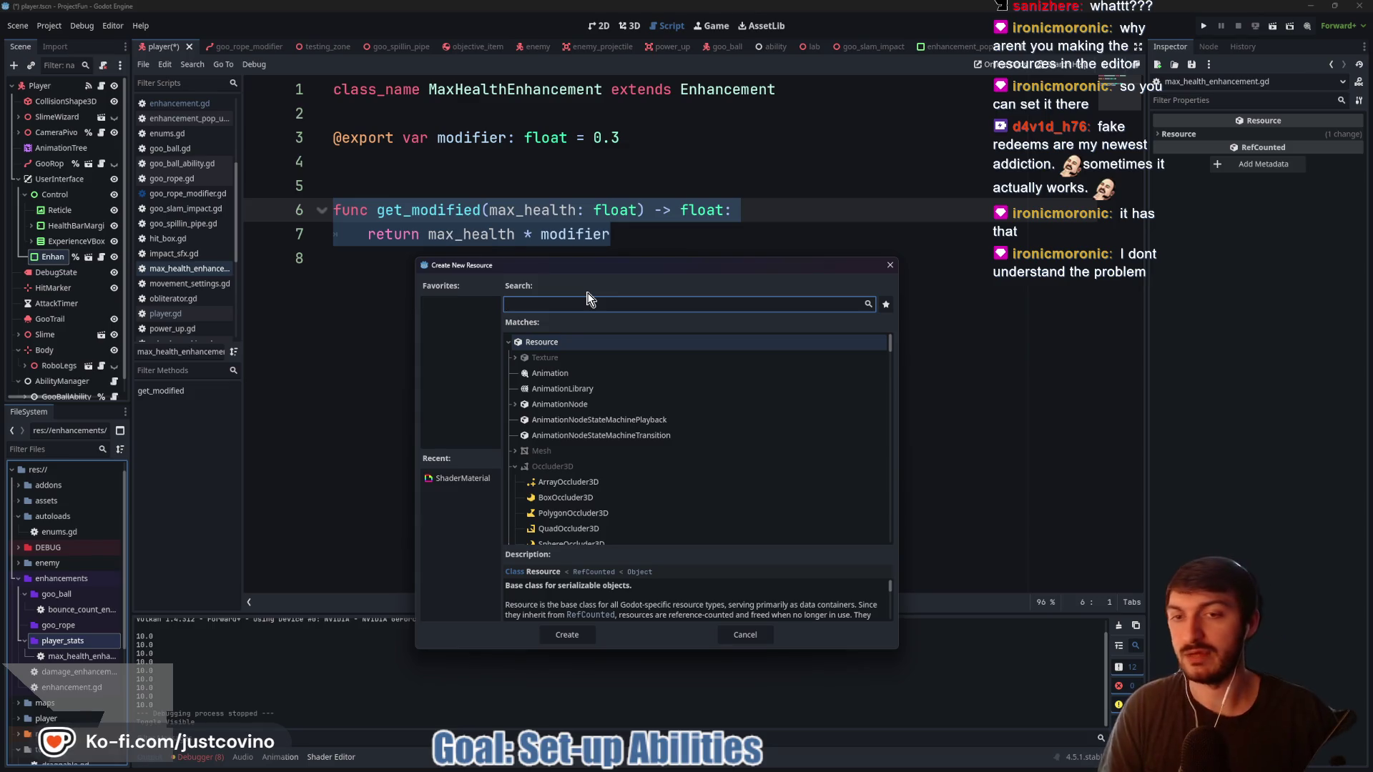
pyautogui.write('enh')
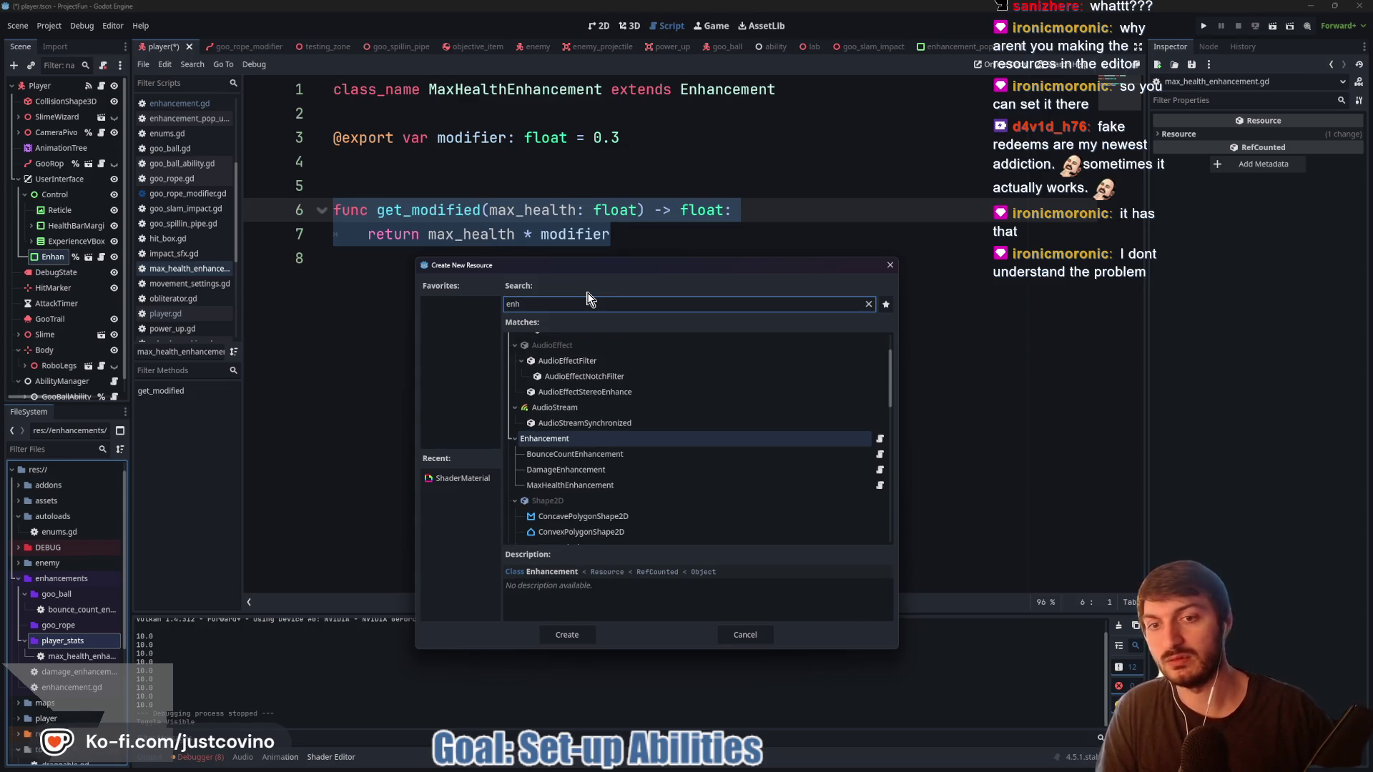
pyautogui.click(608, 455)
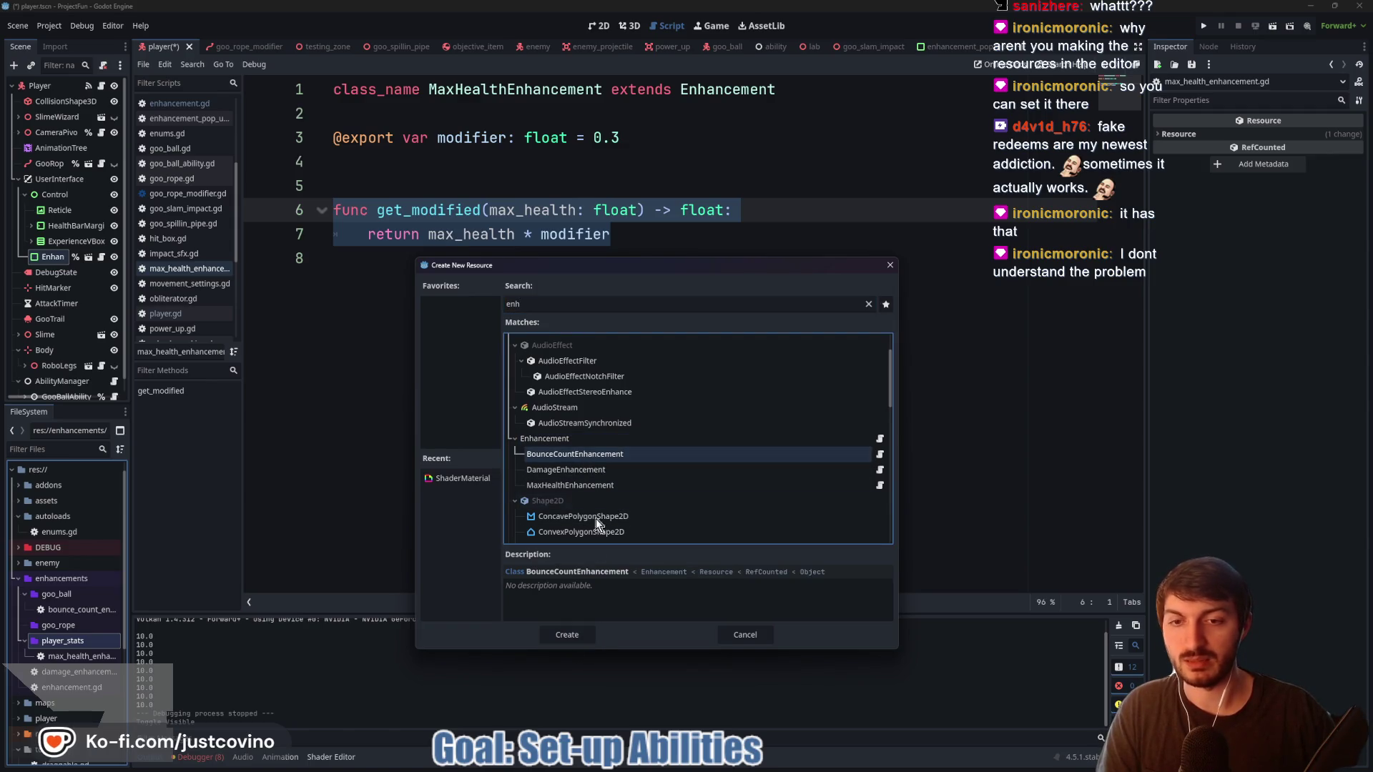
pyautogui.click(596, 485)
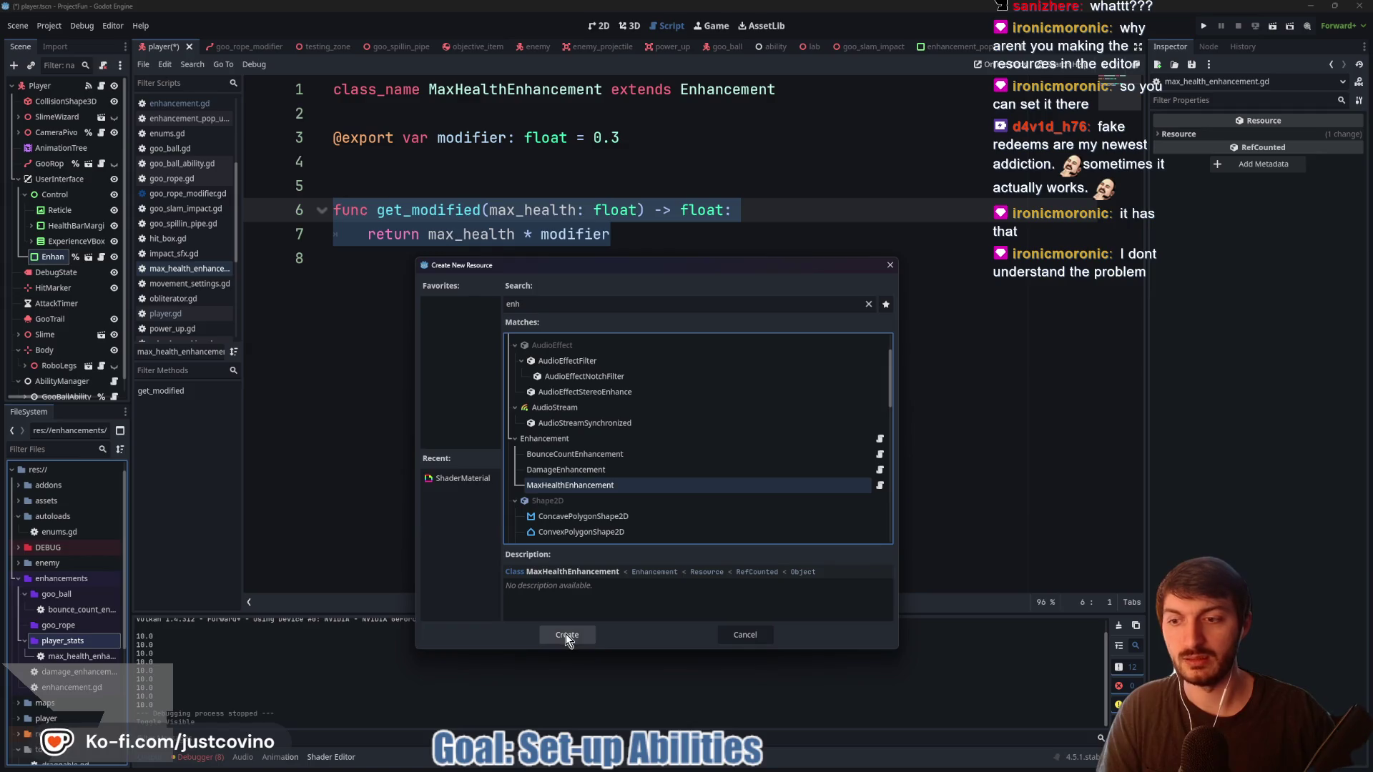
pyautogui.click(565, 633)
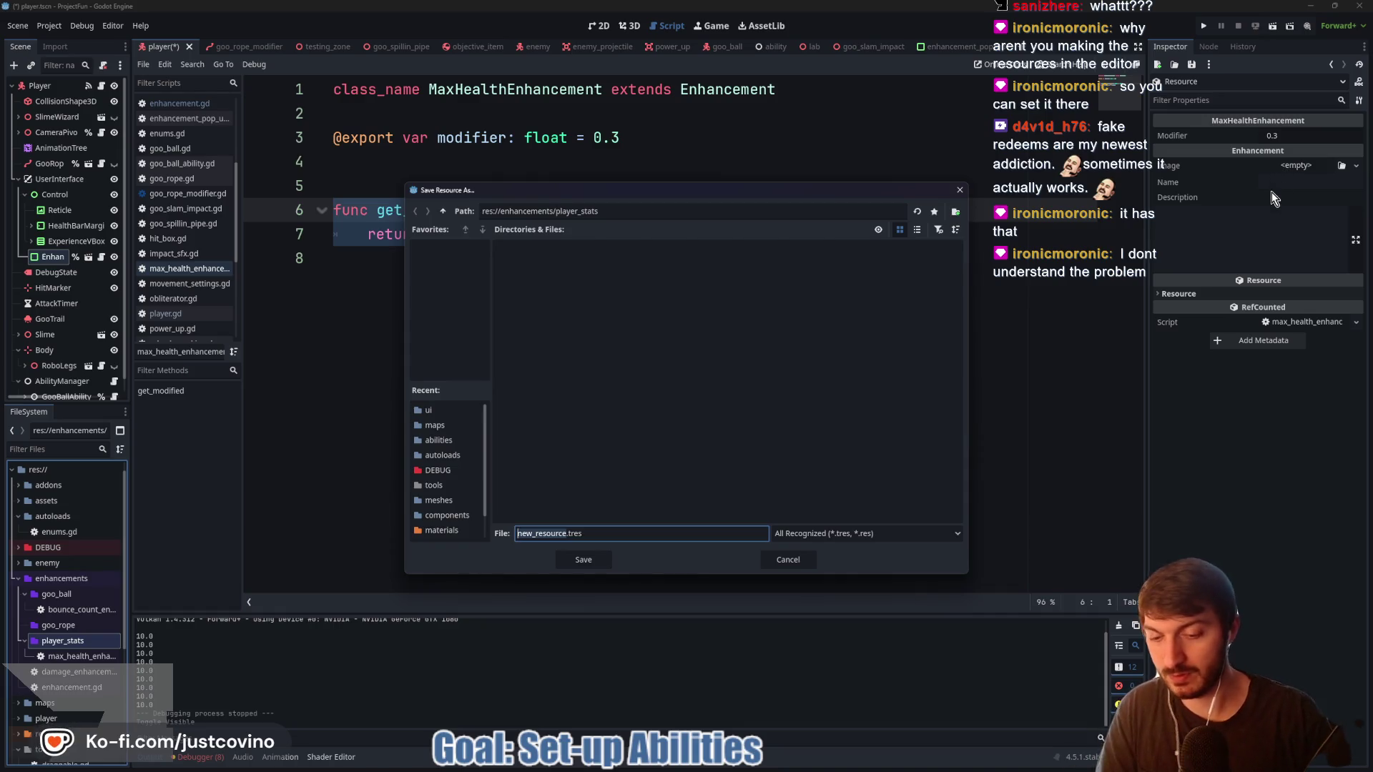
# Save the resource as max_health_enhancement.tres
pyautogui.write('MaxHealt')
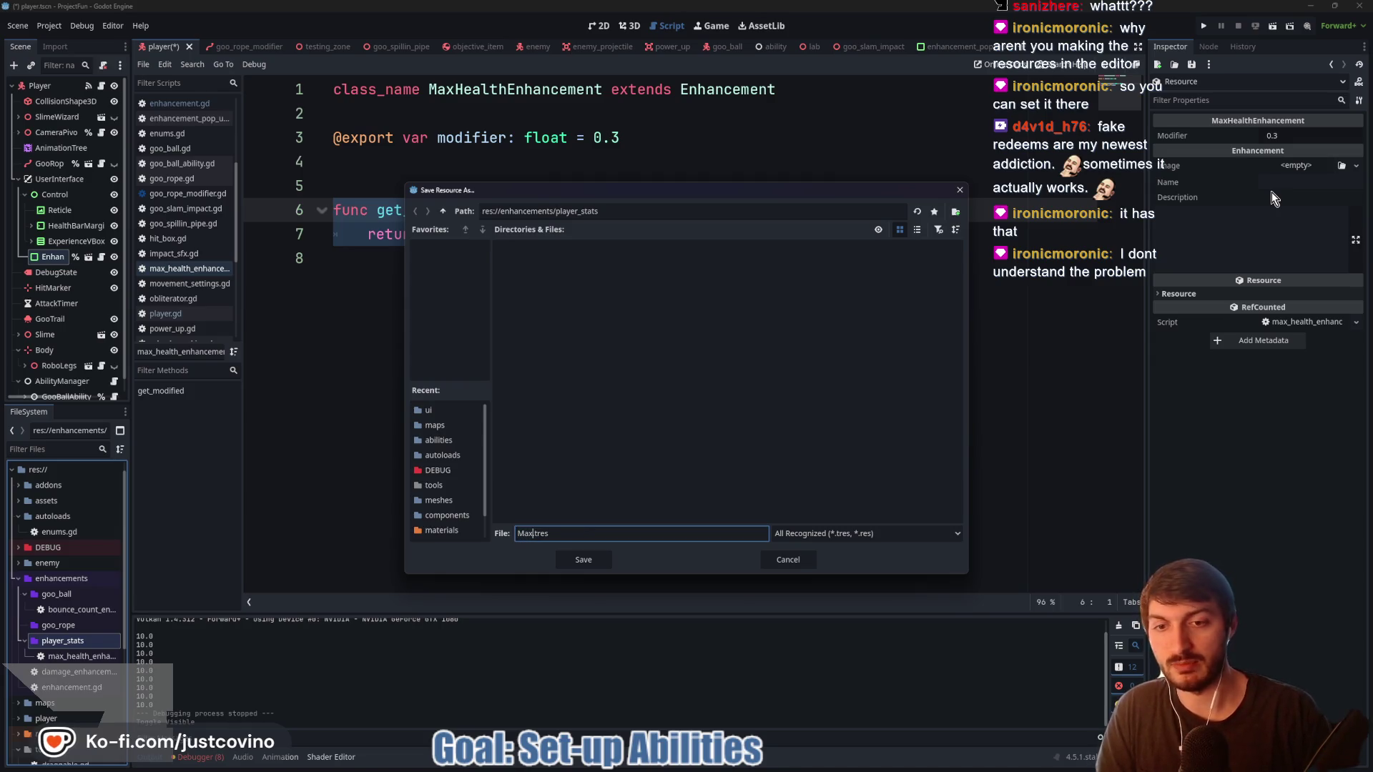
pyautogui.press('BackSpace')
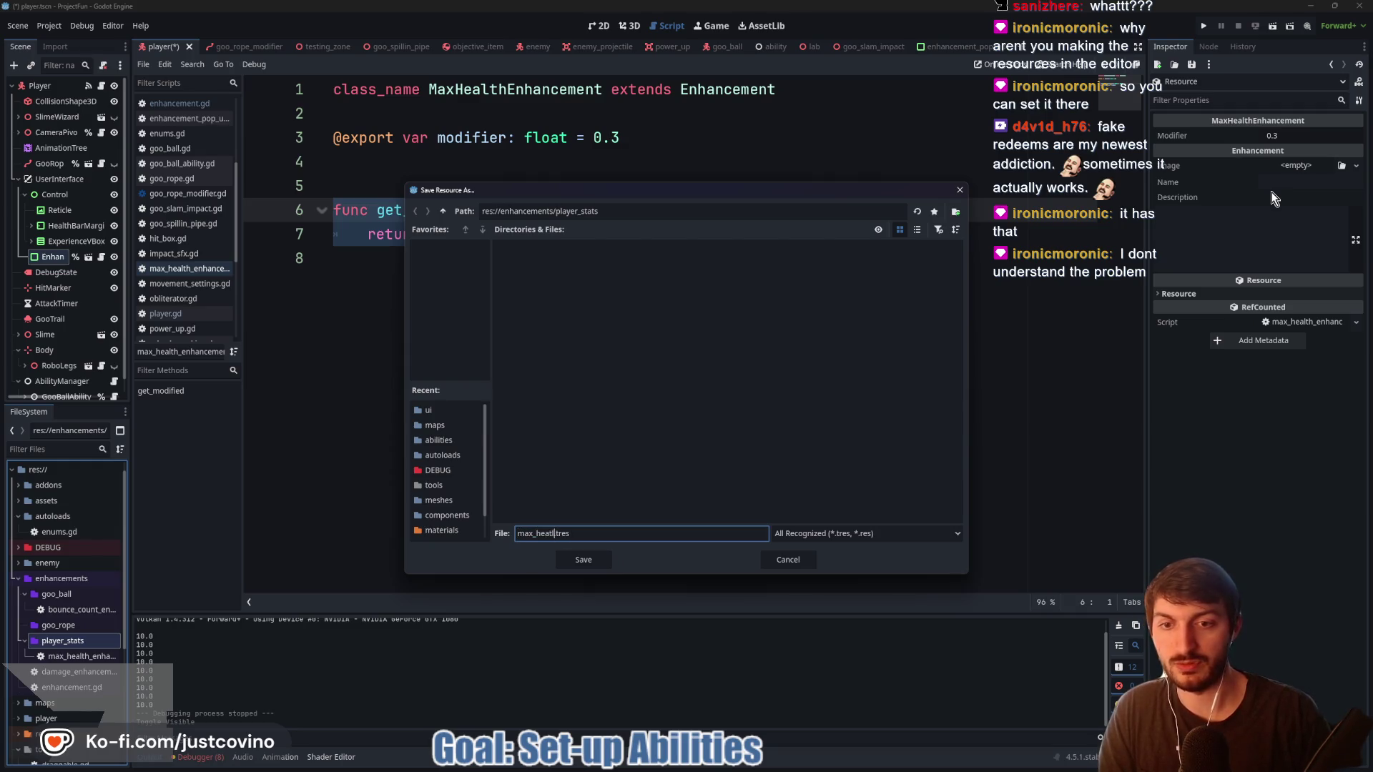
pyautogui.write('_enhancement')
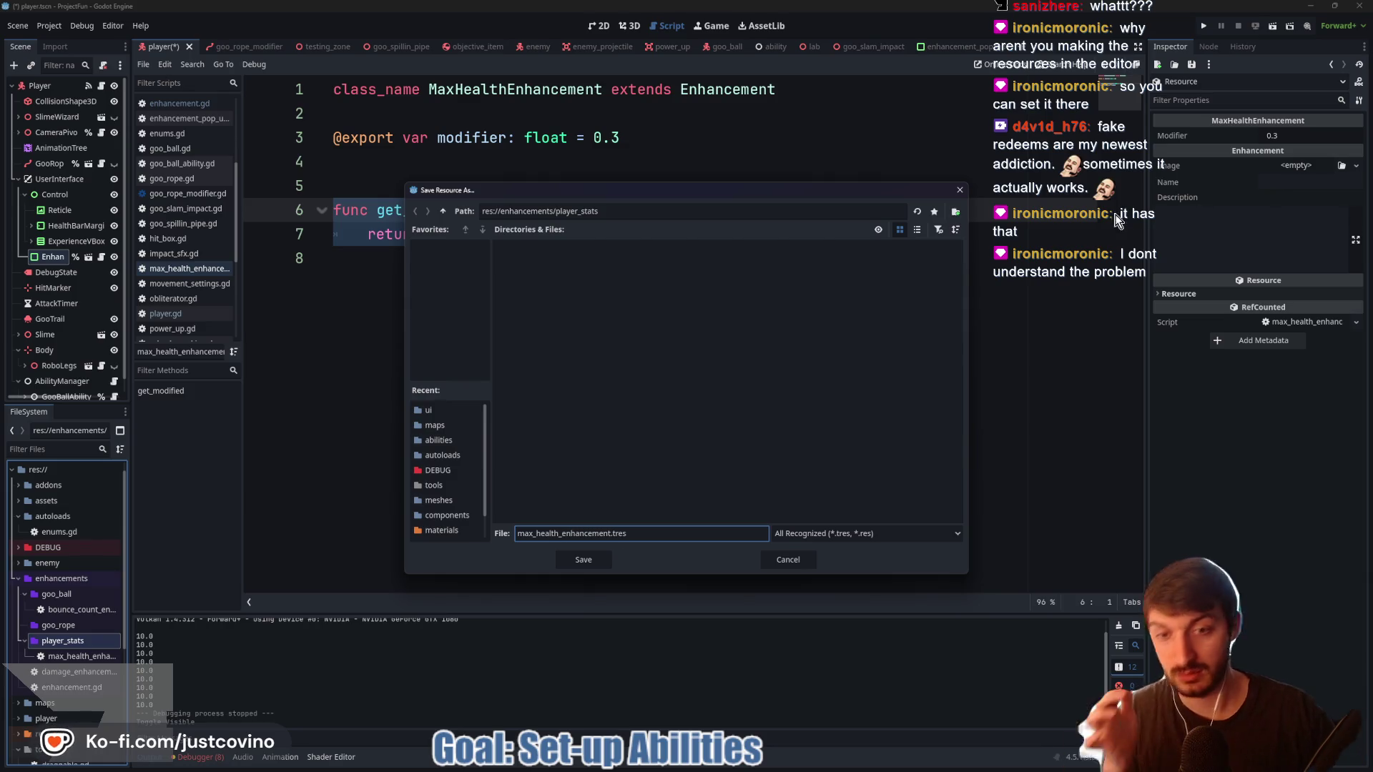
pyautogui.click(576, 560)
pyautogui.click(557, 451)
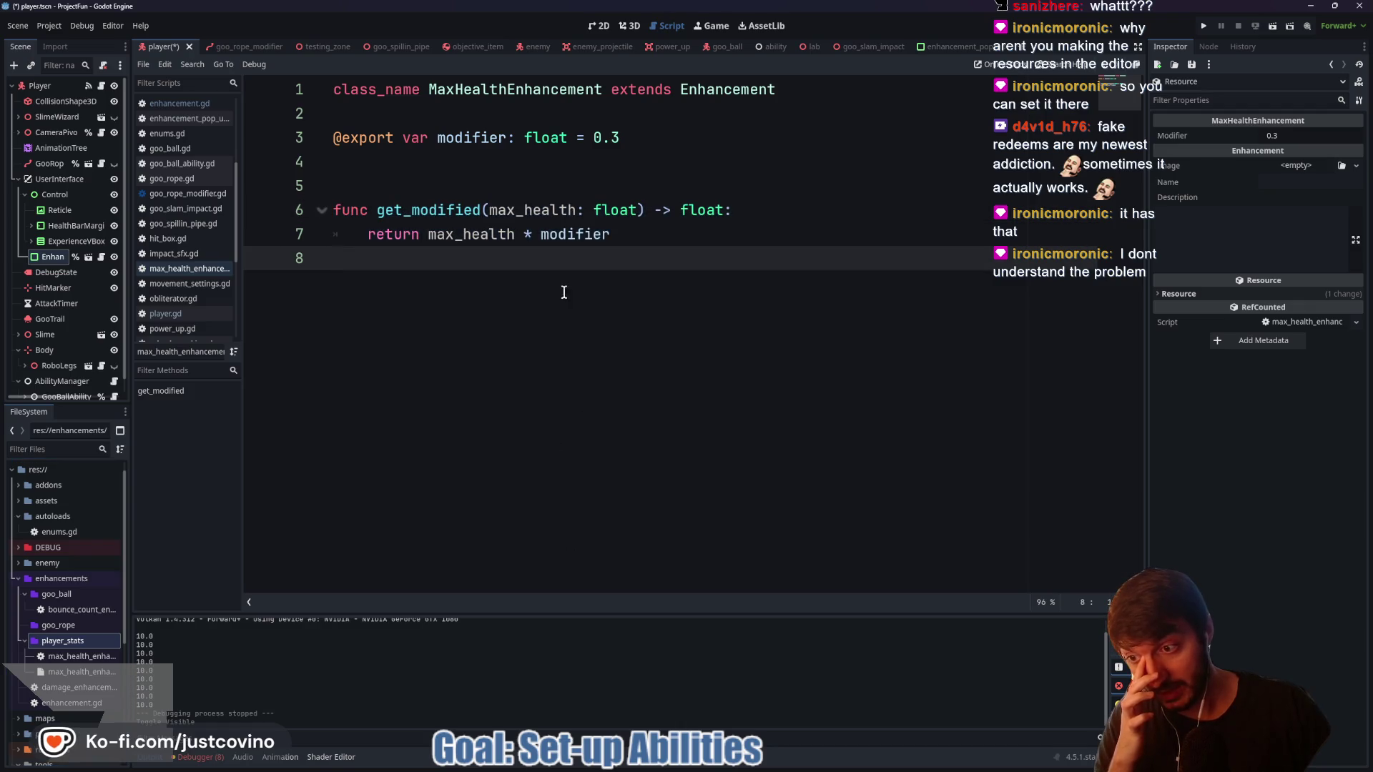
# Set the resource Name to 'Max Health', describe its max-health increase, and save
pyautogui.click(86, 672)
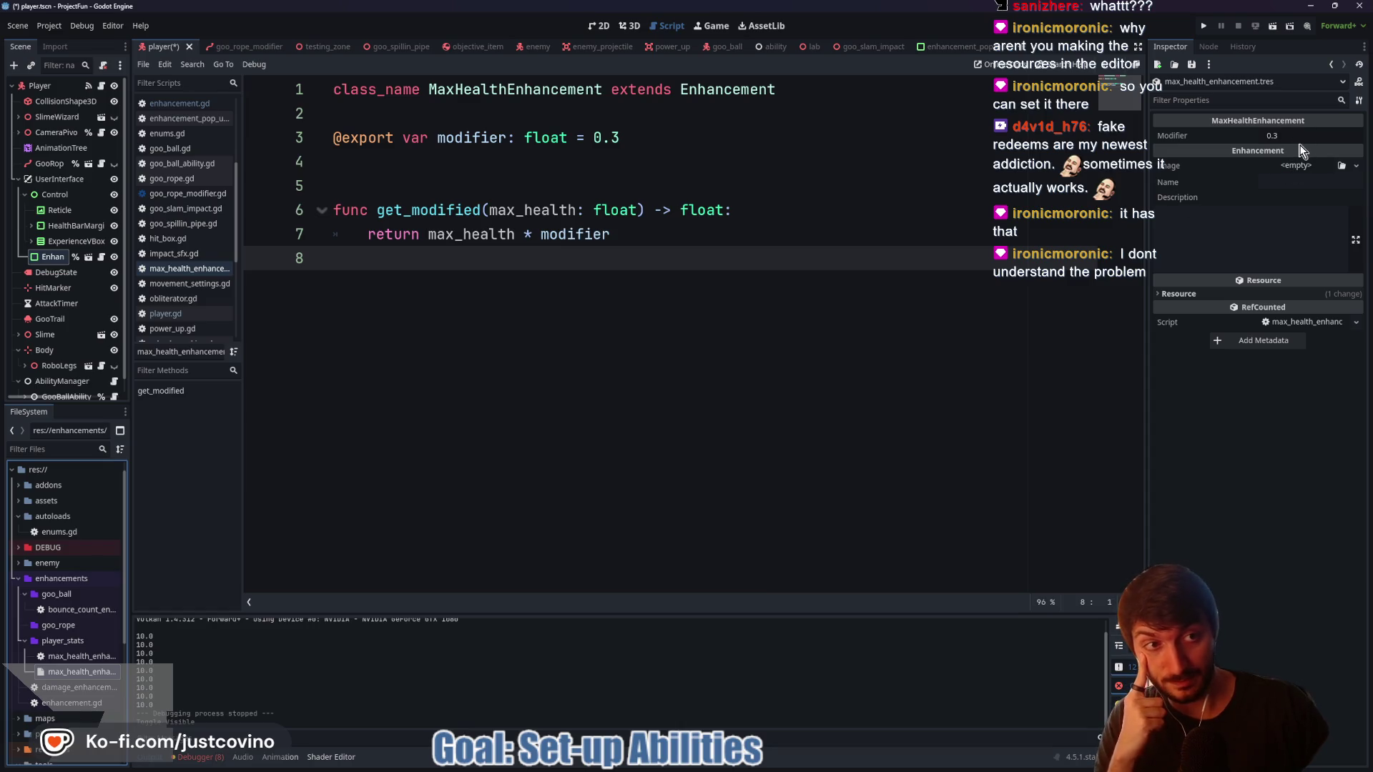
pyautogui.click(1292, 183)
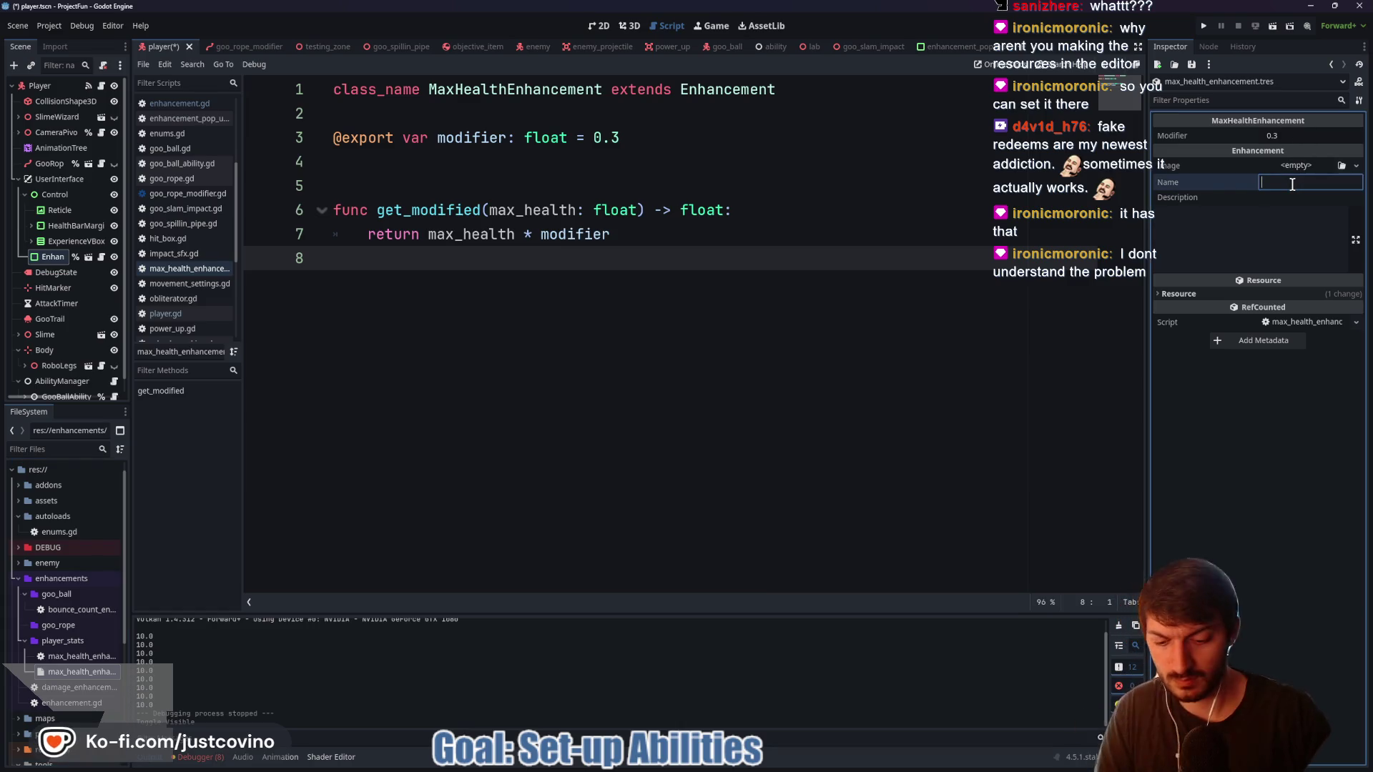
pyautogui.write('Max Heal')
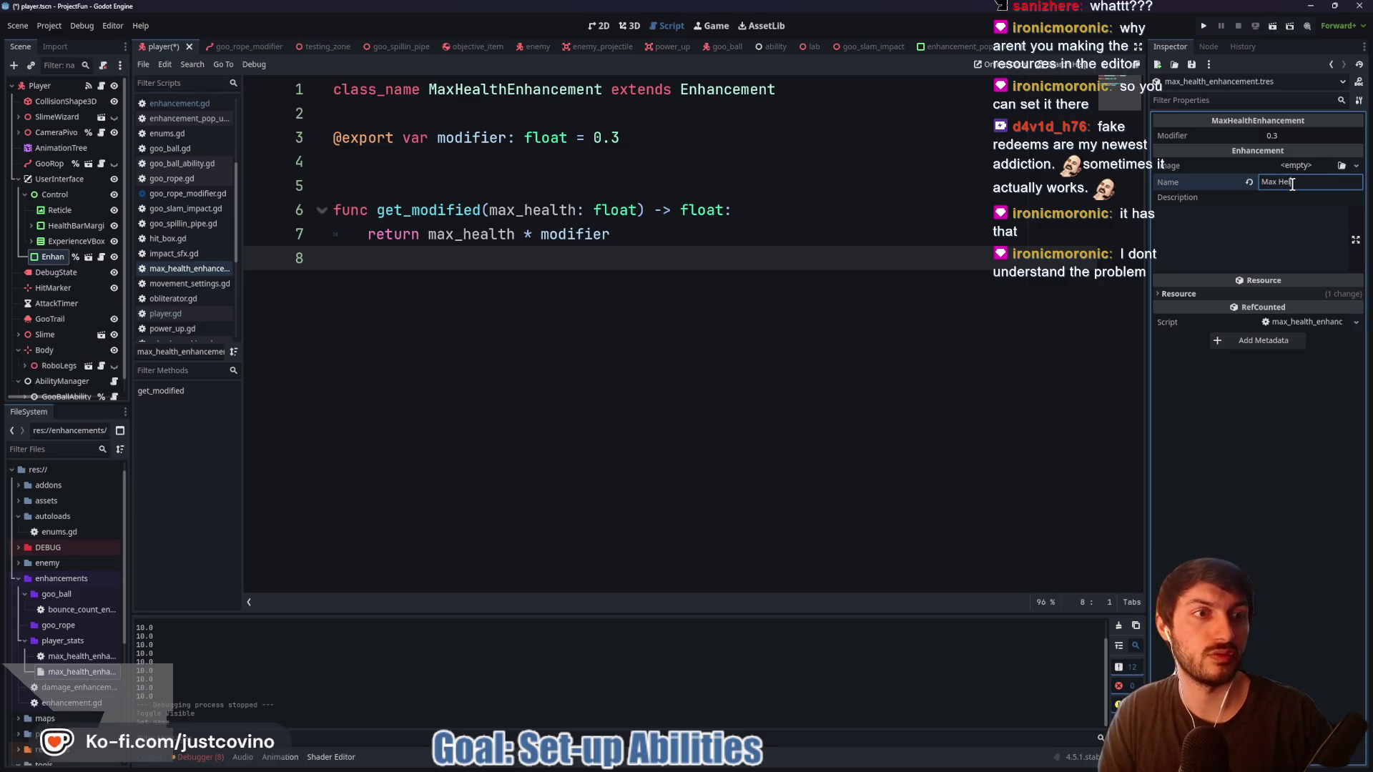
pyautogui.write('th')
pyautogui.click(1241, 238)
pyautogui.write("Increases player's ")
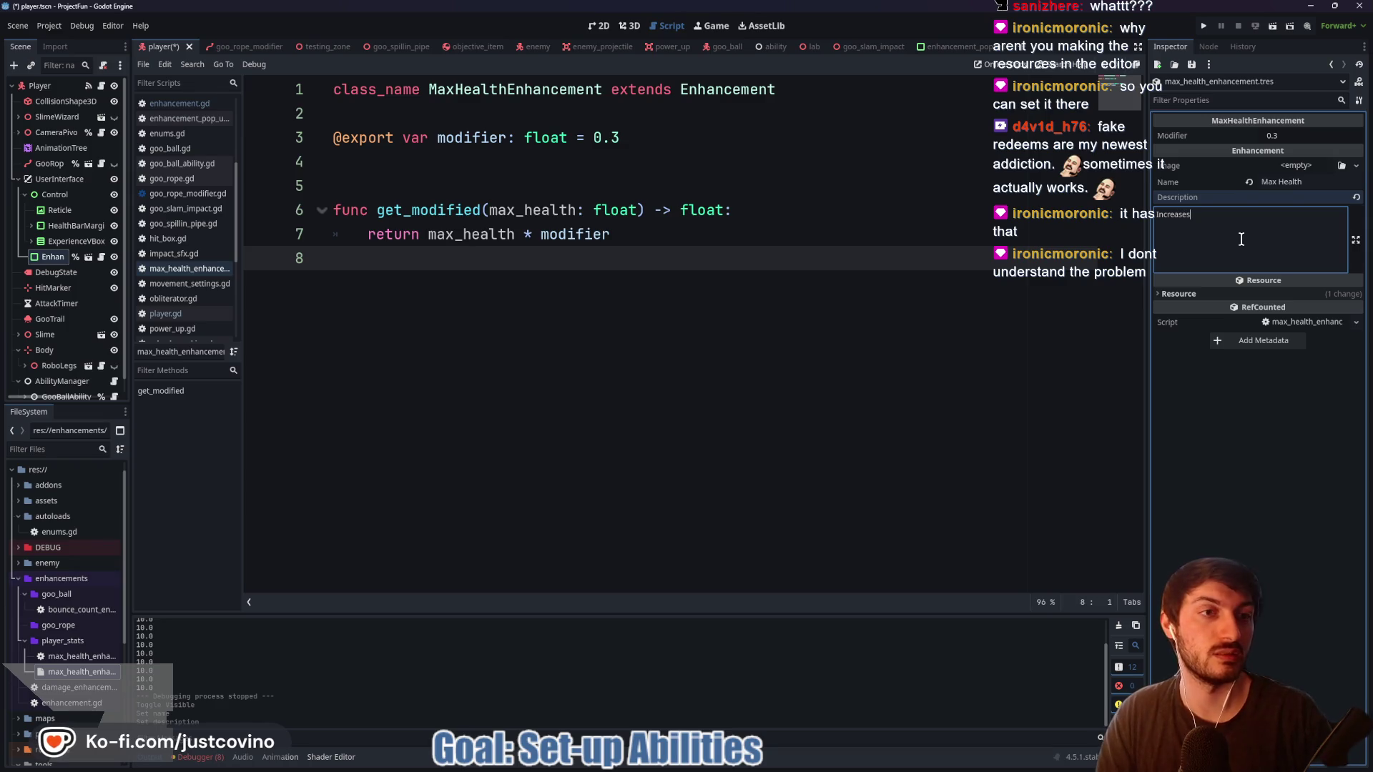
pyautogui.write('Max Health by 30%')
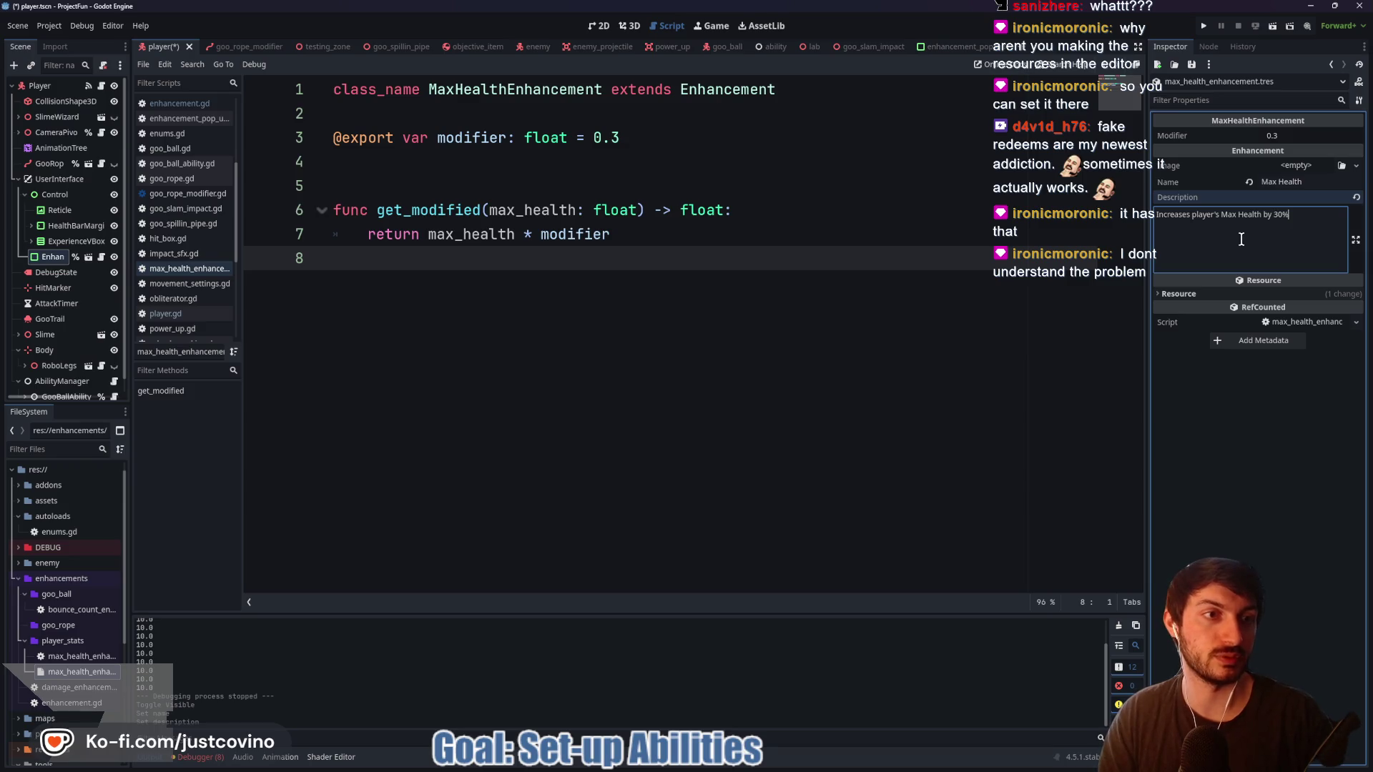
pyautogui.click(1029, 241)
pyautogui.hotkey('ctrl', 's')
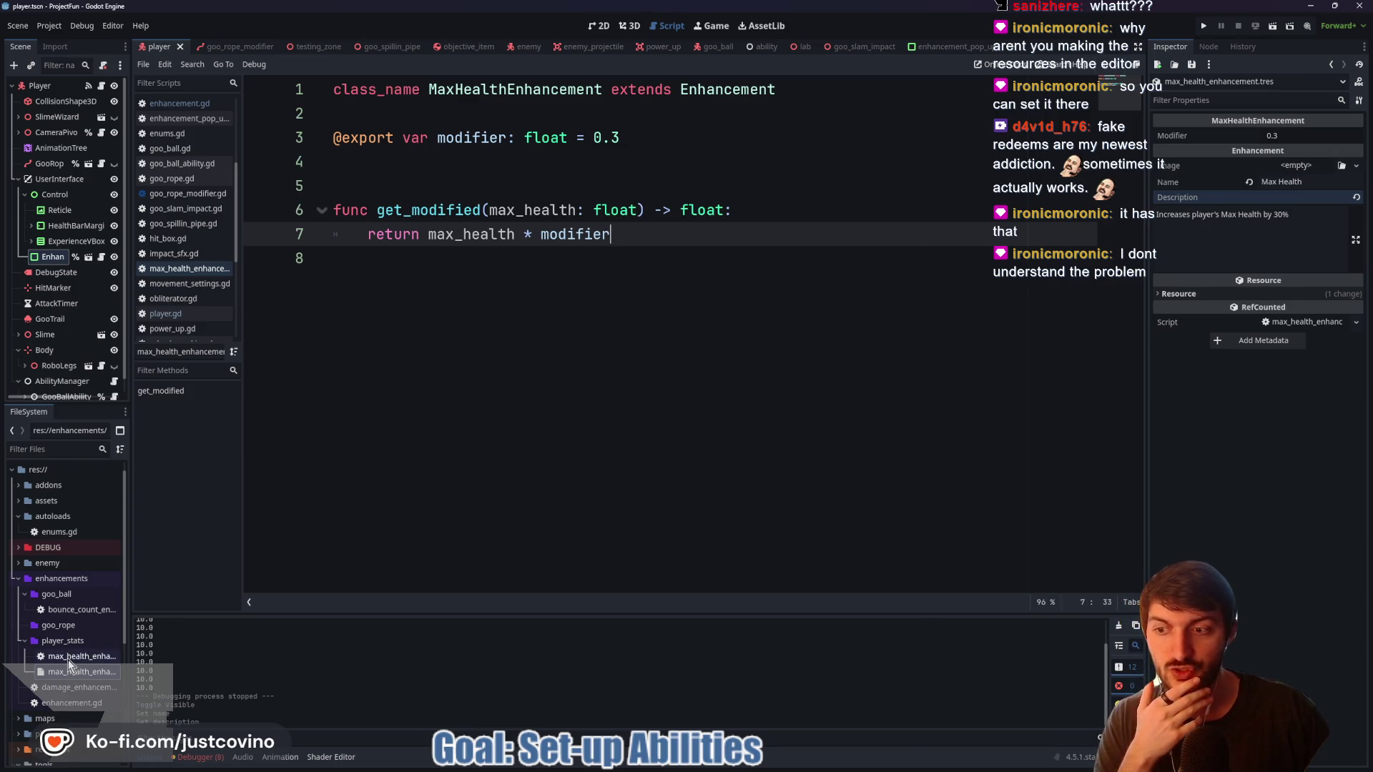
# Check max_health_enhancement.gd's MaxHealthEnhancement class, then reselect max_health_enhancement.tres
pyautogui.click(518, 300)
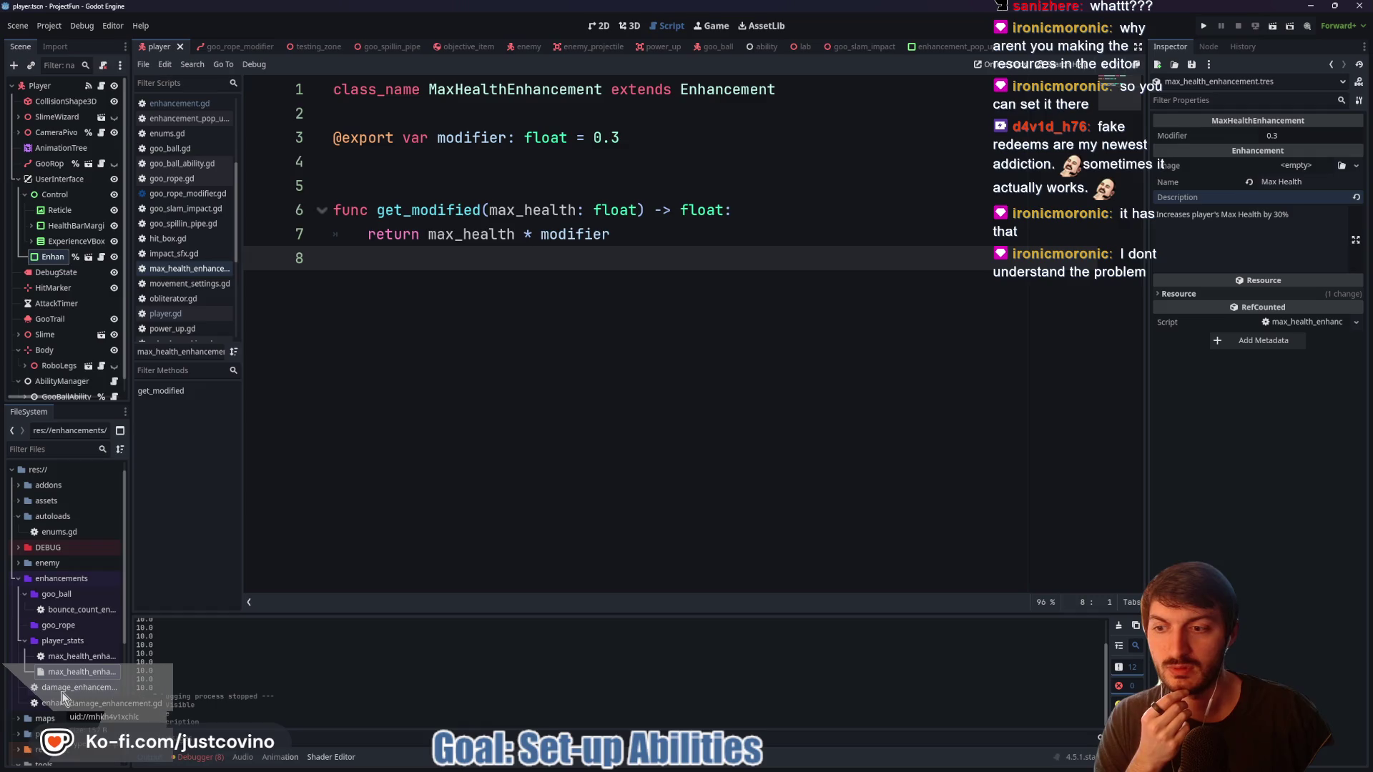
pyautogui.click(53, 642)
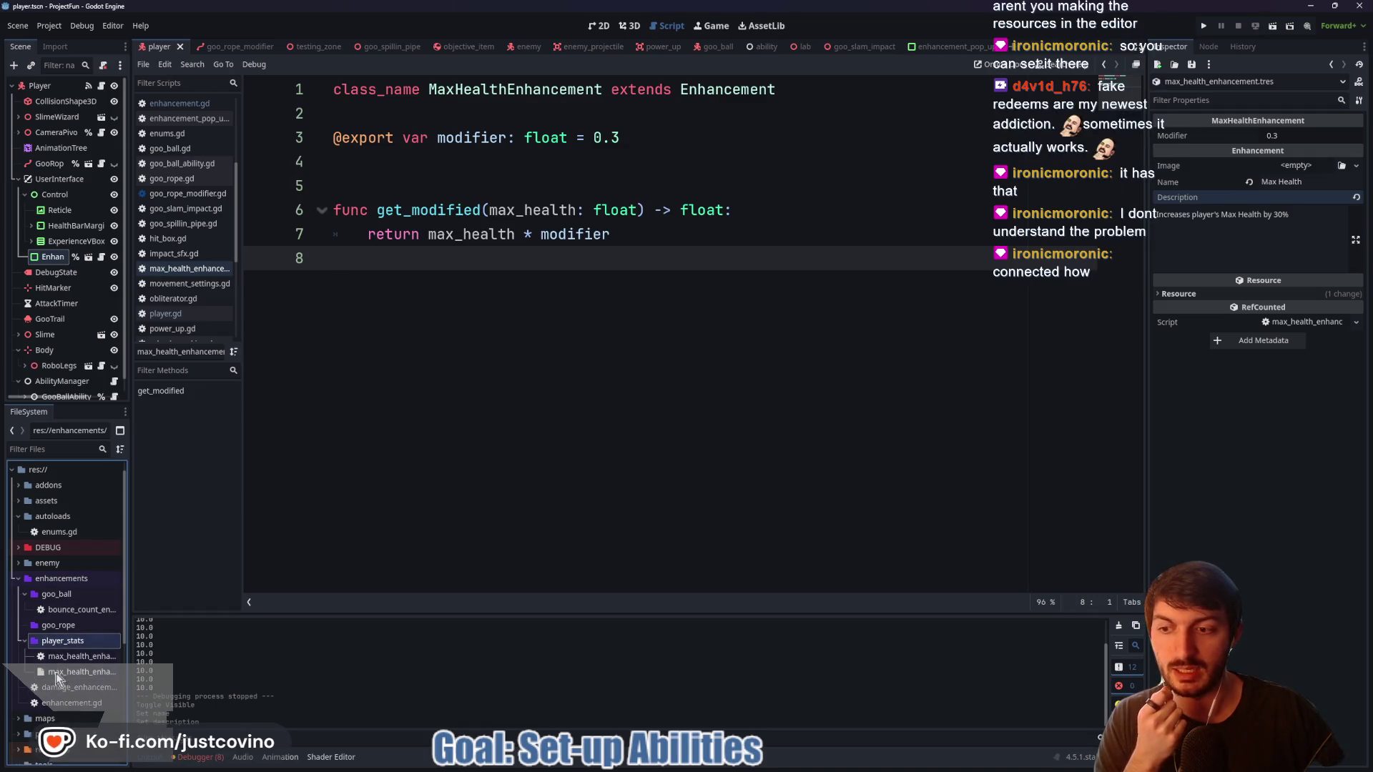
pyautogui.click(72, 655)
pyautogui.doubleClick(516, 92)
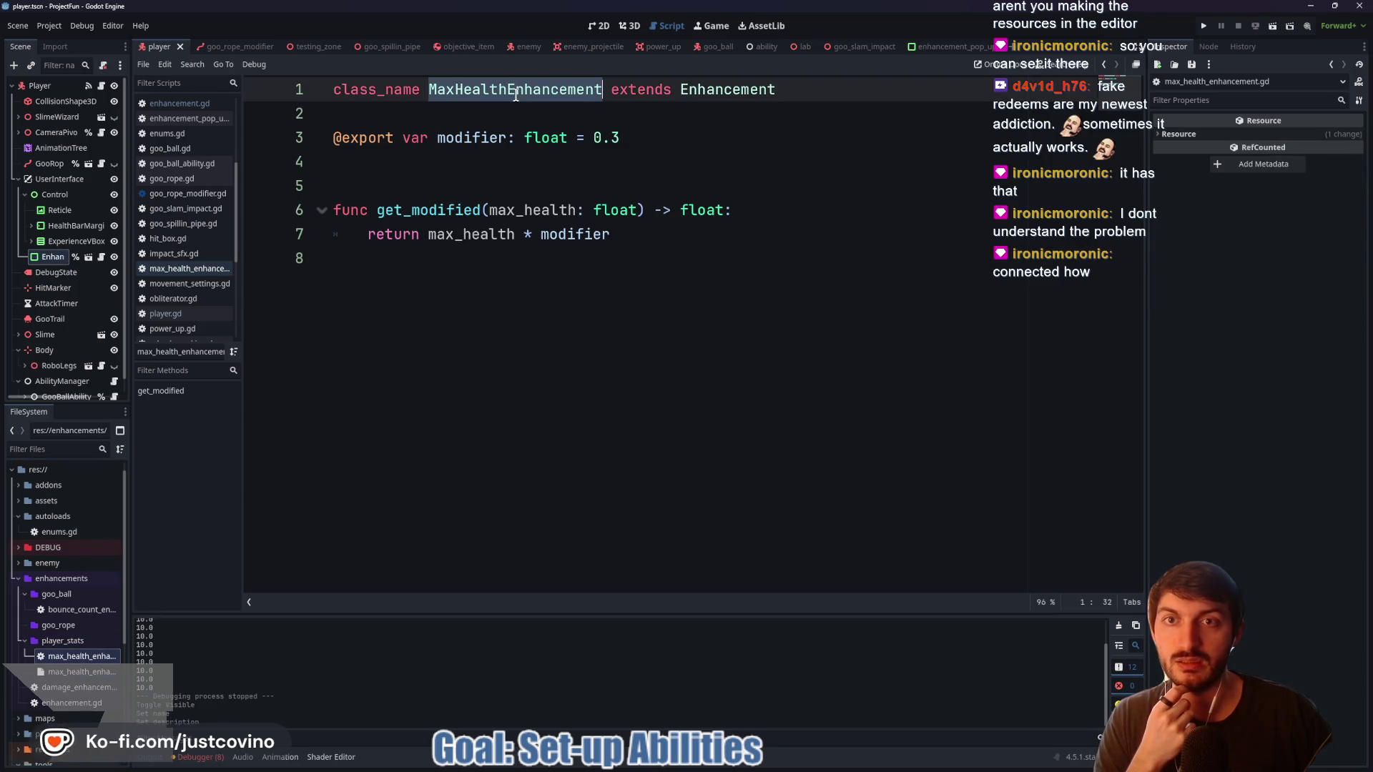
pyautogui.click(73, 668)
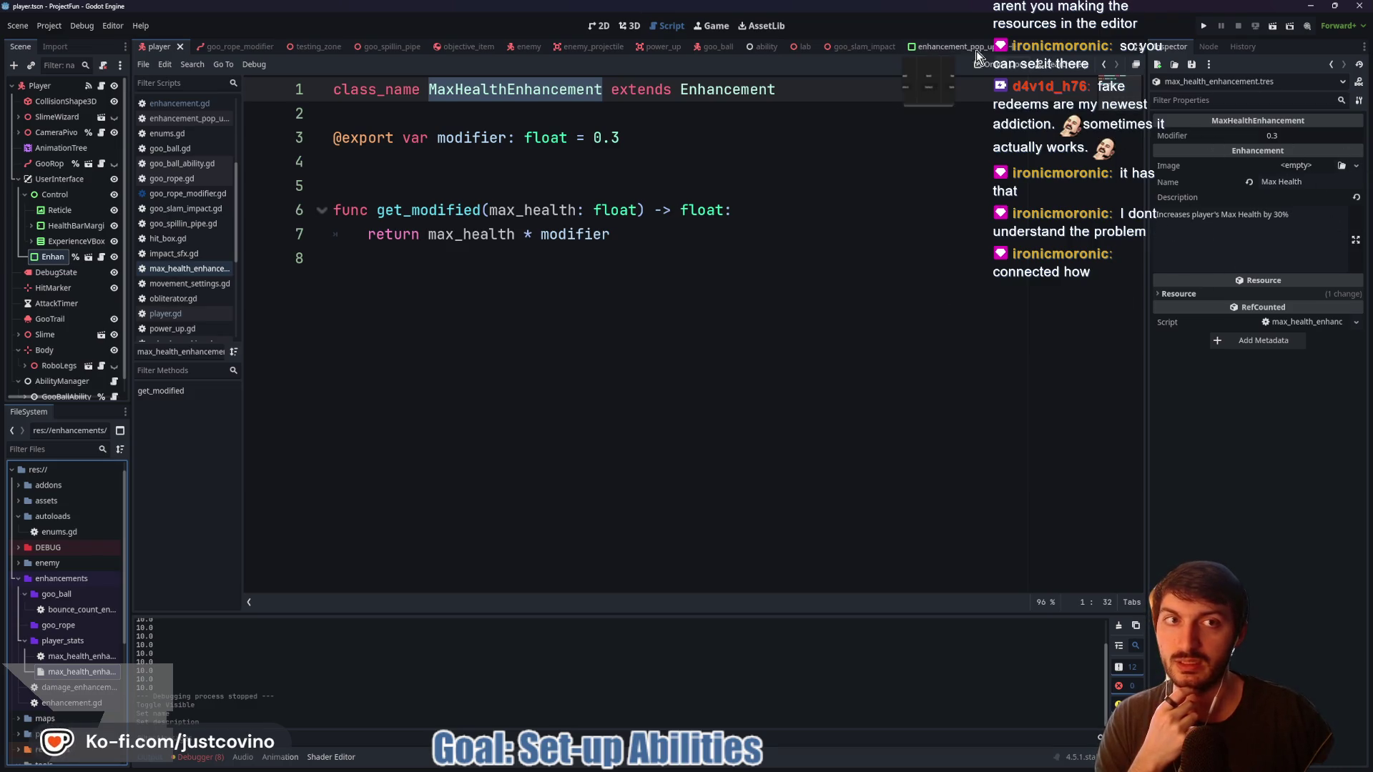
# Switch to enhancement_pop_up.gd and review the new_enh image, name and description lines
pyautogui.click(951, 47)
pyautogui.moveTo(785, 386)
pyautogui.mouseDown()
pyautogui.moveTo(623, 375)
pyautogui.moveTo(543, 414)
pyautogui.moveTo(540, 404)
pyautogui.mouseUp()
pyautogui.moveTo(790, 423)
pyautogui.mouseDown()
pyautogui.moveTo(573, 423)
pyautogui.moveTo(619, 423)
pyautogui.moveTo(601, 427)
pyautogui.mouseUp()
pyautogui.click(778, 361)
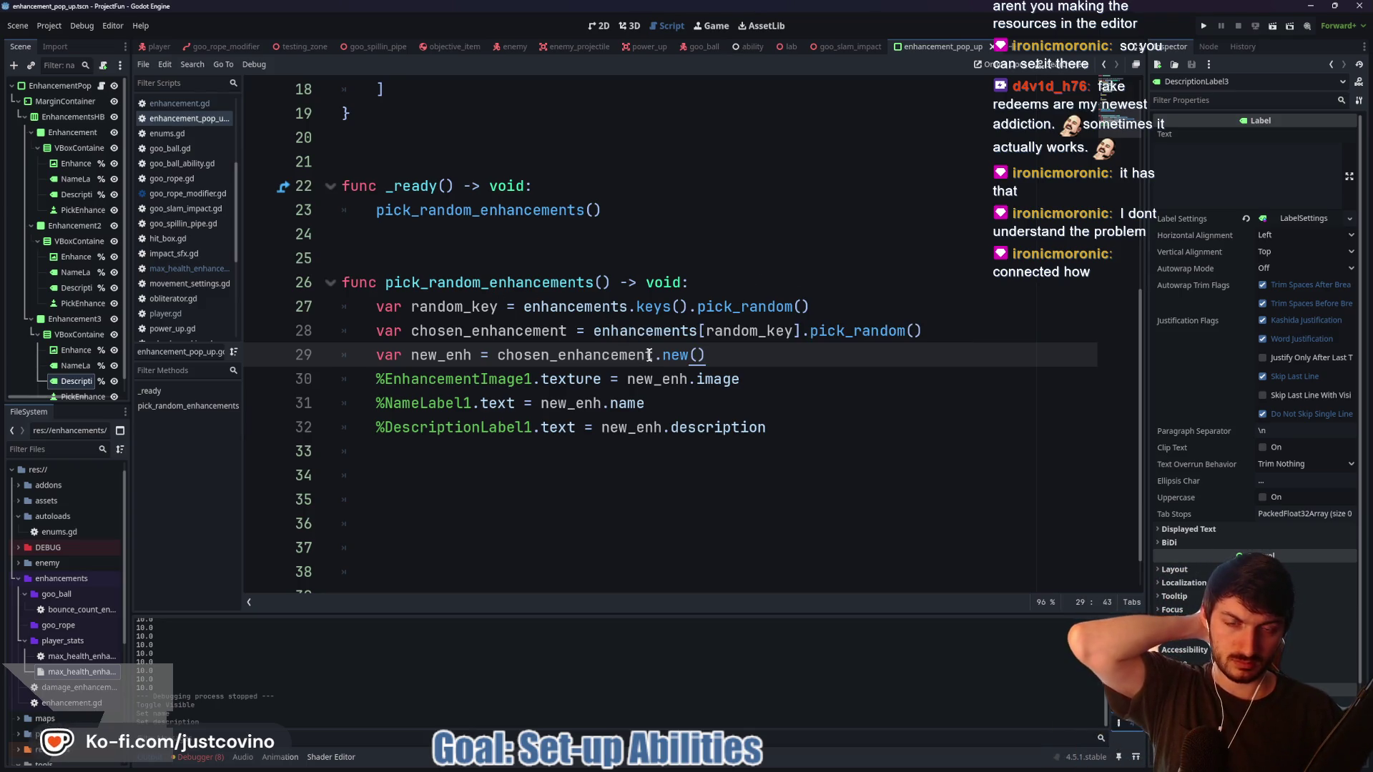
# Change line 29 to new_enh = MaxHealthEnhancement.new(), then switch to enemy.gd
pyautogui.moveTo(650, 355); pyautogui.dragTo(497, 353)
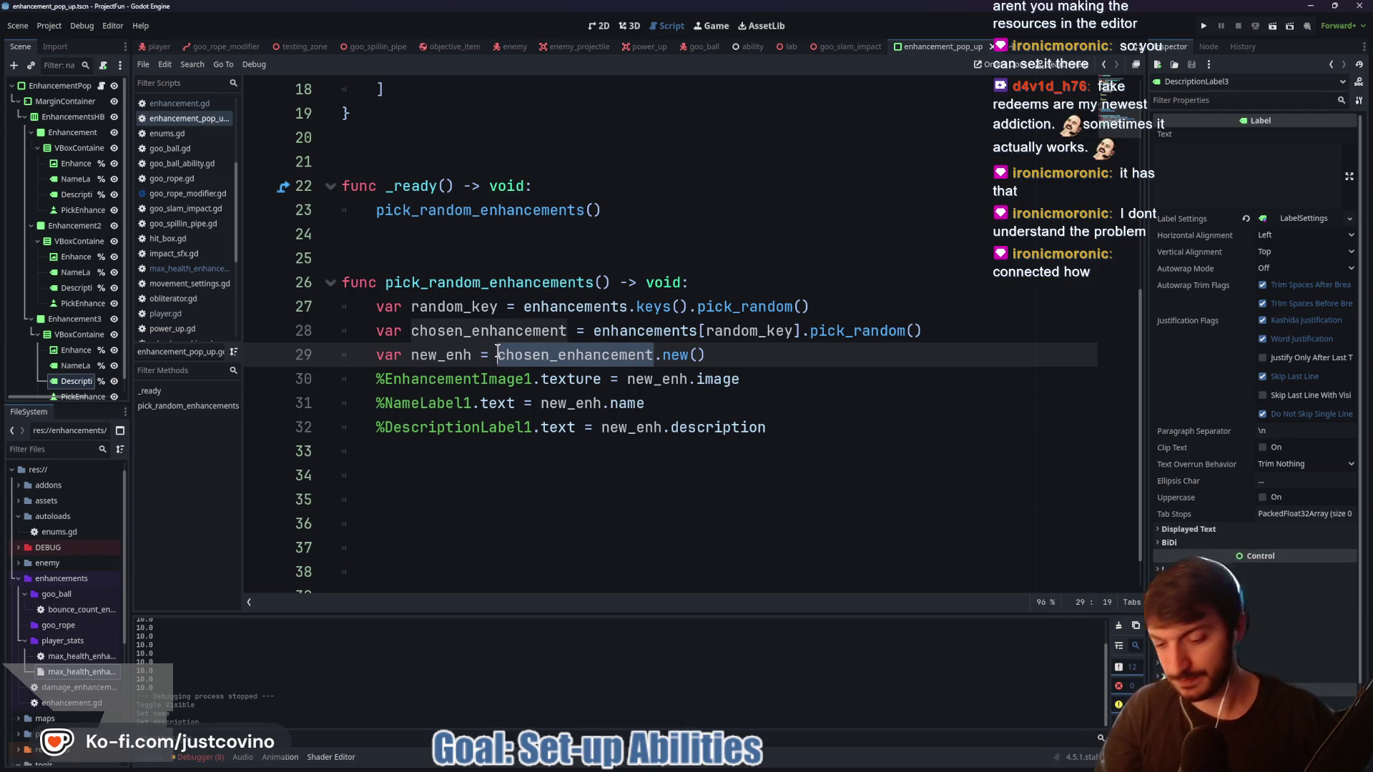
pyautogui.write('Max')
pyautogui.press('Return')
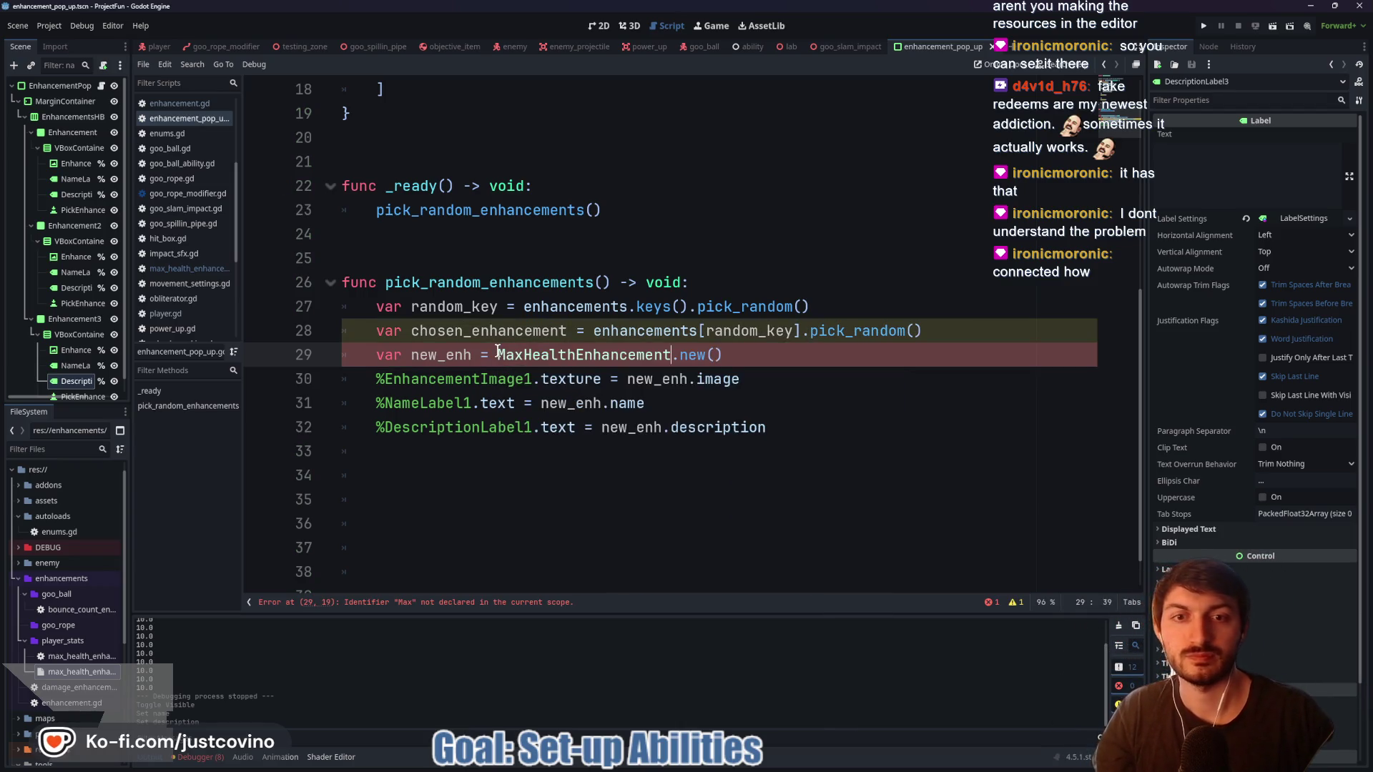
pyautogui.click(759, 354)
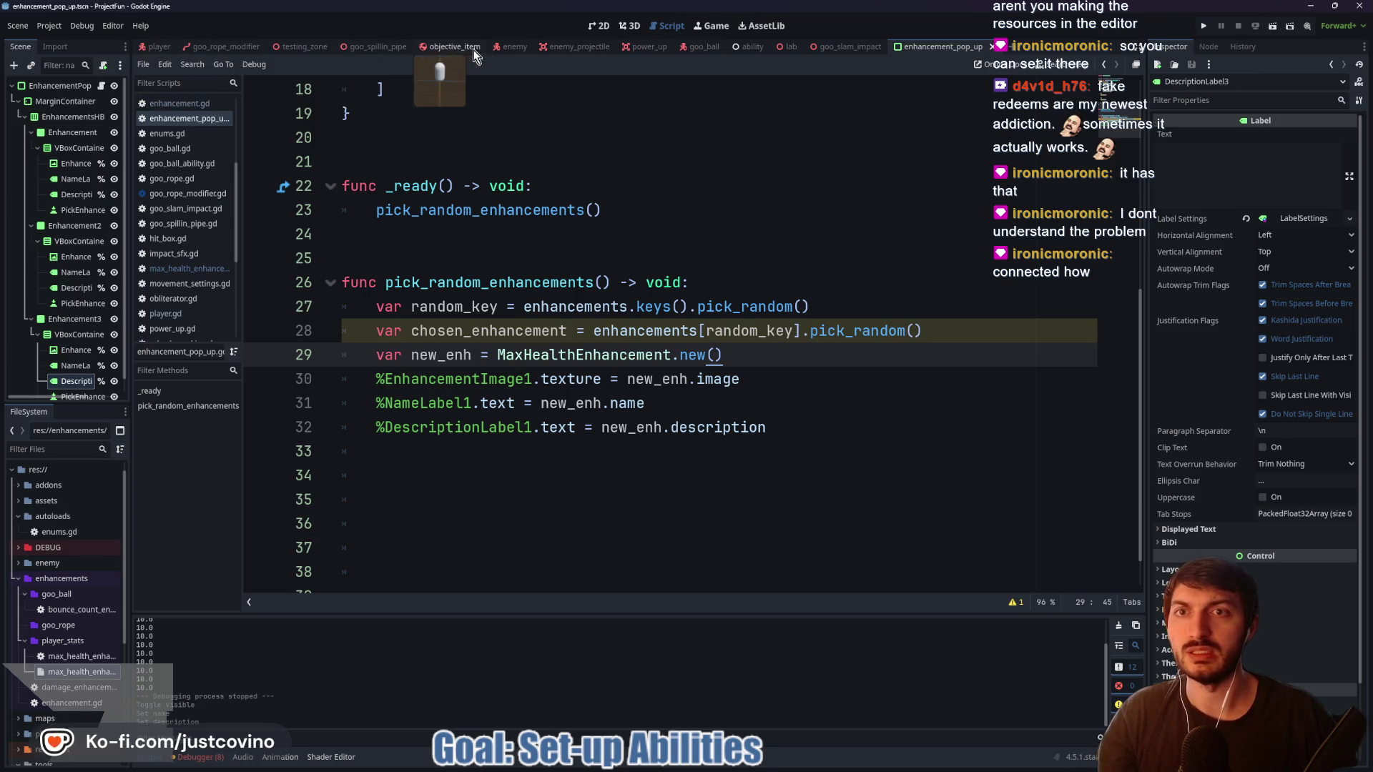
pyautogui.click(512, 48)
pyautogui.scroll(8, 599, 314)
# Set experience_dropped to 0 and save the scene
pyautogui.scroll(-1, 715, 336)
pyautogui.click(722, 332)
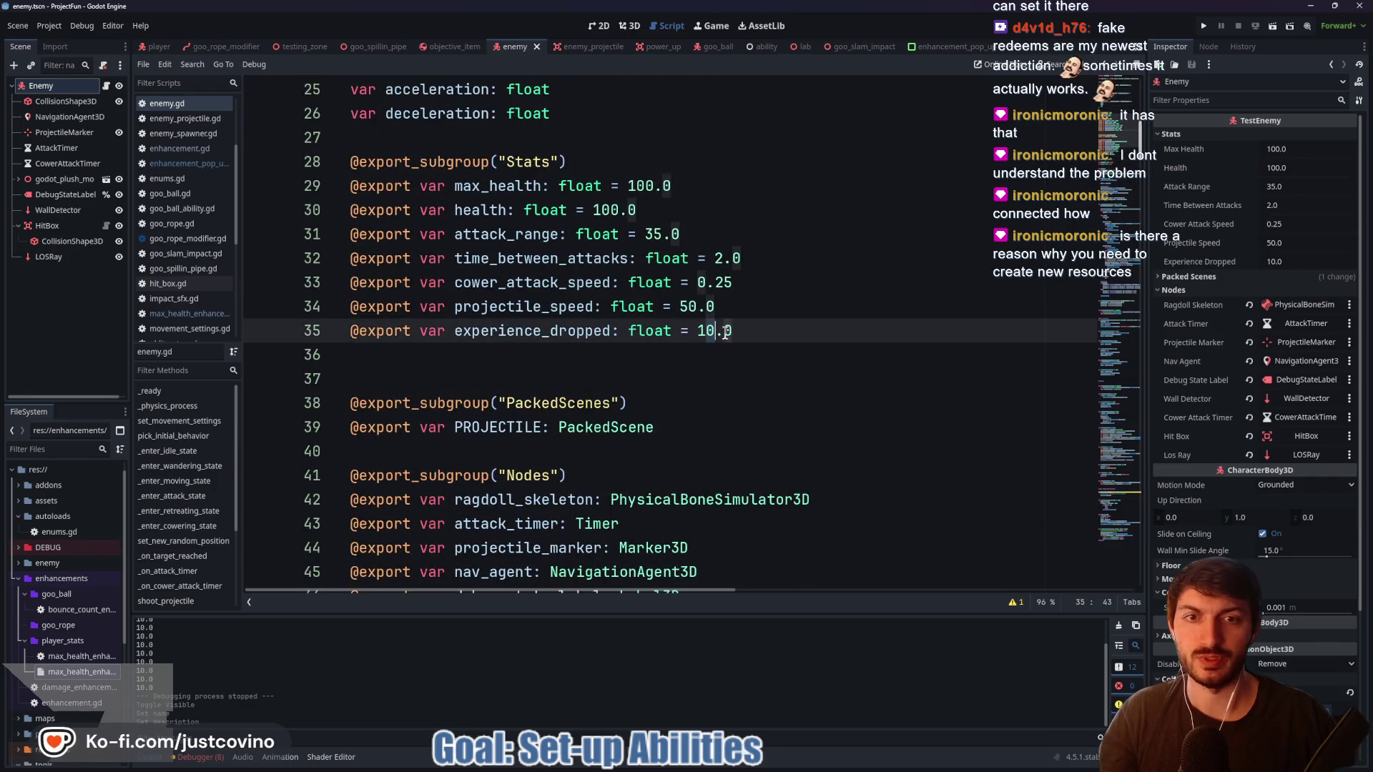
pyautogui.write('0')
pyautogui.click(759, 335)
pyautogui.hotkey('ctrl', 's')
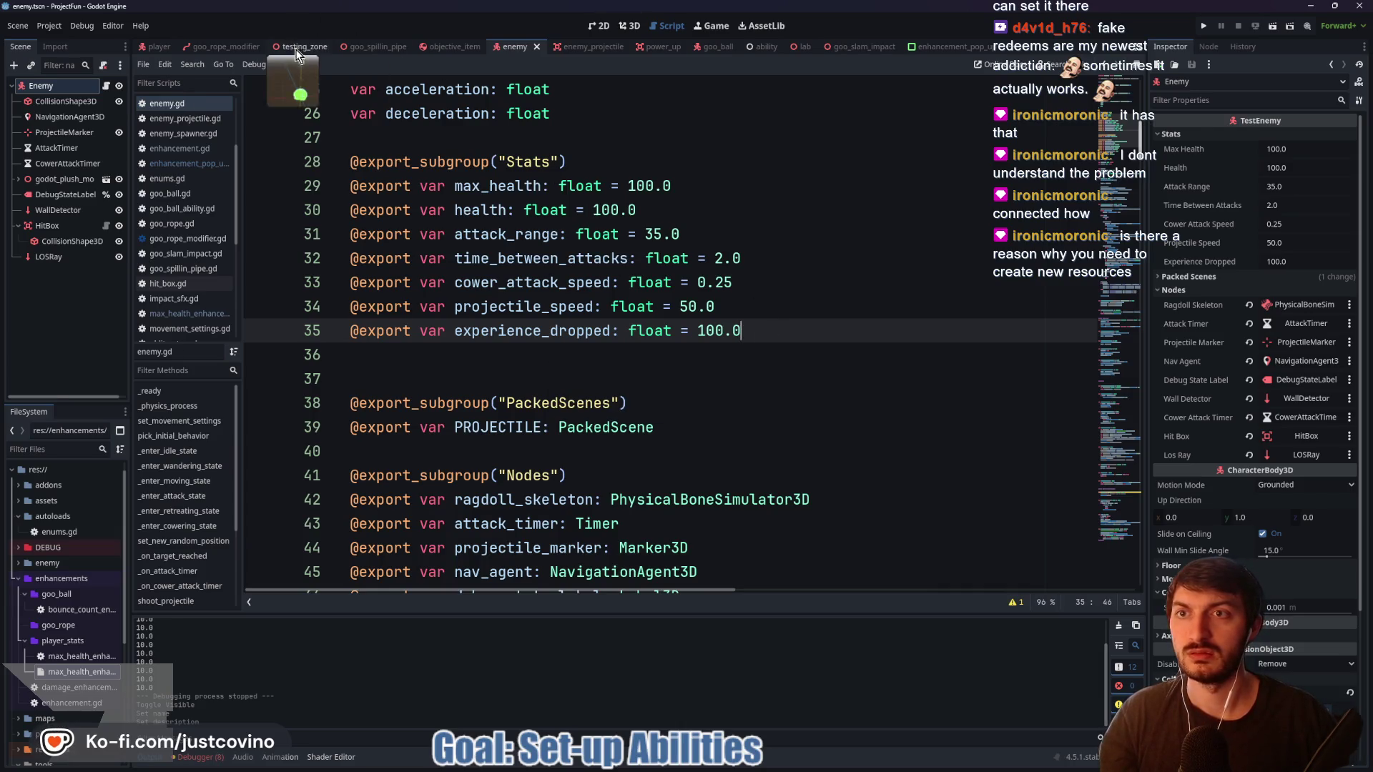
# Run the project from the testing_zone scene with F5, then stop it
pyautogui.click(304, 46)
pyautogui.press('F5')
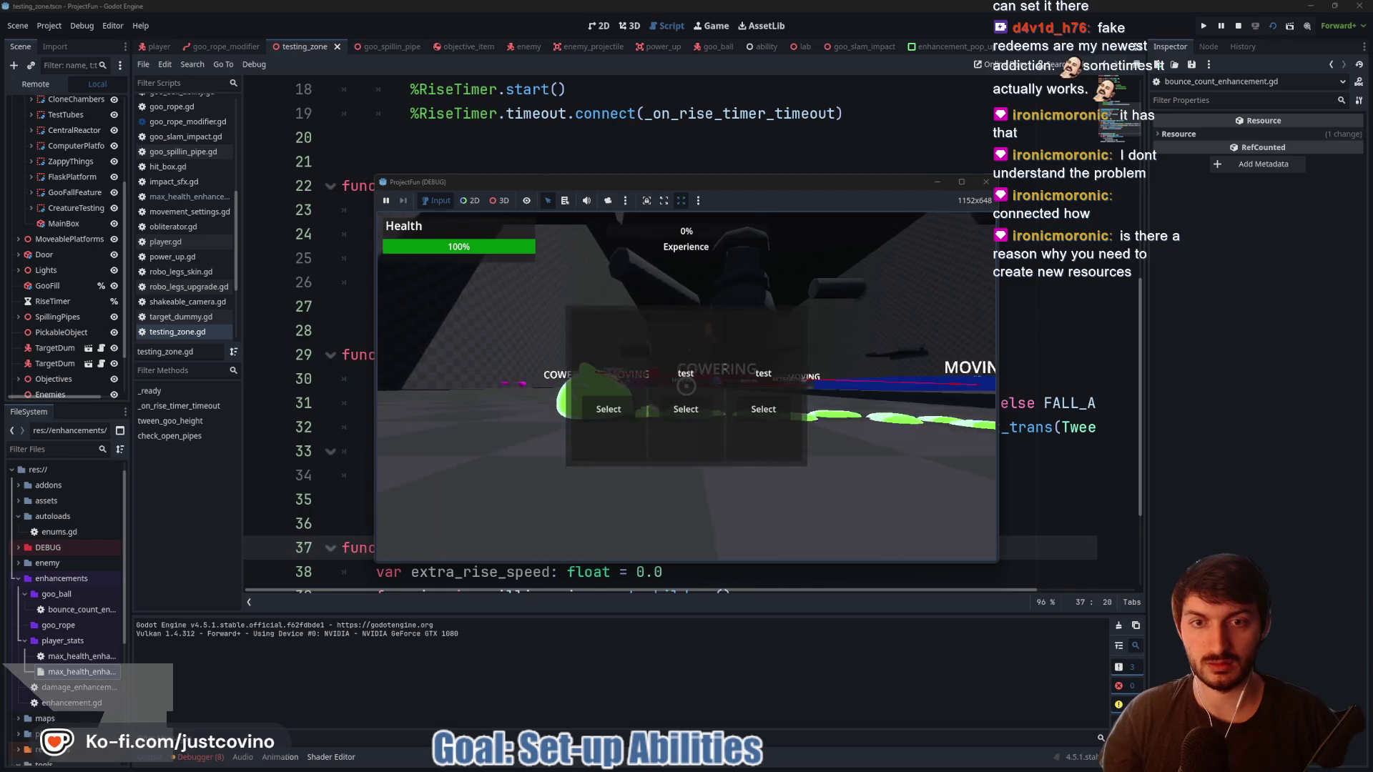
pyautogui.press('F8')
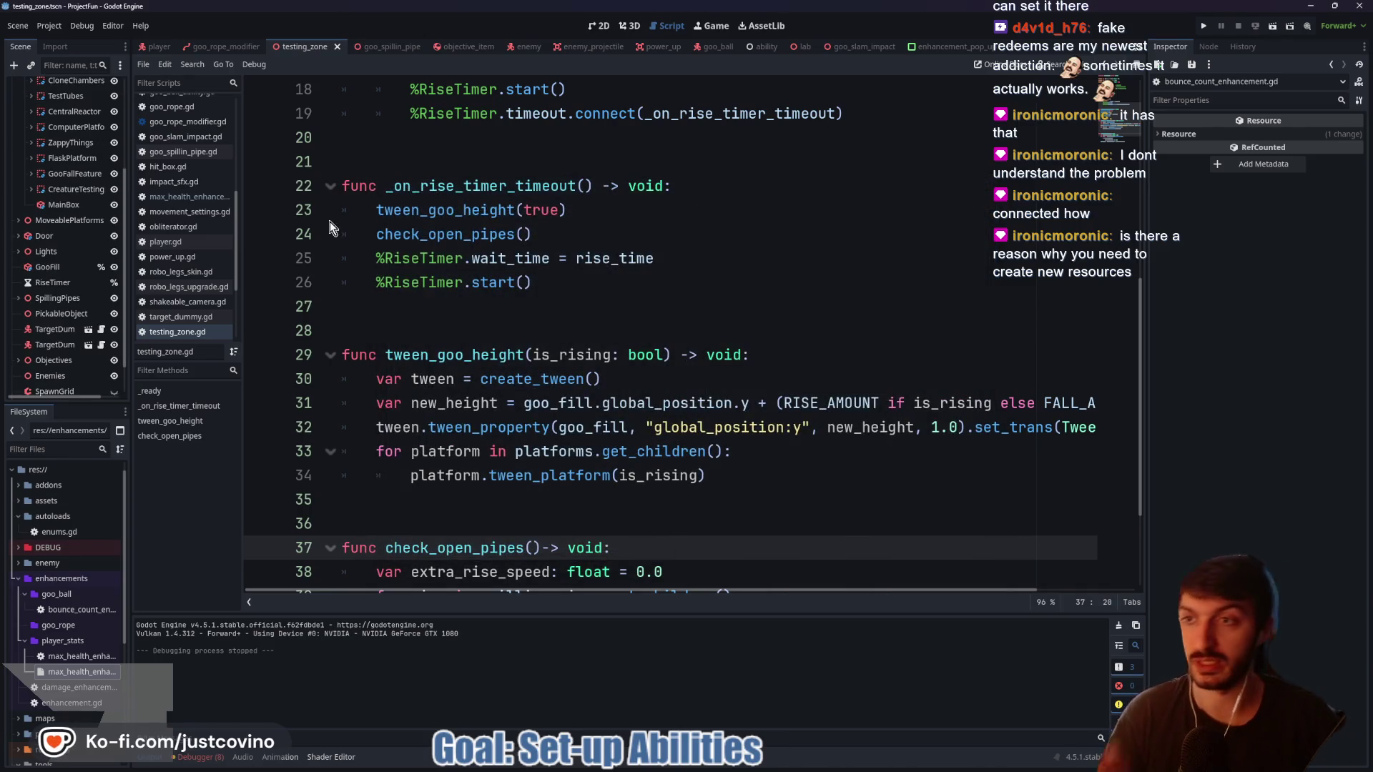
# Toggle the Enhan node's visibility in the player scene and save
pyautogui.click(159, 46)
pyautogui.click(114, 256)
pyautogui.click(461, 286)
pyautogui.hotkey('ctrl', 's')
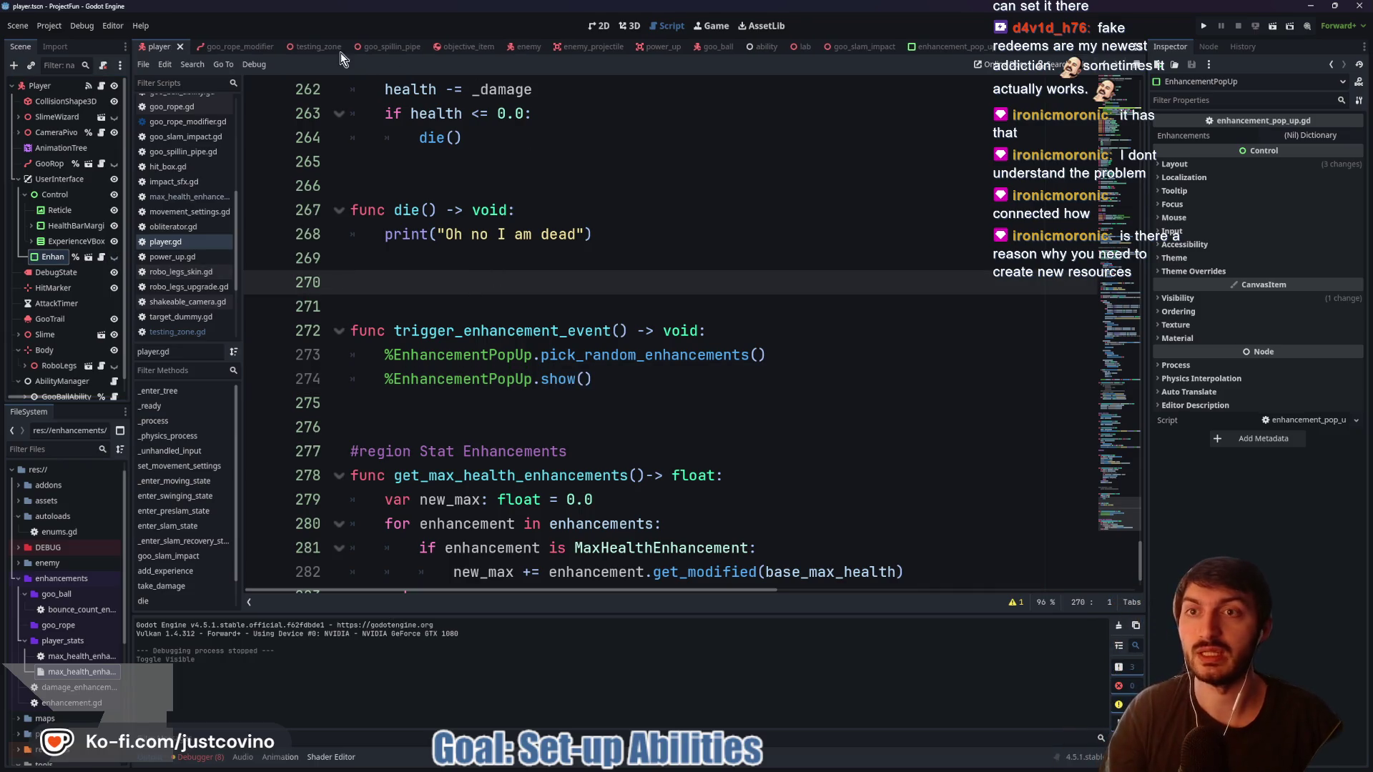
# Run testing_zone with F6, enlarge the game window to see the 'test' pop-up, then stop
pyautogui.click(304, 46)
pyautogui.press('F6')
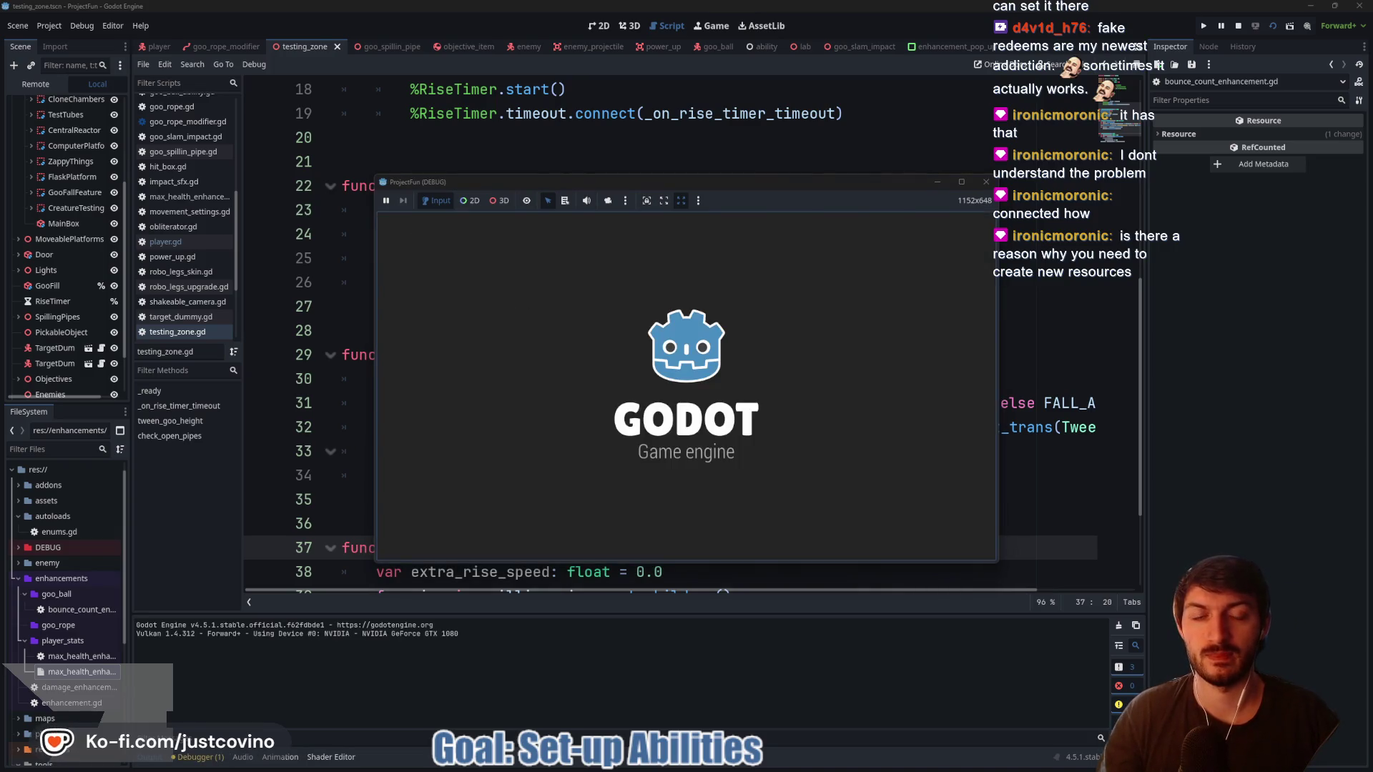
pyautogui.moveTo(375, 176); pyautogui.dragTo(144, 90)
pyautogui.moveTo(504, 80); pyautogui.dragTo(590, 134)
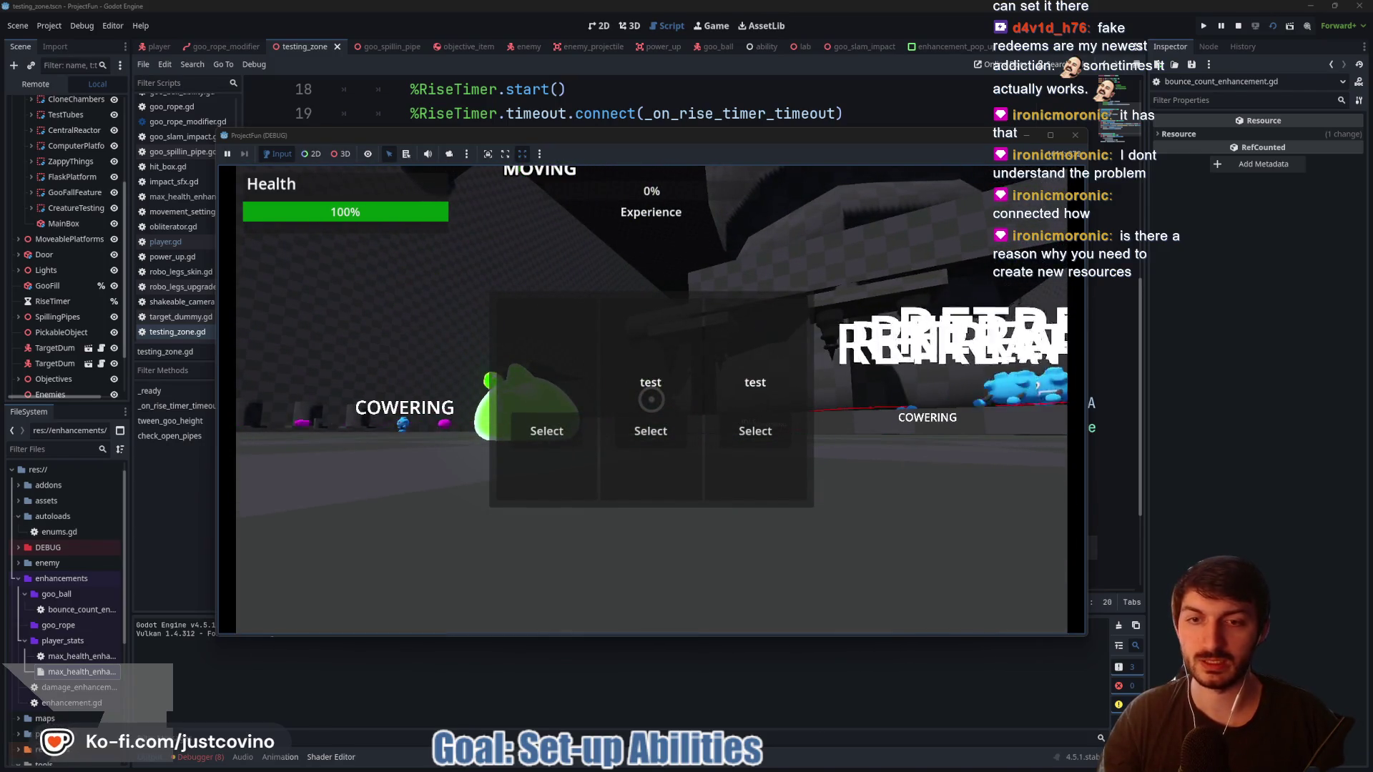
pyautogui.press('F8')
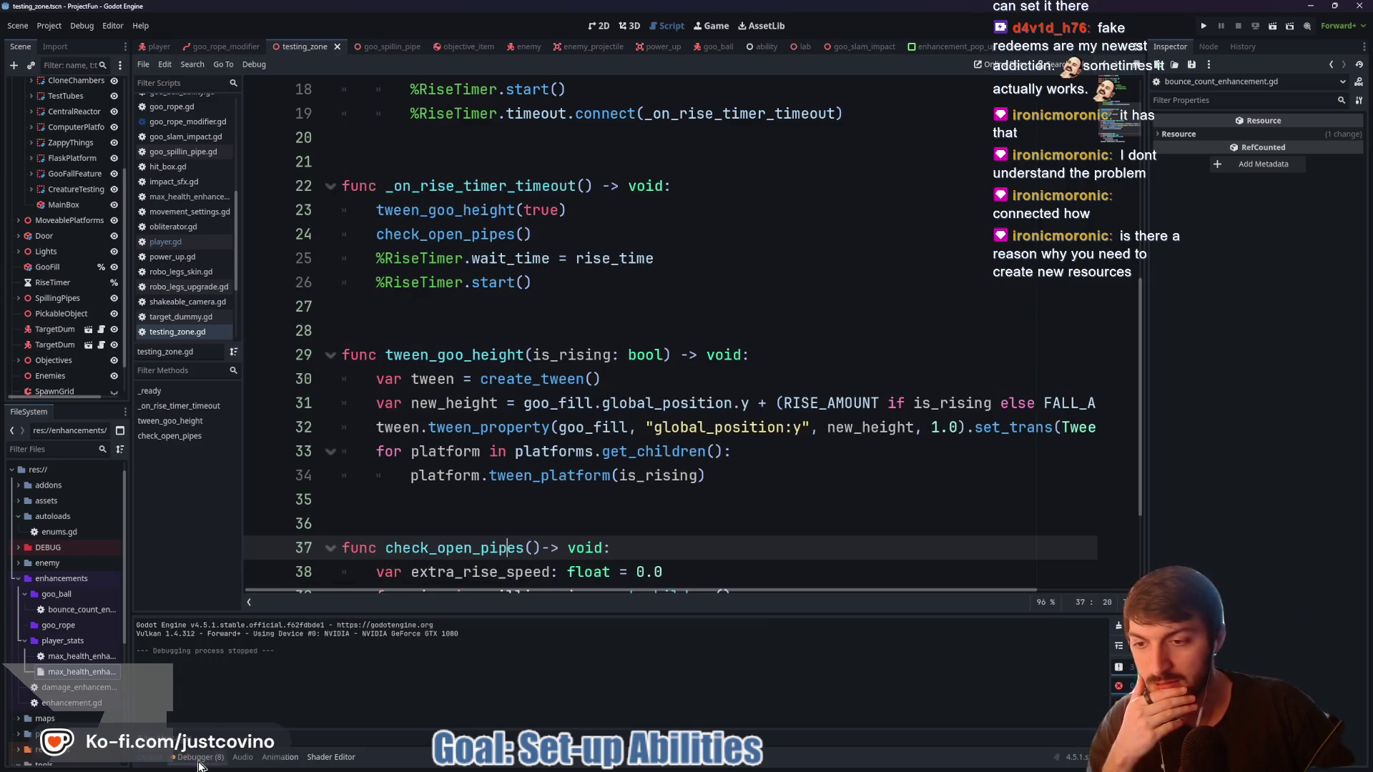
# Open the Errors list and jump to the empty-array error at enhancement_pop_up.gd line 28
pyautogui.click(199, 758)
pyautogui.click(207, 623)
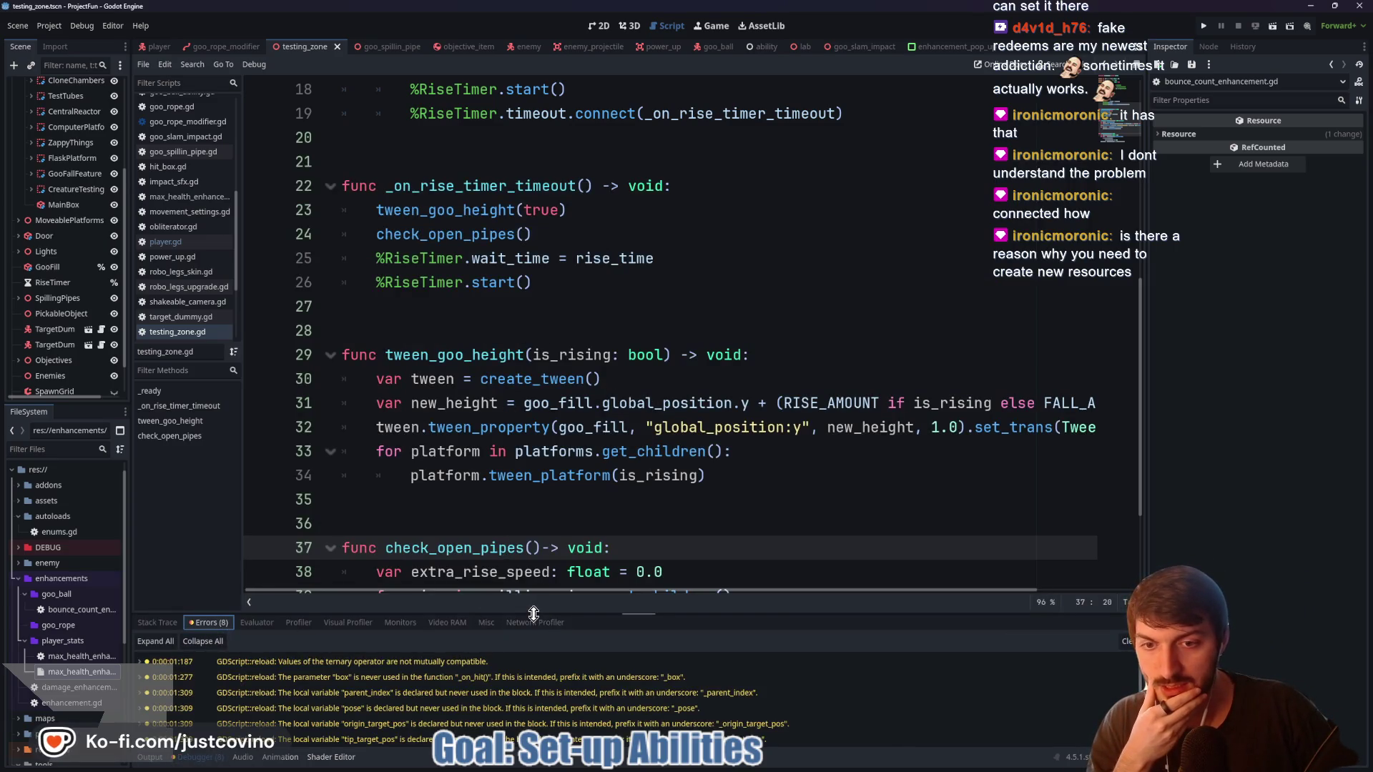
pyautogui.moveTo(536, 609); pyautogui.dragTo(533, 209)
pyautogui.click(530, 367)
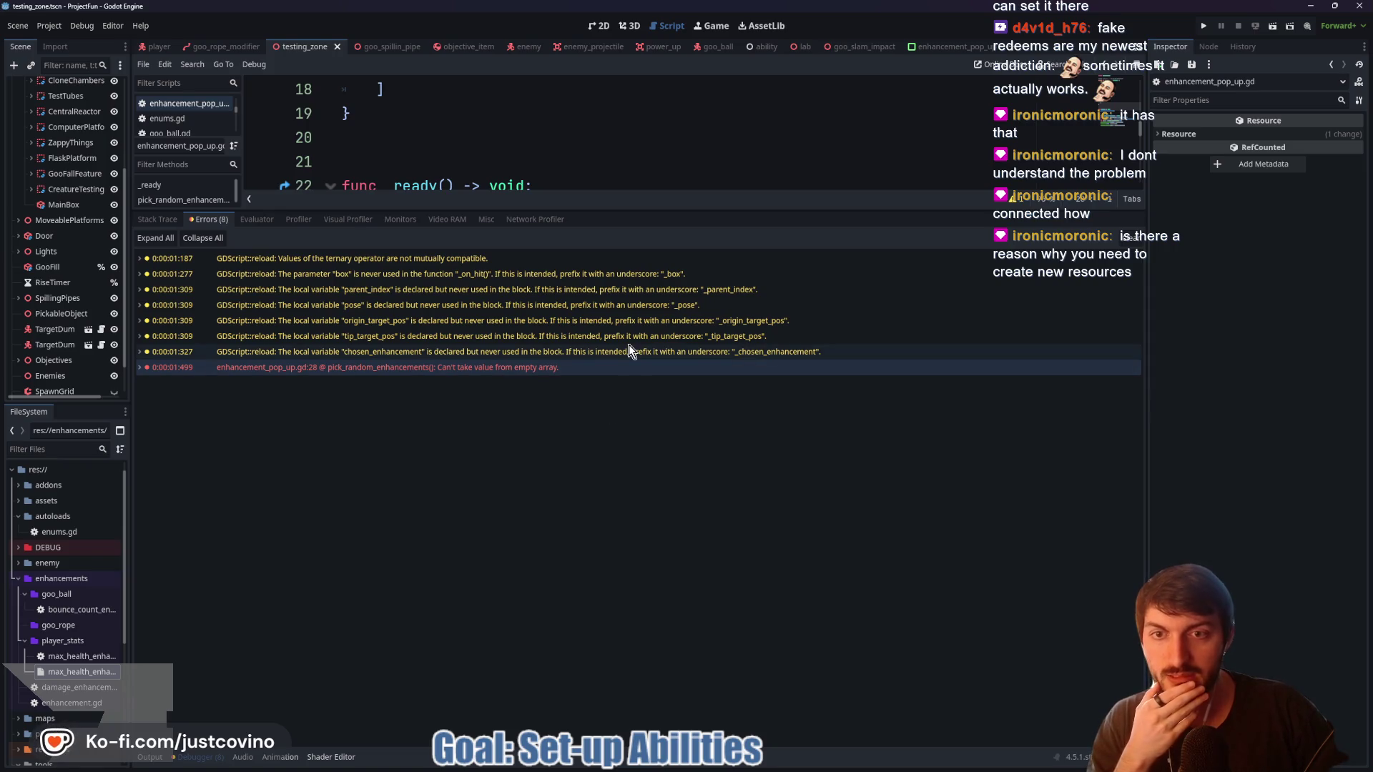
pyautogui.moveTo(629, 210); pyautogui.dragTo(639, 495)
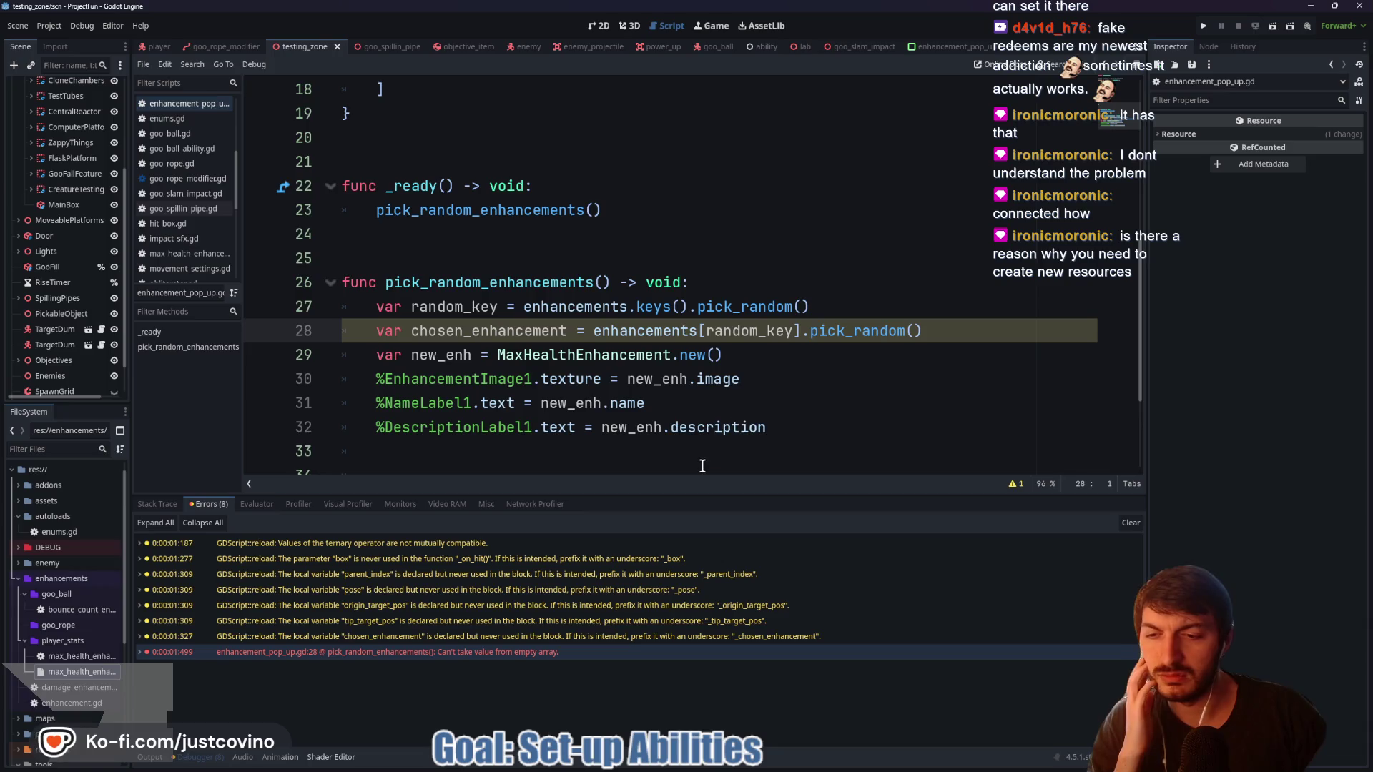
# Clear the logged errors and hide the debugger panel
pyautogui.click(1129, 523)
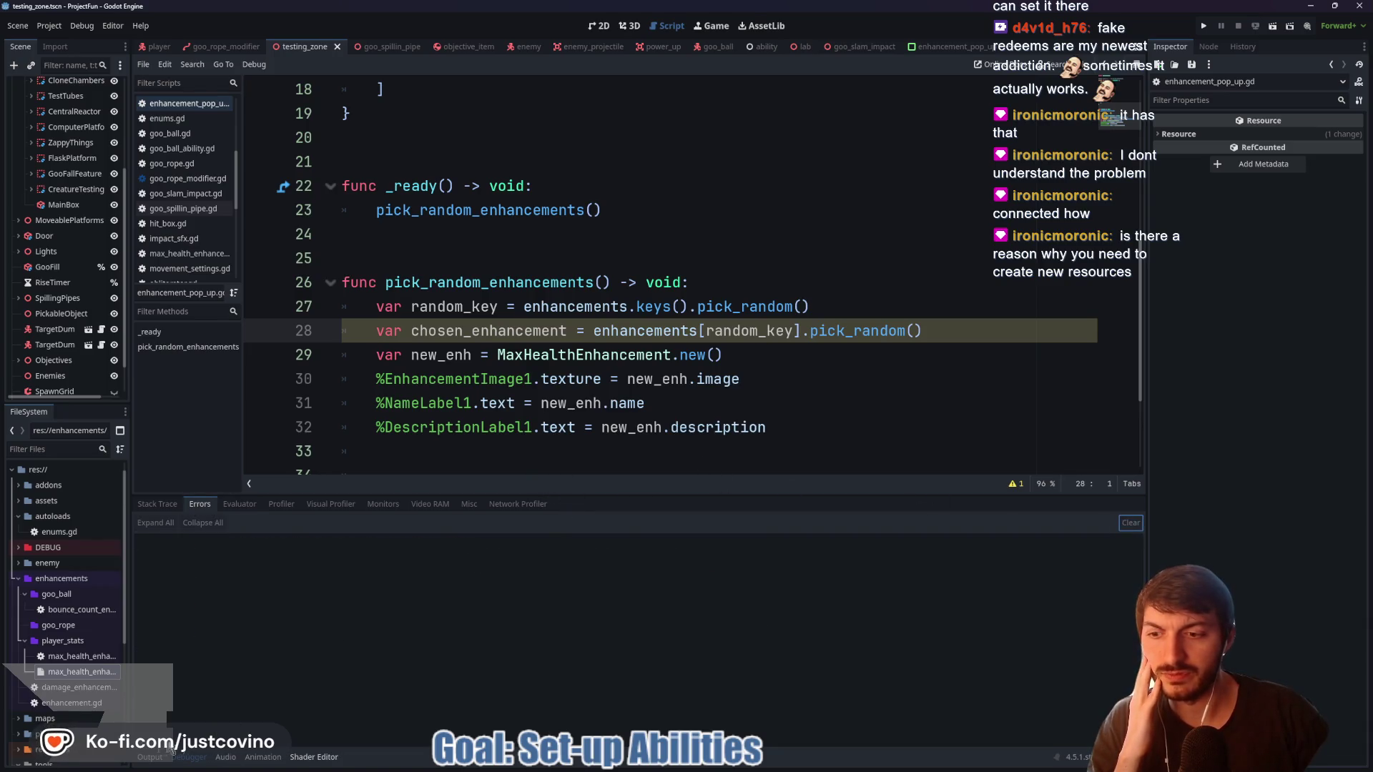
pyautogui.click(151, 762)
pyautogui.click(151, 762)
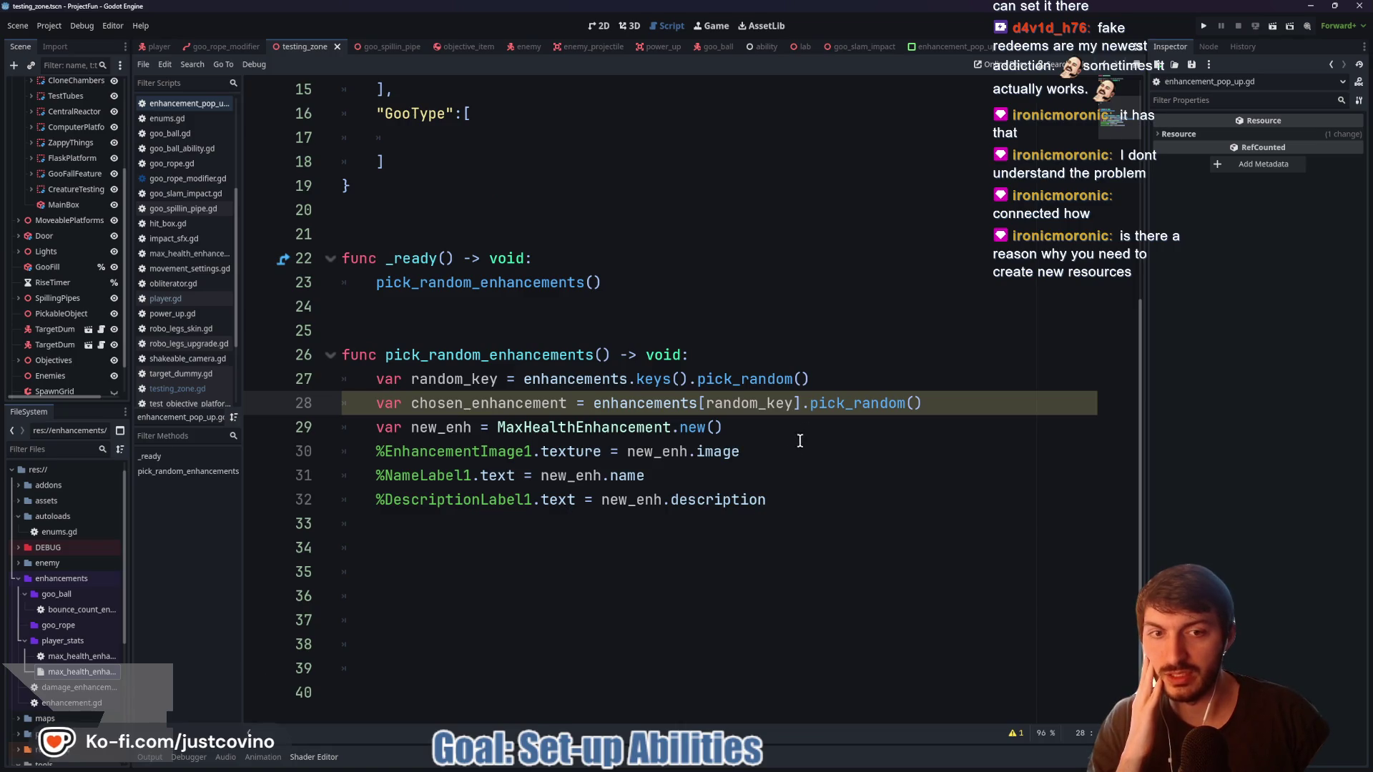
# Inspect the max_health_enhancement.tres resource's properties
pyautogui.click(758, 433)
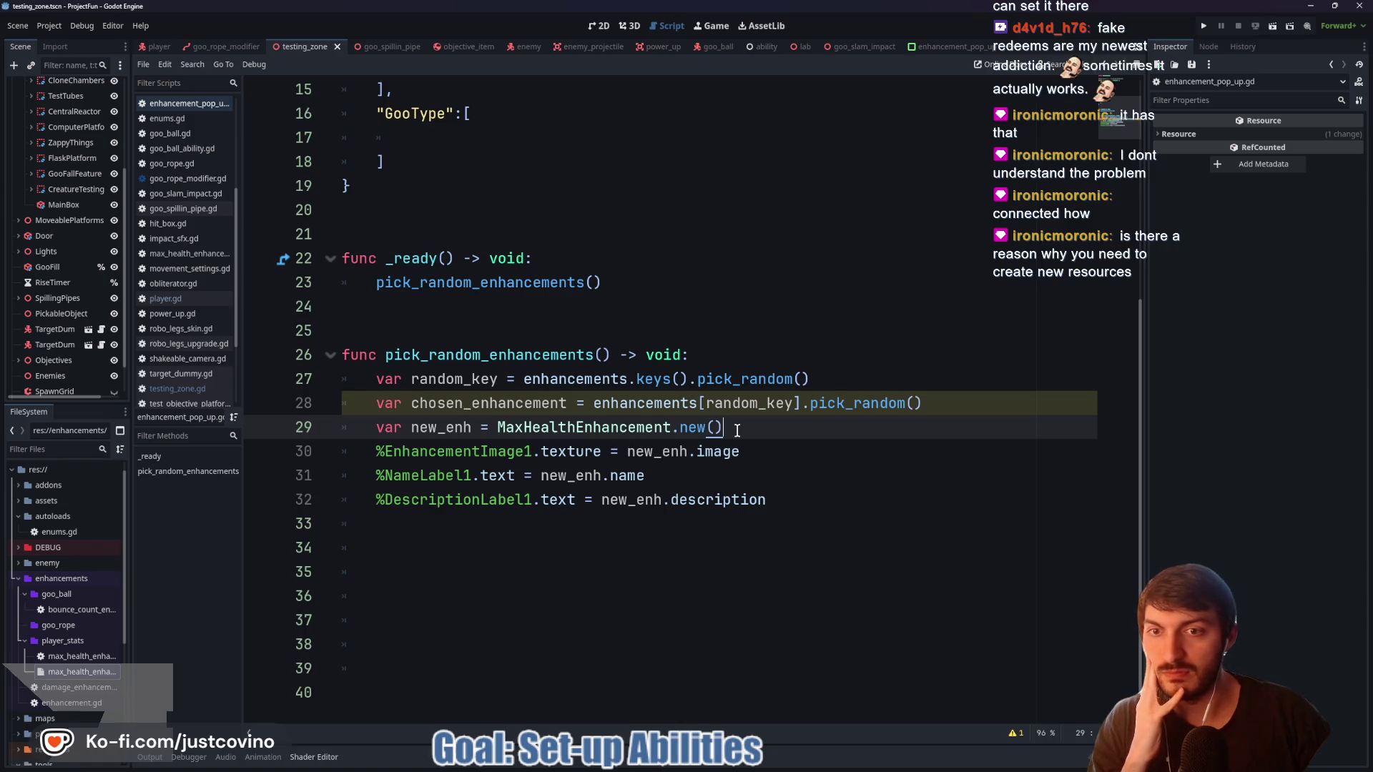
pyautogui.click(114, 670)
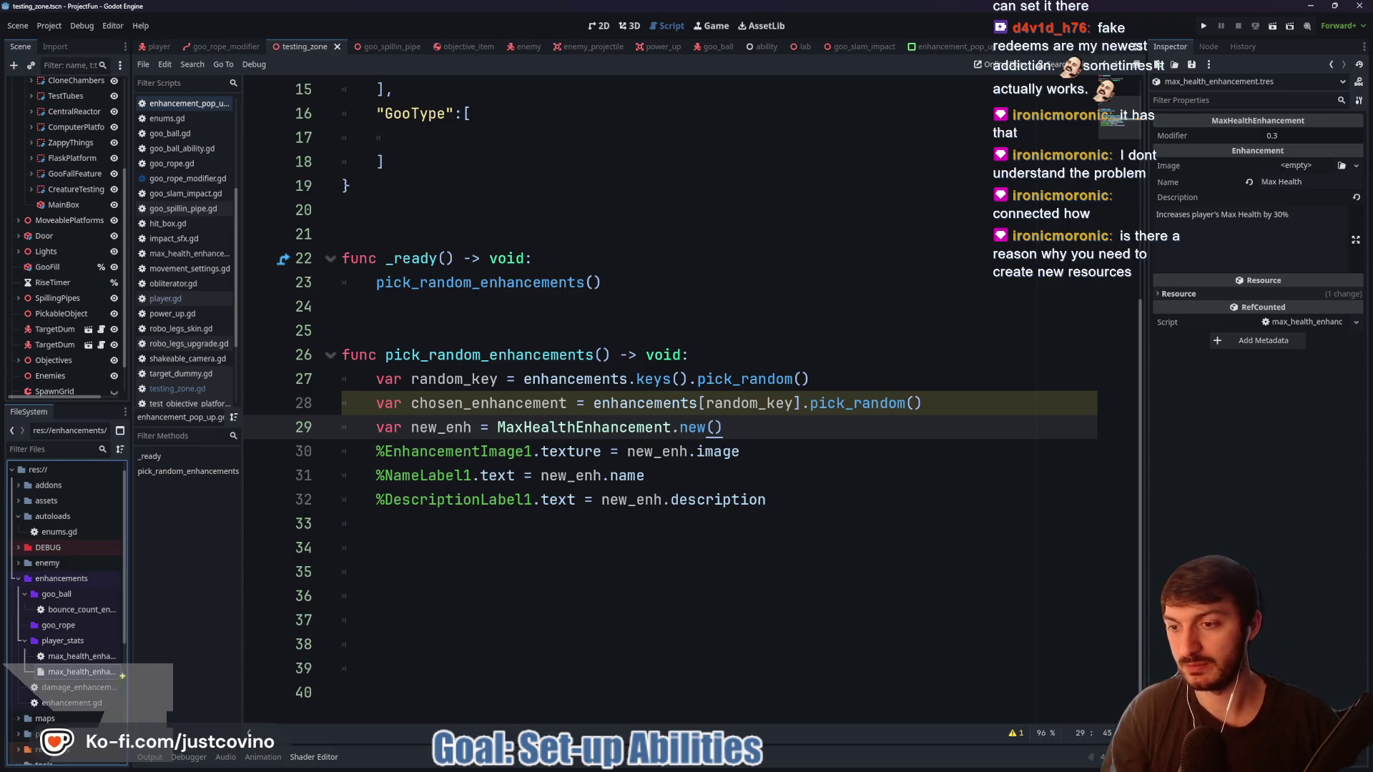
pyautogui.moveTo(129, 670); pyautogui.dragTo(407, 639)
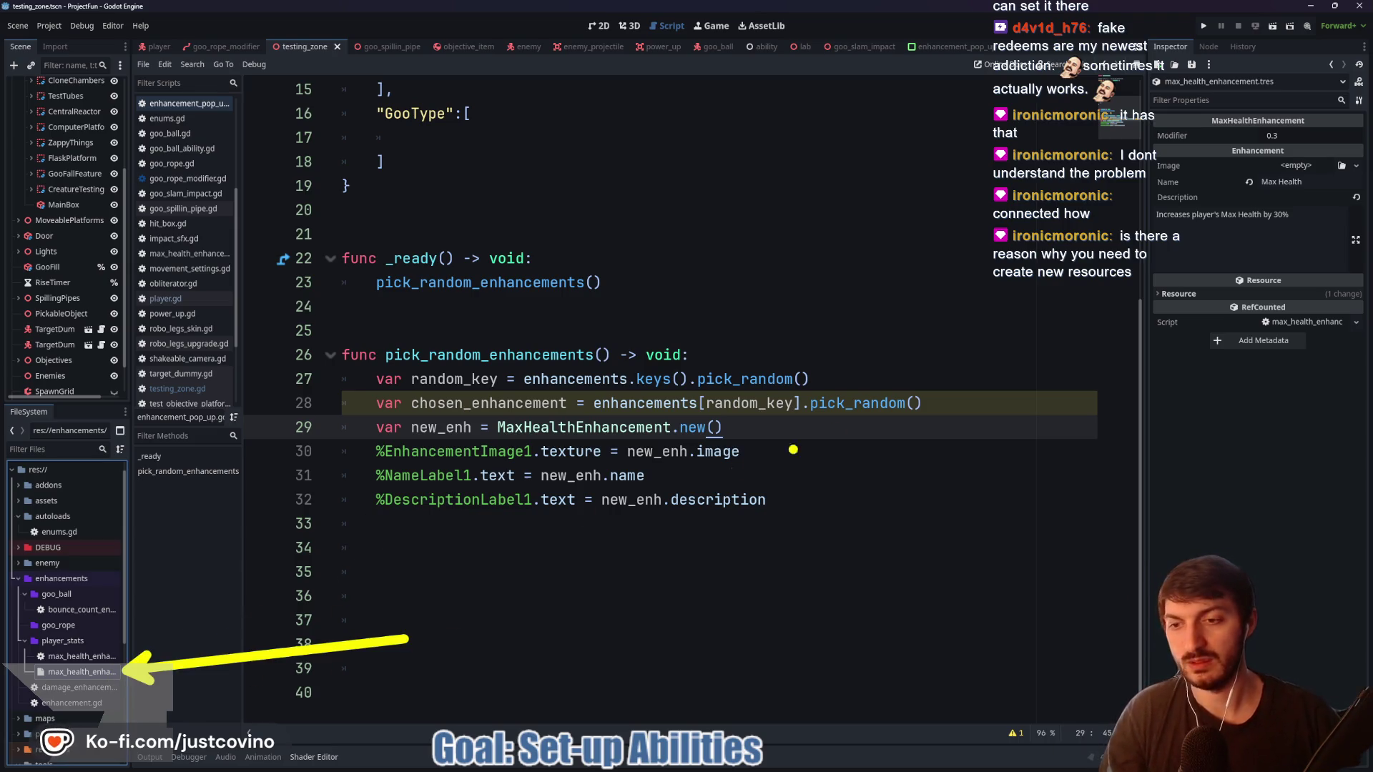
pyautogui.moveTo(1138, 151)
pyautogui.mouseDown()
pyautogui.moveTo(1065, 156)
pyautogui.moveTo(1066, 304)
pyautogui.moveTo(1129, 304)
pyautogui.mouseUp()
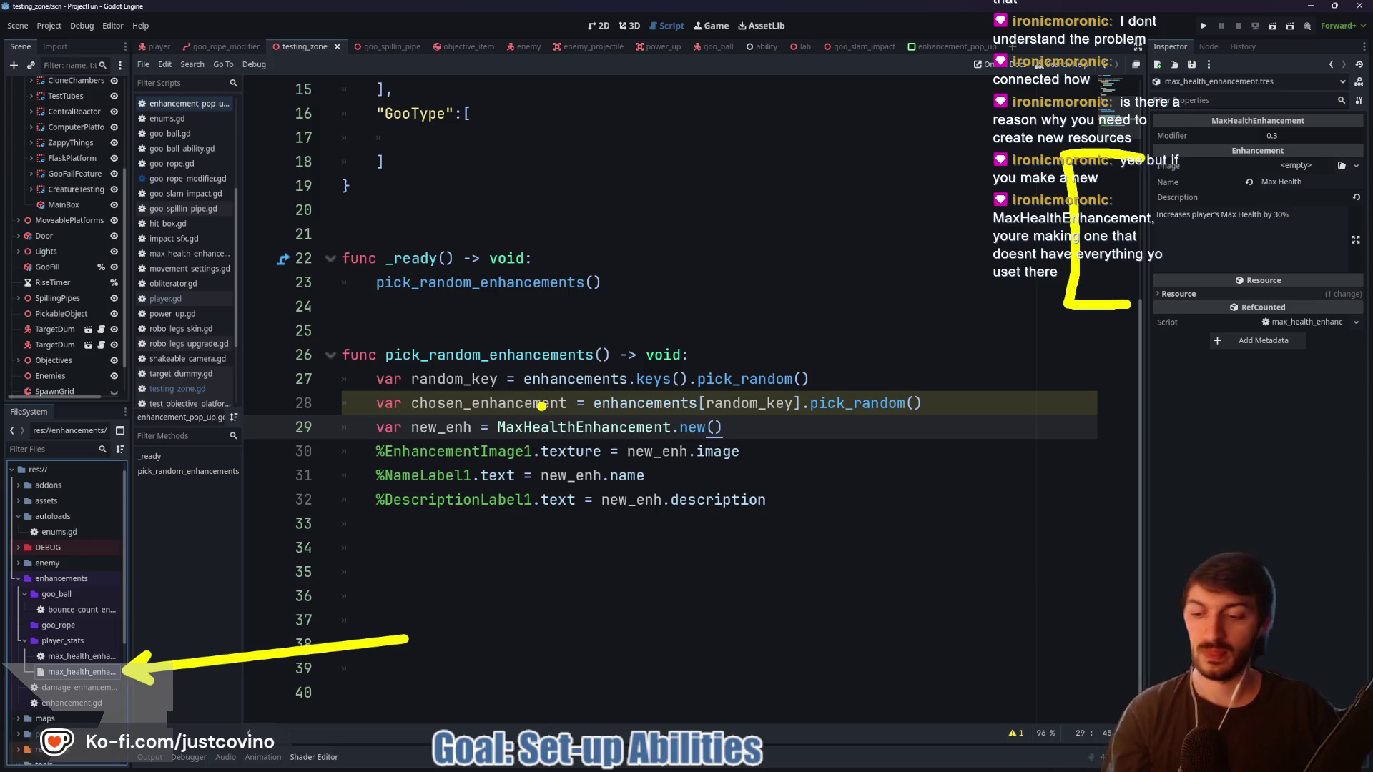
# Delete '.new()' from the MaxHealthEnhancement assignment on line 29 and run the game
pyautogui.moveTo(722, 427)
pyautogui.mouseDown()
pyautogui.moveTo(660, 427)
pyautogui.moveTo(681, 429)
pyautogui.mouseUp()
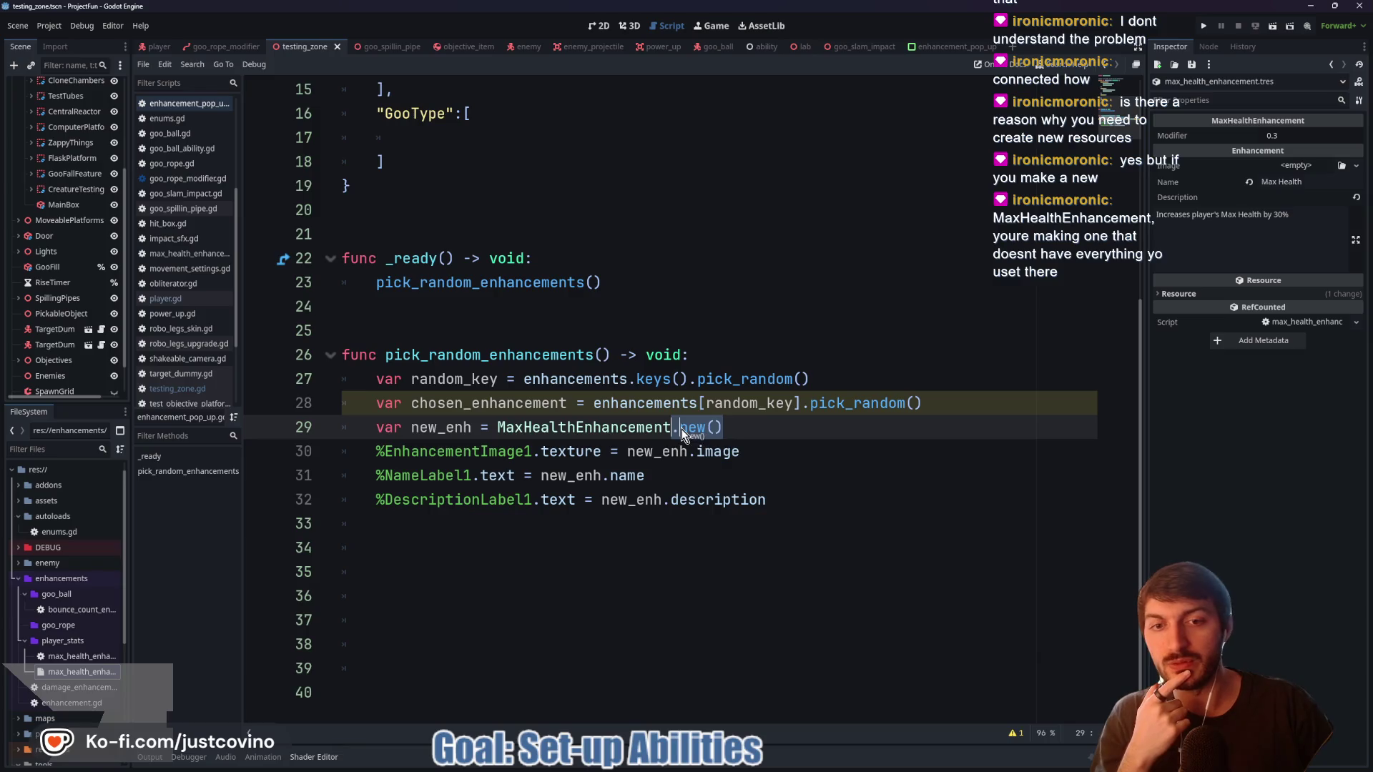
pyautogui.moveTo(722, 428); pyautogui.dragTo(680, 428)
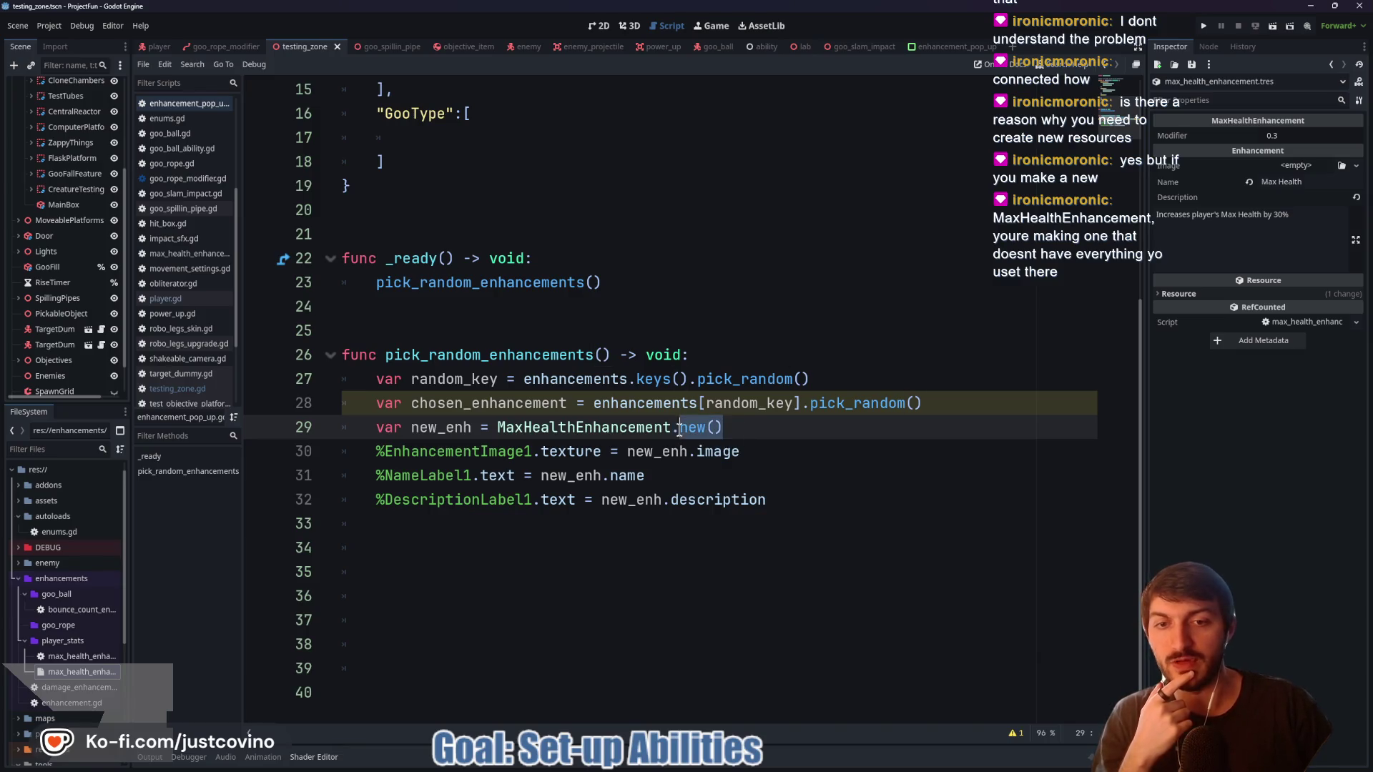
pyautogui.press('BackSpace')
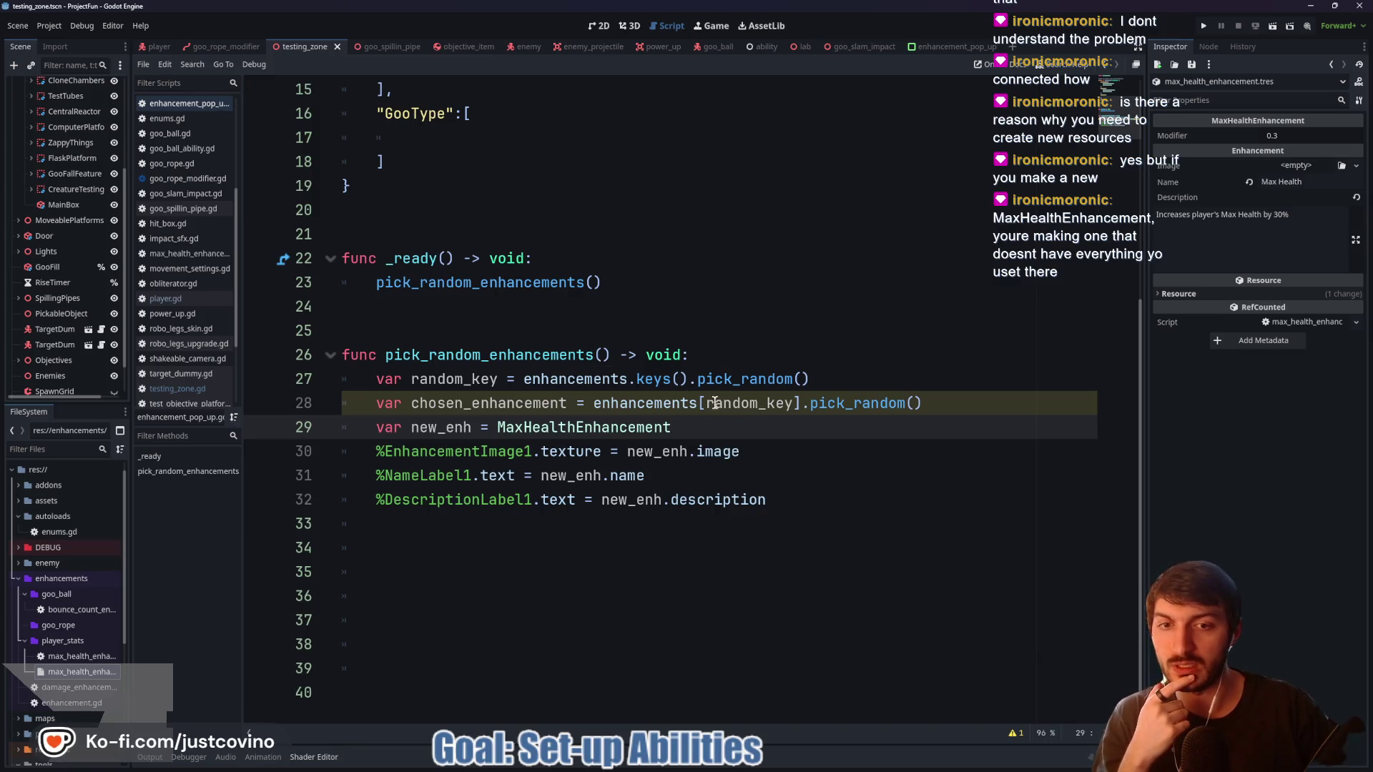
pyautogui.press('F5')
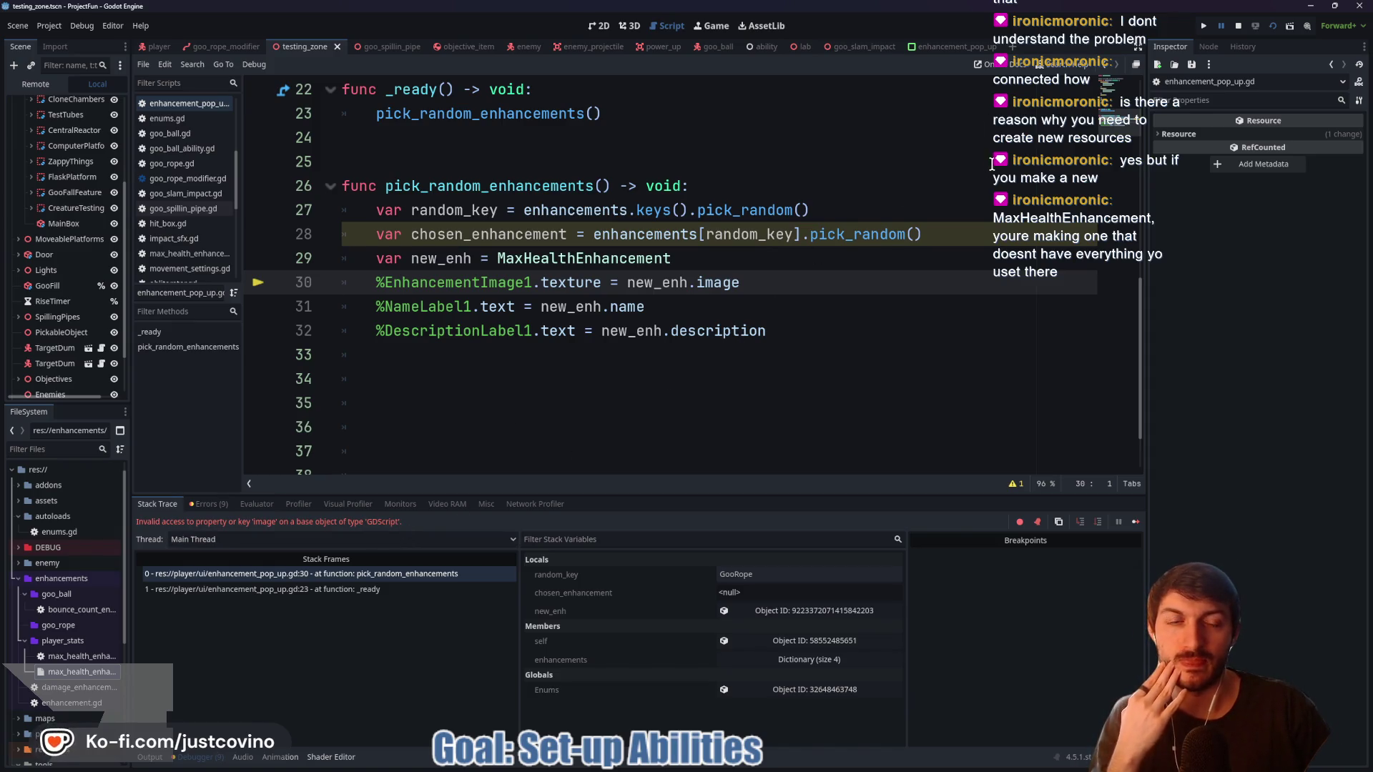
# Stop the game, view max_health_enhancement.gd and enhancement.gd, then jump to line 30's 'image' error
pyautogui.click(1237, 27)
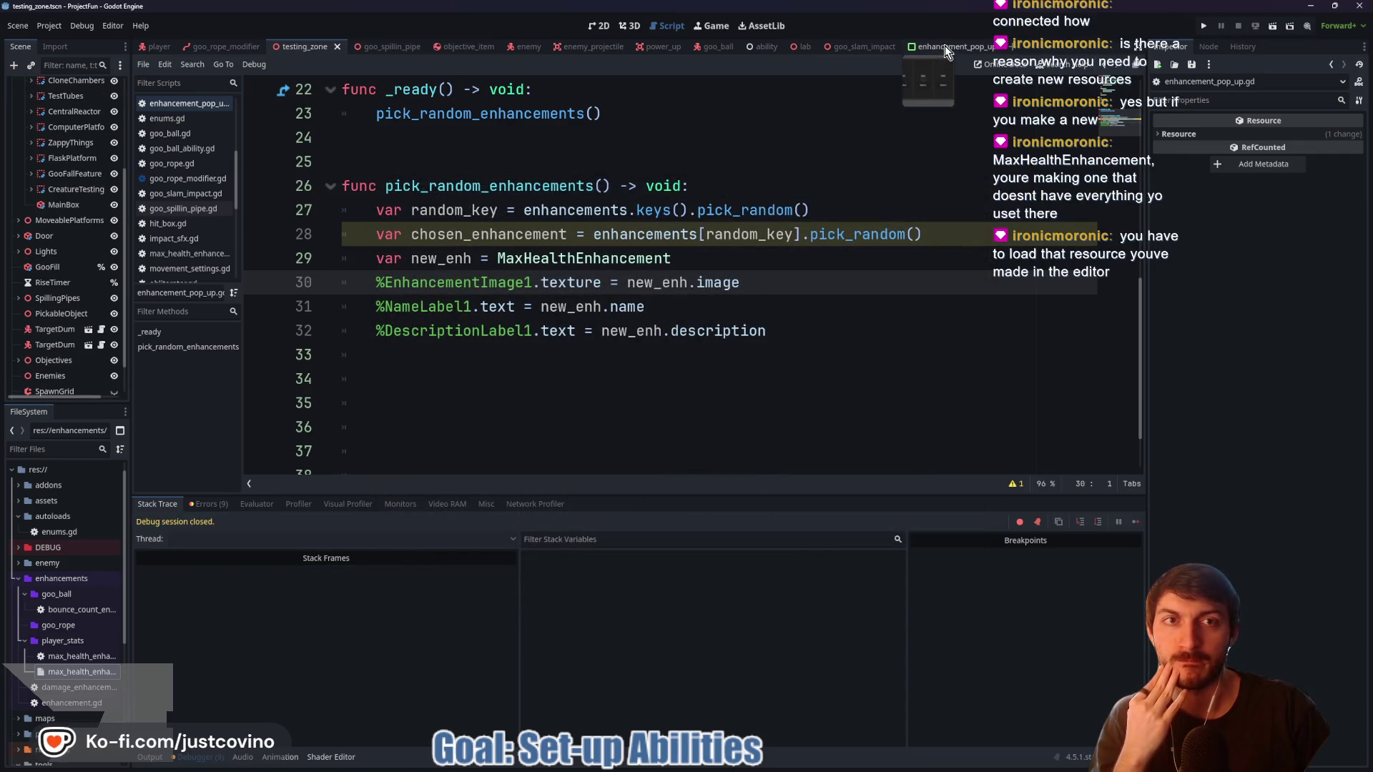
pyautogui.doubleClick(68, 657)
pyautogui.keyDown('ctrl'); pyautogui.click(718, 103); pyautogui.keyUp('ctrl')
pyautogui.press('Down')
pyautogui.press('Down')
pyautogui.press('Down')
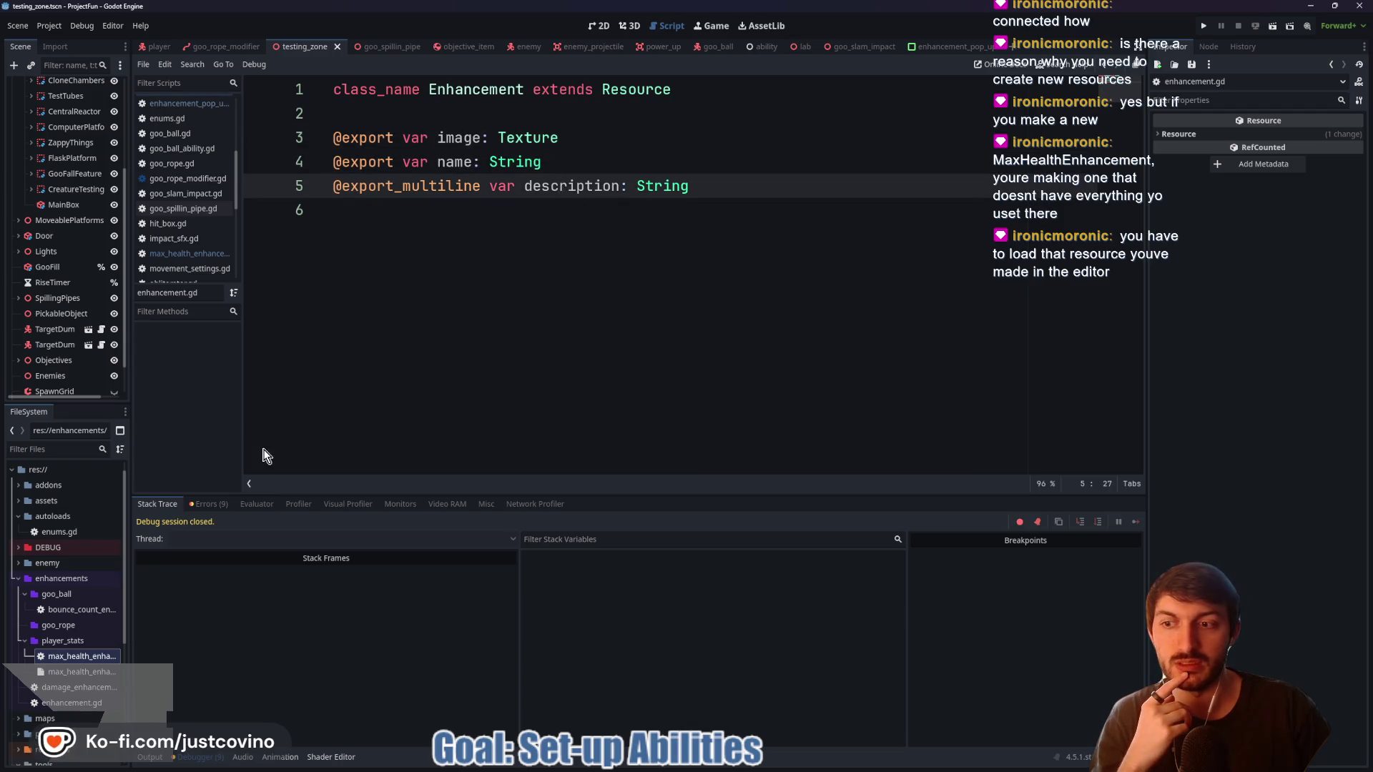
pyautogui.click(214, 504)
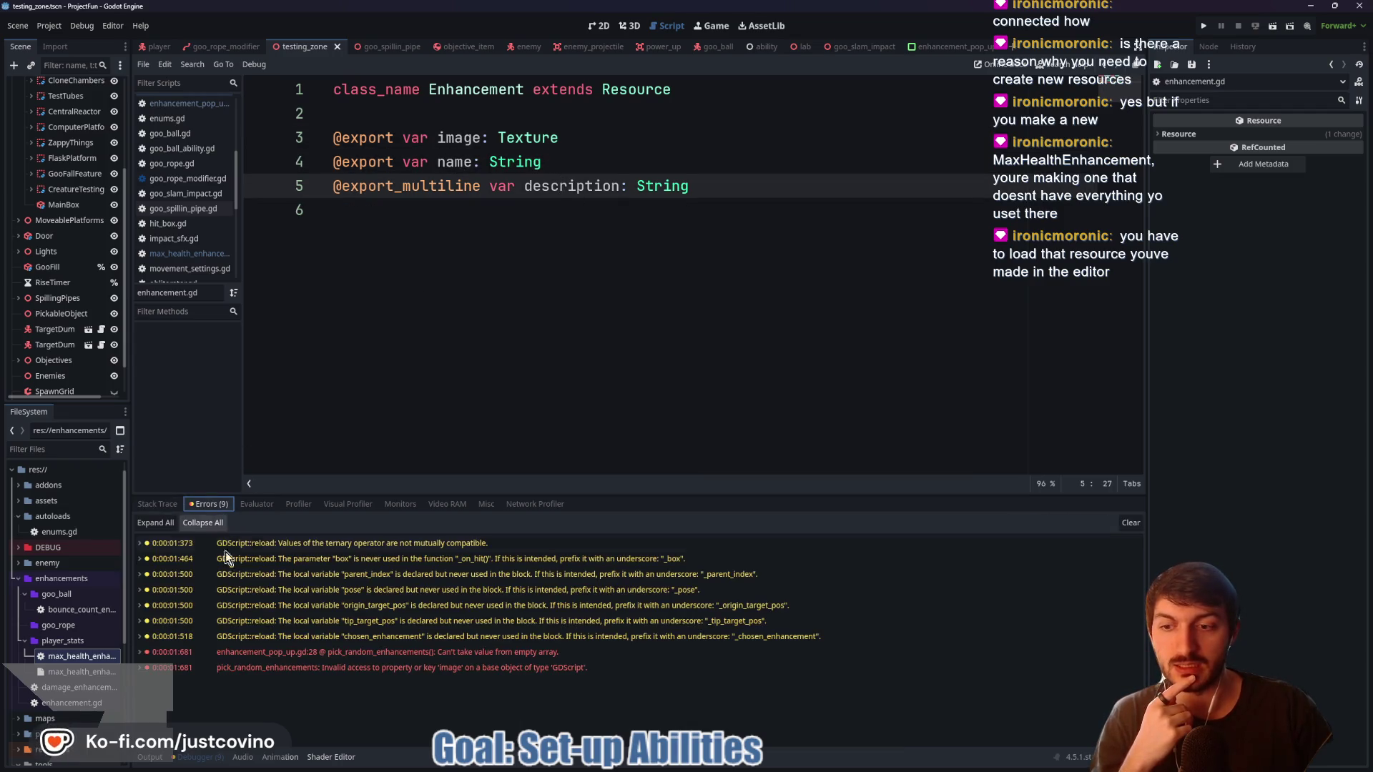
pyautogui.click(302, 670)
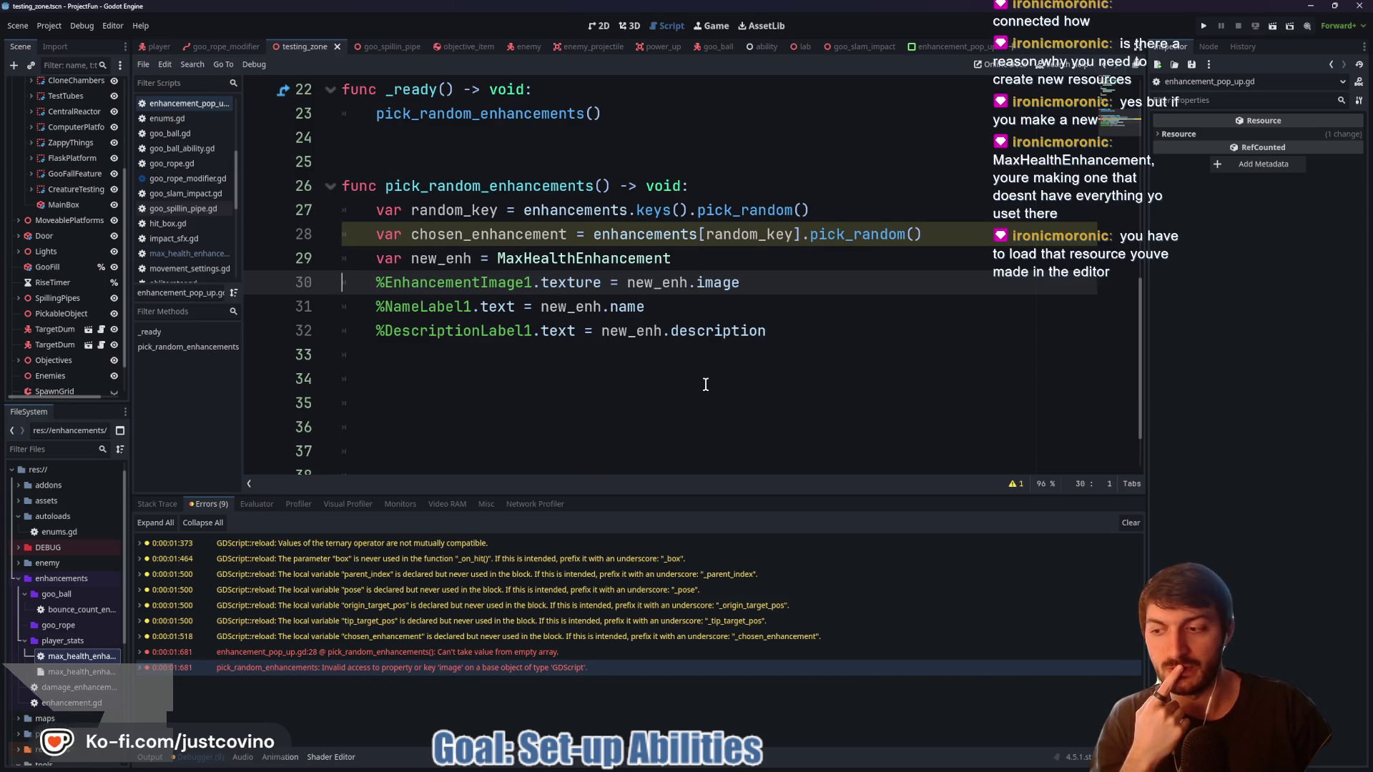
# Scroll to the top of enhancement_pop_up.gd and collapse the bottom panel
pyautogui.scroll(5, 704, 384)
pyautogui.scroll(2, 706, 382)
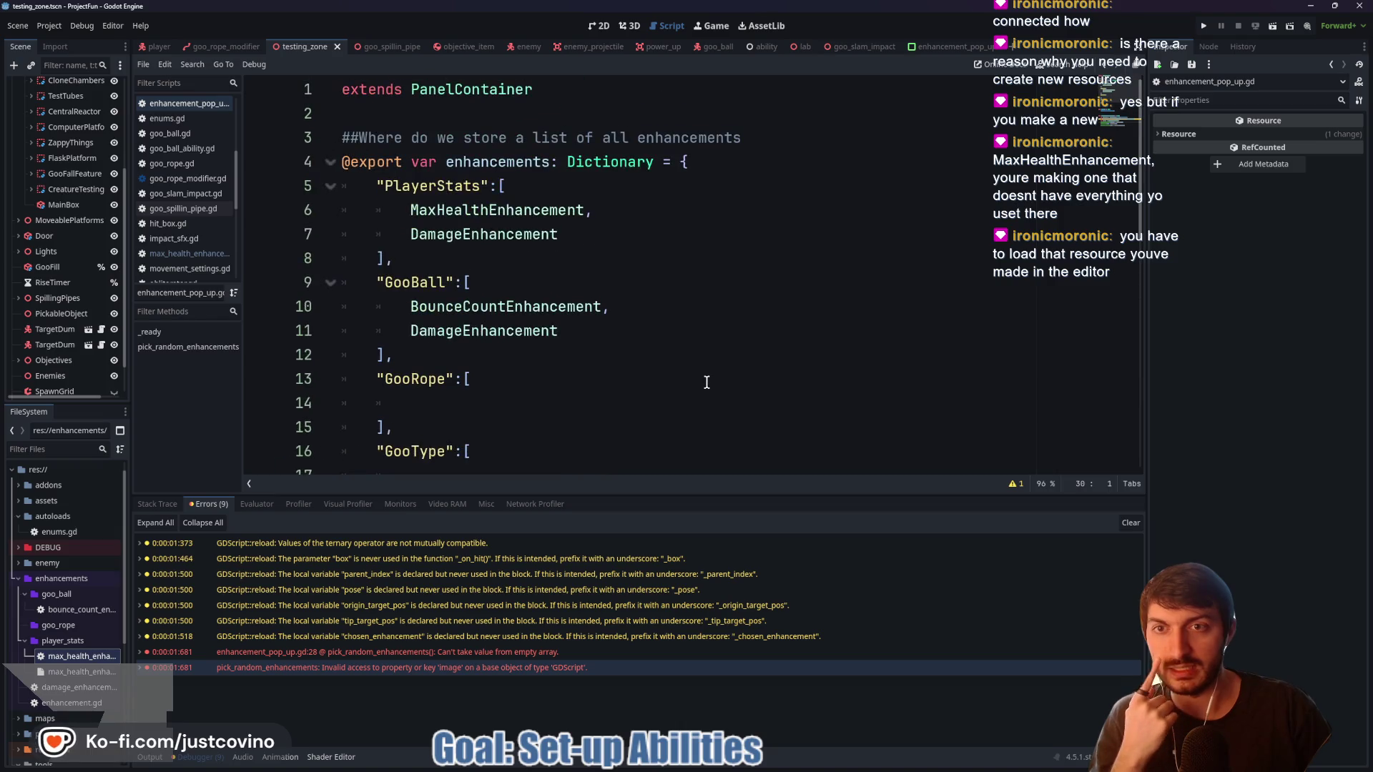
pyautogui.moveTo(491, 234)
pyautogui.click(150, 757)
pyautogui.click(150, 757)
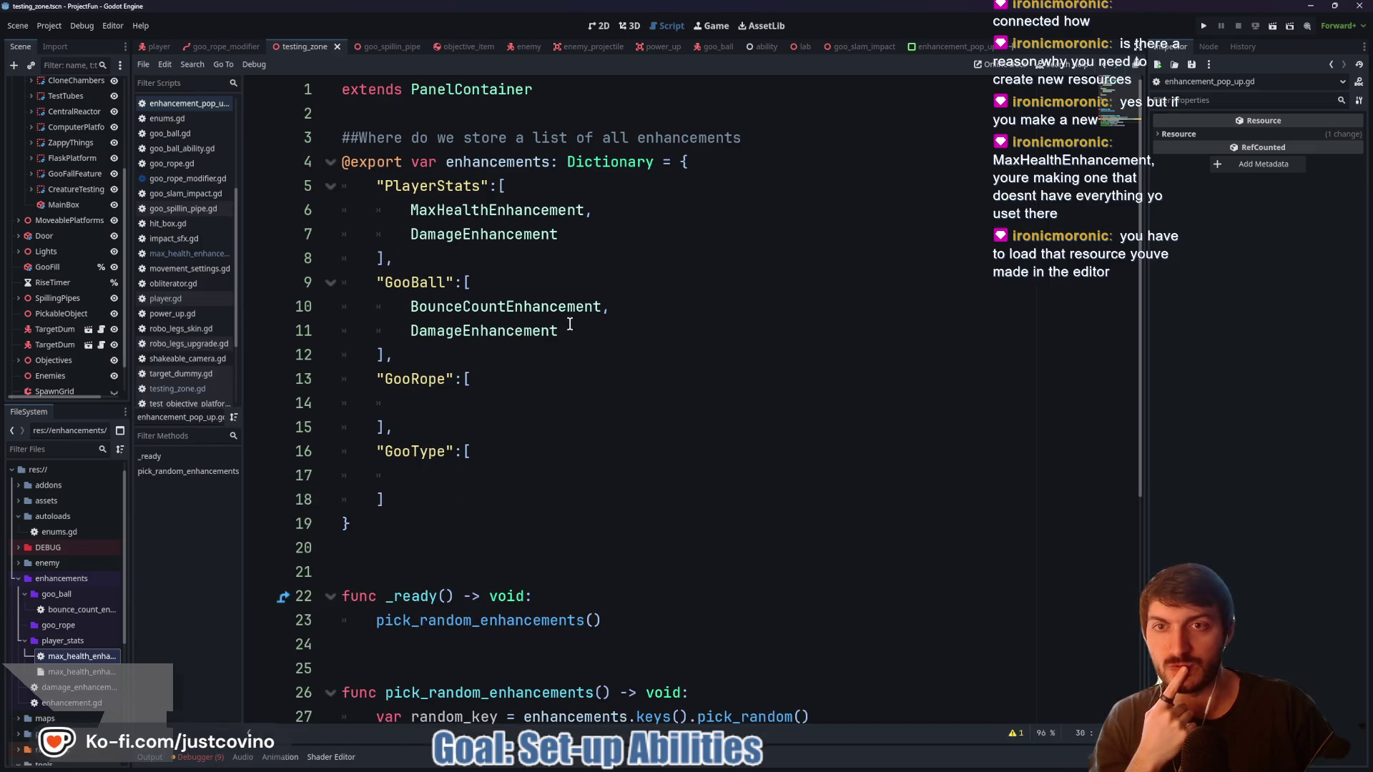
# Review the enhancements dictionary's PlayerStats key and the pick_random_enhancements code
pyautogui.click(610, 161)
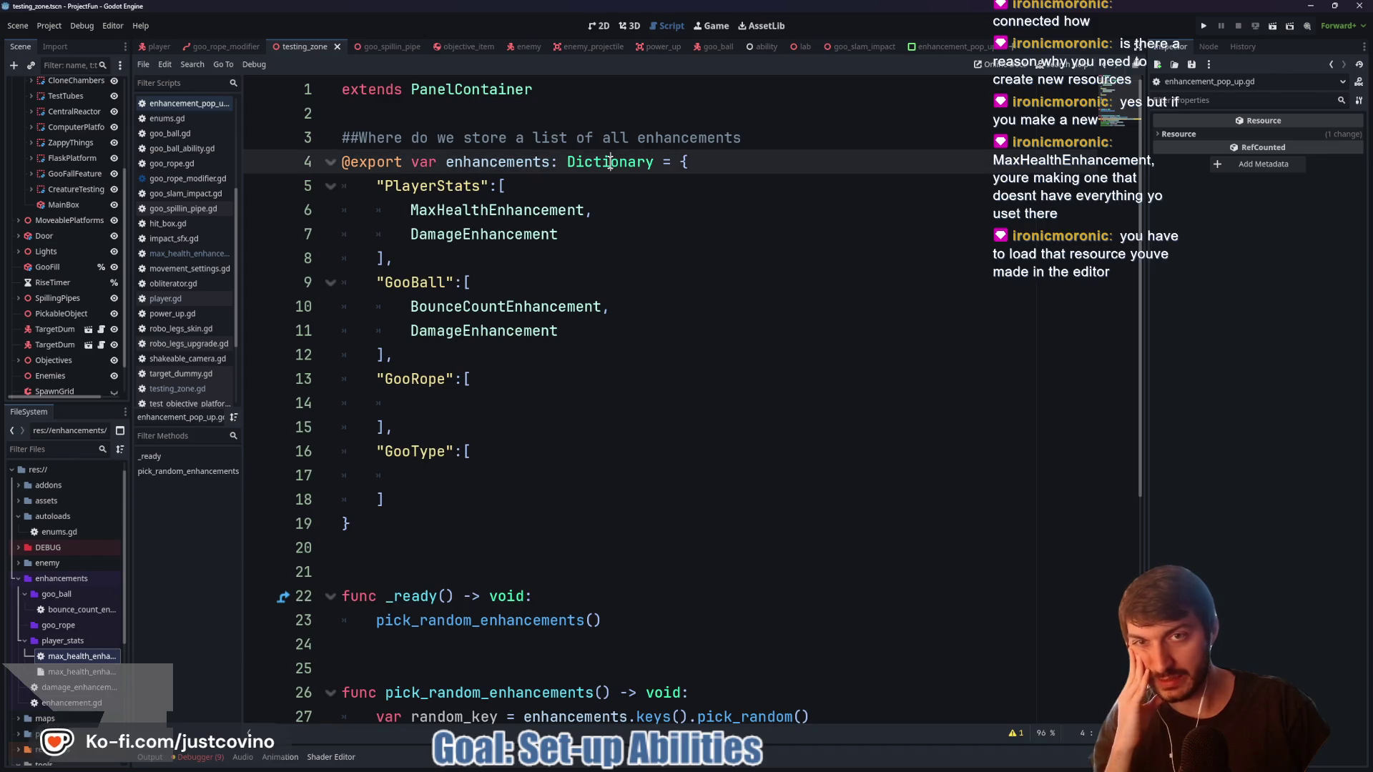
pyautogui.doubleClick(413, 187)
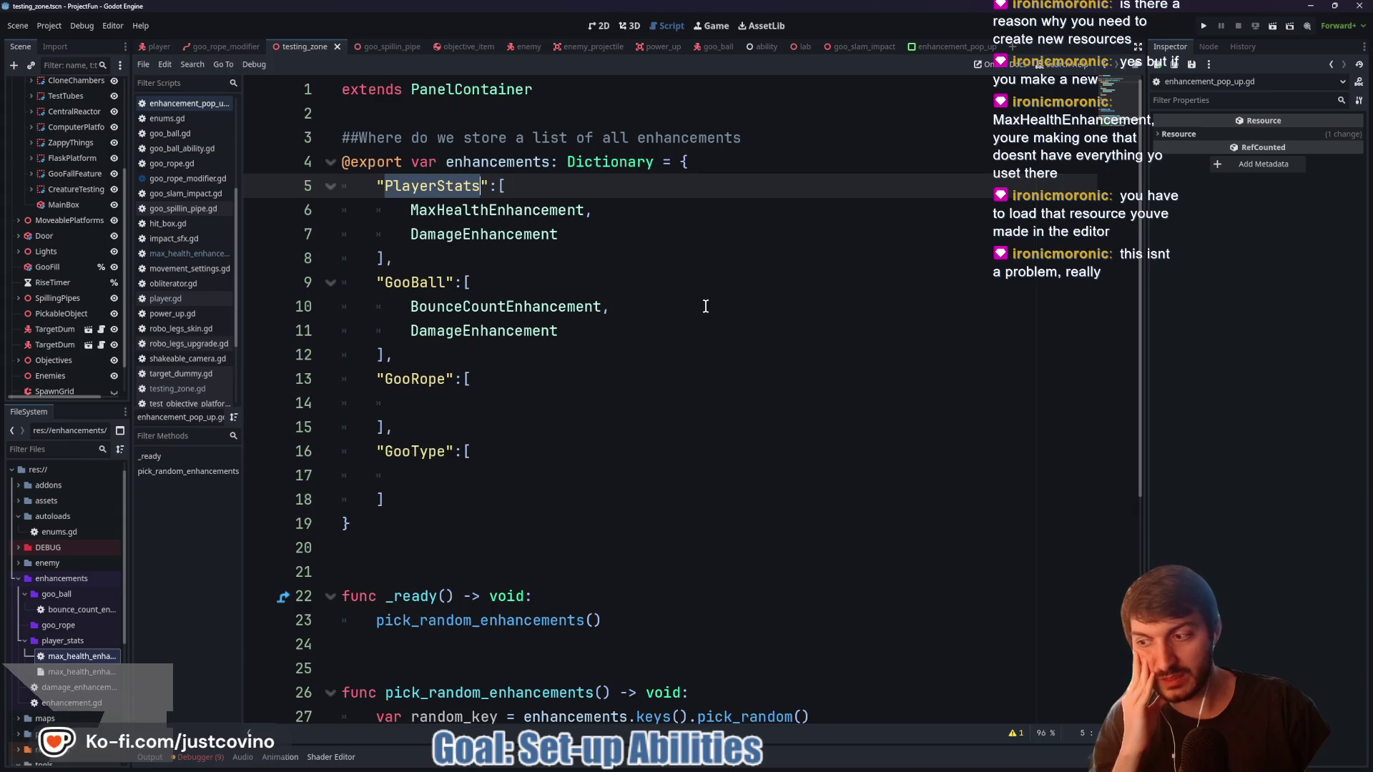
pyautogui.scroll(-4, 715, 292)
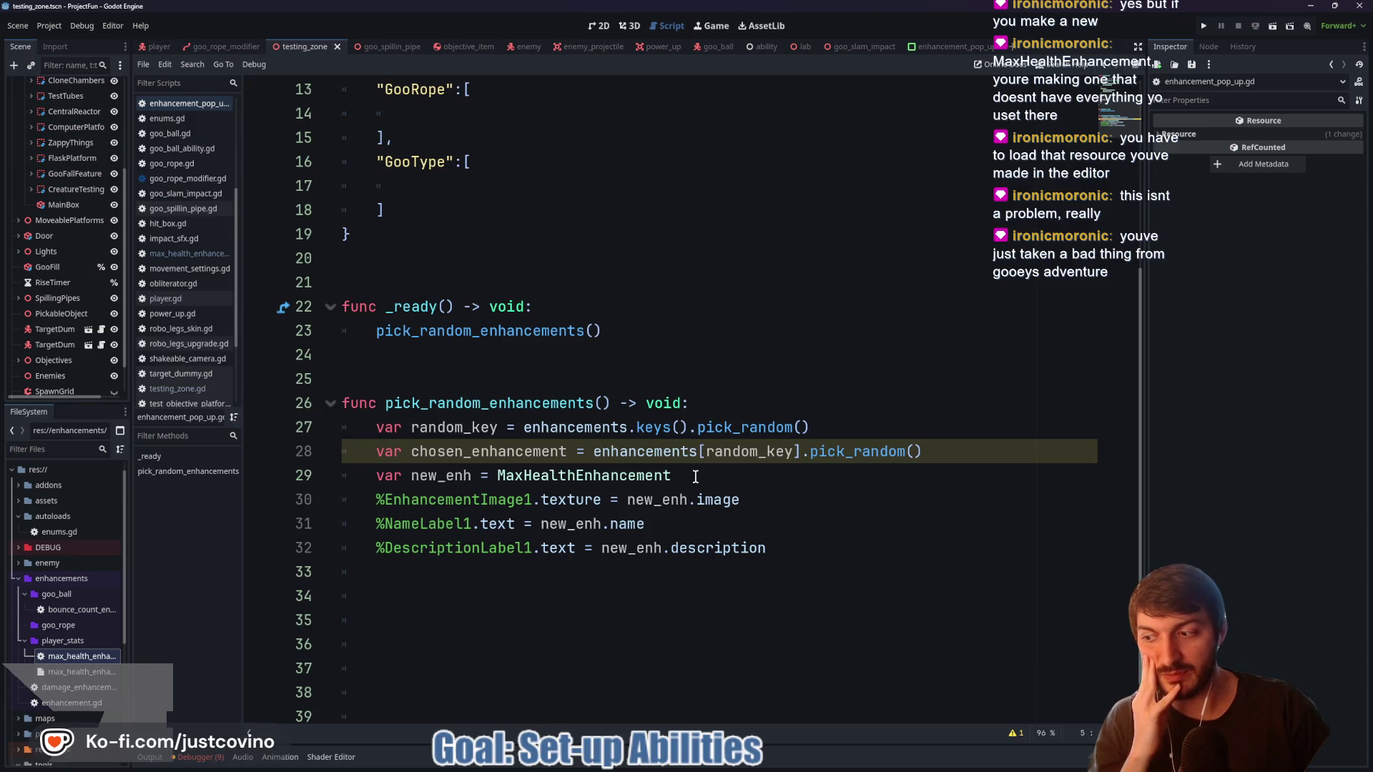
pyautogui.click(693, 475)
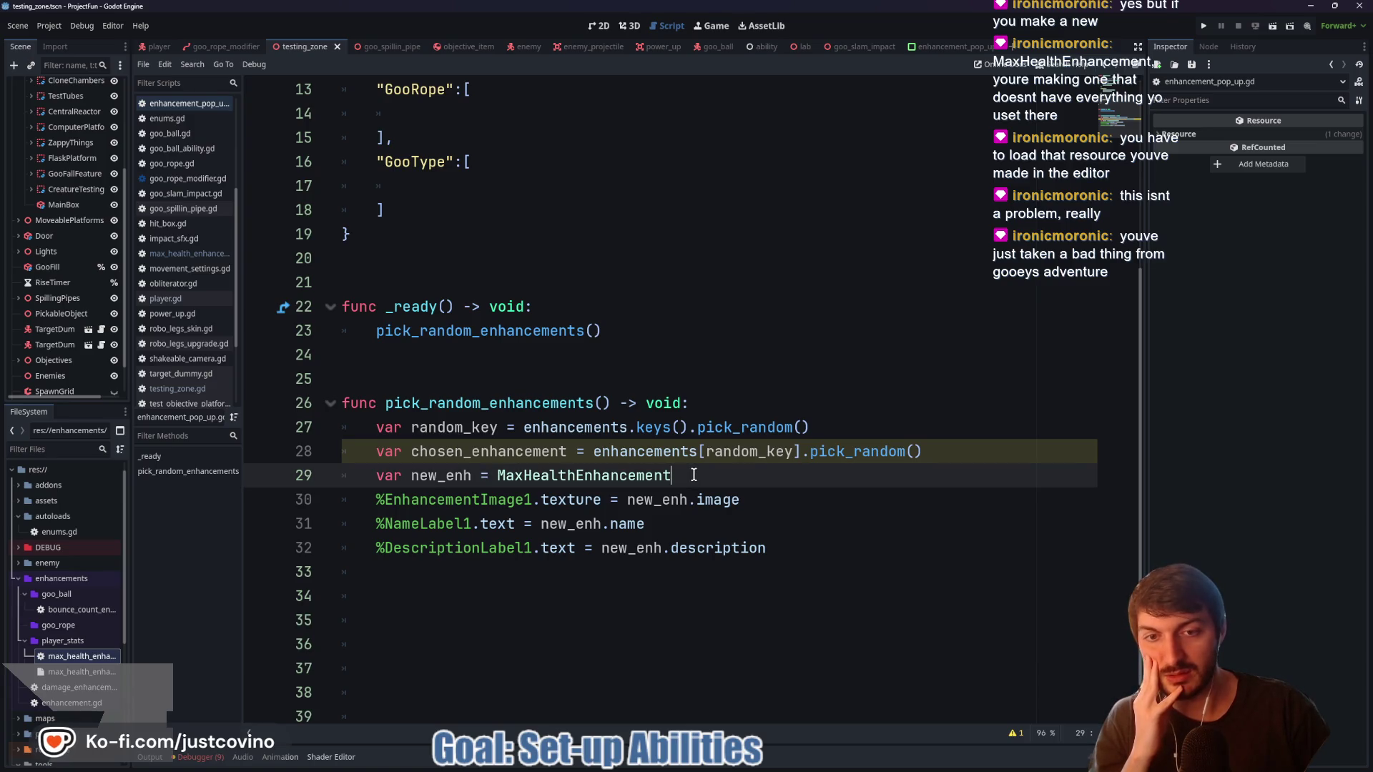
pyautogui.moveTo(940, 451); pyautogui.dragTo(490, 452)
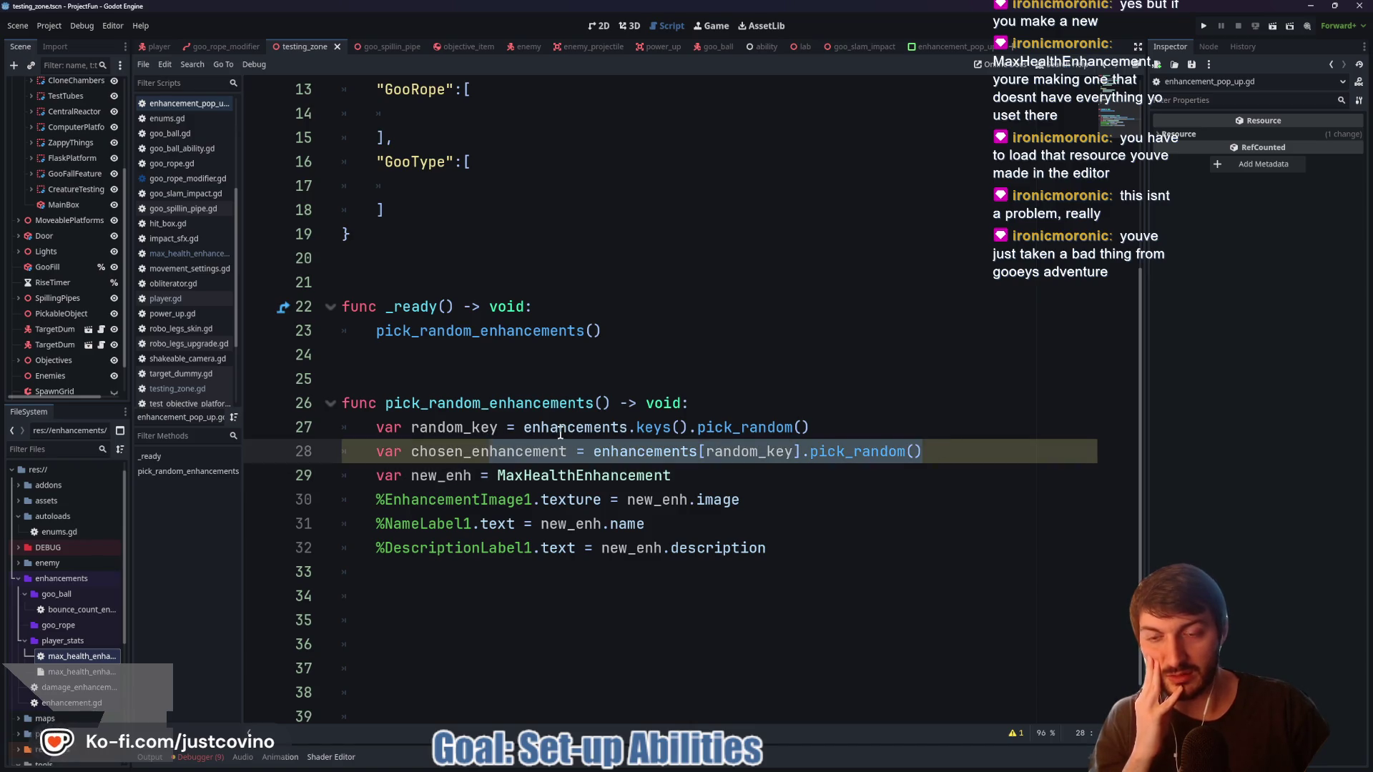
pyautogui.scroll(3, 560, 433)
pyautogui.click(477, 595)
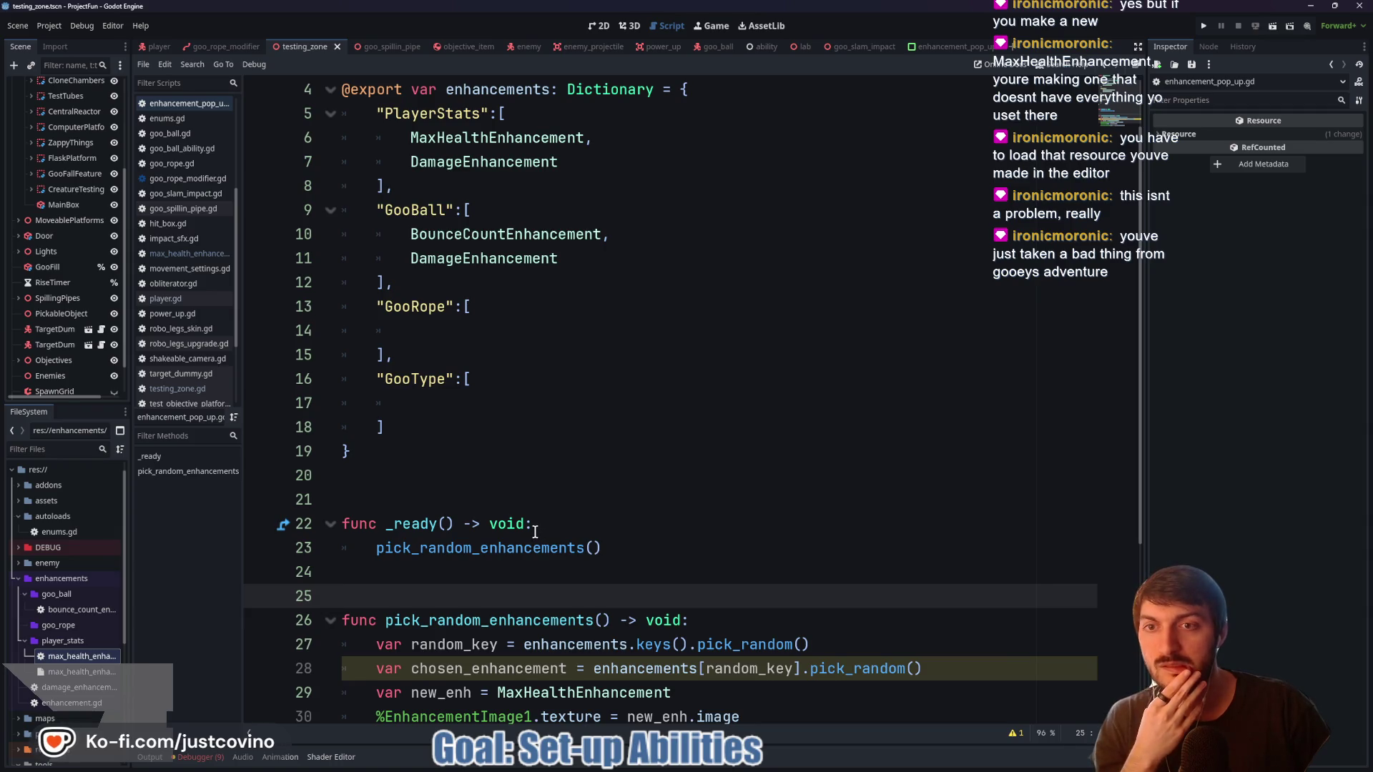
pyautogui.scroll(1, 533, 531)
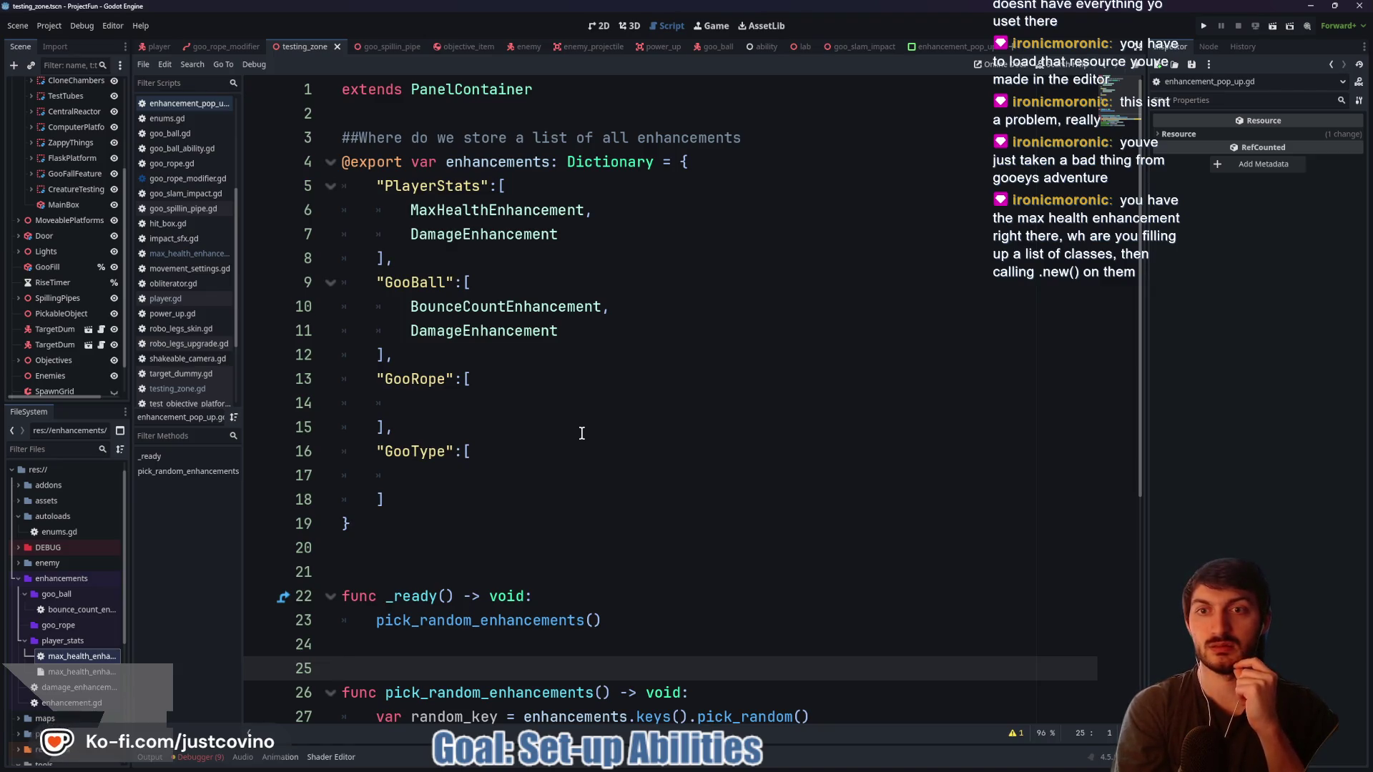
# Look over the PlayerStats and GooBall categories and PlayerStats' DamageEnhancement entry
pyautogui.click(441, 234)
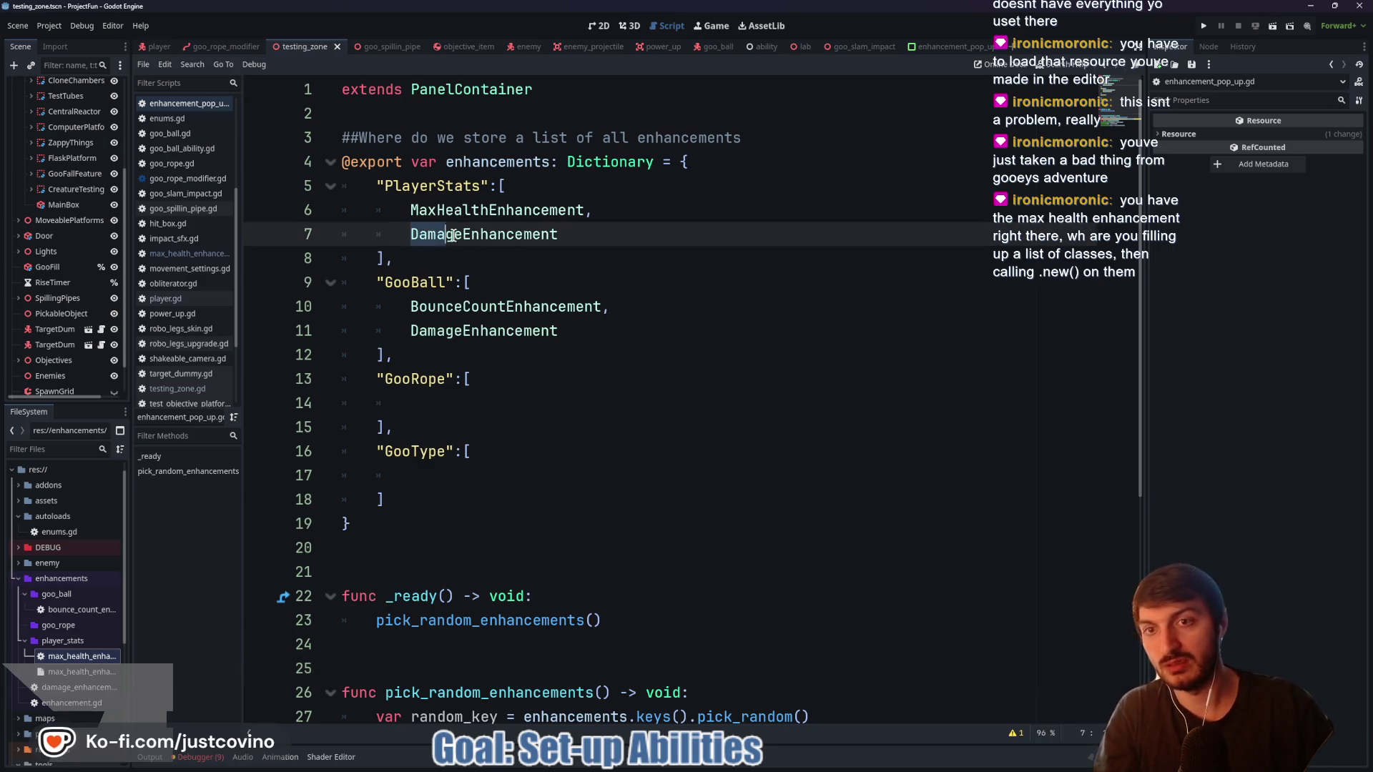
pyautogui.doubleClick(438, 184)
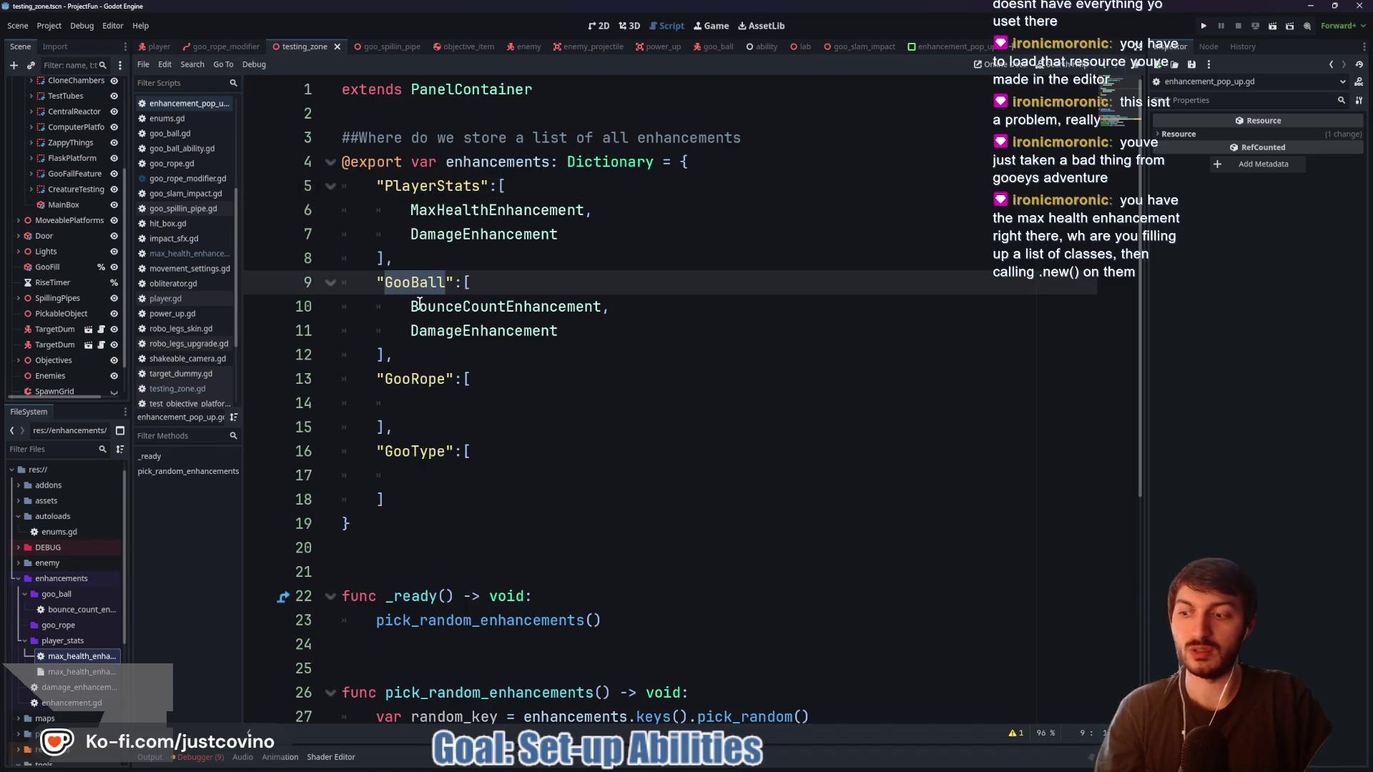
pyautogui.doubleClick(439, 233)
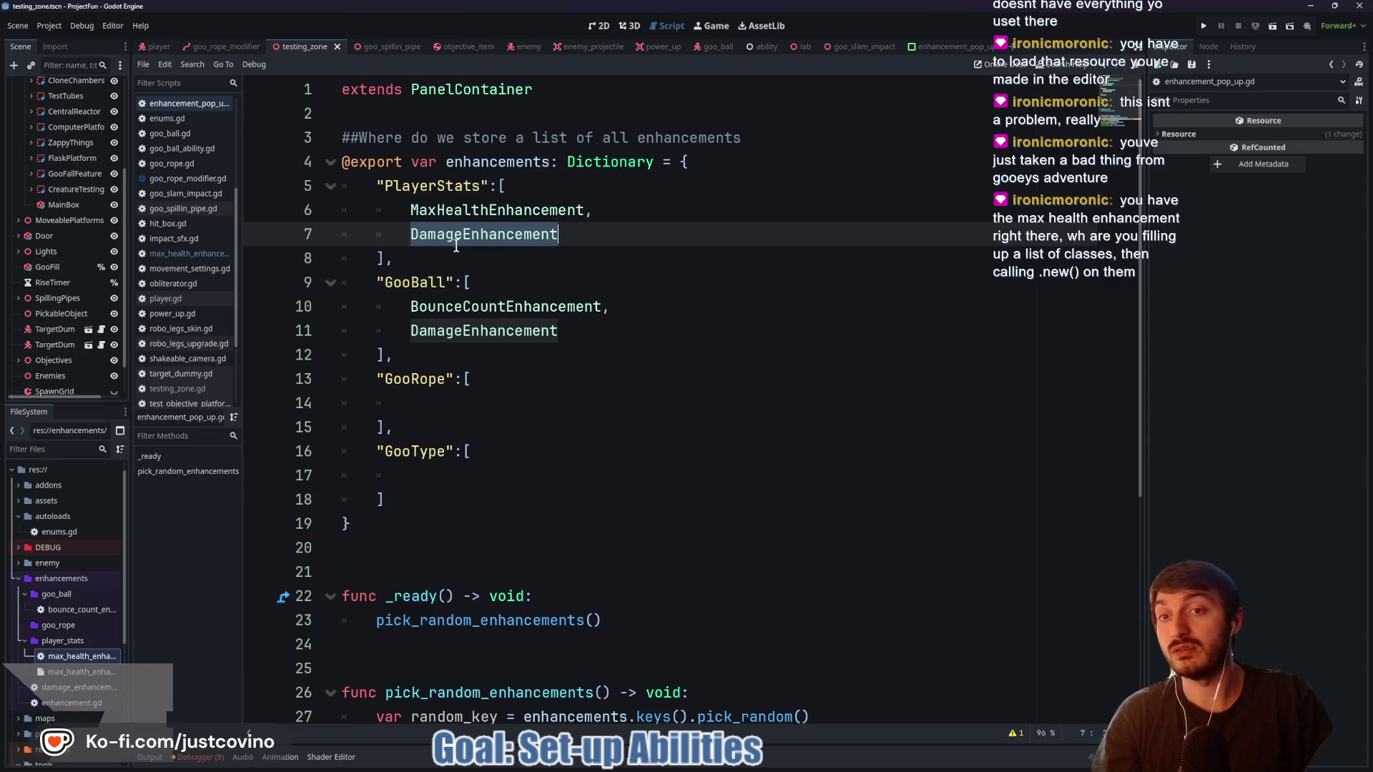
pyautogui.doubleClick(415, 289)
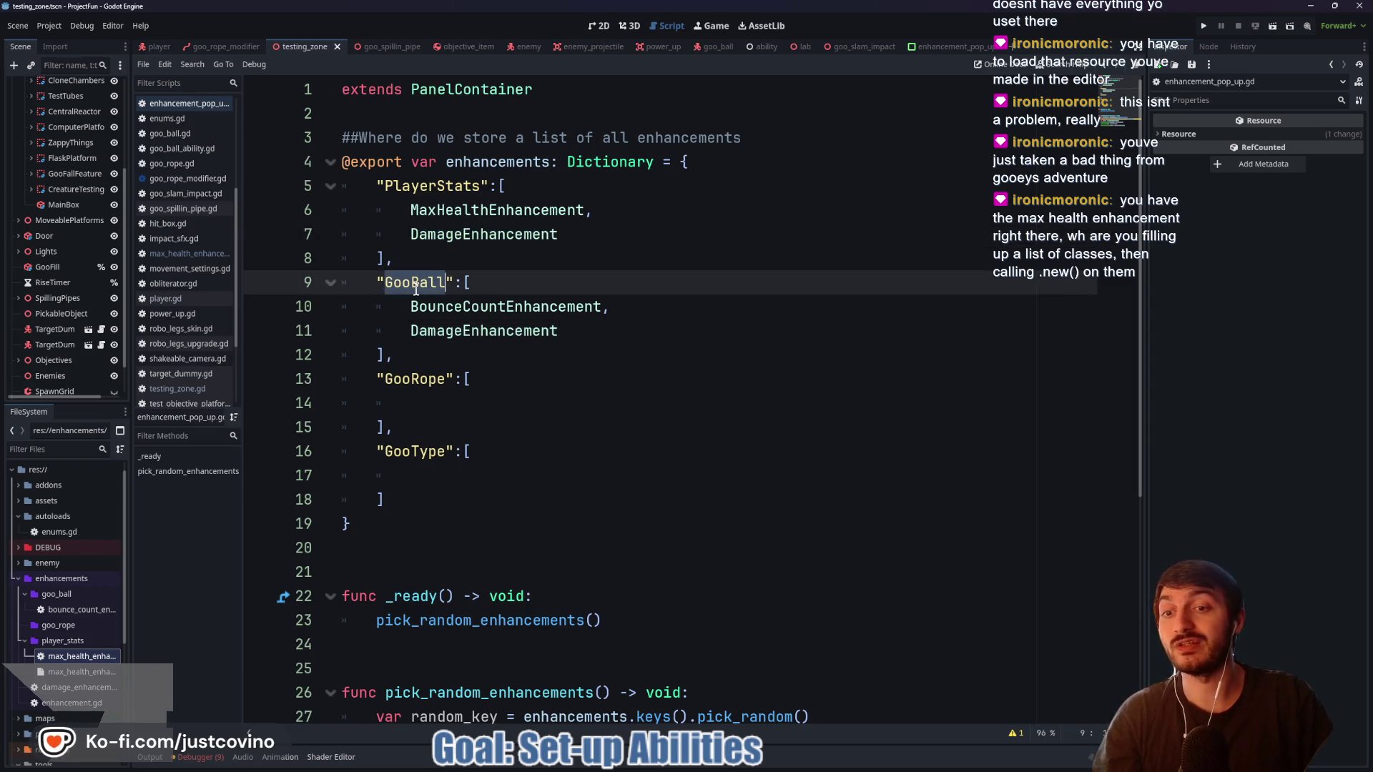
pyautogui.doubleClick(444, 185)
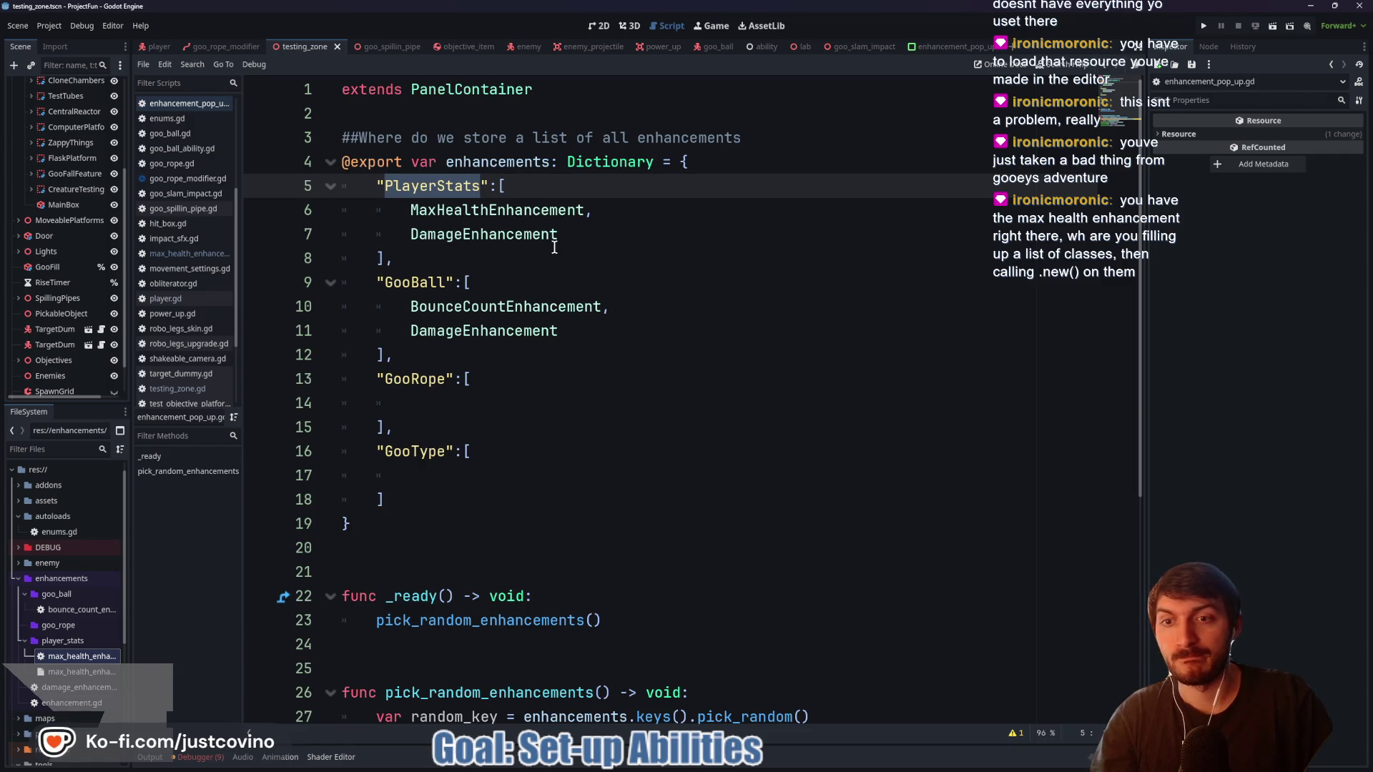
# Add a "GooSmash": entry with an empty list after the GooRope category
pyautogui.click(427, 429)
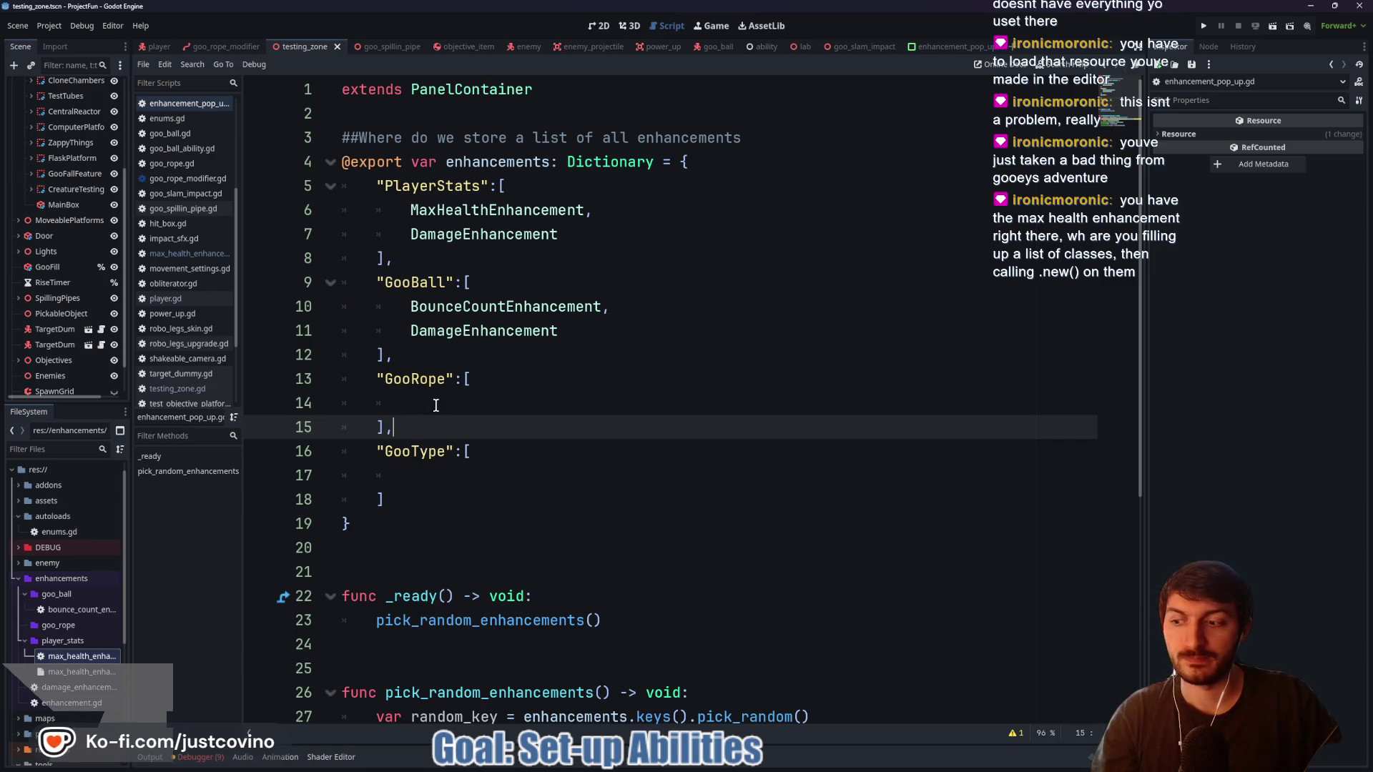
pyautogui.press('Return')
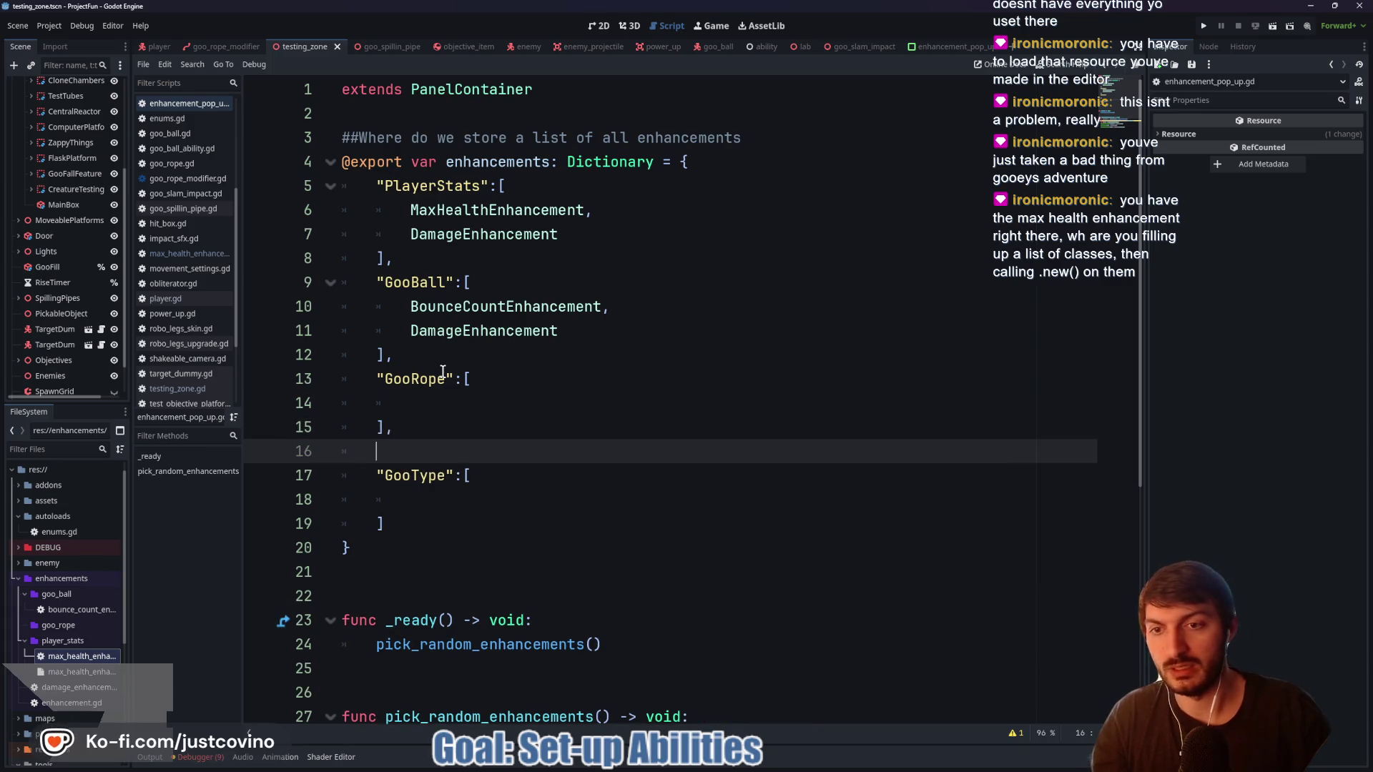
pyautogui.write('"Goo')
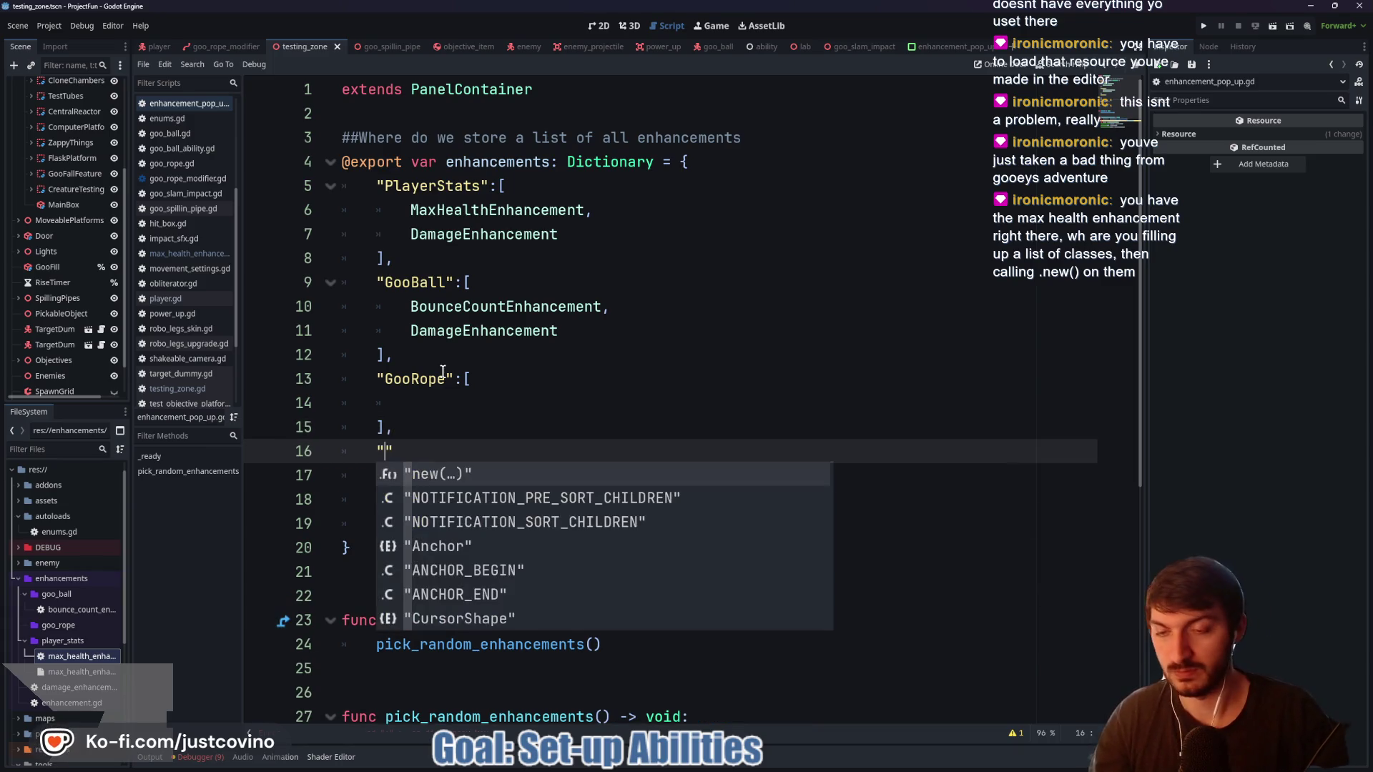
pyautogui.write('Smash"')
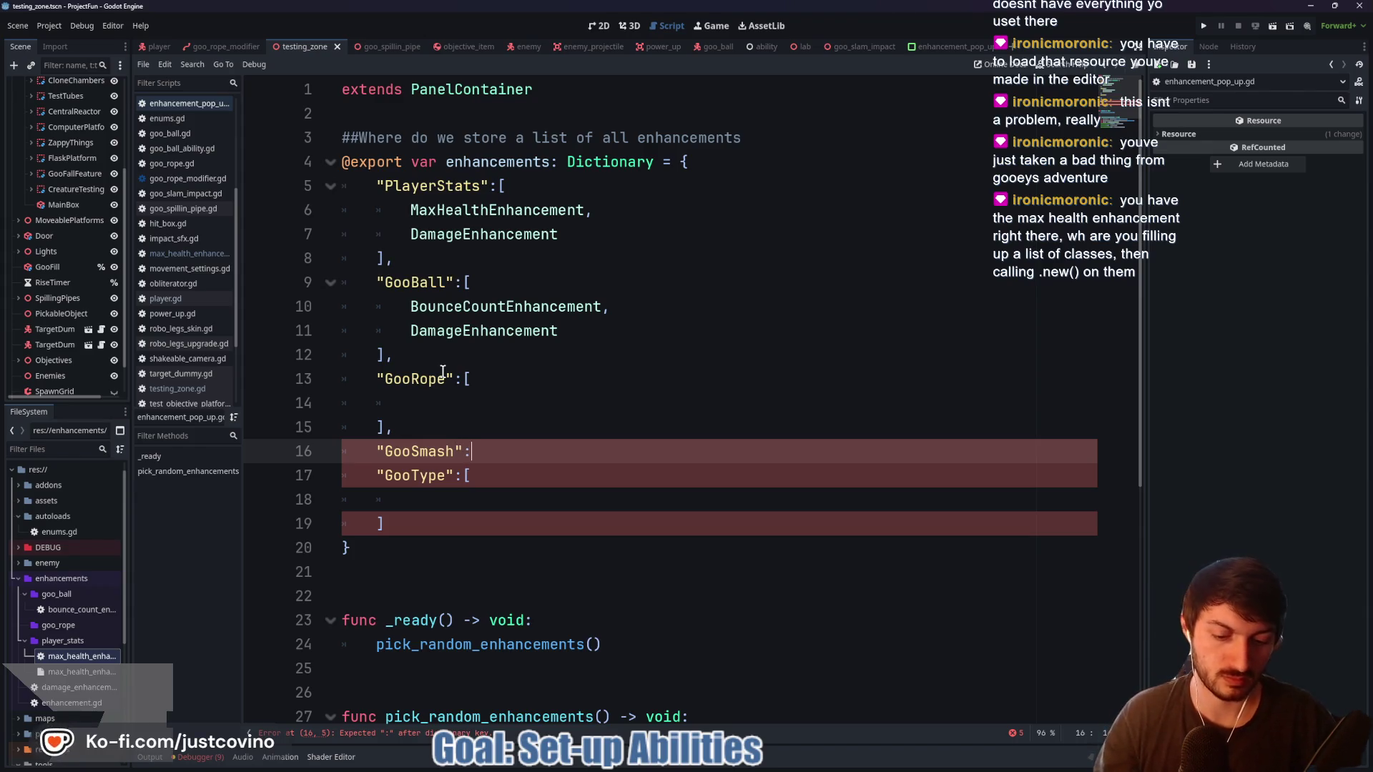
pyautogui.write(':')
pyautogui.press('Return')
pyautogui.press('Down')
pyautogui.press('End')
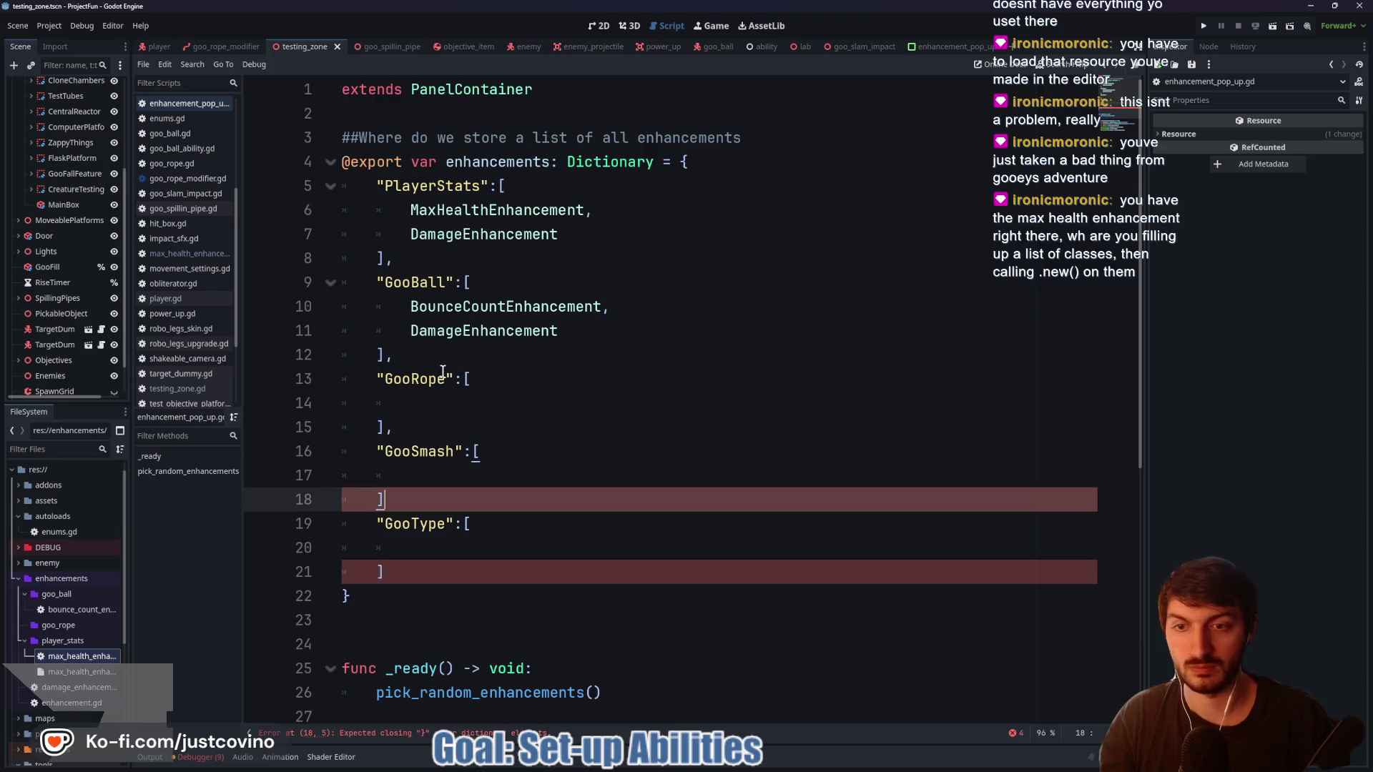
pyautogui.write(',')
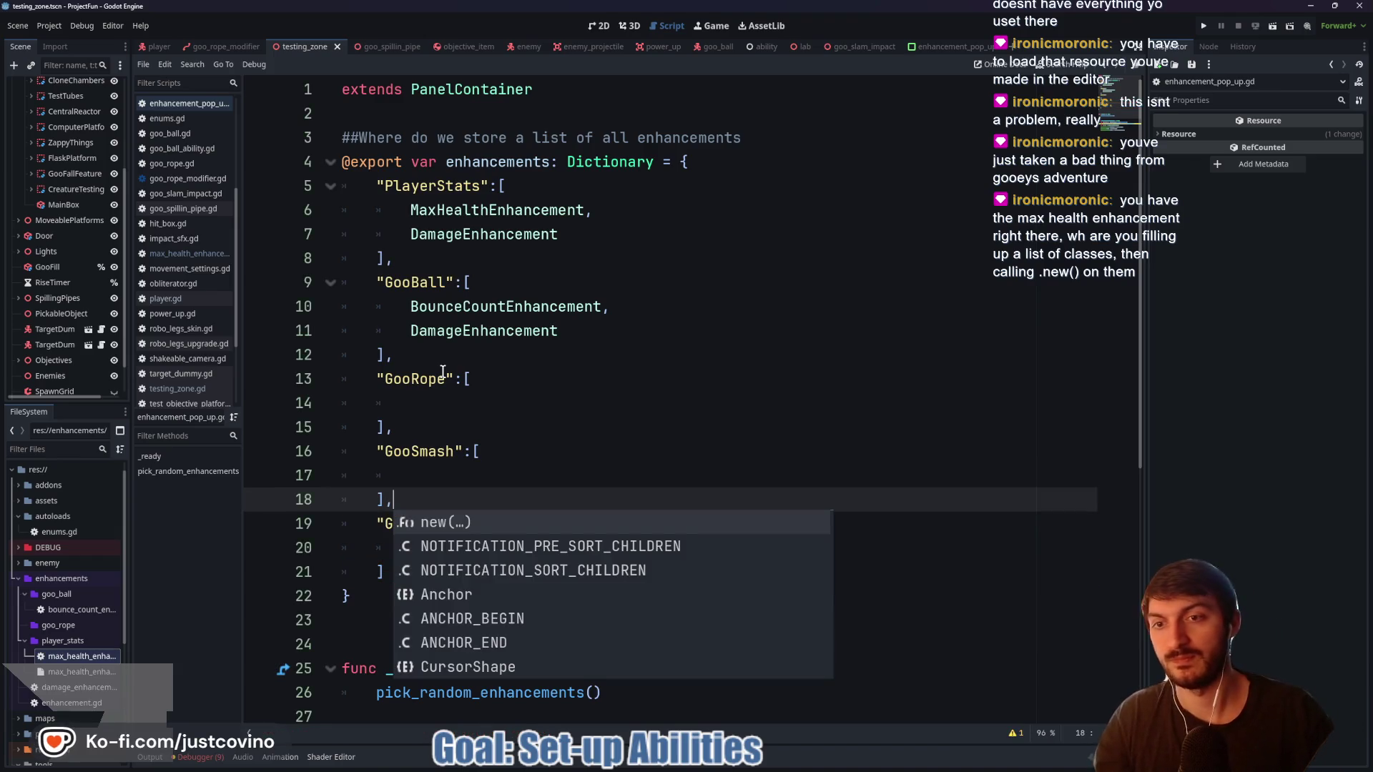
pyautogui.press('Escape')
pyautogui.press('Up')
pyautogui.press('Up')
pyautogui.press('End')
# Insert blank lines after the GooBall, PlayerStats and GooSmash lists
pyautogui.click(425, 358)
pyautogui.press('Return')
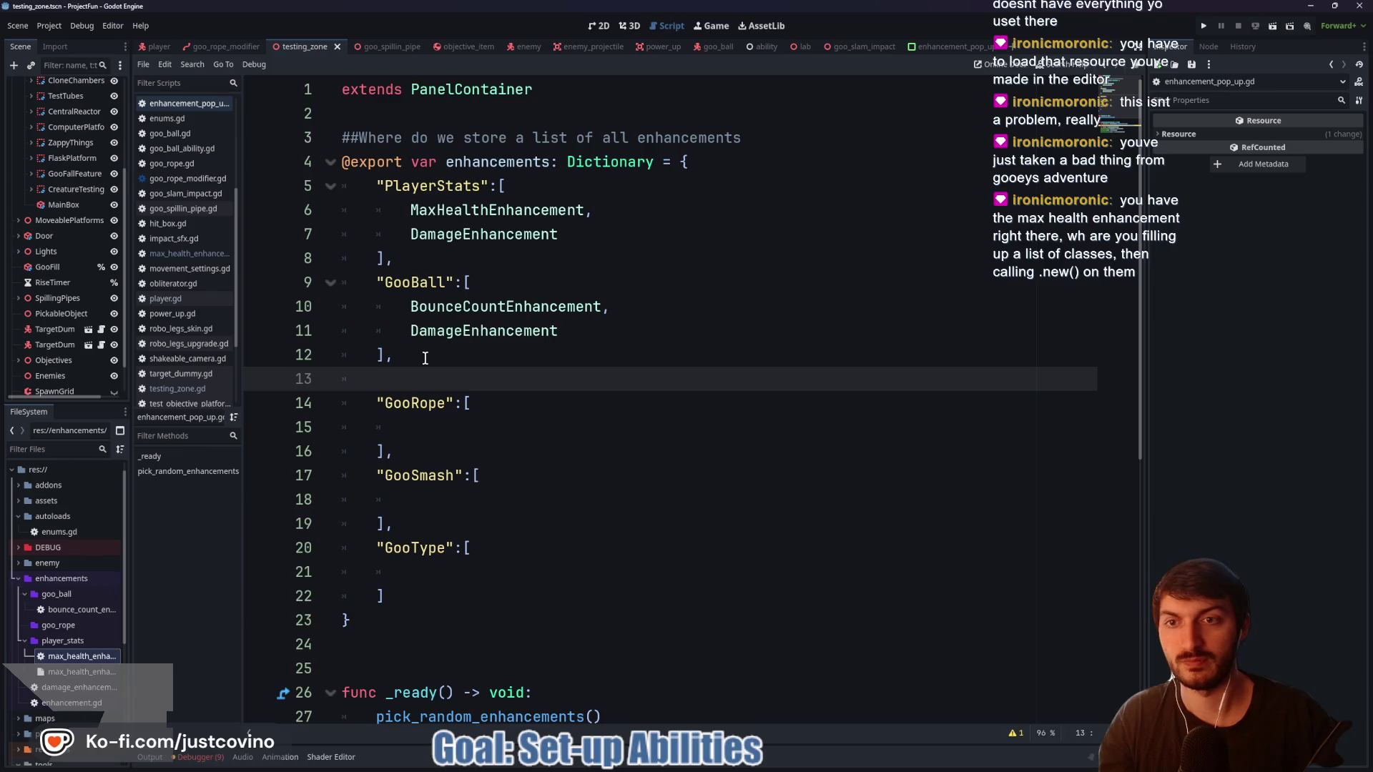
pyautogui.click(415, 265)
pyautogui.press('Return')
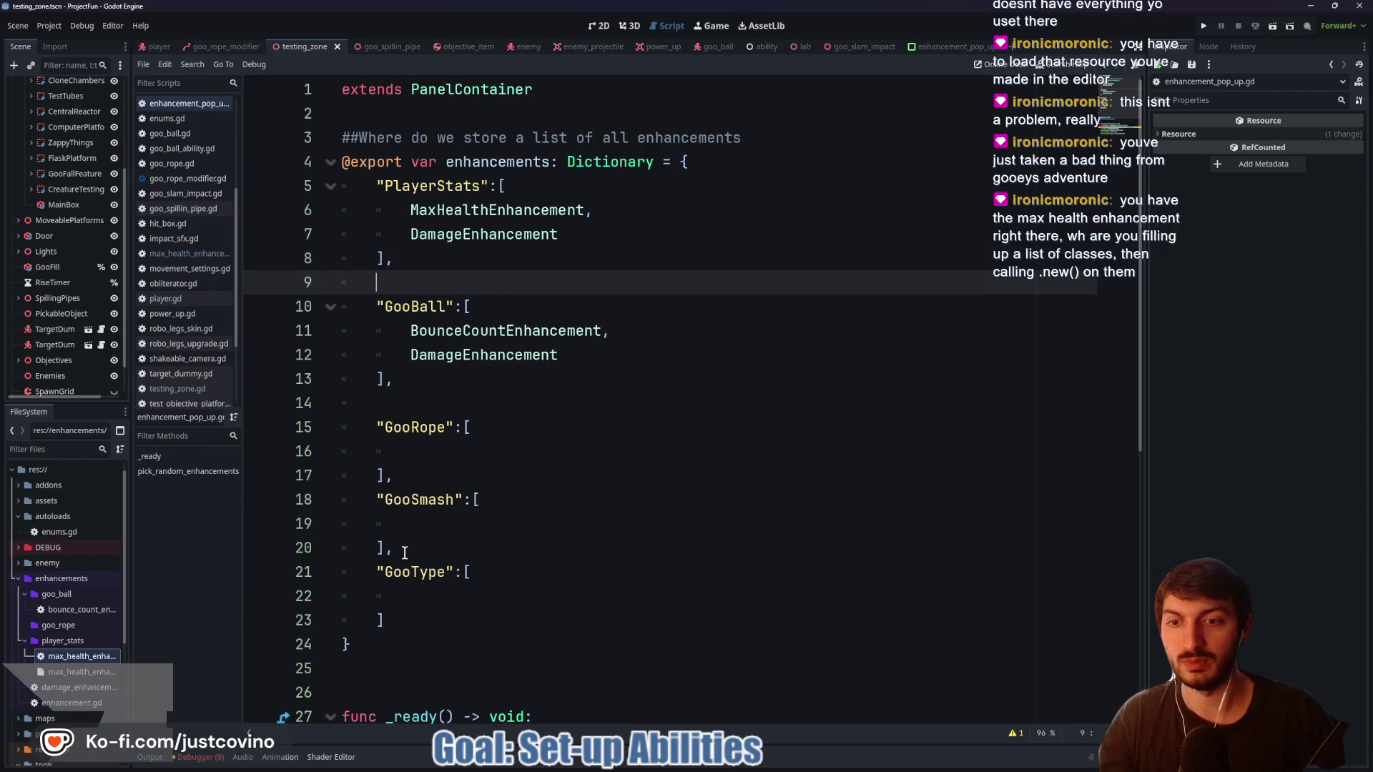
pyautogui.click(403, 551)
pyautogui.press('Return')
pyautogui.click(515, 545)
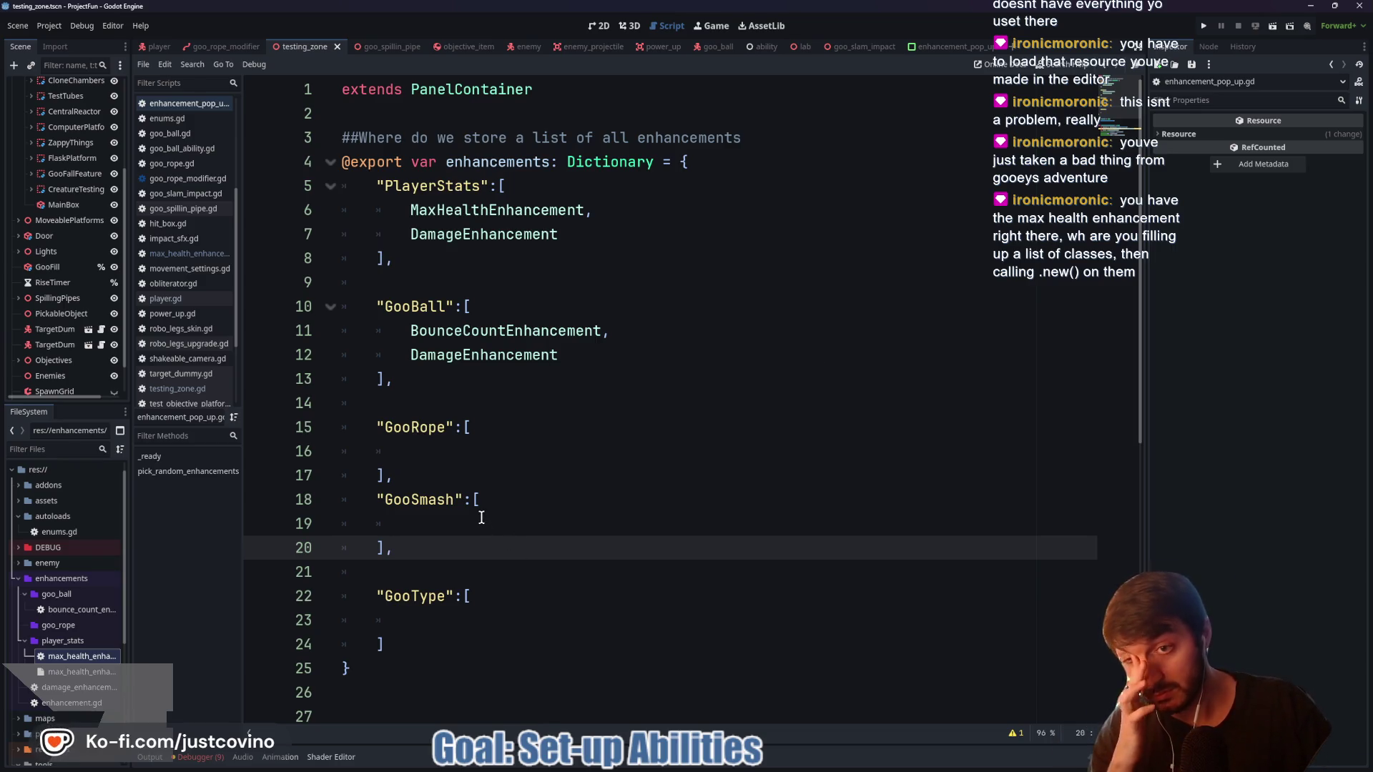
# Fill the GooSmash list with DamageEnhancement using autocomplete
pyautogui.click(452, 517)
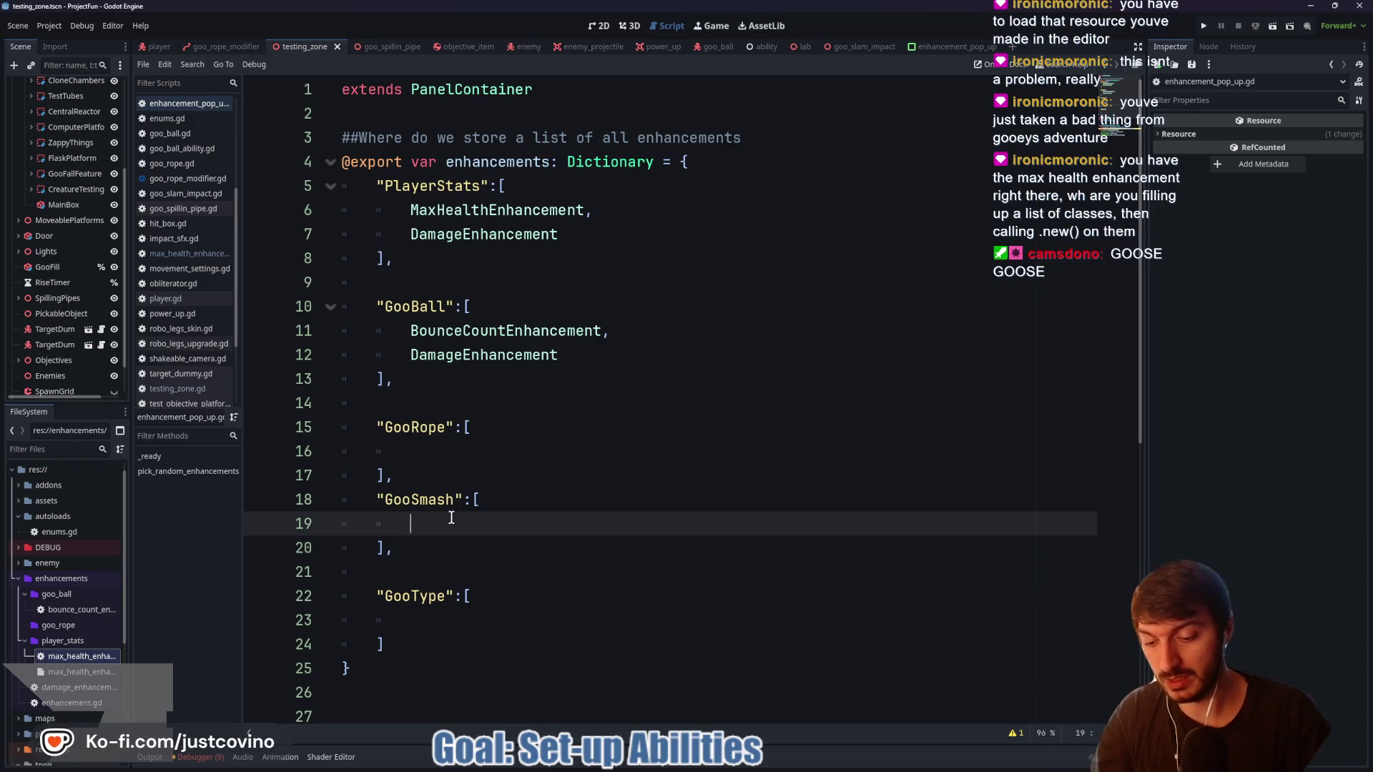
pyautogui.write('Samag')
pyautogui.press('BackSpace')
pyautogui.press('BackSpace')
pyautogui.press('BackSpace')
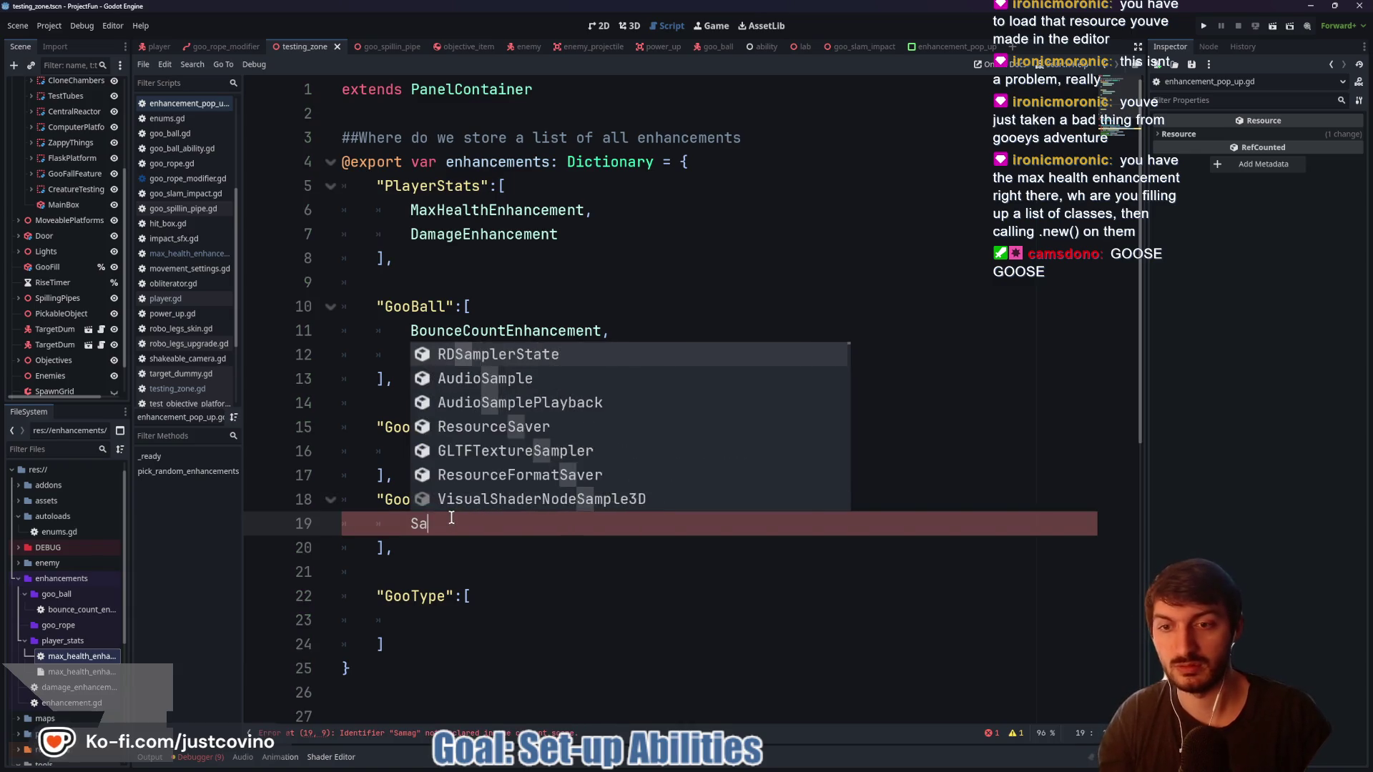
pyautogui.press('BackSpace')
pyautogui.press('BackSpace')
pyautogui.write('DamageEn')
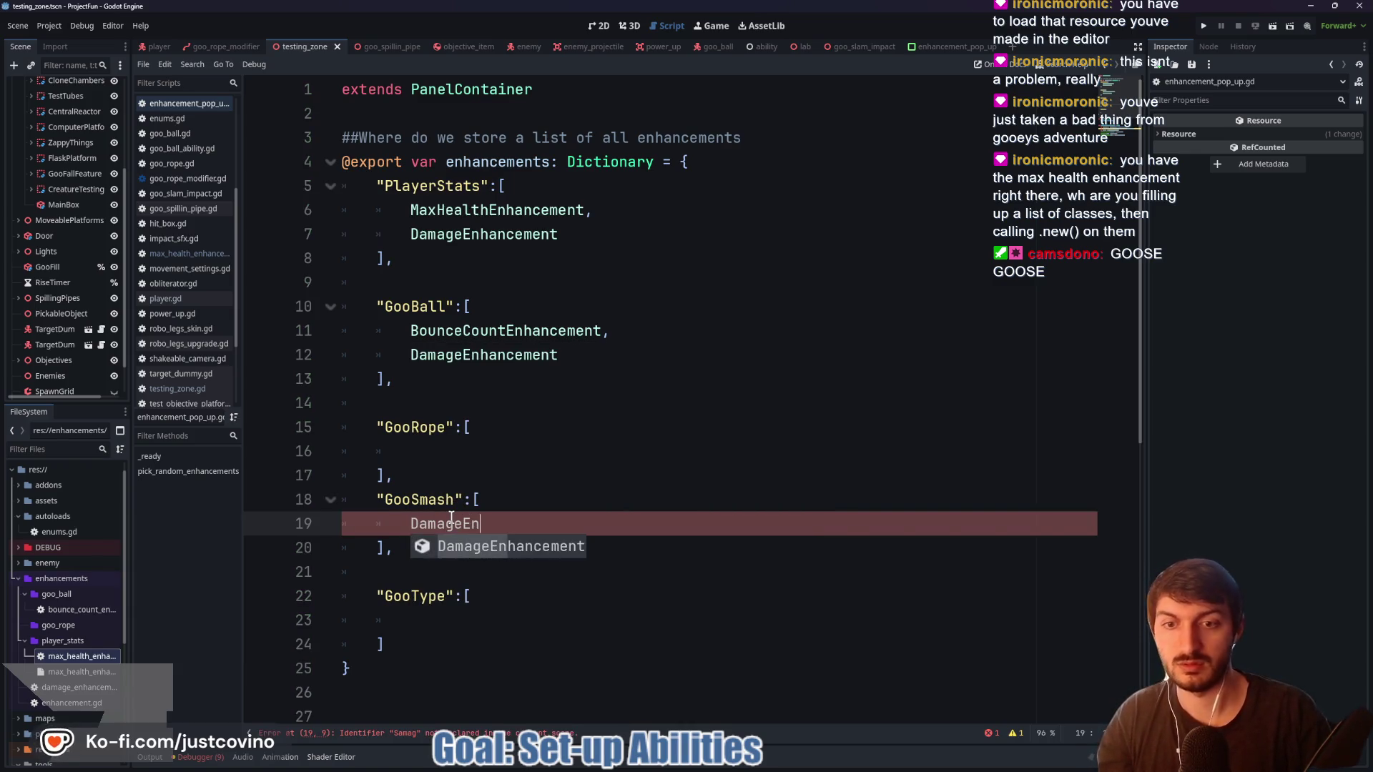
pyautogui.press('Return')
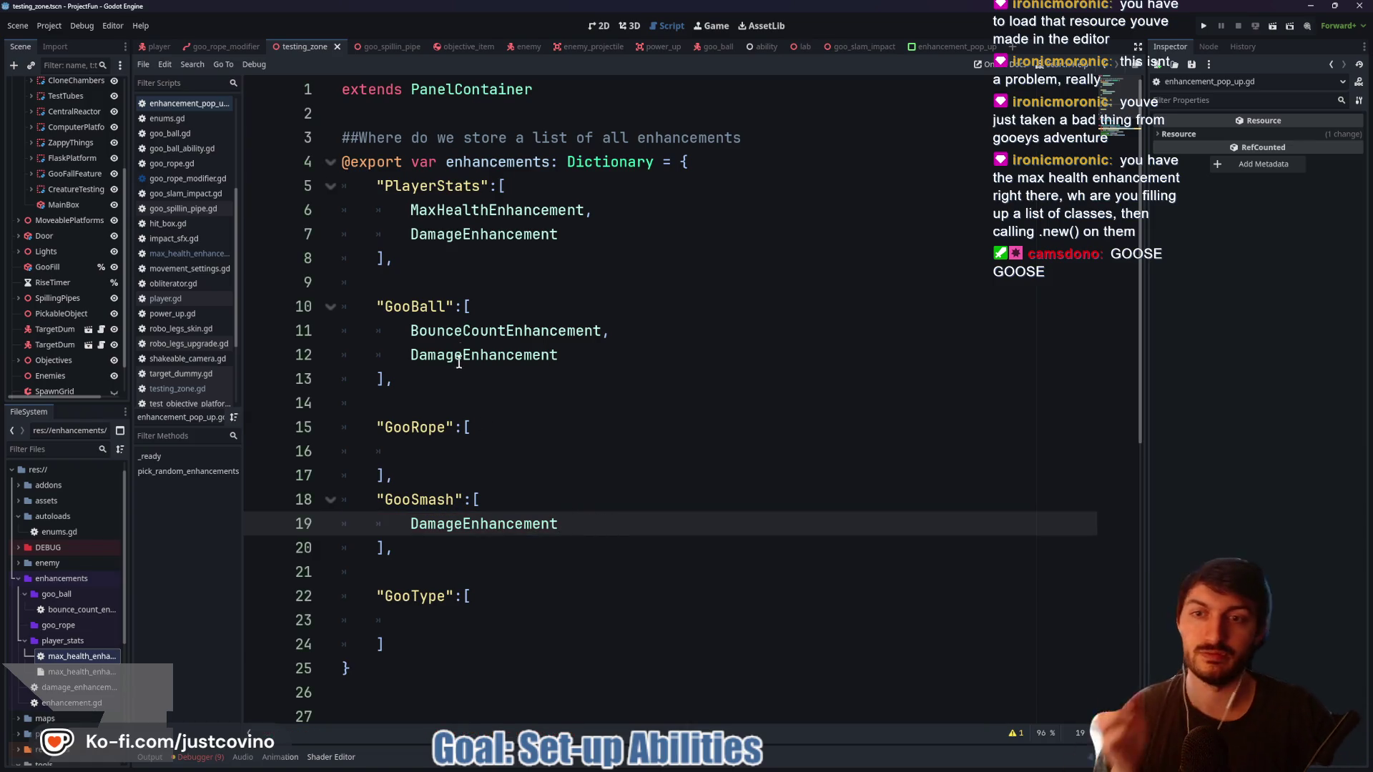
pyautogui.doubleClick(415, 306)
pyautogui.doubleClick(421, 499)
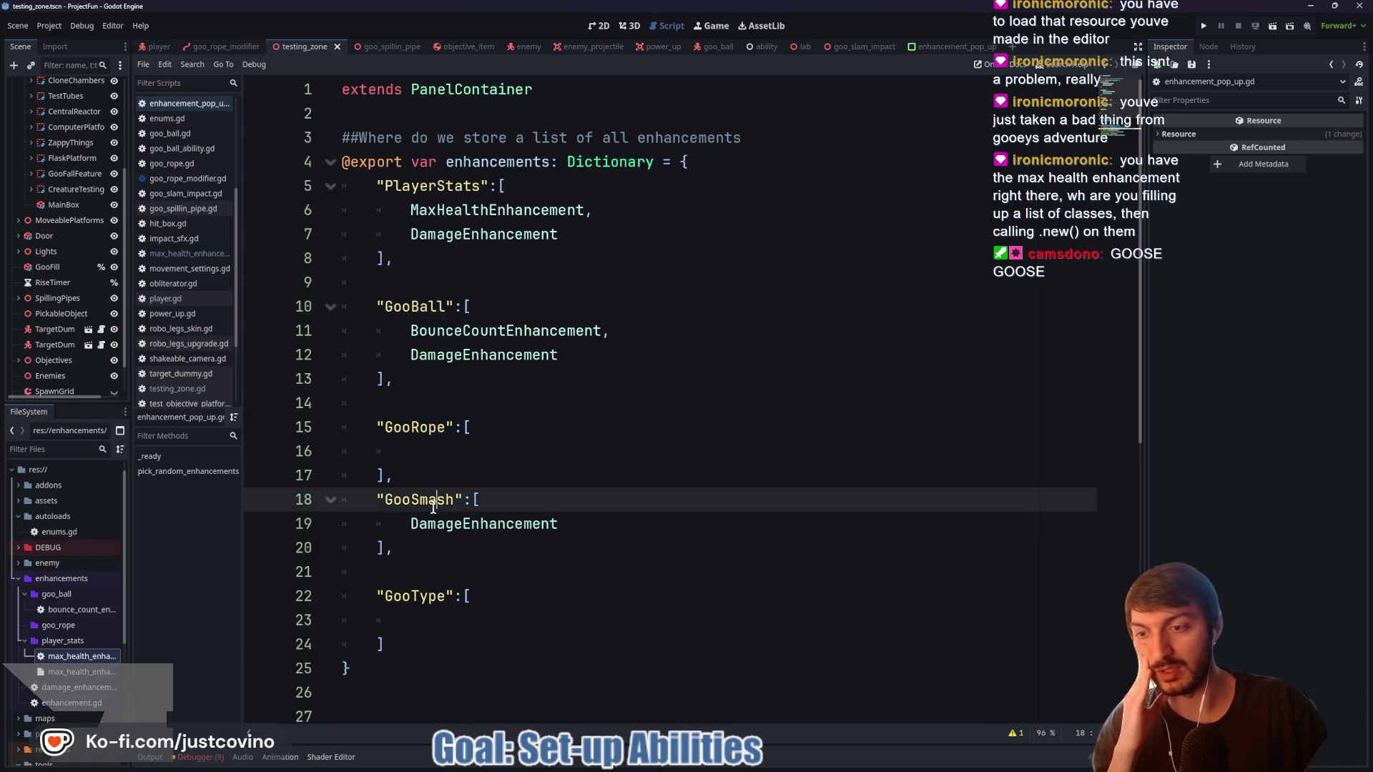
pyautogui.click(664, 513)
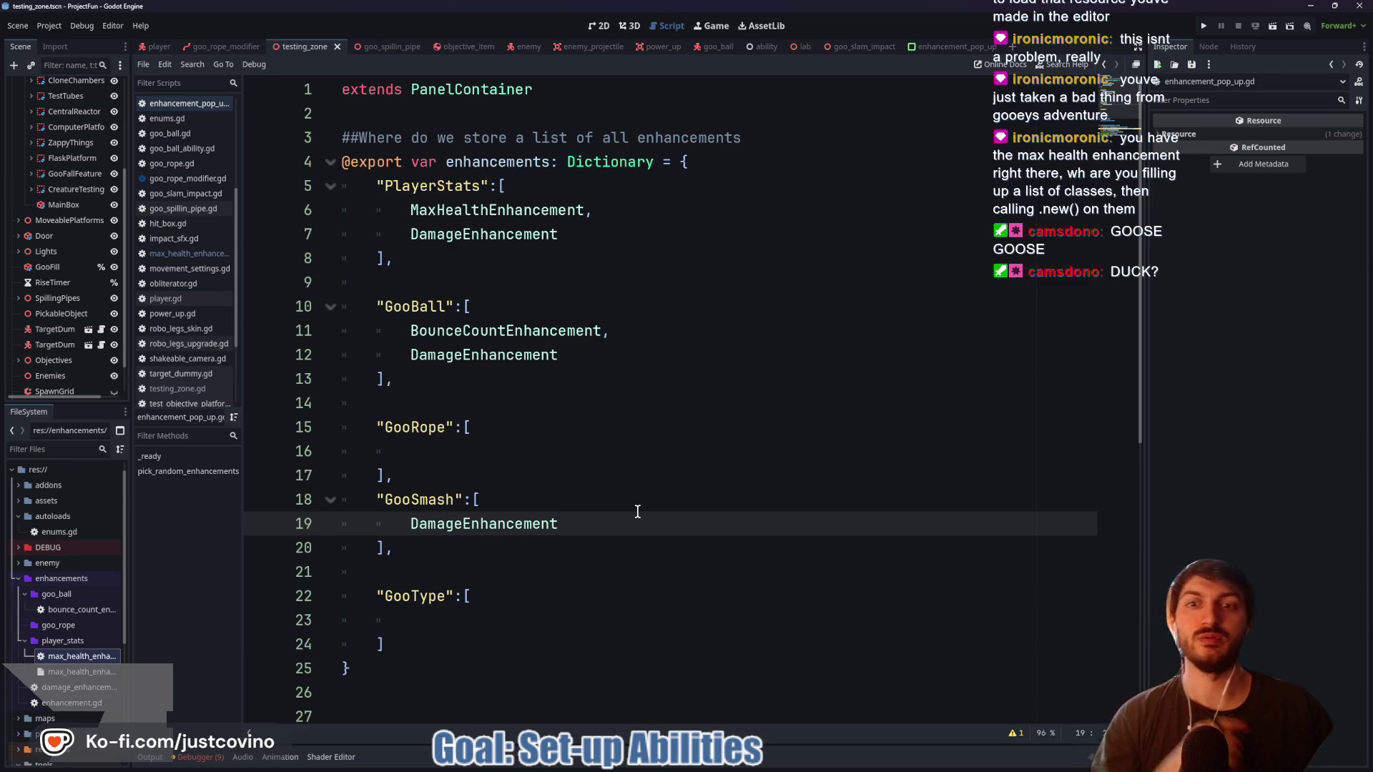
# Delete the new_enh = MaxHealthEnhancement assignment line
pyautogui.scroll(-2, 603, 466)
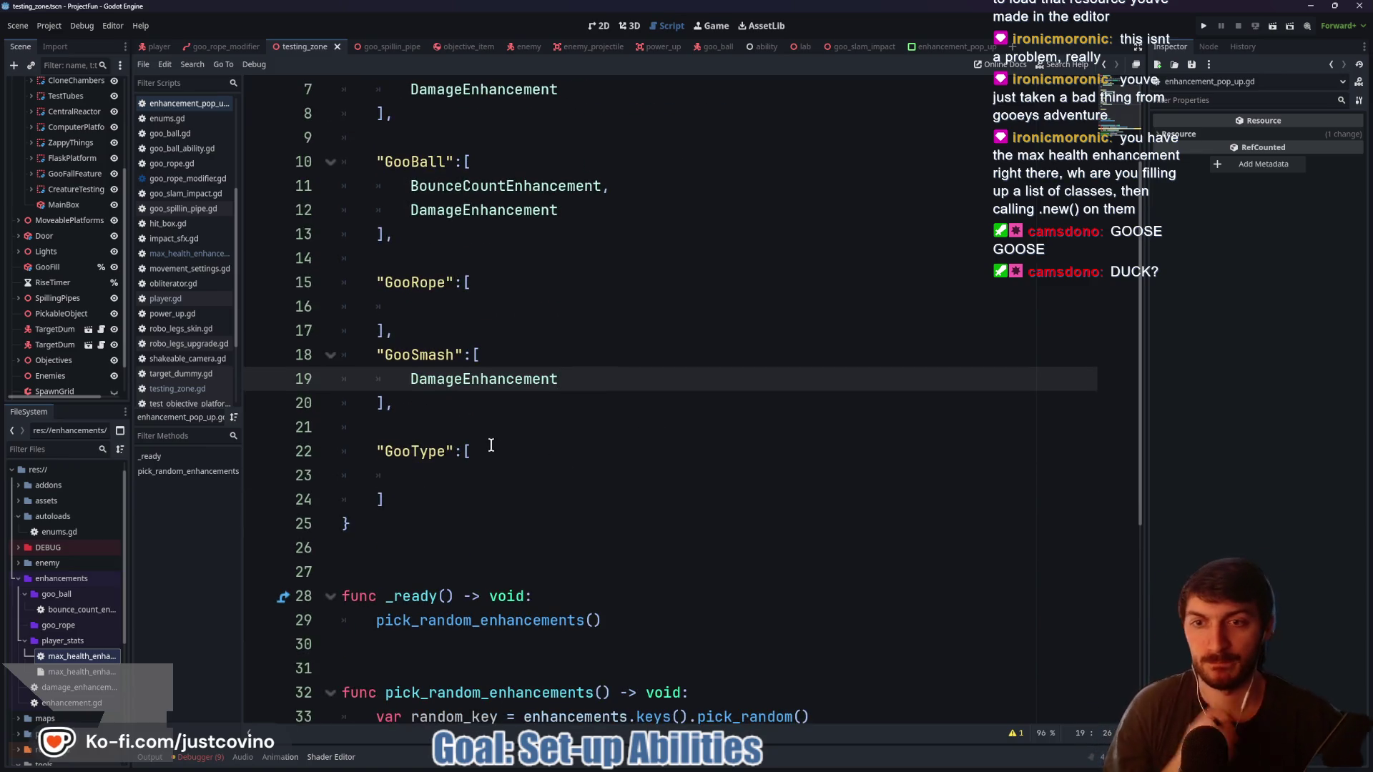
pyautogui.scroll(-3, 491, 445)
pyautogui.moveTo(701, 554); pyautogui.dragTo(492, 548)
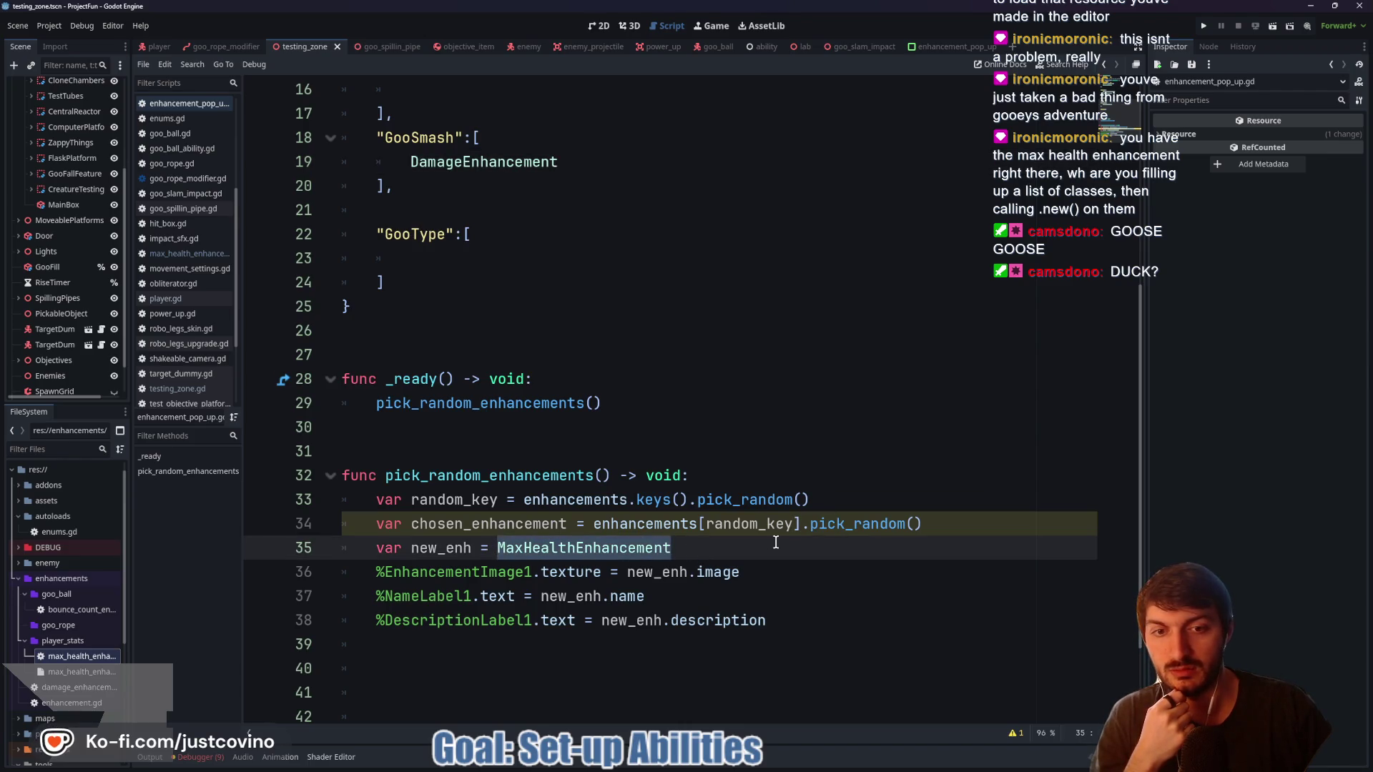
pyautogui.scroll(3, 697, 551)
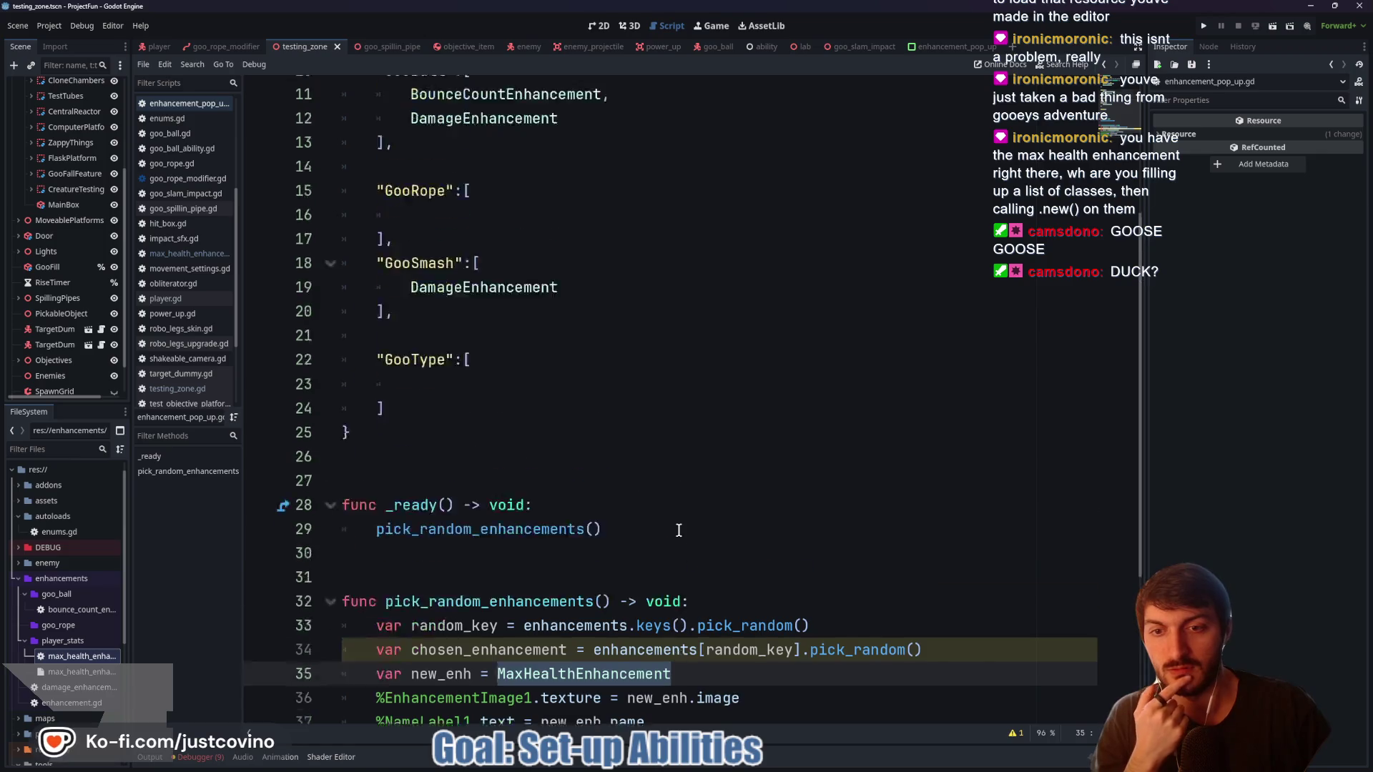
pyautogui.scroll(-5, 647, 515)
pyautogui.scroll(1, 664, 465)
pyautogui.moveTo(693, 501); pyautogui.dragTo(312, 517)
pyautogui.press('BackSpace')
pyautogui.press('BackSpace')
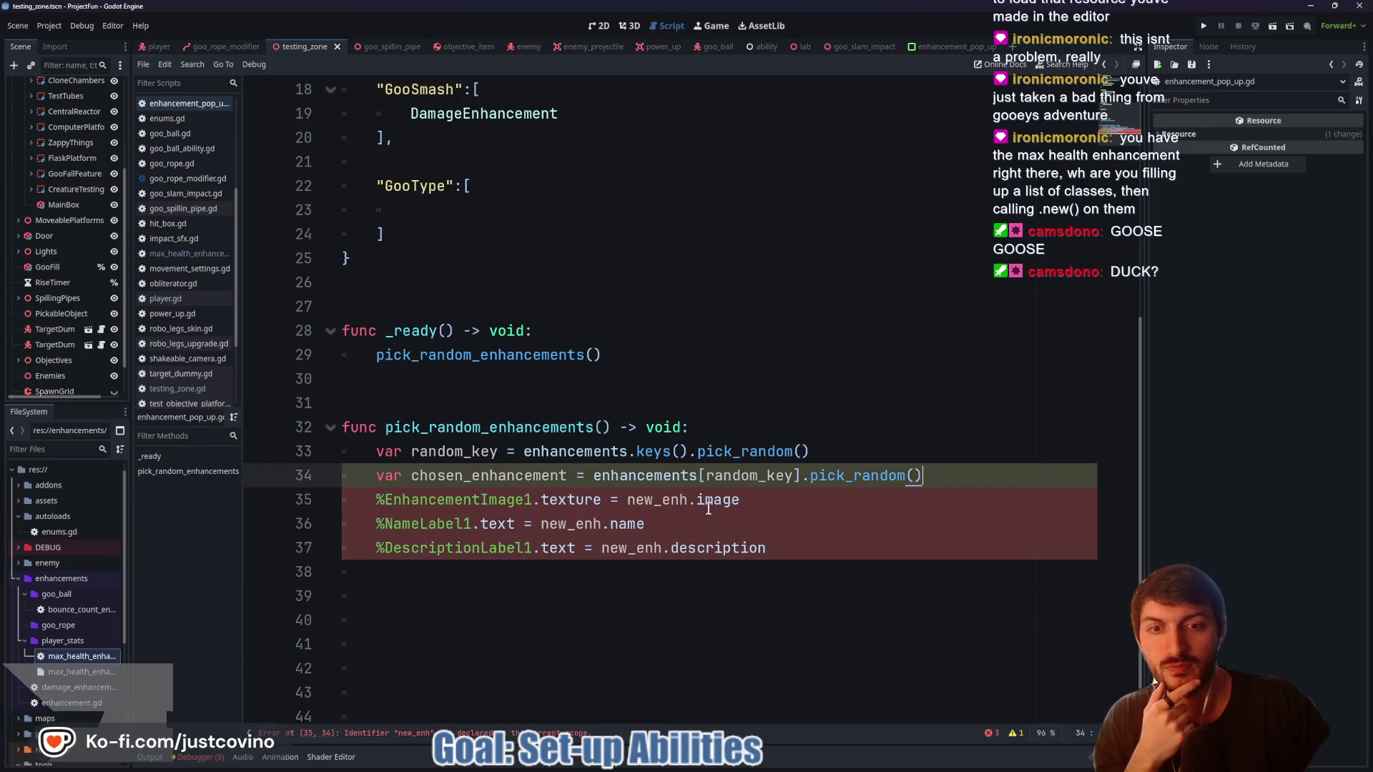
# Replace new_enh with chosen_enhancement on the image, name and description lines
pyautogui.click(651, 499)
pyautogui.moveTo(652, 500); pyautogui.dragTo(627, 501)
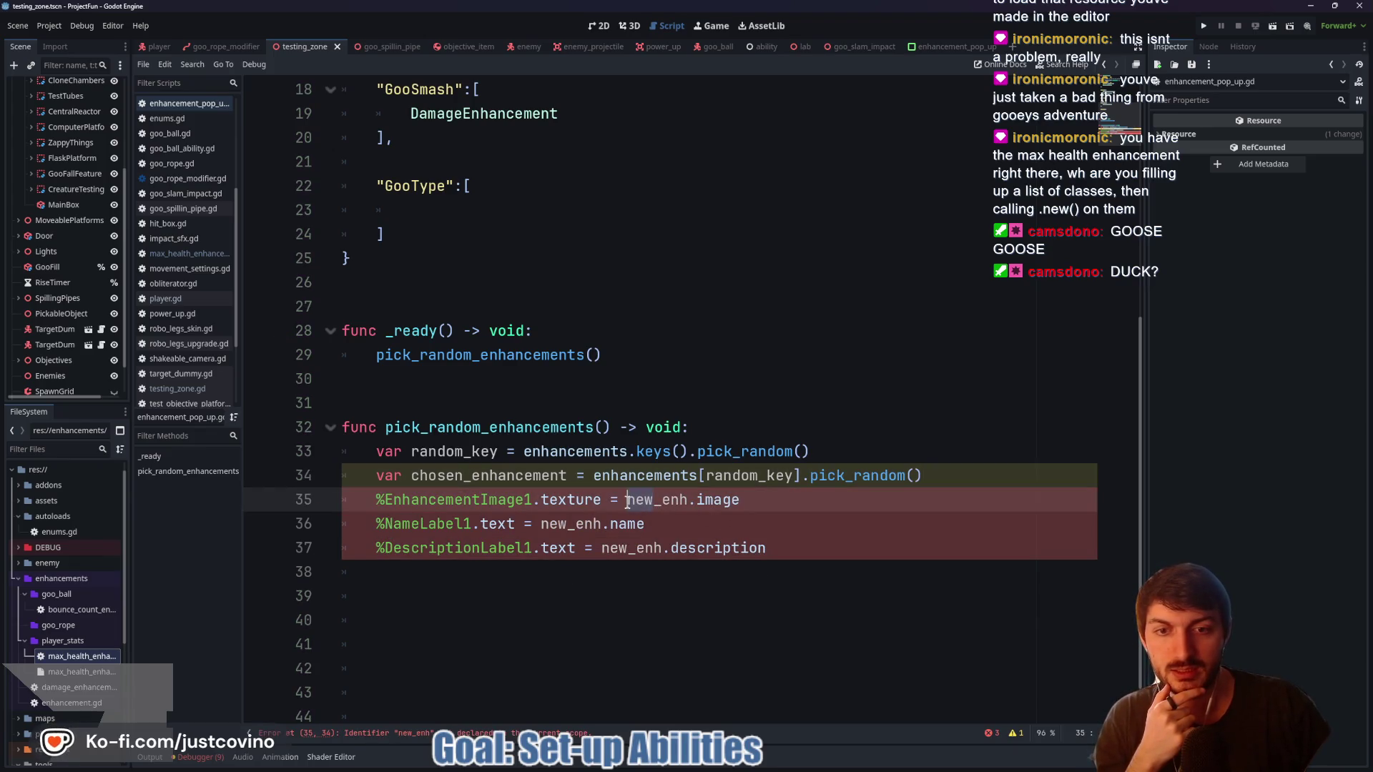
pyautogui.hotkey('ctrl', 'd')
pyautogui.hotkey('ctrl', 'd')
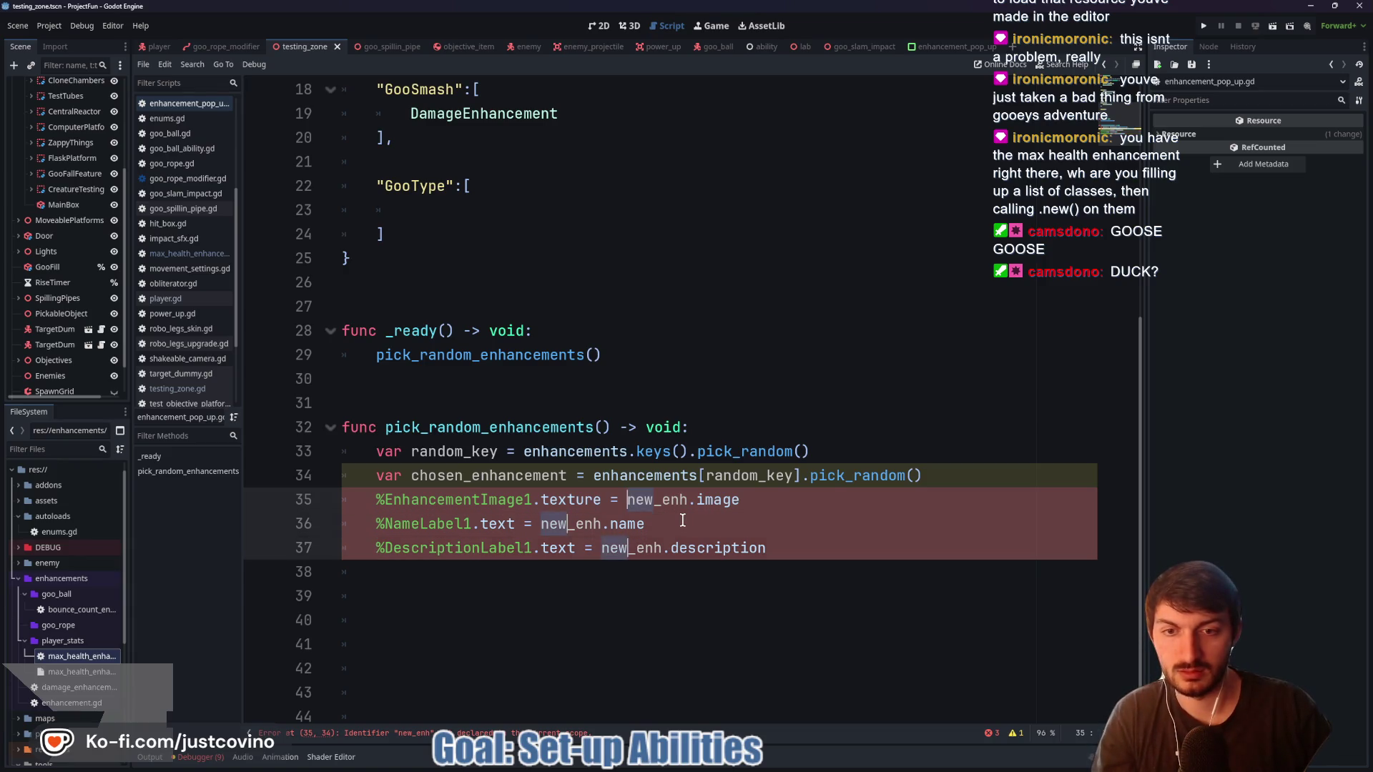
pyautogui.write('chosen')
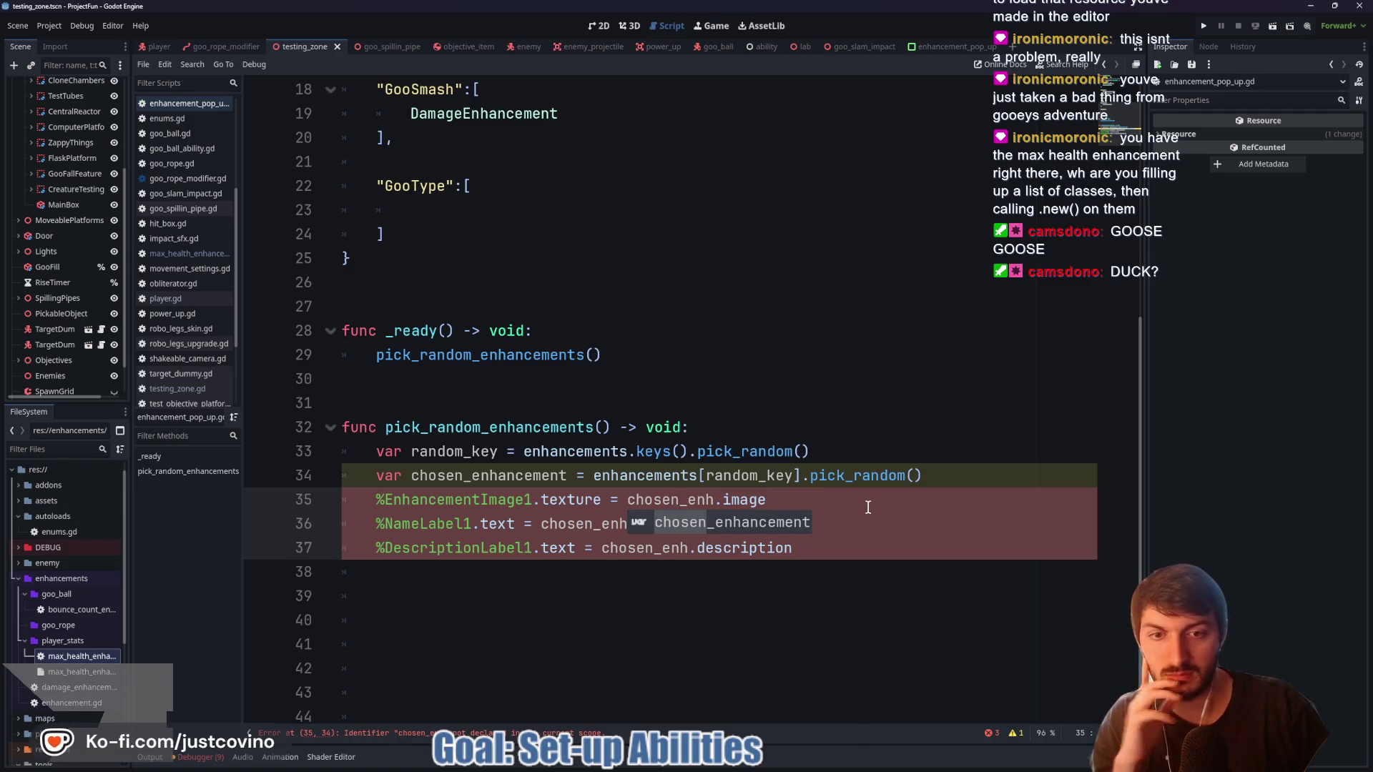
pyautogui.press('Tab')
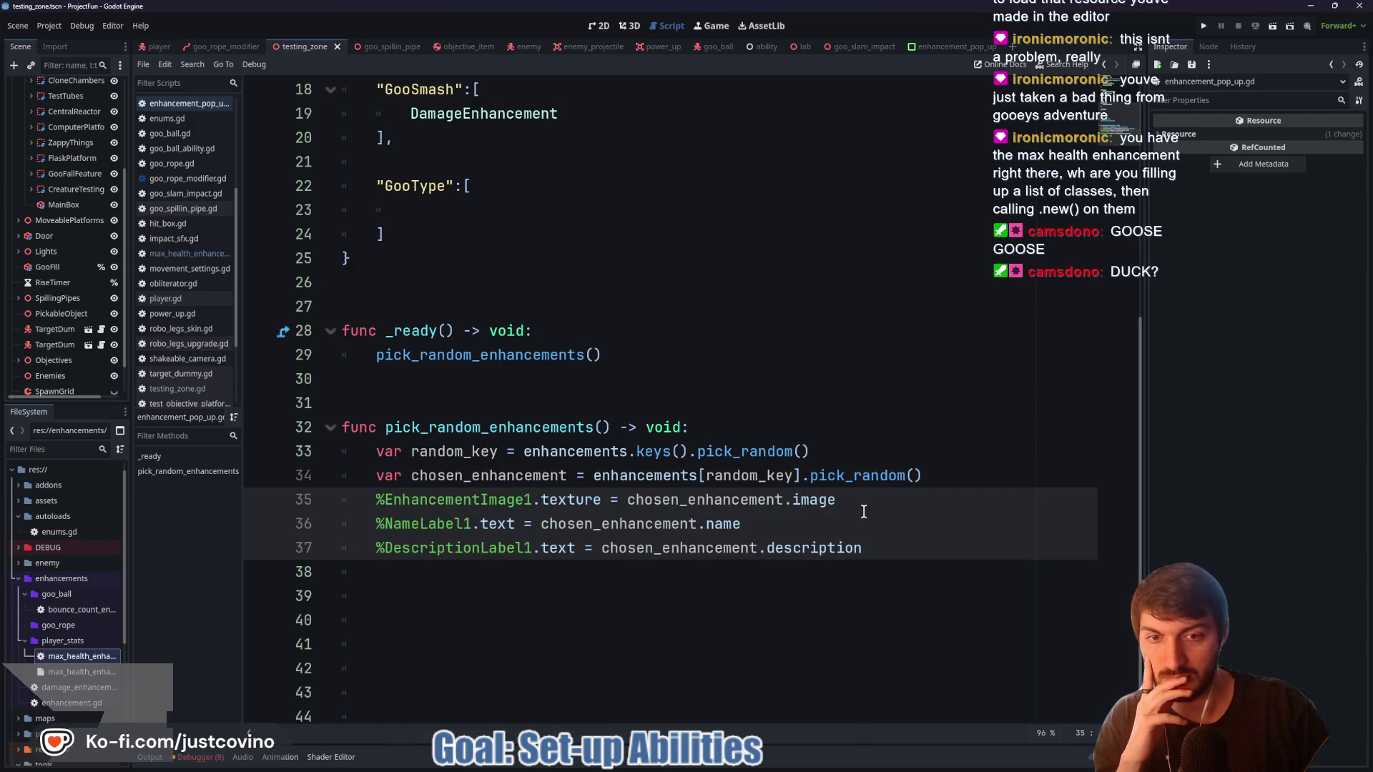
pyautogui.click(863, 511)
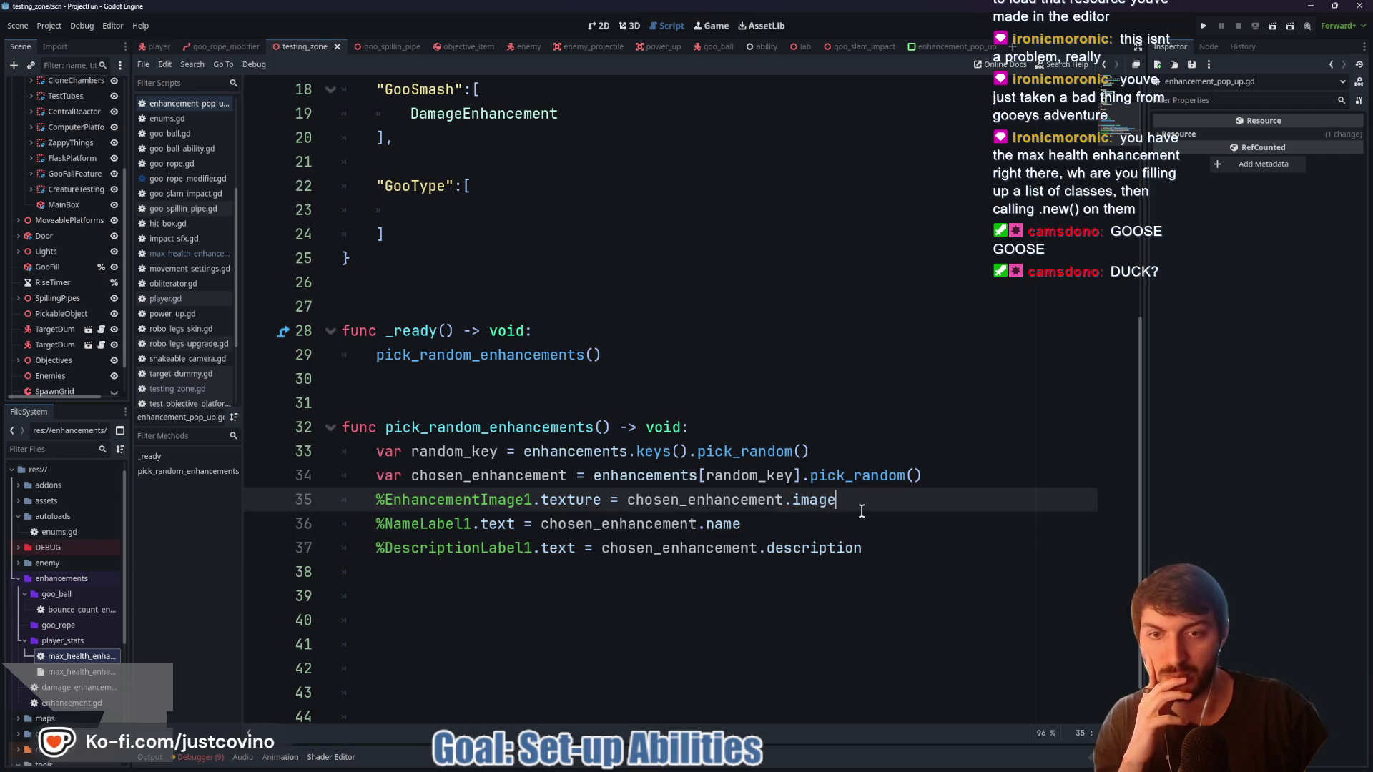
pyautogui.rightClick(861, 512)
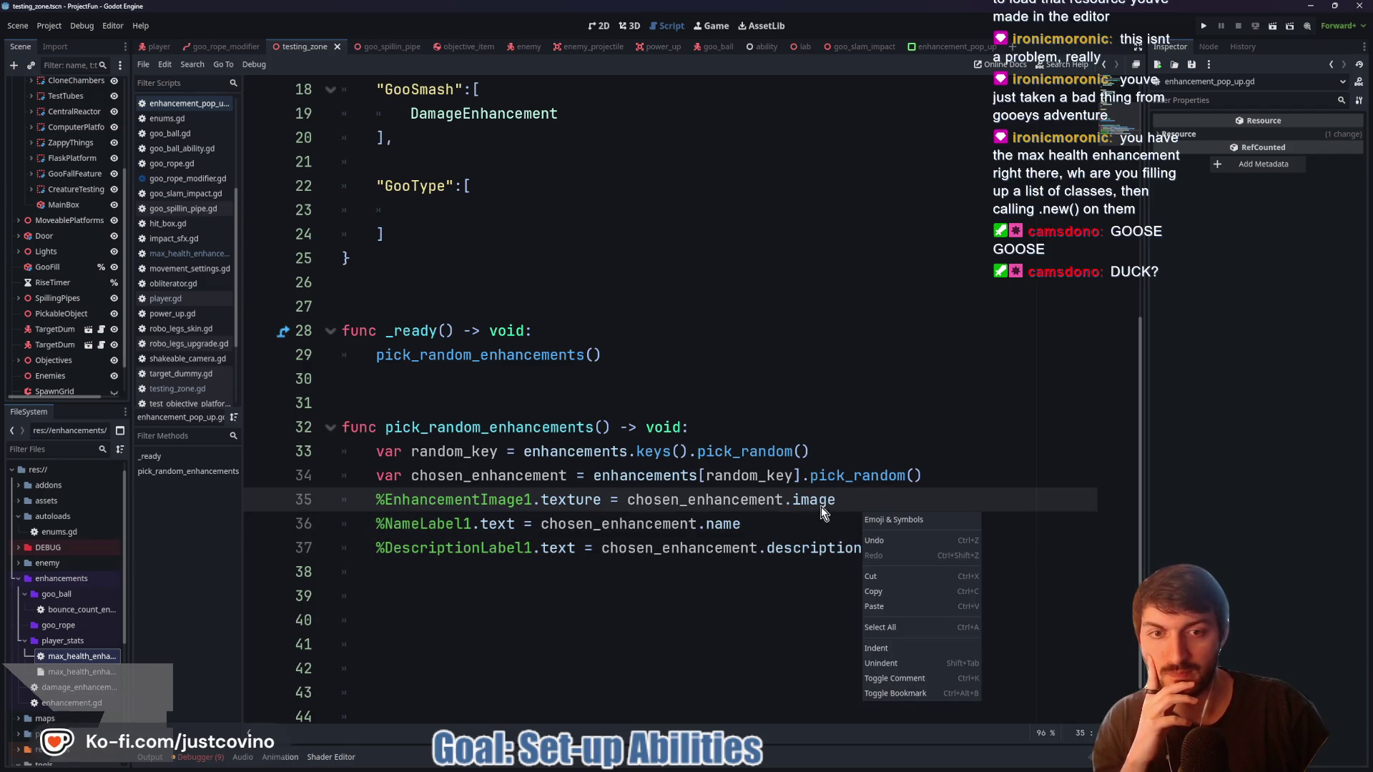
pyautogui.click(836, 500)
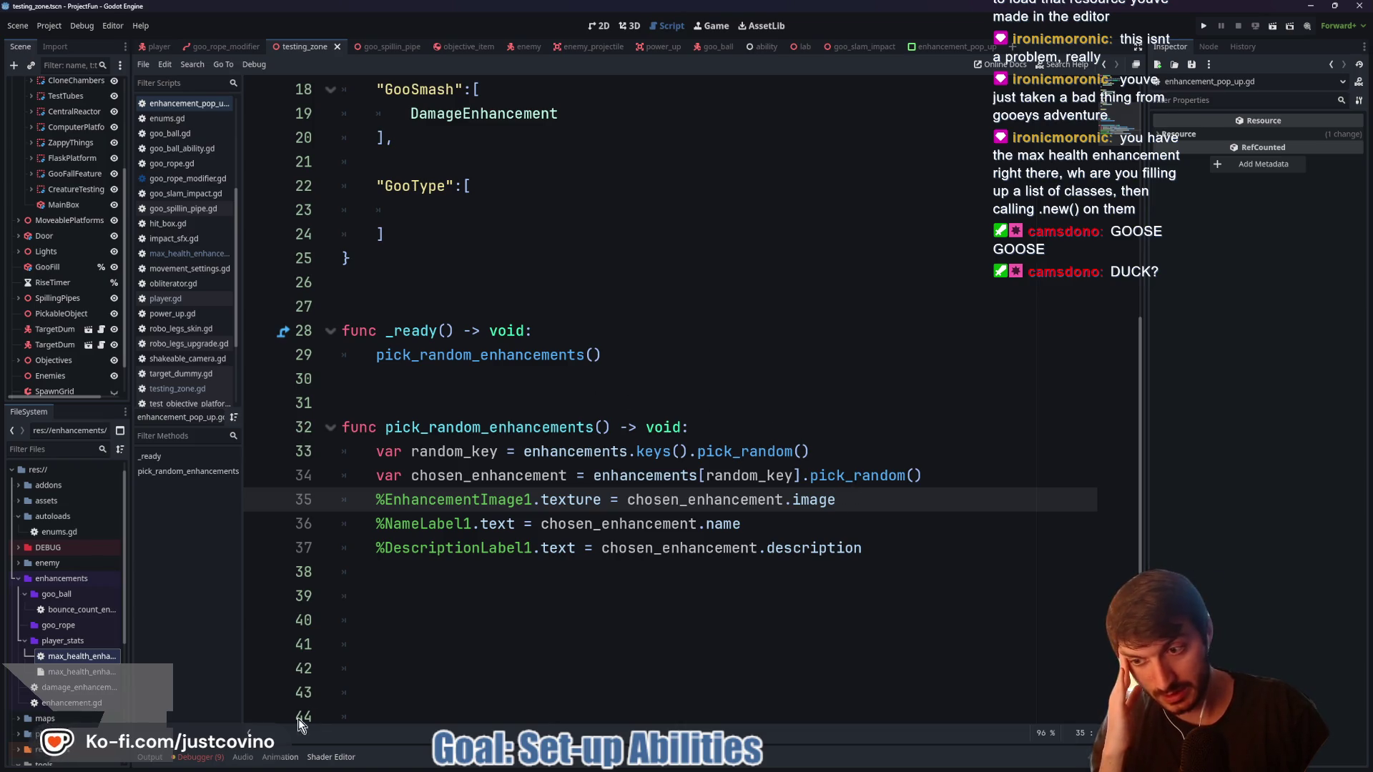
# Check the last run's errors, collapse the bottom panel, and show max_health_enhancement.tres in the Inspector
pyautogui.click(201, 757)
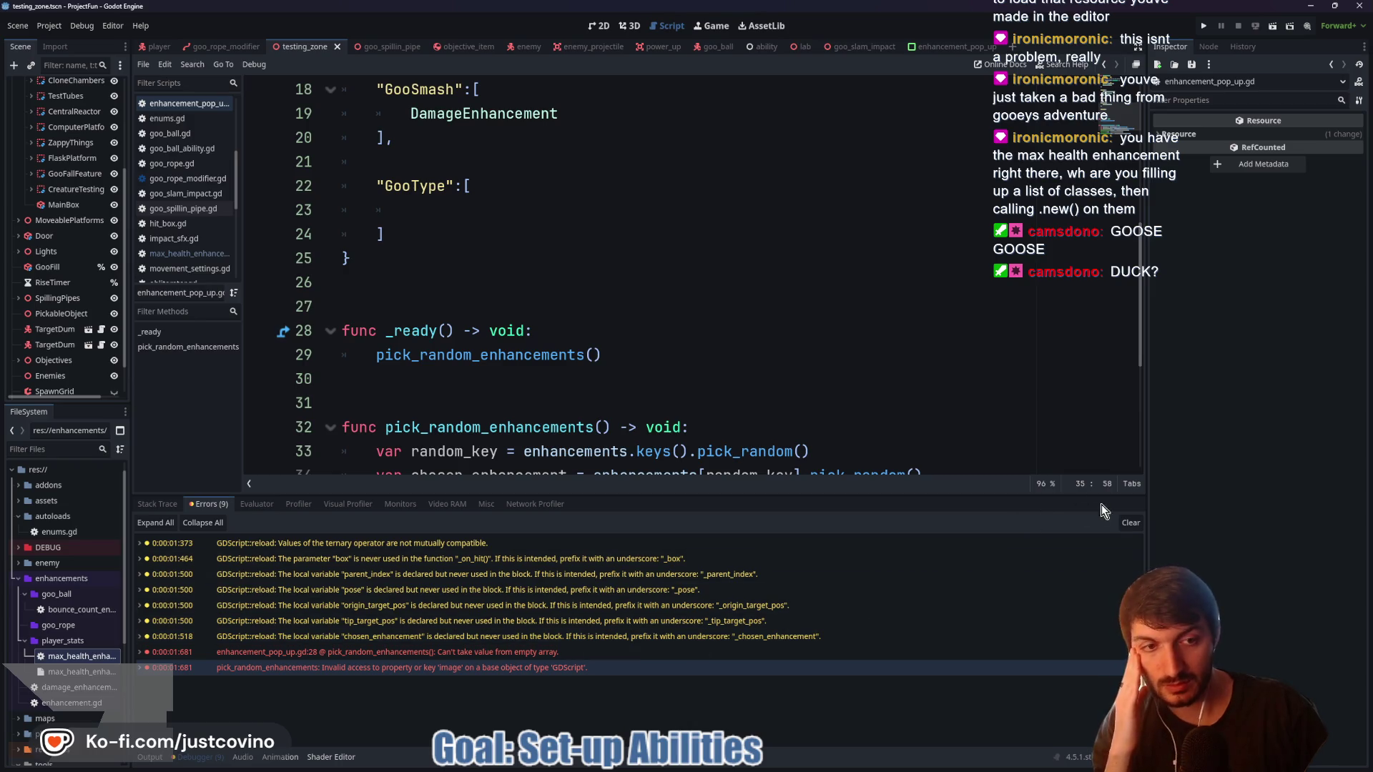
pyautogui.click(149, 759)
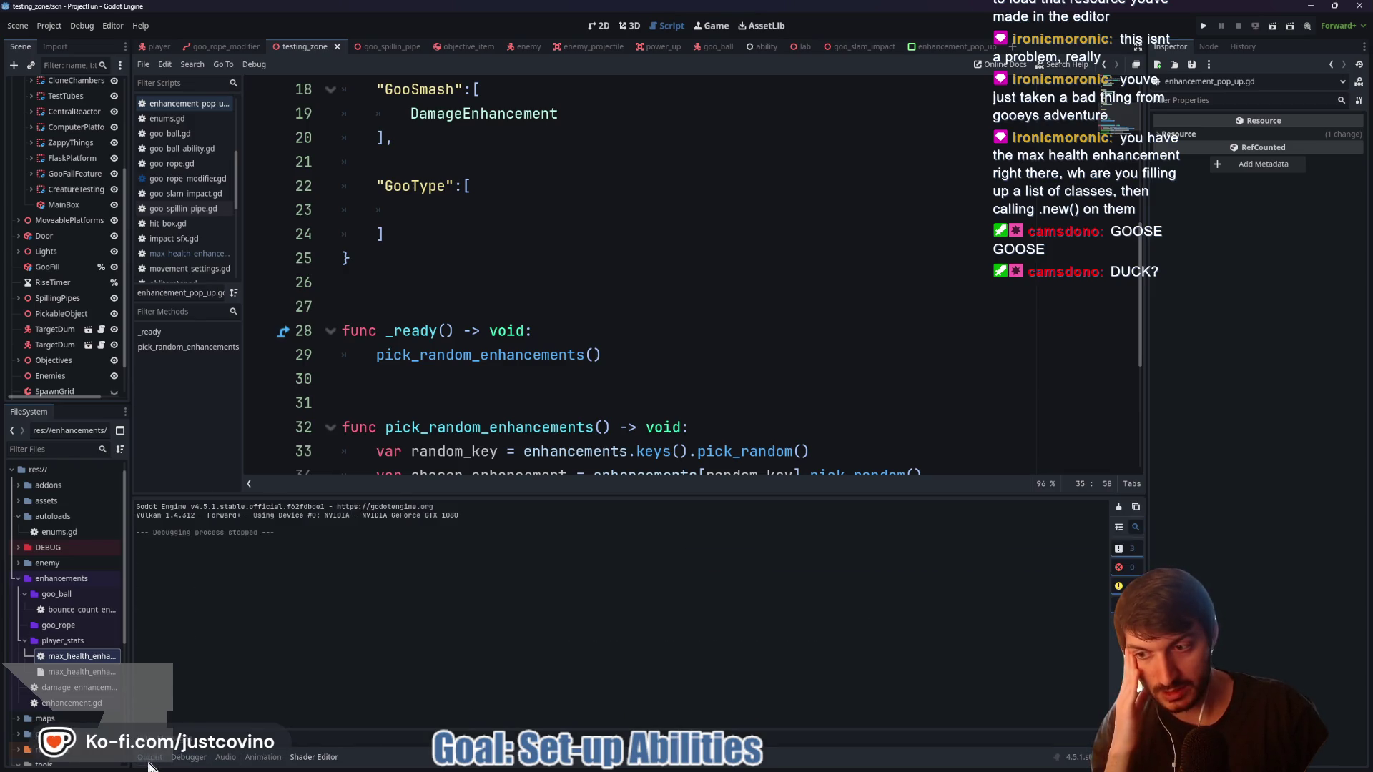
pyautogui.click(150, 757)
pyautogui.click(79, 671)
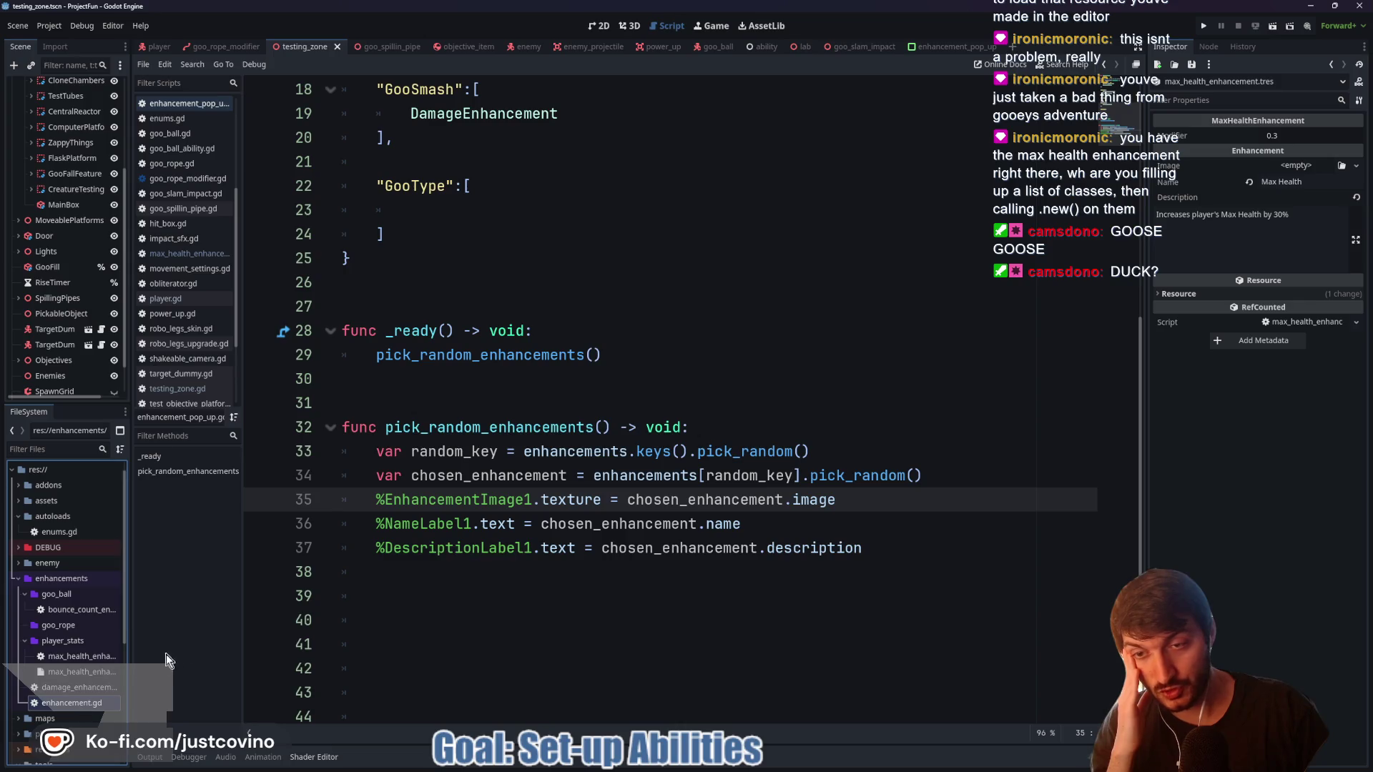
# Read enhancement.gd and max_health_enhancement.gd, then return to the enhancement_pop_up scene
pyautogui.doubleClick(55, 702)
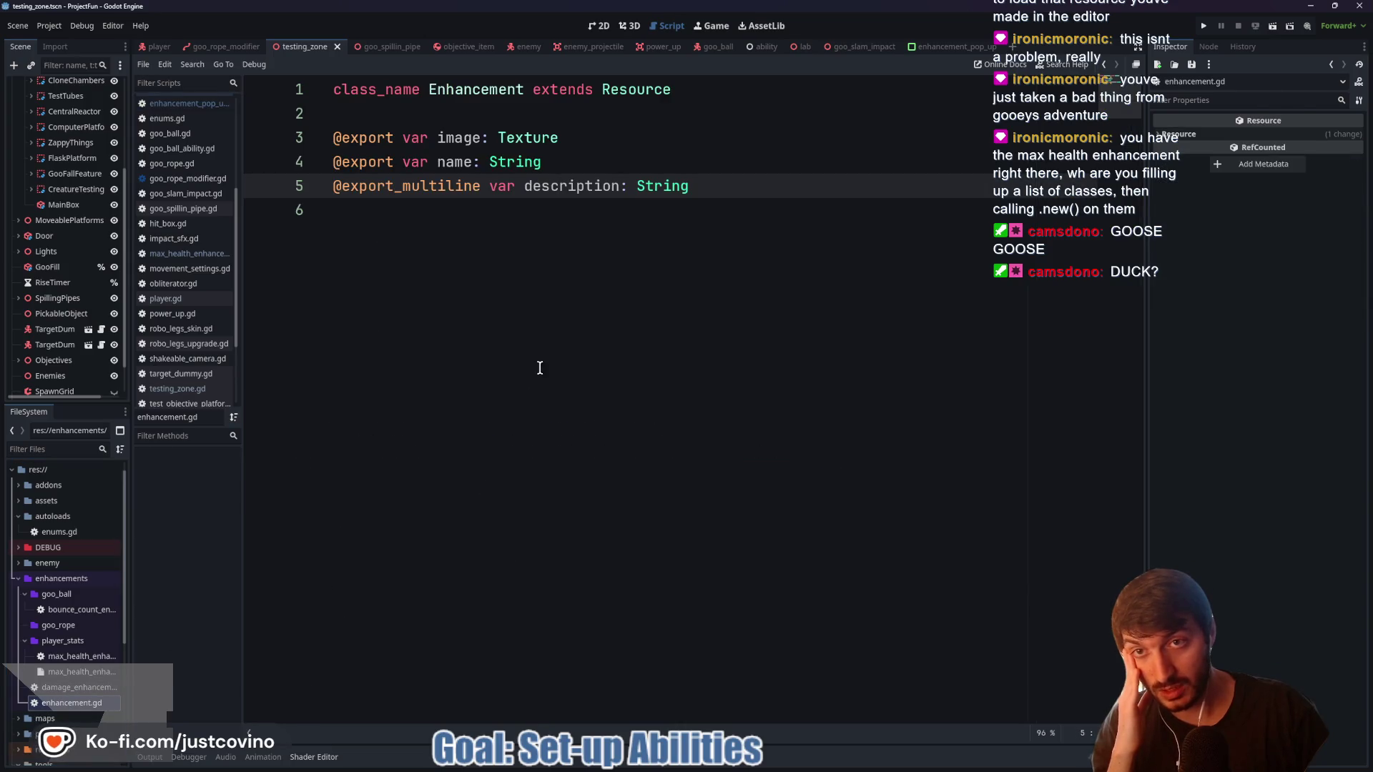
pyautogui.doubleClick(469, 94)
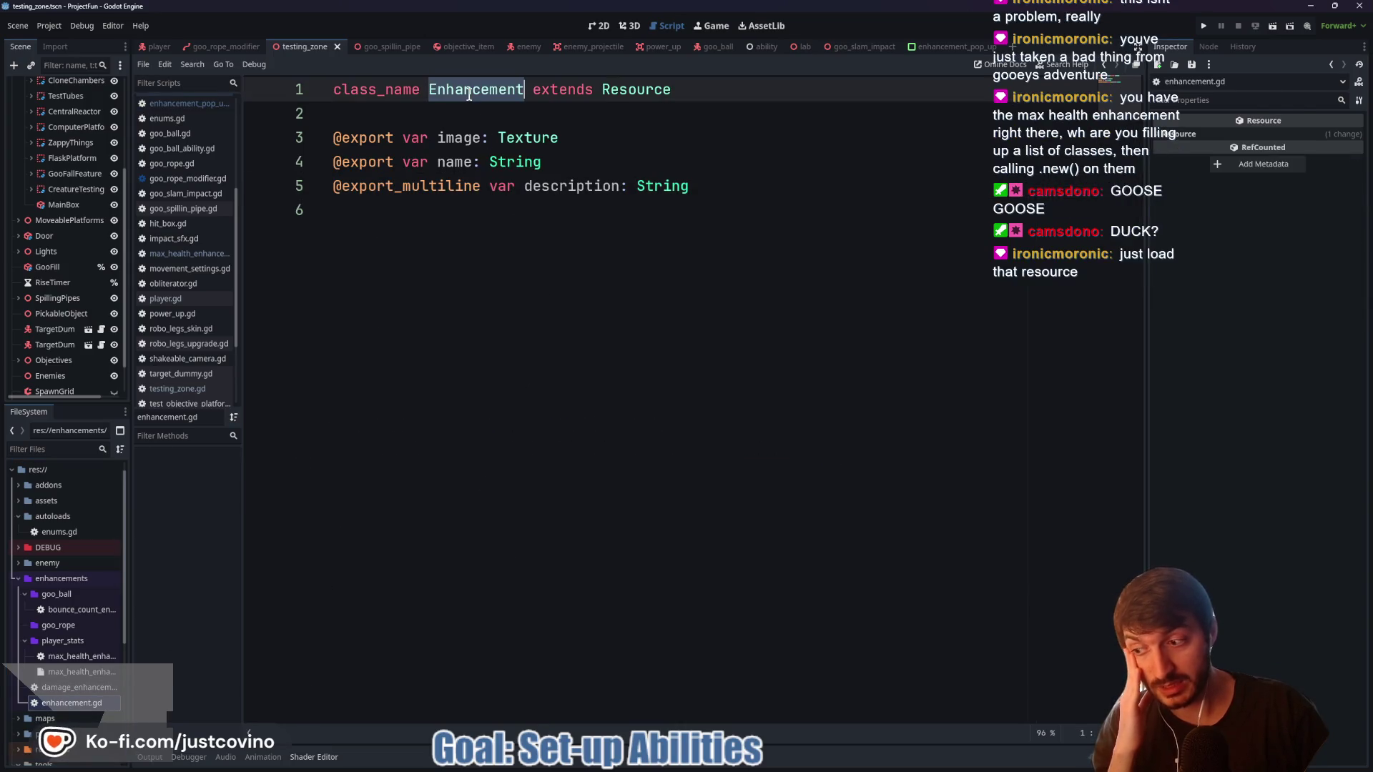
pyautogui.click(522, 311)
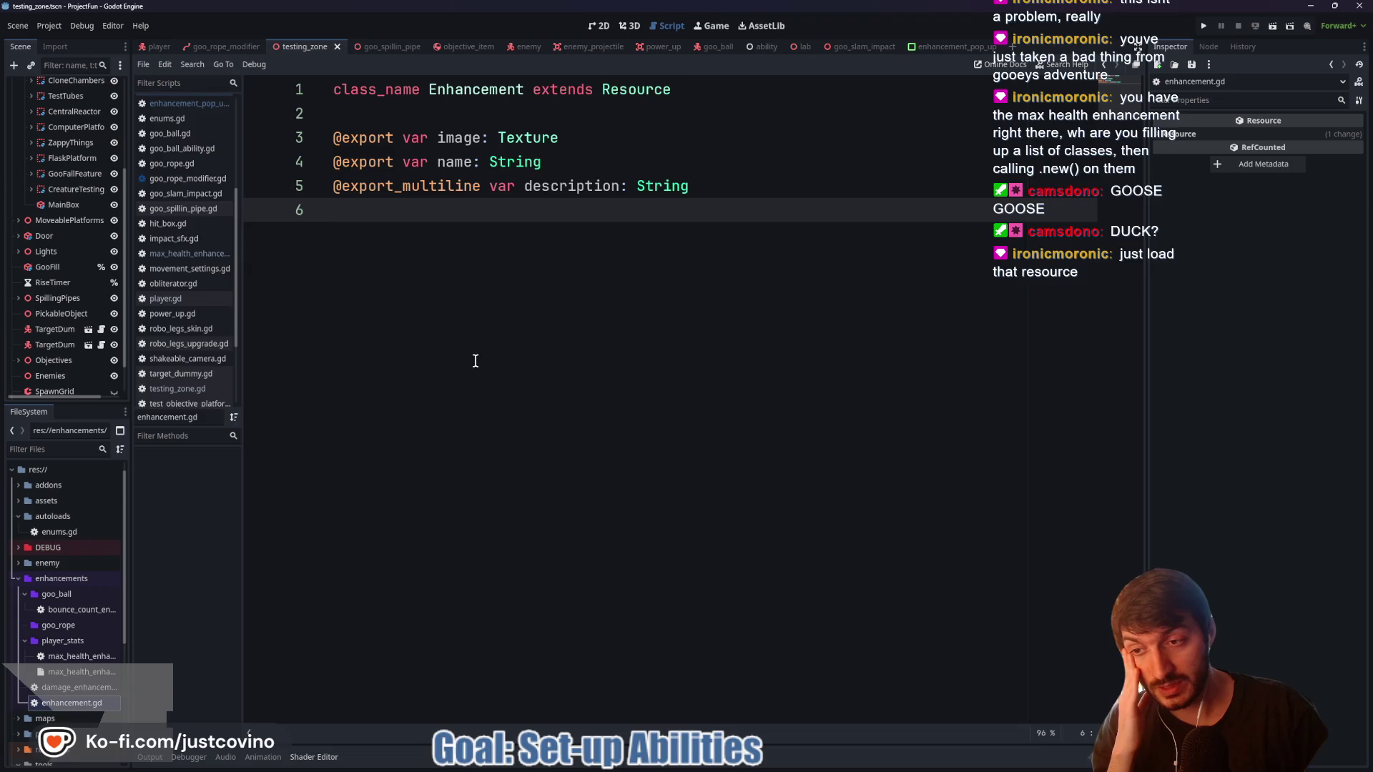
pyautogui.doubleClick(76, 656)
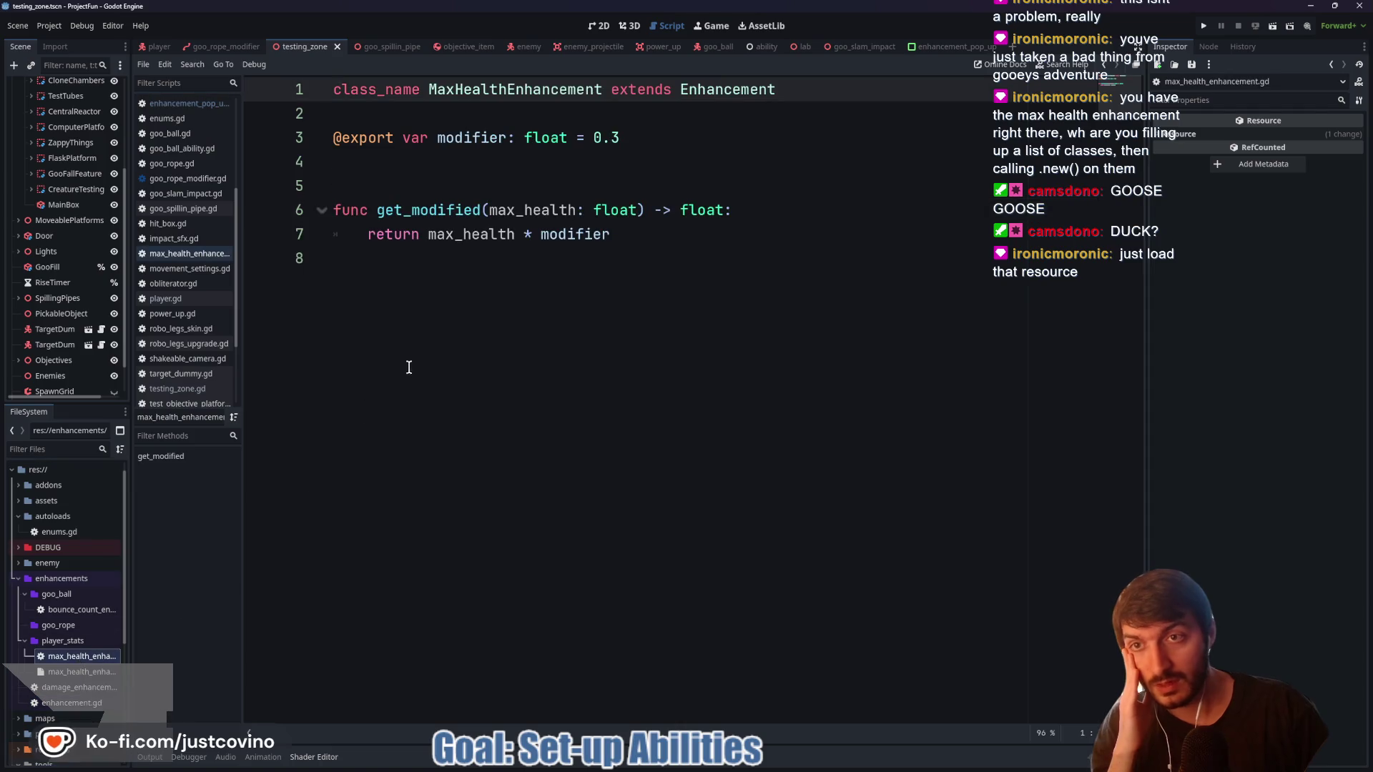
pyautogui.click(934, 43)
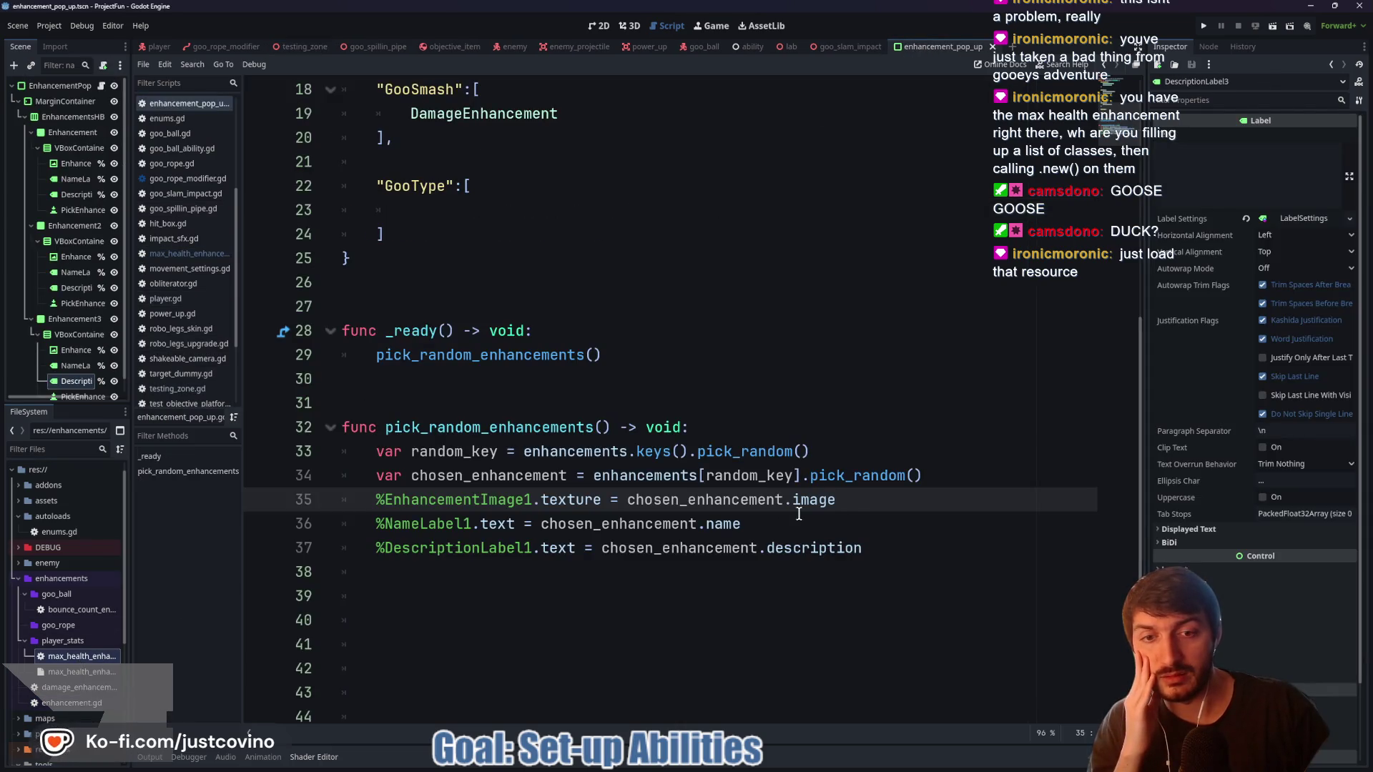
# Highlight line 34's pick_random expression, inspect max_health_enhancement.tres, then open max_health_enhancement.gd
pyautogui.moveTo(942, 473); pyautogui.dragTo(593, 475)
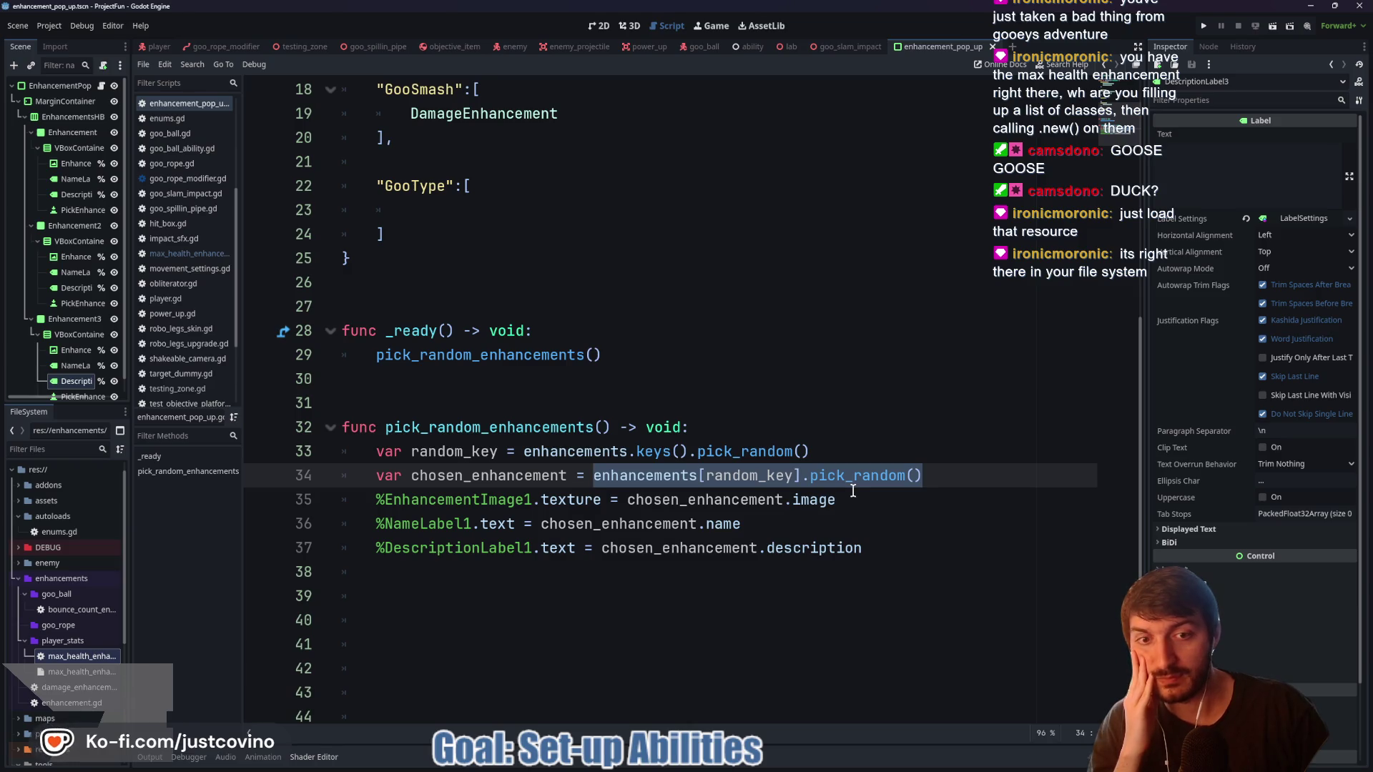
pyautogui.click(72, 672)
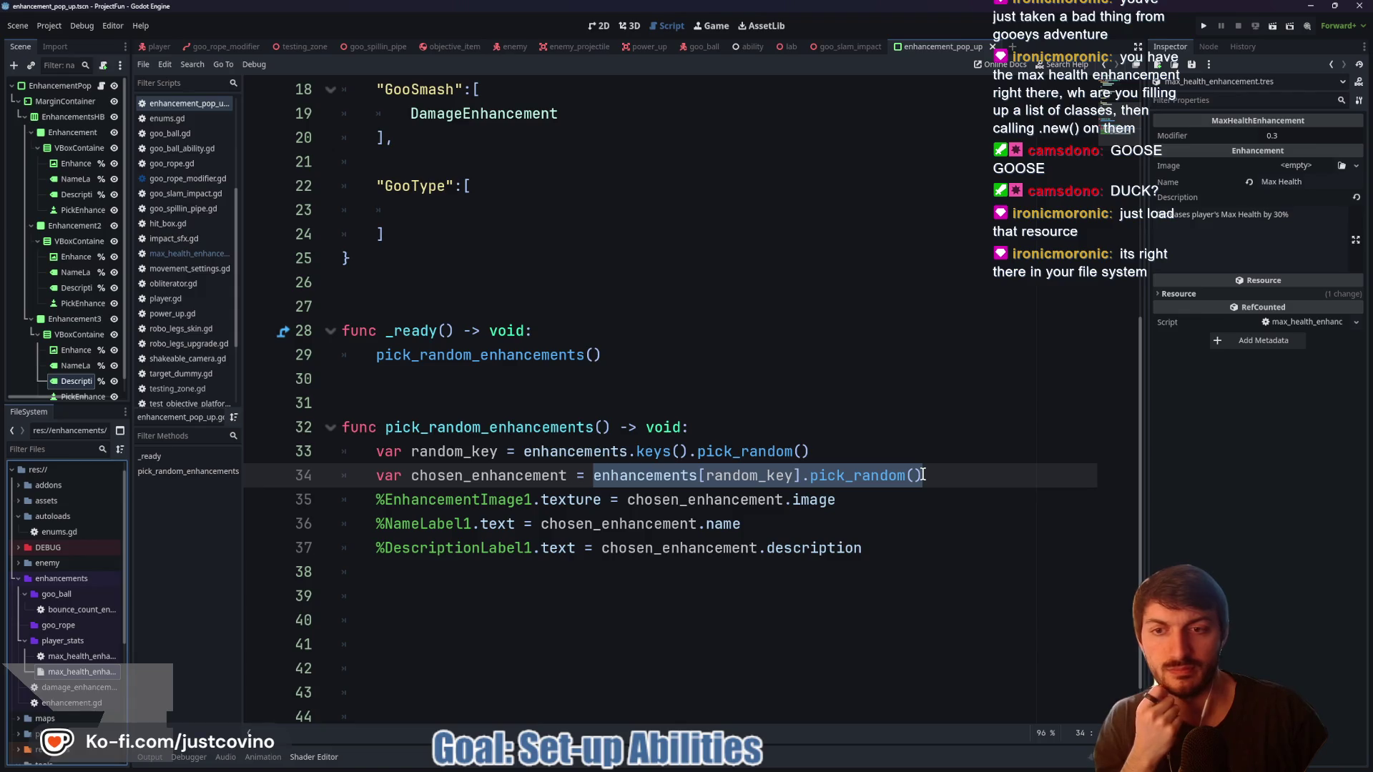
pyautogui.click(963, 475)
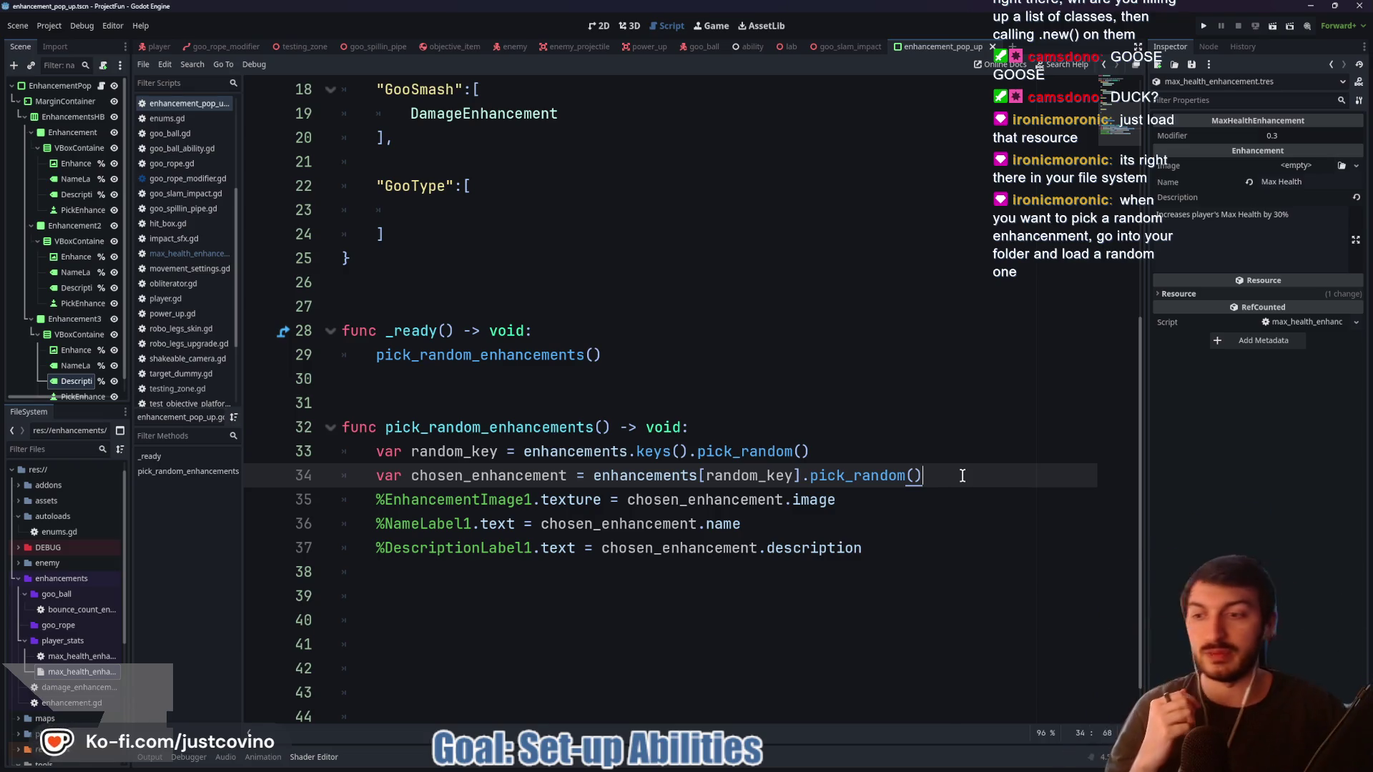
pyautogui.doubleClick(79, 655)
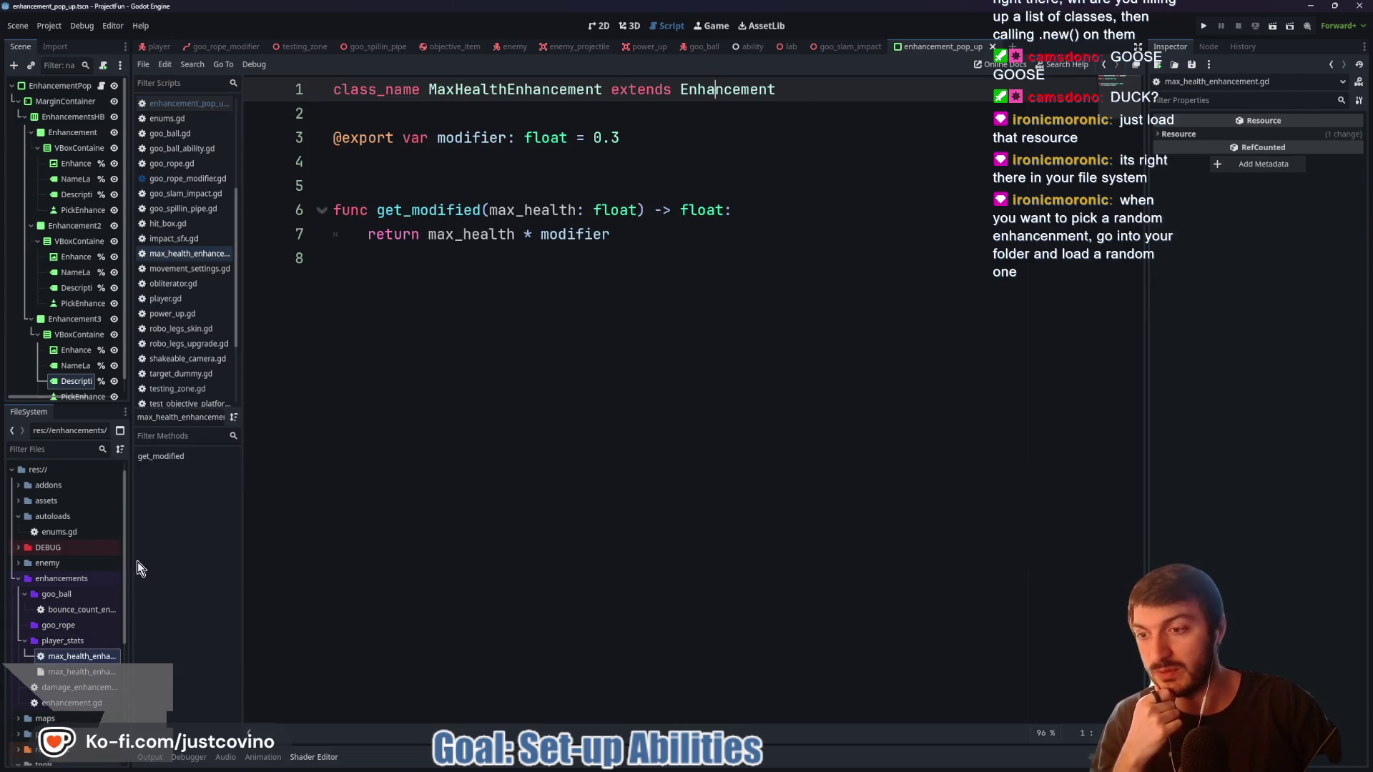
# Return to enhancement_pop_up.gd and review the PlayerStats, GooBall, GooRope and GooSmash dictionary keys
pyautogui.click(96, 673)
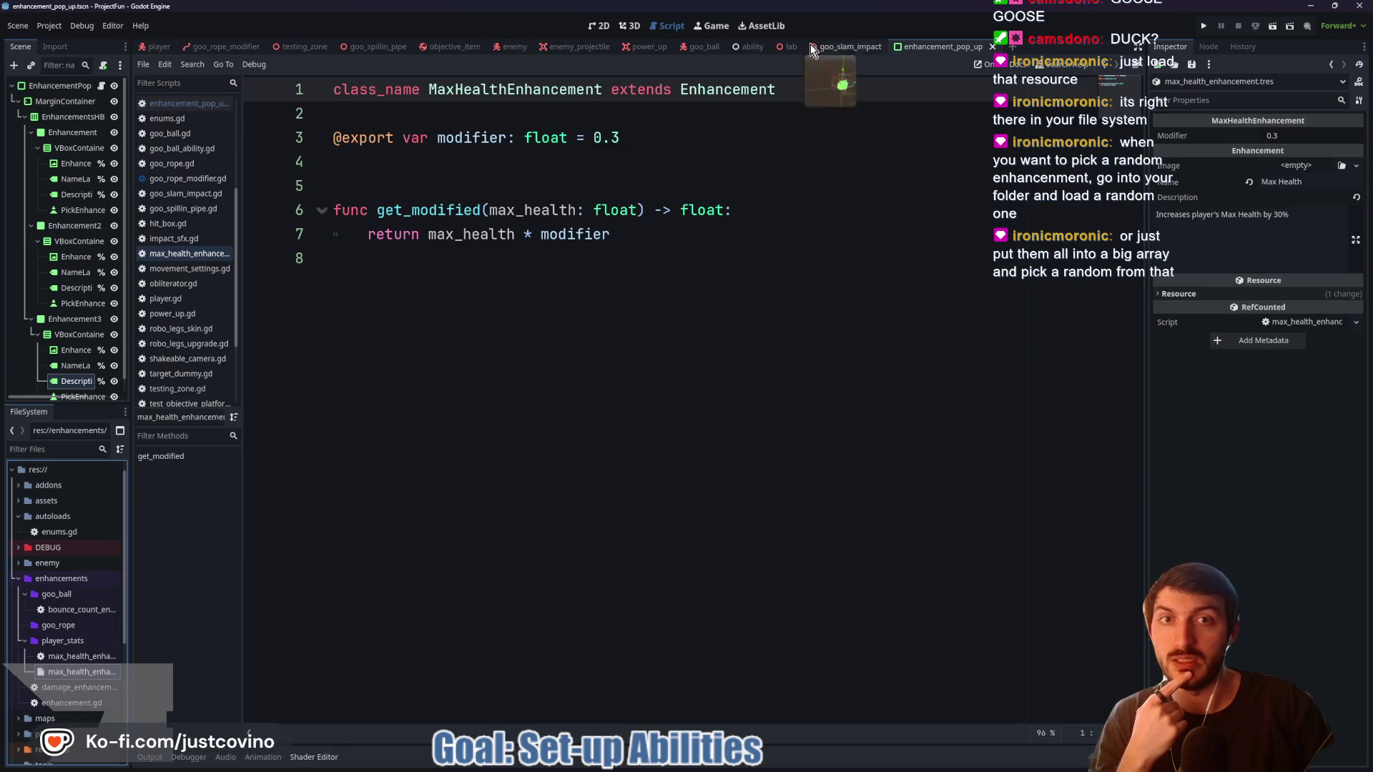
pyautogui.click(101, 86)
pyautogui.scroll(5, 366, 181)
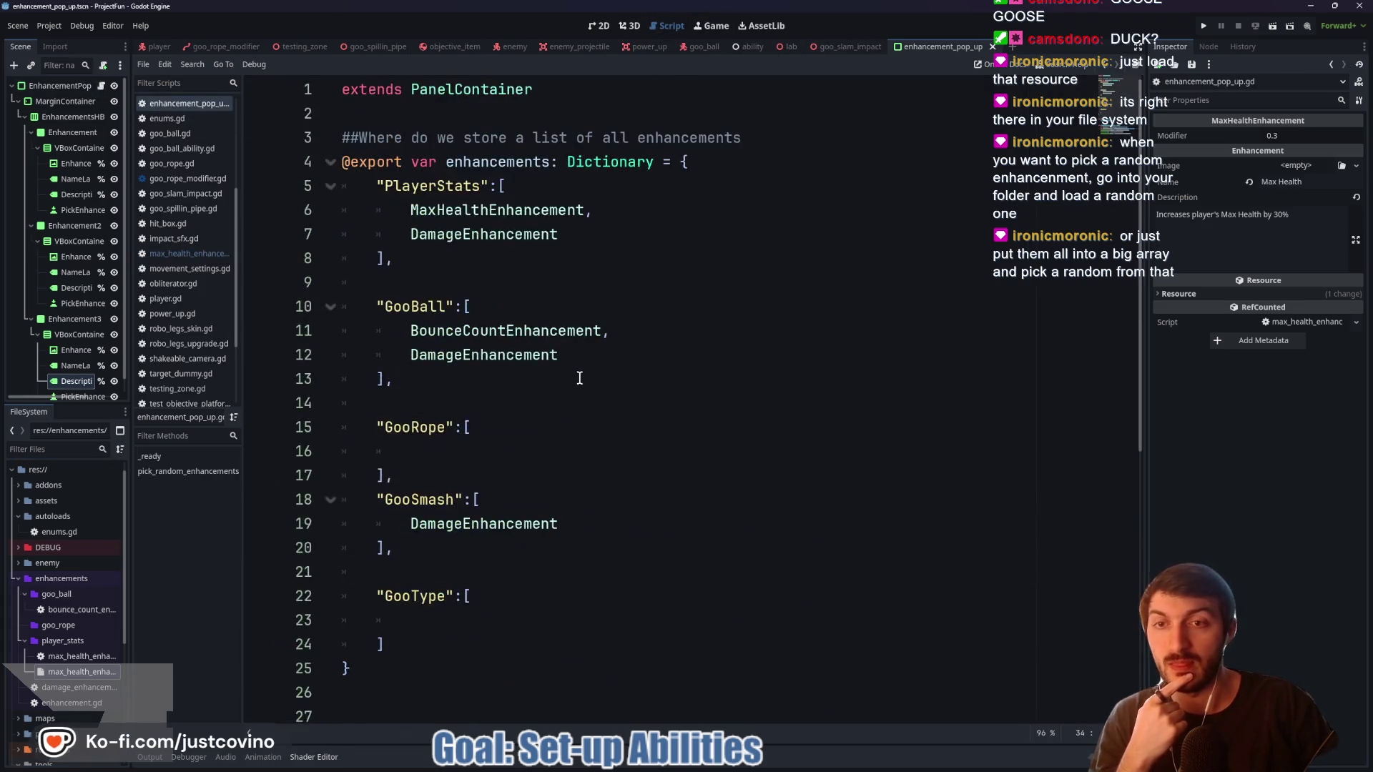
pyautogui.moveTo(366, 182)
pyautogui.mouseDown()
pyautogui.moveTo(631, 446)
pyautogui.moveTo(611, 643)
pyautogui.mouseUp()
pyautogui.doubleClick(415, 501)
pyautogui.doubleClick(416, 427)
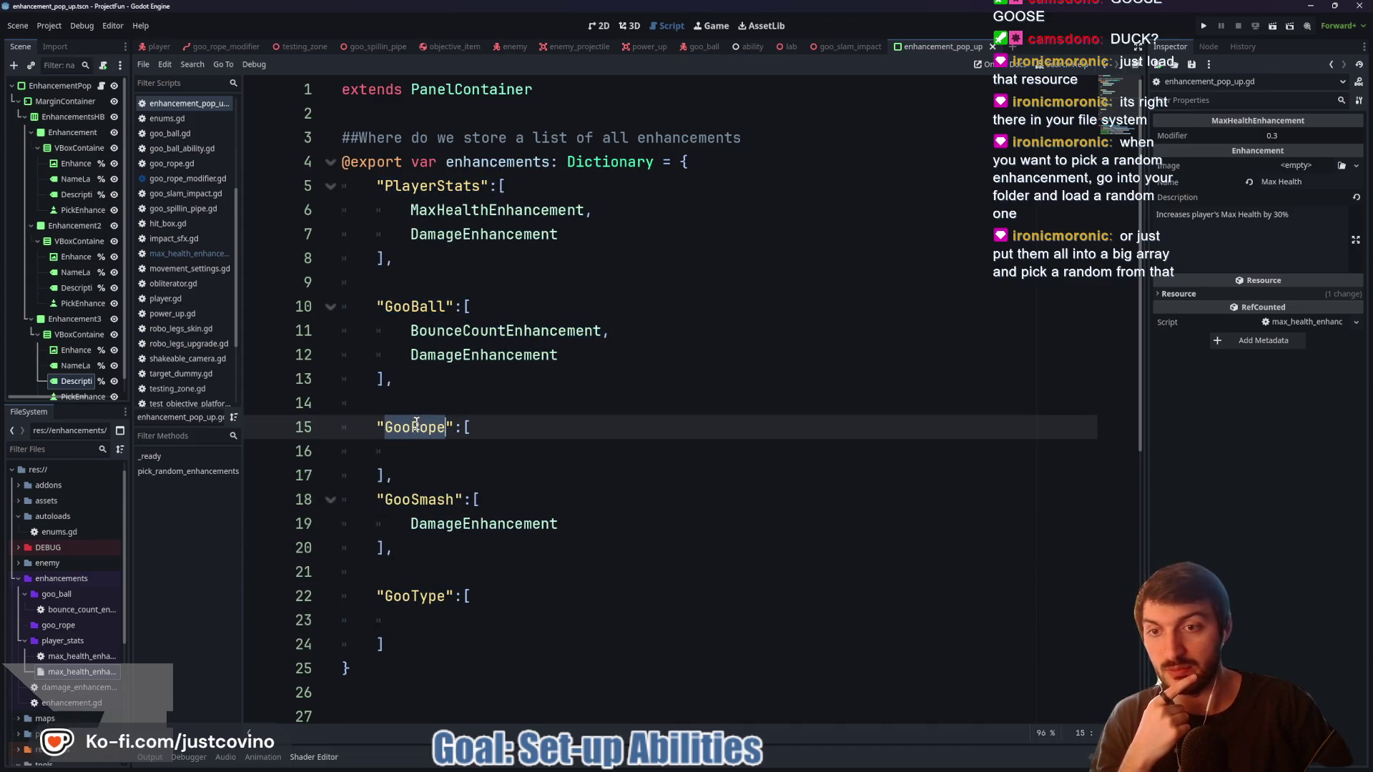
pyautogui.doubleClick(419, 307)
pyautogui.doubleClick(423, 185)
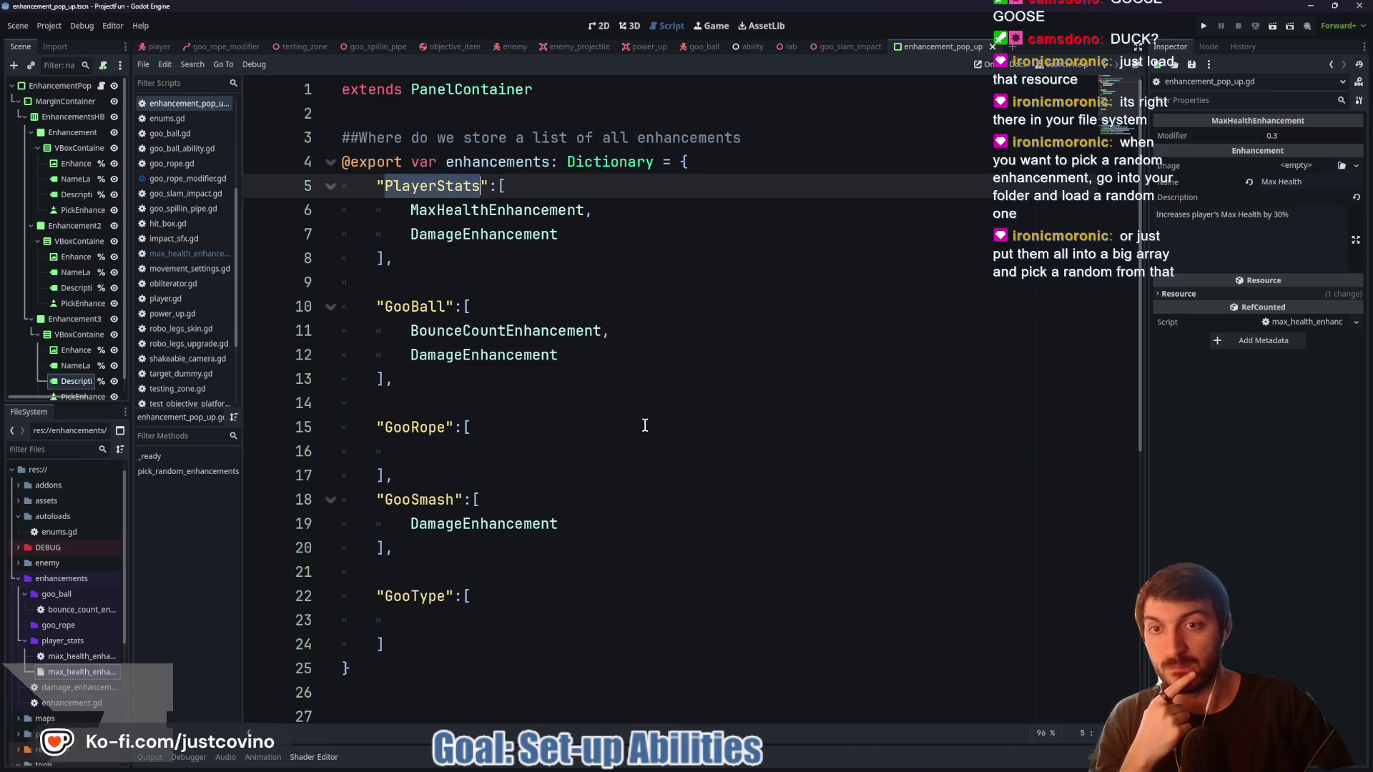
pyautogui.scroll(-5, 644, 426)
pyautogui.scroll(5, 644, 425)
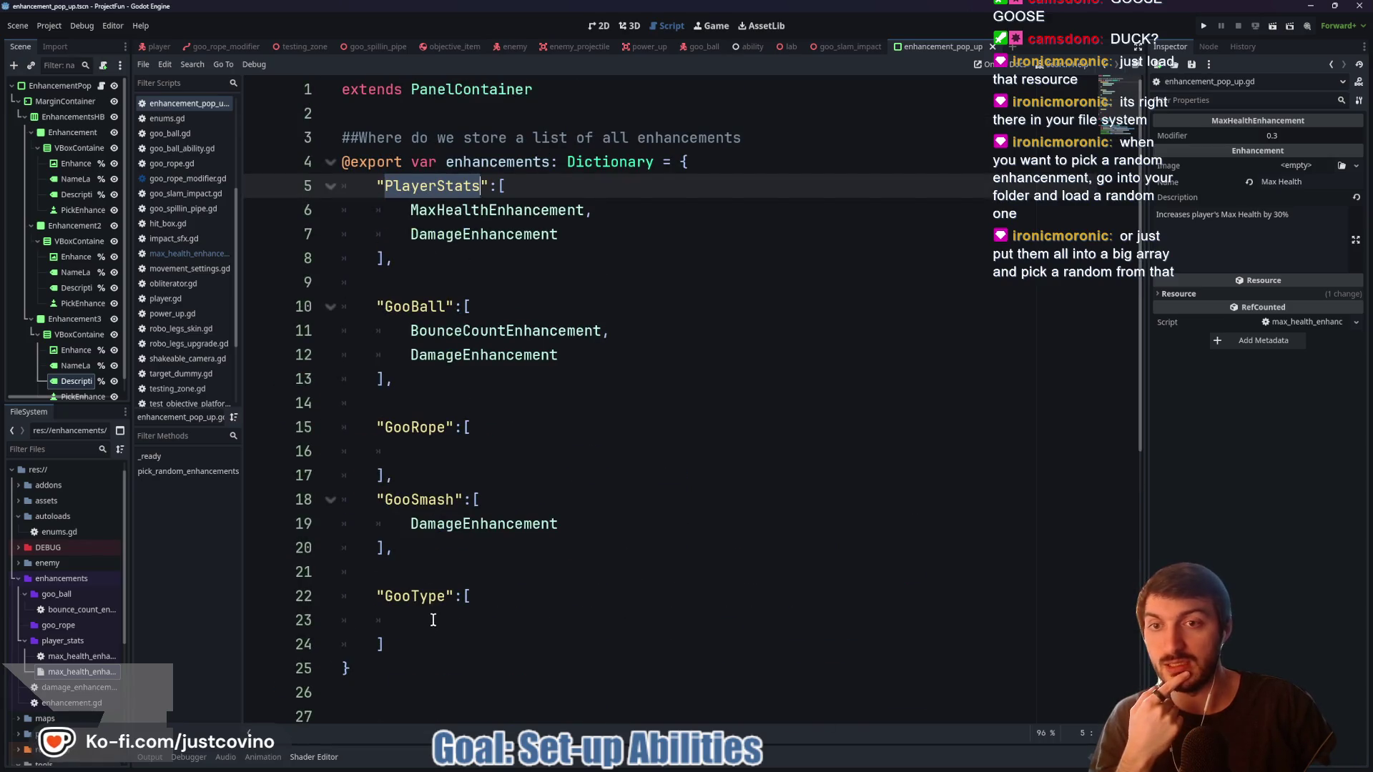
# Inspect the DamageEnhancement entries in the GooBall and GooSmash lists
pyautogui.click(456, 349)
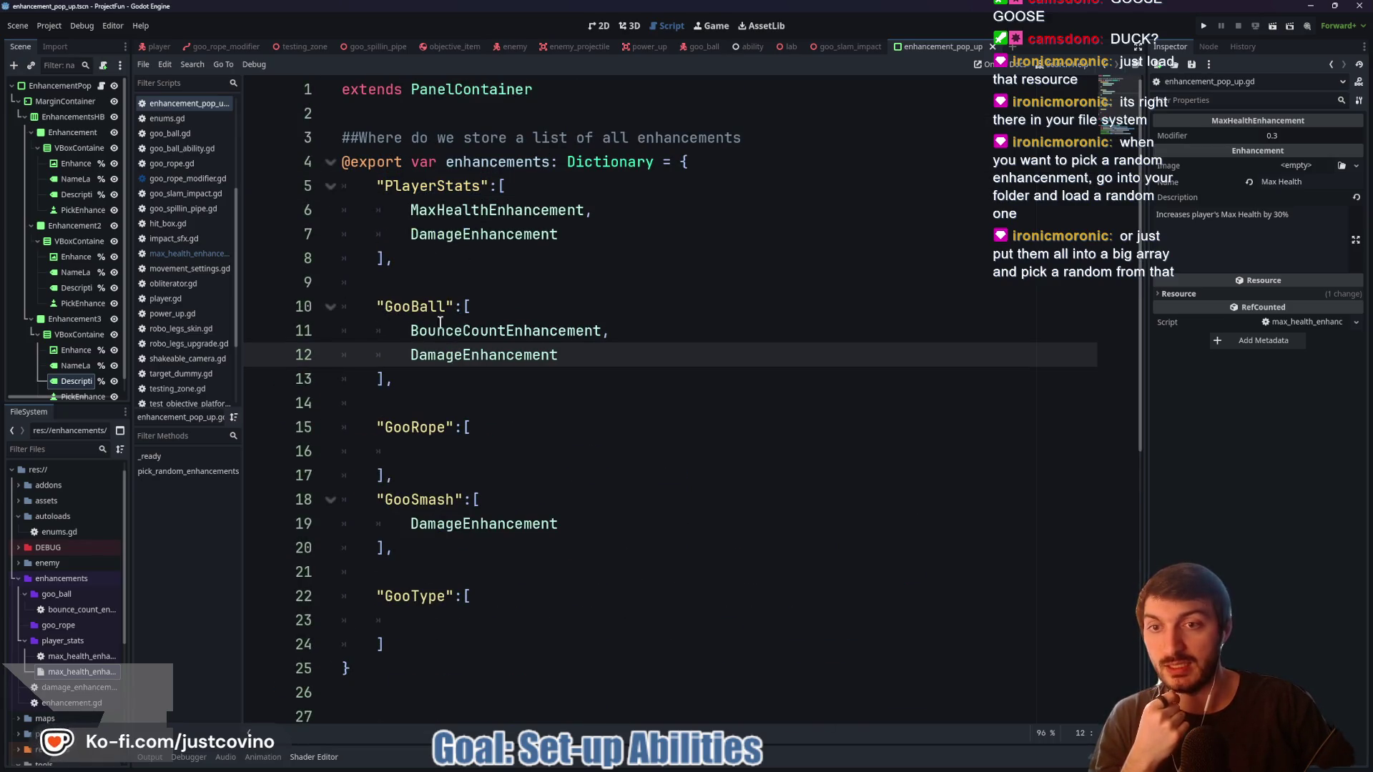
pyautogui.moveTo(466, 305); pyautogui.dragTo(540, 375)
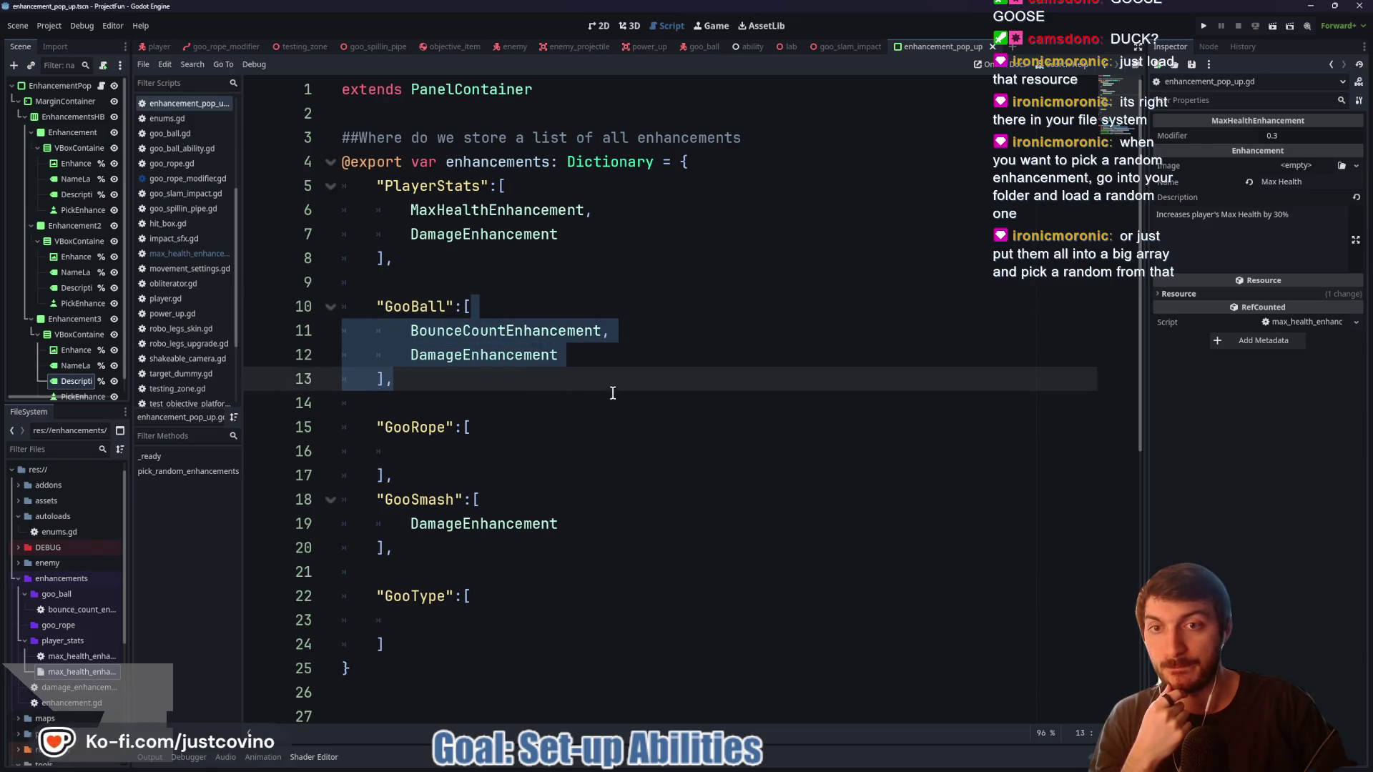
pyautogui.doubleClick(409, 307)
pyautogui.doubleClick(451, 355)
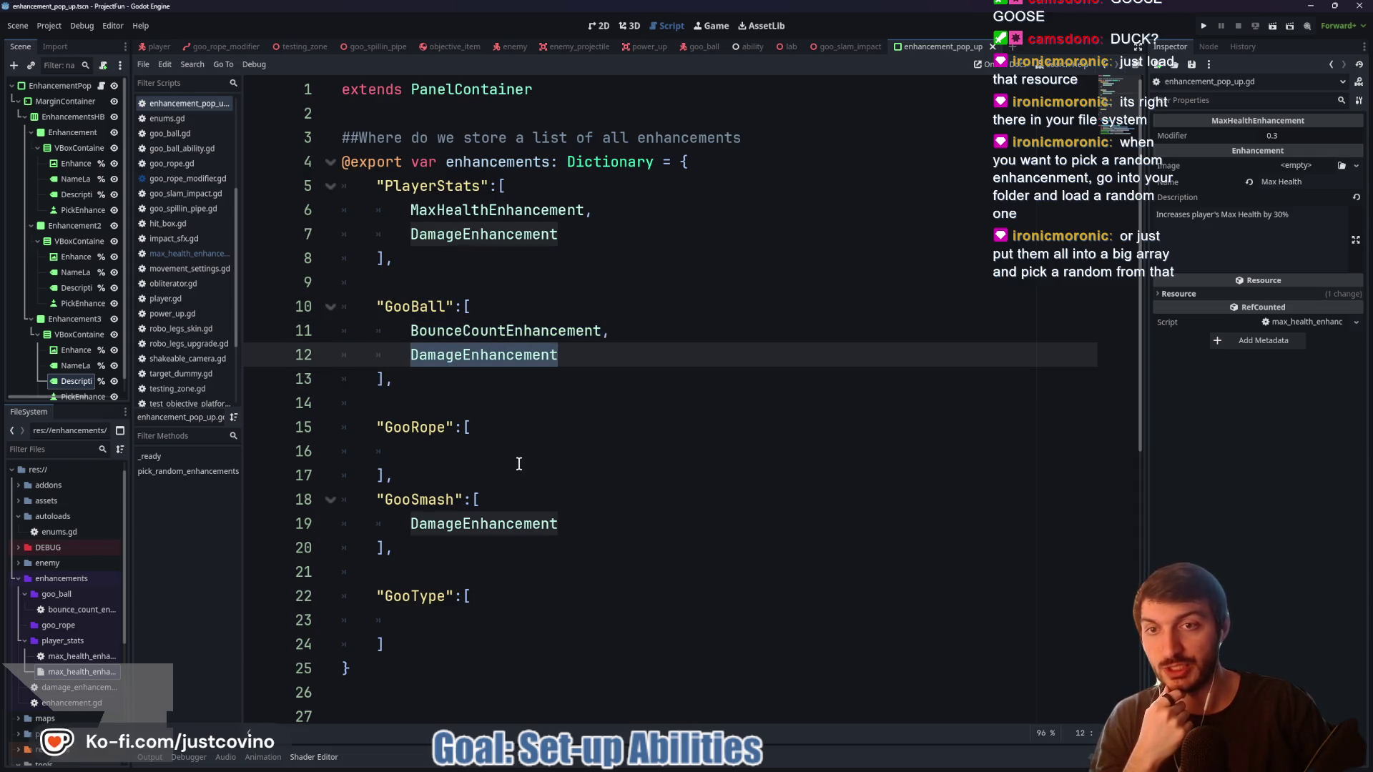
pyautogui.click(524, 413)
pyautogui.doubleClick(402, 500)
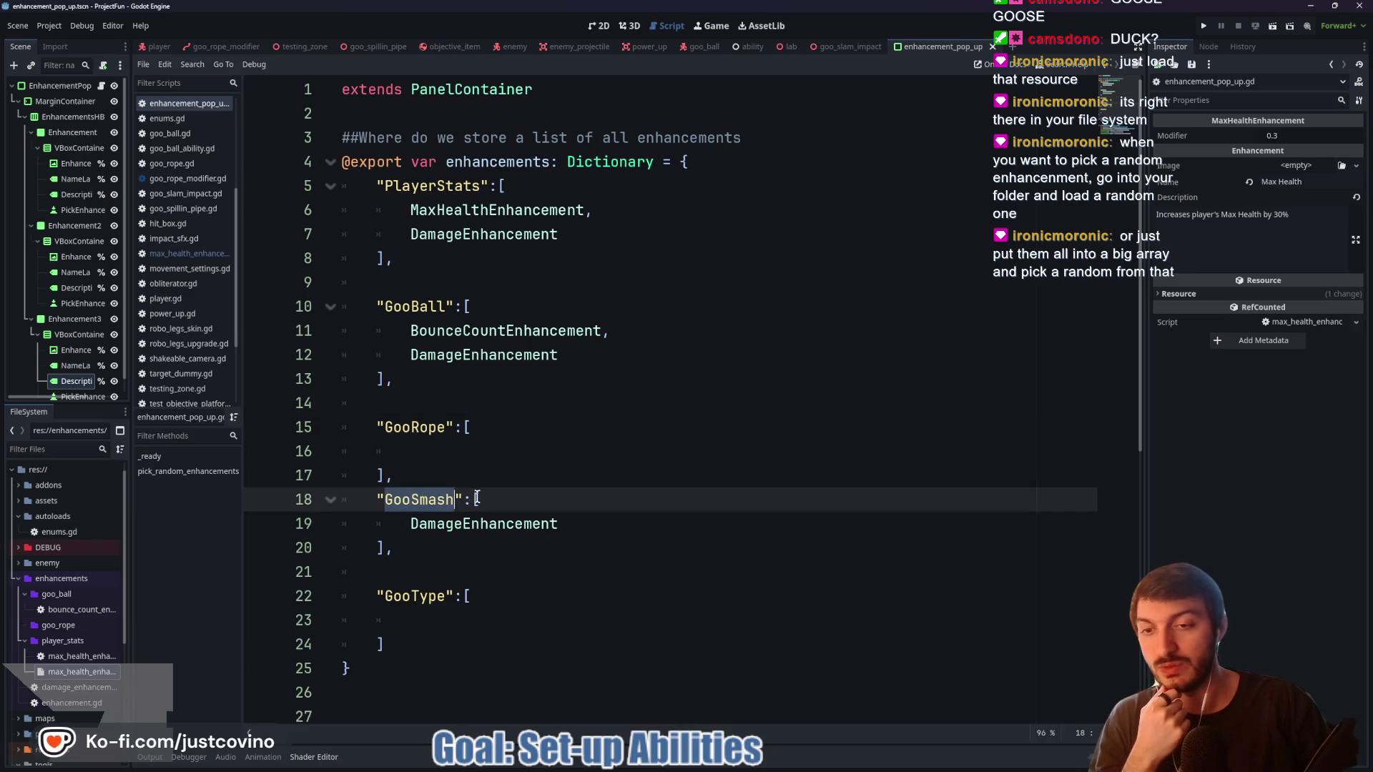
pyautogui.doubleClick(459, 526)
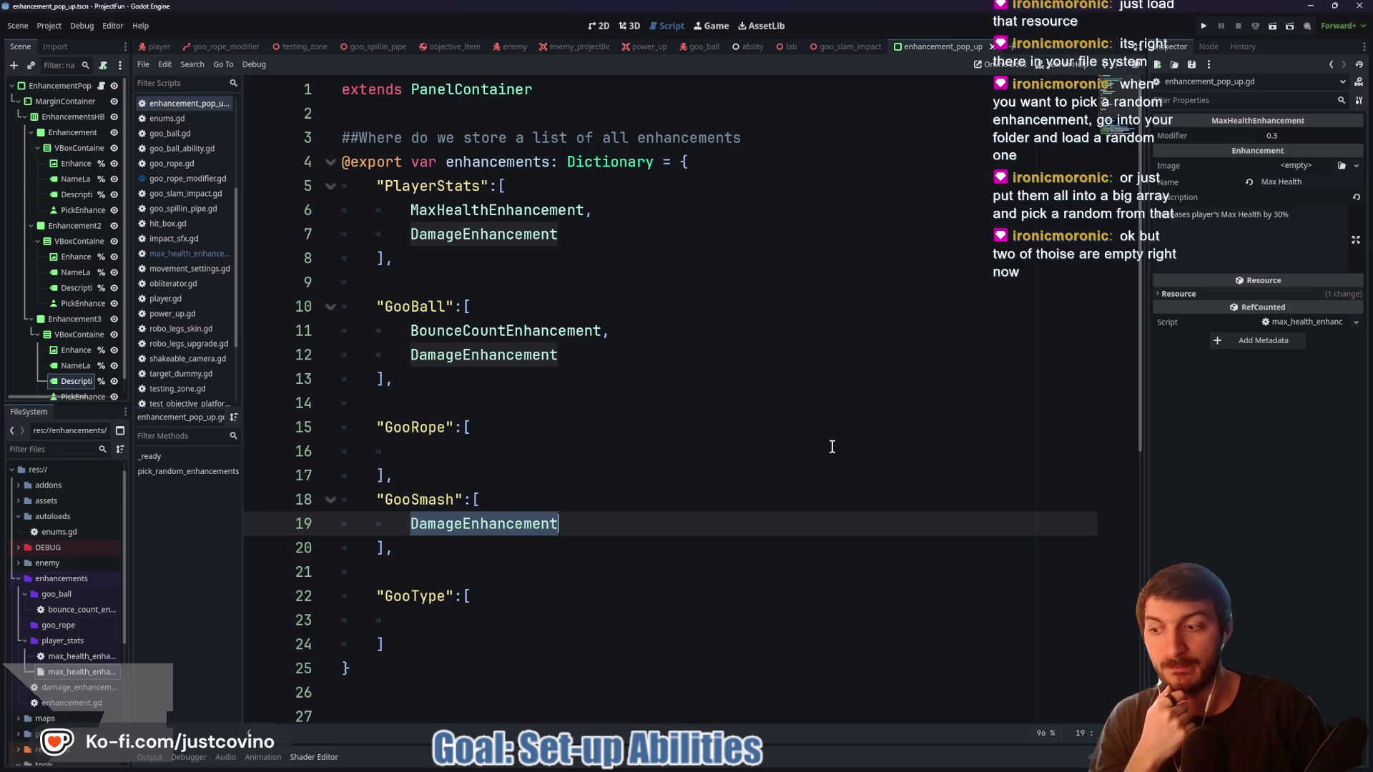
# Insert a blank line after the empty GooRope list
pyautogui.click(479, 449)
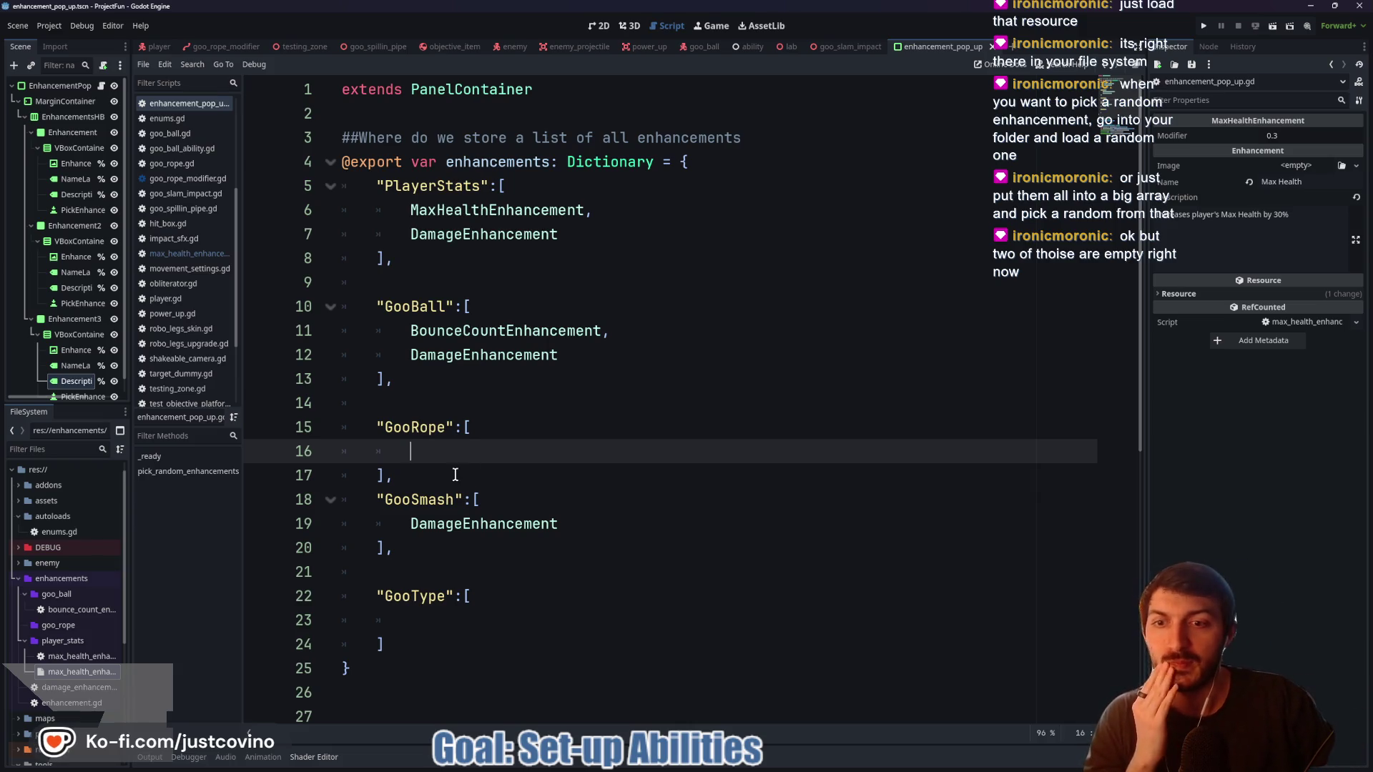
pyautogui.click(459, 477)
pyautogui.press('Return')
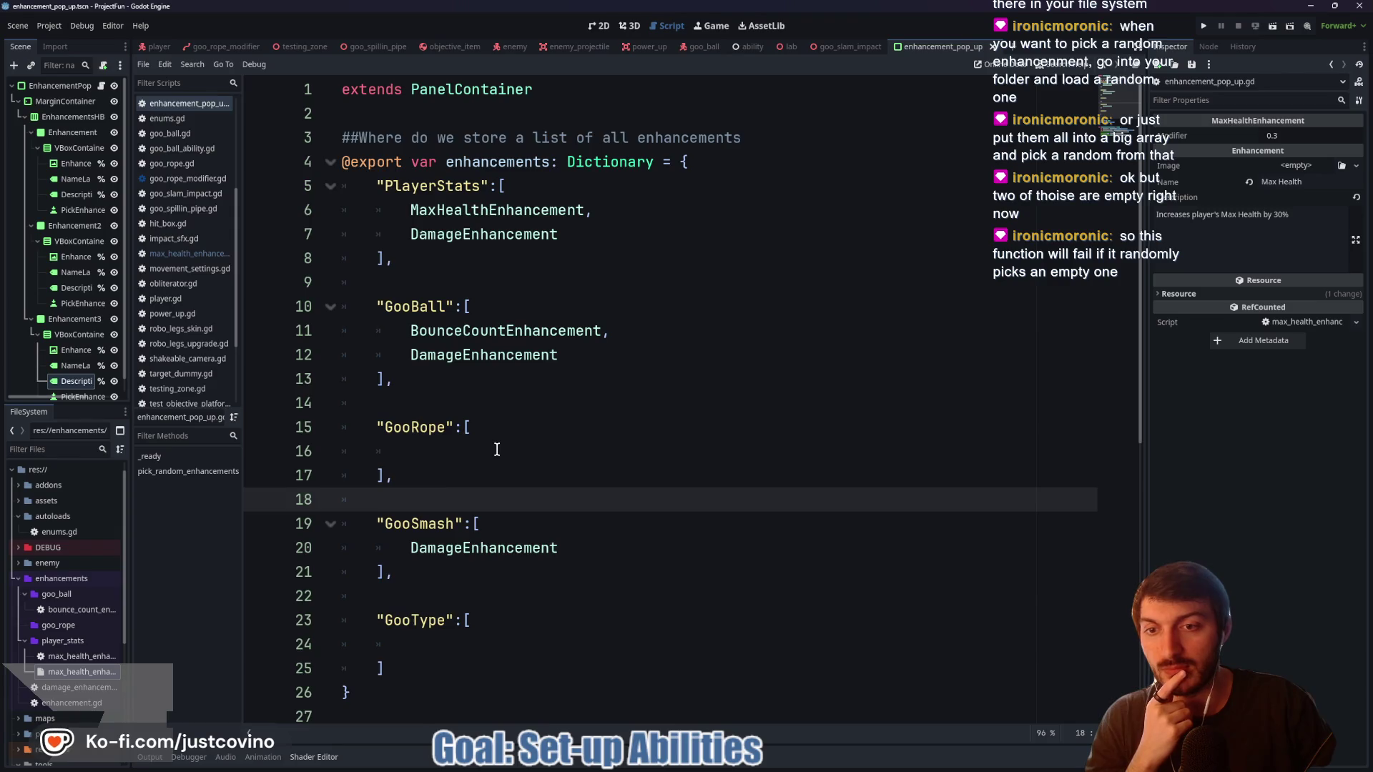
# Autocomplete DamageEnhancement into the empty GooRope and GooType lists
pyautogui.scroll(-1, 496, 449)
pyautogui.click(434, 379)
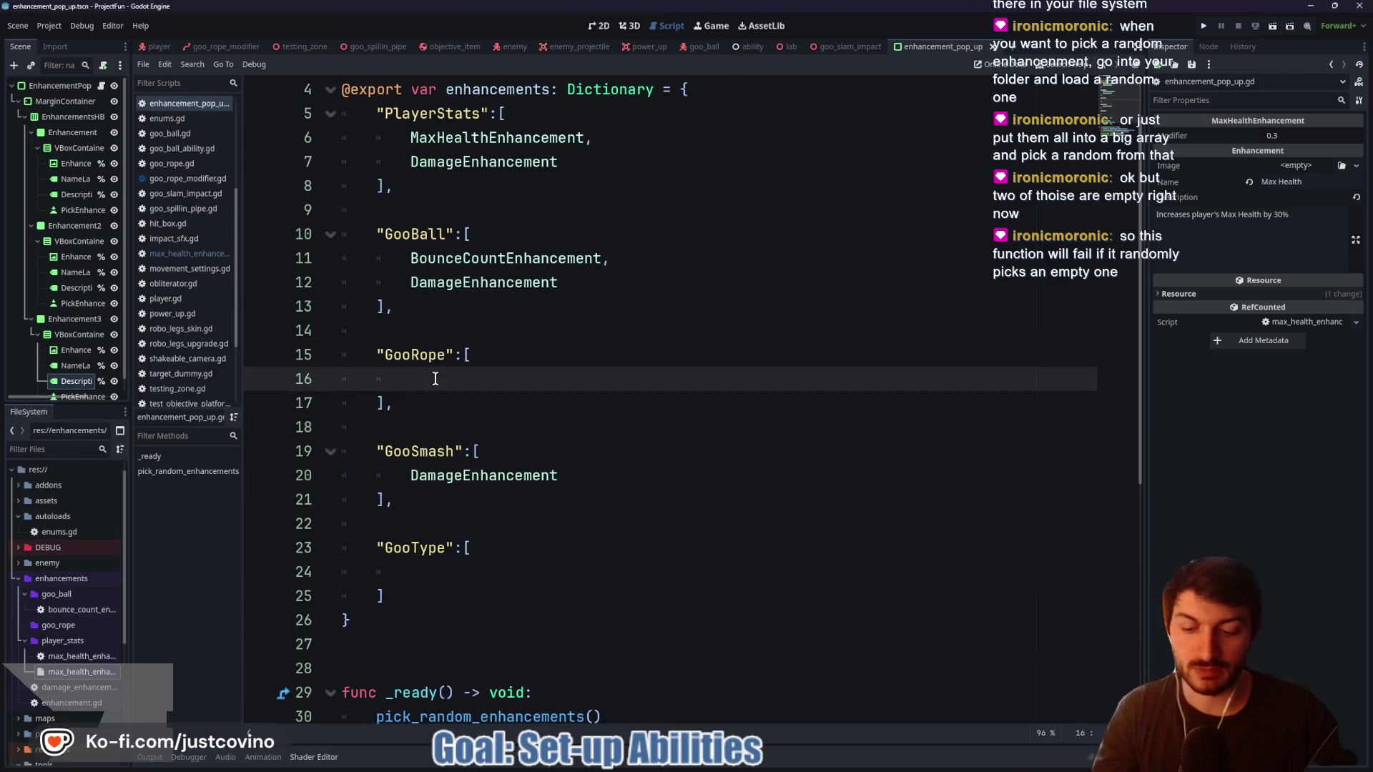
pyautogui.write('Dam')
pyautogui.press('Return')
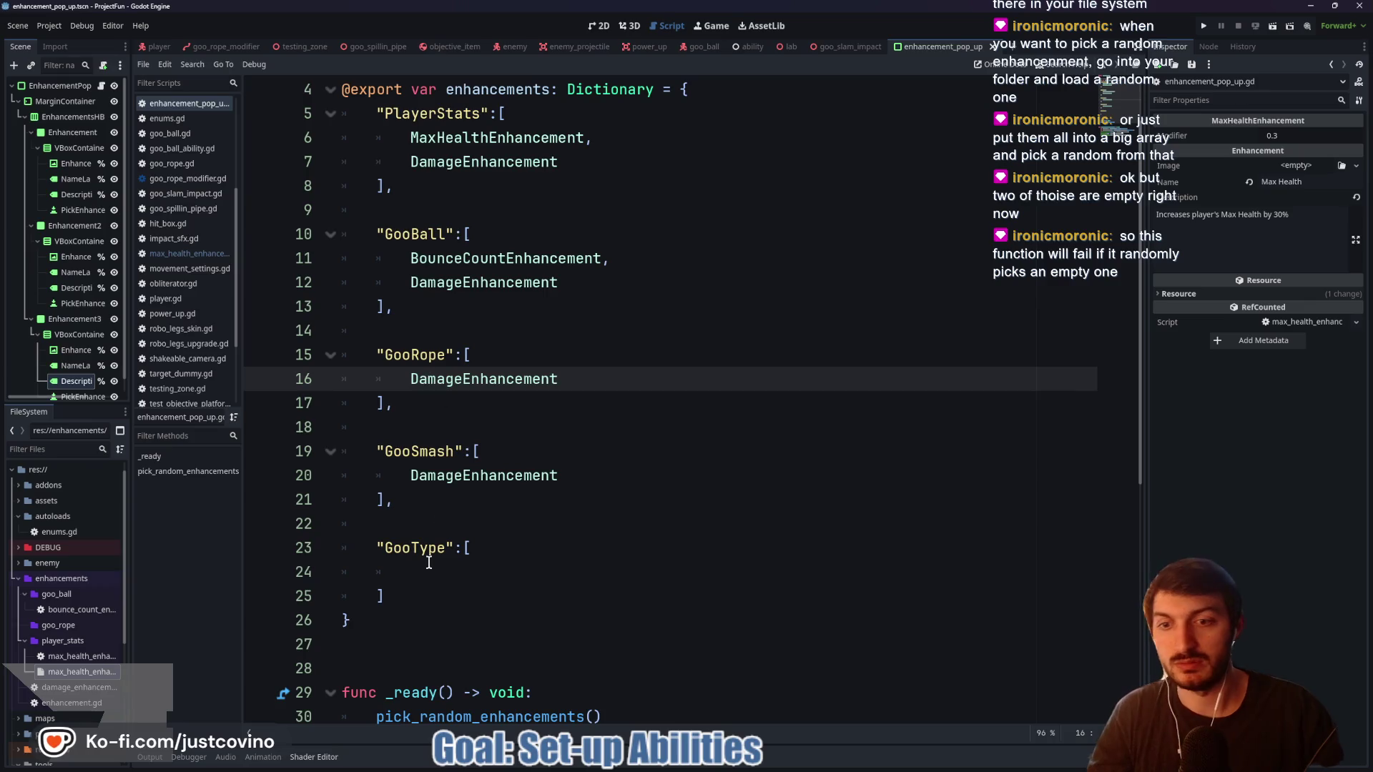
pyautogui.click(432, 569)
pyautogui.write('Dam')
pyautogui.press('Return')
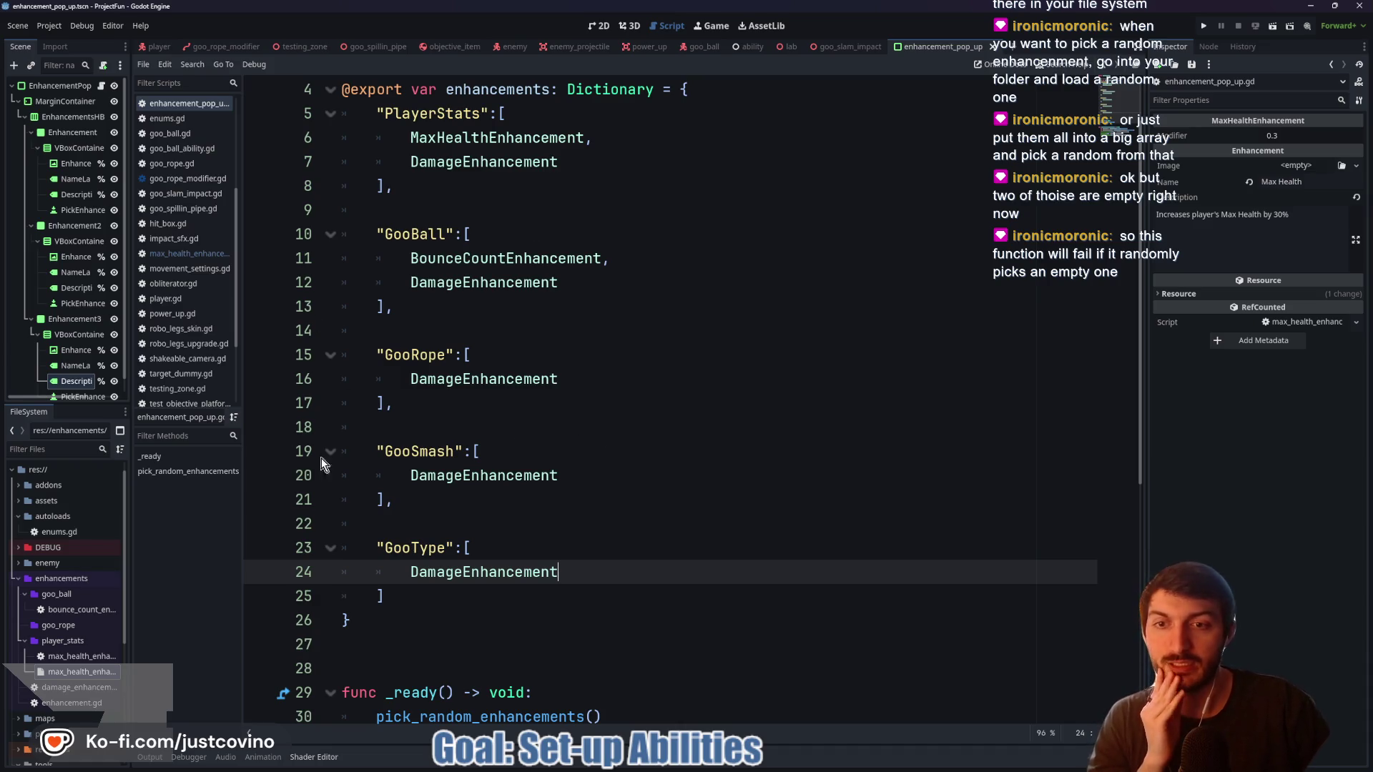
pyautogui.scroll(-4, 604, 497)
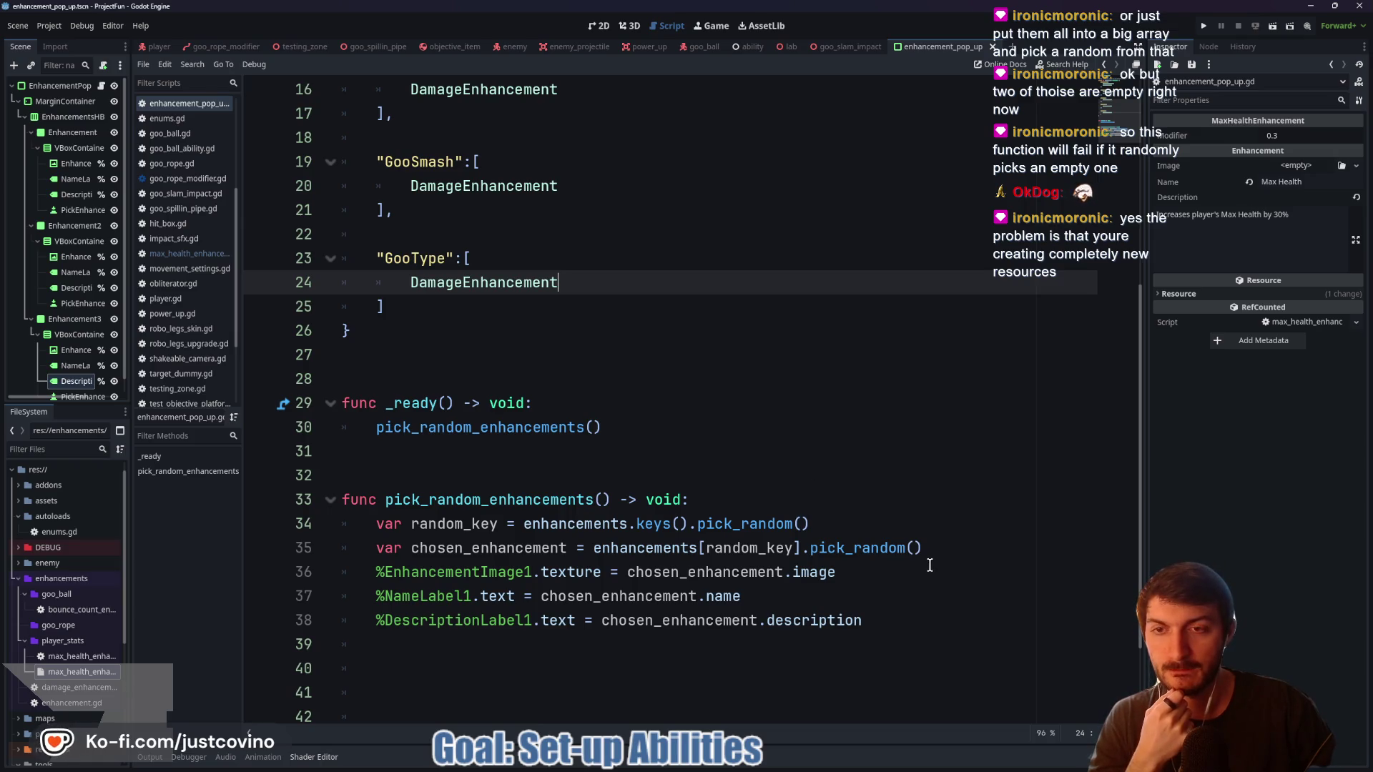
pyautogui.click(955, 552)
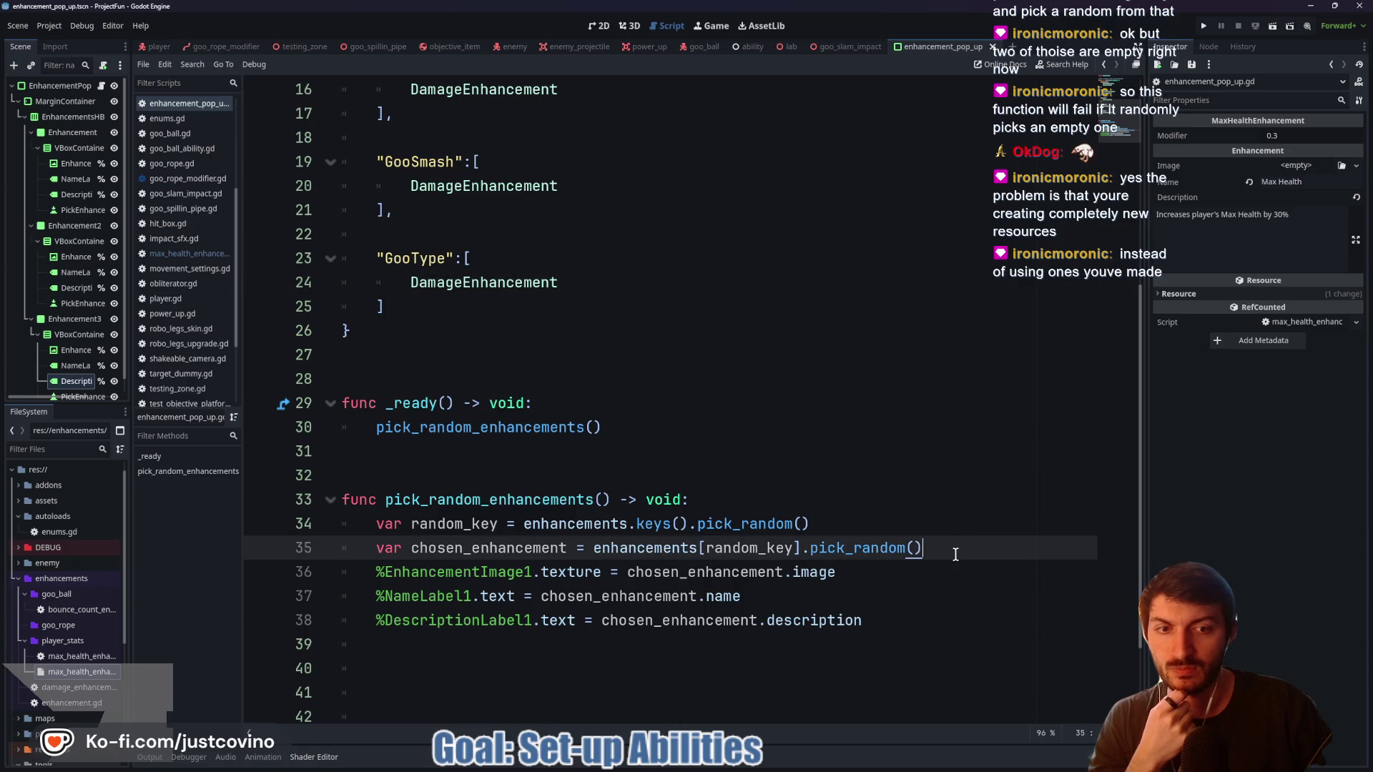
# Run the testing_zone scene to test the popup, then stop it after the image error
pyautogui.moveTo(955, 552); pyautogui.dragTo(512, 534)
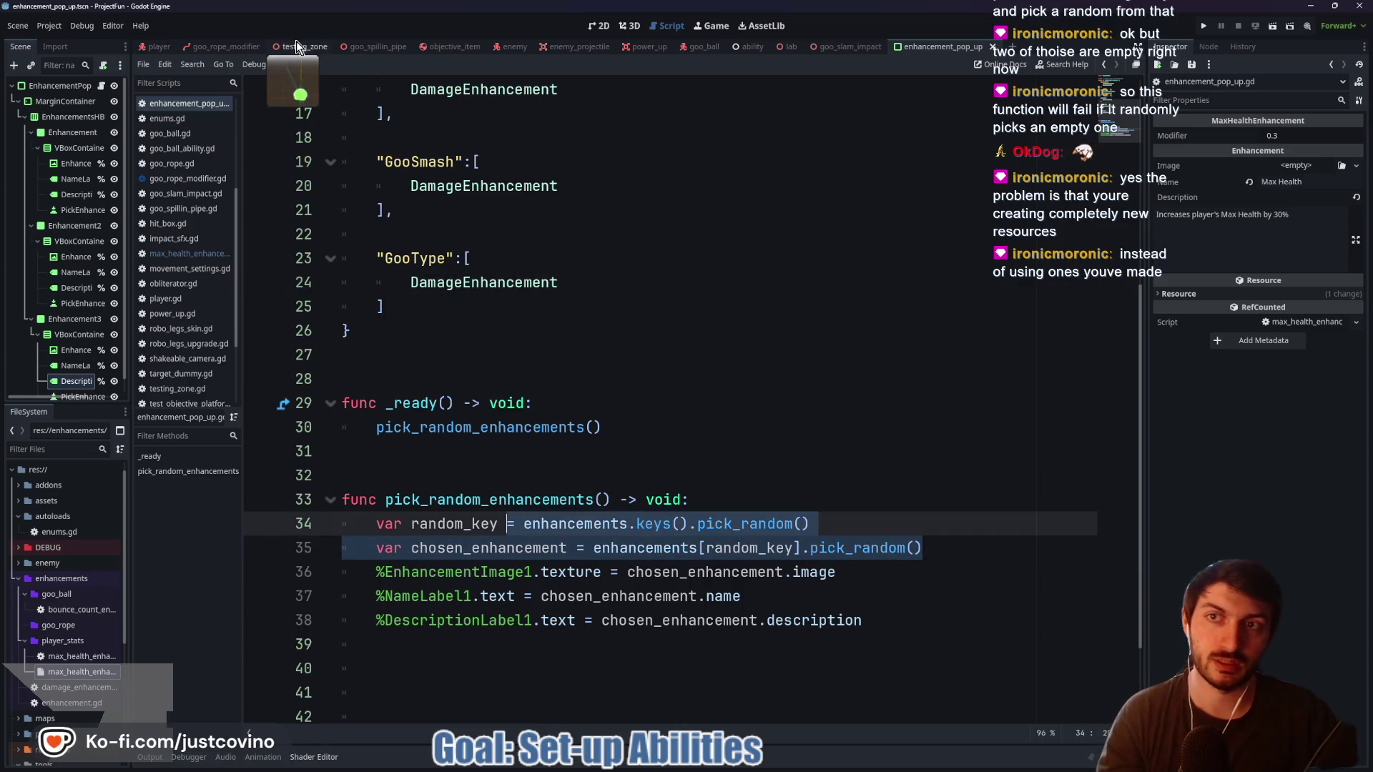
pyautogui.click(305, 47)
pyautogui.press('F5')
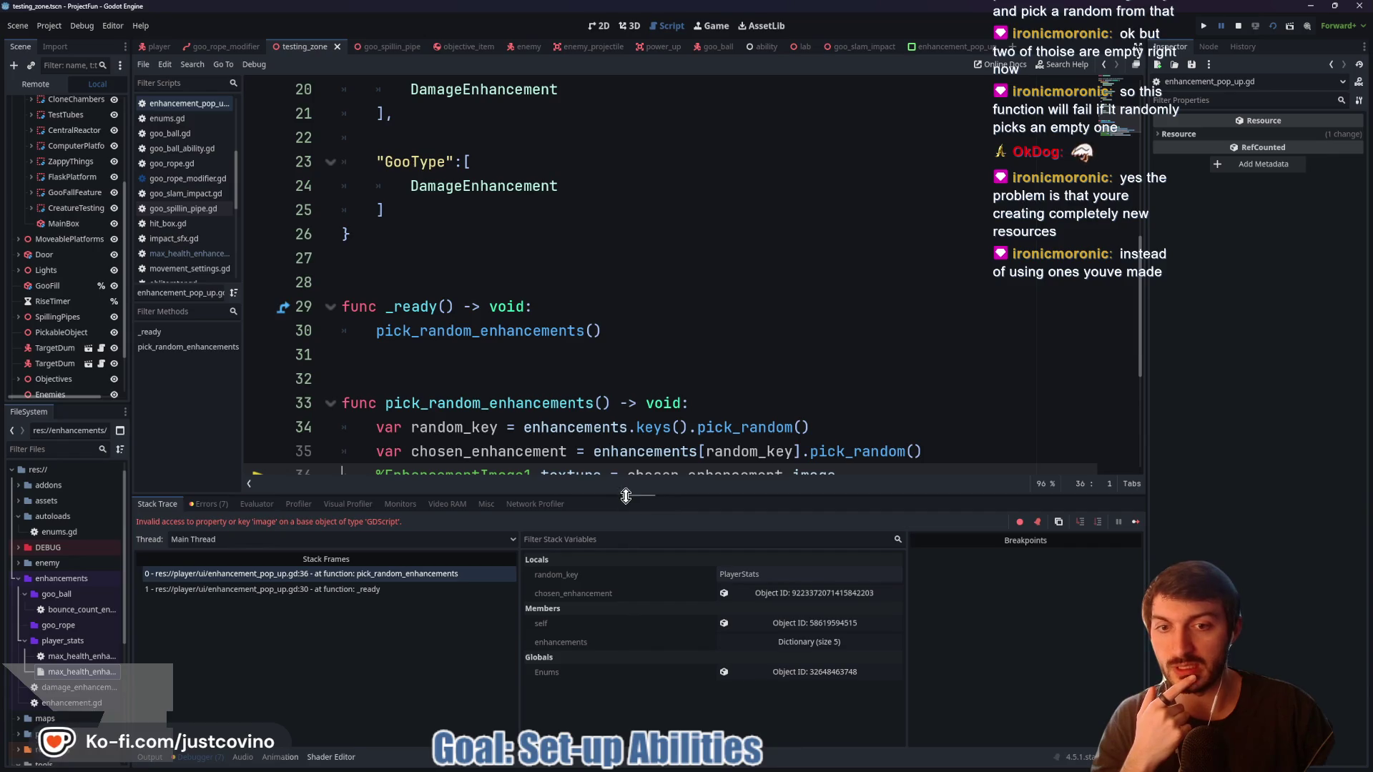
pyautogui.moveTo(602, 495); pyautogui.dragTo(603, 645)
pyautogui.scroll(-2, 607, 453)
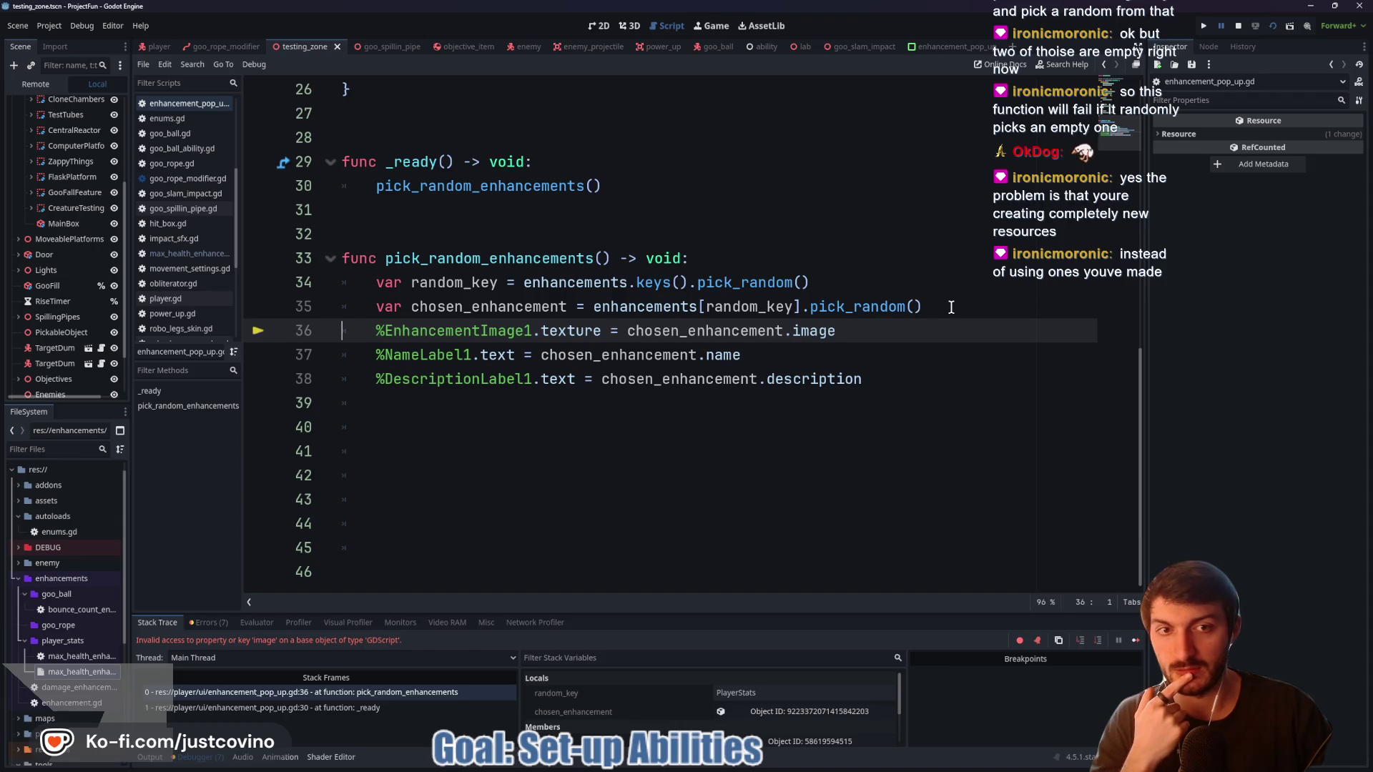
pyautogui.moveTo(936, 307); pyautogui.dragTo(627, 308)
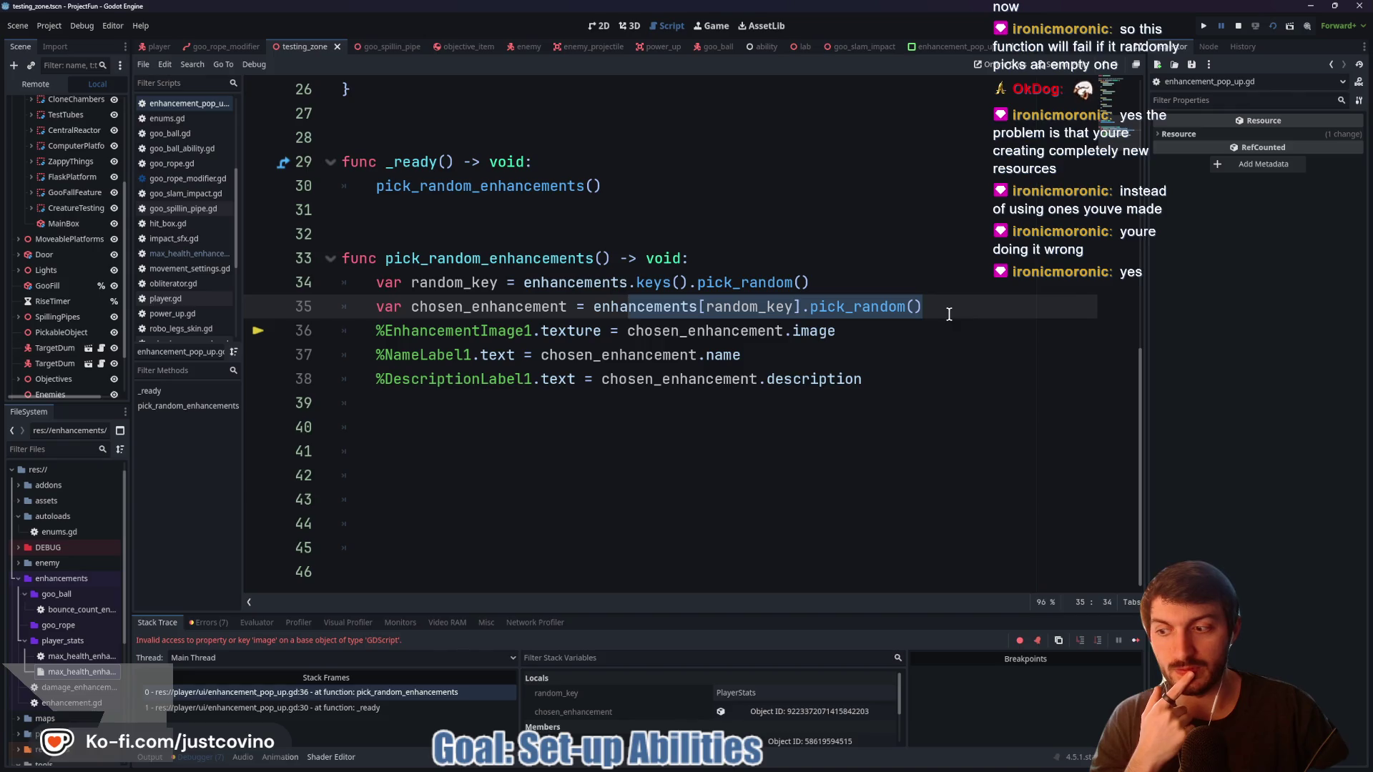
pyautogui.click(1239, 25)
# Wrap the random pick expression on line 35 in load()
pyautogui.moveTo(595, 307); pyautogui.dragTo(979, 307)
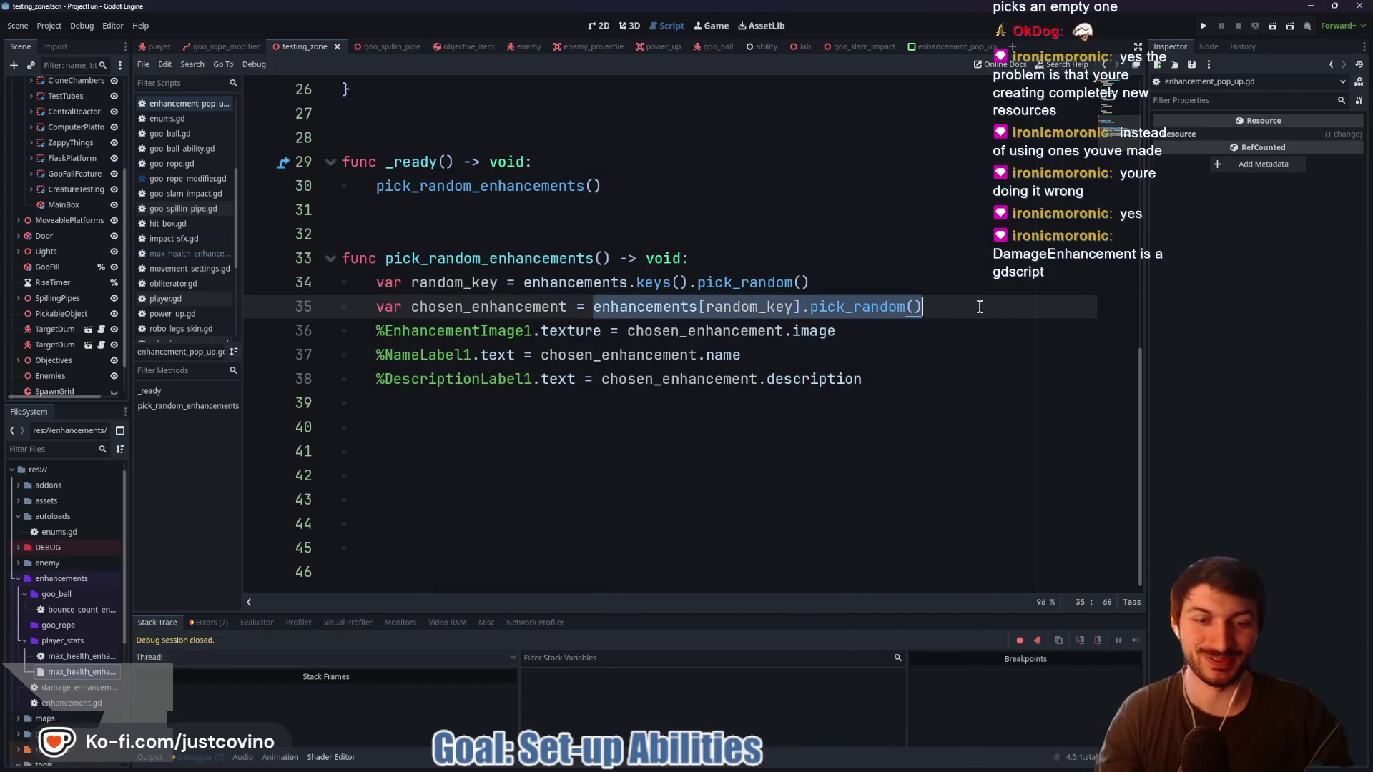
pyautogui.write('(')
pyautogui.click(599, 307)
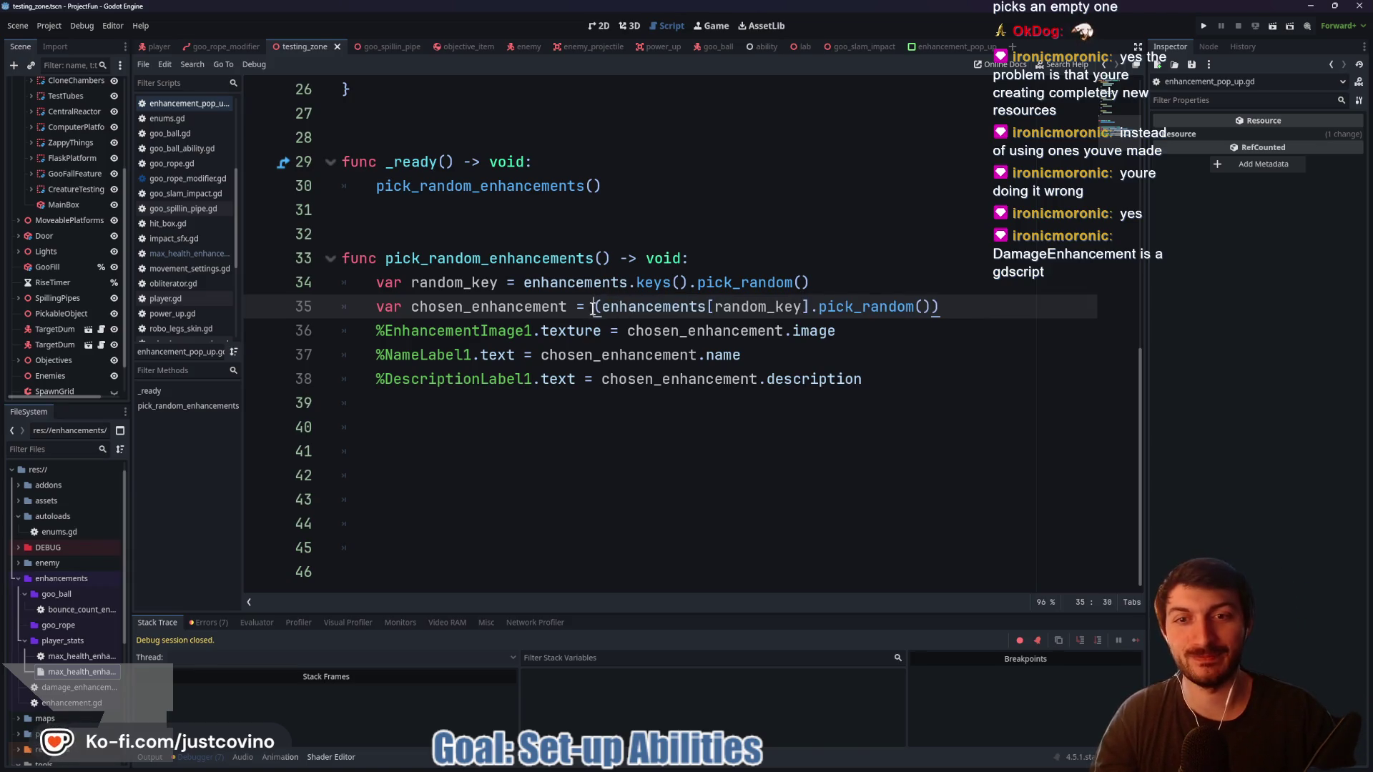
pyautogui.write('load')
pyautogui.press('Escape')
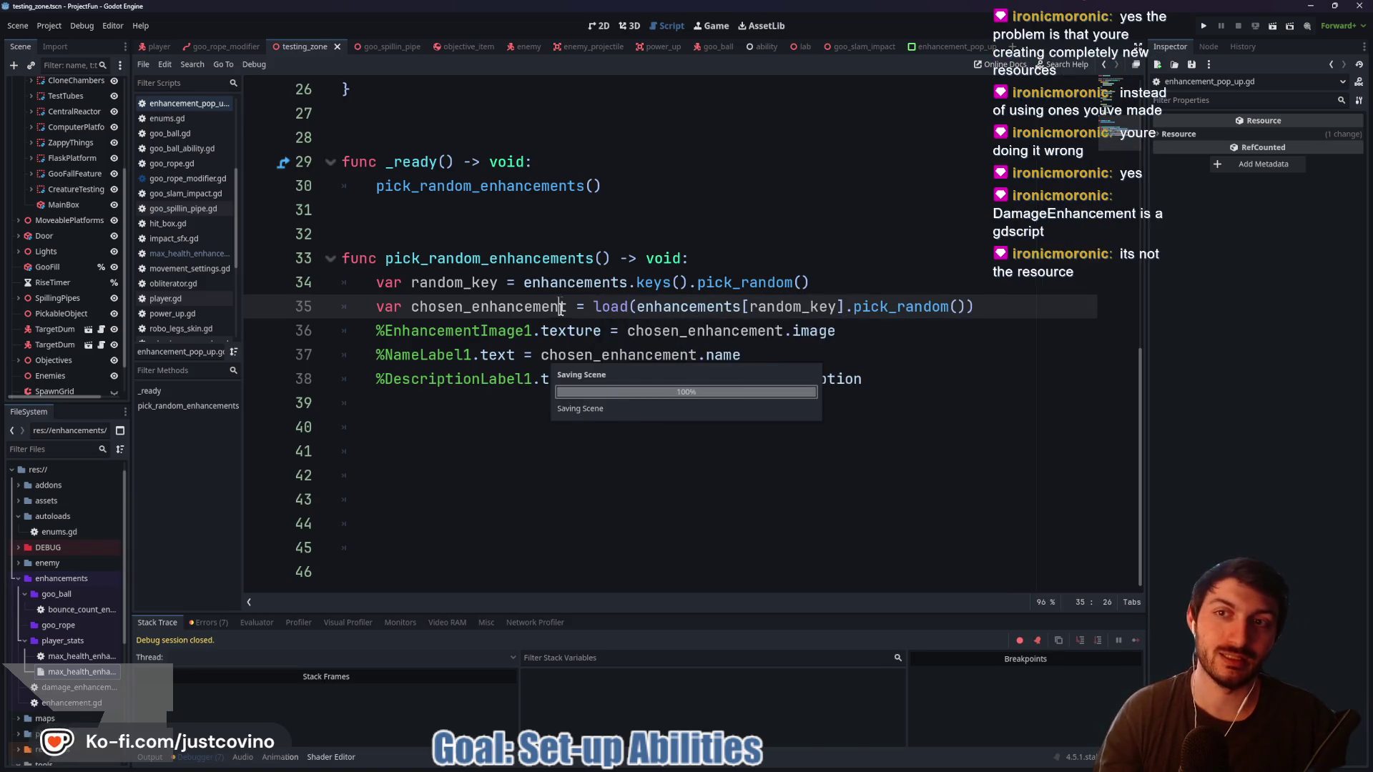
# Run the game to test the load() change and stop it after the load error
pyautogui.click(565, 307)
pyautogui.press('F5')
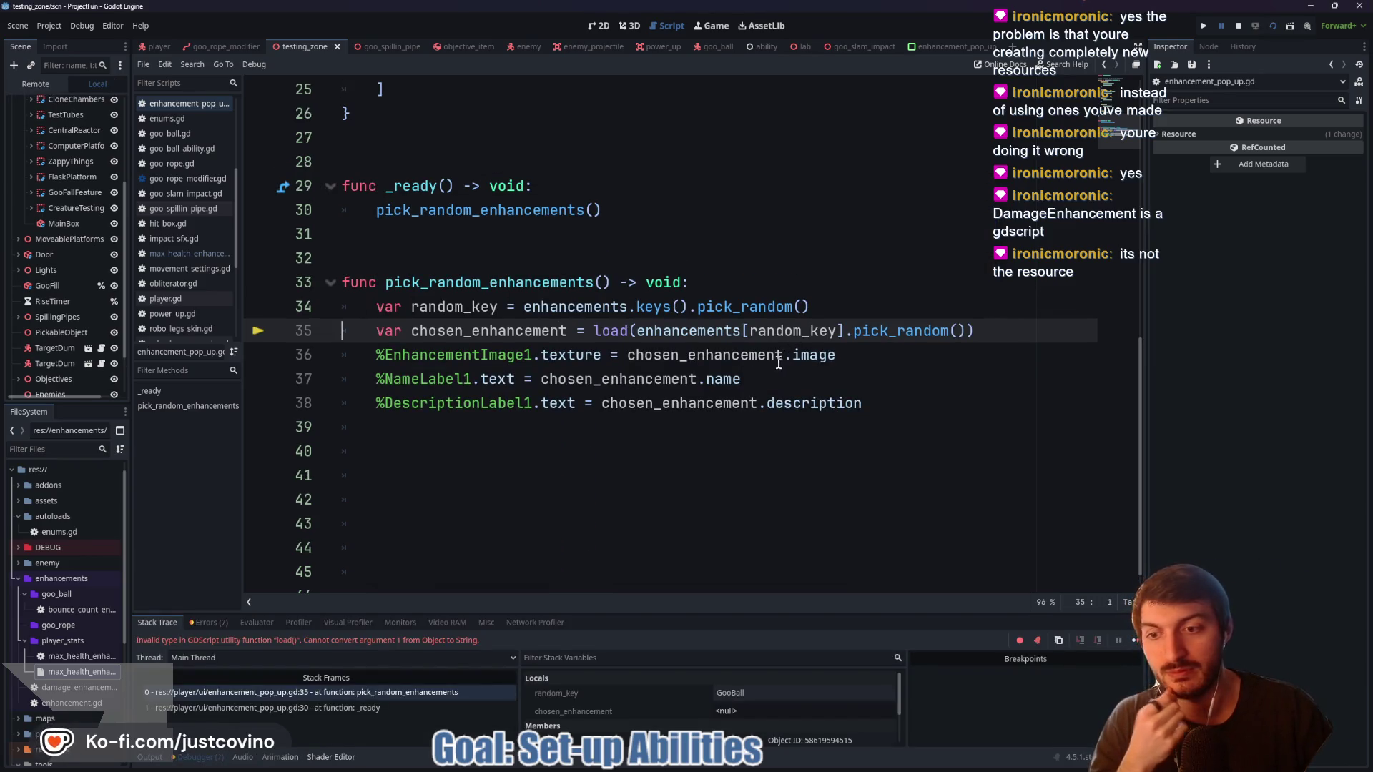
pyautogui.click(1239, 26)
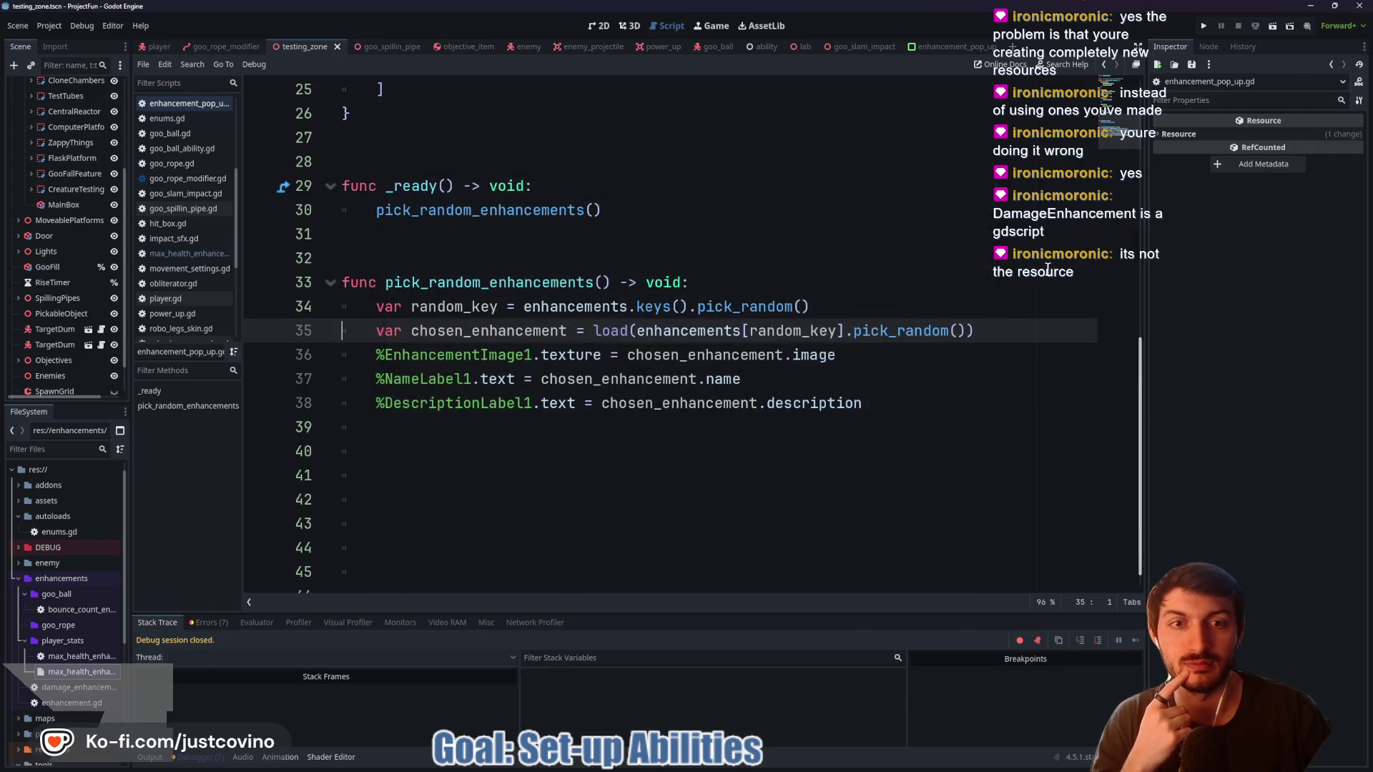
# Remove the load() wrapper from line 35 and view max_health_enhancement.tres properties
pyautogui.click(984, 333)
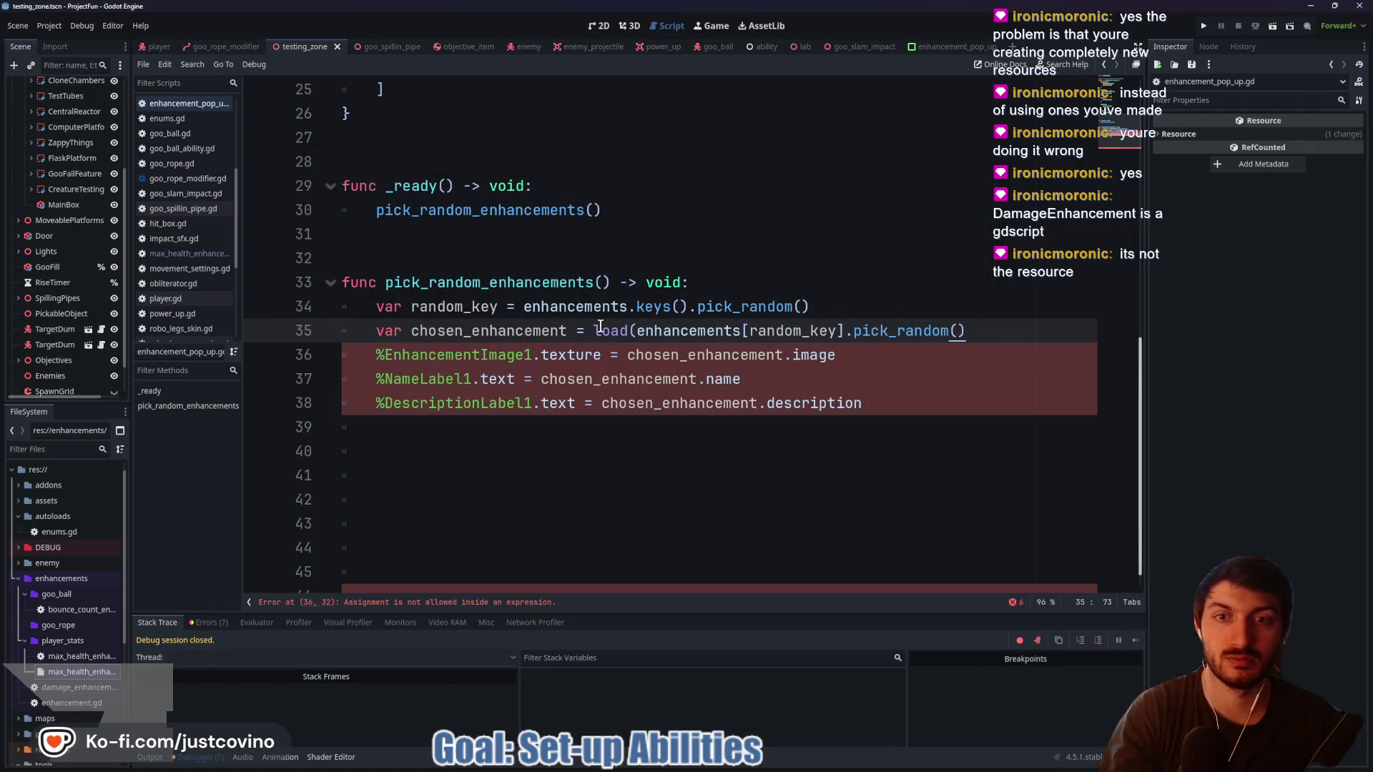
pyautogui.moveTo(633, 330); pyautogui.dragTo(584, 331)
pyautogui.press('BackSpace')
pyautogui.click(1002, 323)
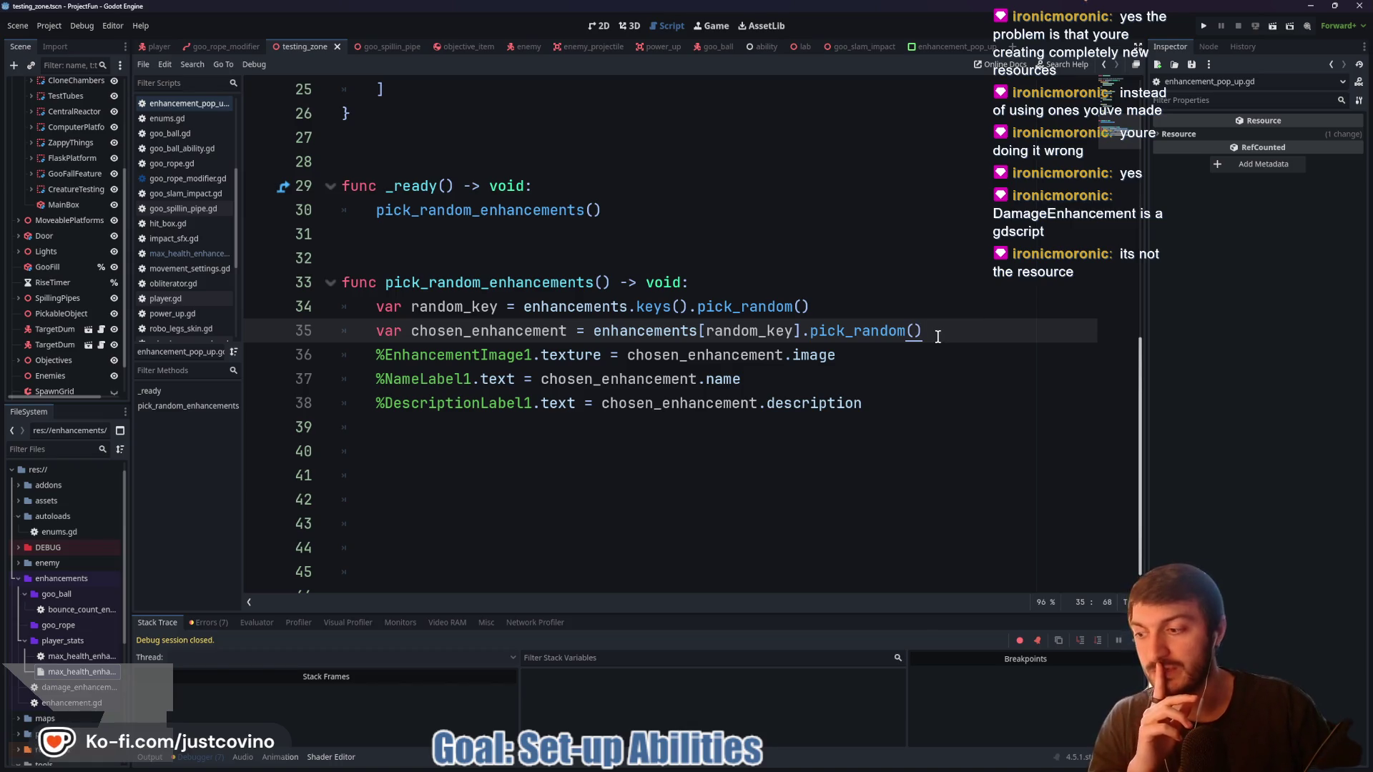
pyautogui.click(59, 672)
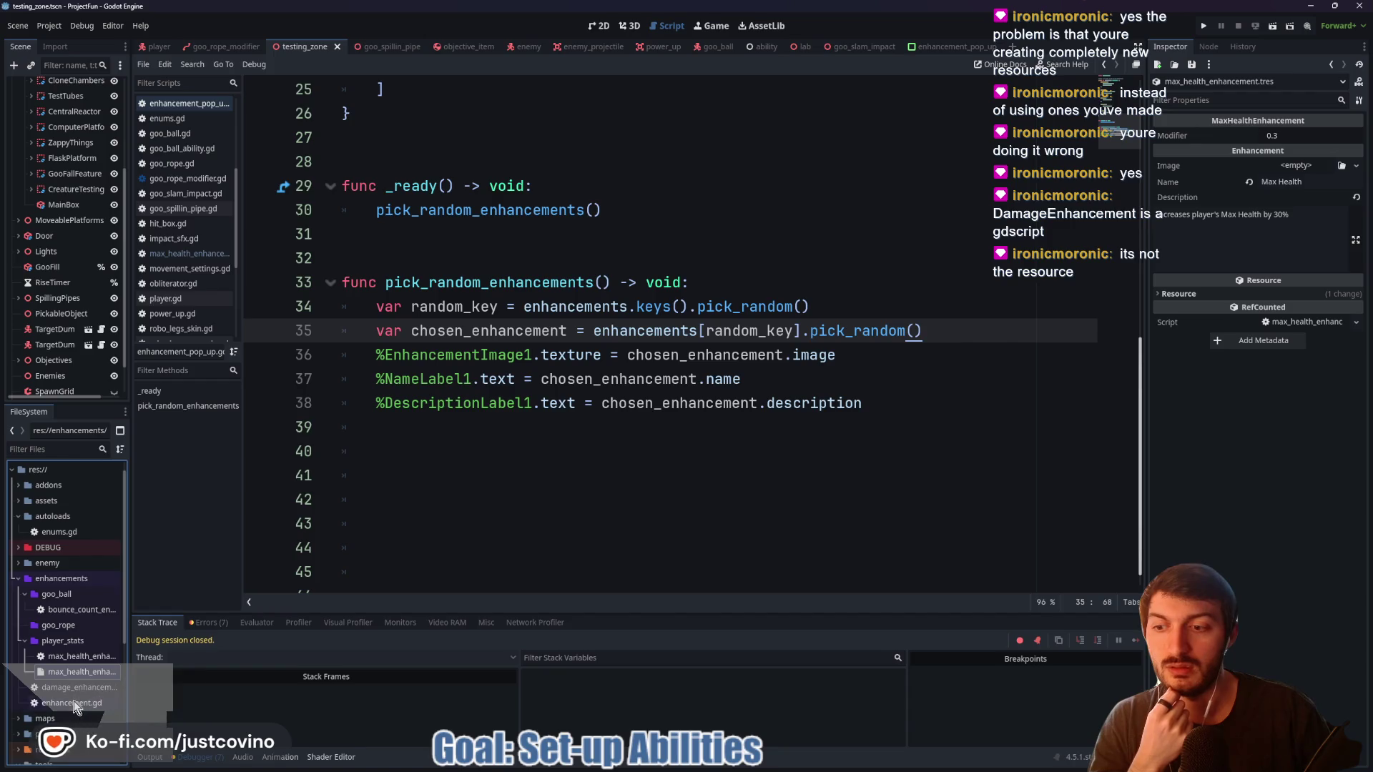
# In enhancement.gd, add an exported 'script' variable of type GDScript on line 3
pyautogui.doubleClick(71, 703)
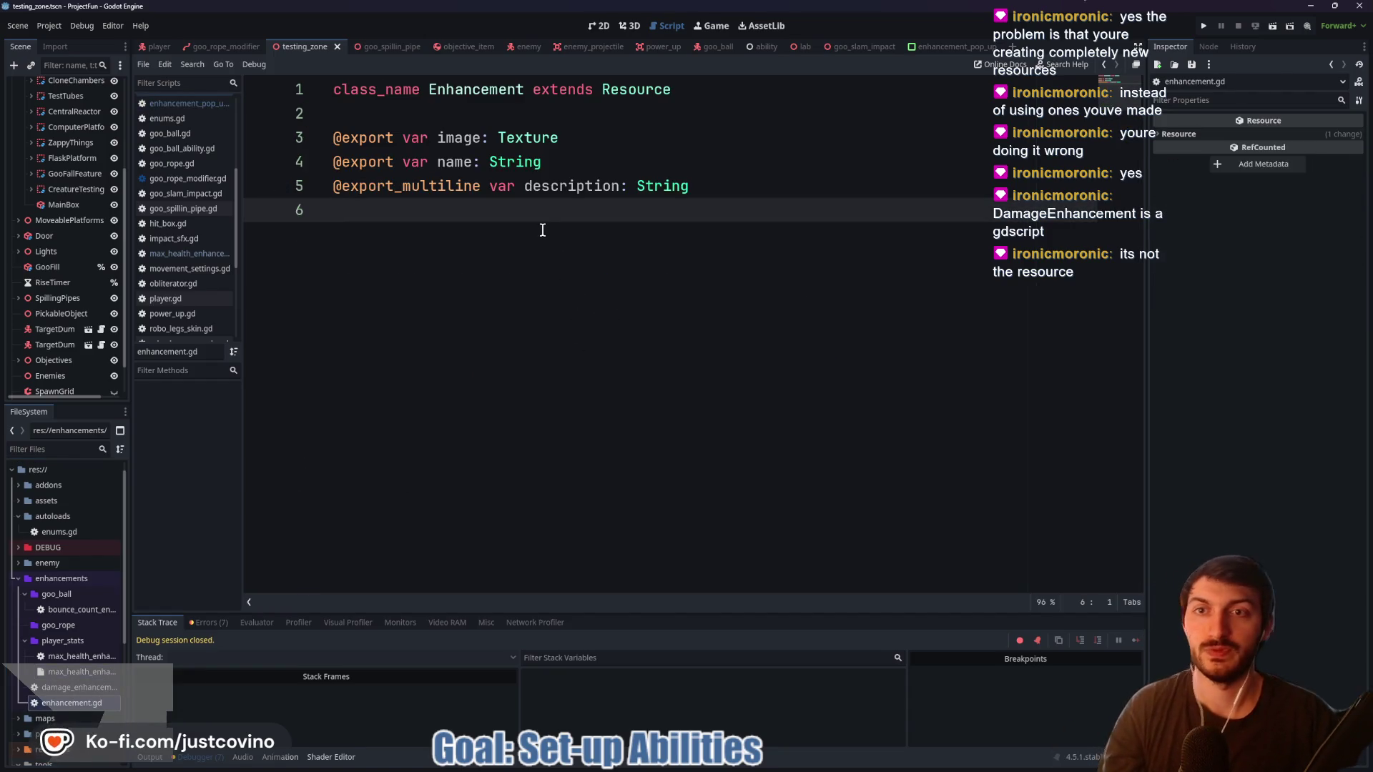
pyautogui.click(438, 125)
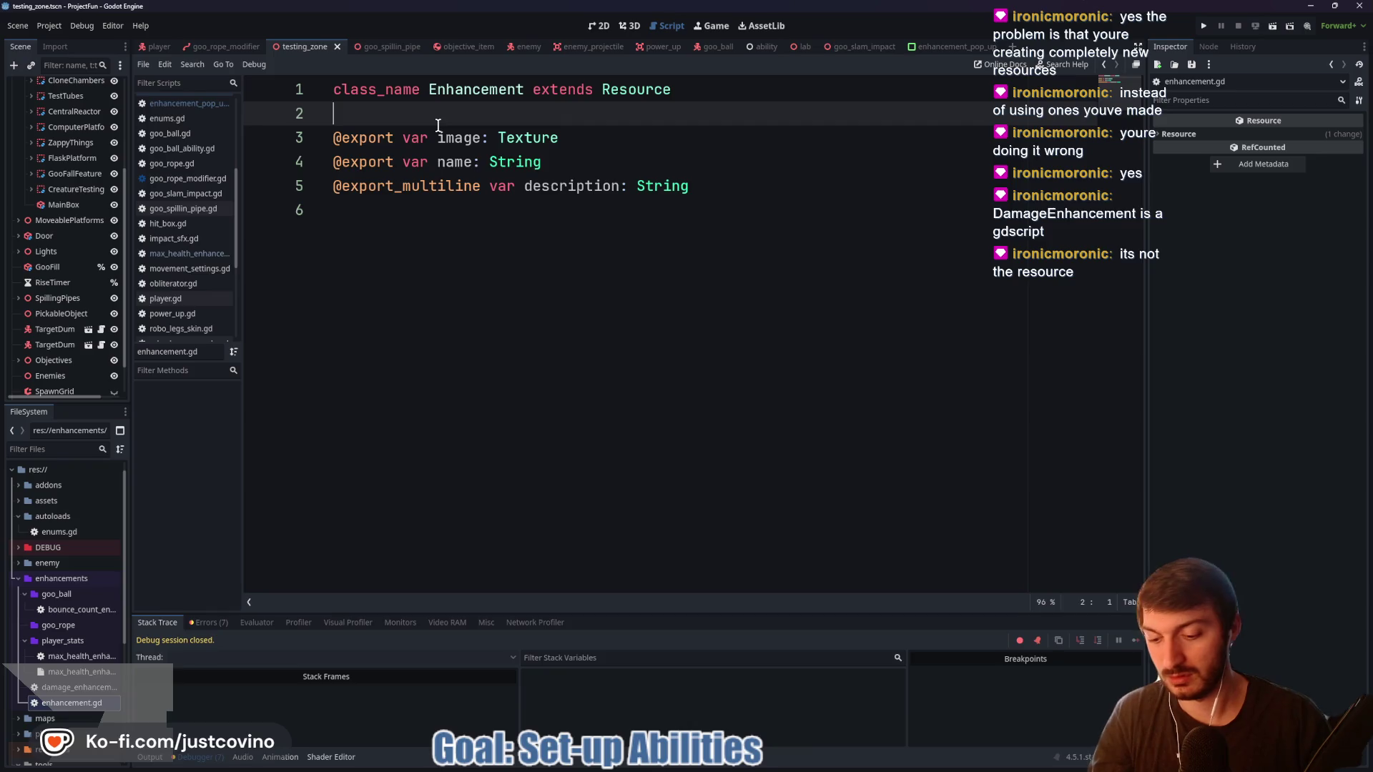
pyautogui.press('Return')
pyautogui.write('@export var')
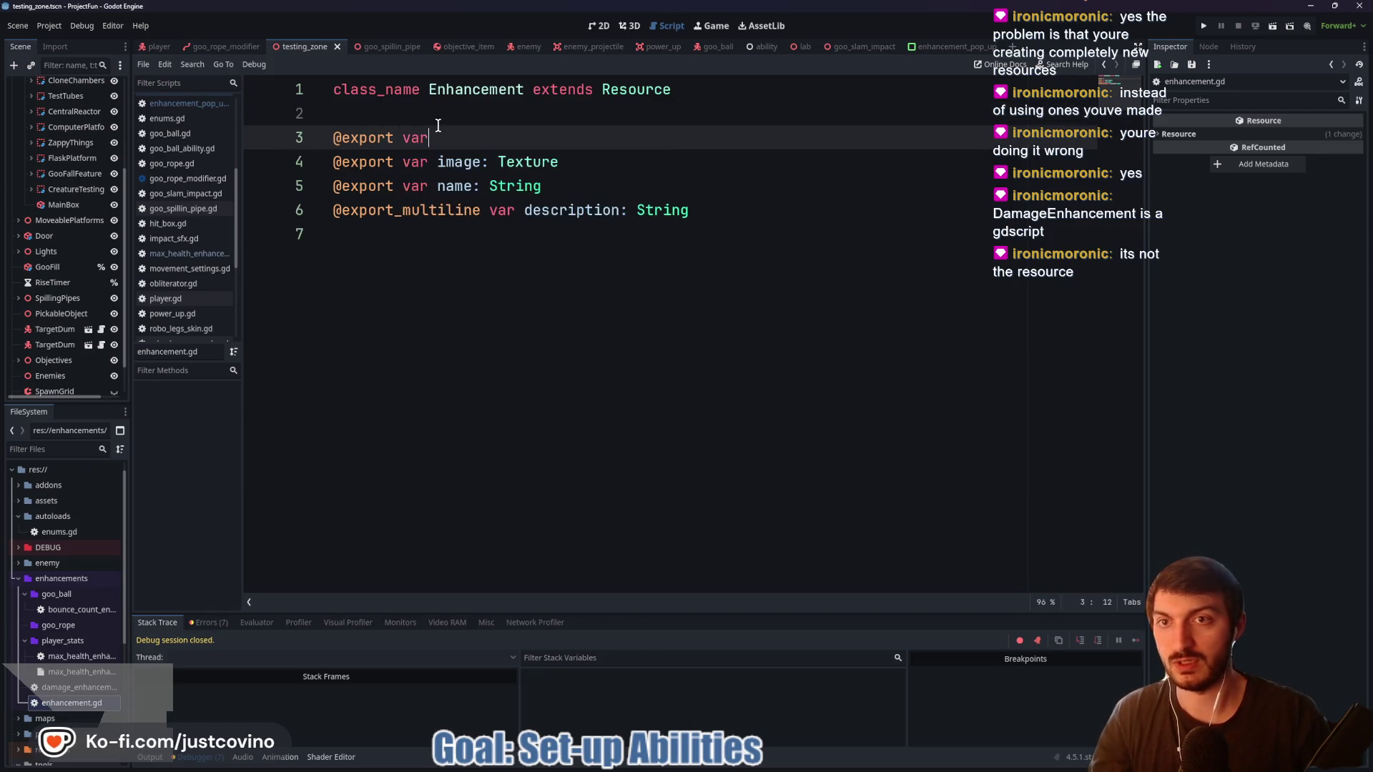
pyautogui.write(' script_path:')
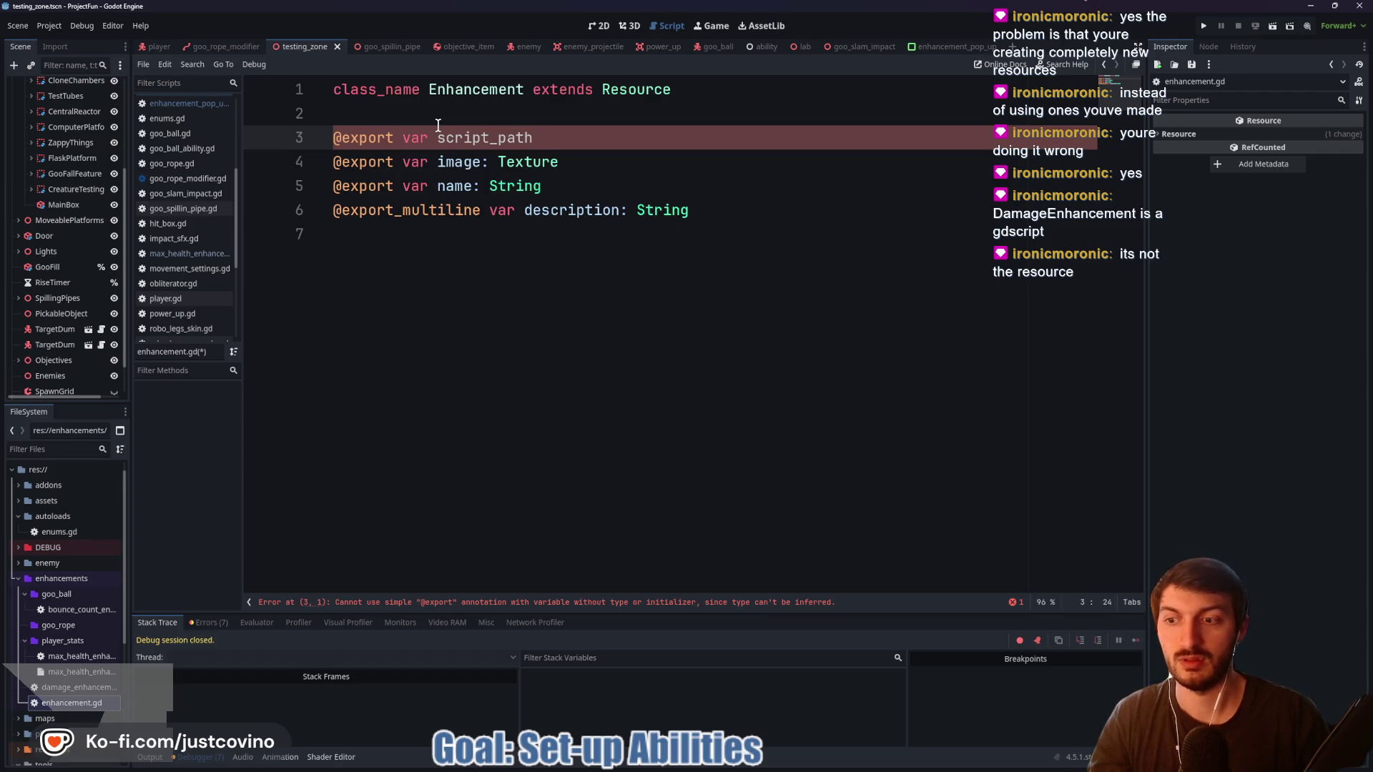
pyautogui.write(' GDScript')
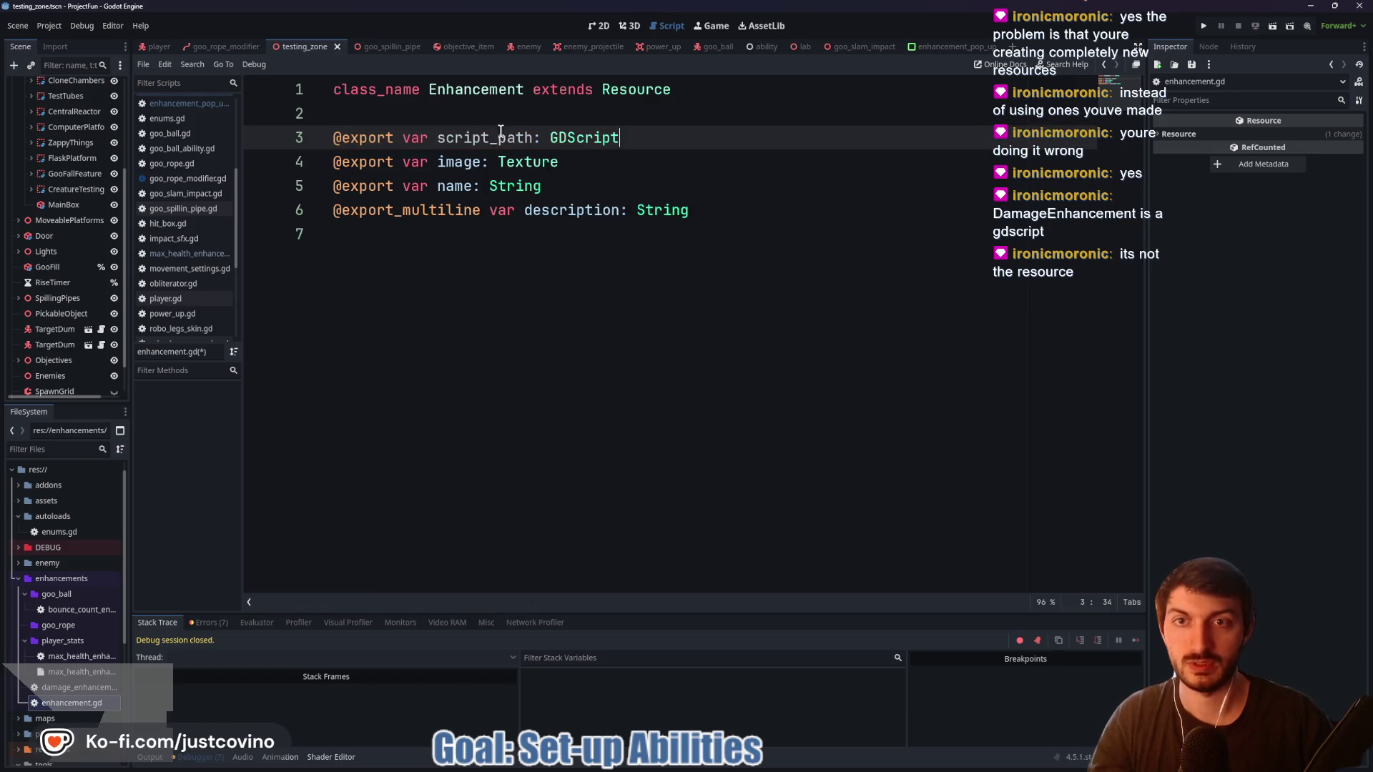
pyautogui.moveTo(533, 138); pyautogui.dragTo(492, 135)
pyautogui.press('BackSpace')
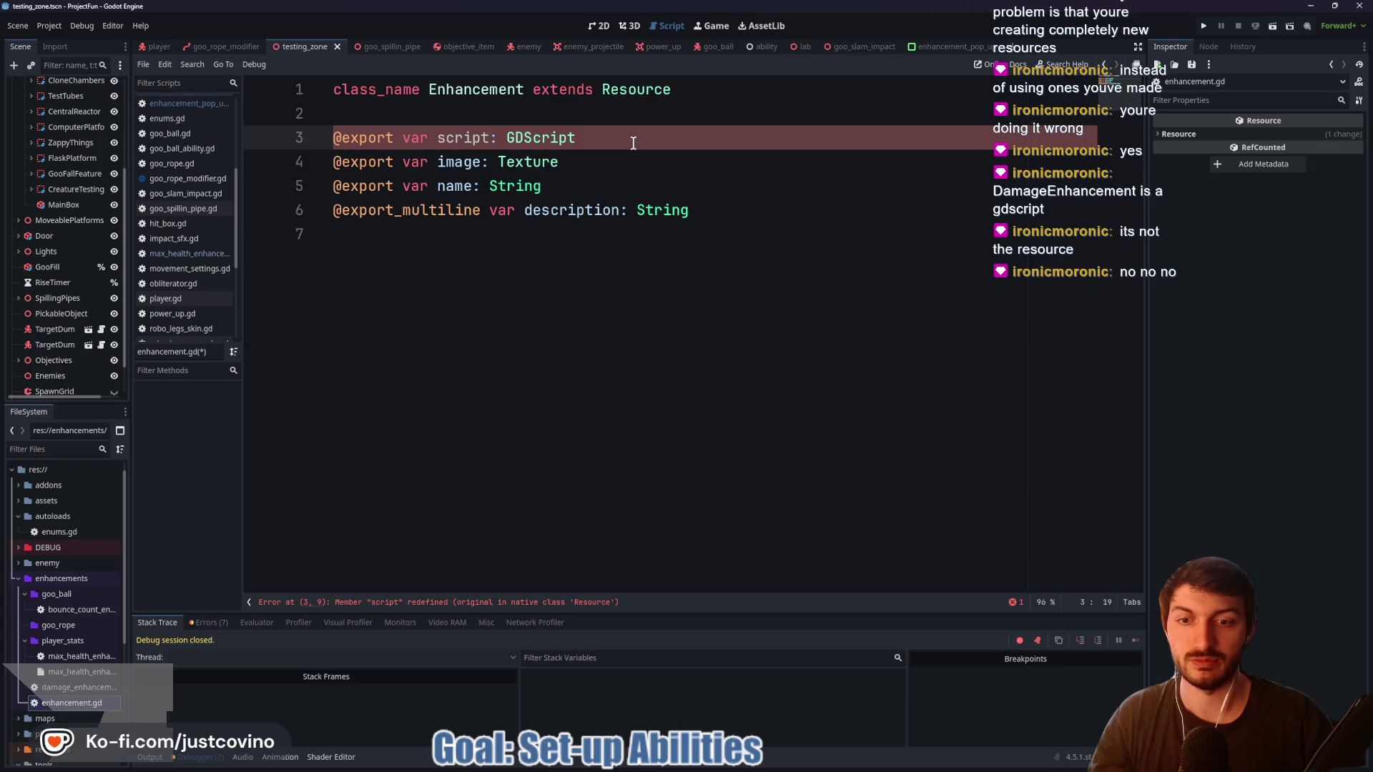
# Rename the variable to enhancement_script, save, and select max_health_enhancement.tres
pyautogui.click(489, 138)
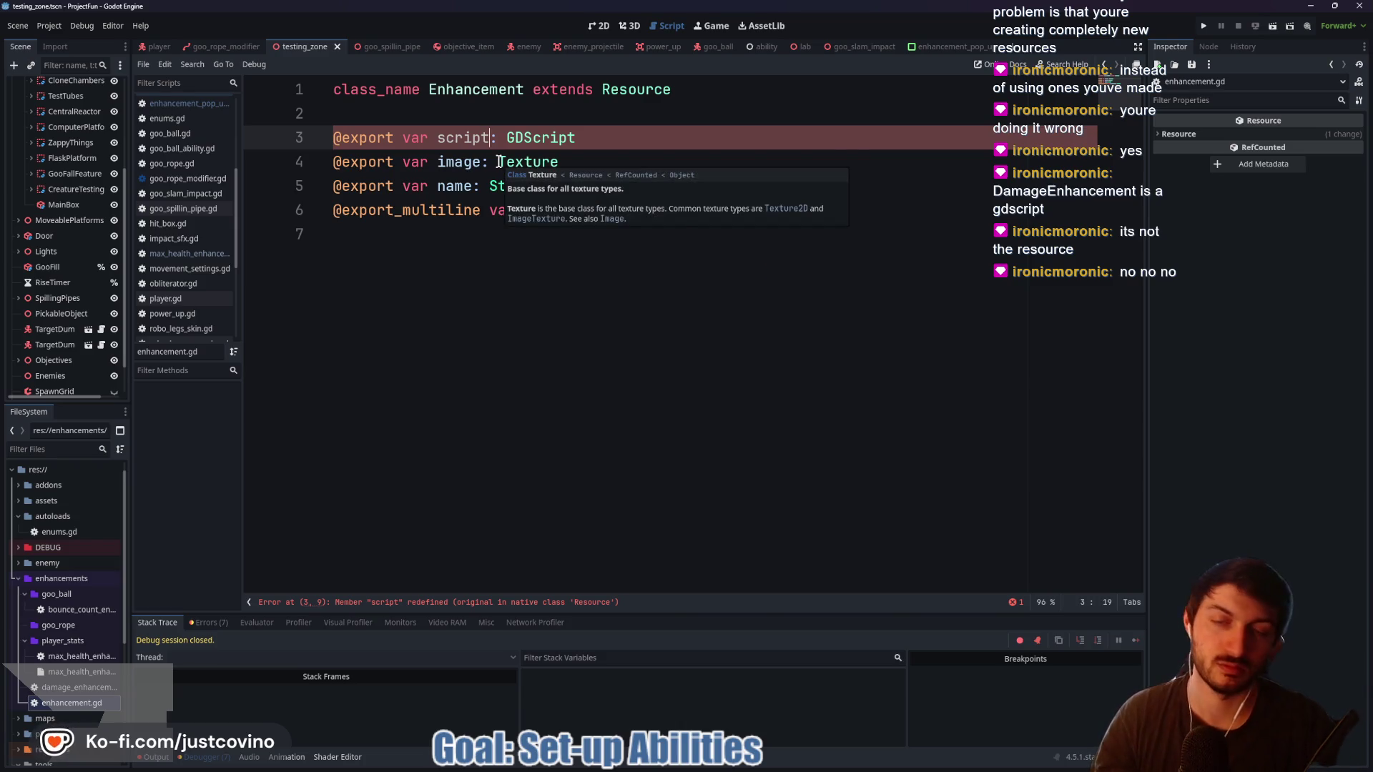
pyautogui.click(438, 137)
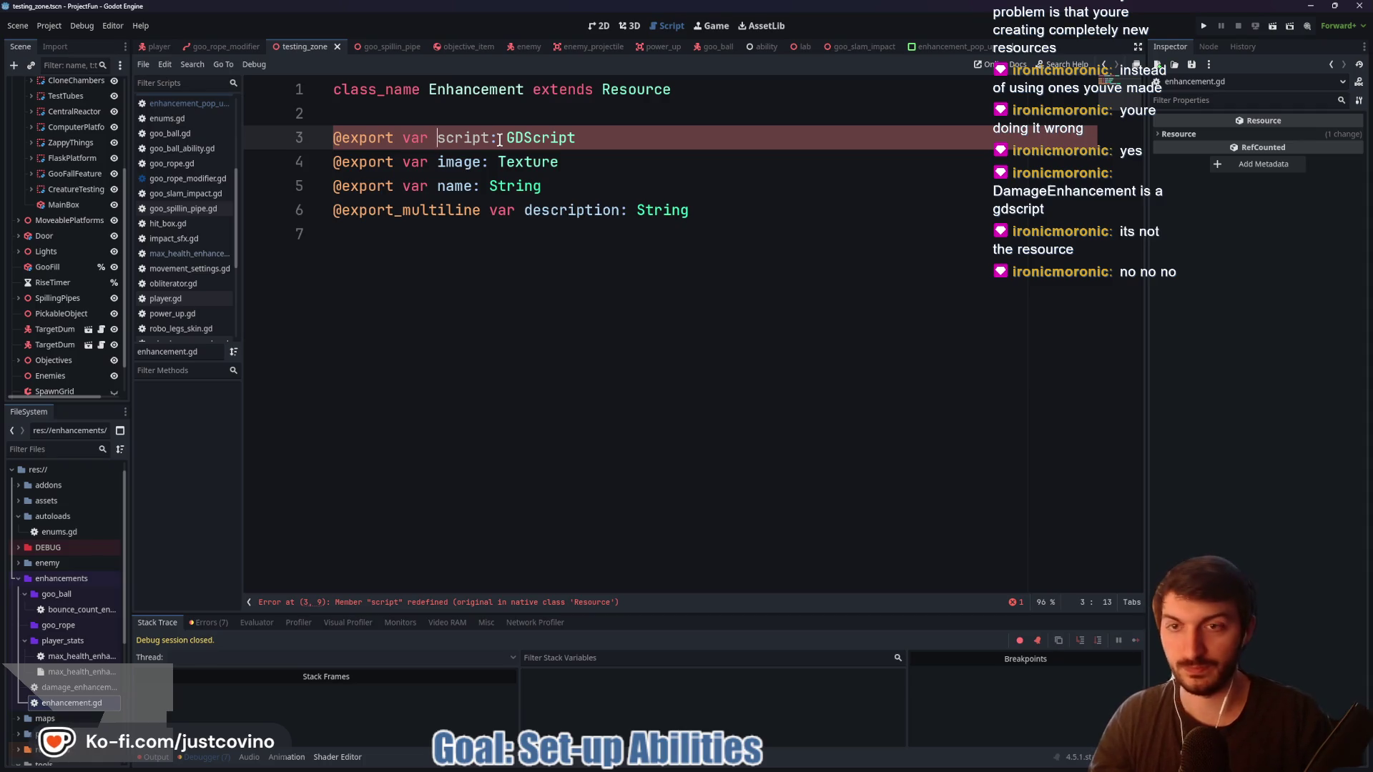
pyautogui.write('enh')
pyautogui.write('ancement_')
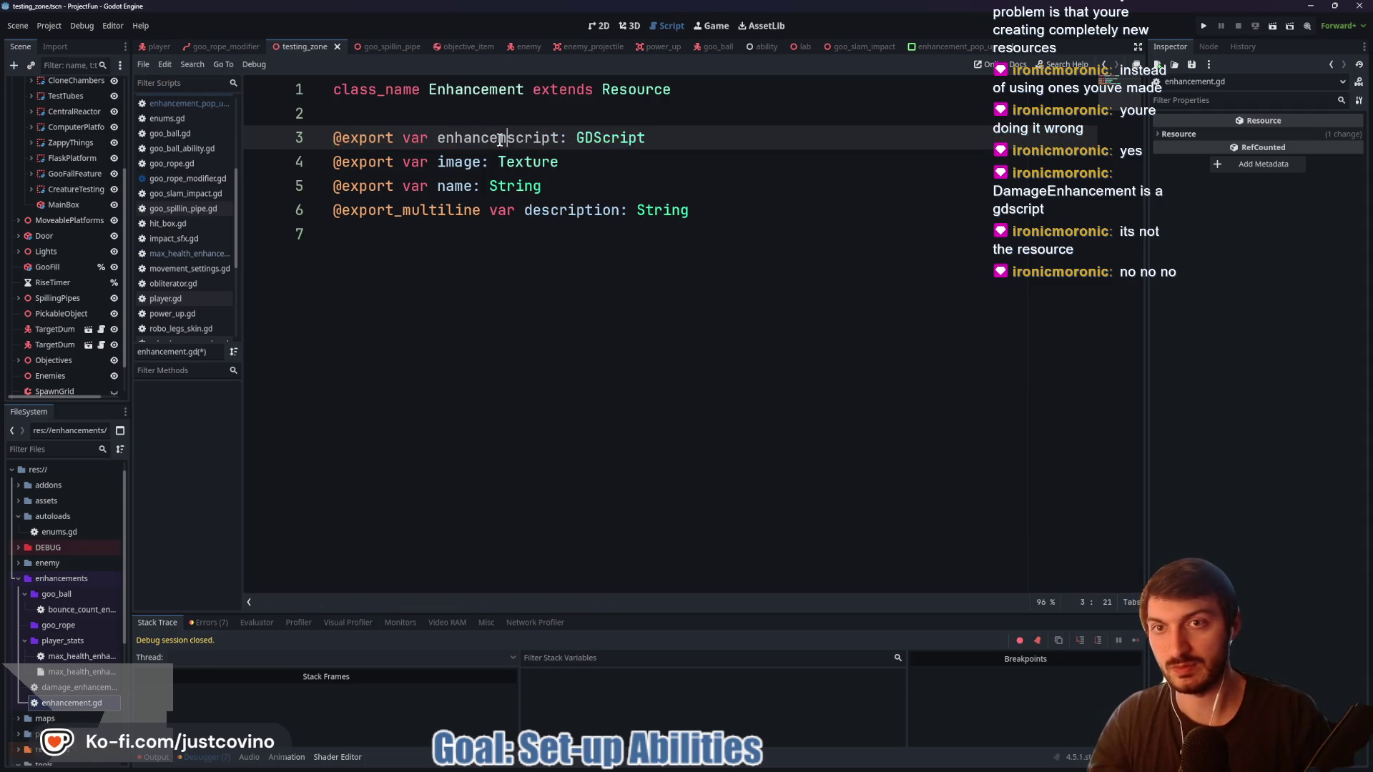
pyautogui.click(759, 137)
pyautogui.hotkey('ctrl', 's')
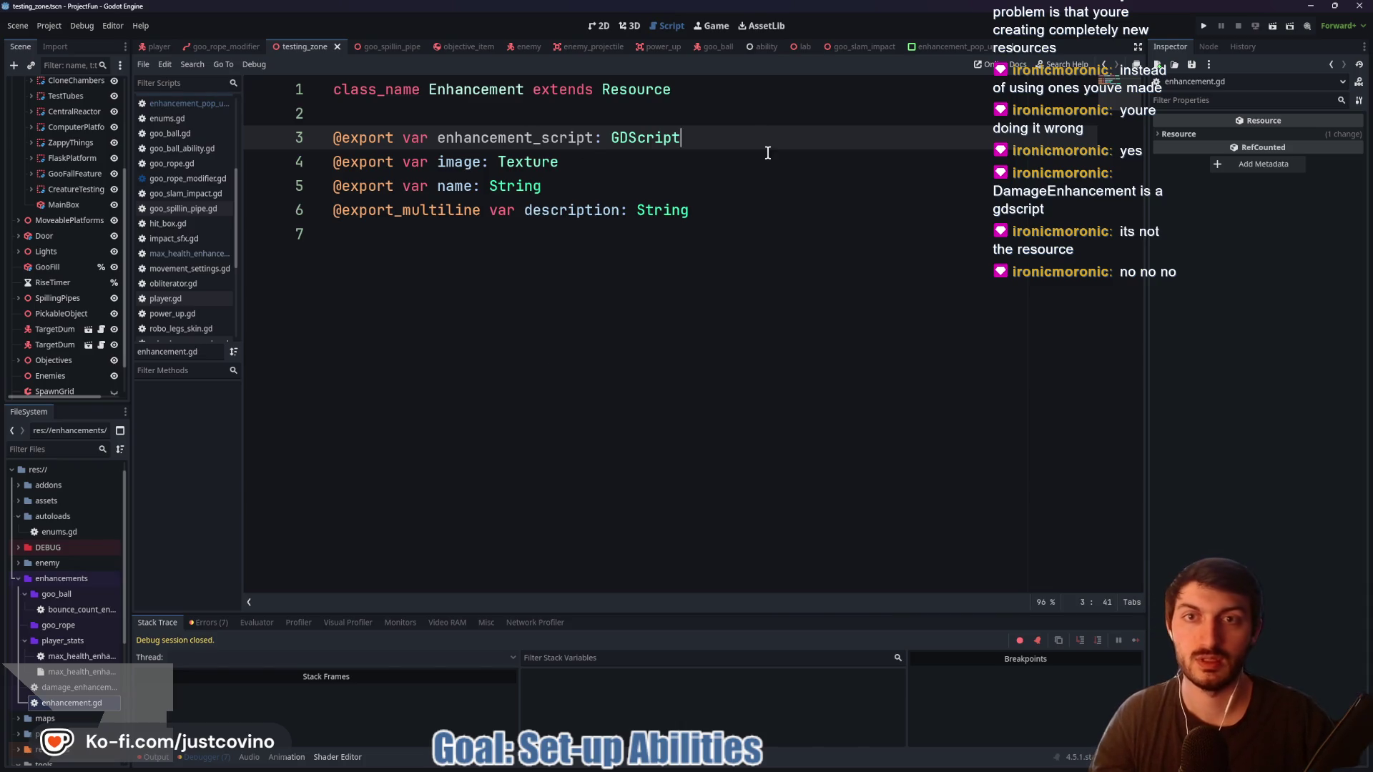
pyautogui.click(67, 672)
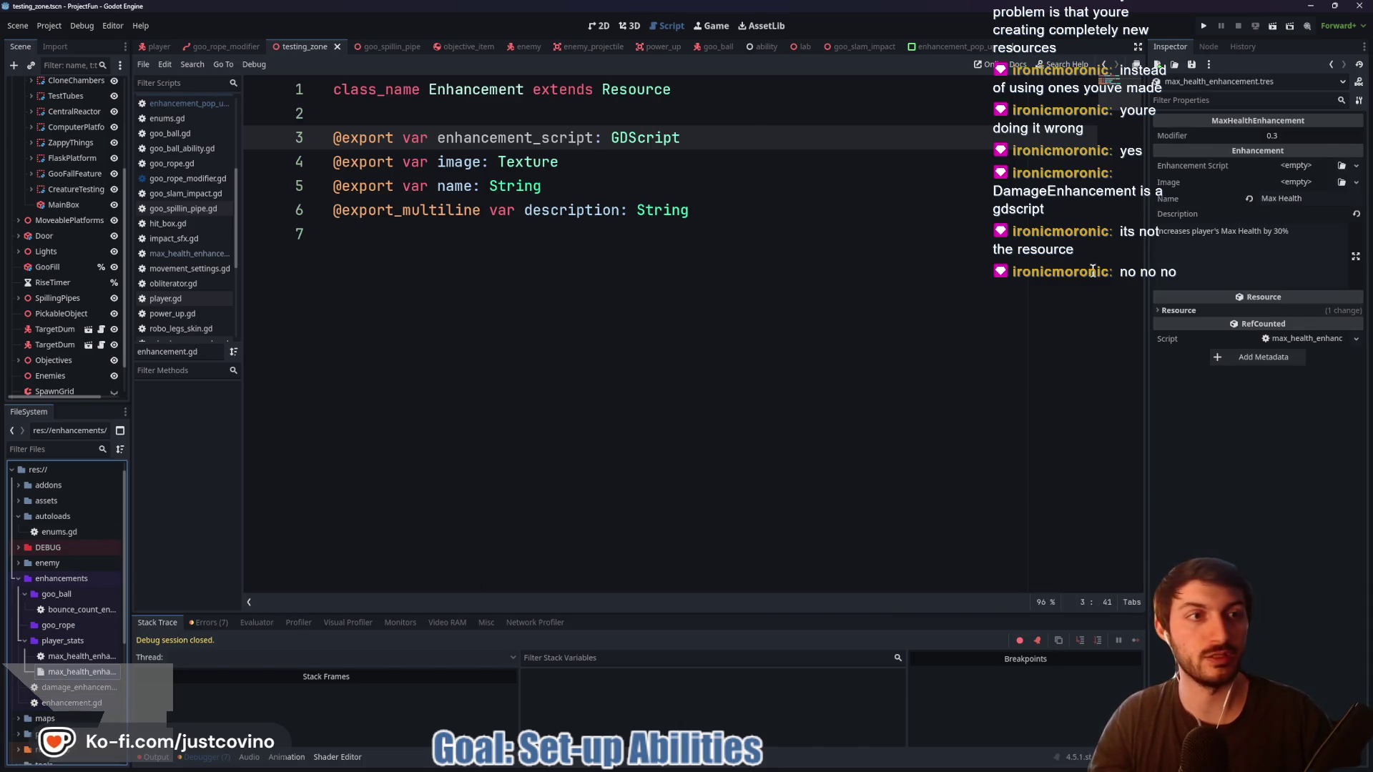
# Quick-load max_health_enhancement.gd as the Enhancement Script and save
pyautogui.click(1290, 168)
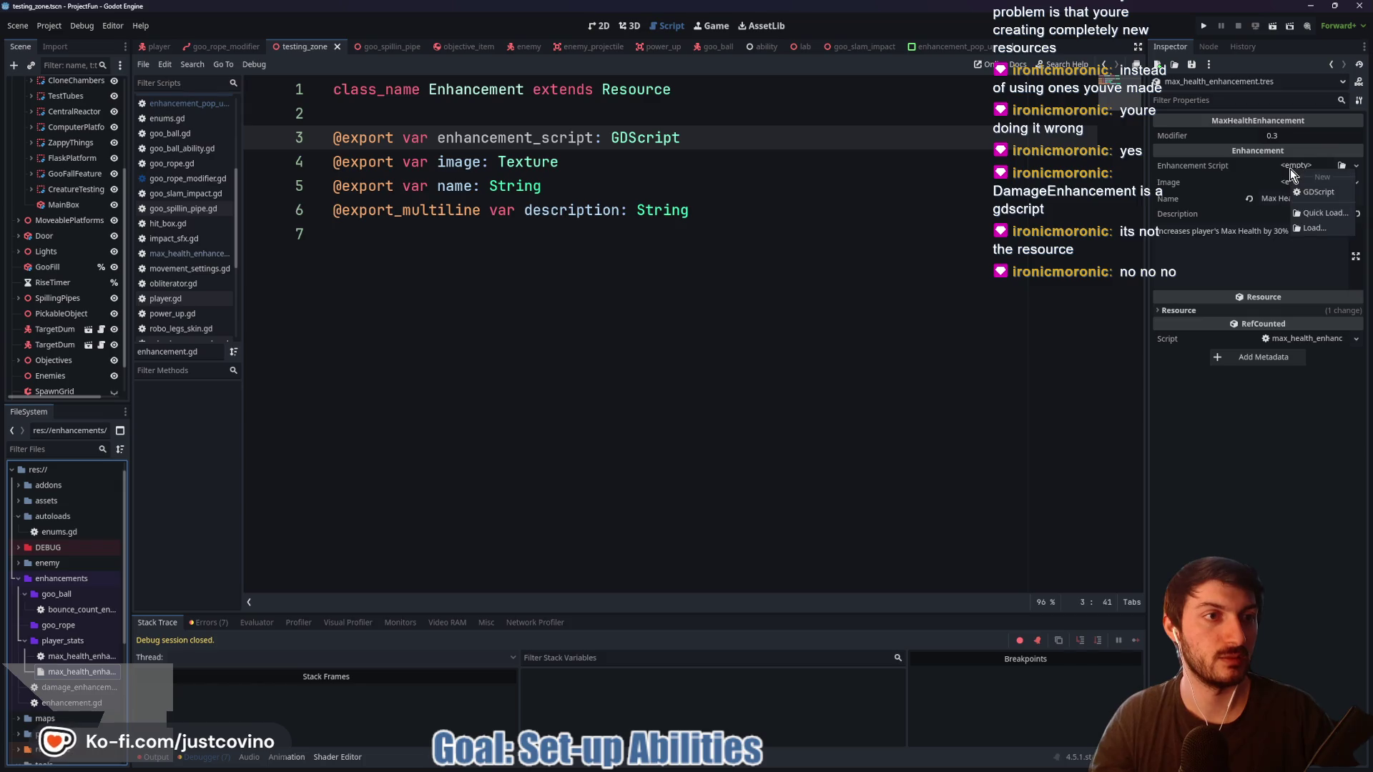
pyautogui.click(1317, 213)
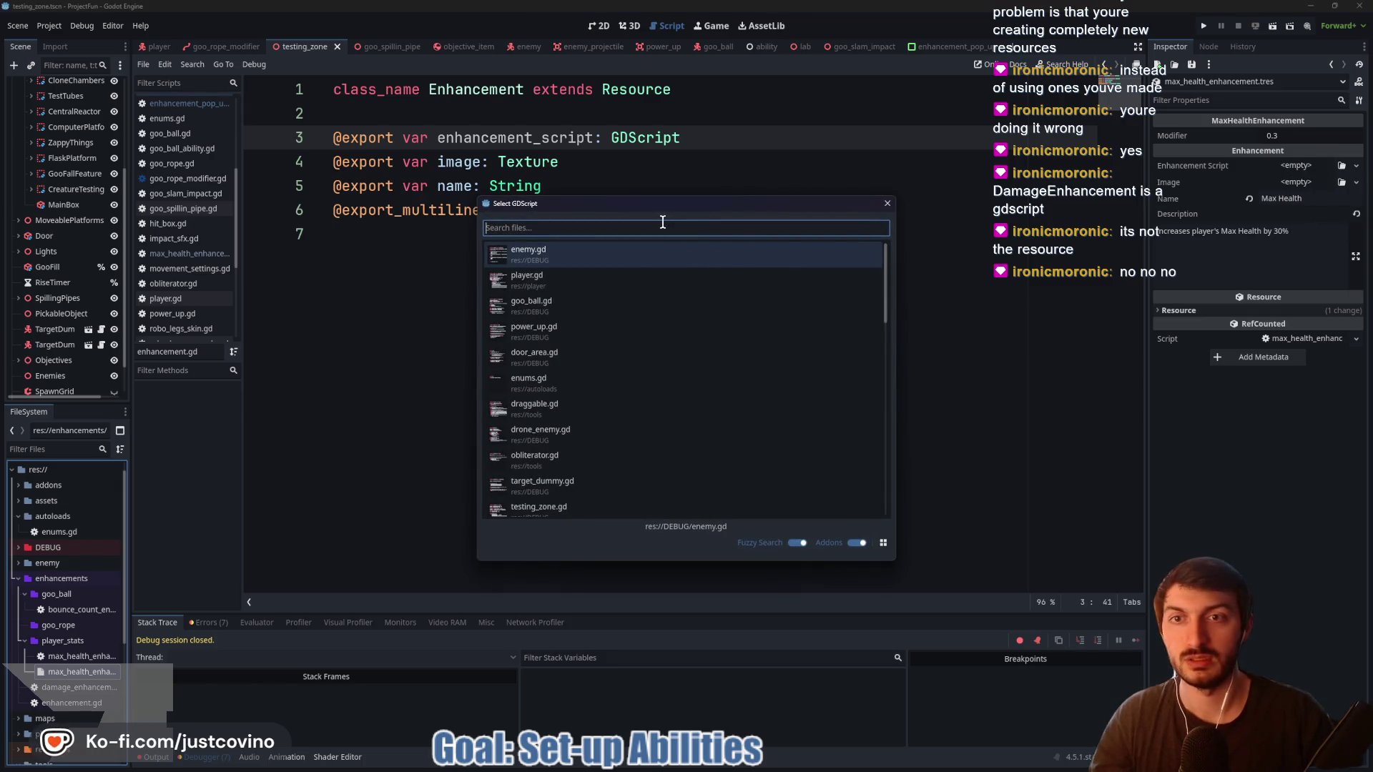
pyautogui.write('max')
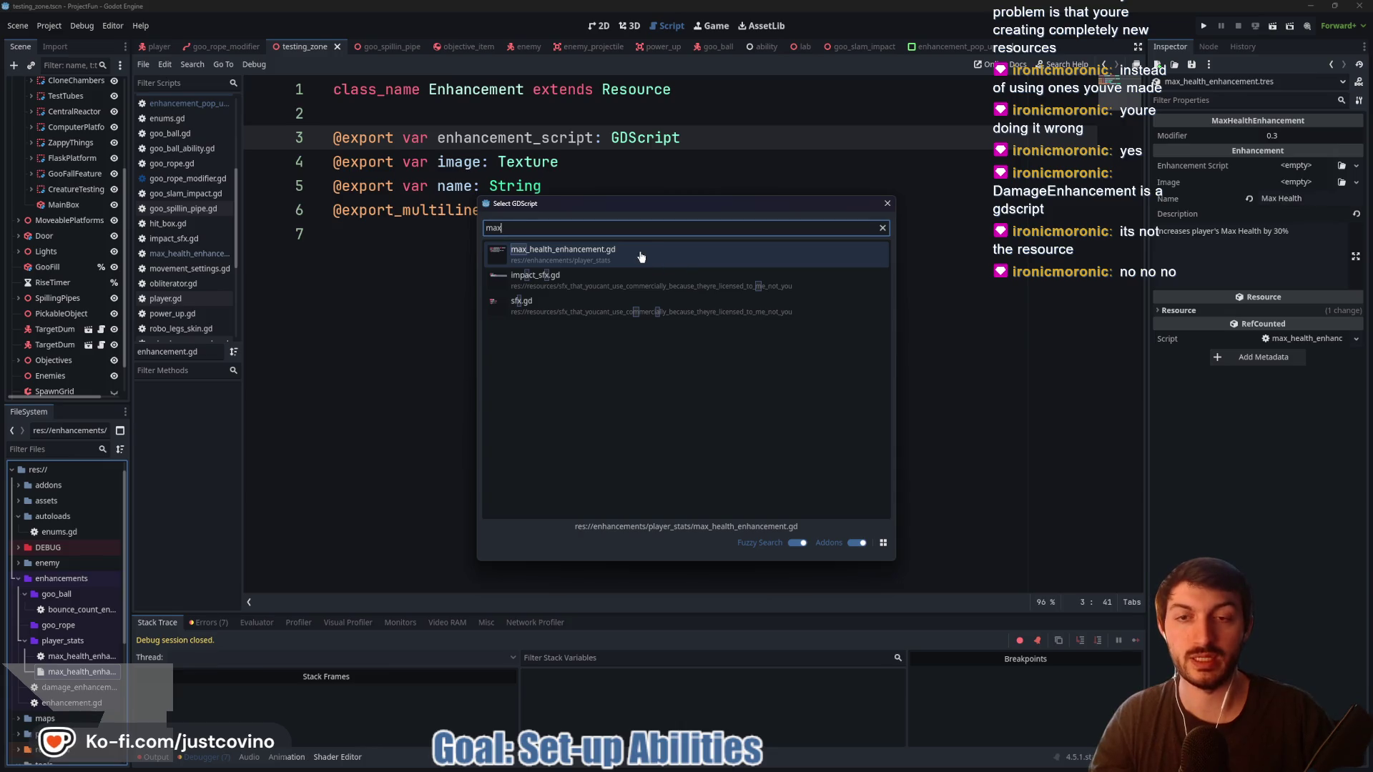
pyautogui.doubleClick(640, 256)
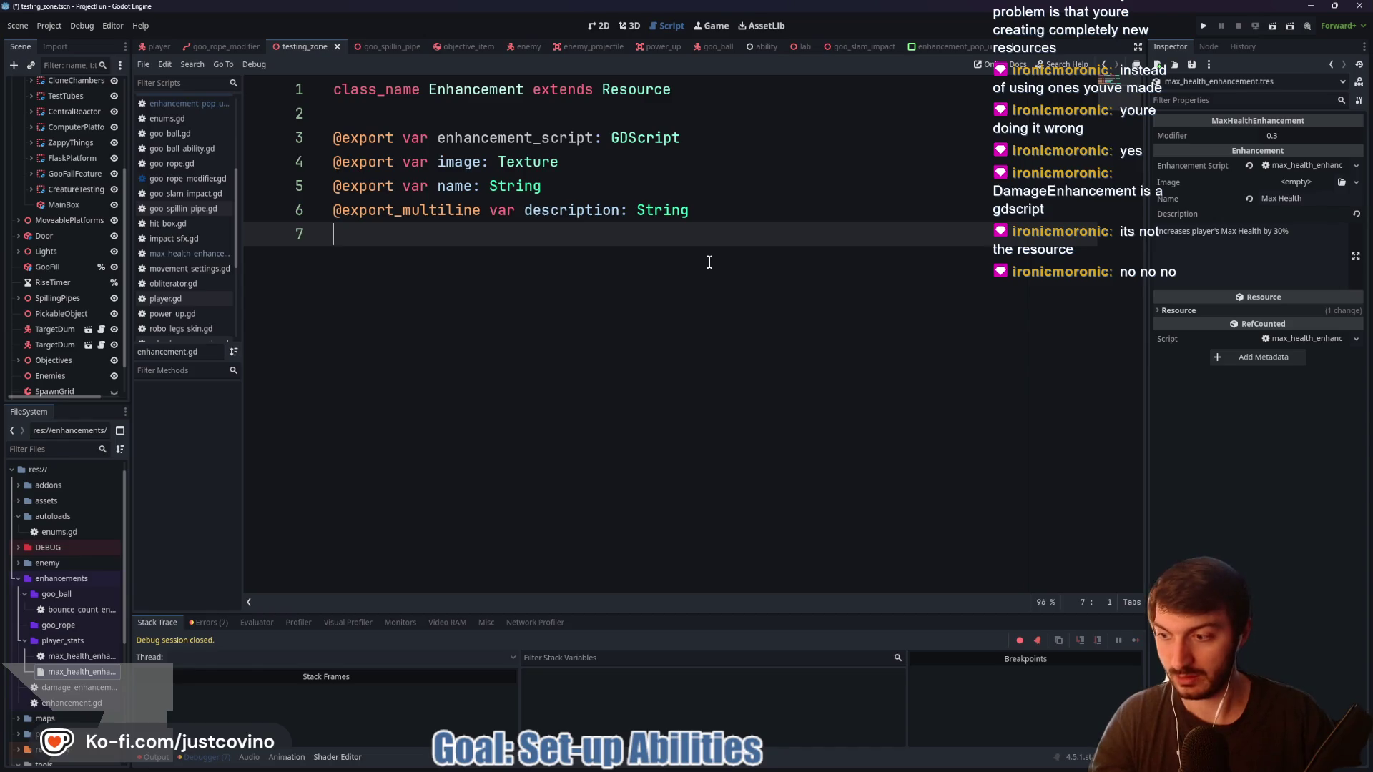
pyautogui.hotkey('ctrl', 's')
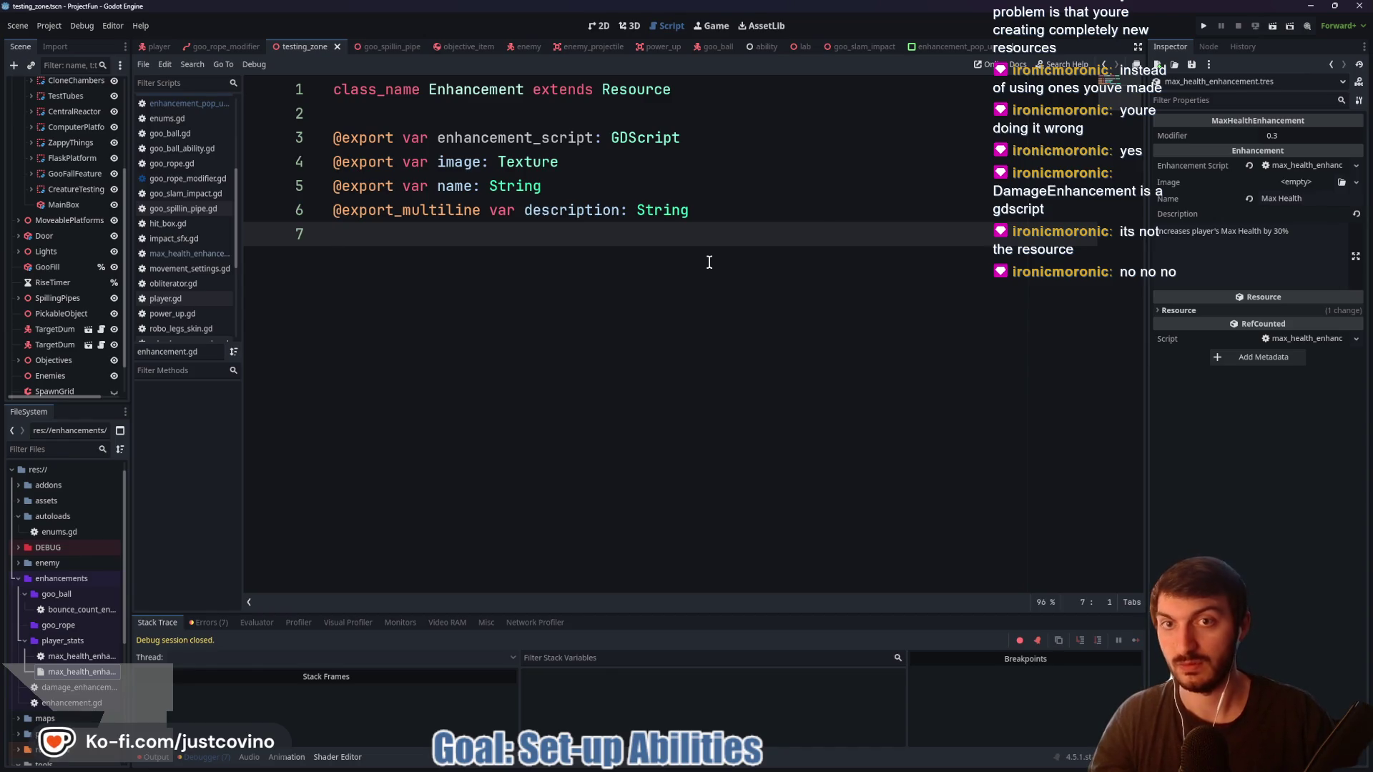
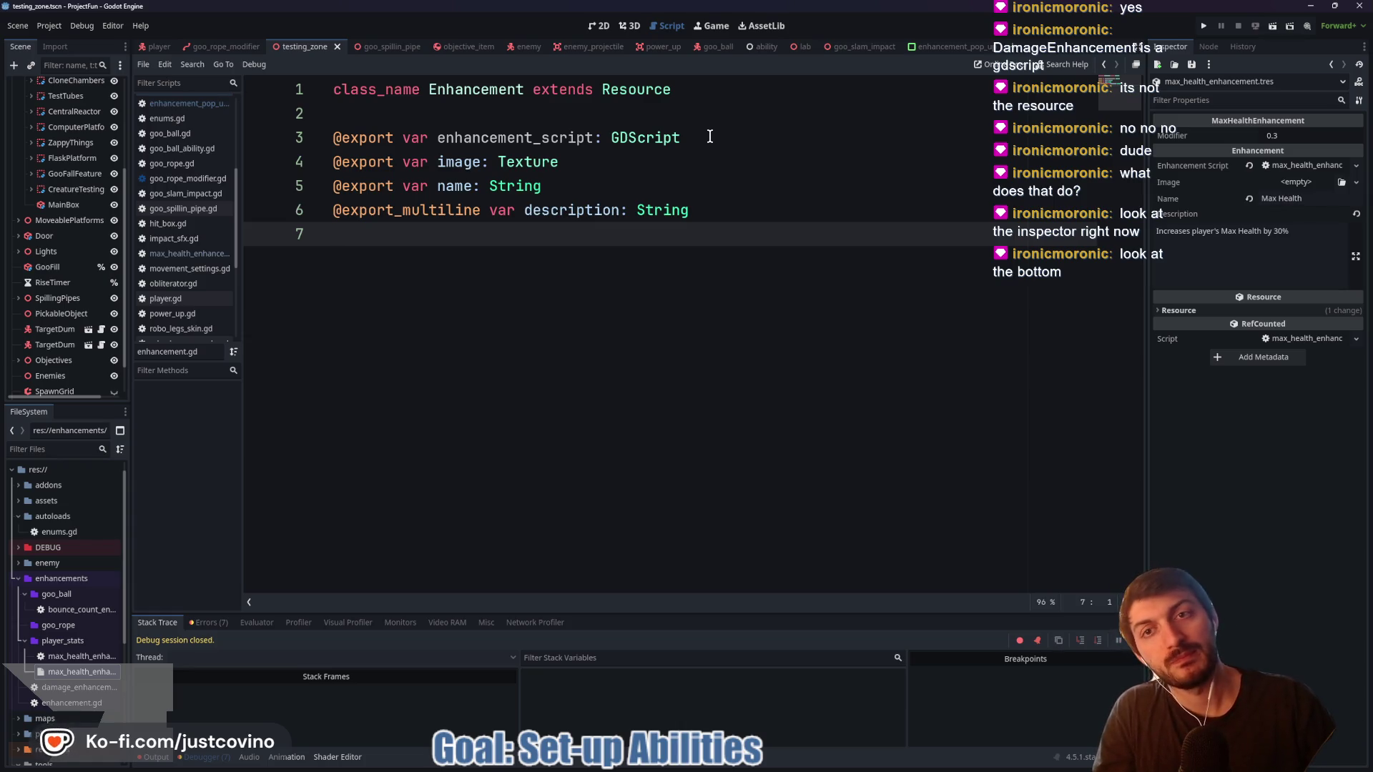
pyautogui.moveTo(710, 137); pyautogui.dragTo(334, 138)
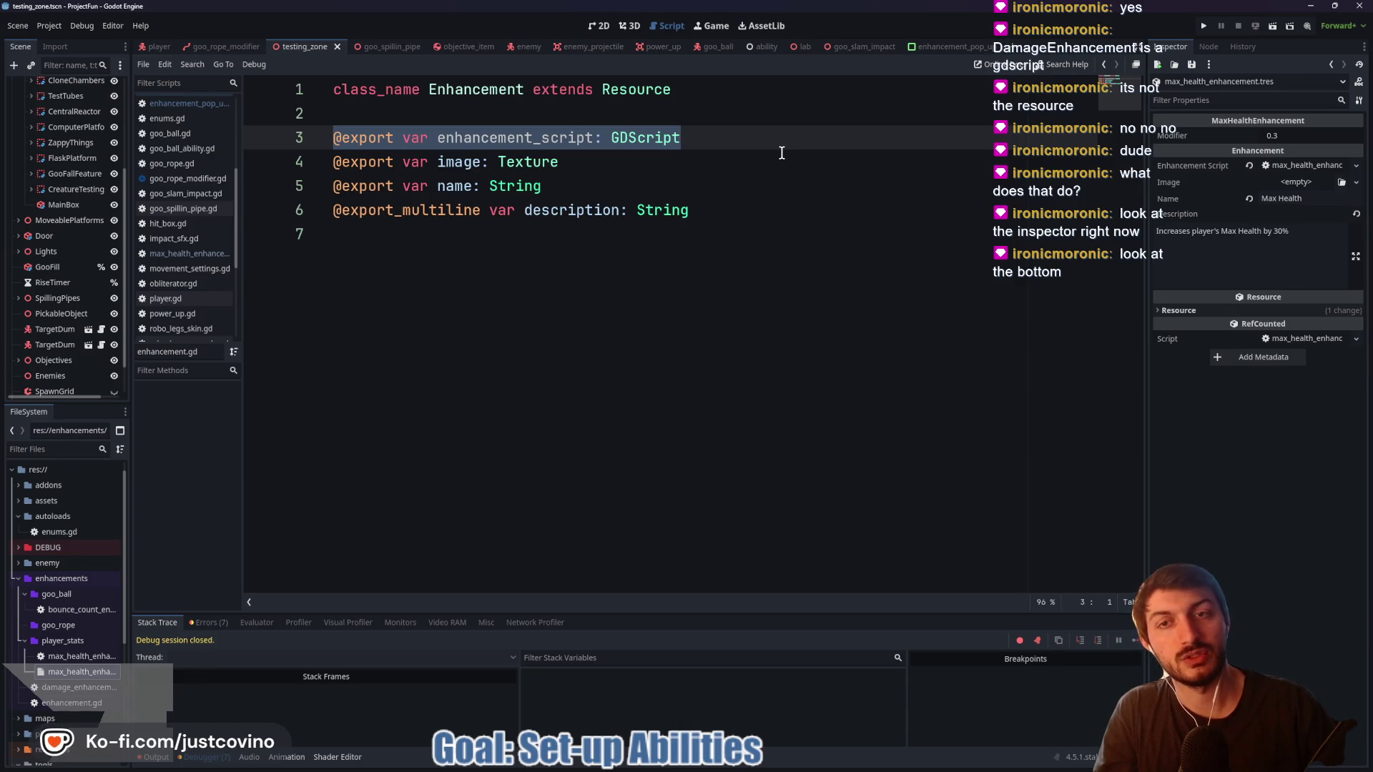
pyautogui.press('BackSpace')
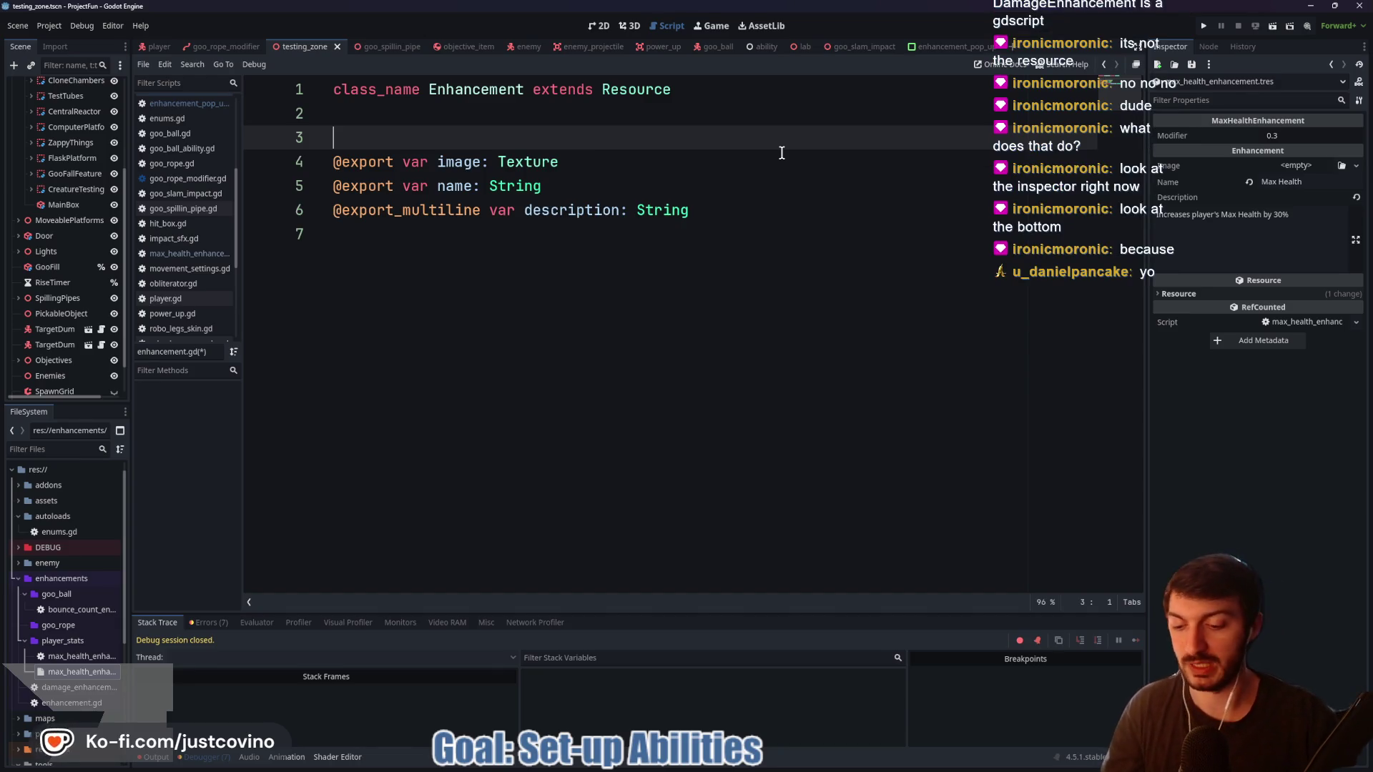
pyautogui.hotkey('ctrl', 's')
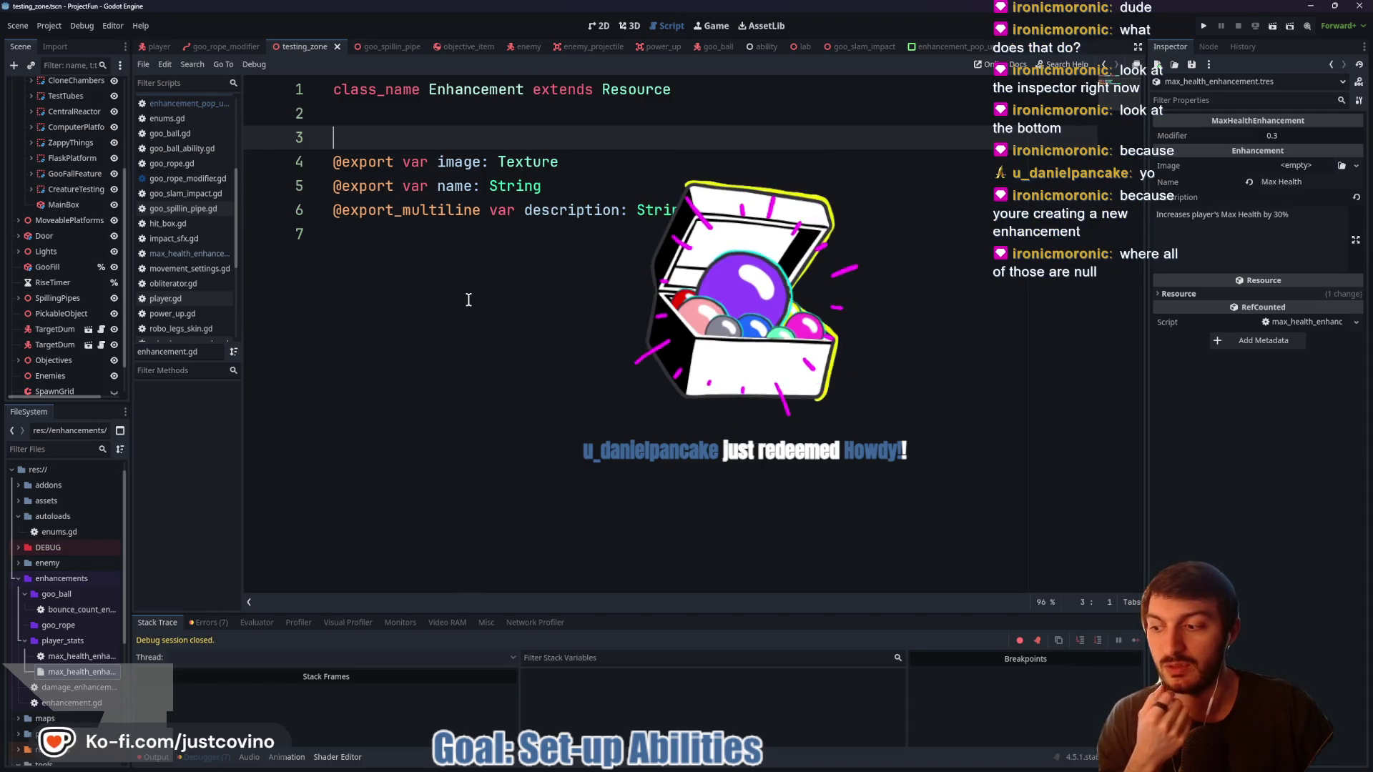
# In enhancement_pop_up.gd, select the MaxHealthEnhancement entry on line 6
pyautogui.click(934, 50)
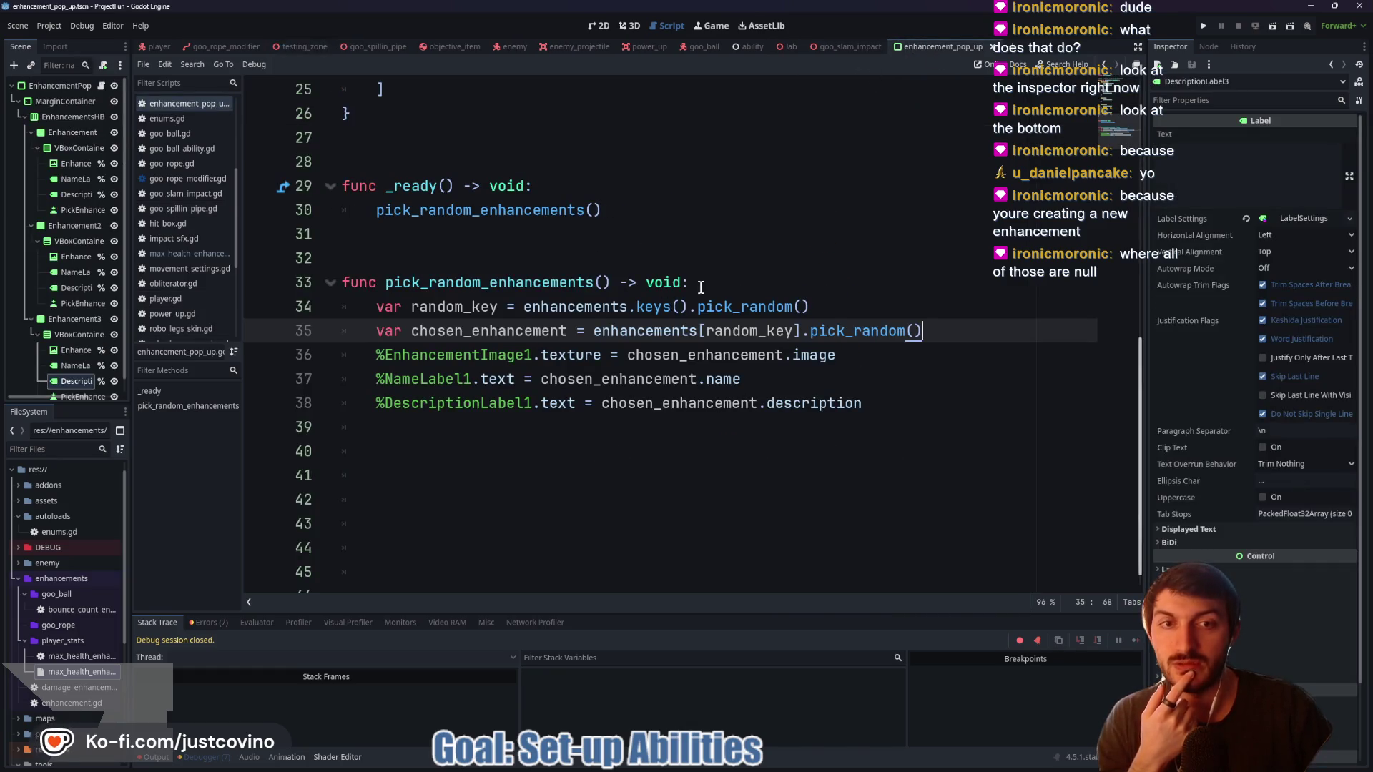
pyautogui.scroll(8, 644, 315)
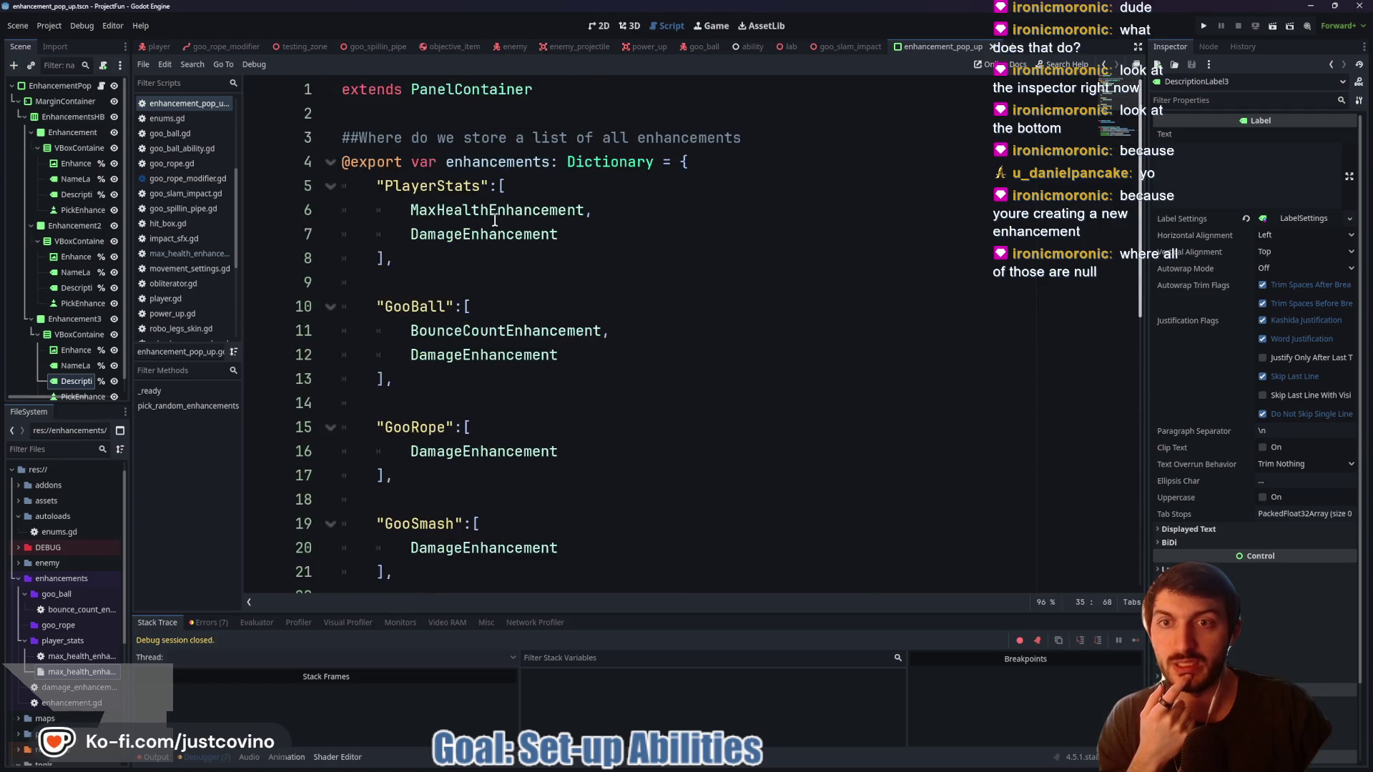
pyautogui.moveTo(494, 236)
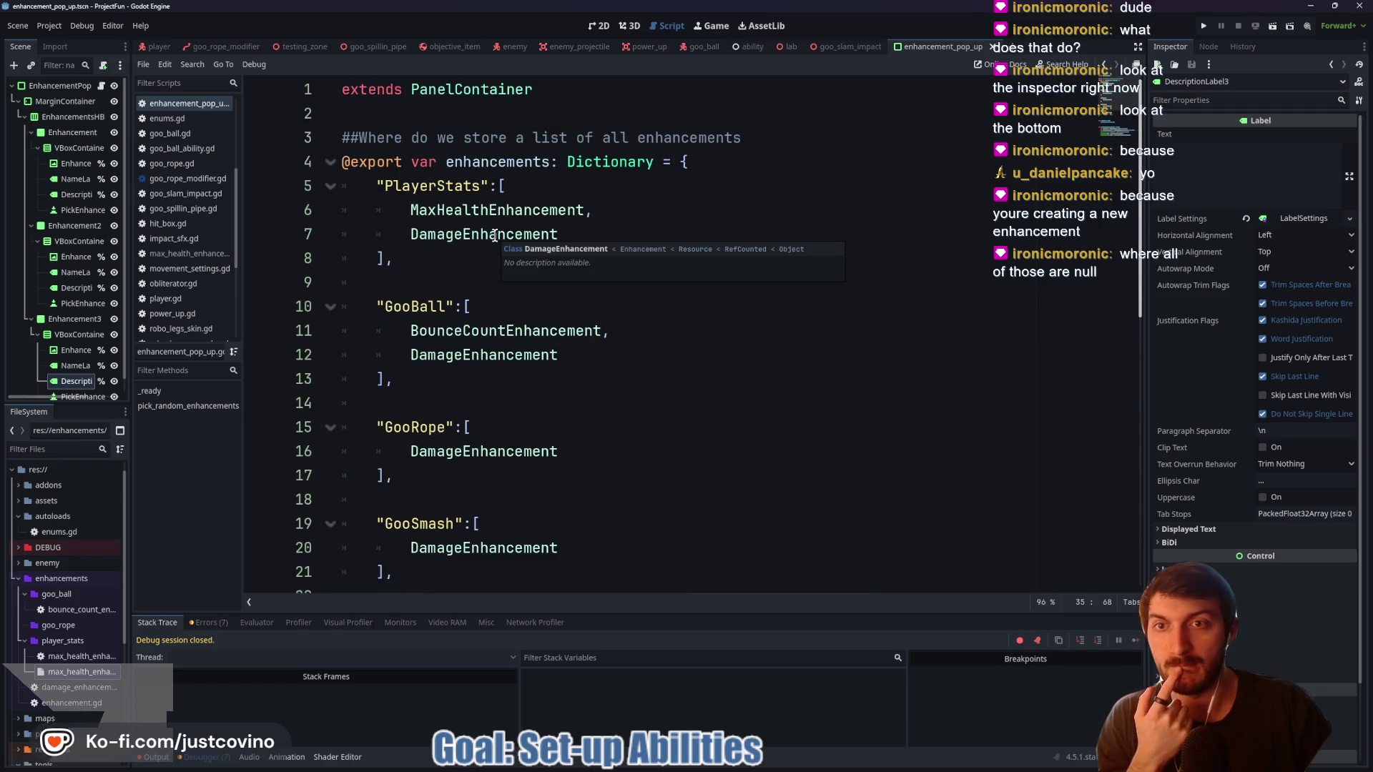
pyautogui.scroll(-2, 546, 338)
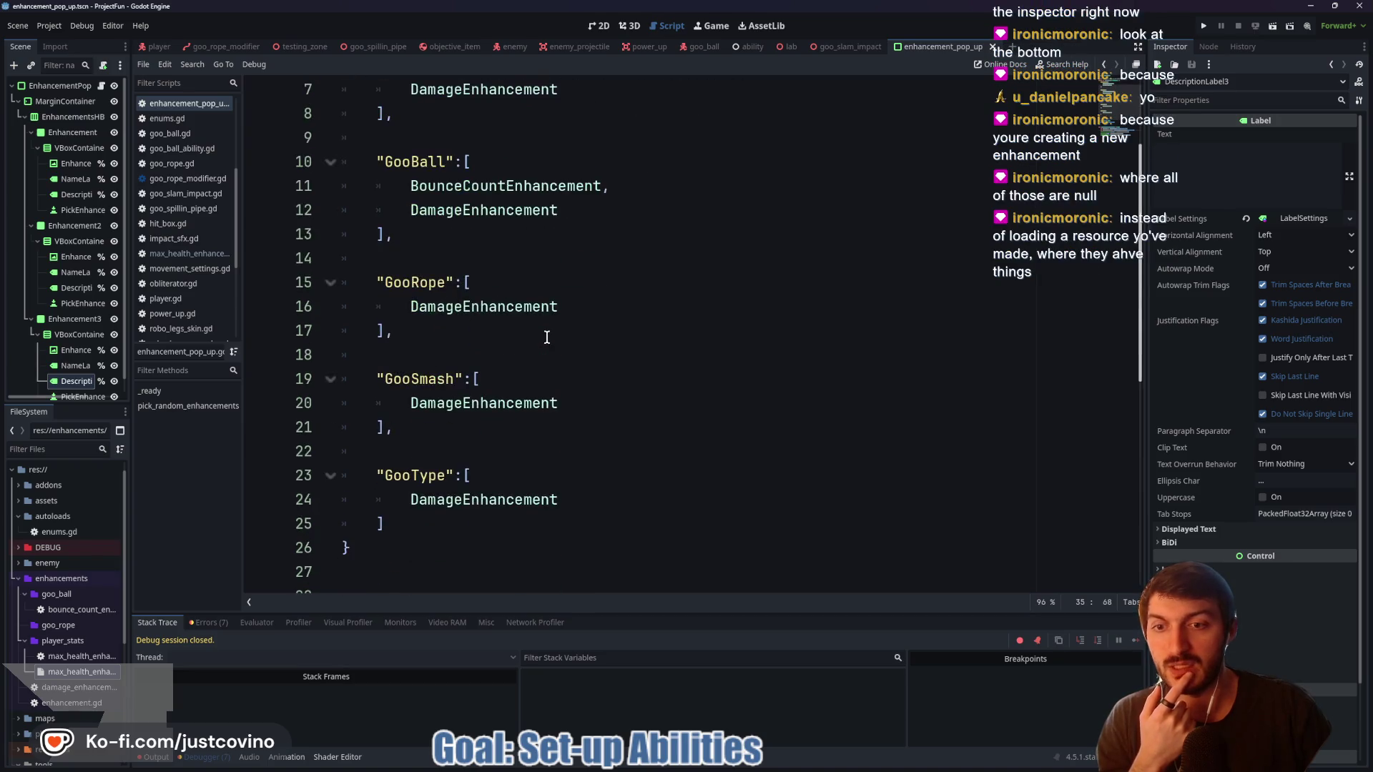
pyautogui.scroll(2, 501, 493)
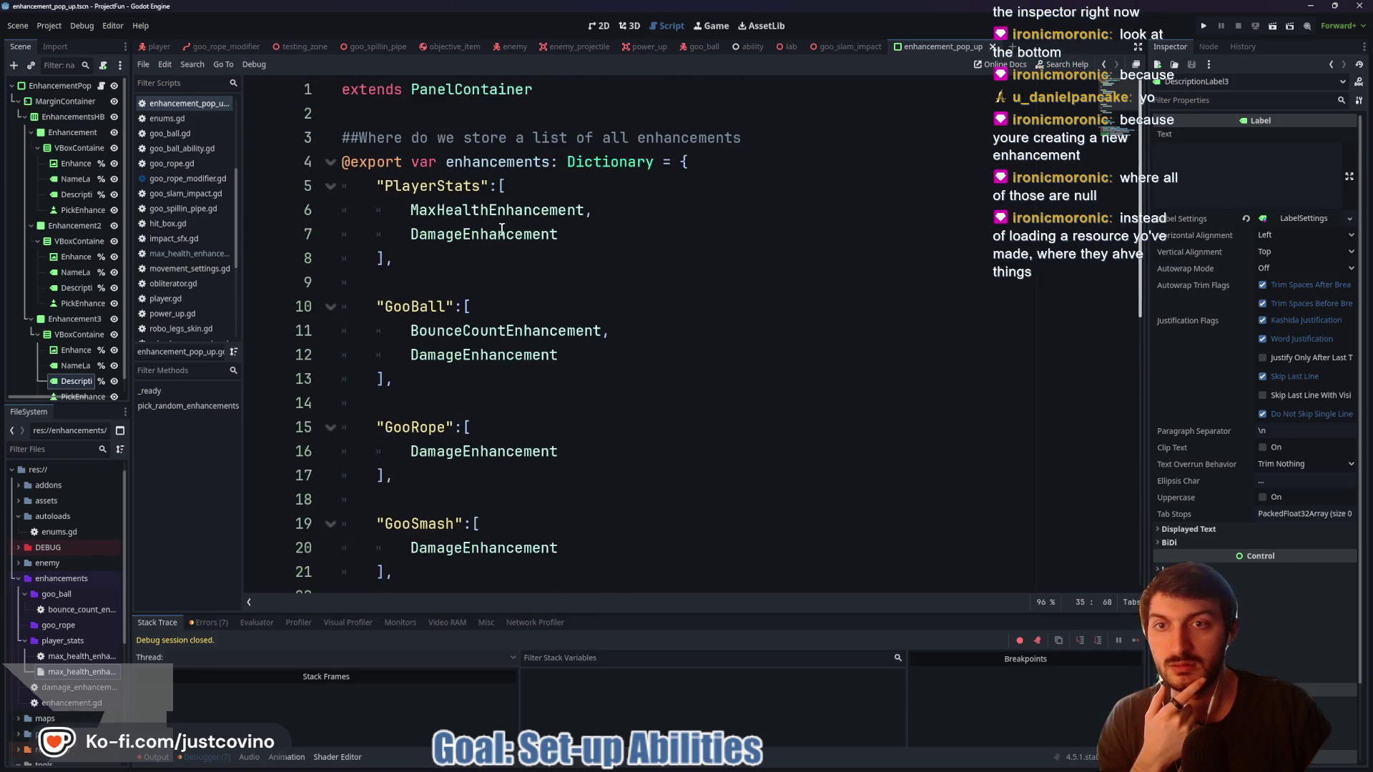
pyautogui.click(538, 214)
pyautogui.moveTo(584, 210); pyautogui.dragTo(410, 214)
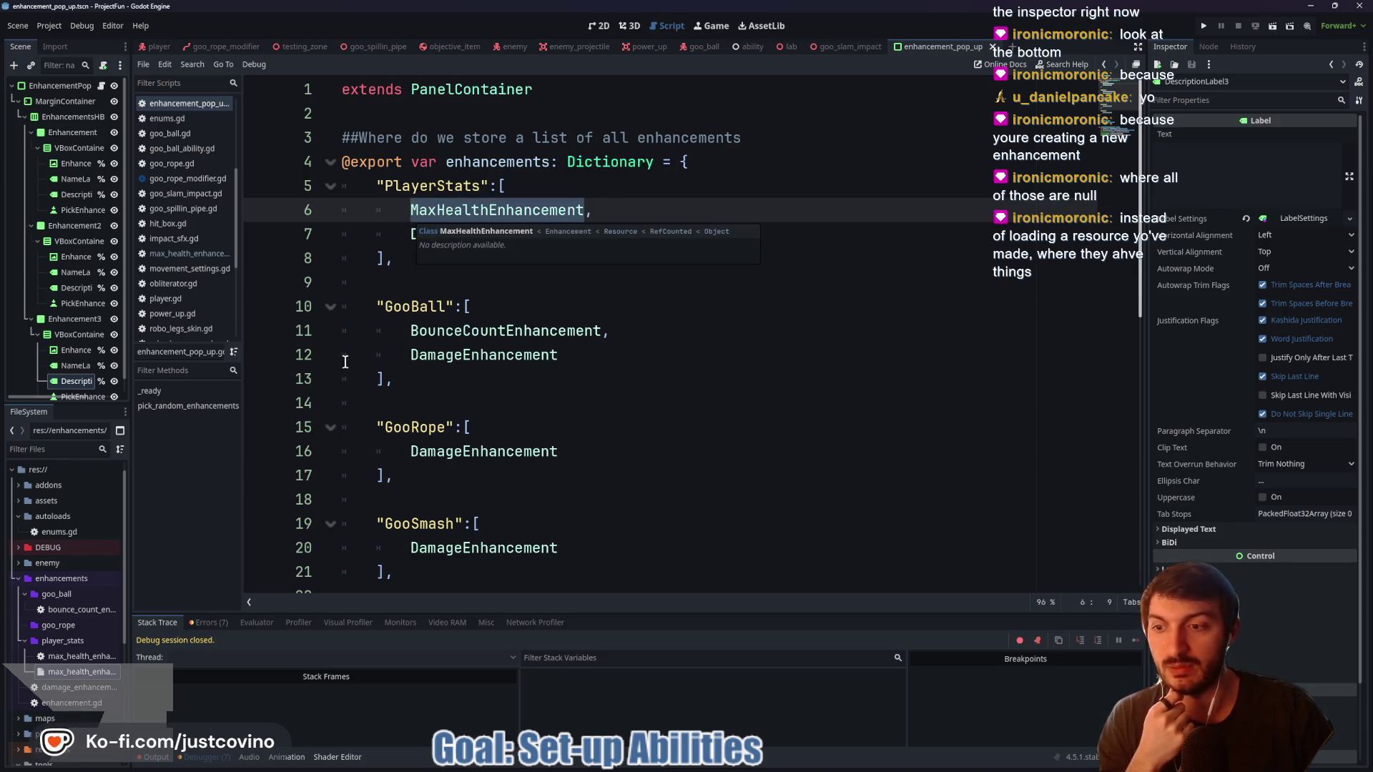
# Replace it with the quoted path "res://enhancements/player_stats/max_health_enhancement.tres"
pyautogui.click(76, 671)
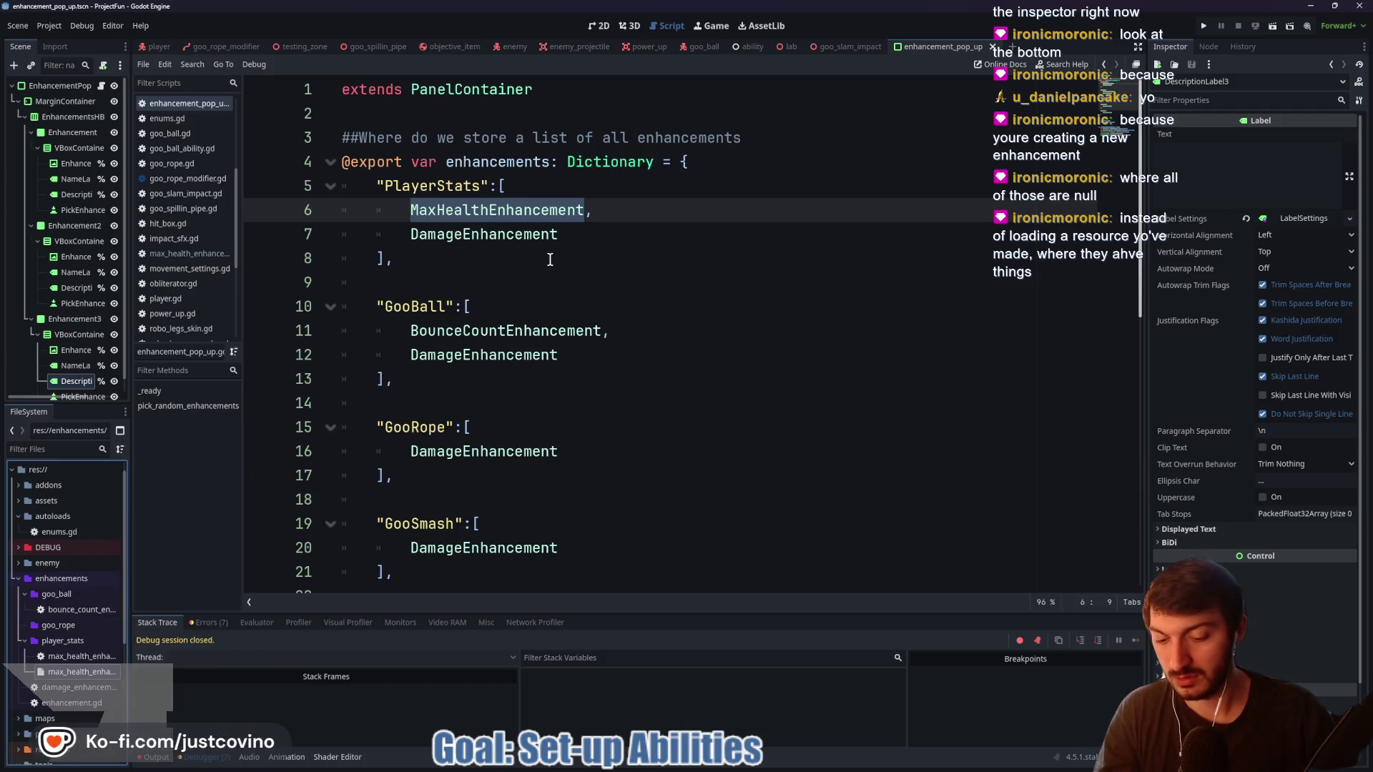
pyautogui.moveTo(585, 209); pyautogui.dragTo(418, 216)
pyautogui.doubleClick(418, 216)
pyautogui.write('res://enhancements/player_stats/max_health_enhancement.tres')
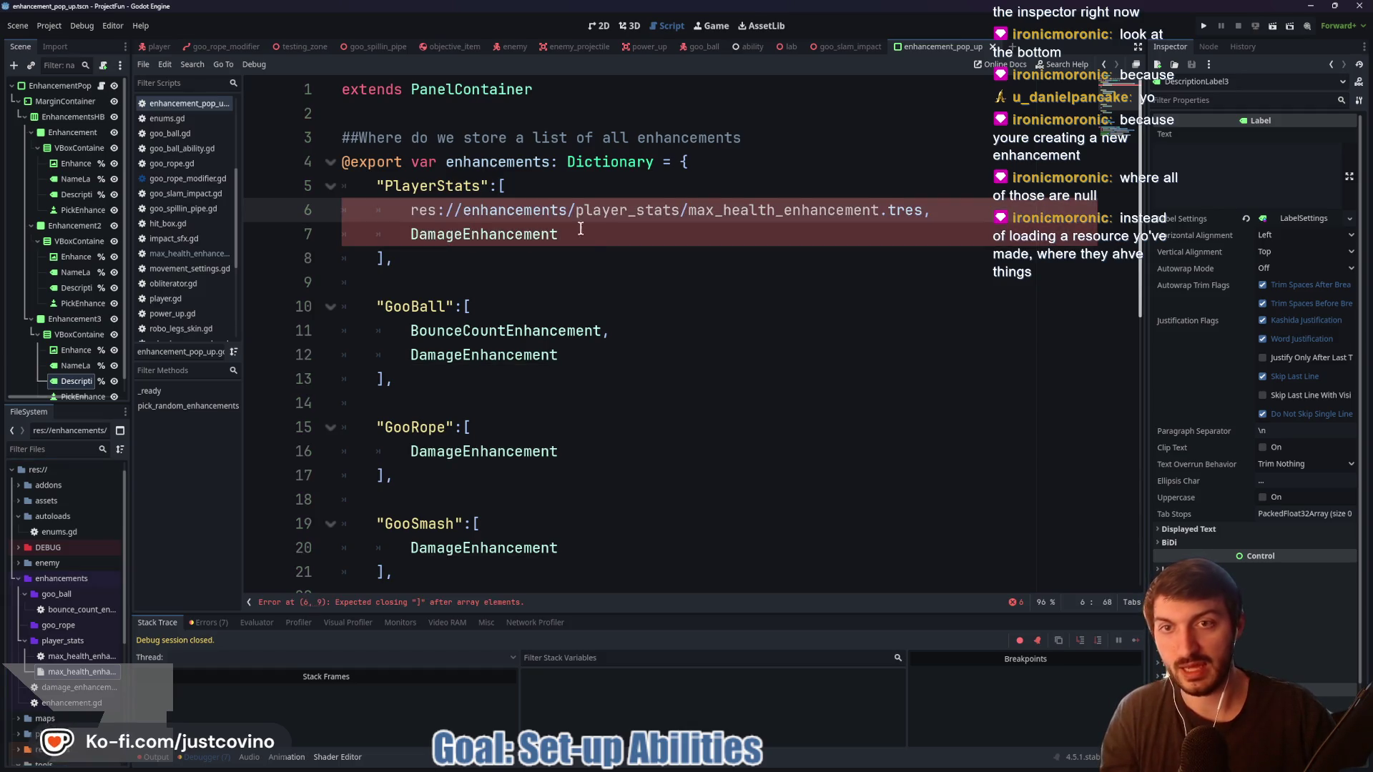
pyautogui.write('"')
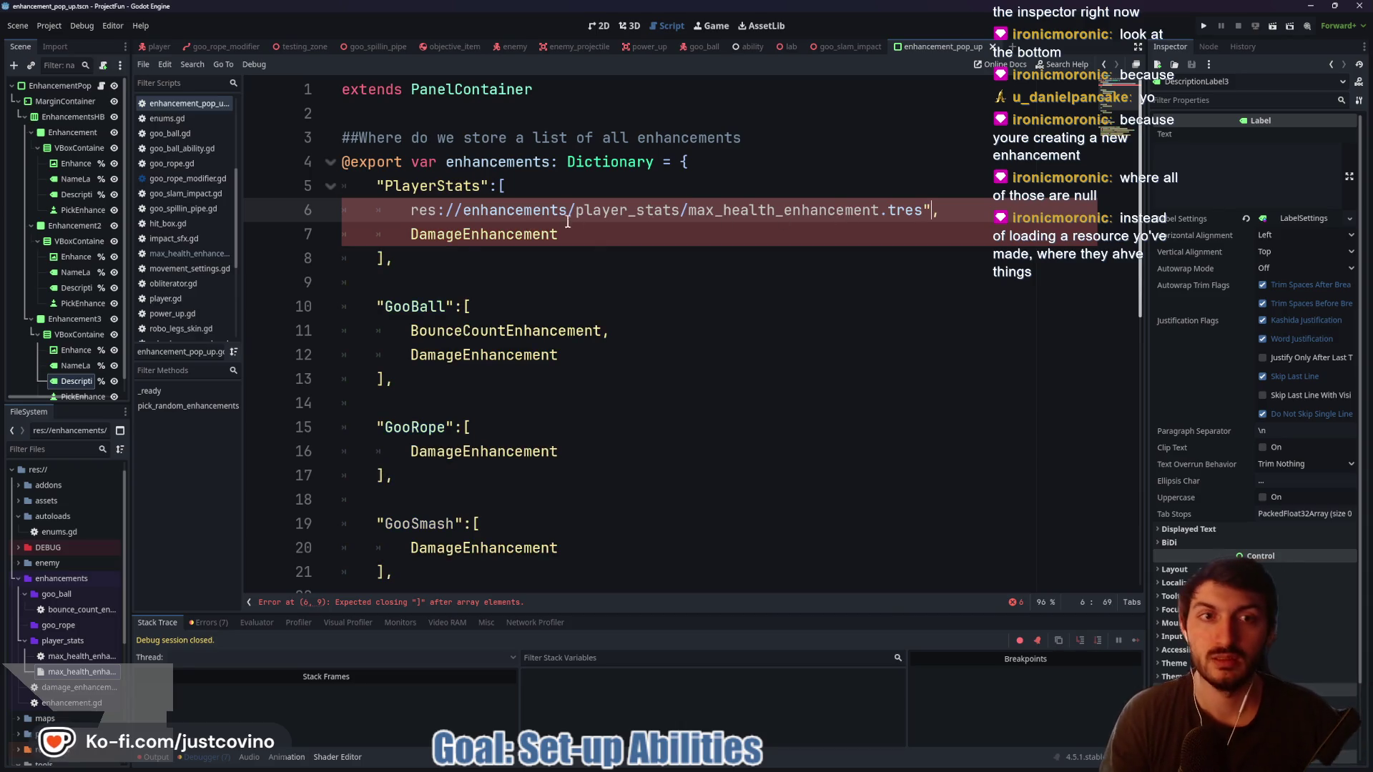
pyautogui.click(413, 210)
pyautogui.write('"')
pyautogui.scroll(-3, 668, 361)
pyautogui.scroll(3, 677, 363)
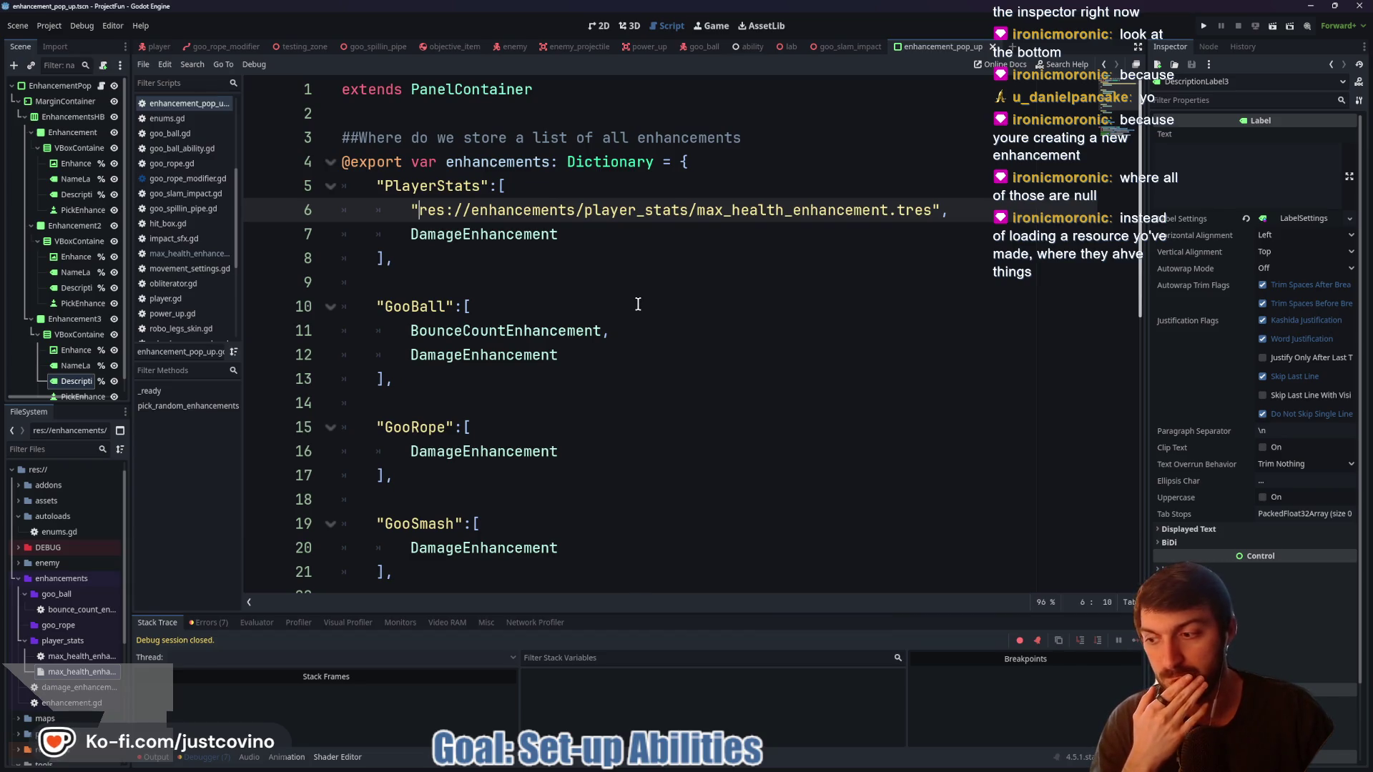
pyautogui.scroll(-6, 638, 303)
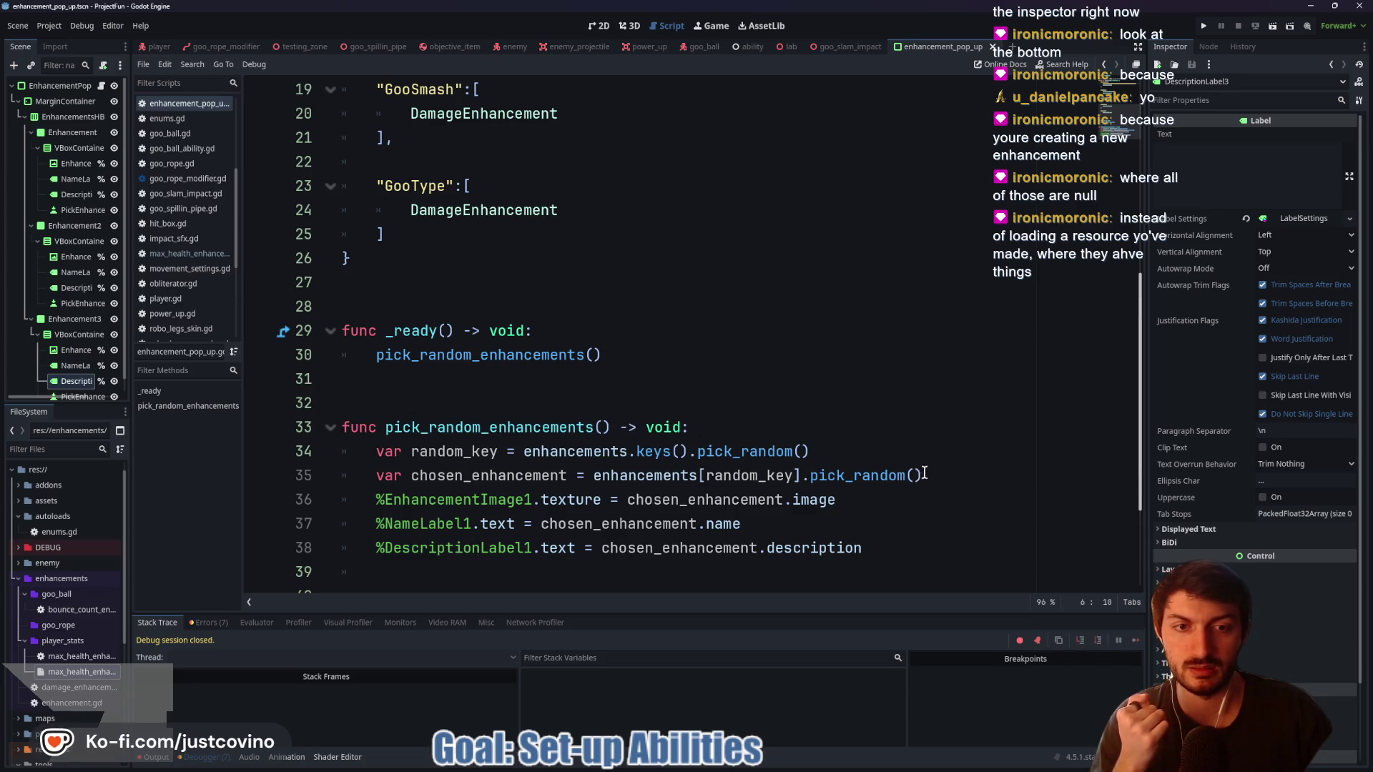
# Uncomment line 35 and replace random_key with "PlayerStats" in the chosen_enhancement expression
pyautogui.click(595, 477)
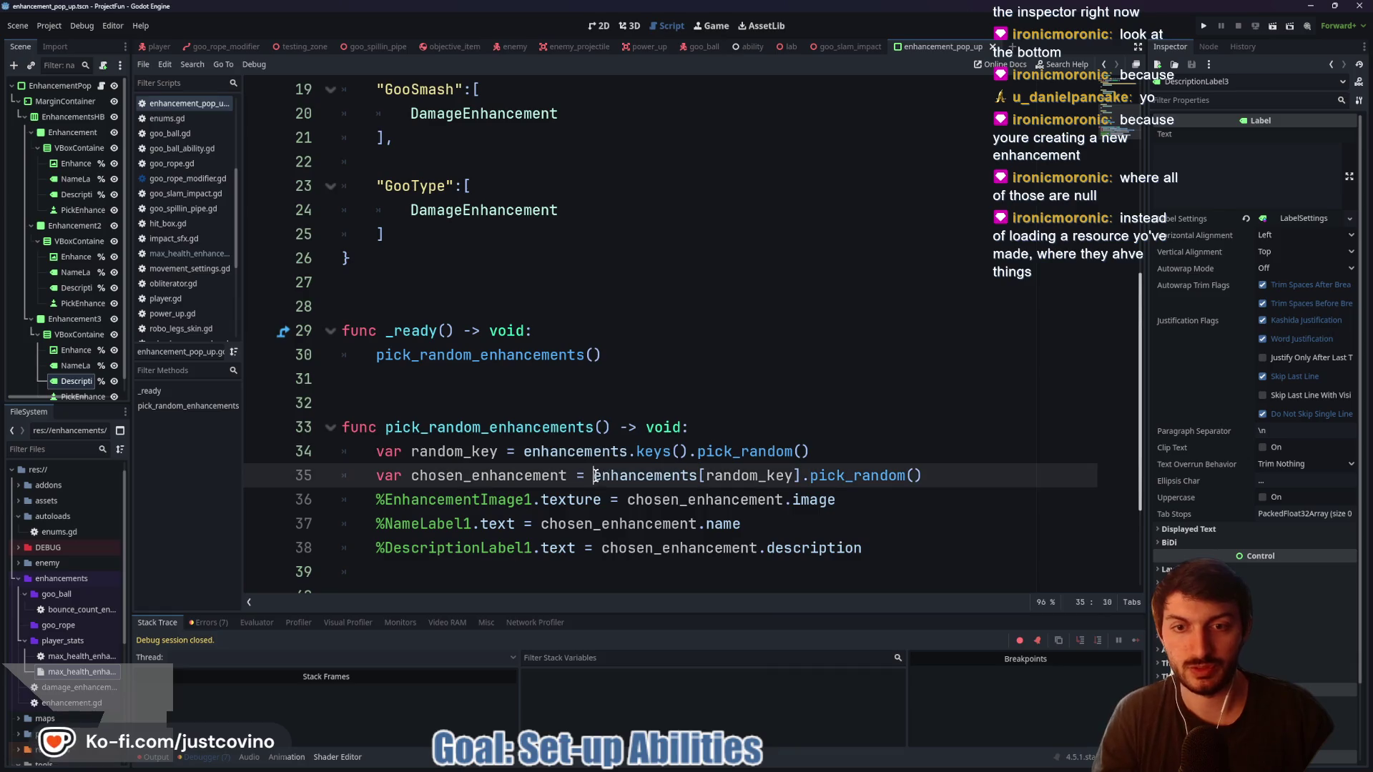
pyautogui.click(939, 479)
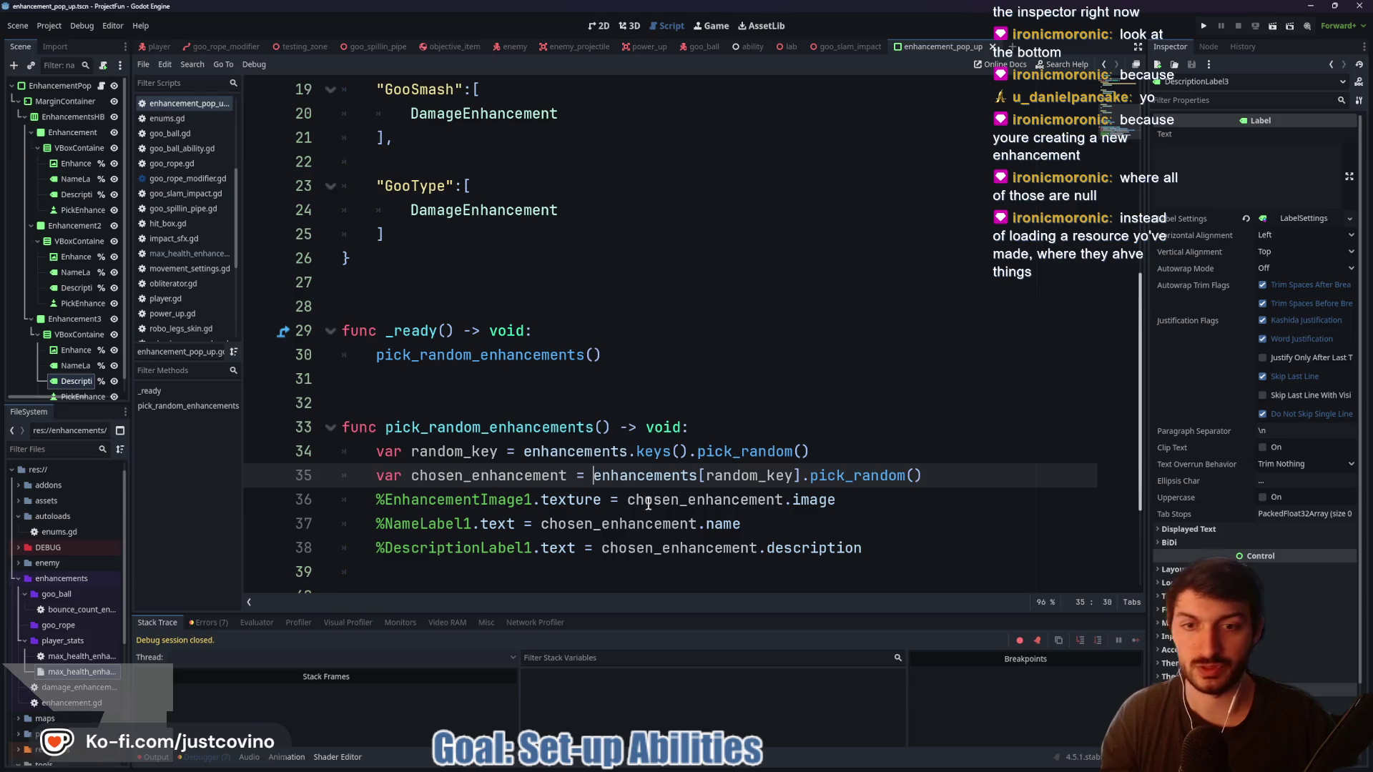
pyautogui.write('#')
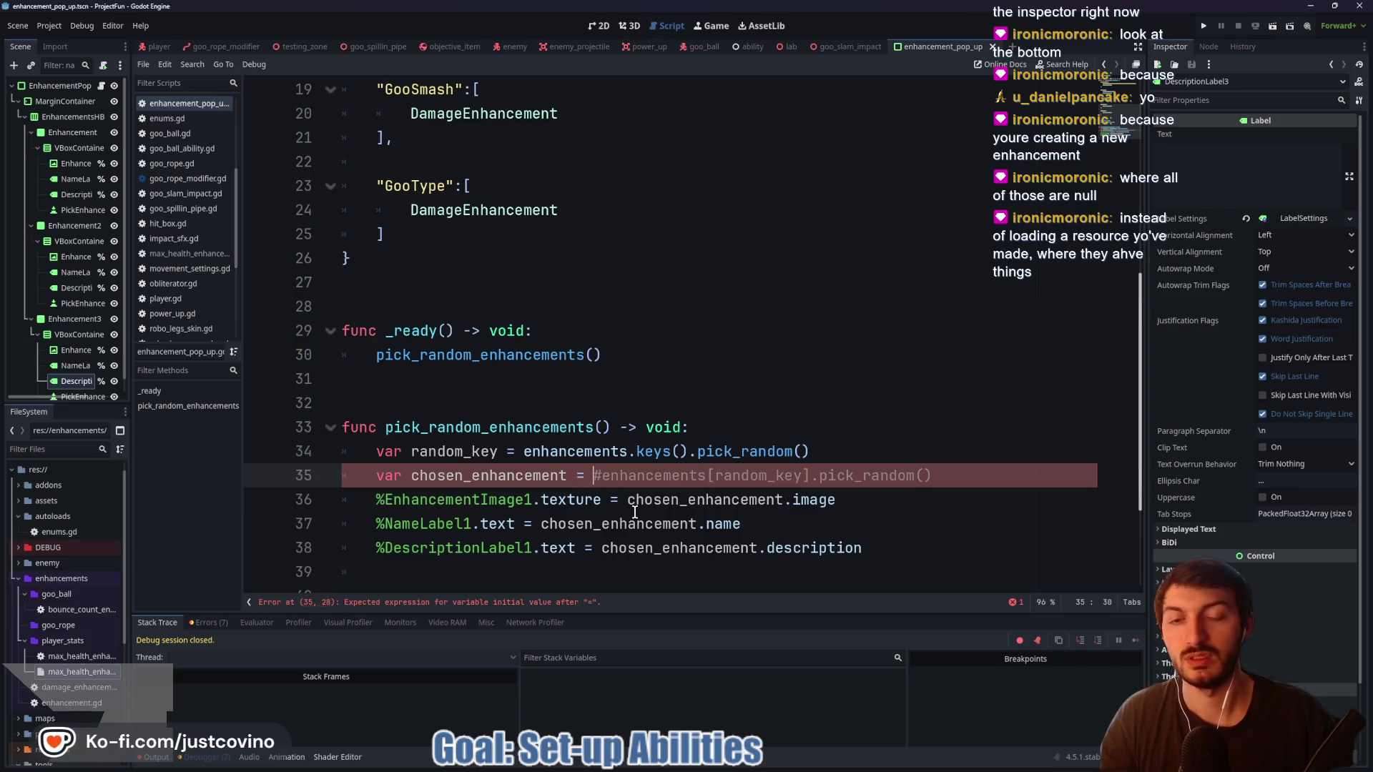
pyautogui.press('BackSpace')
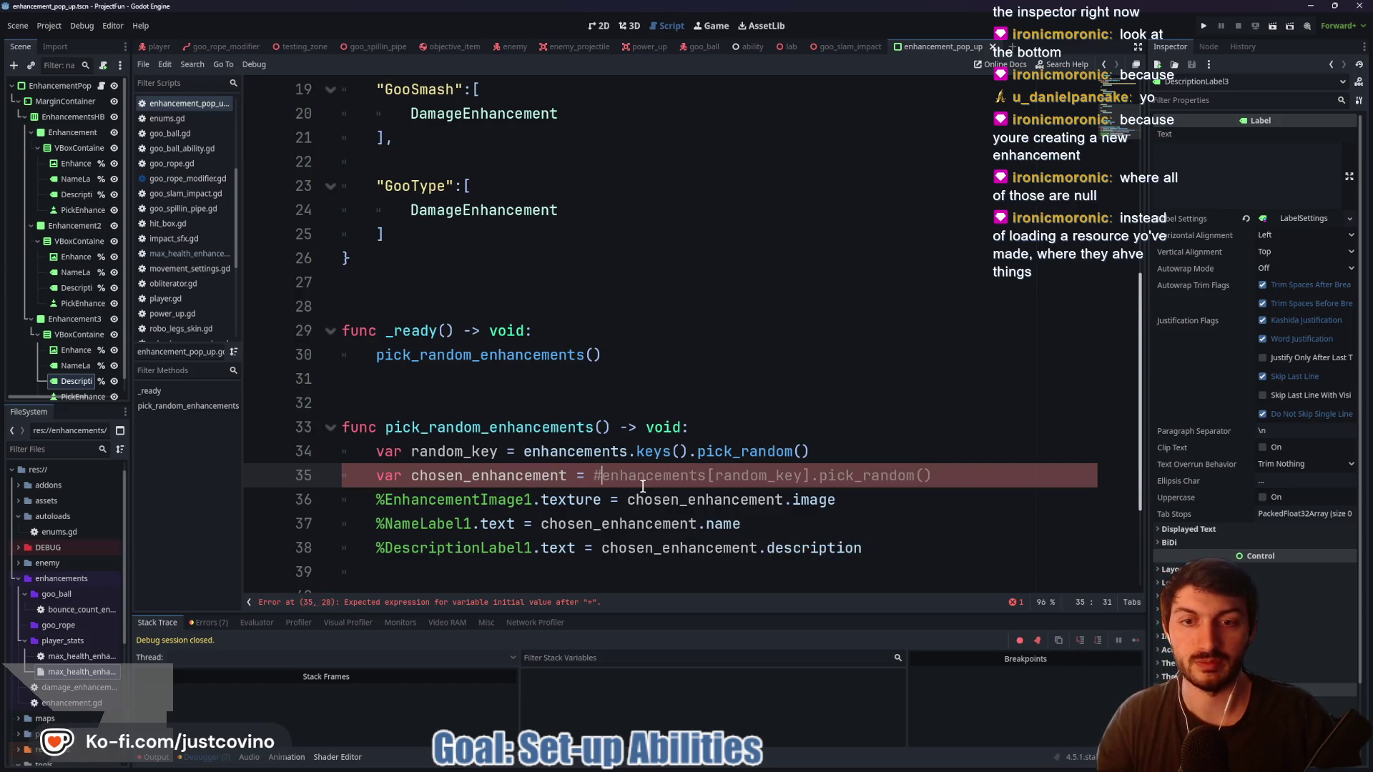
pyautogui.moveTo(793, 477); pyautogui.dragTo(707, 477)
pyautogui.scroll(6, 819, 407)
pyautogui.scroll(-7, 819, 407)
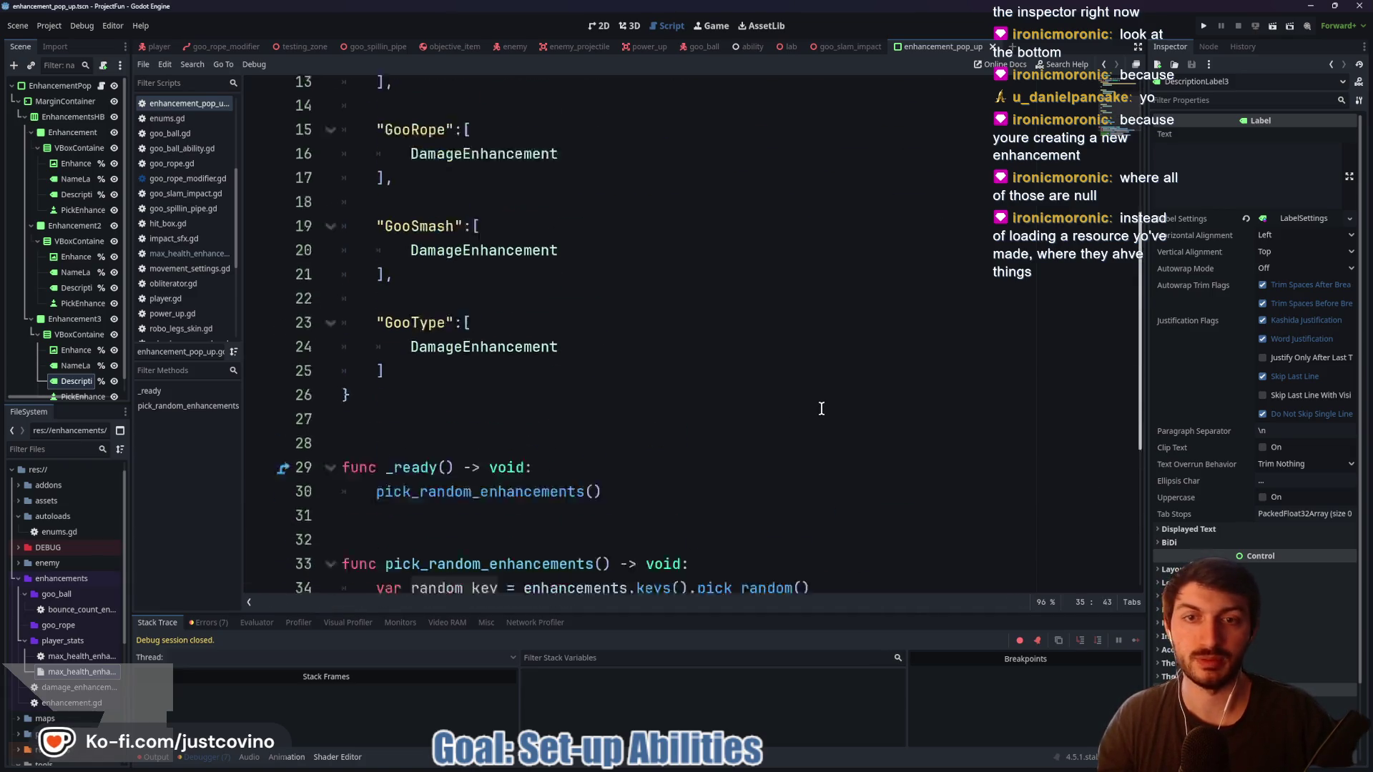
pyautogui.write('Pla].pick_random(')
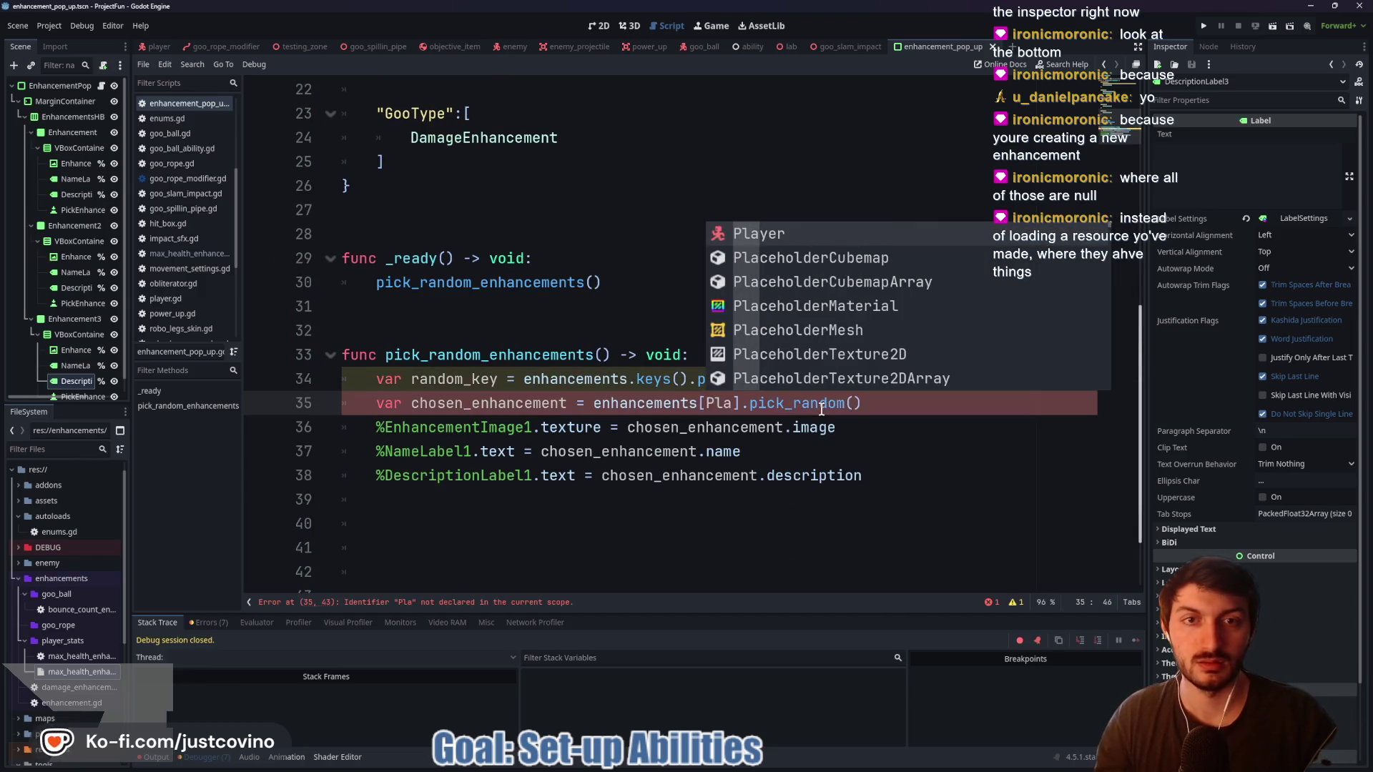
pyautogui.press('BackSpace')
pyautogui.press('BackSpace')
pyautogui.press('BackSpace')
pyautogui.write('"player')
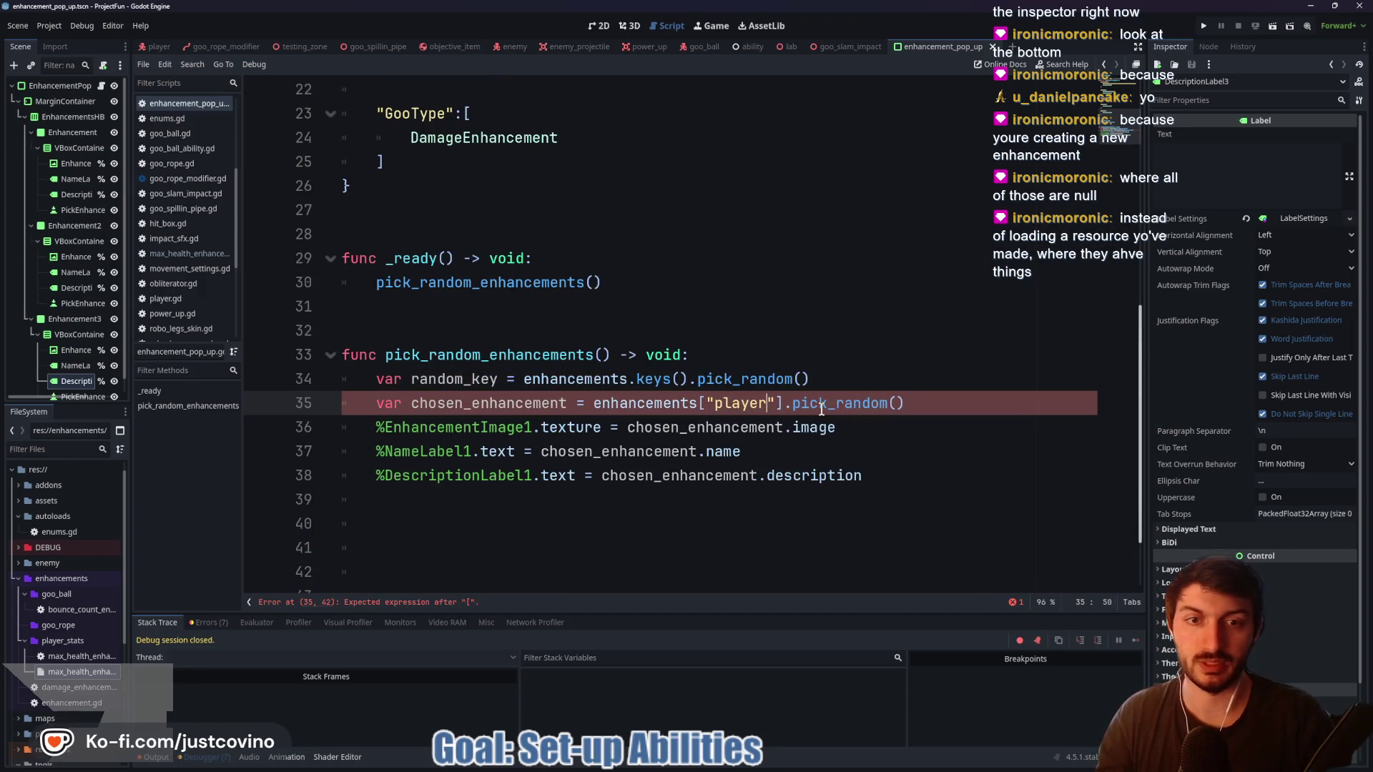
pyautogui.press('BackSpace')
pyautogui.press('BackSpace')
pyautogui.press('BackSpace')
pyautogui.write('PlayerStats')
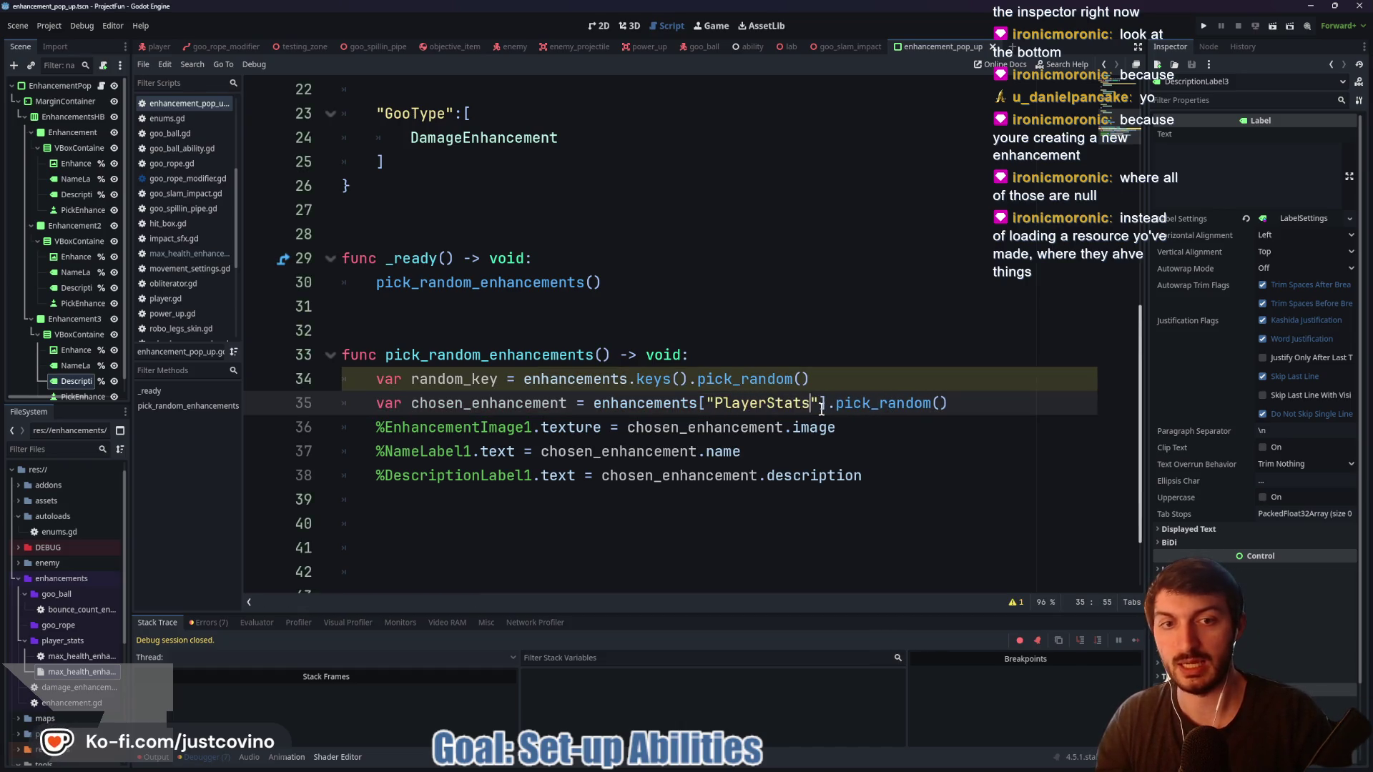
# Delete DamageEnhancement from the PlayerStats list
pyautogui.scroll(6, 649, 401)
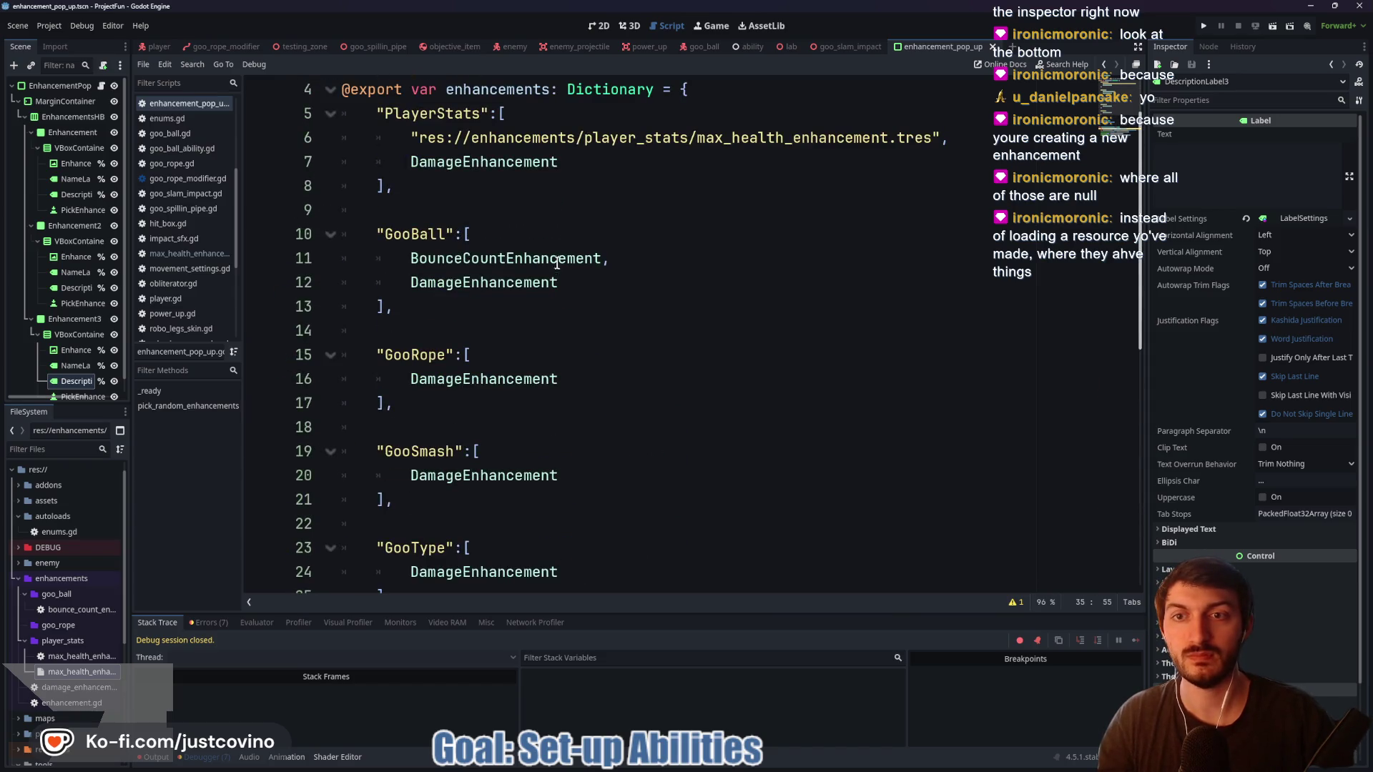
pyautogui.scroll(3, 560, 256)
pyautogui.moveTo(560, 234); pyautogui.dragTo(323, 234)
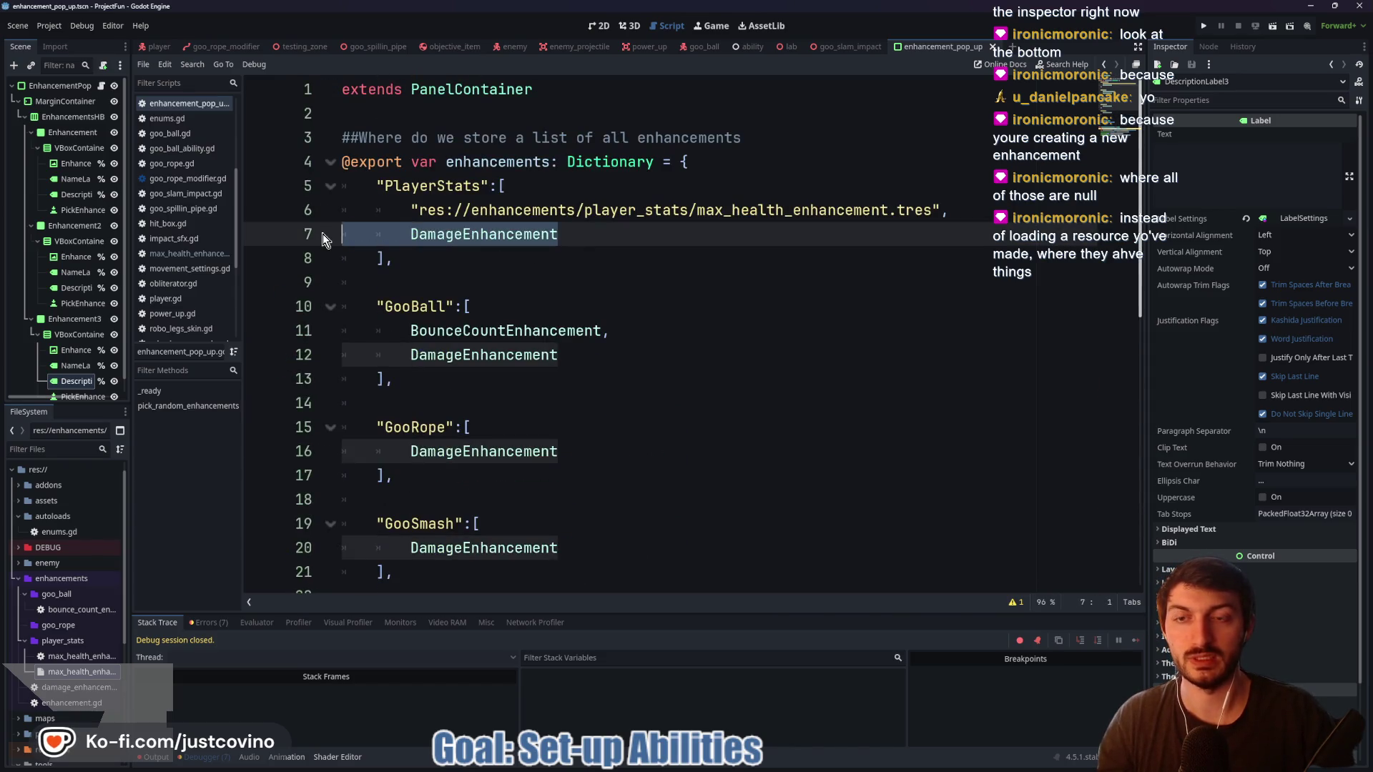
pyautogui.press('BackSpace')
pyautogui.press('BackSpace')
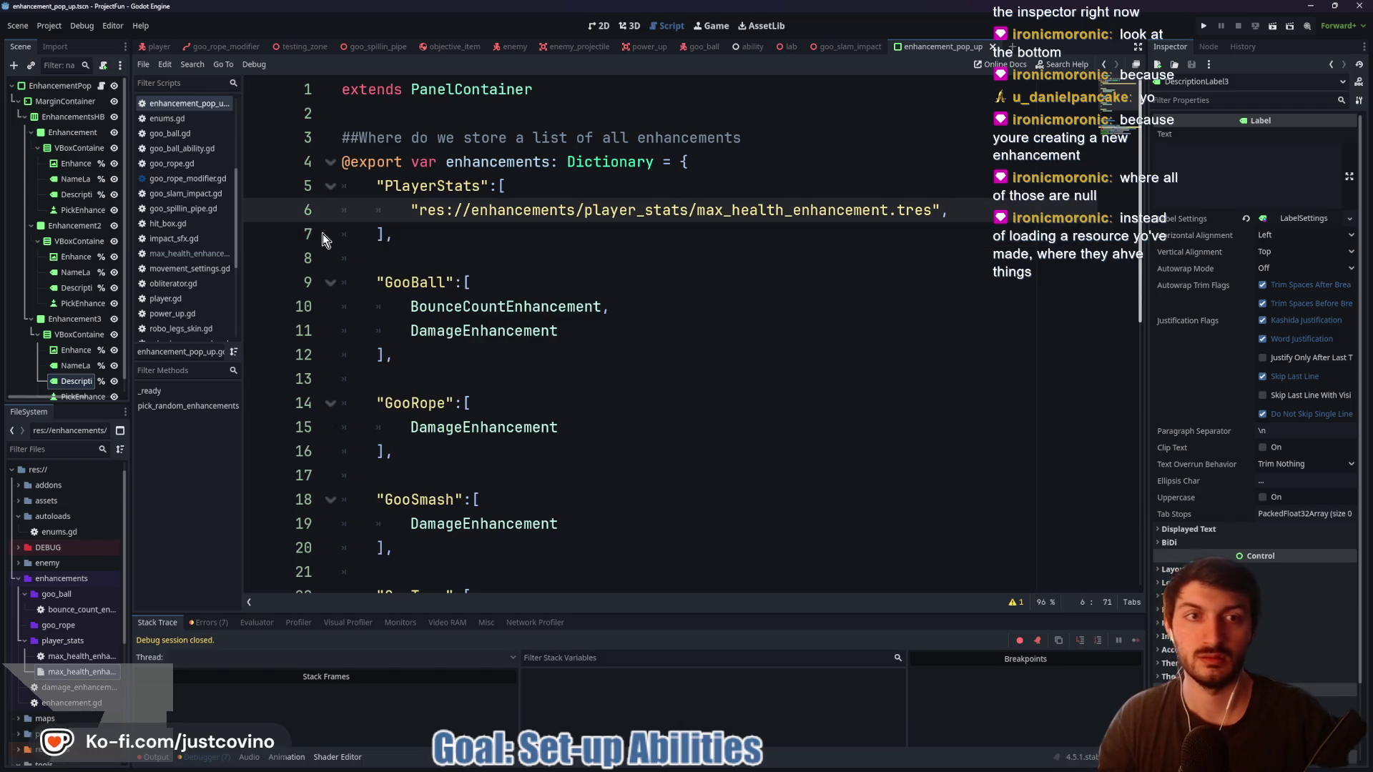
# Wrap the random-pick expression on line 34 in load() and save the pop-up script
pyautogui.scroll(-6, 790, 383)
pyautogui.click(961, 450)
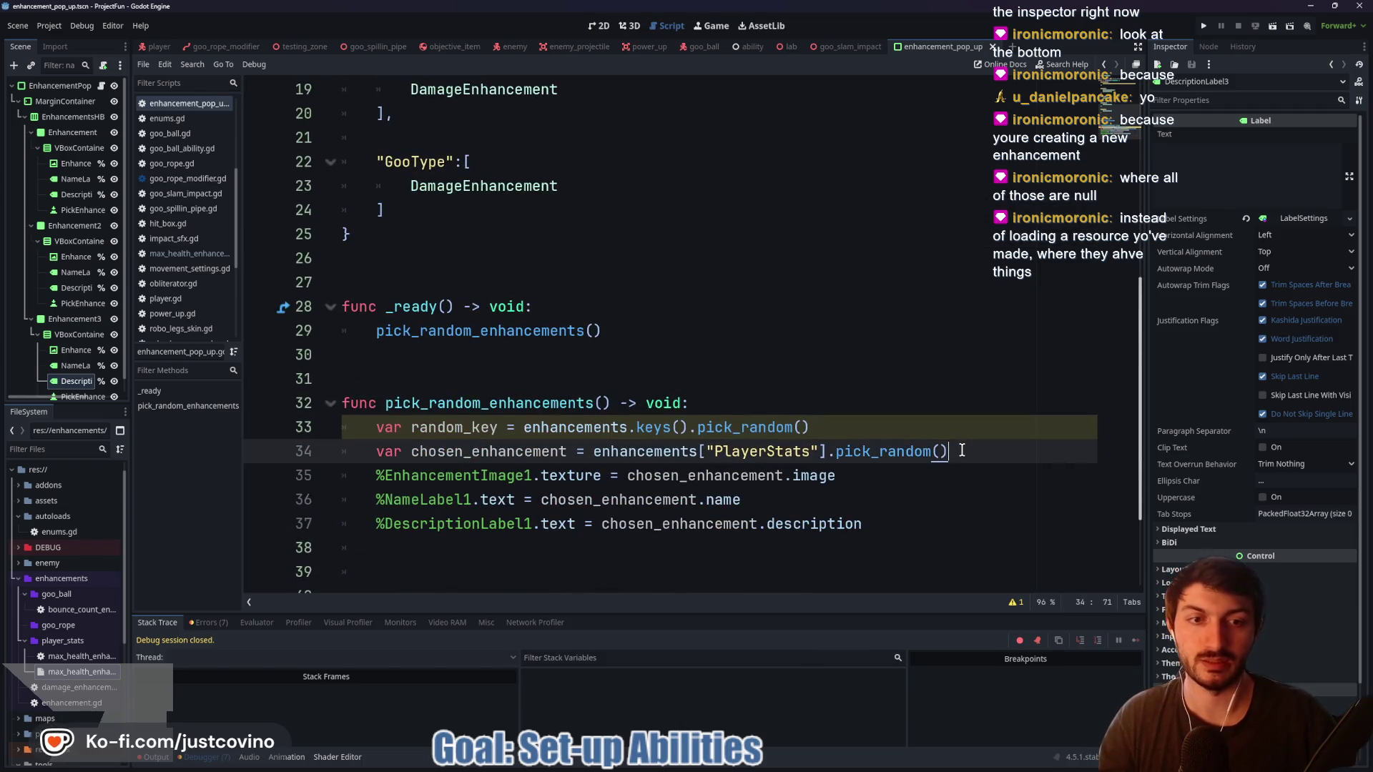
pyautogui.press('BackSpace')
pyautogui.moveTo(958, 451); pyautogui.dragTo(592, 452)
pyautogui.write('[')
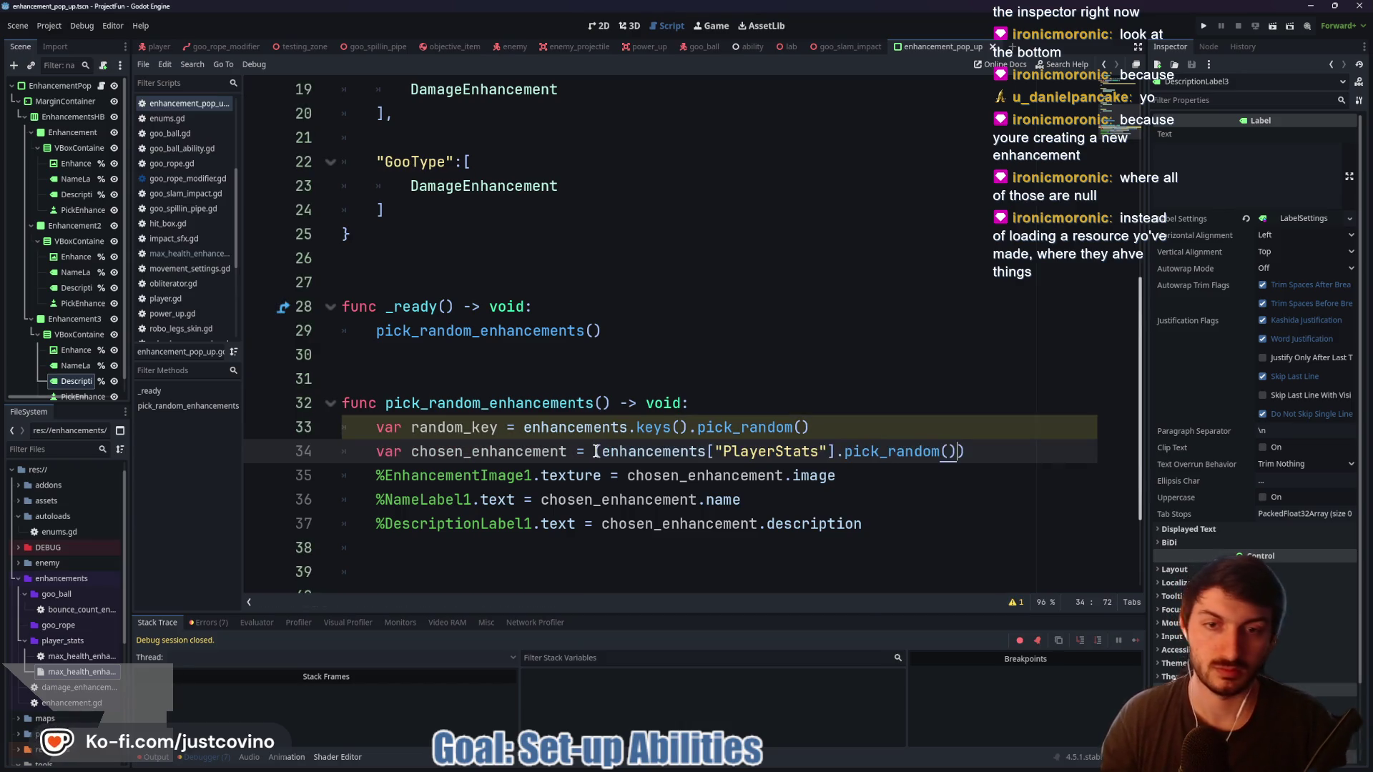
pyautogui.write('load')
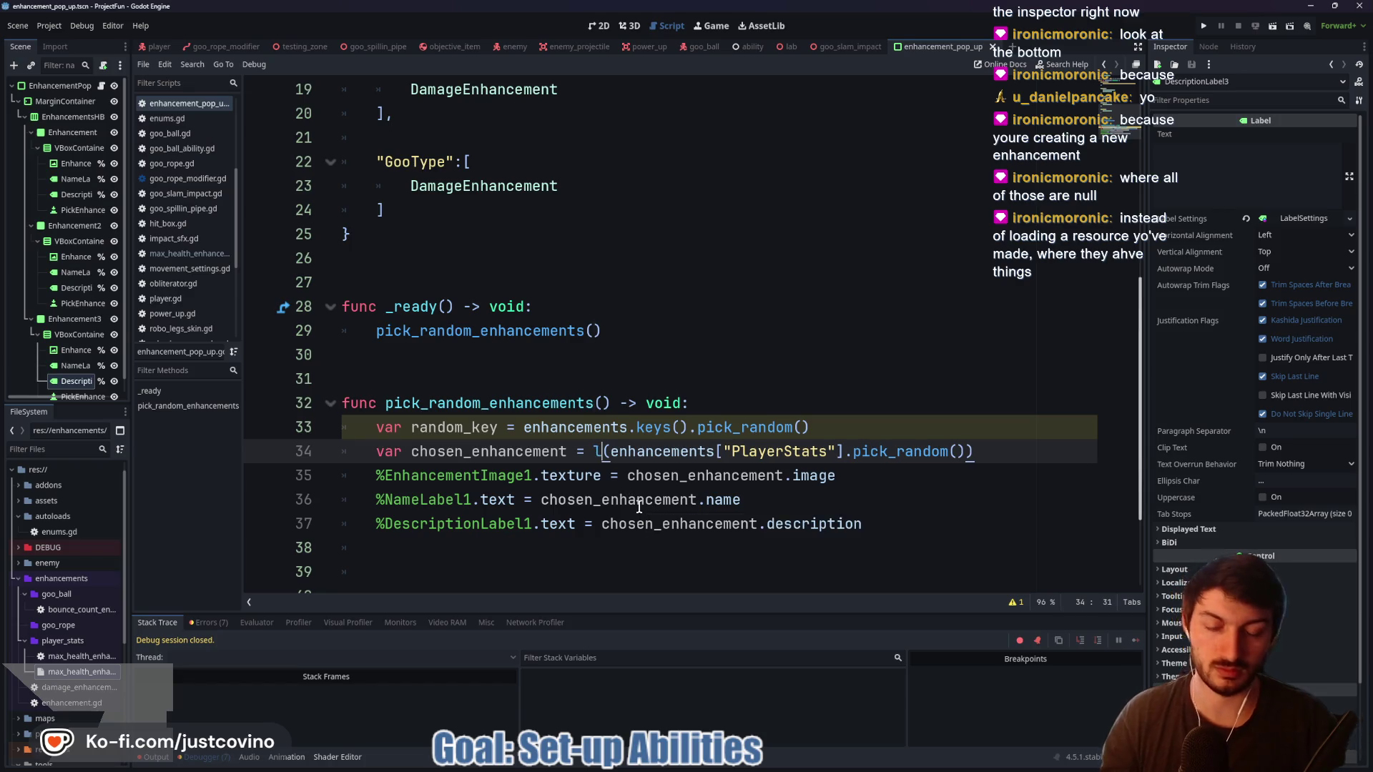
pyautogui.click(886, 486)
pyautogui.hotkey('ctrl', 's')
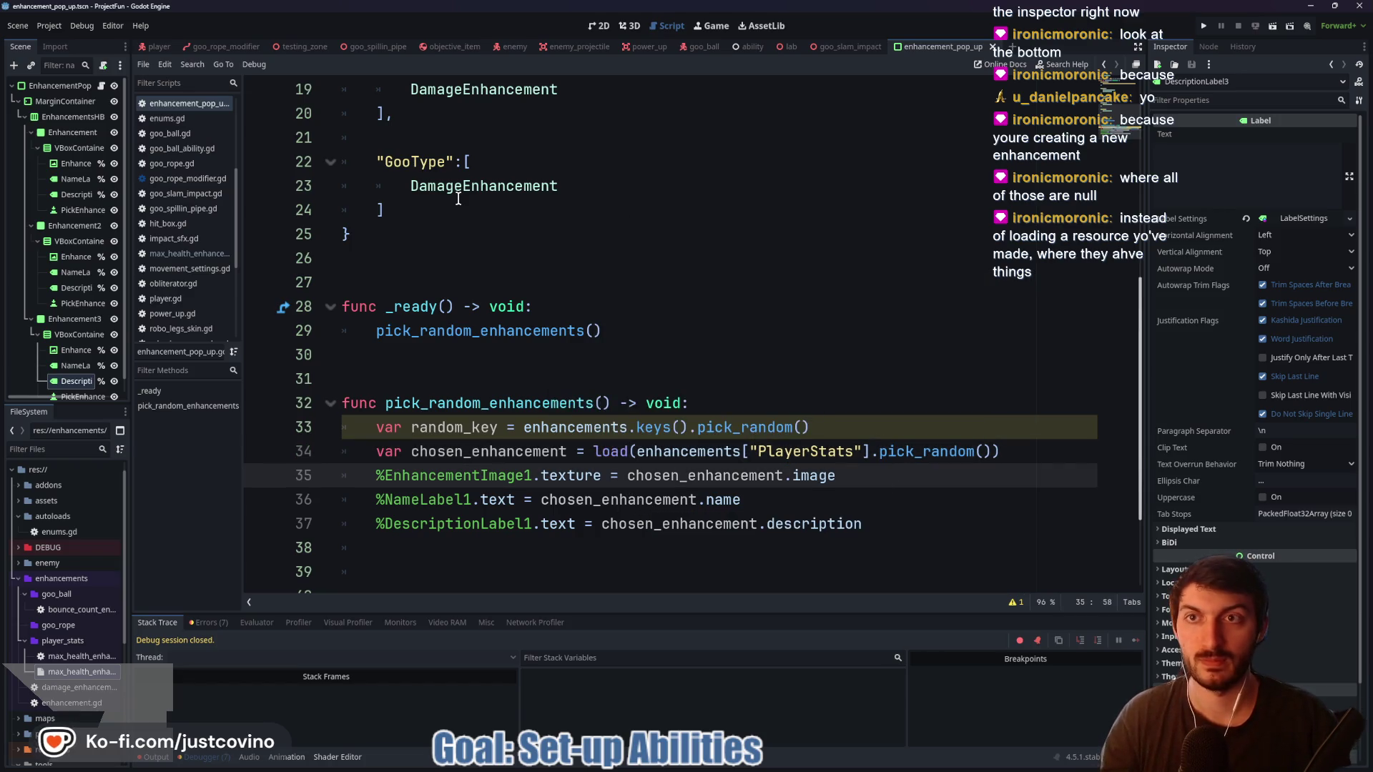
pyautogui.click(306, 46)
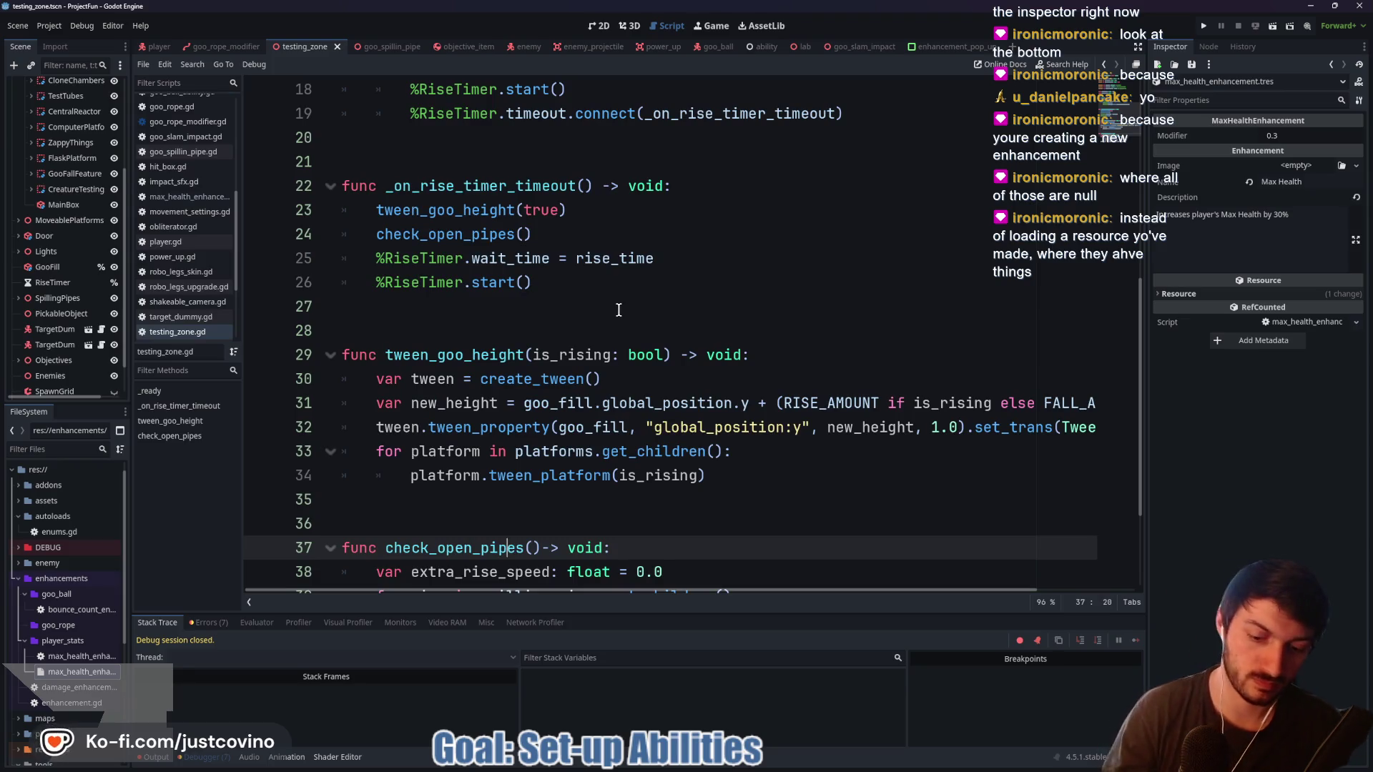
# Run the scene with F6 to test the pop-up, then stop it with F8
pyautogui.press('F6')
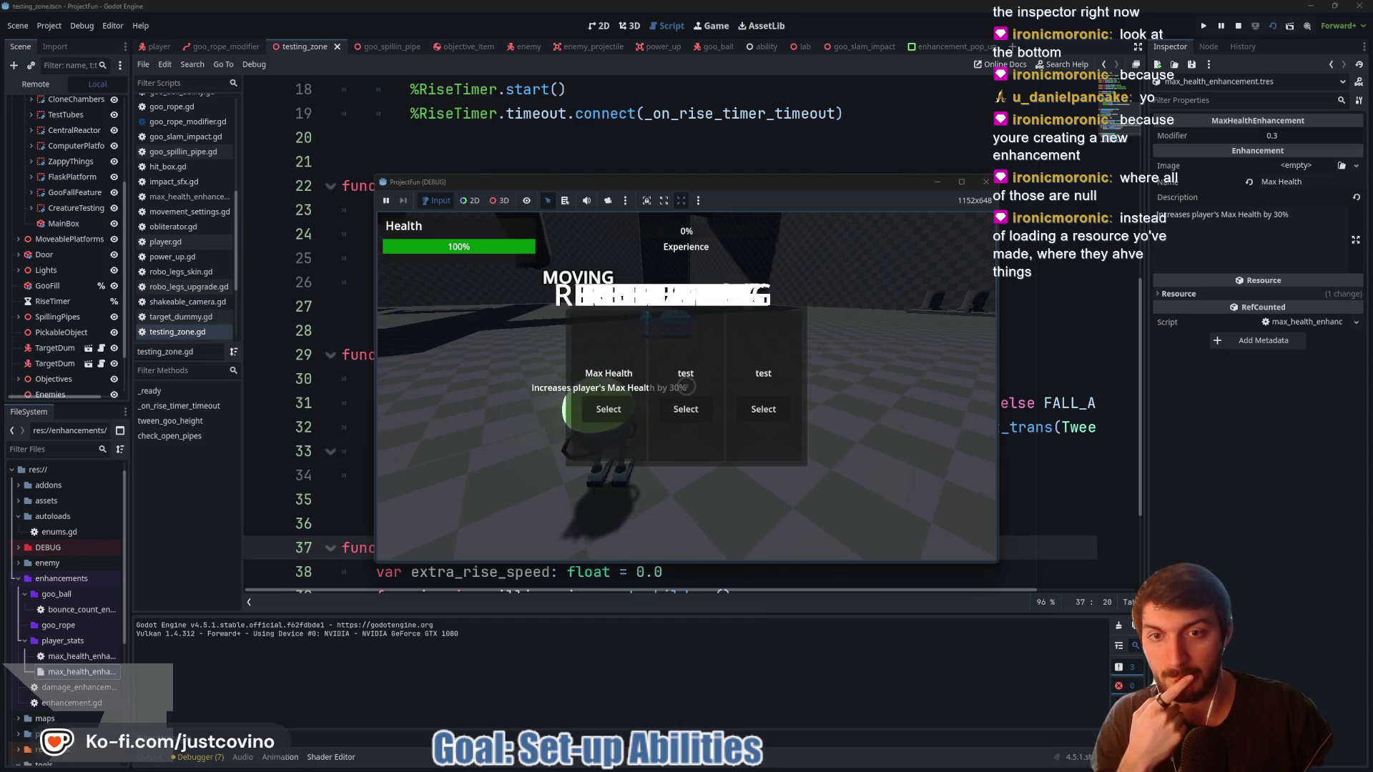
pyautogui.press('F8')
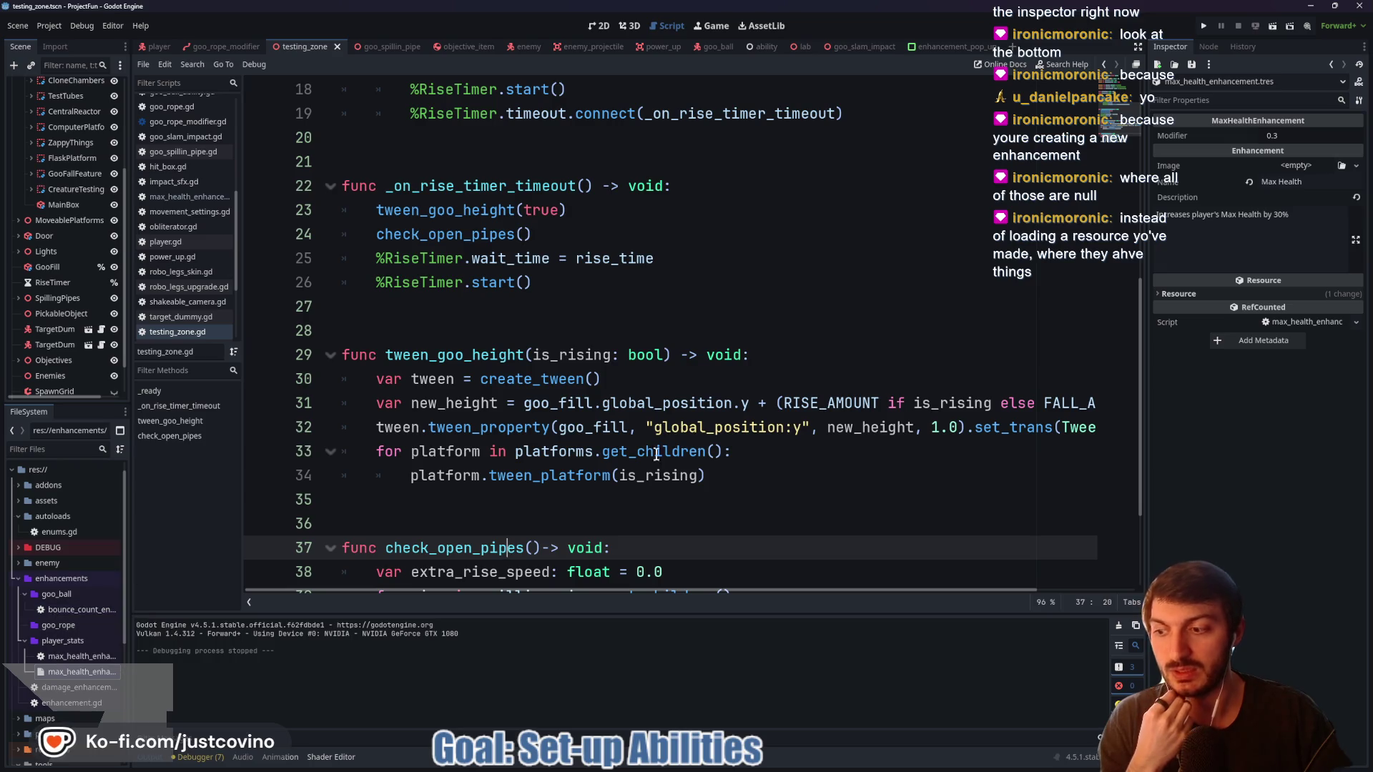
pyautogui.click(637, 382)
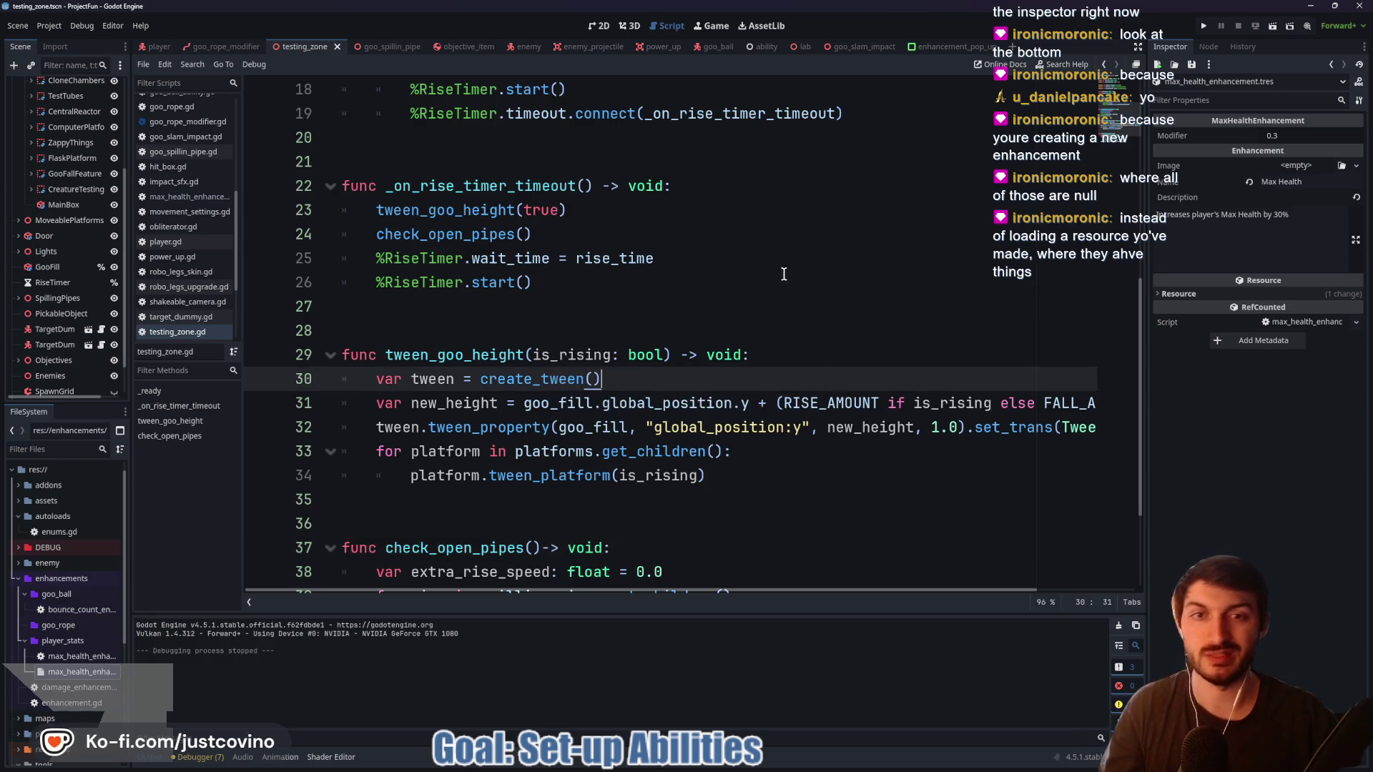
# Select PickEnhancementButton1 in the pop-up scene and start connecting its pressed() signal
pyautogui.click(943, 46)
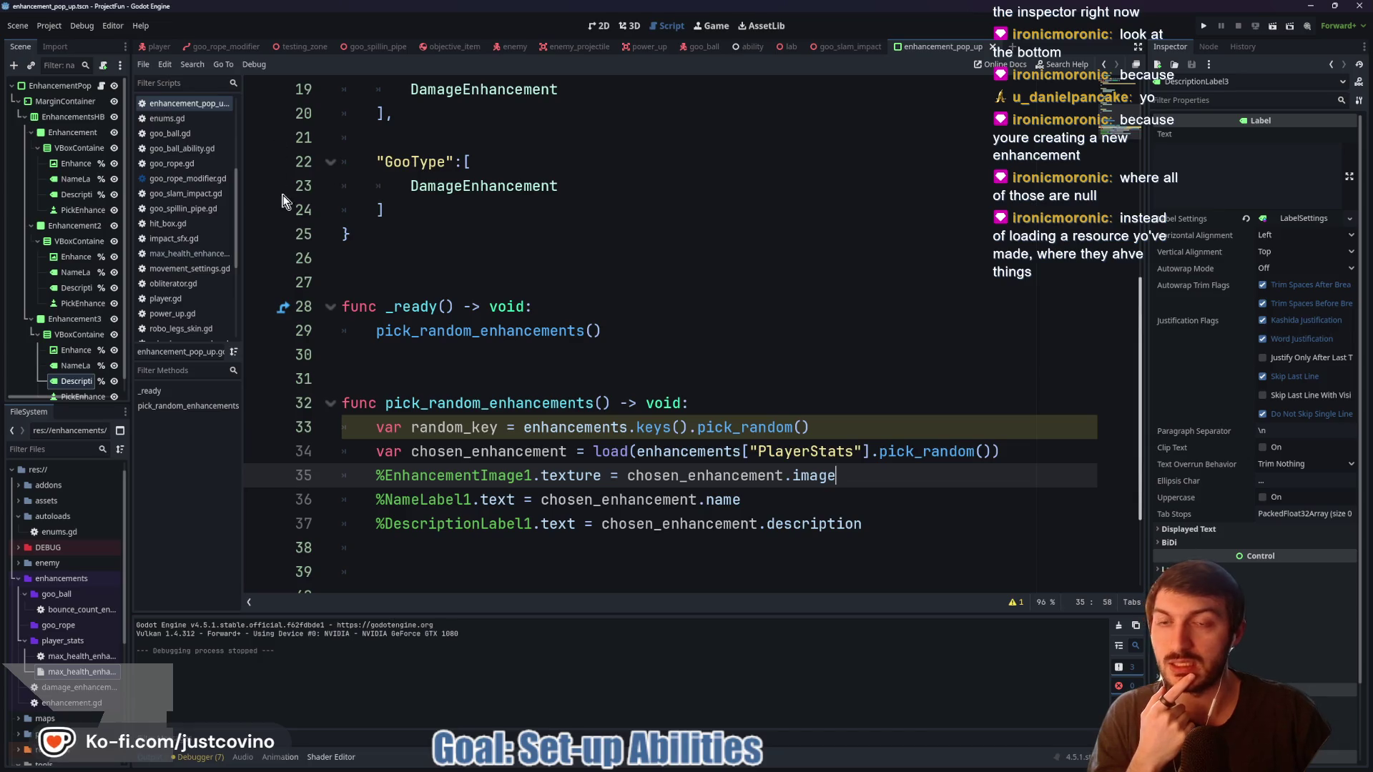
pyautogui.scroll(-1, 460, 255)
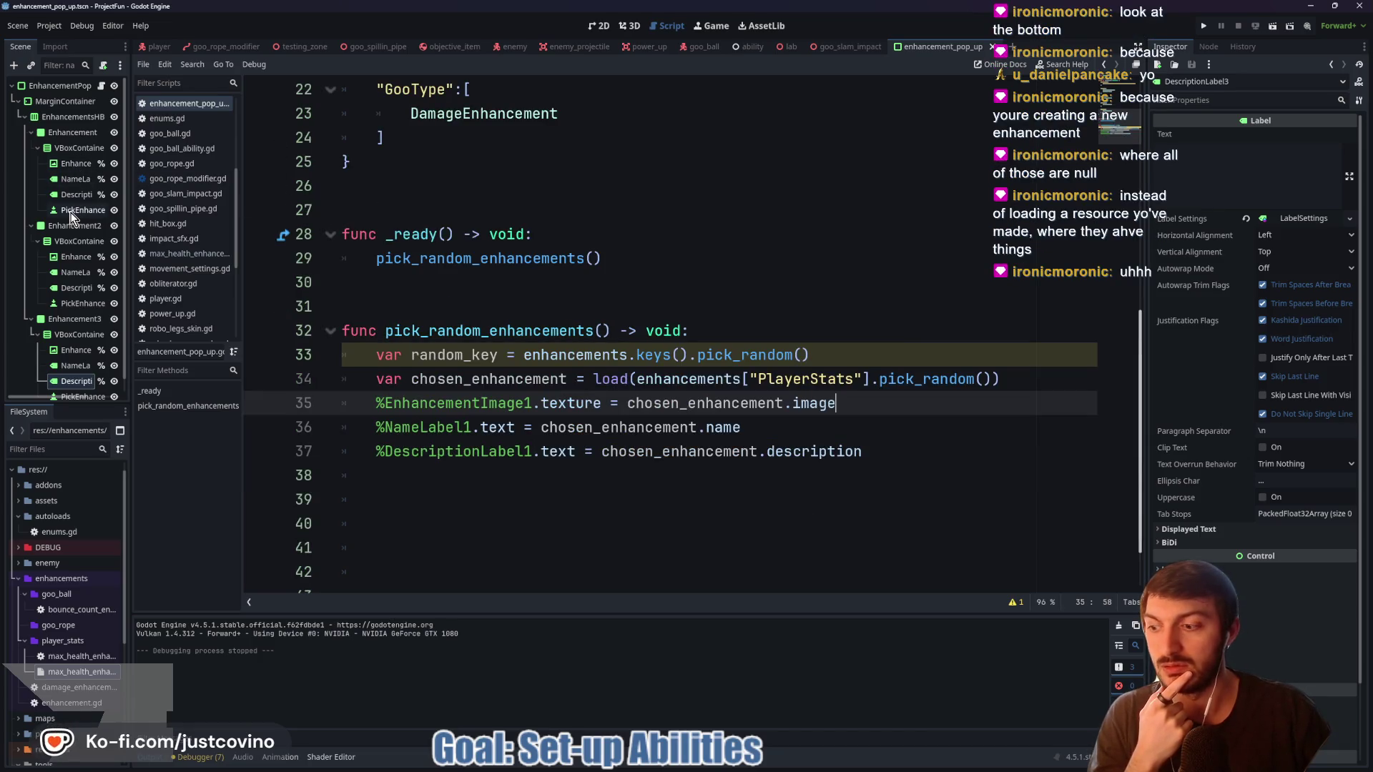
pyautogui.click(80, 209)
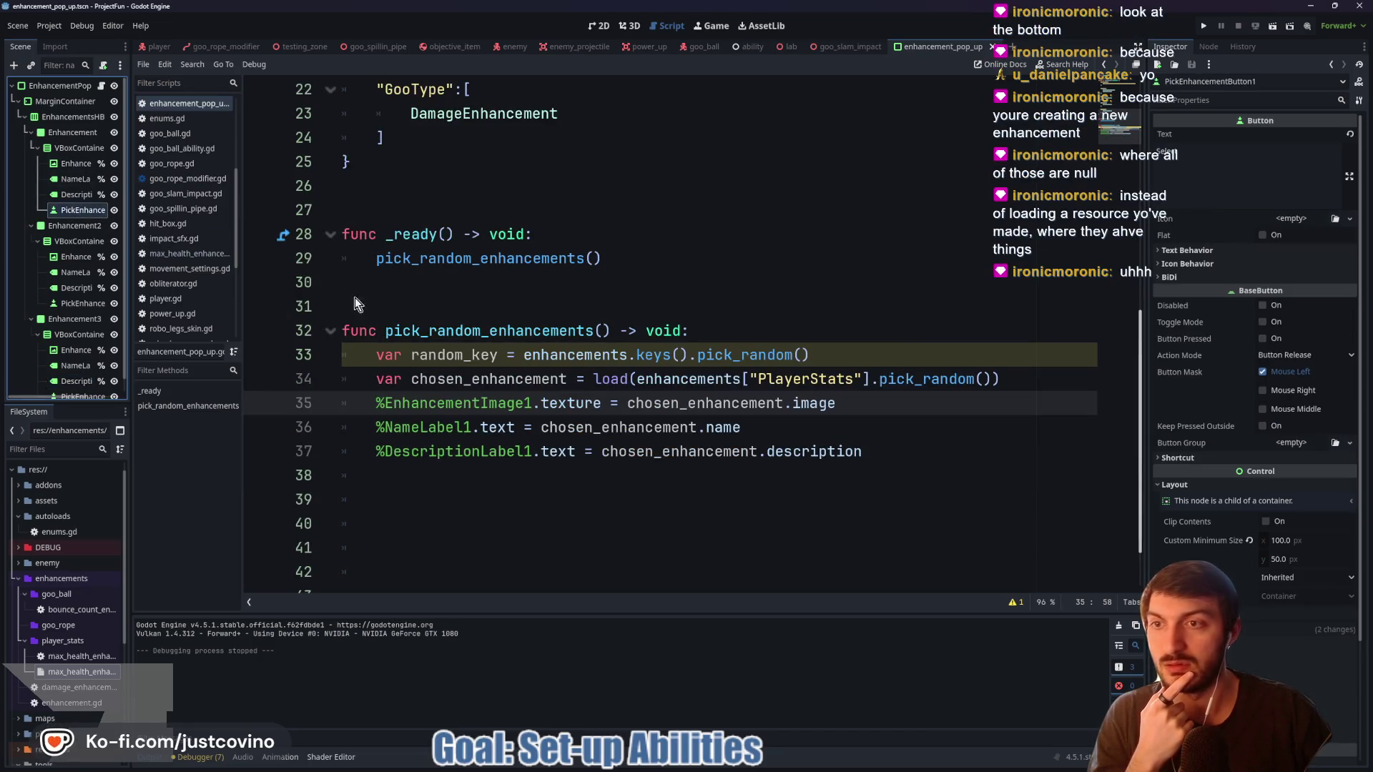
pyautogui.click(1208, 47)
pyautogui.moveTo(1205, 156)
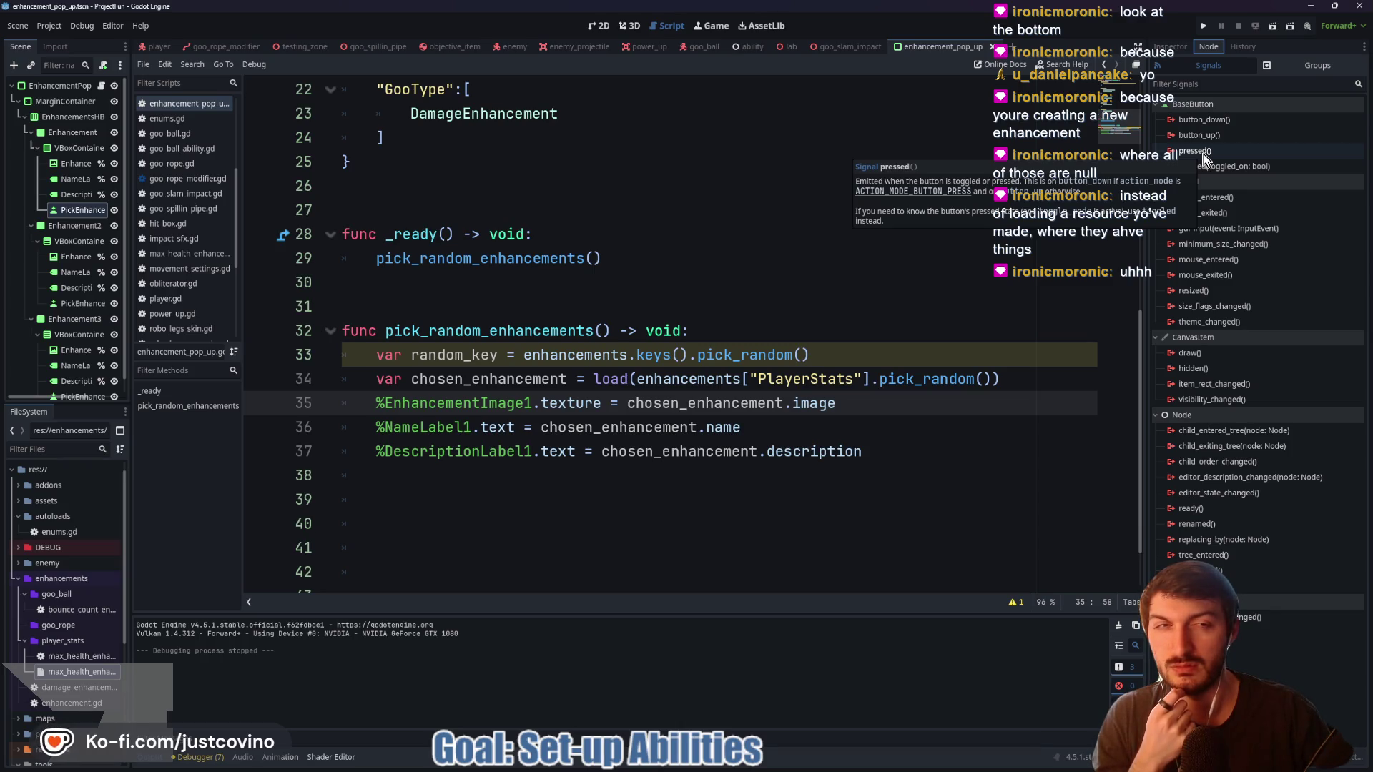
pyautogui.doubleClick(1204, 152)
# Connect pressed() to a new handler and replace pass with Player.current.enhancements.append
pyautogui.click(633, 504)
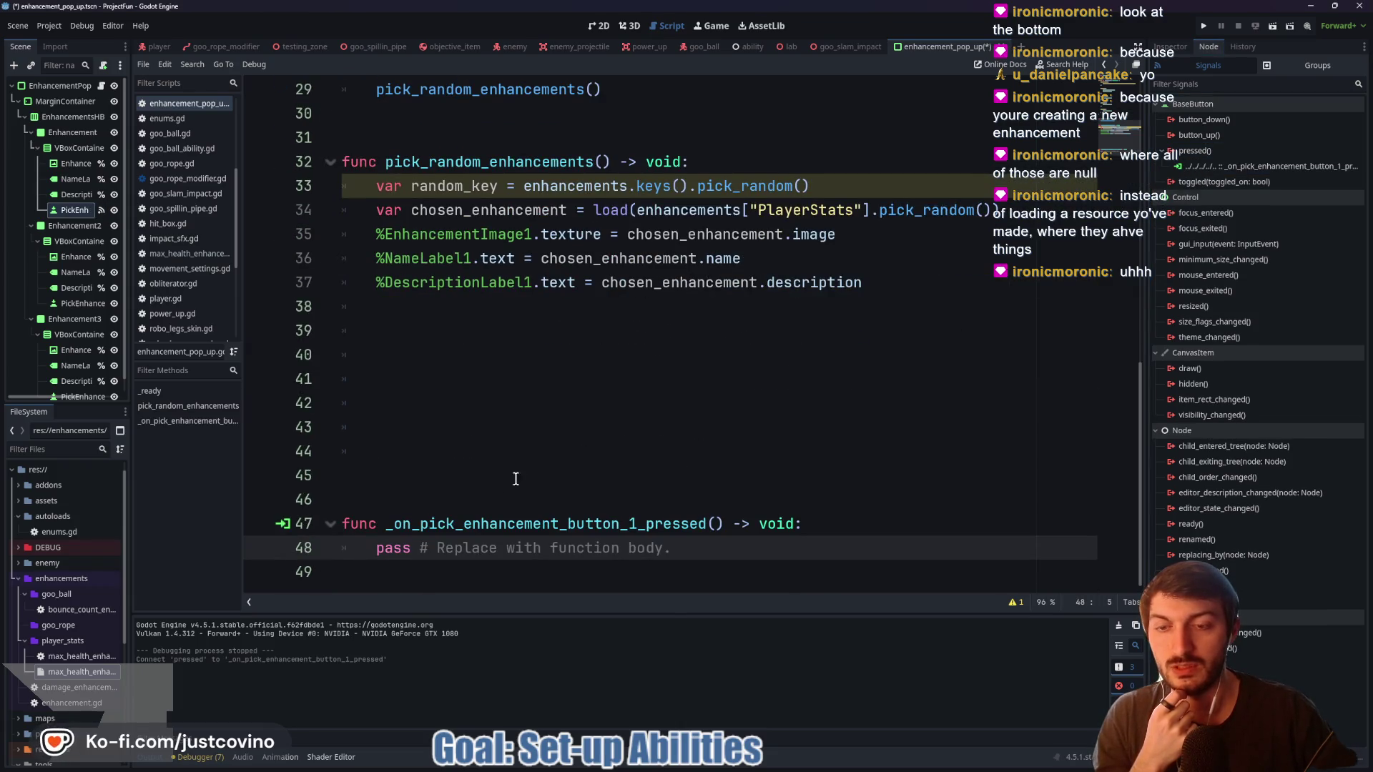
pyautogui.moveTo(503, 467); pyautogui.dragTo(322, 335)
pyautogui.press('BackSpace')
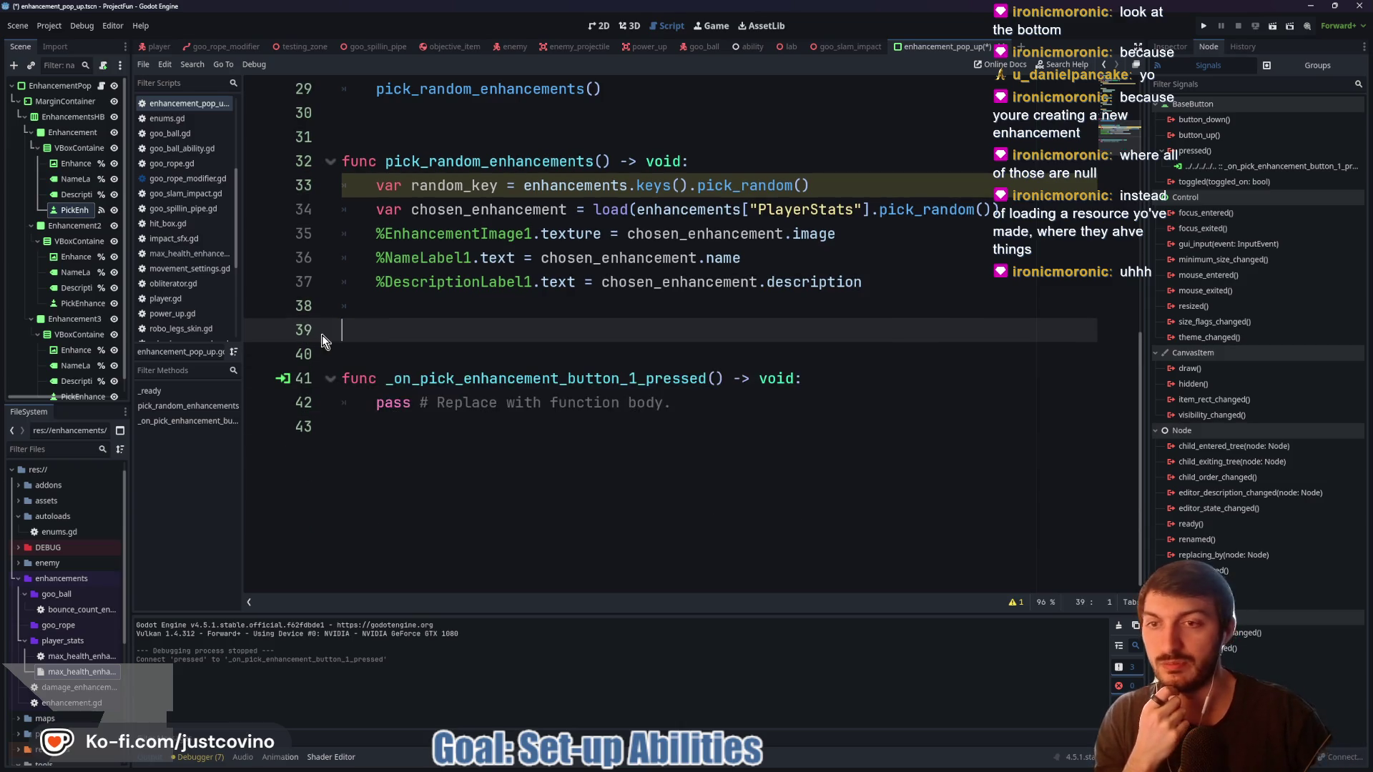
pyautogui.moveTo(675, 406); pyautogui.dragTo(374, 411)
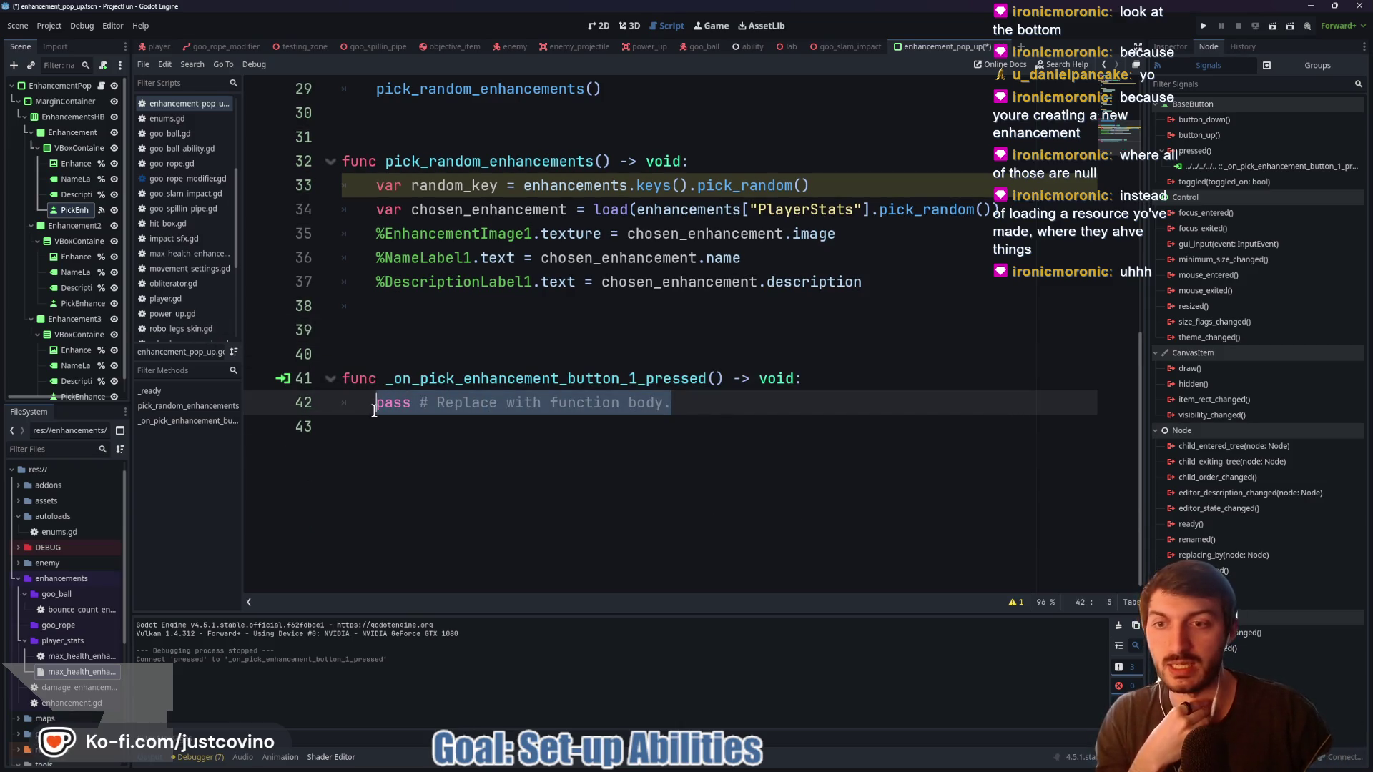
pyautogui.write('Player.')
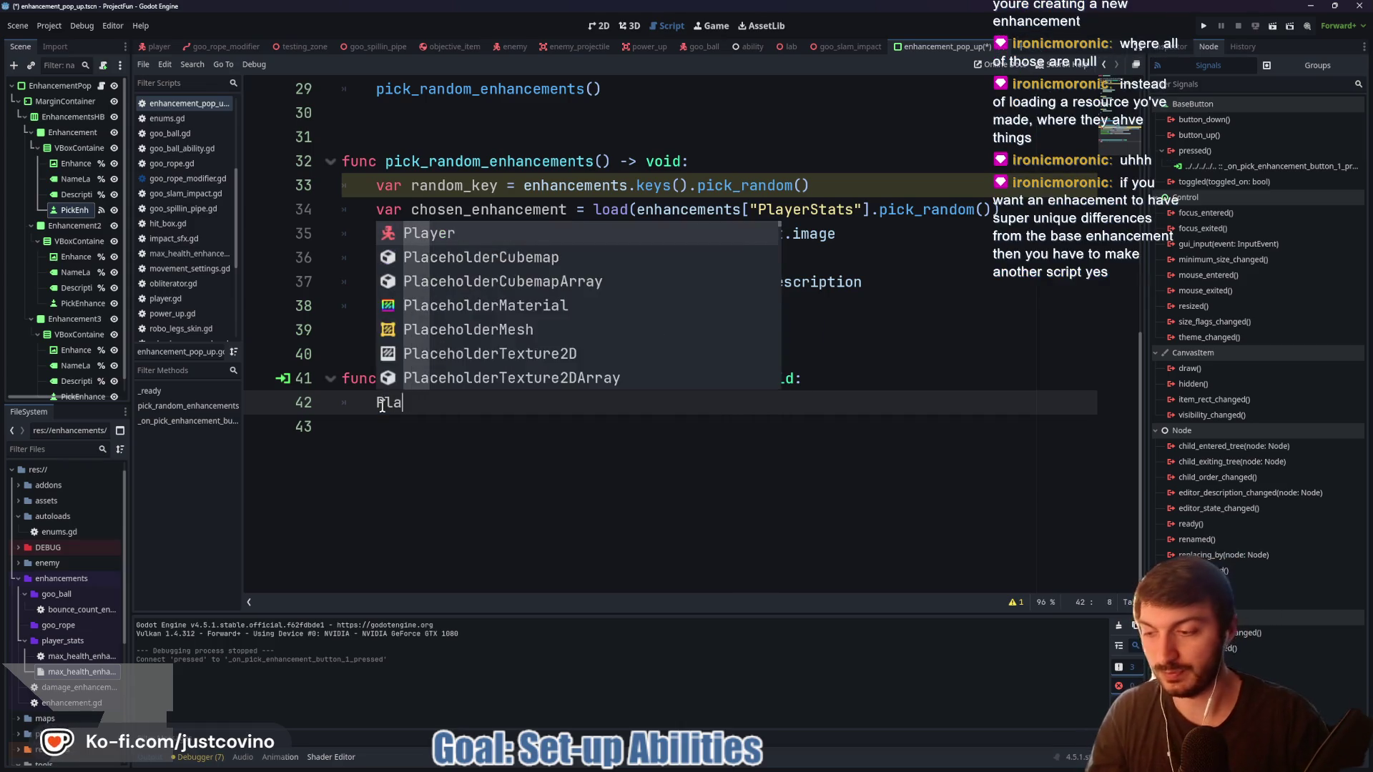
pyautogui.write('current.enhancements')
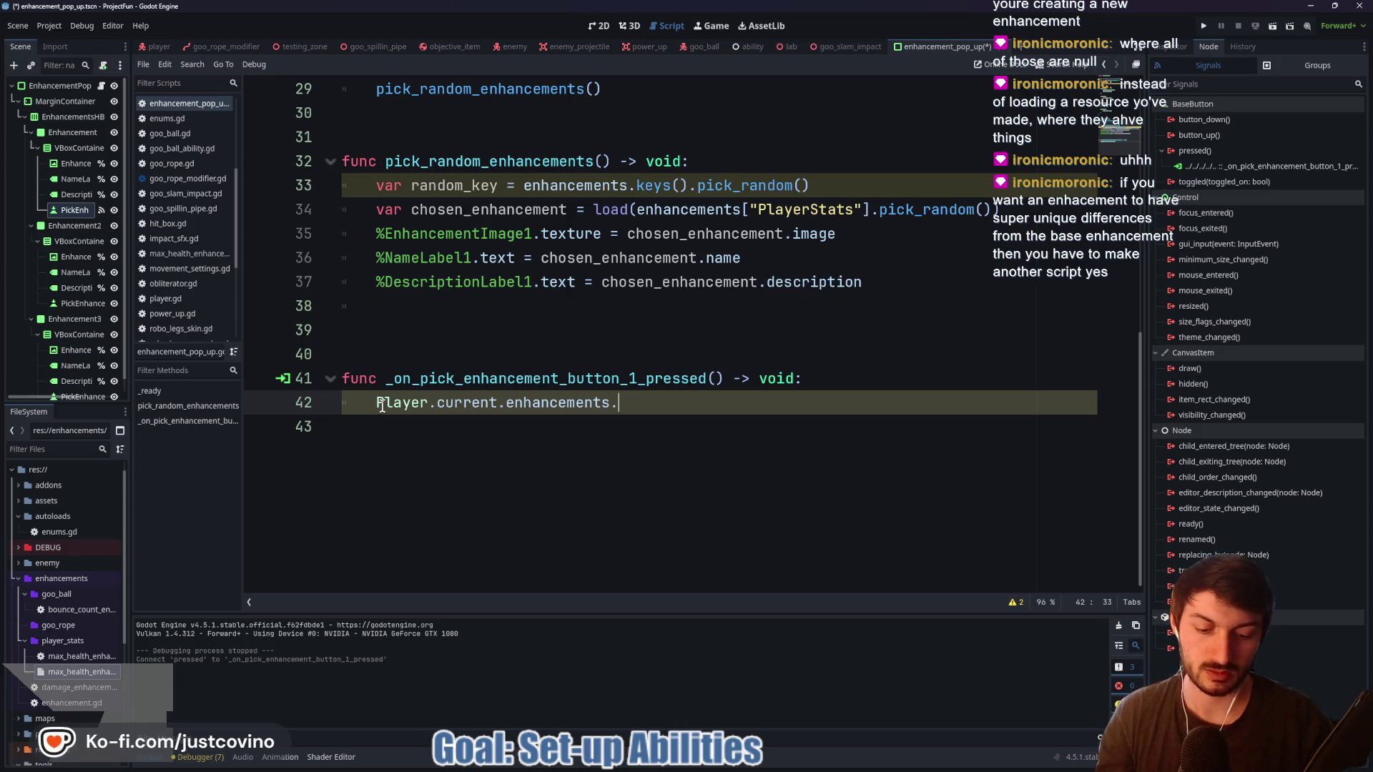
pyautogui.write('.append')
pyautogui.press('Return')
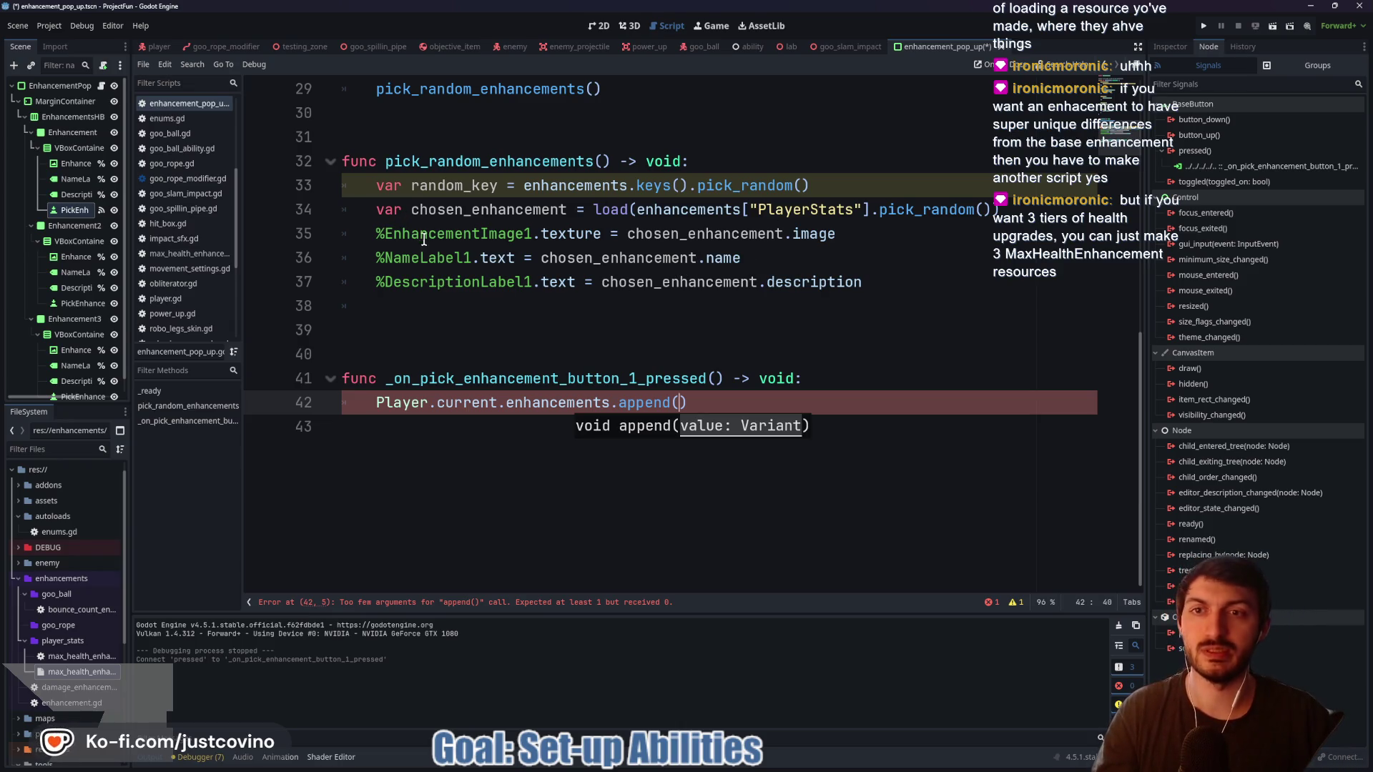
# Declare a script-level 'var chosen_enhancement: Enhancement' below the enhancements dictionary
pyautogui.scroll(10, 414, 221)
pyautogui.scroll(-5, 452, 298)
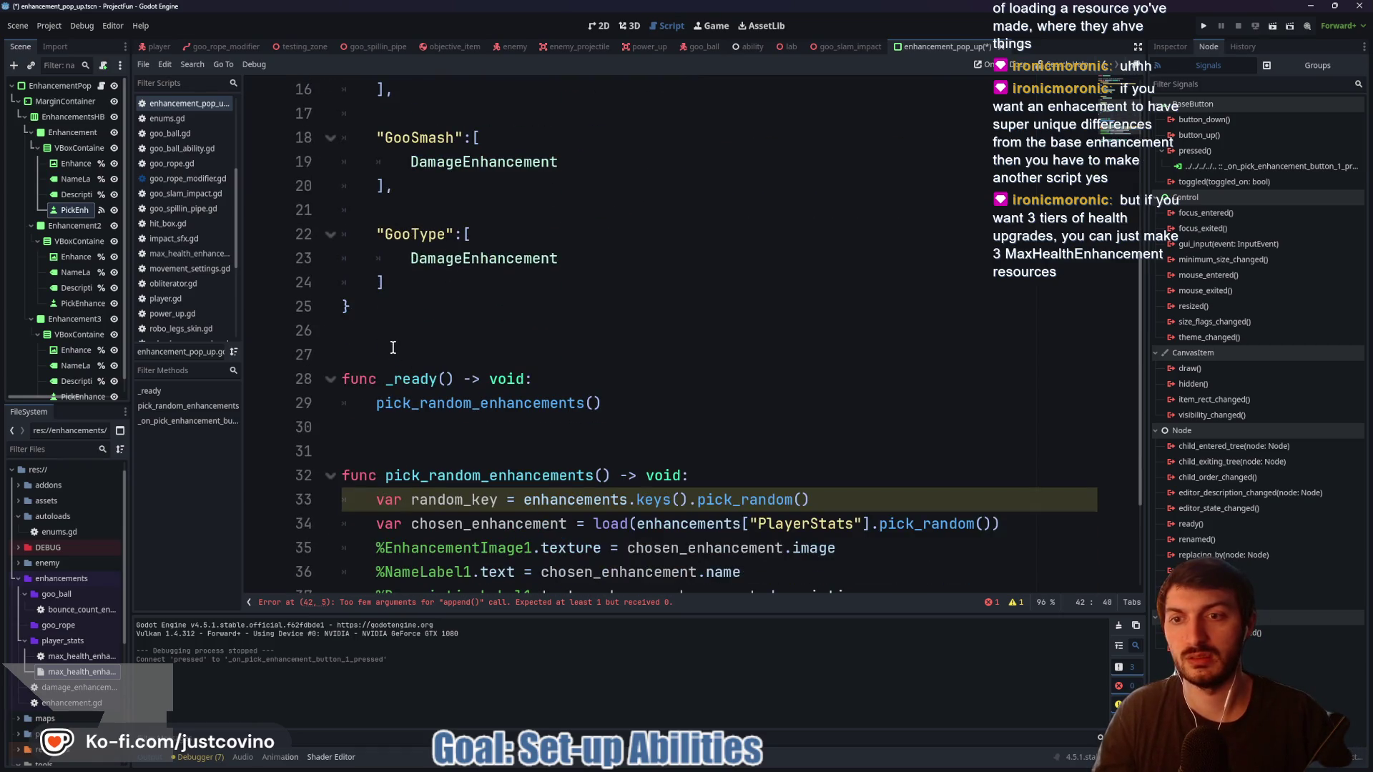
pyautogui.scroll(-3, 432, 495)
pyautogui.moveTo(372, 452); pyautogui.dragTo(566, 455)
pyautogui.scroll(9, 451, 326)
pyautogui.scroll(-3, 451, 326)
pyautogui.scroll(-6, 451, 326)
pyautogui.click(397, 263)
pyautogui.press('Return')
pyautogui.press('Return')
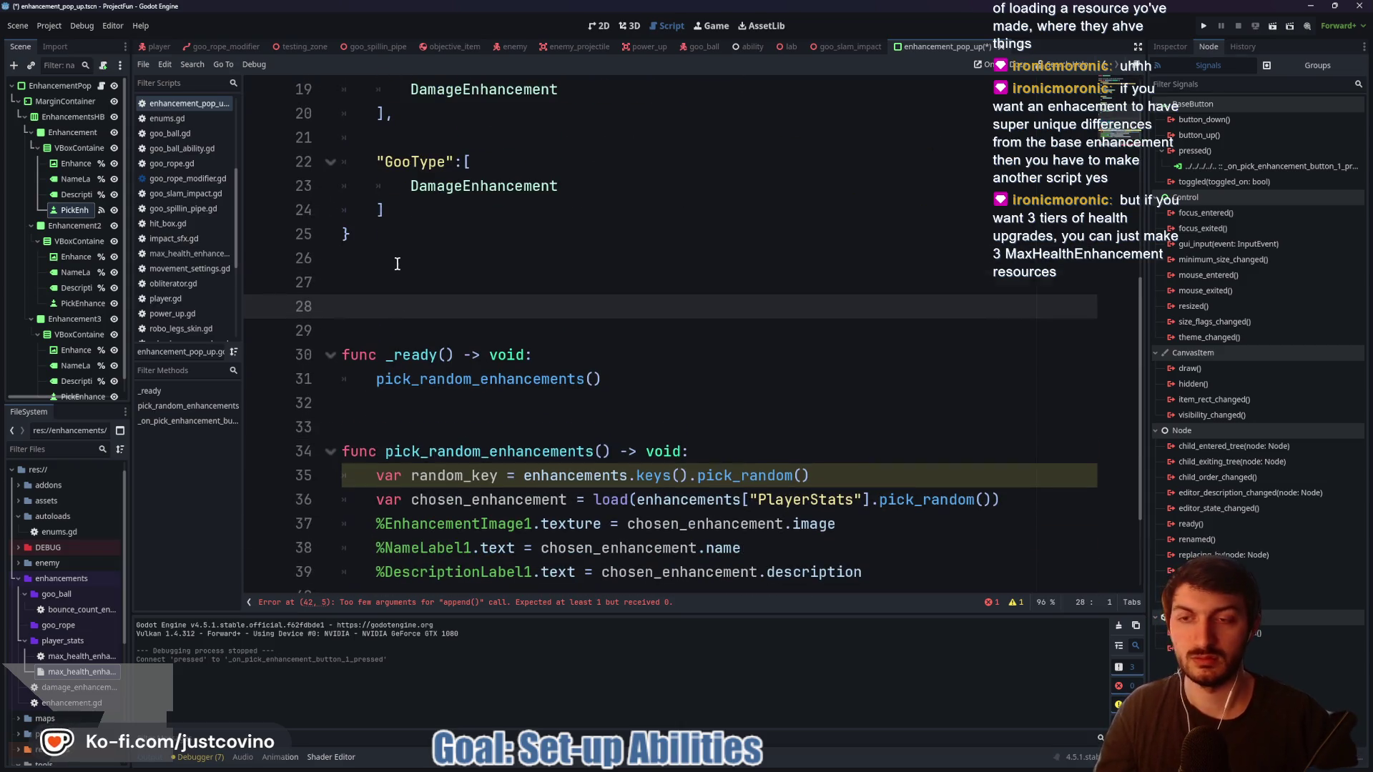
pyautogui.press('Up')
pyautogui.write('var chosen_enhancement:')
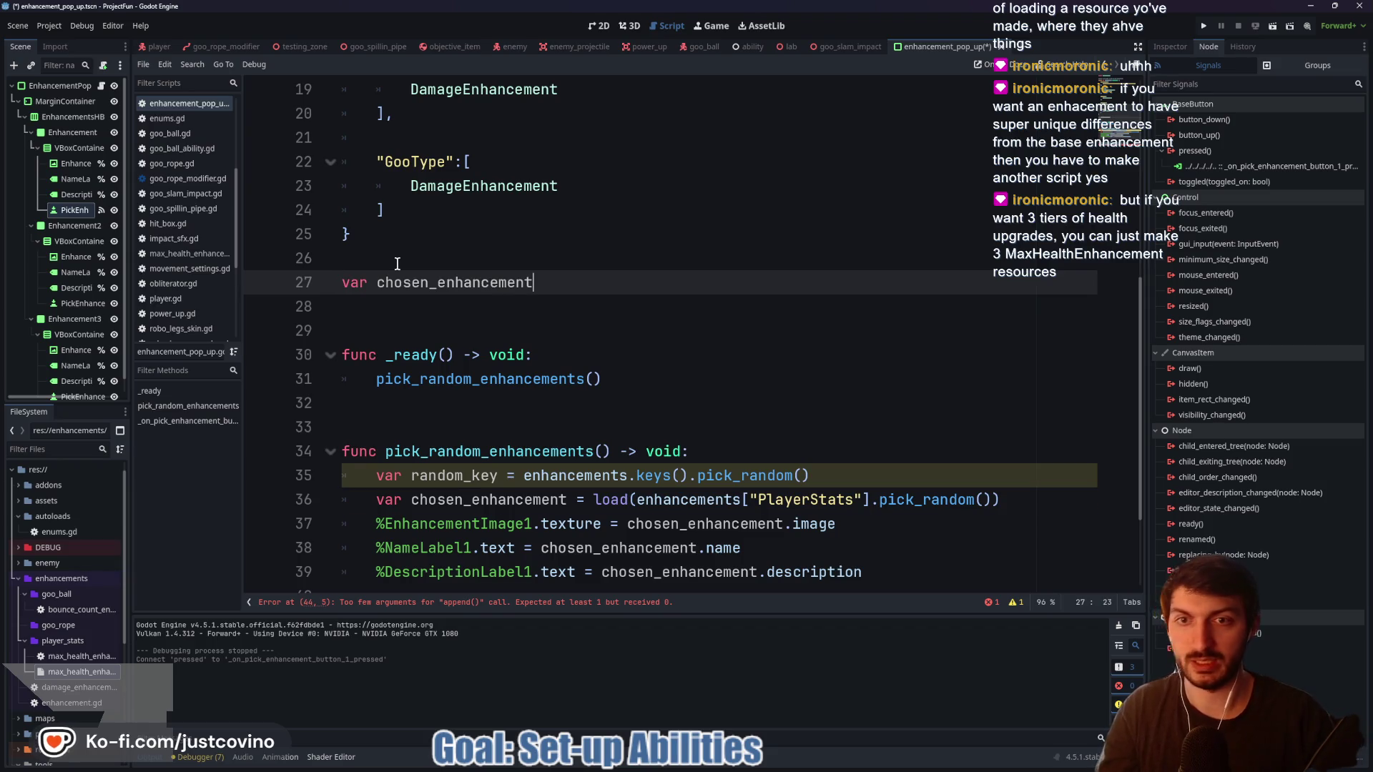
pyautogui.write(' Enhancem')
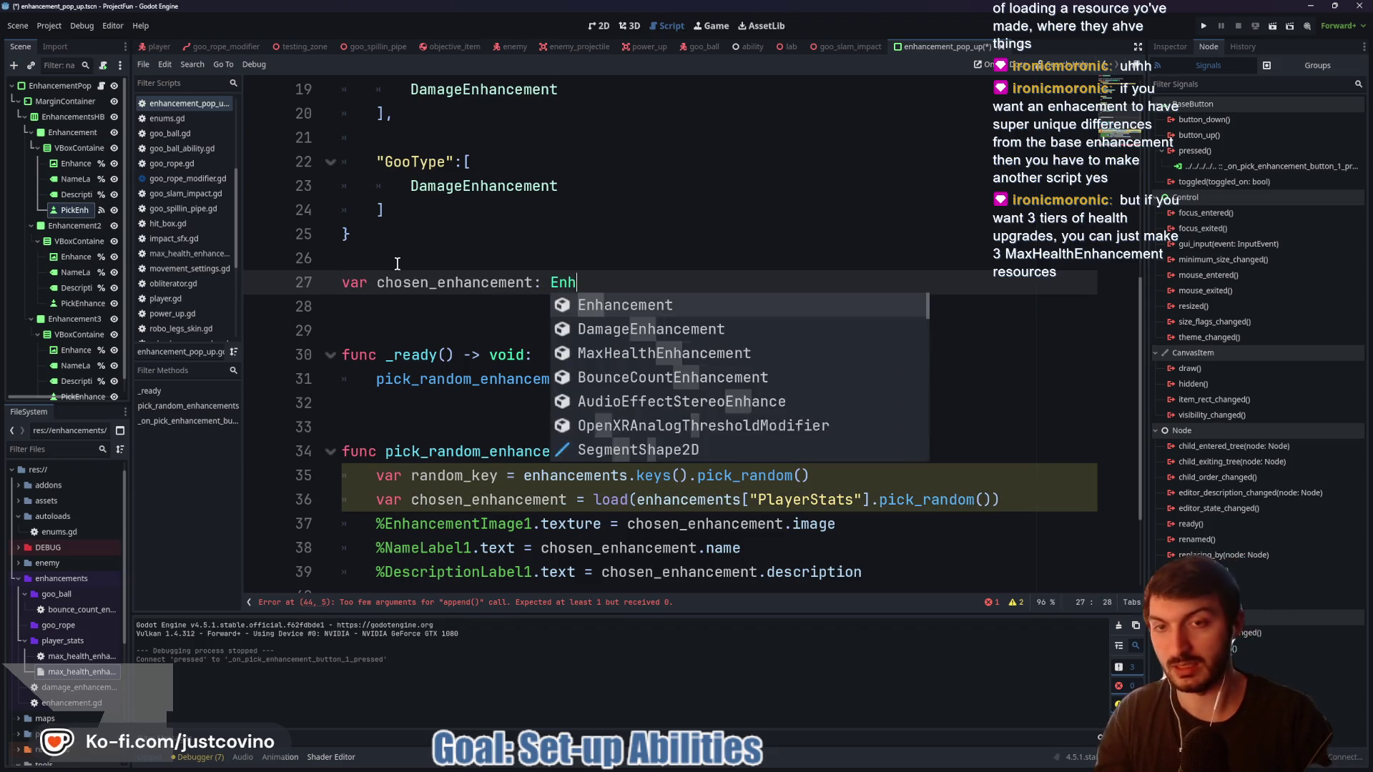
pyautogui.press('Return')
# Drop the local var keyword and pass chosen_enhancement into the append call
pyautogui.scroll(-2, 506, 369)
pyautogui.scroll(-1, 506, 370)
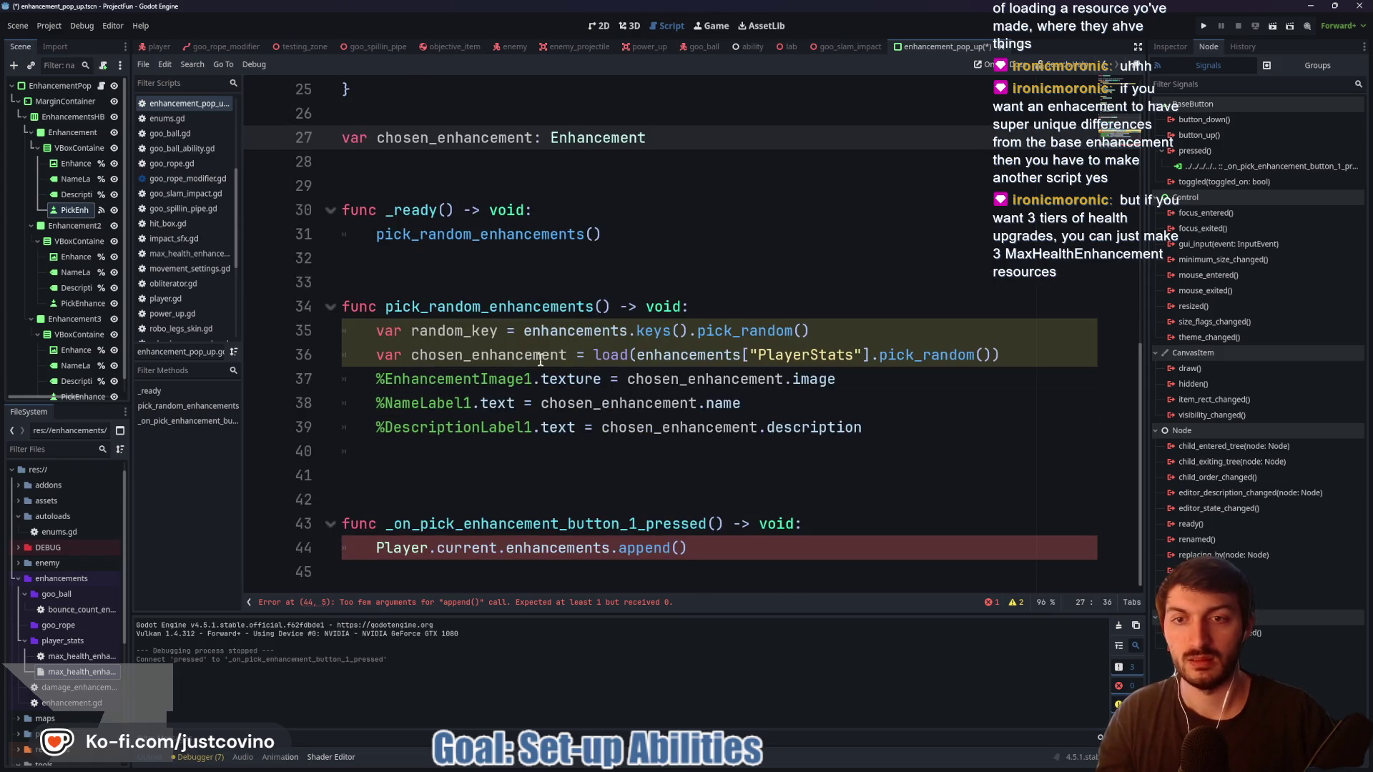
pyautogui.click(413, 356)
pyautogui.press('BackSpace')
pyautogui.press('BackSpace')
pyautogui.press('BackSpace')
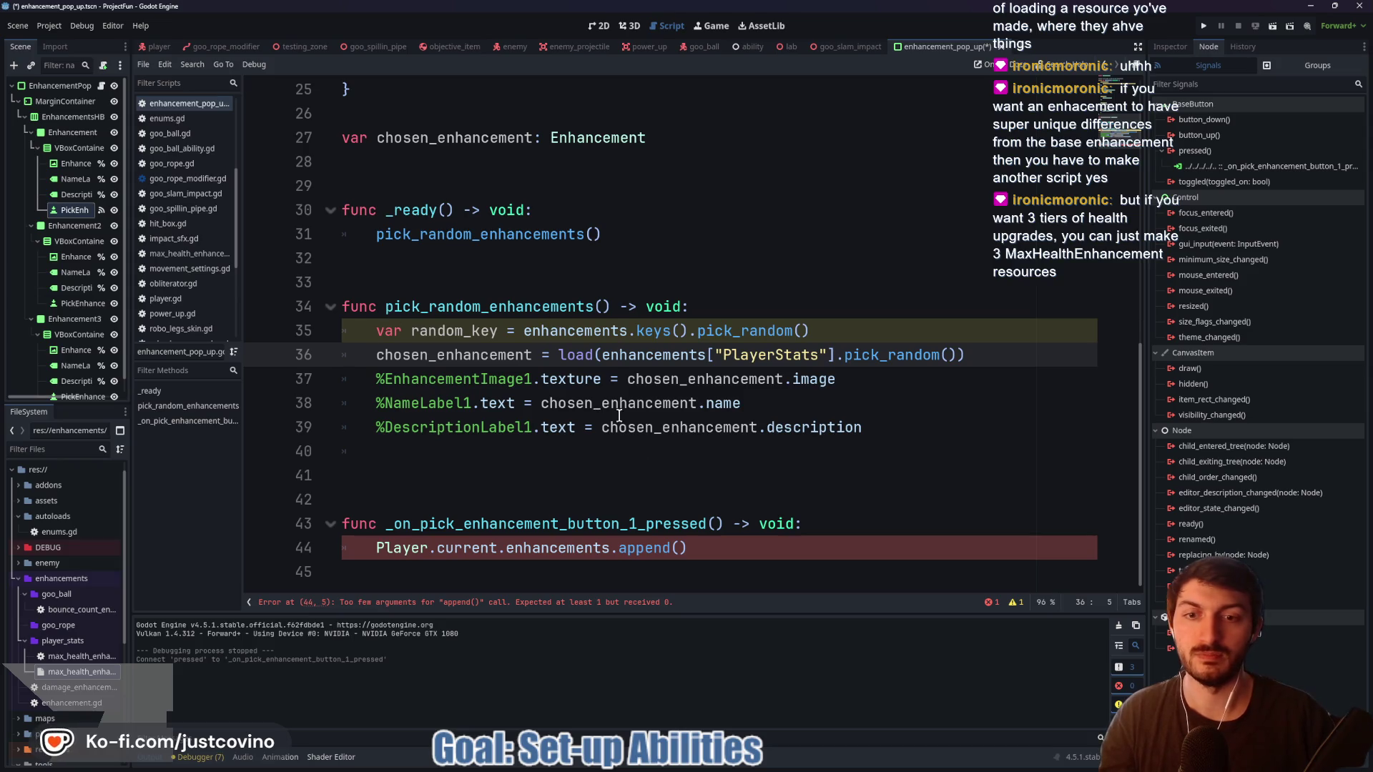
pyautogui.click(678, 548)
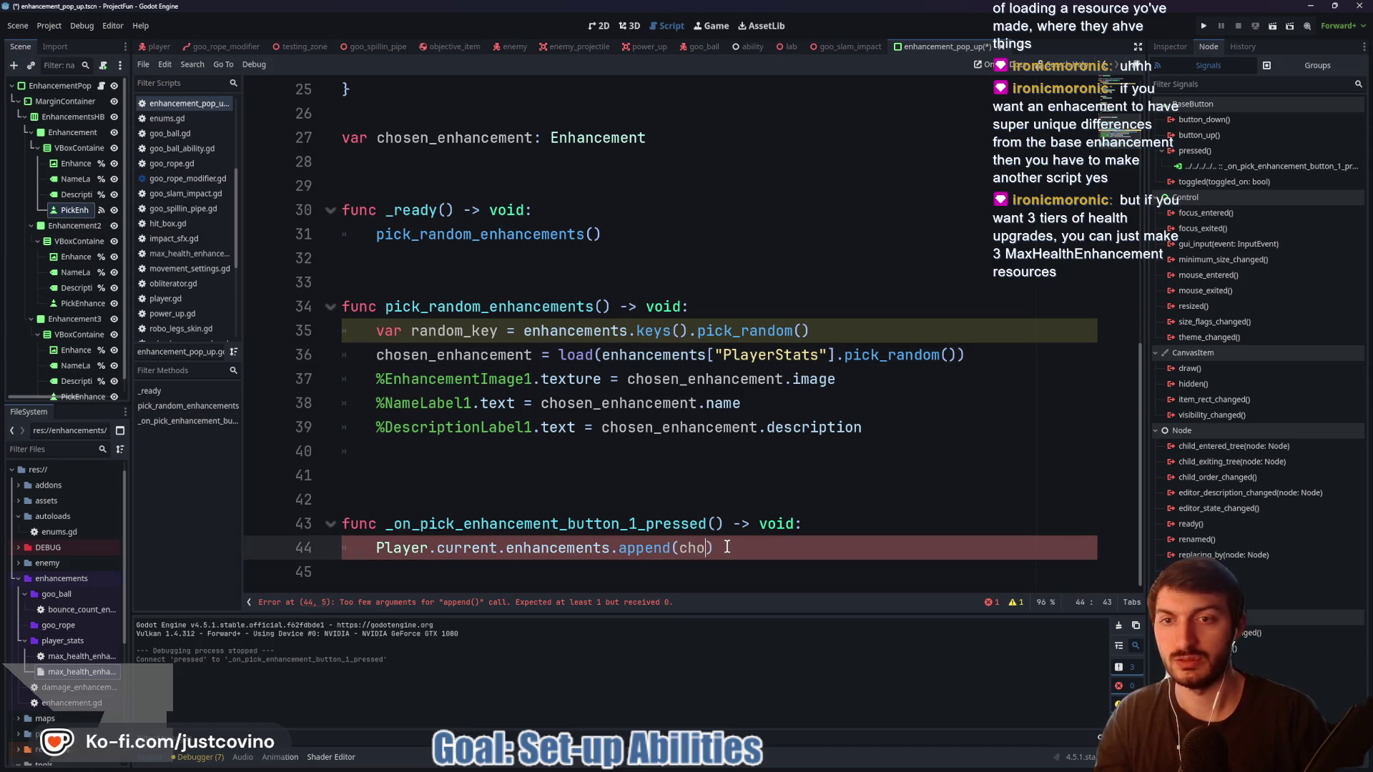
pyautogui.write('sen')
pyautogui.press('Return')
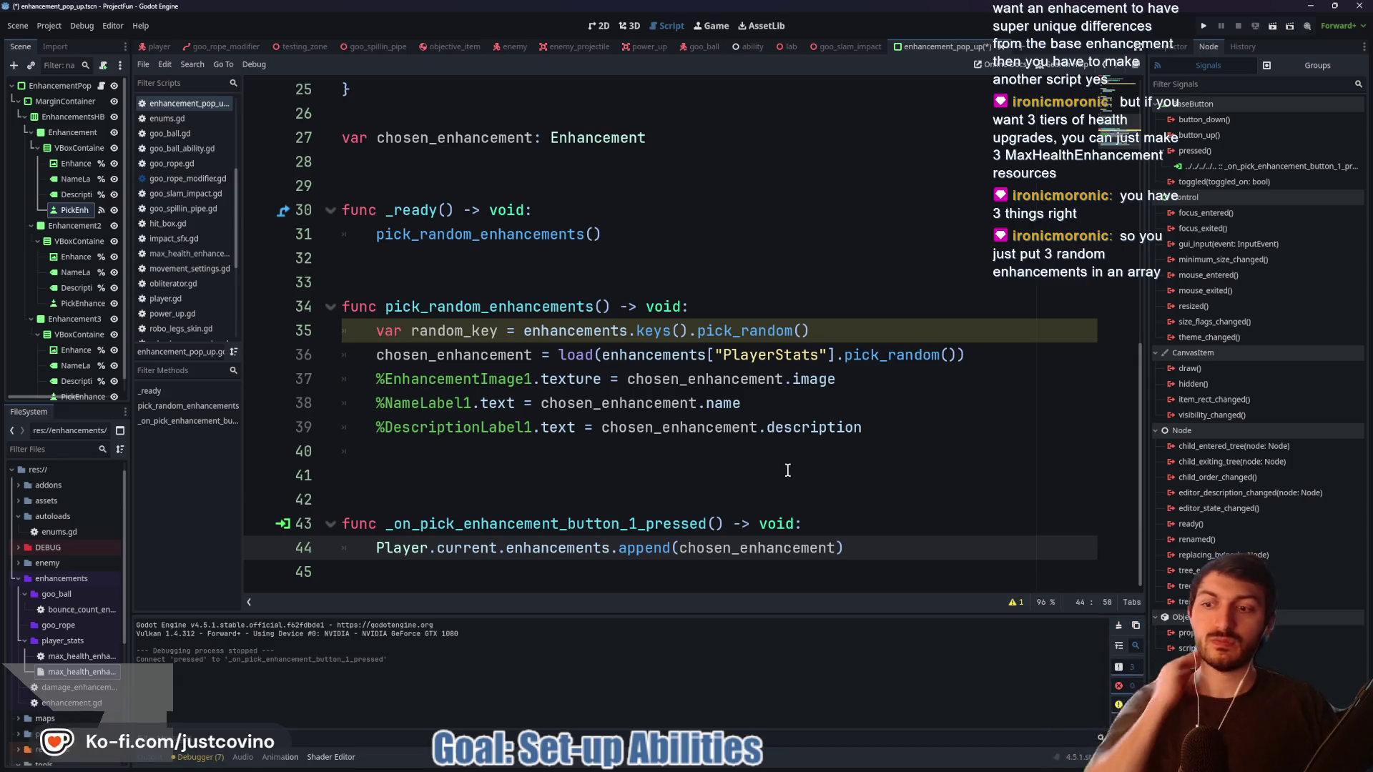
pyautogui.rightClick(781, 470)
pyautogui.press('Escape')
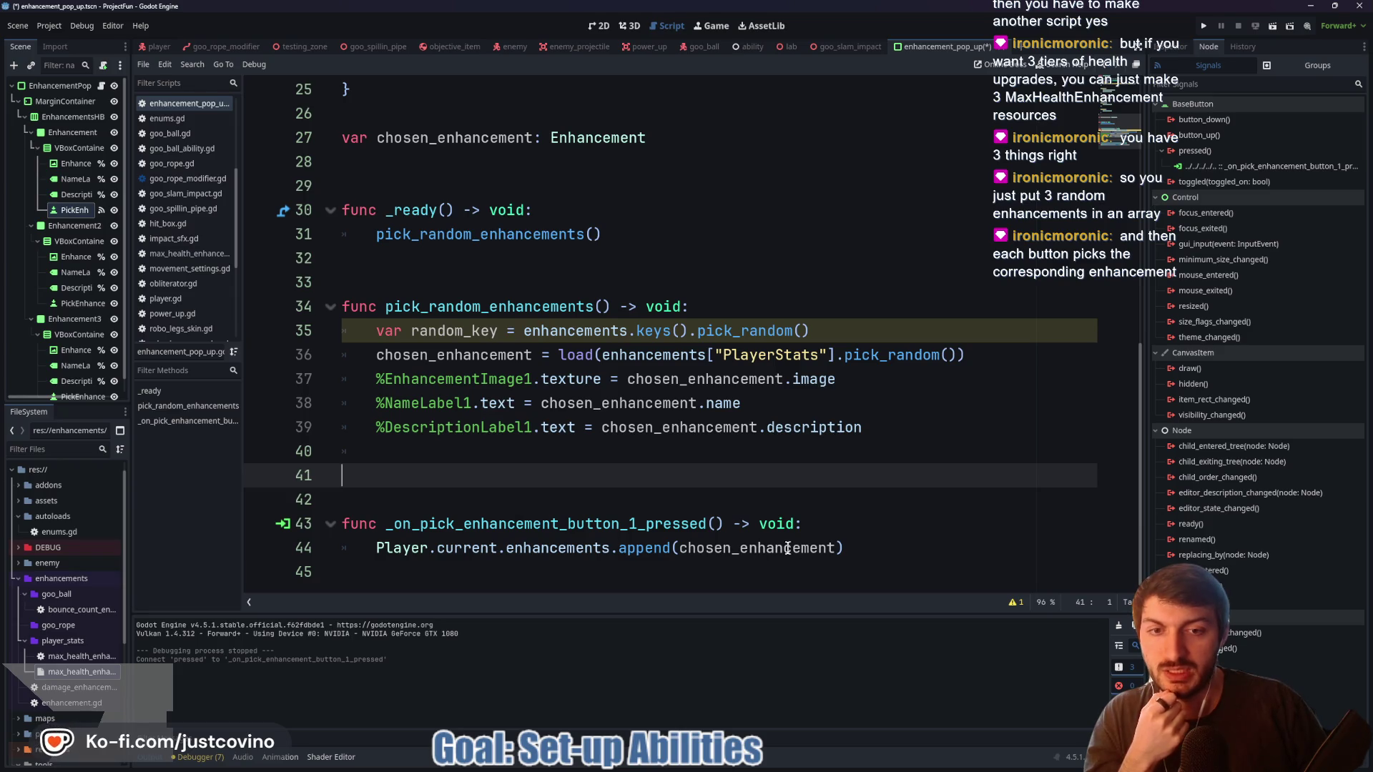
# Review the pressed handler and check the damage_enhancement script
pyautogui.moveTo(899, 546)
pyautogui.mouseDown()
pyautogui.moveTo(350, 549)
pyautogui.moveTo(351, 523)
pyautogui.mouseUp()
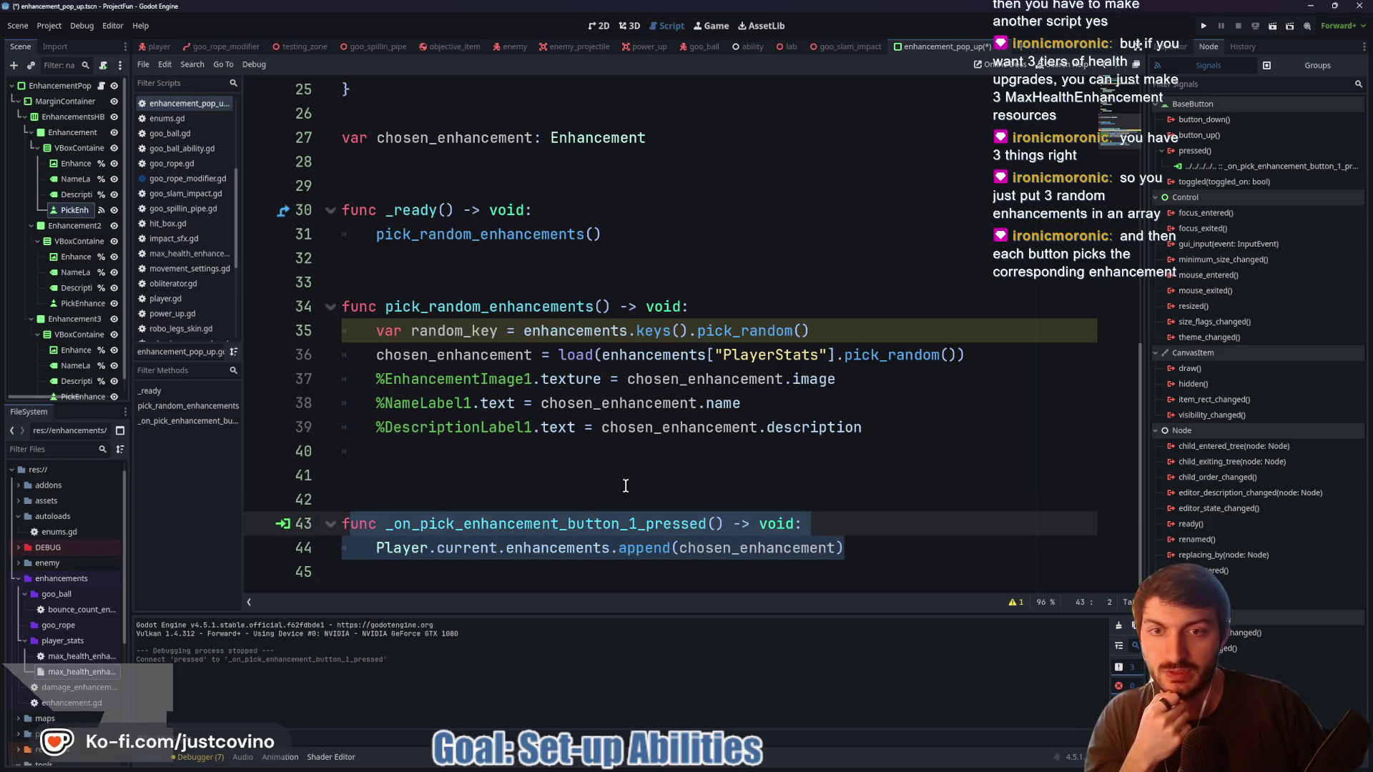
pyautogui.click(619, 445)
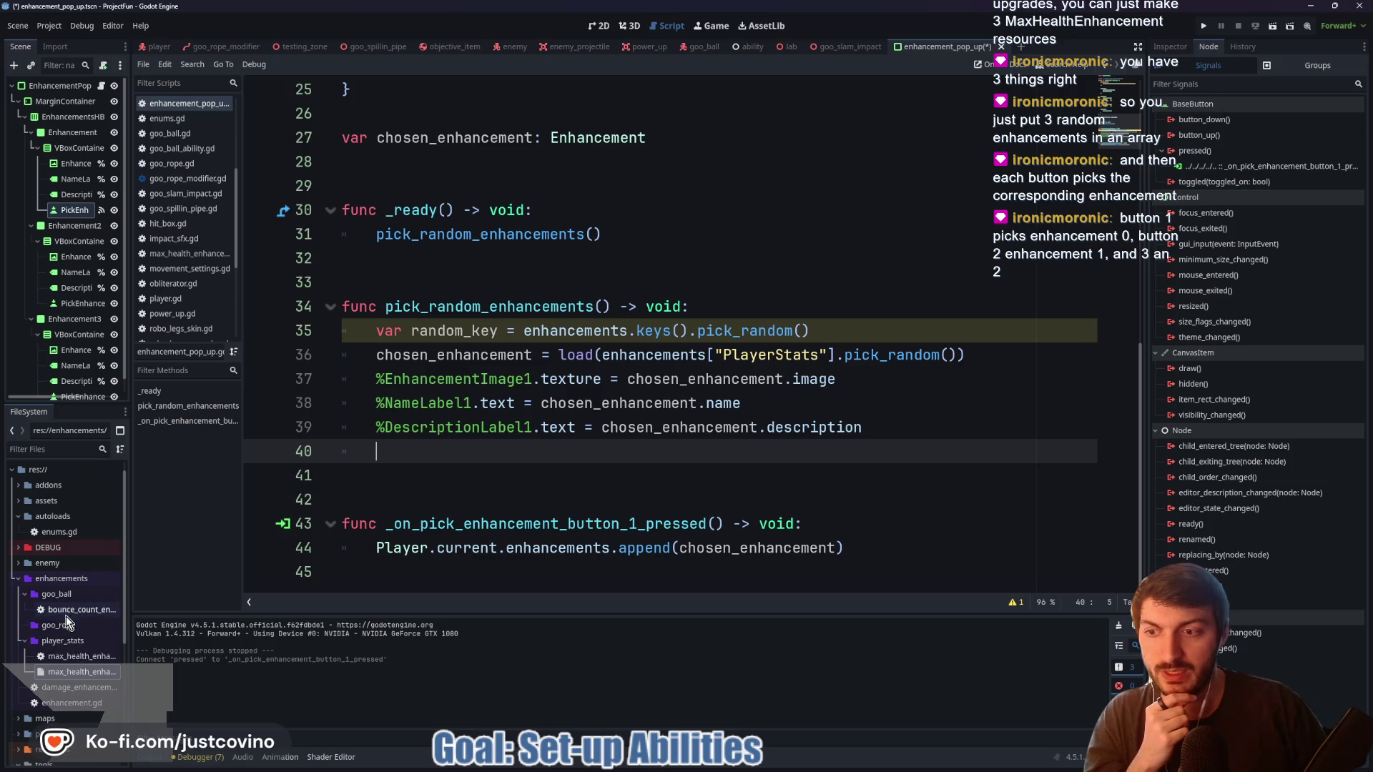
pyautogui.doubleClick(70, 689)
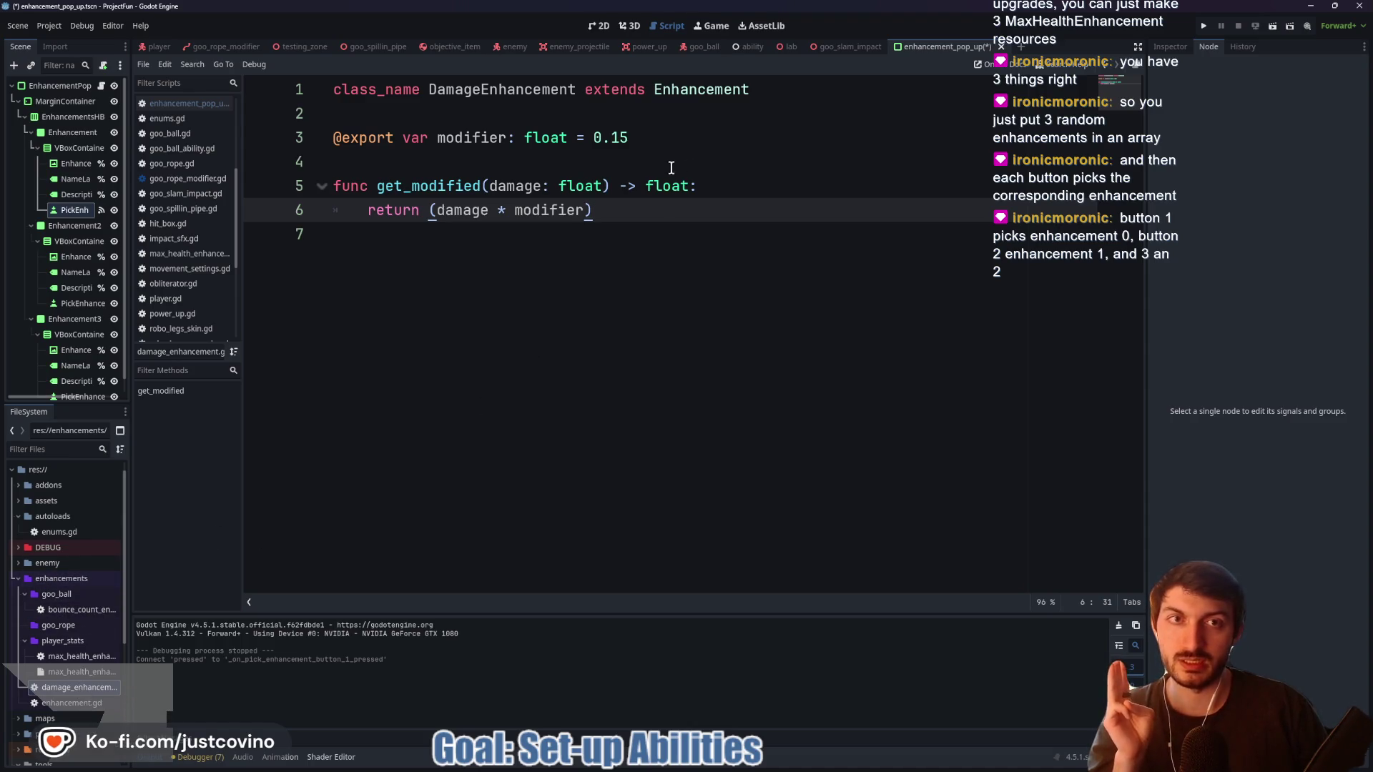
pyautogui.click(102, 85)
# Inspect the enhancement dictionary entries and the max_health_enhancement.tres path in the pop-up script
pyautogui.scroll(8, 458, 286)
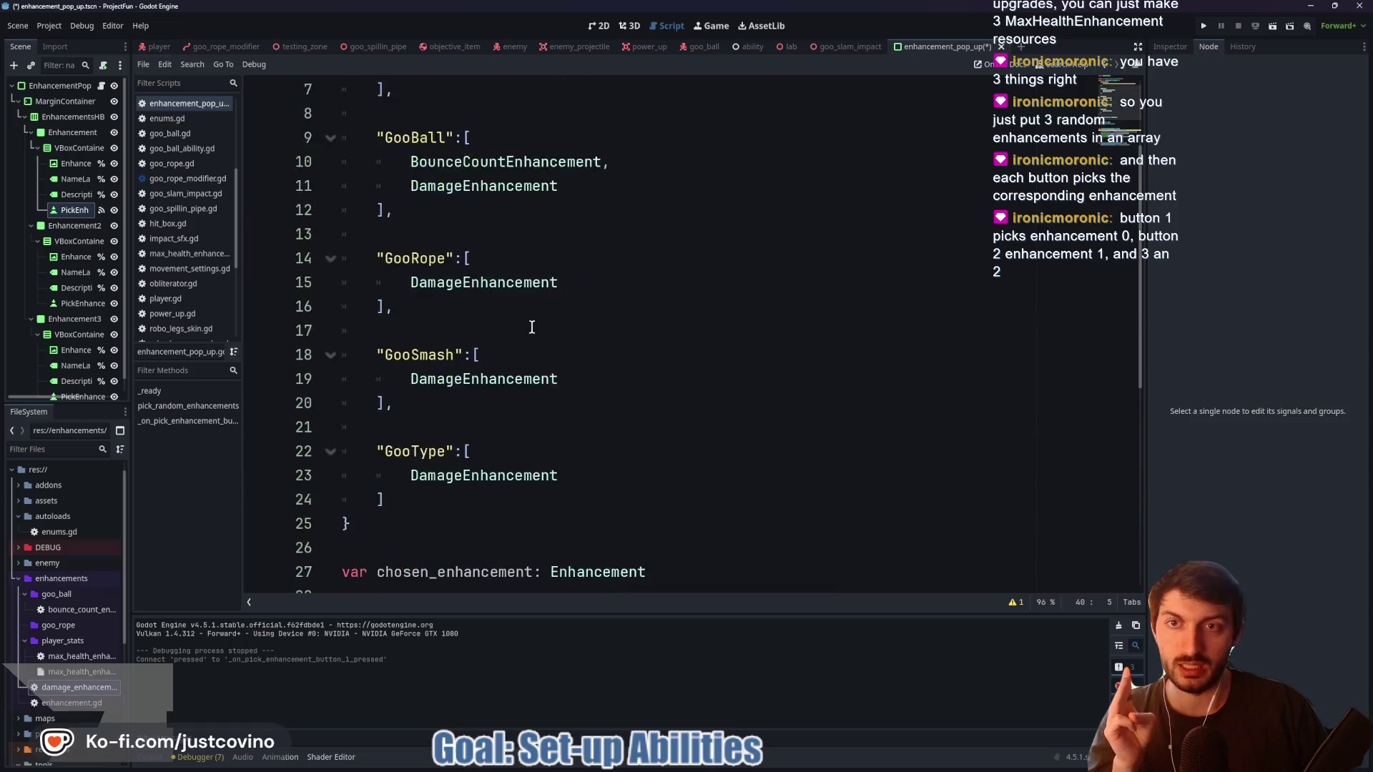
pyautogui.moveTo(383, 281); pyautogui.dragTo(549, 545)
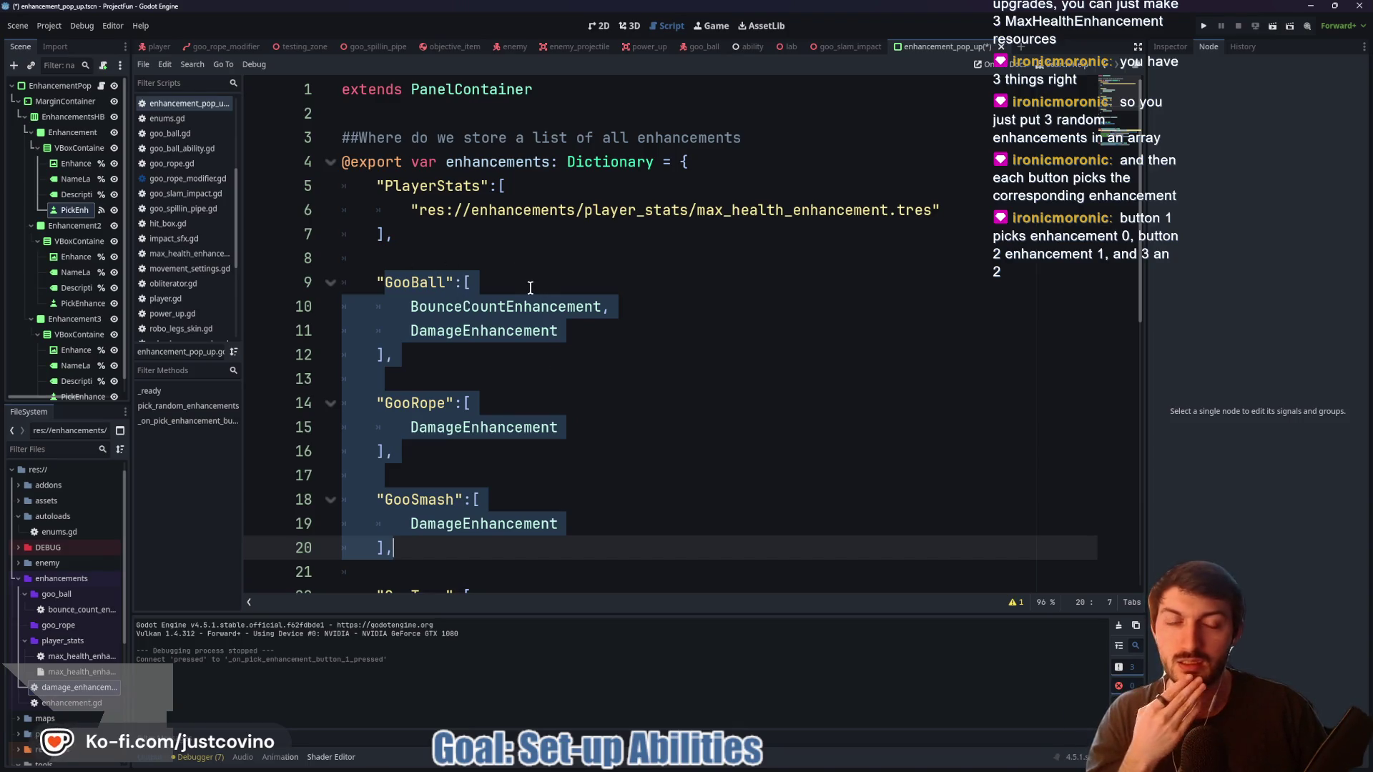
pyautogui.moveTo(413, 209); pyautogui.dragTo(933, 209)
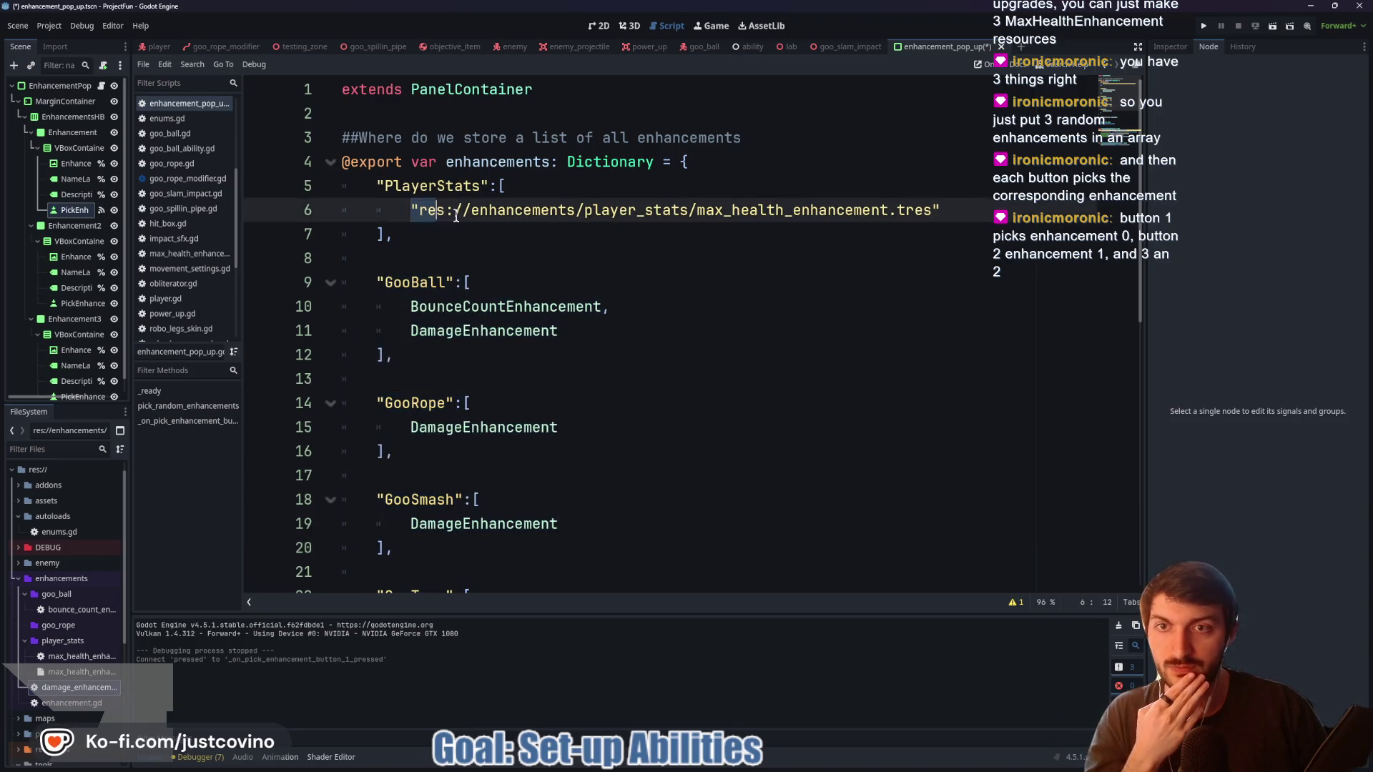
pyautogui.click(837, 267)
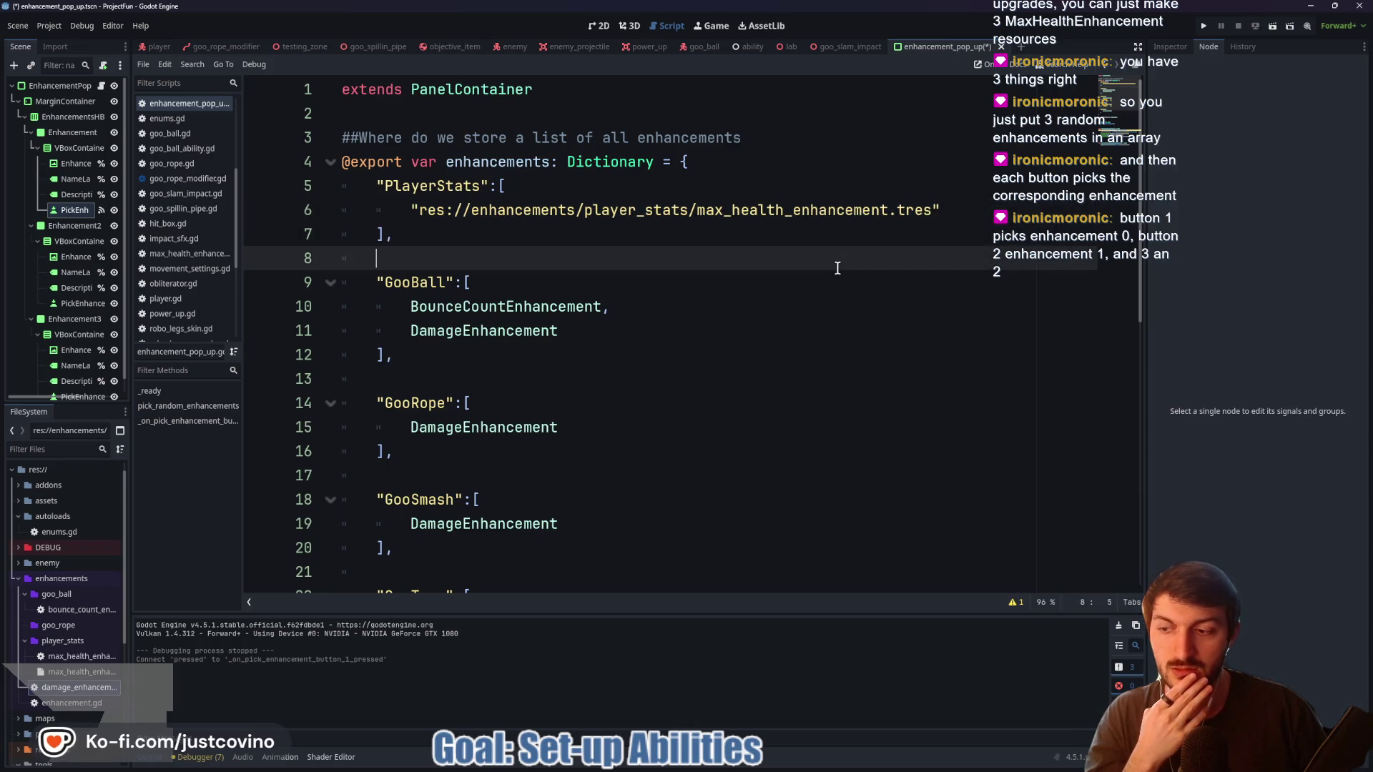
pyautogui.scroll(-8, 815, 264)
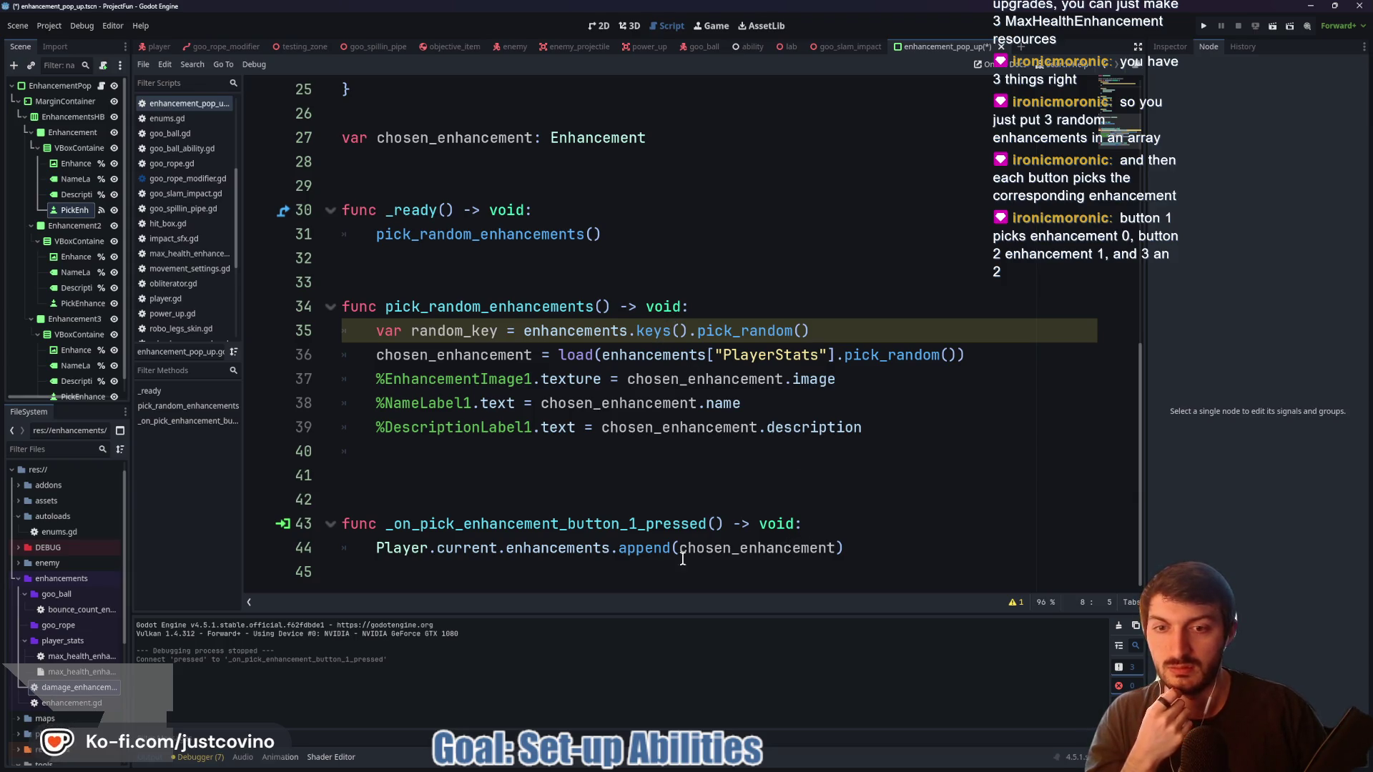
pyautogui.moveTo(569, 545)
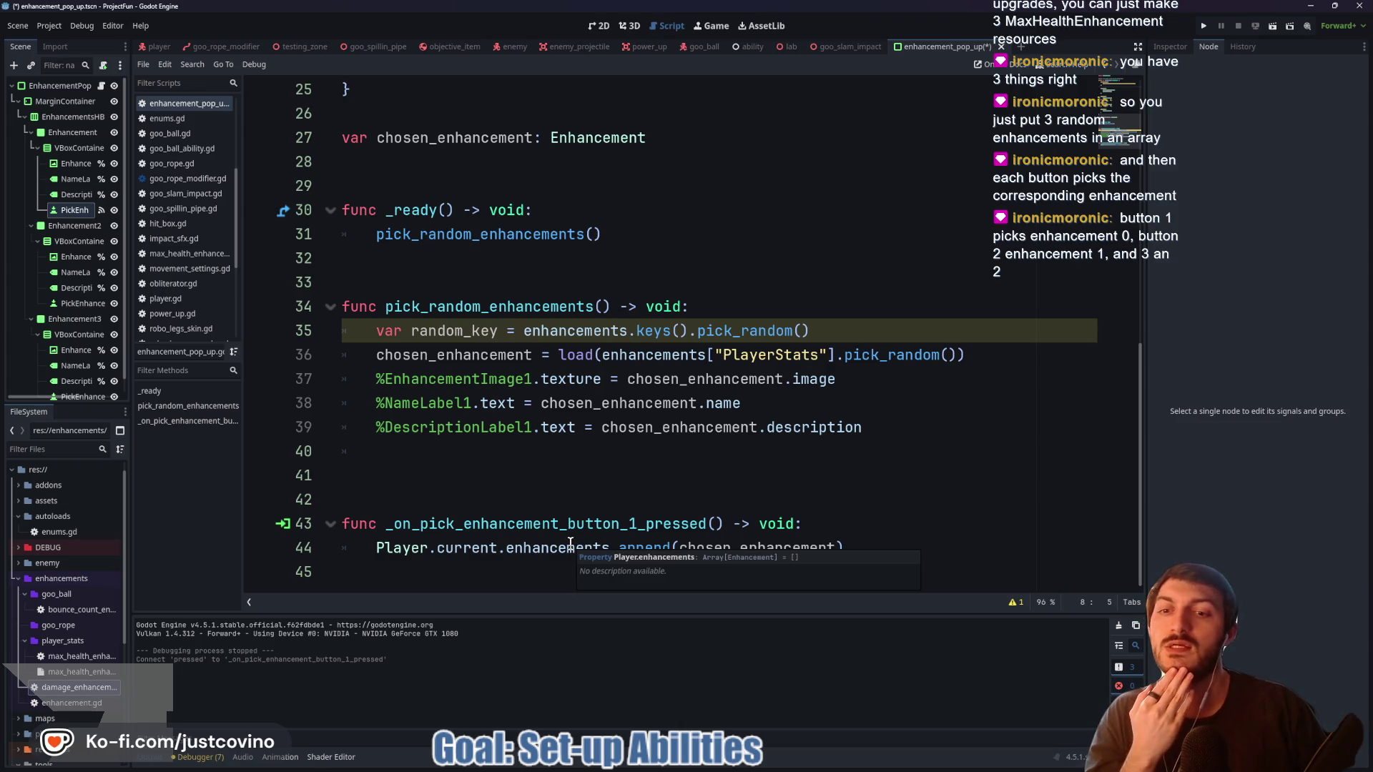
pyautogui.click(893, 547)
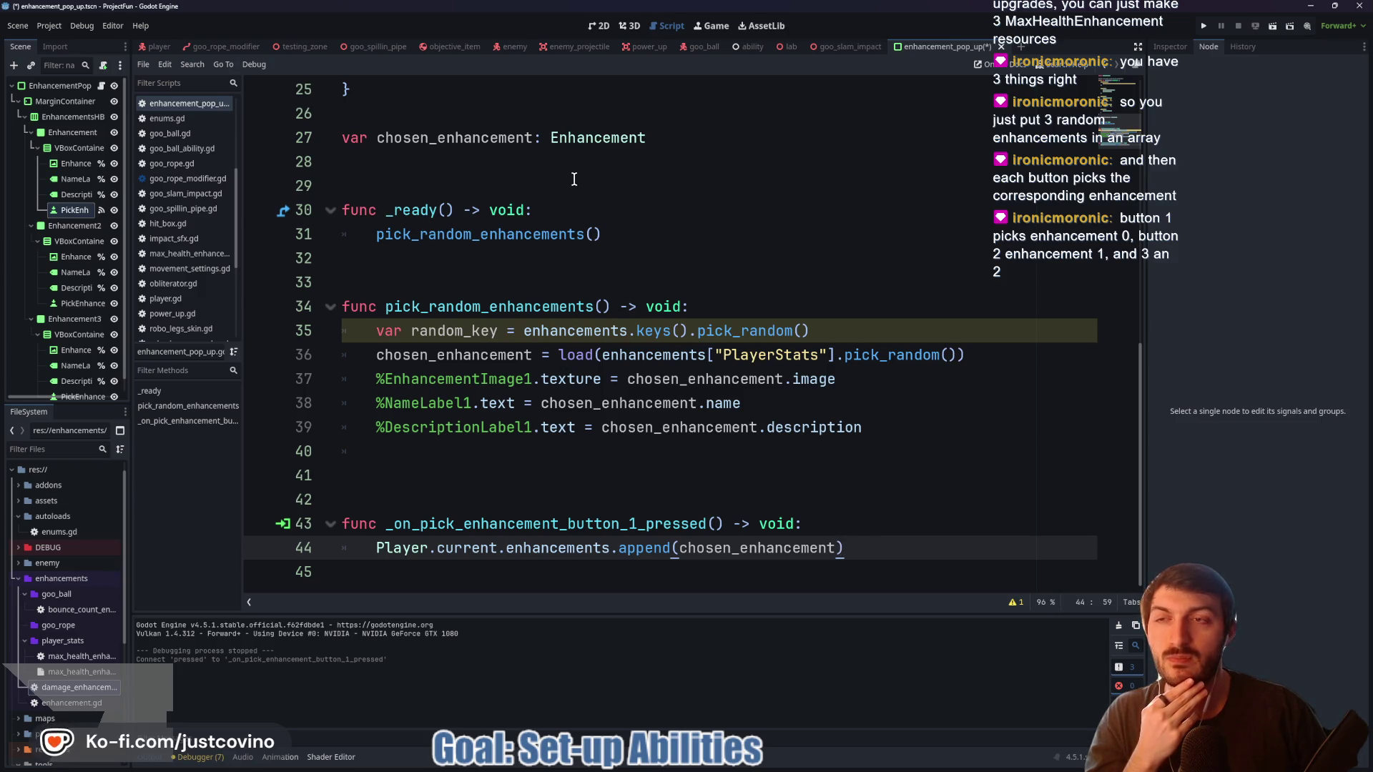
pyautogui.click(152, 49)
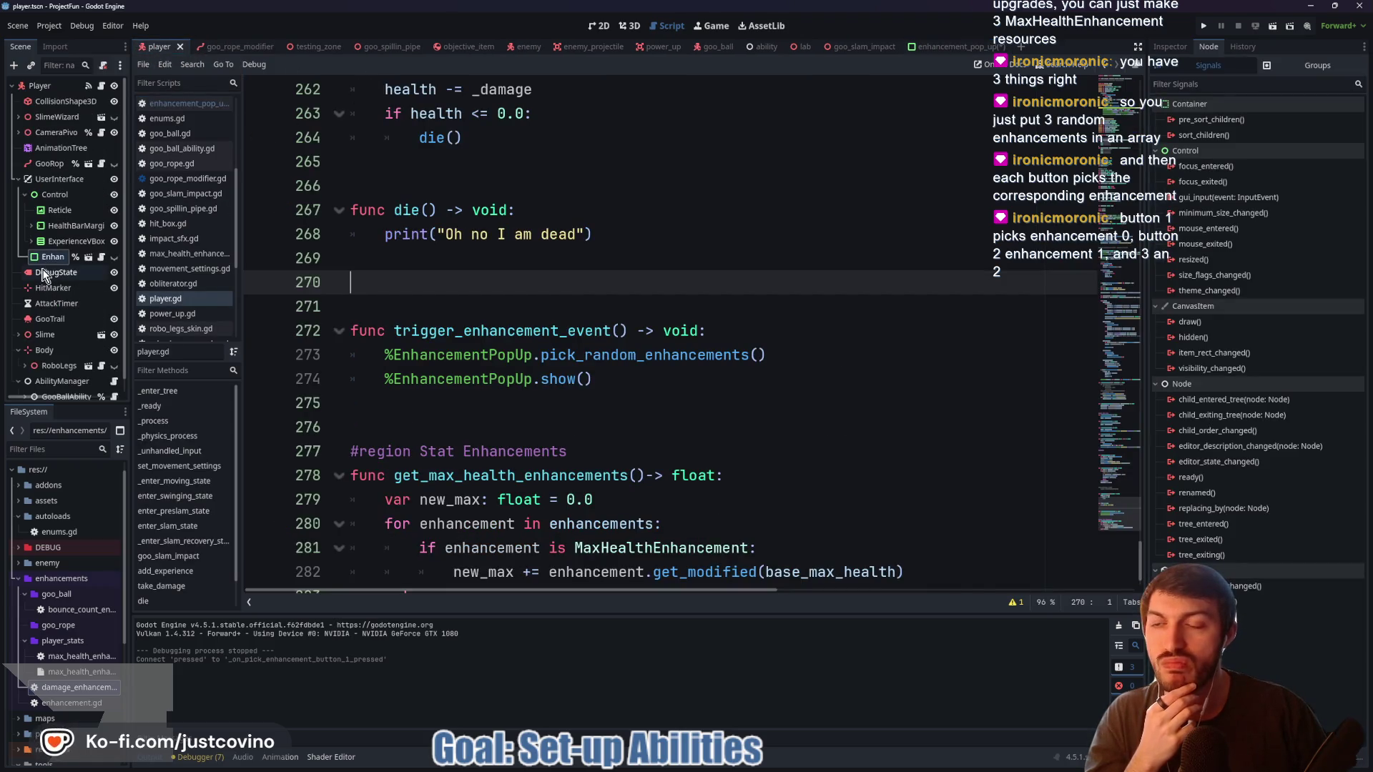
# Set the EnhancementPopUp's Mouse Filter to Ignore and Behavior Recursive to Enabled
pyautogui.click(943, 47)
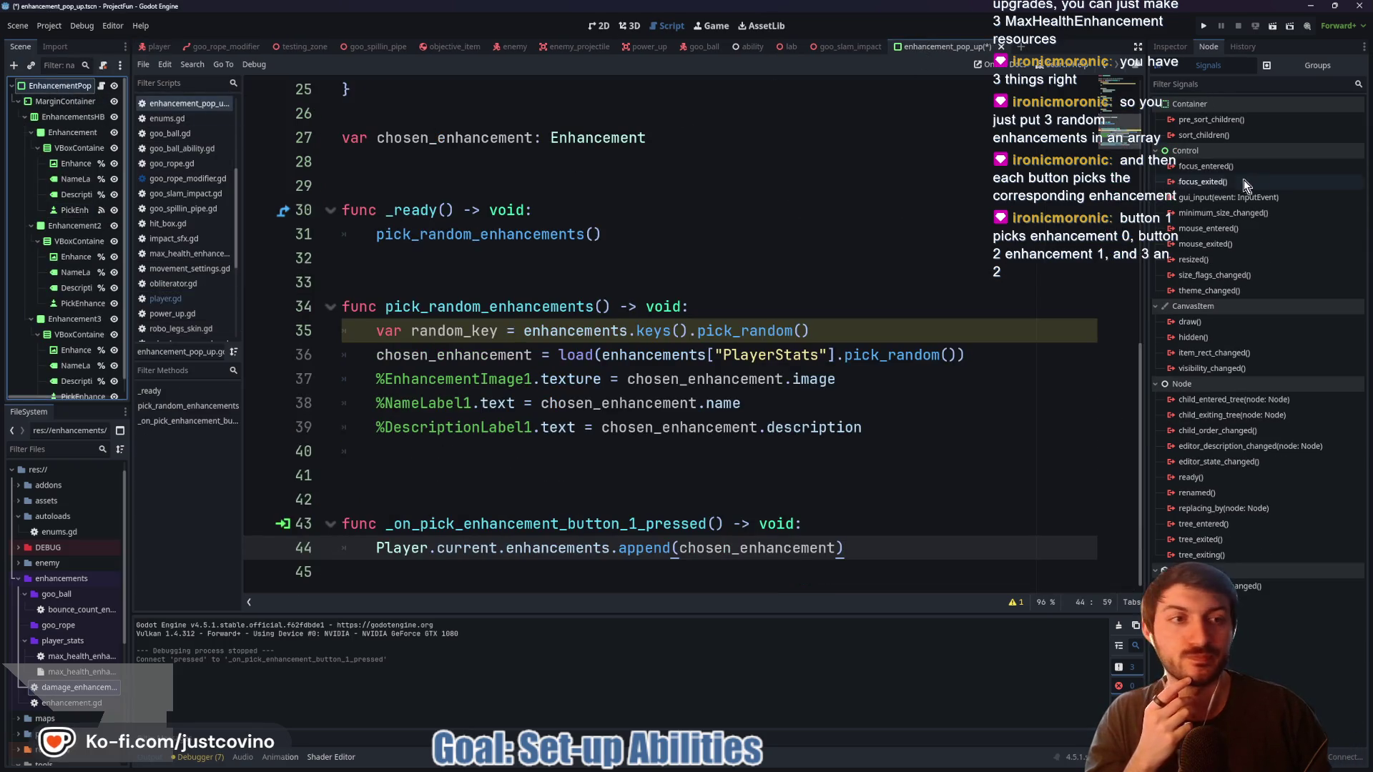
pyautogui.click(1170, 46)
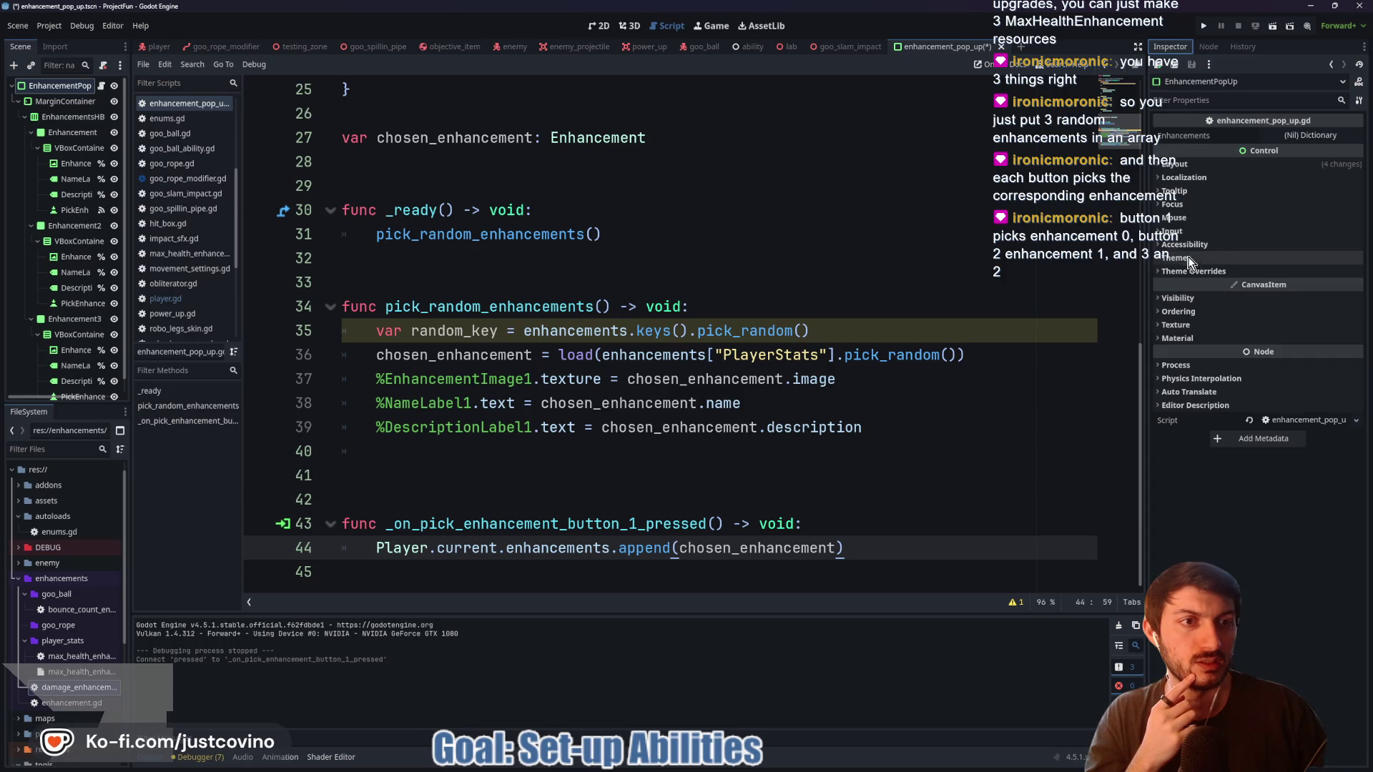
pyautogui.click(1179, 215)
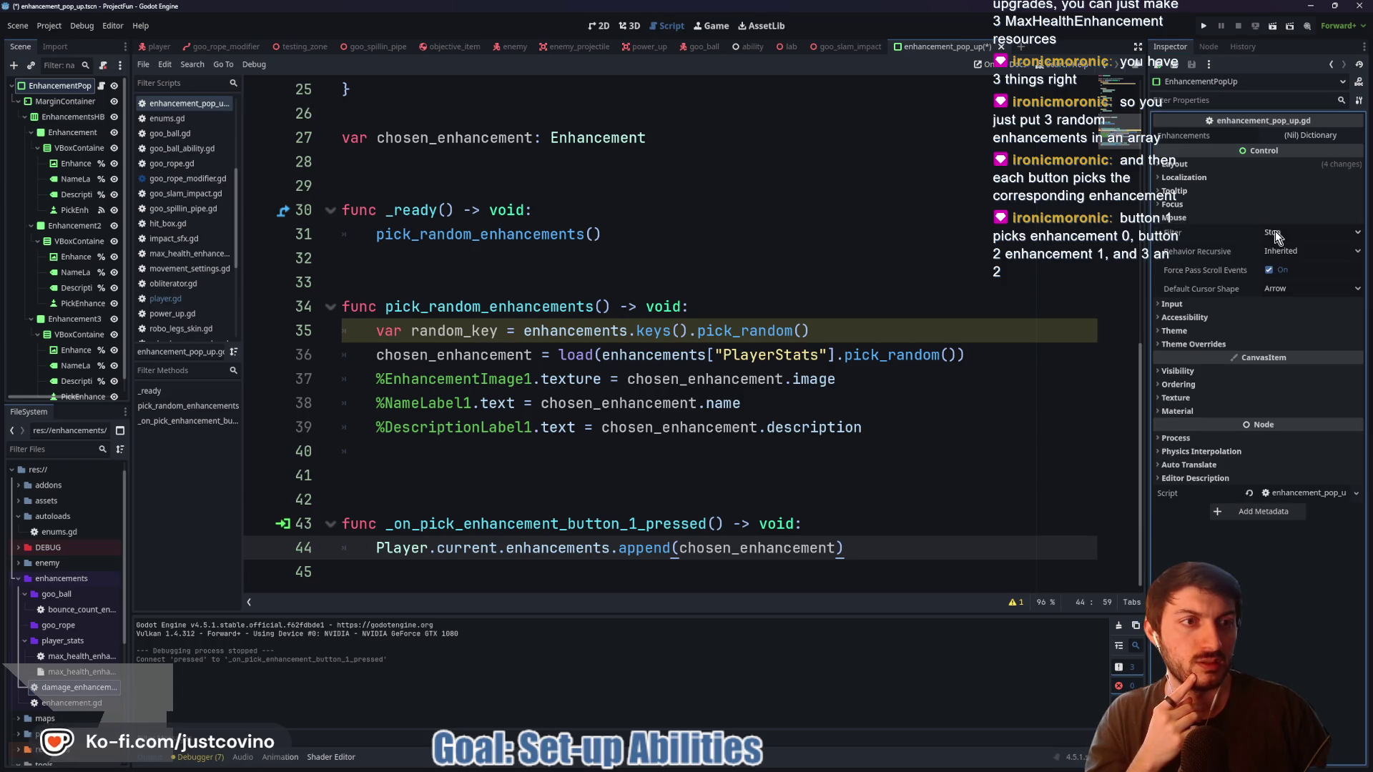
pyautogui.click(1275, 230)
pyautogui.click(1293, 281)
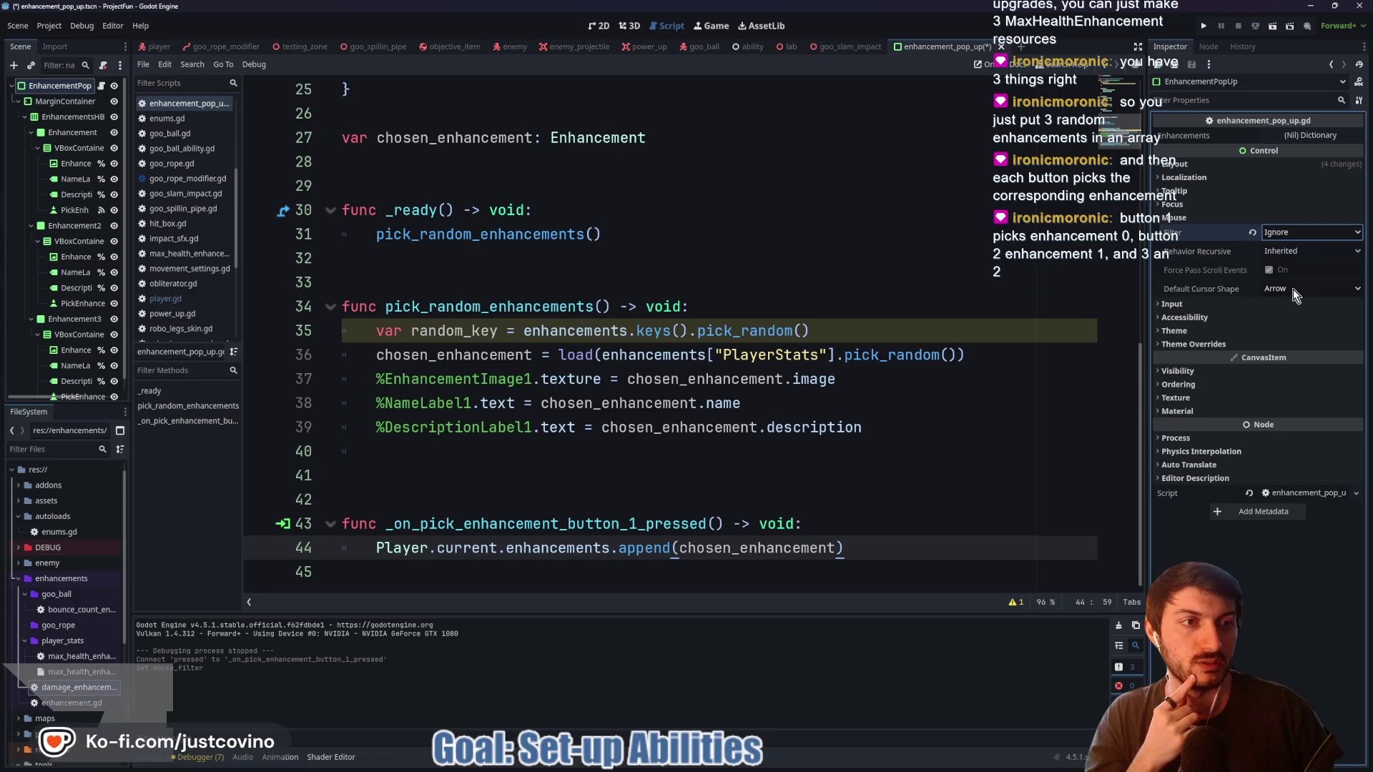
pyautogui.click(1295, 250)
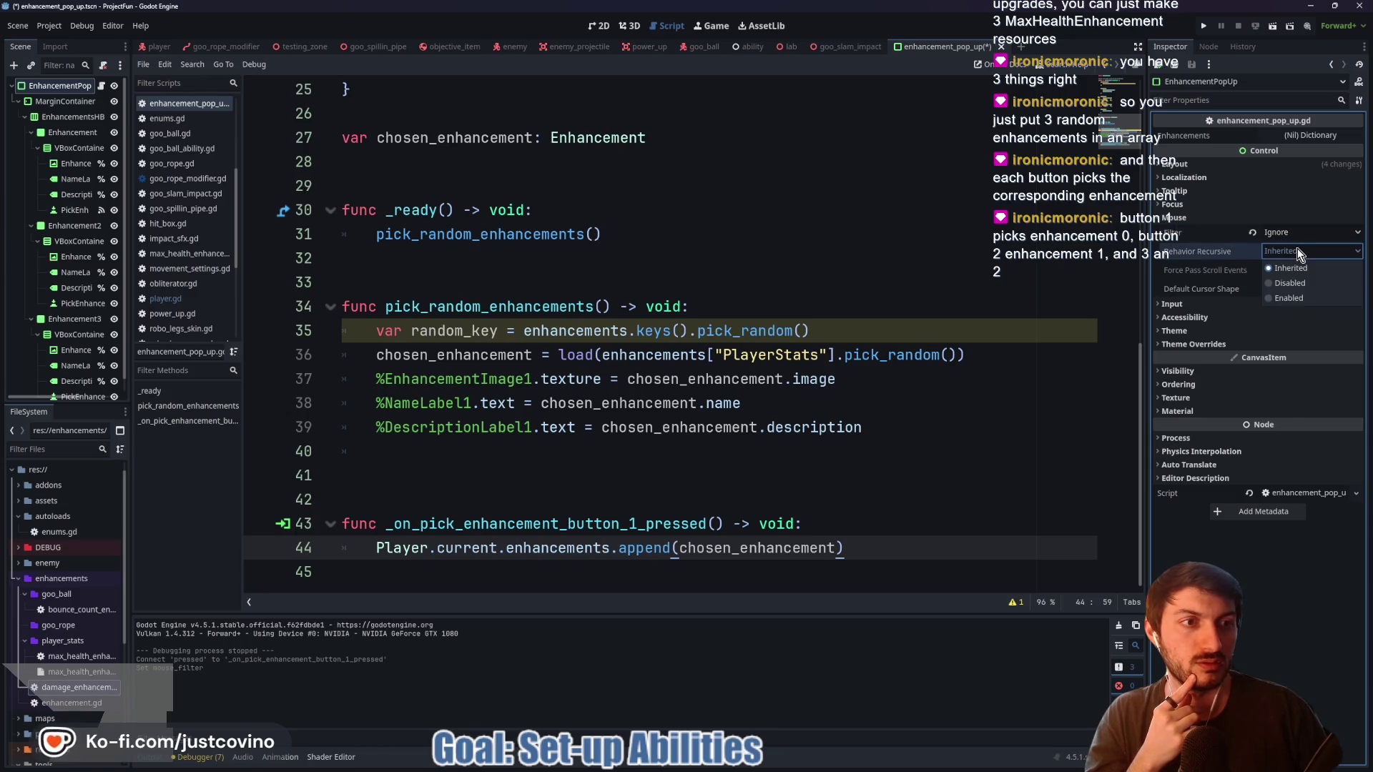
pyautogui.click(1297, 299)
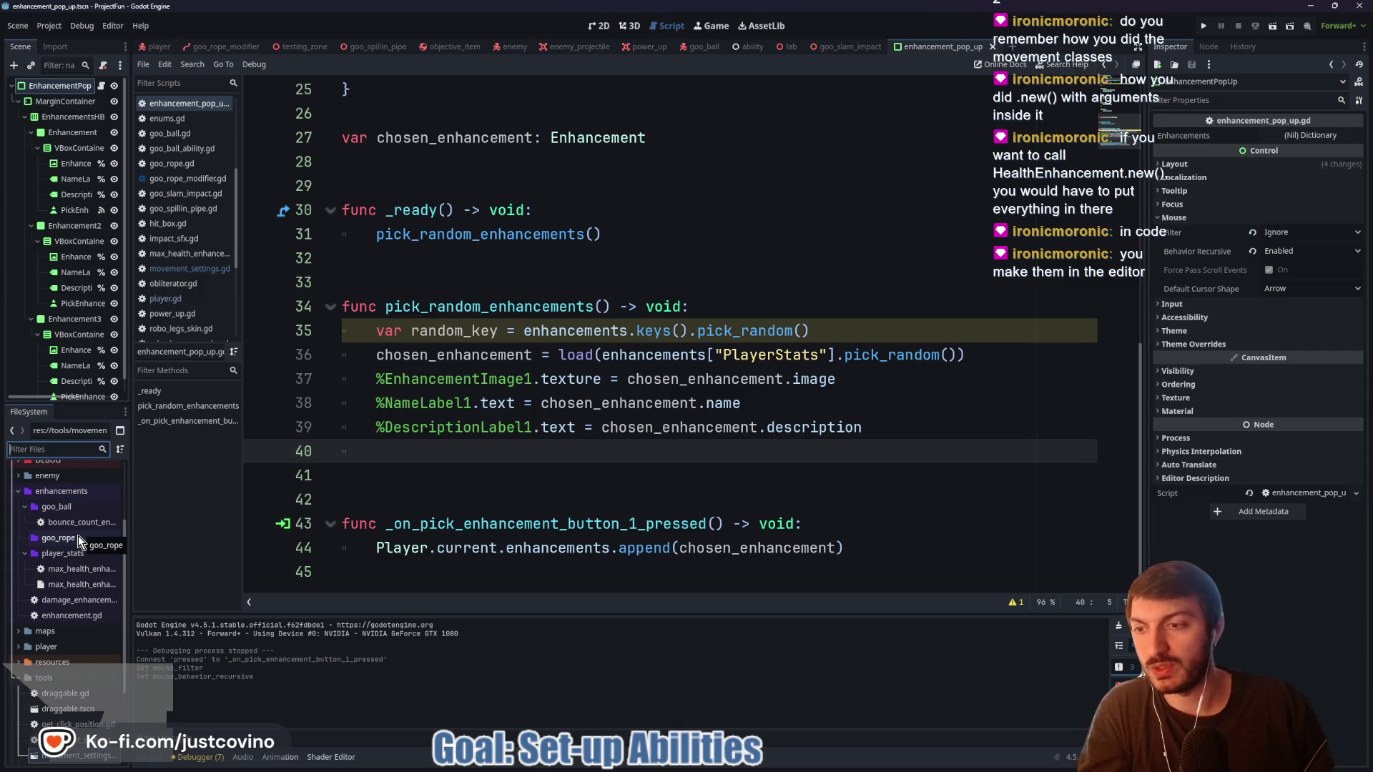
# Open the enhancement.gd Enhancement resource script from FileSystem
pyautogui.doubleClick(68, 615)
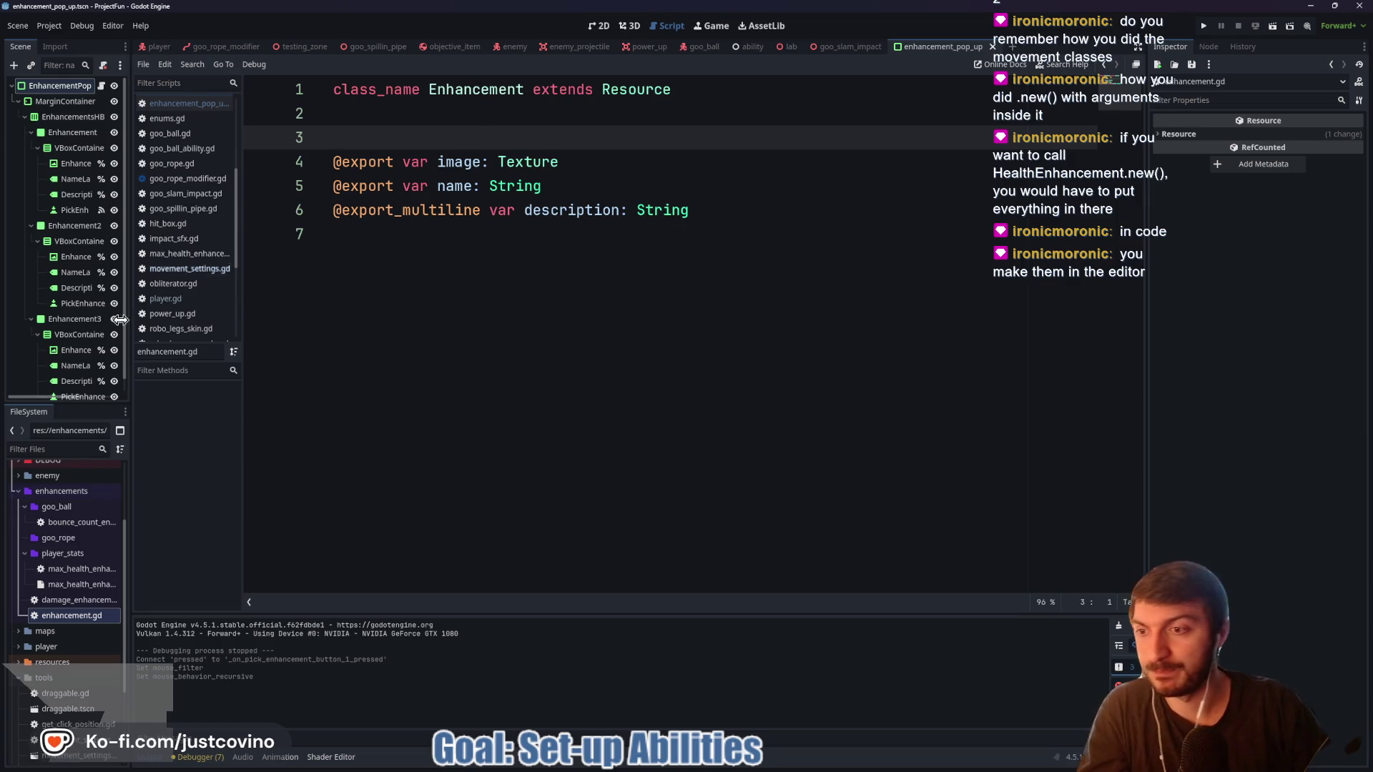
pyautogui.scroll(3, 71, 581)
pyautogui.click(17, 503)
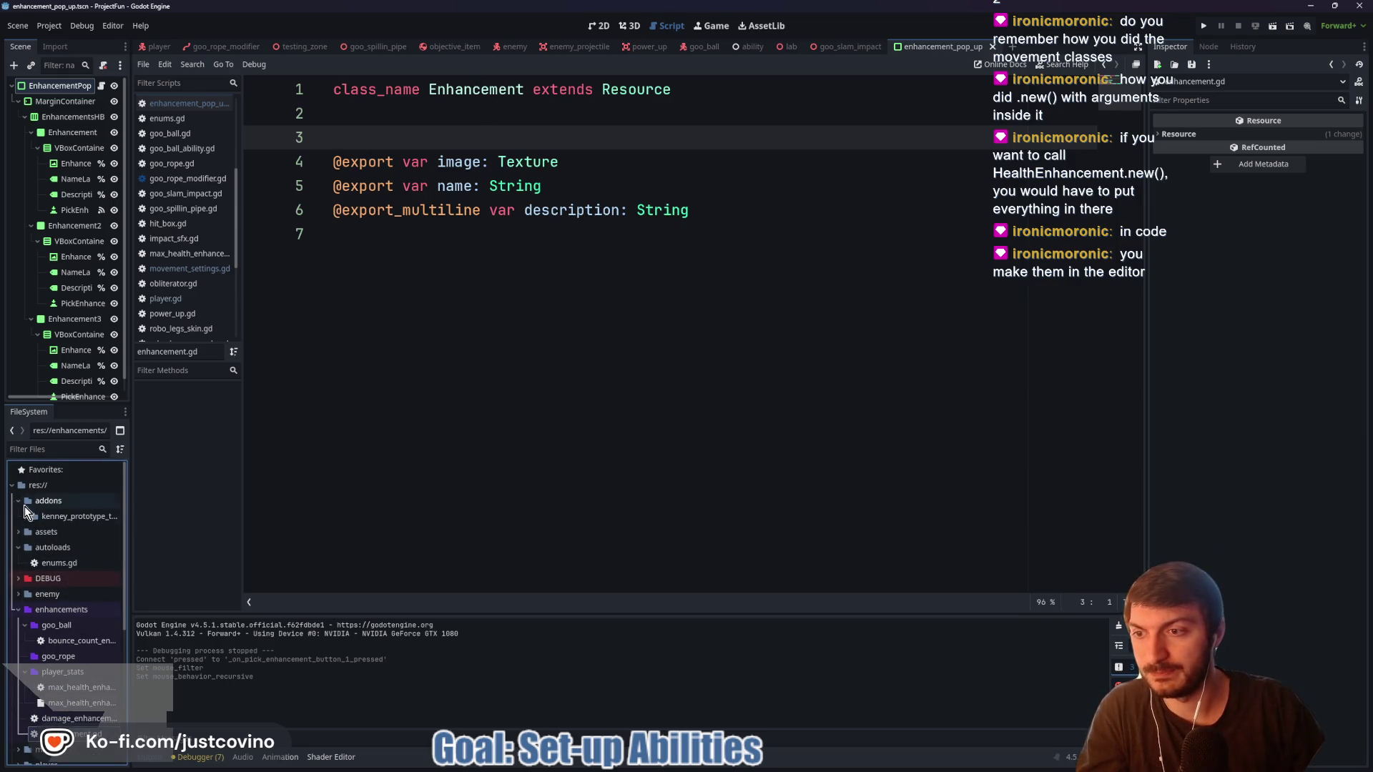
# Open enums.gd and start a new line below the Abilities enum
pyautogui.doubleClick(46, 547)
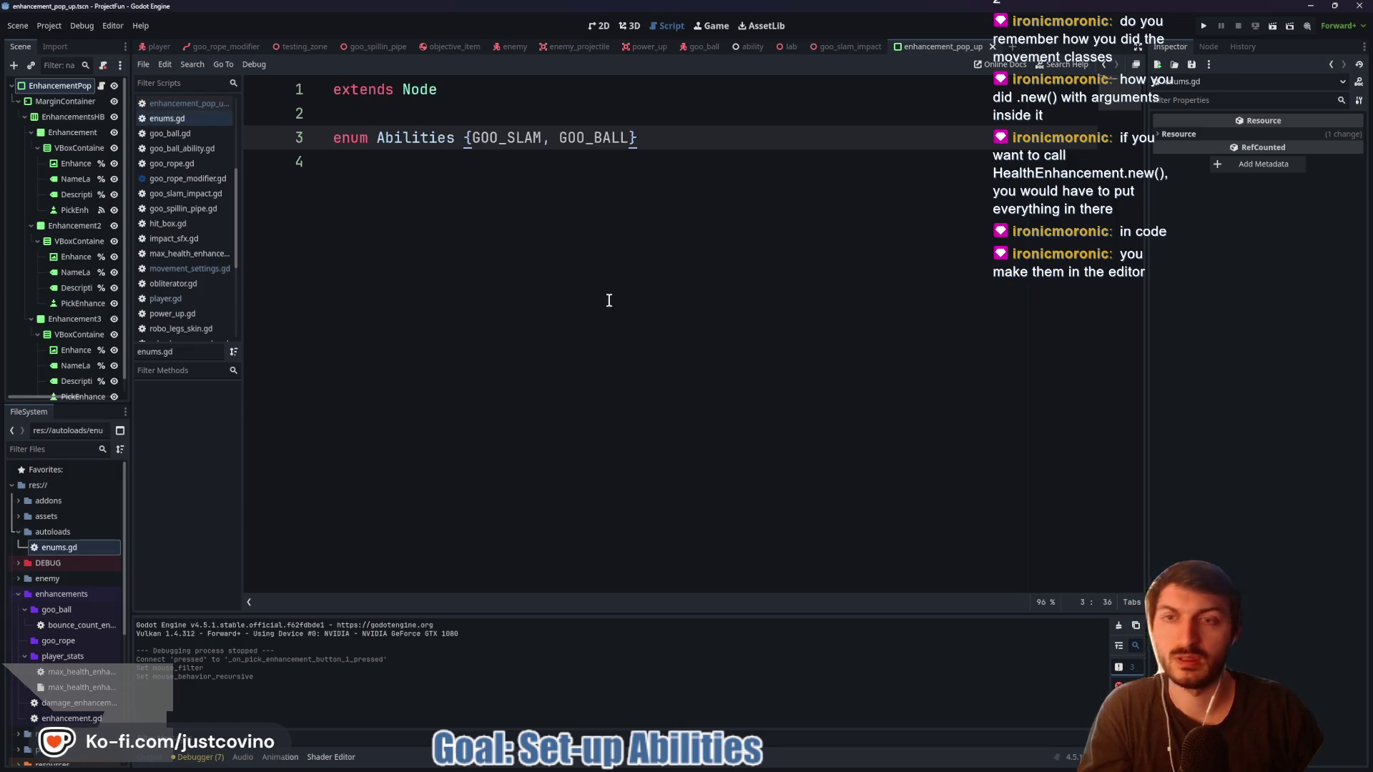
pyautogui.press('Left')
pyautogui.press('Left')
pyautogui.press('Left')
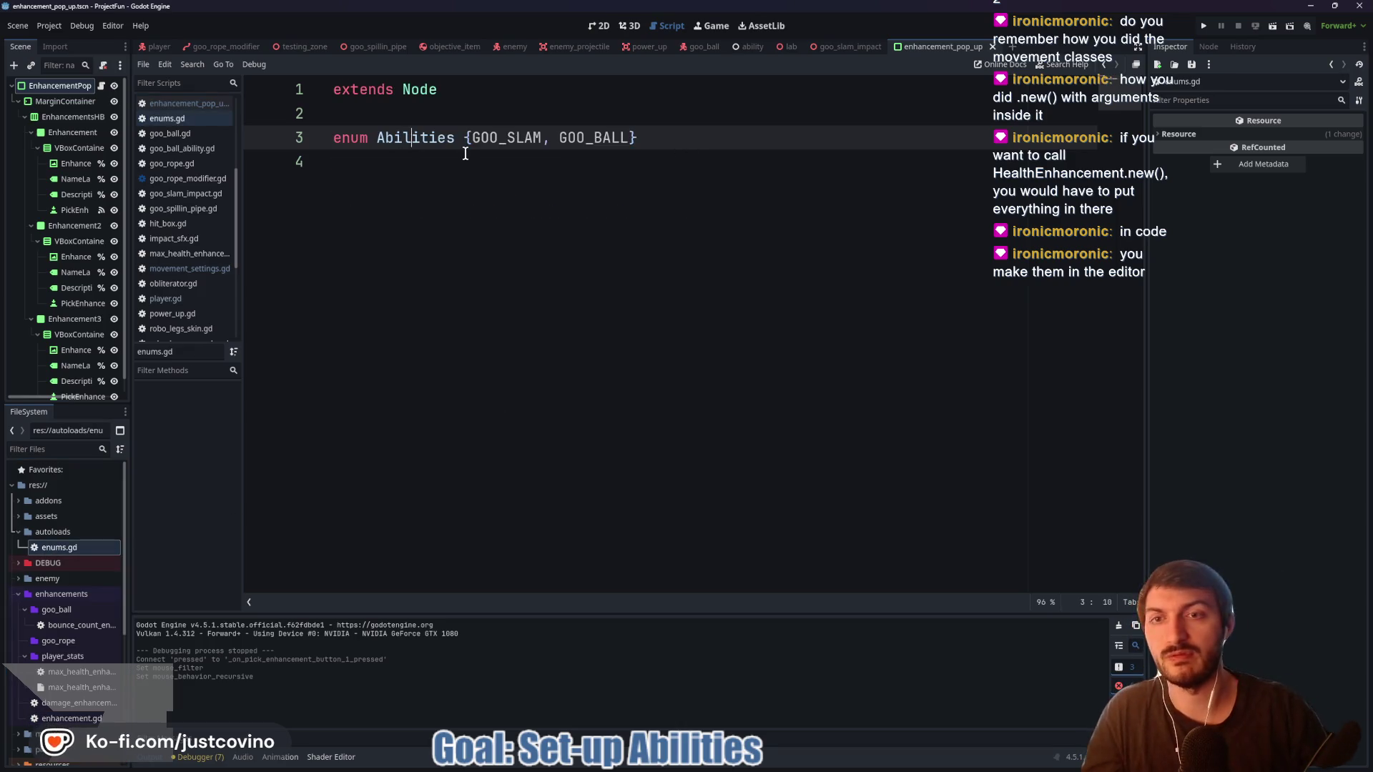
pyautogui.click(672, 142)
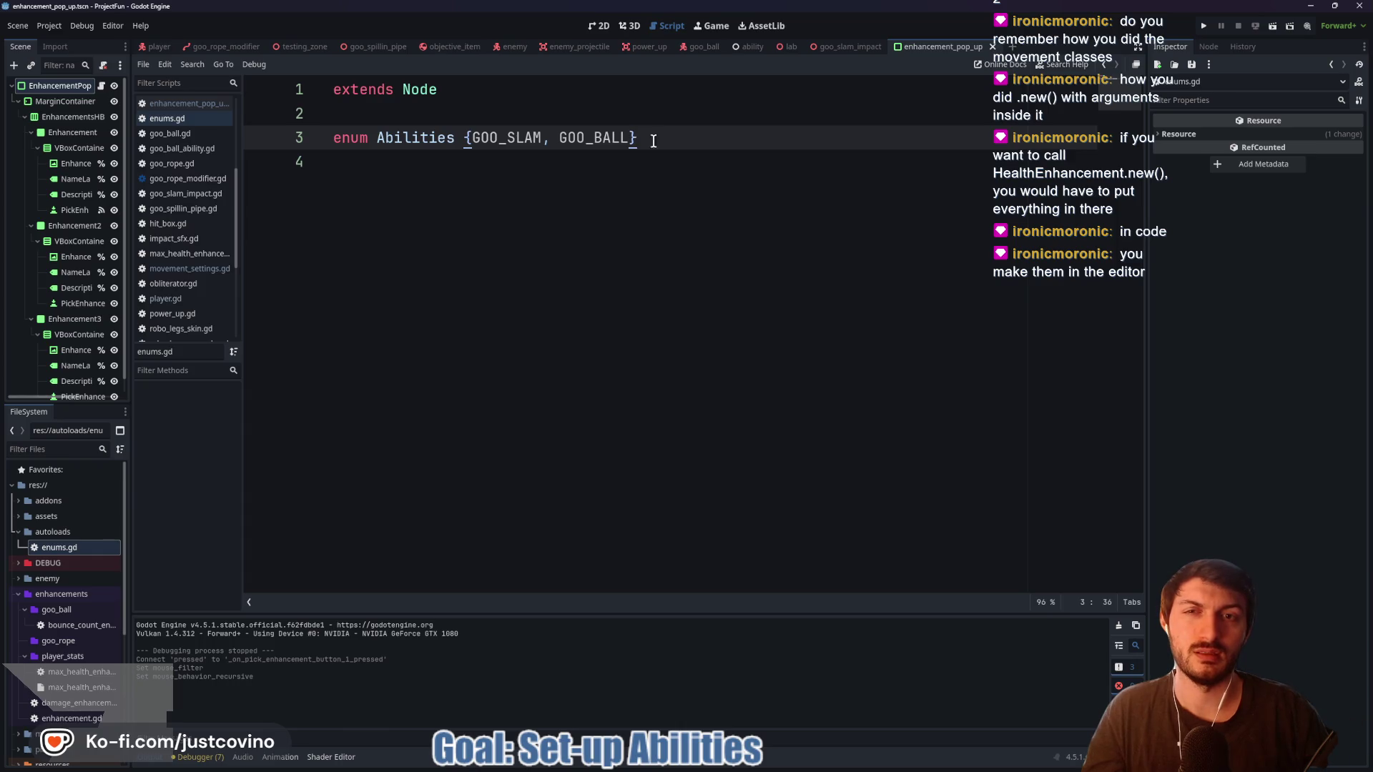
pyautogui.doubleClick(614, 137)
pyautogui.click(657, 138)
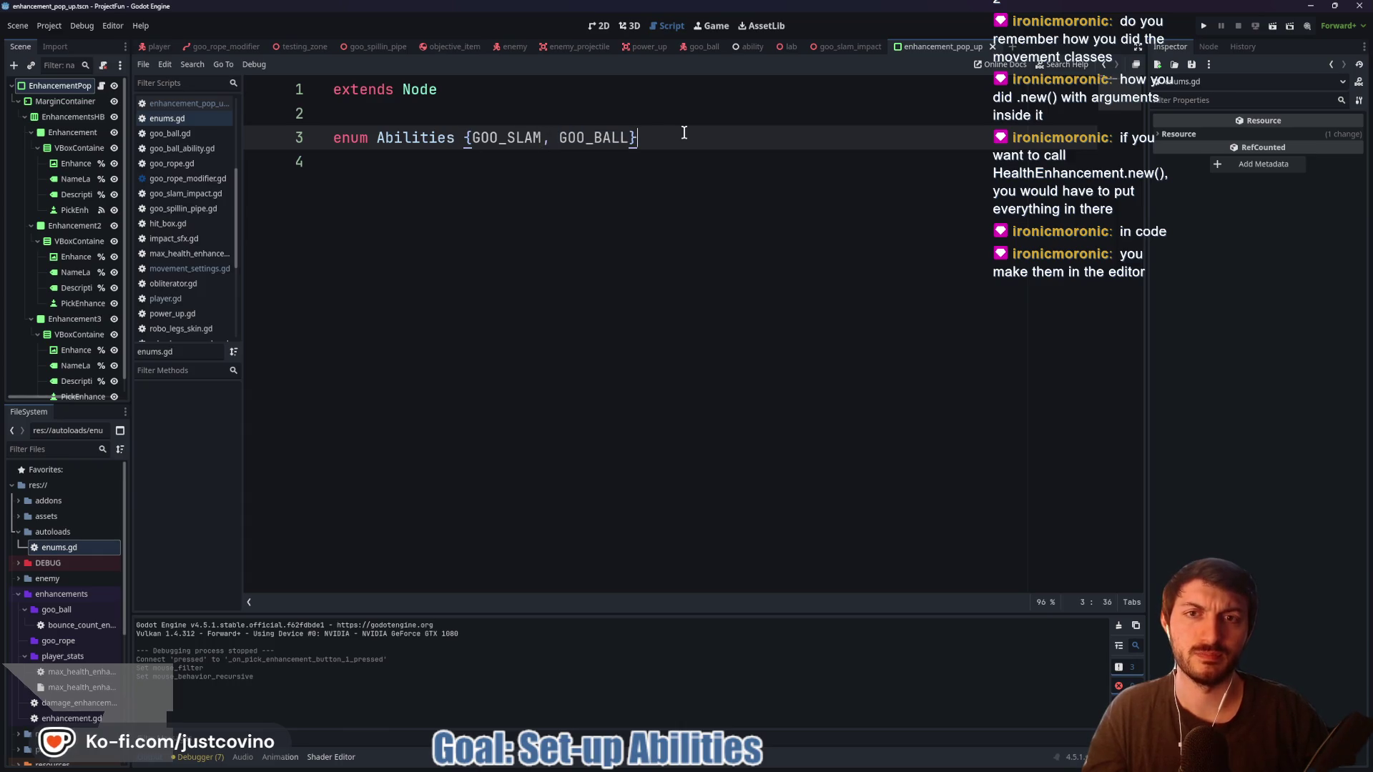
pyautogui.press('Return')
# Write enum Enhanced {PLAYER_STATS, GOO_BALL, GOO_SLAM, GOO_ROPE, GOO_TYPE}
pyautogui.write('enum')
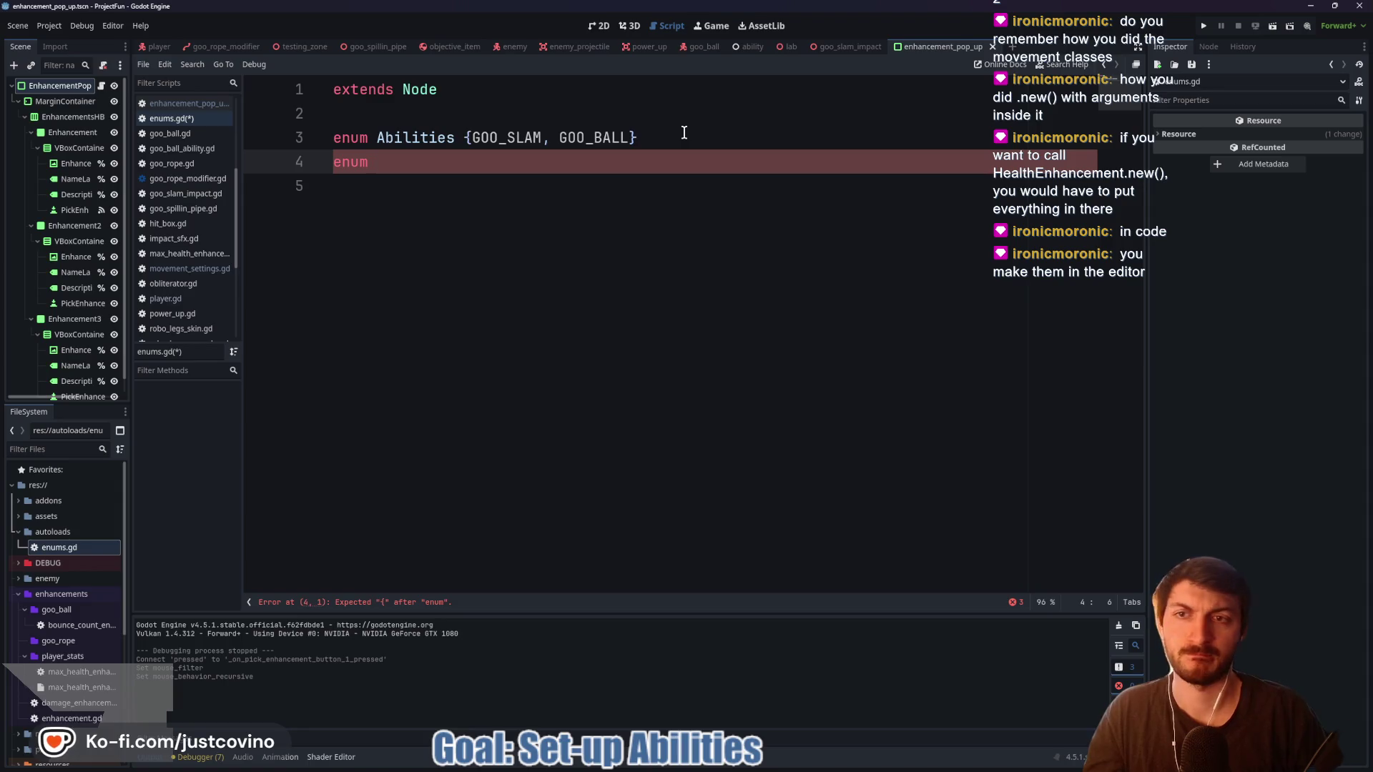
pyautogui.write('E')
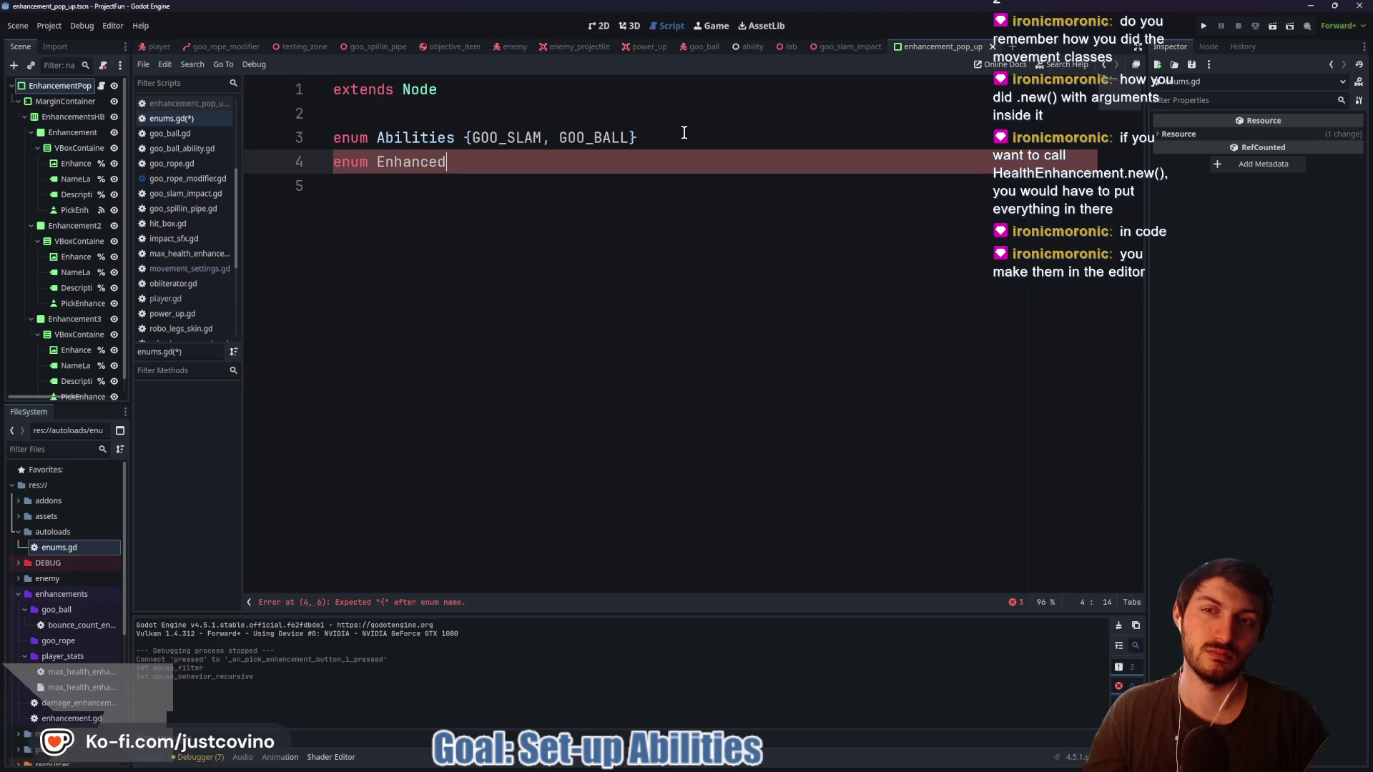
pyautogui.press('BackSpace')
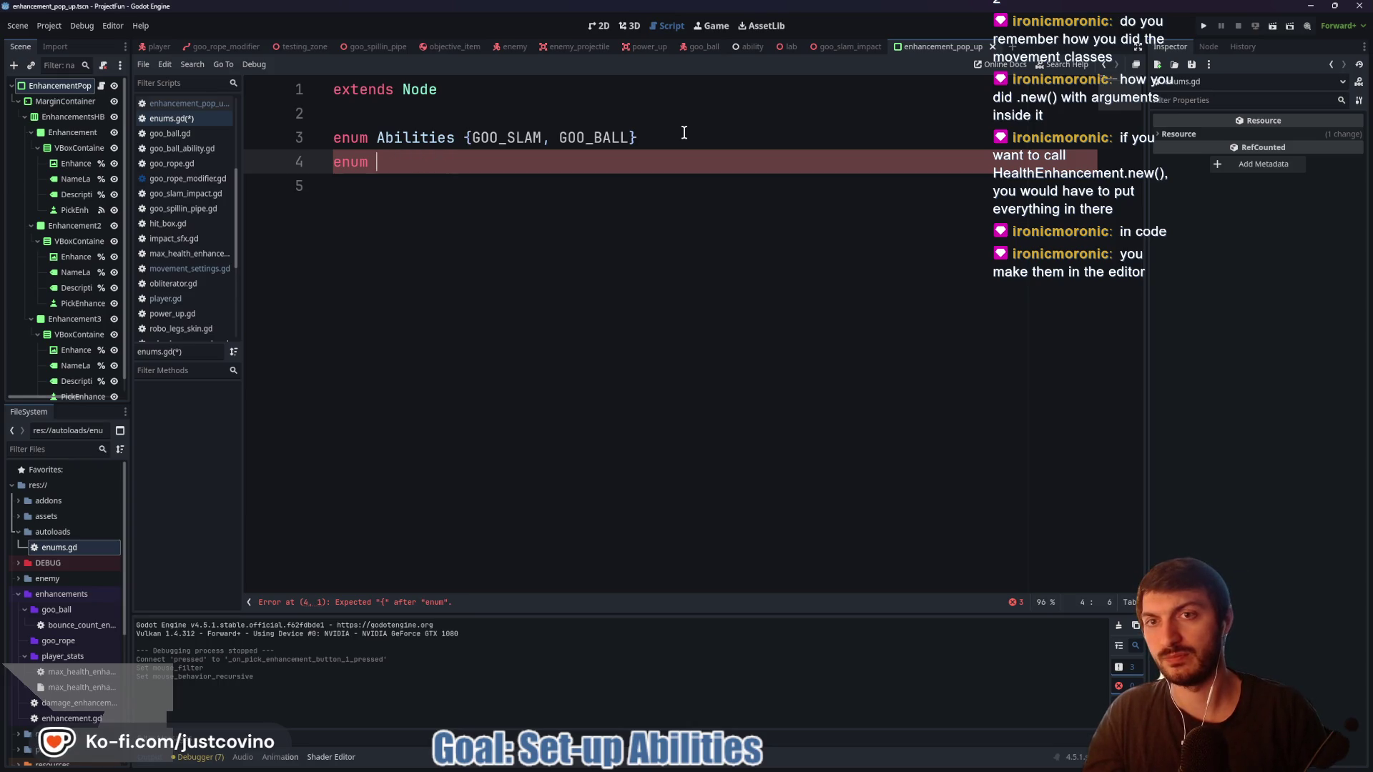
pyautogui.write('En')
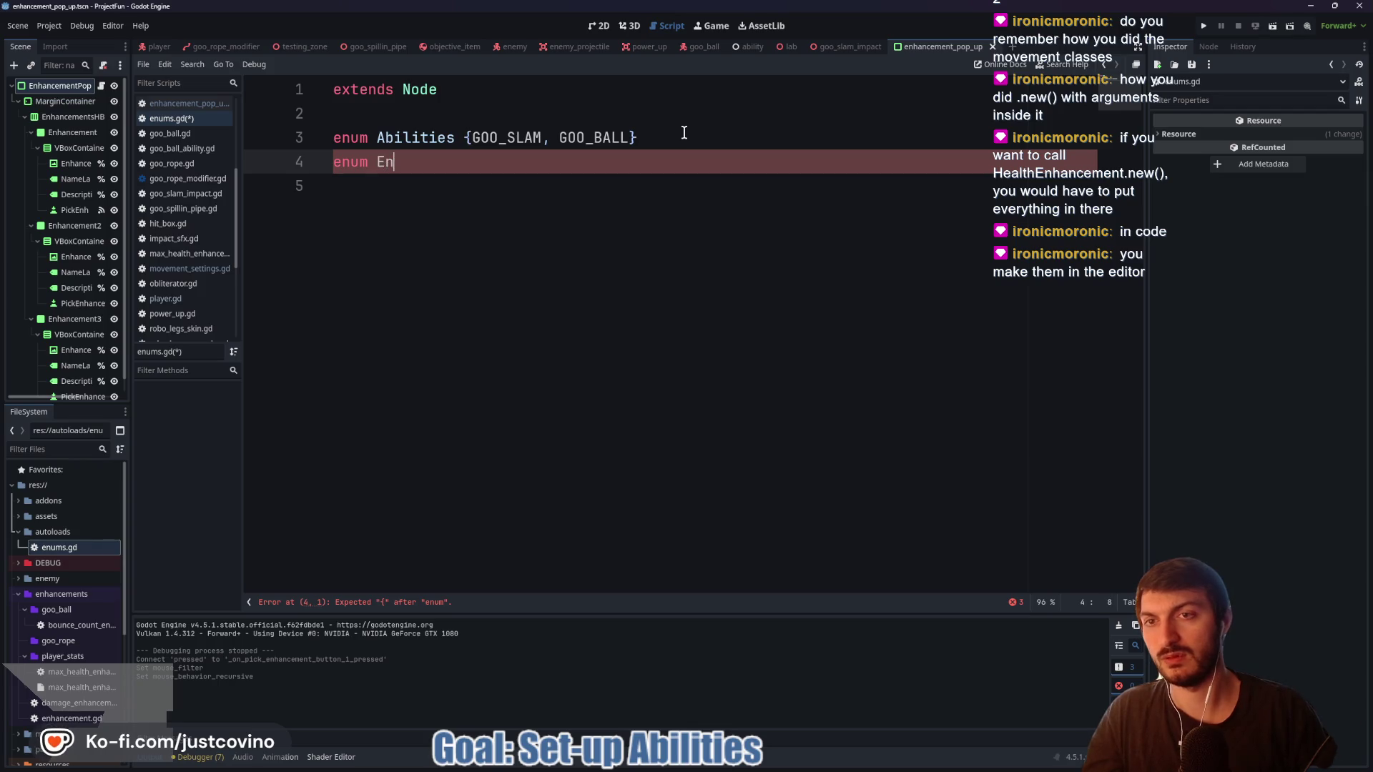
pyautogui.write('d {')
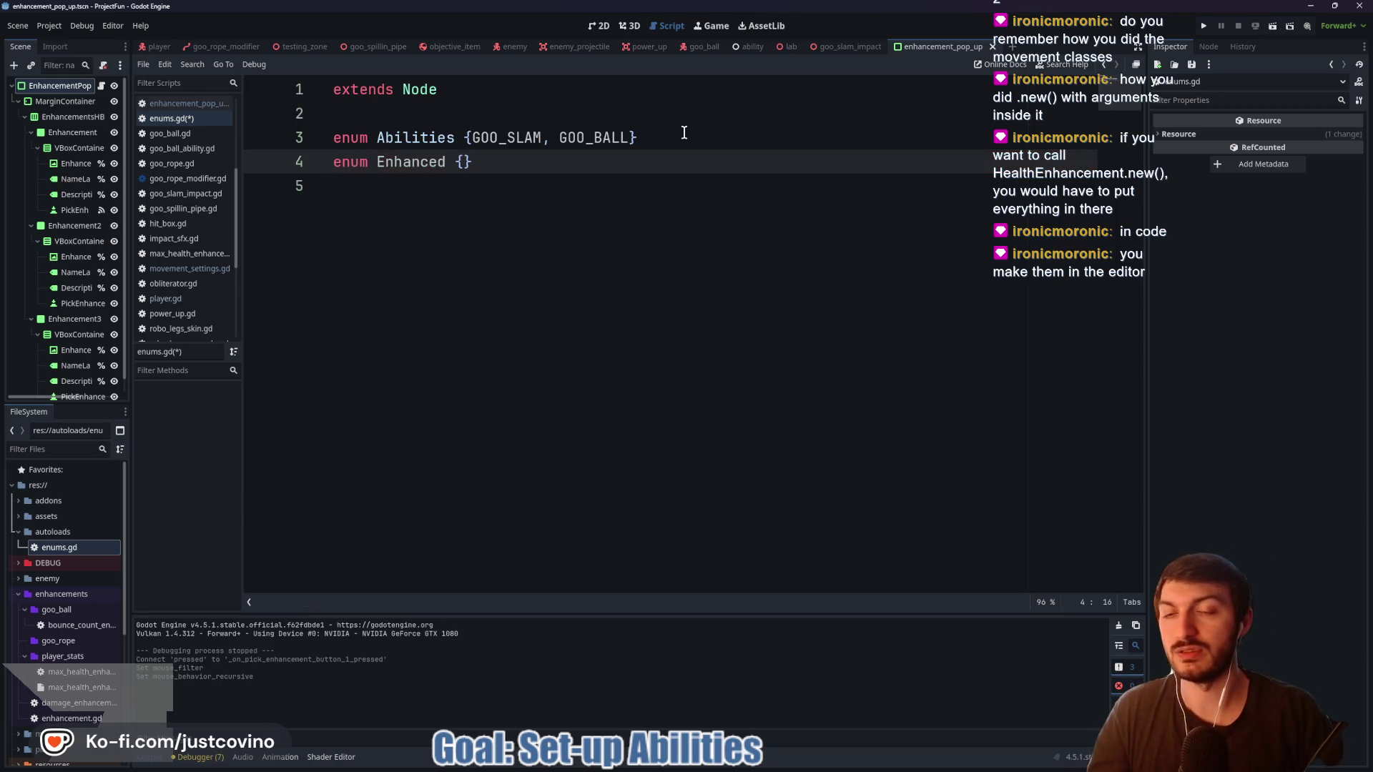
pyautogui.write('PLAYER+')
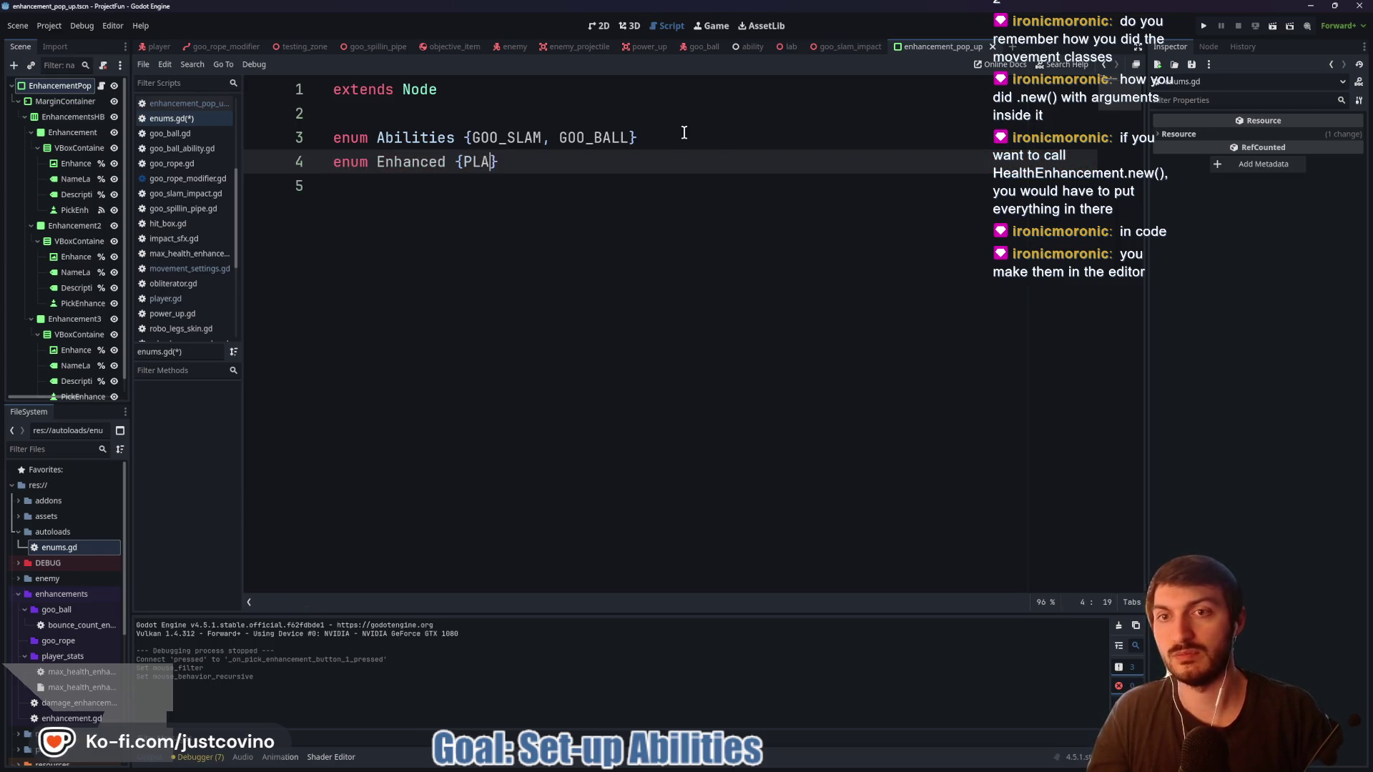
pyautogui.press('BackSpace')
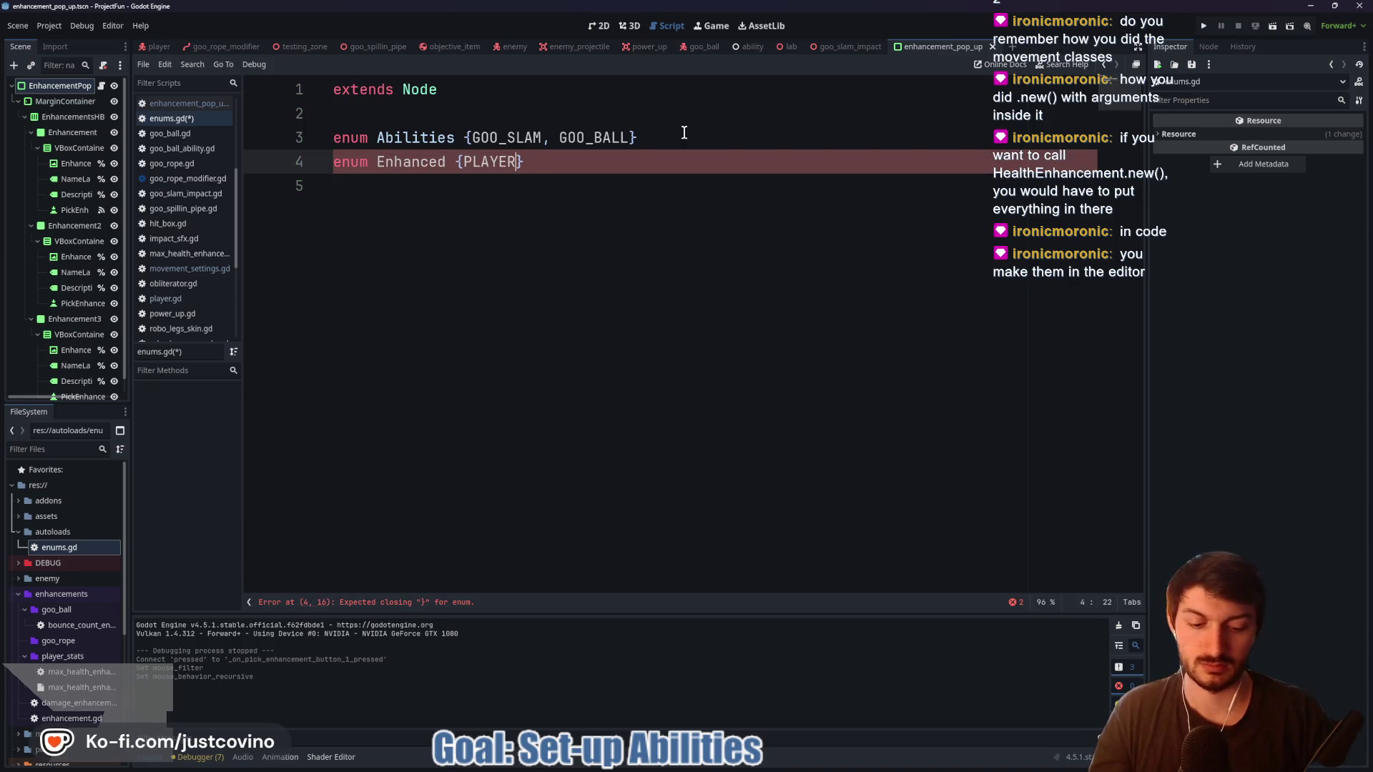
pyautogui.write(', G')
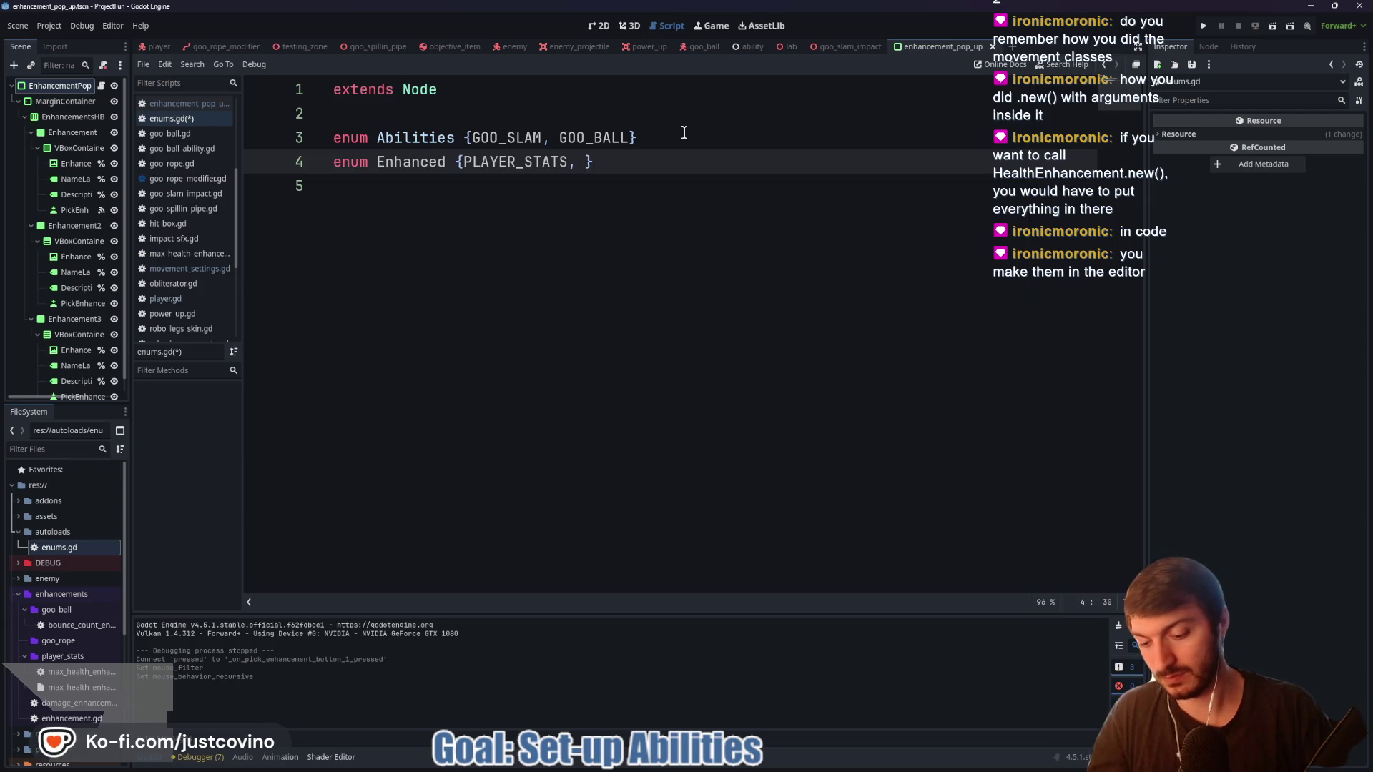
pyautogui.write('OO_BALL, GOO_SLAM, GOO')
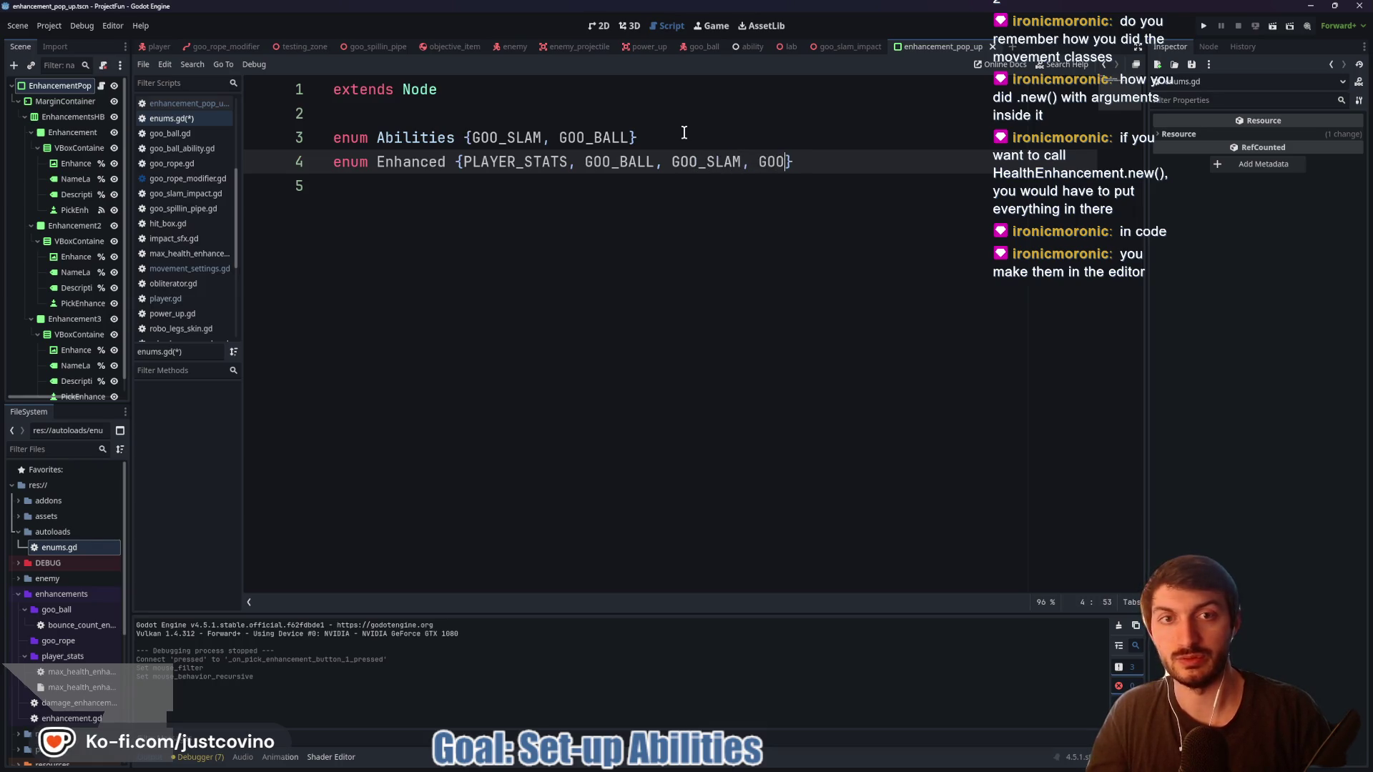
pyautogui.write('RIP')
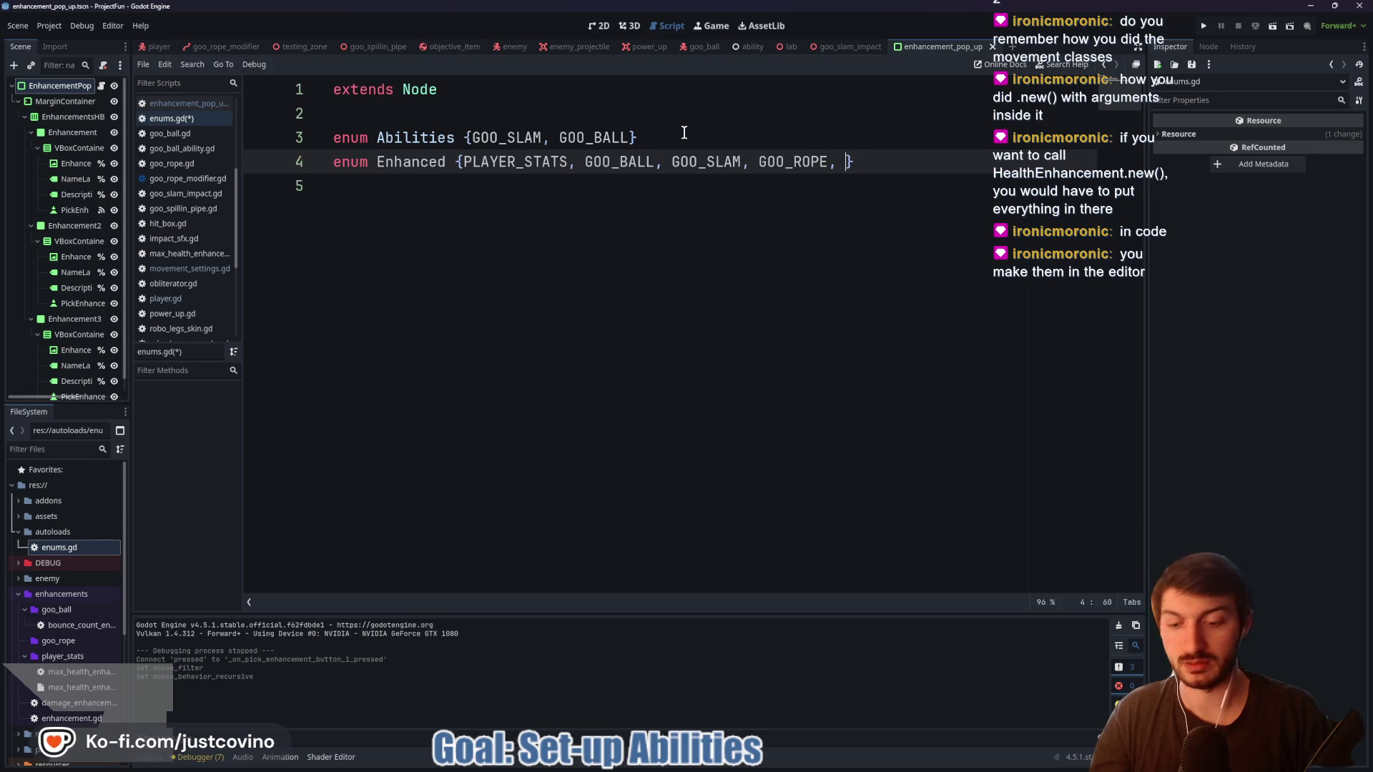
pyautogui.write('O_TYPE')
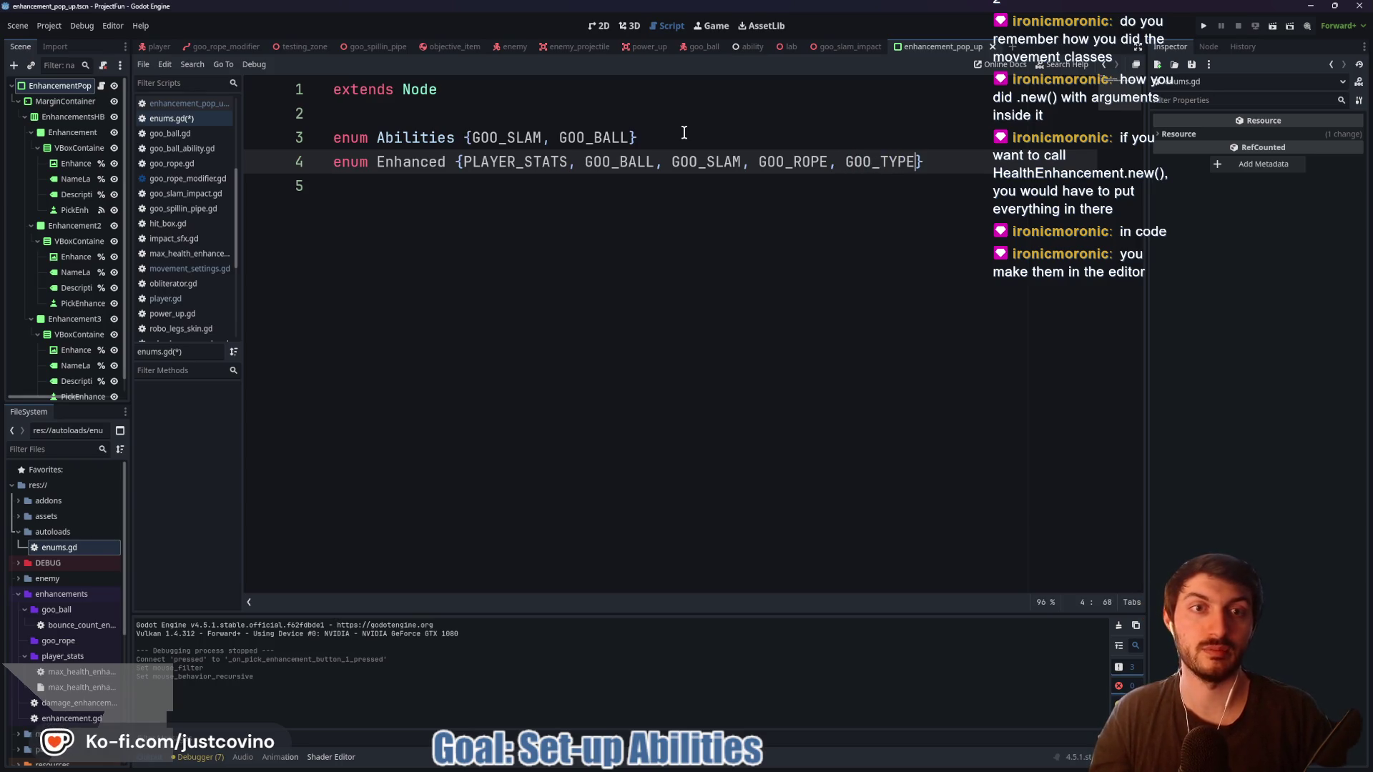
pyautogui.click(611, 196)
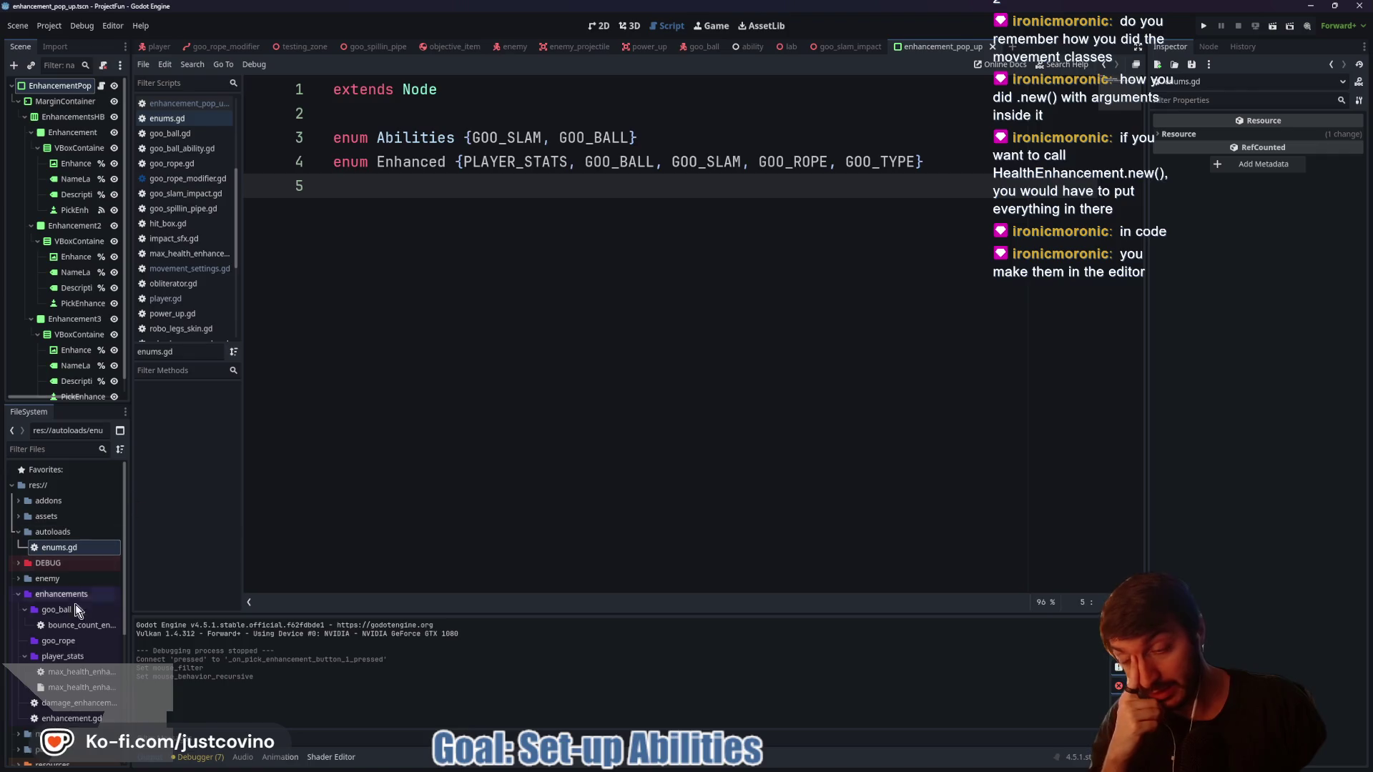
pyautogui.doubleClick(72, 718)
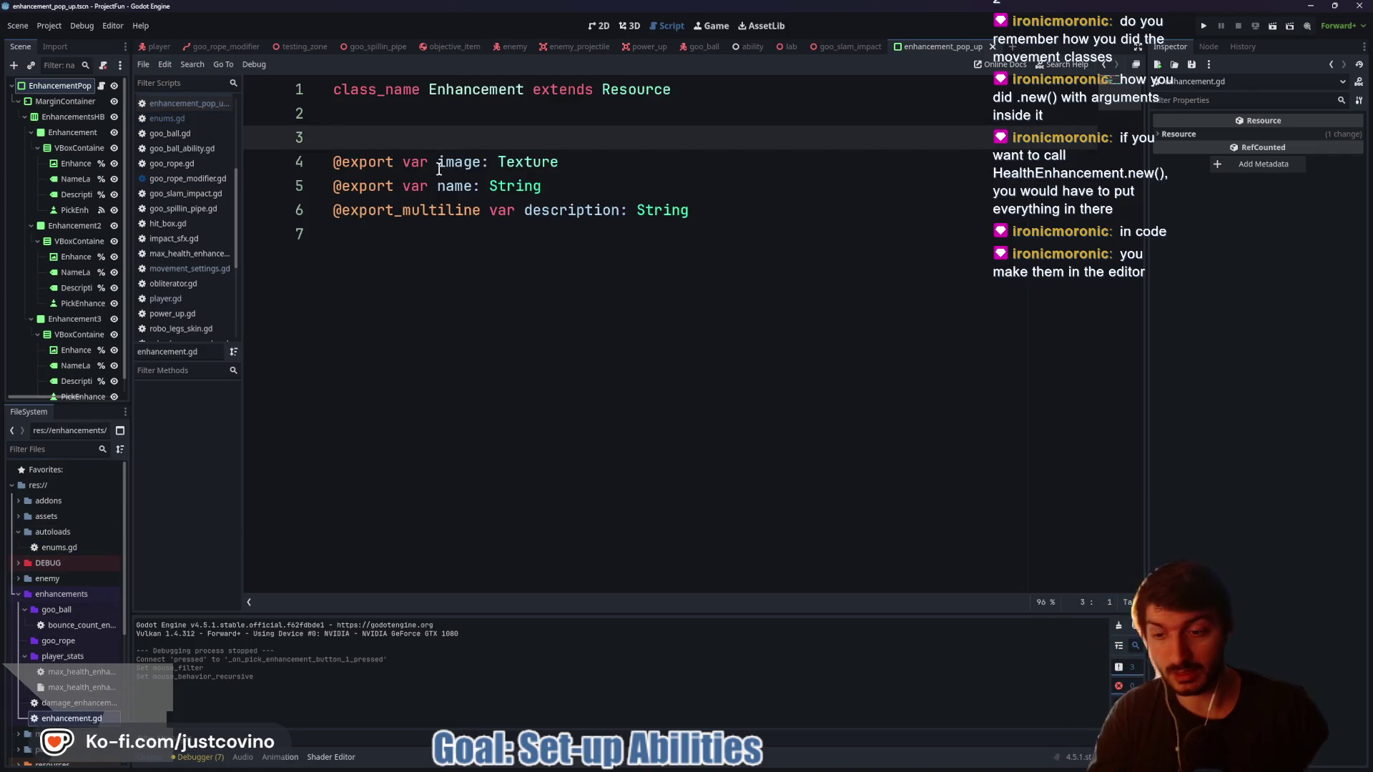
pyautogui.write('@export var effe')
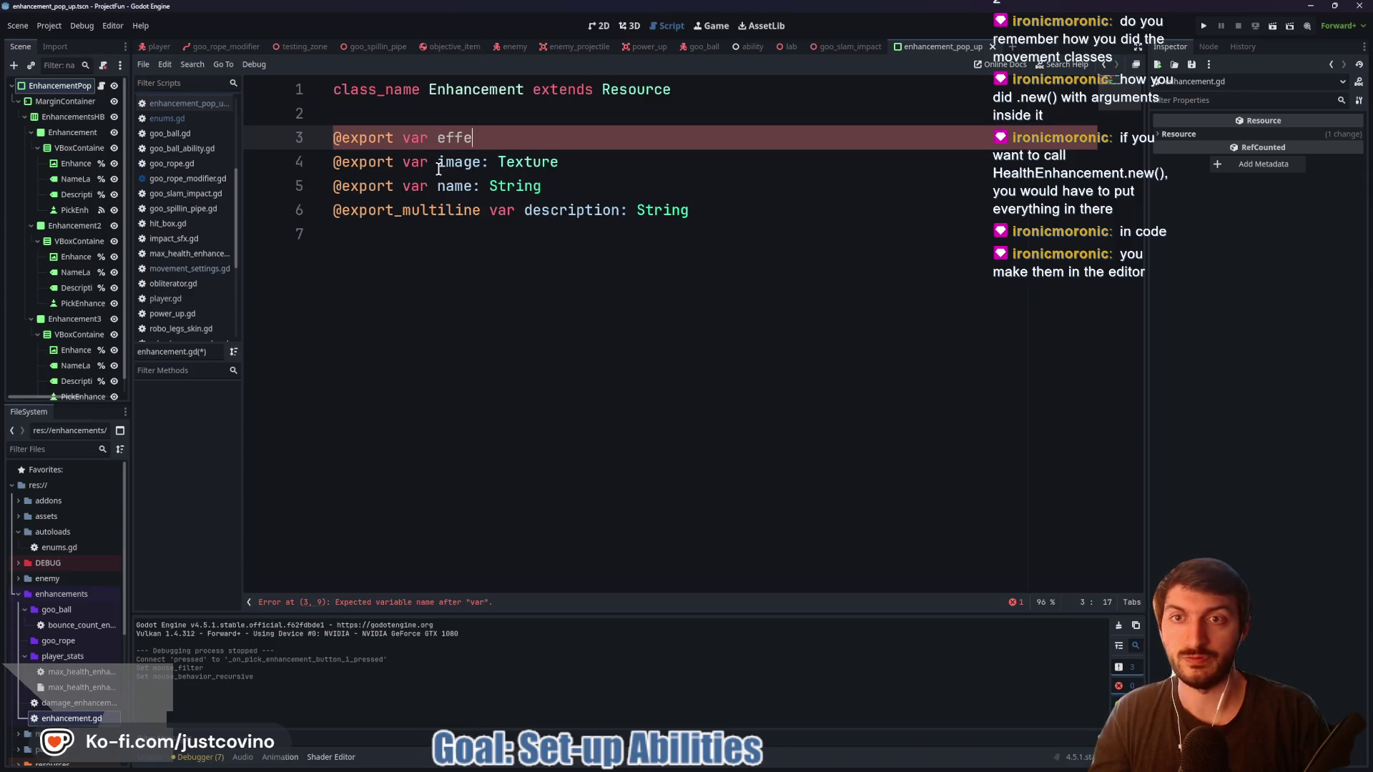
pyautogui.write('pe')
pyautogui.press('BackSpace')
pyautogui.press('BackSpace')
pyautogui.press('BackSpace')
pyautogui.write(': Enum')
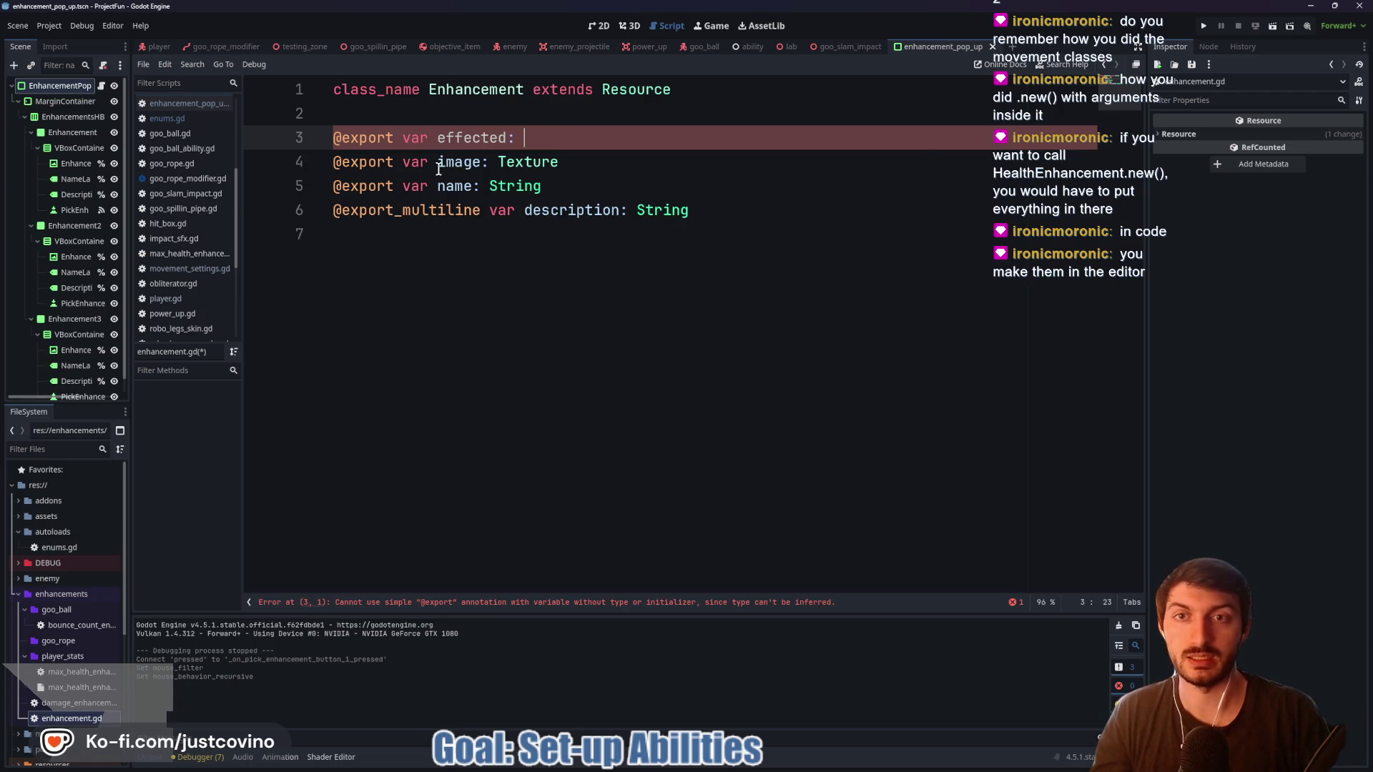
pyautogui.press('Return')
pyautogui.write('.')
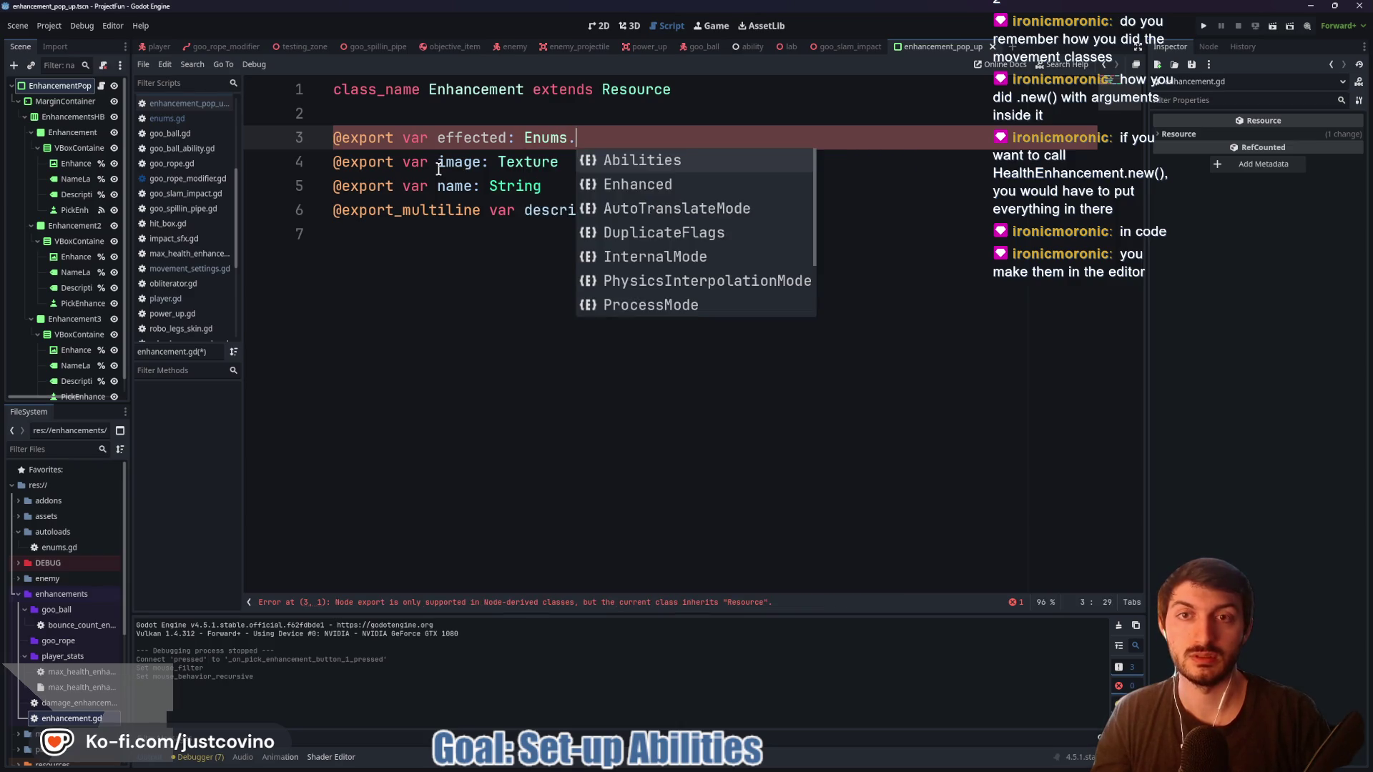
pyautogui.press('Down')
pyautogui.press('Return')
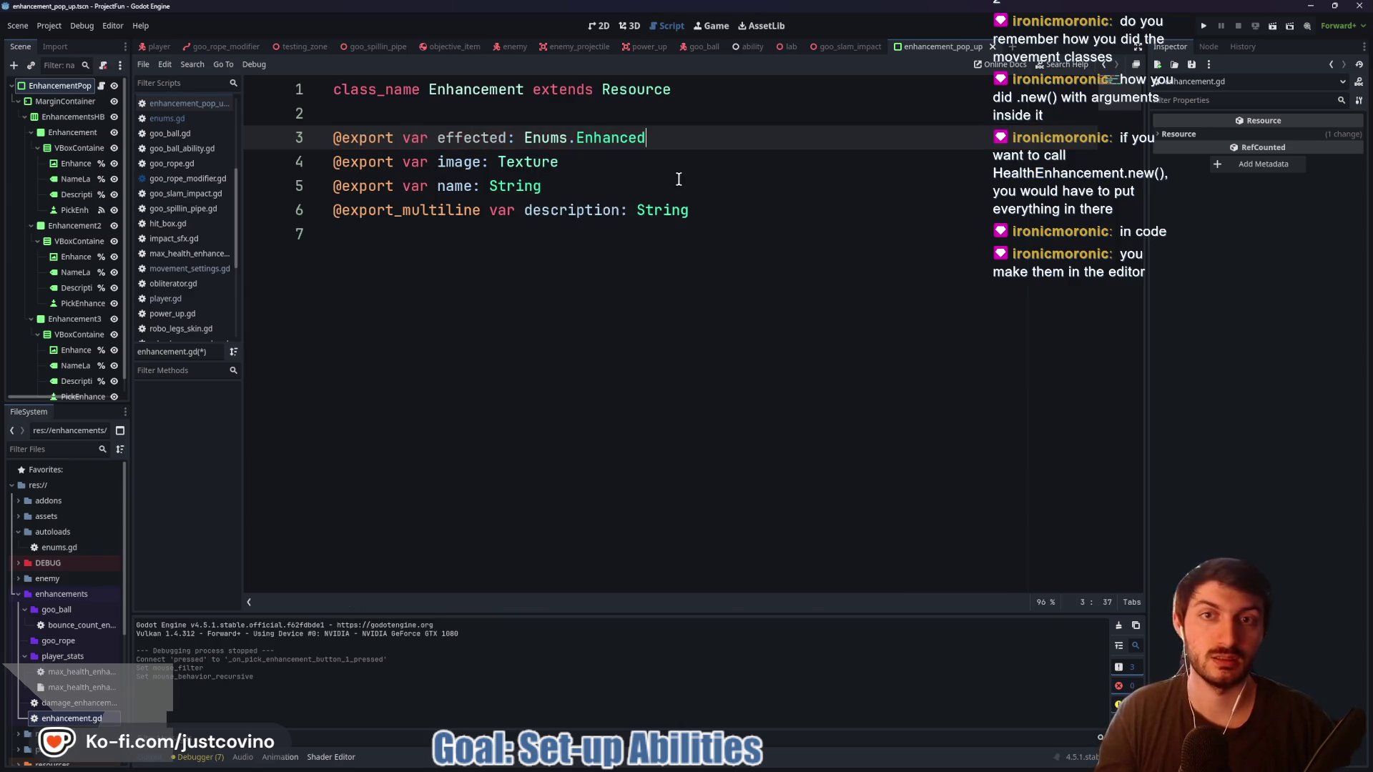
# Save the Enhancement script and confirm the max health enhancement keeps Player Stats as its affected system
pyautogui.click(667, 186)
pyautogui.hotkey('ctrl', 's')
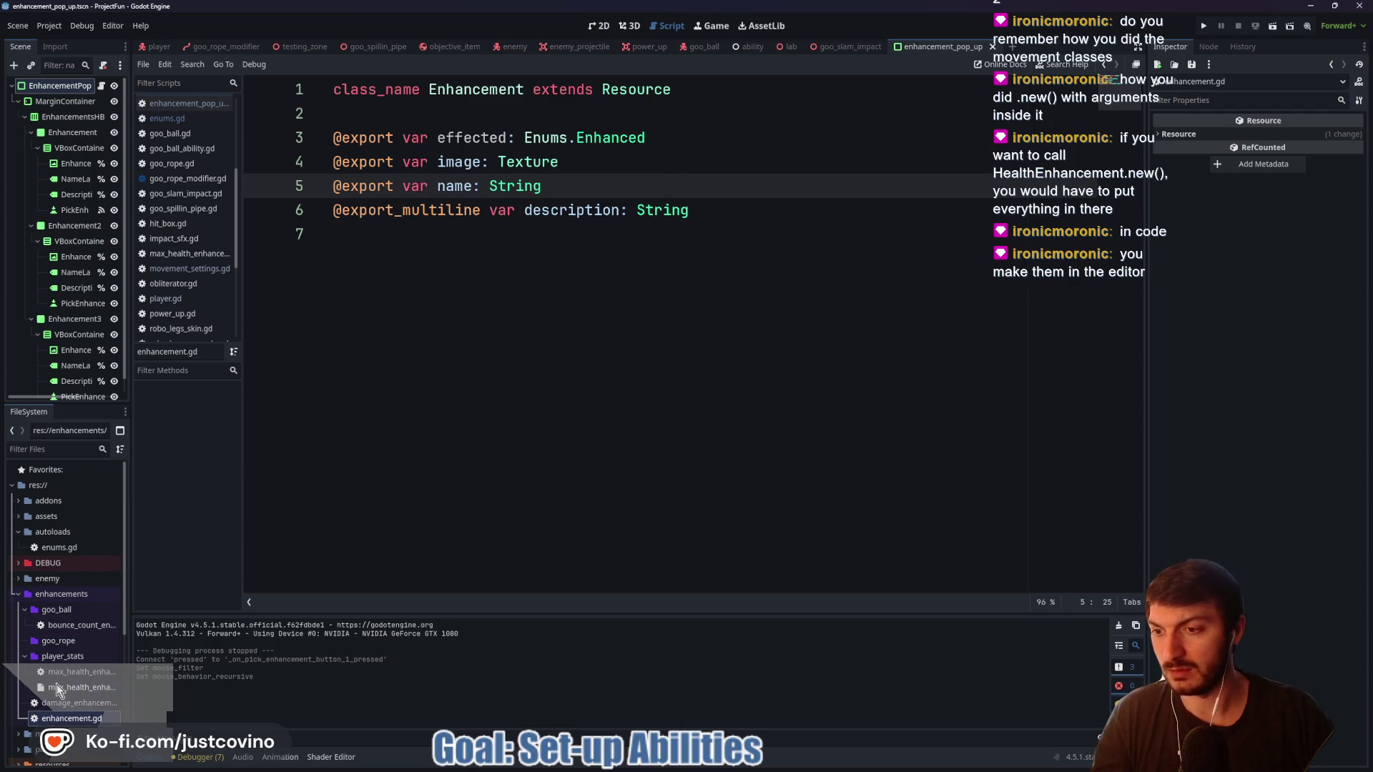
pyautogui.click(62, 691)
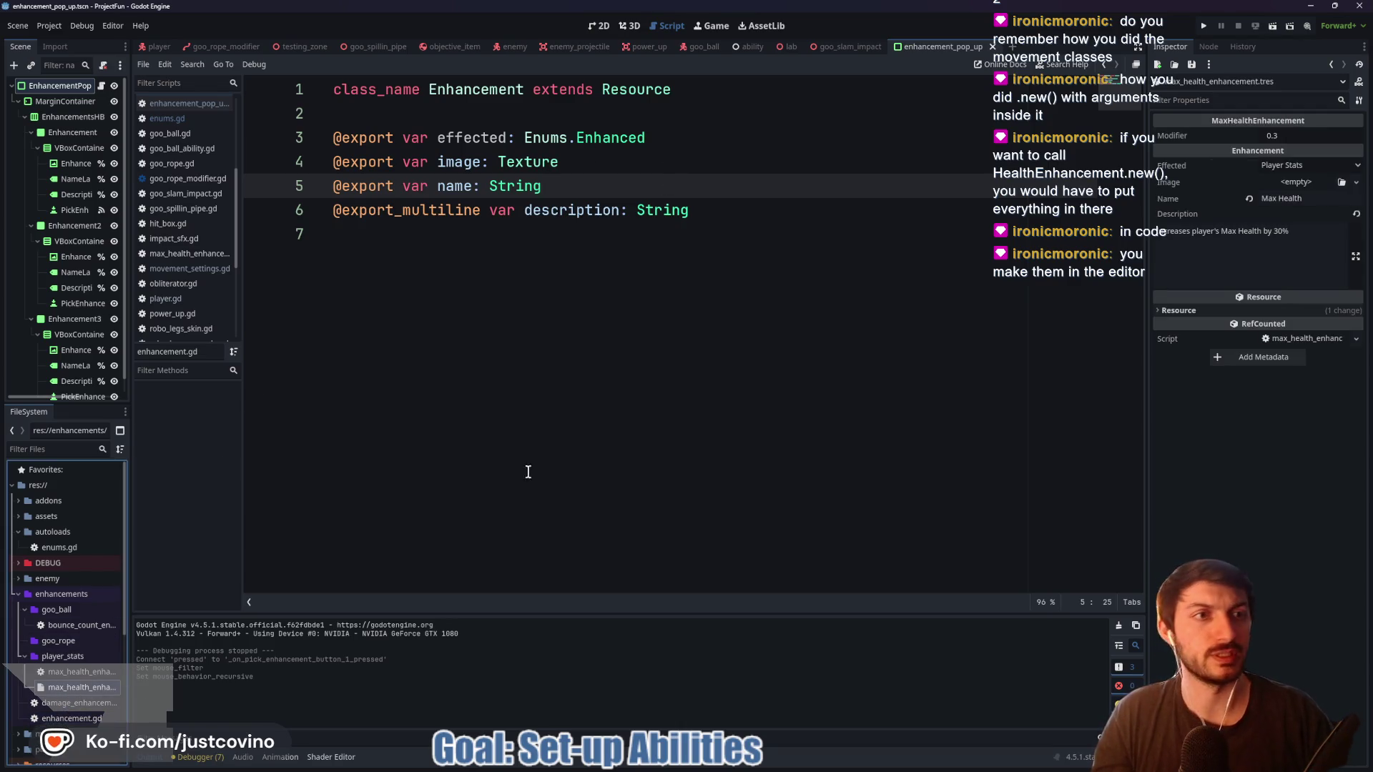
pyautogui.click(1311, 166)
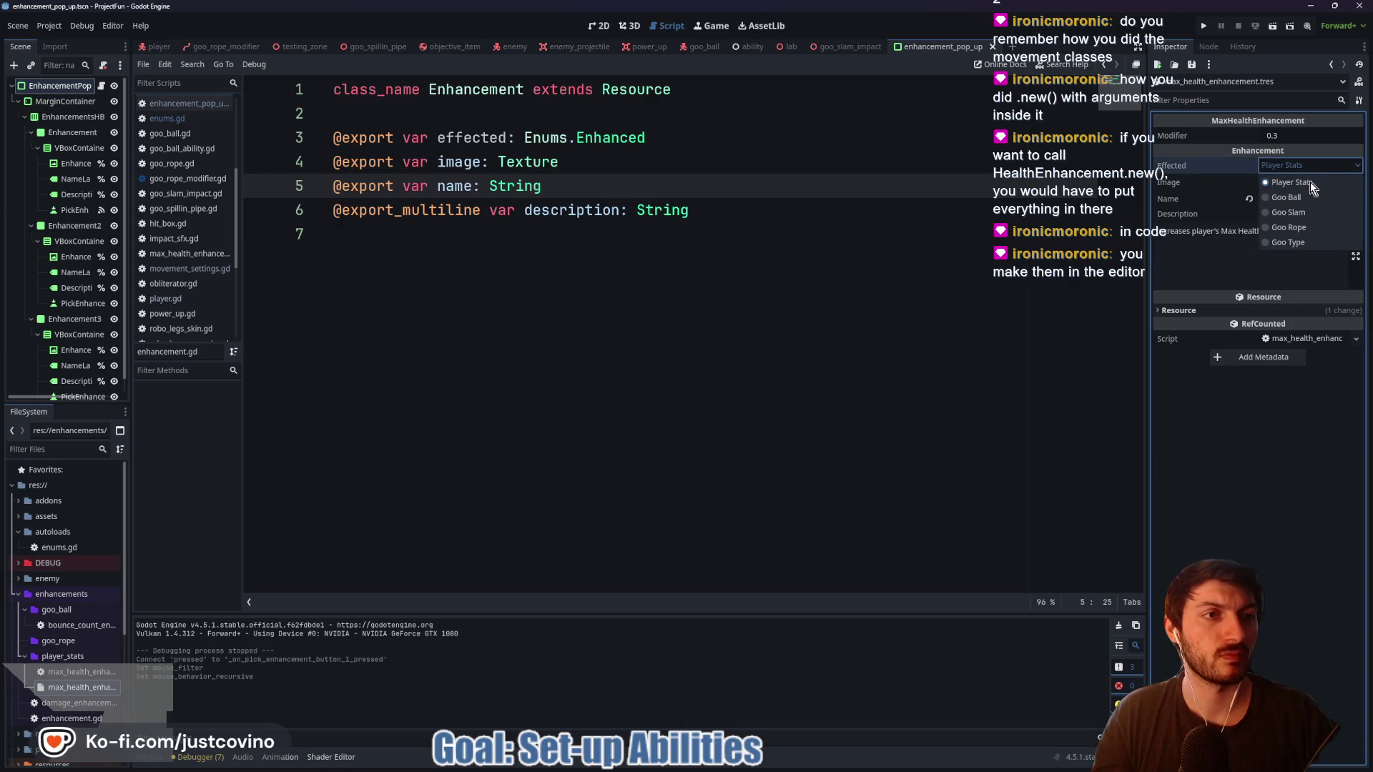
pyautogui.click(1310, 183)
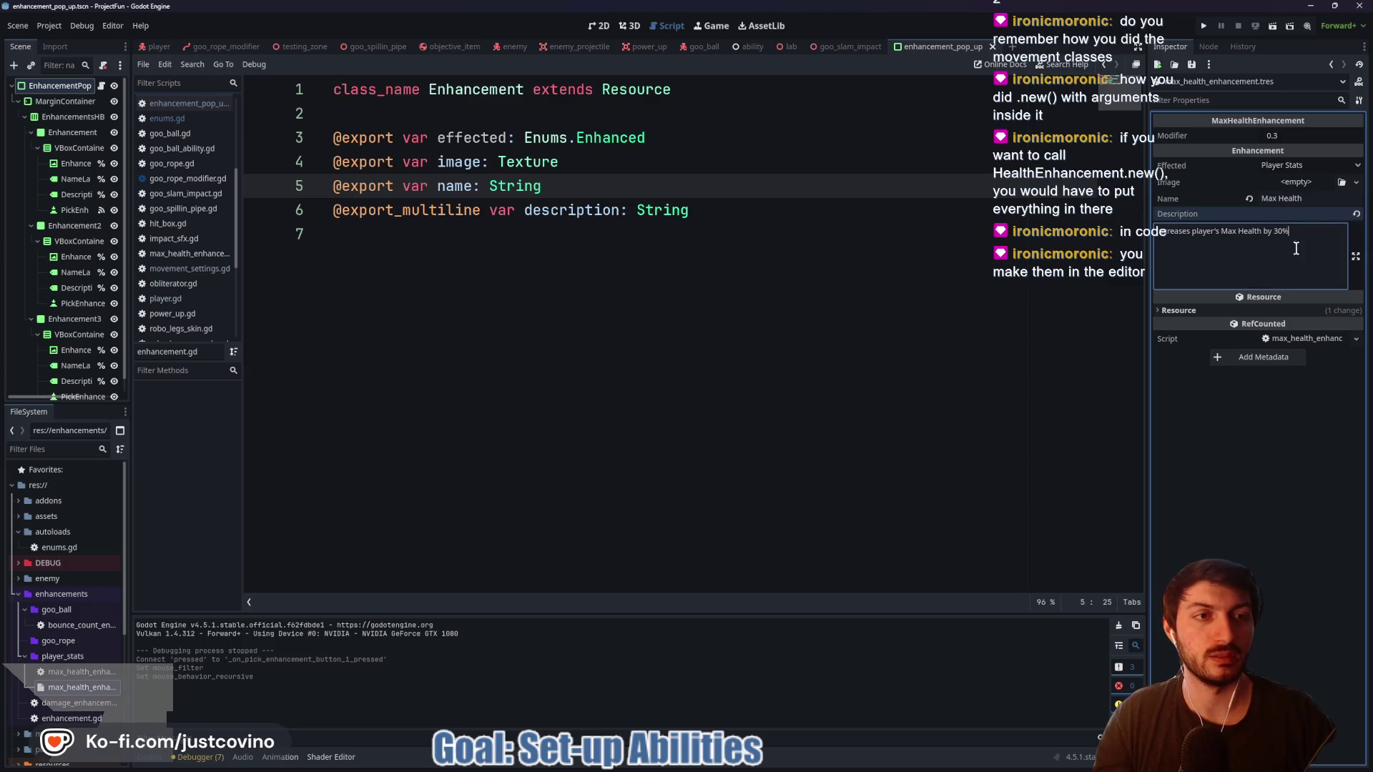
pyautogui.click(673, 333)
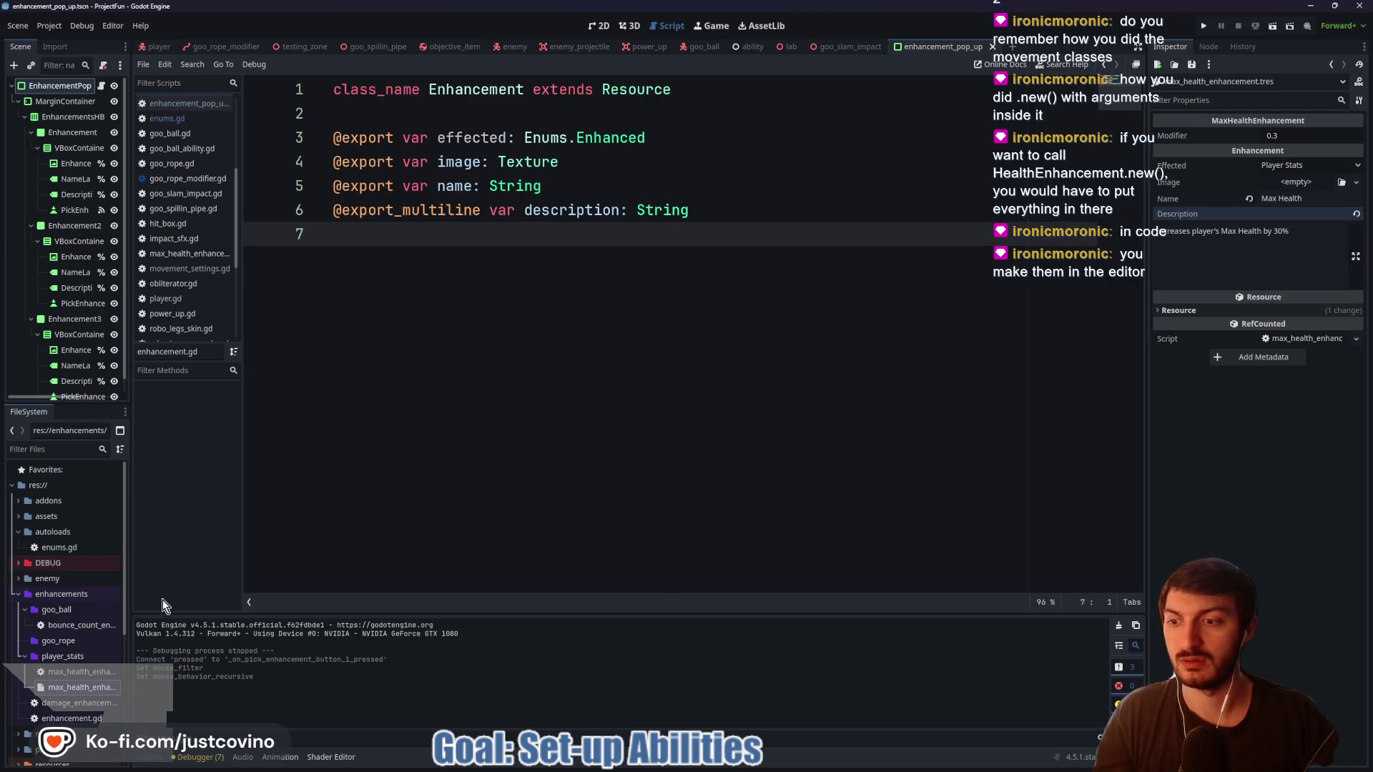
# Give DescriptionLabel1 a 140 px custom minimum width and Word autowrap mode
pyautogui.click(62, 194)
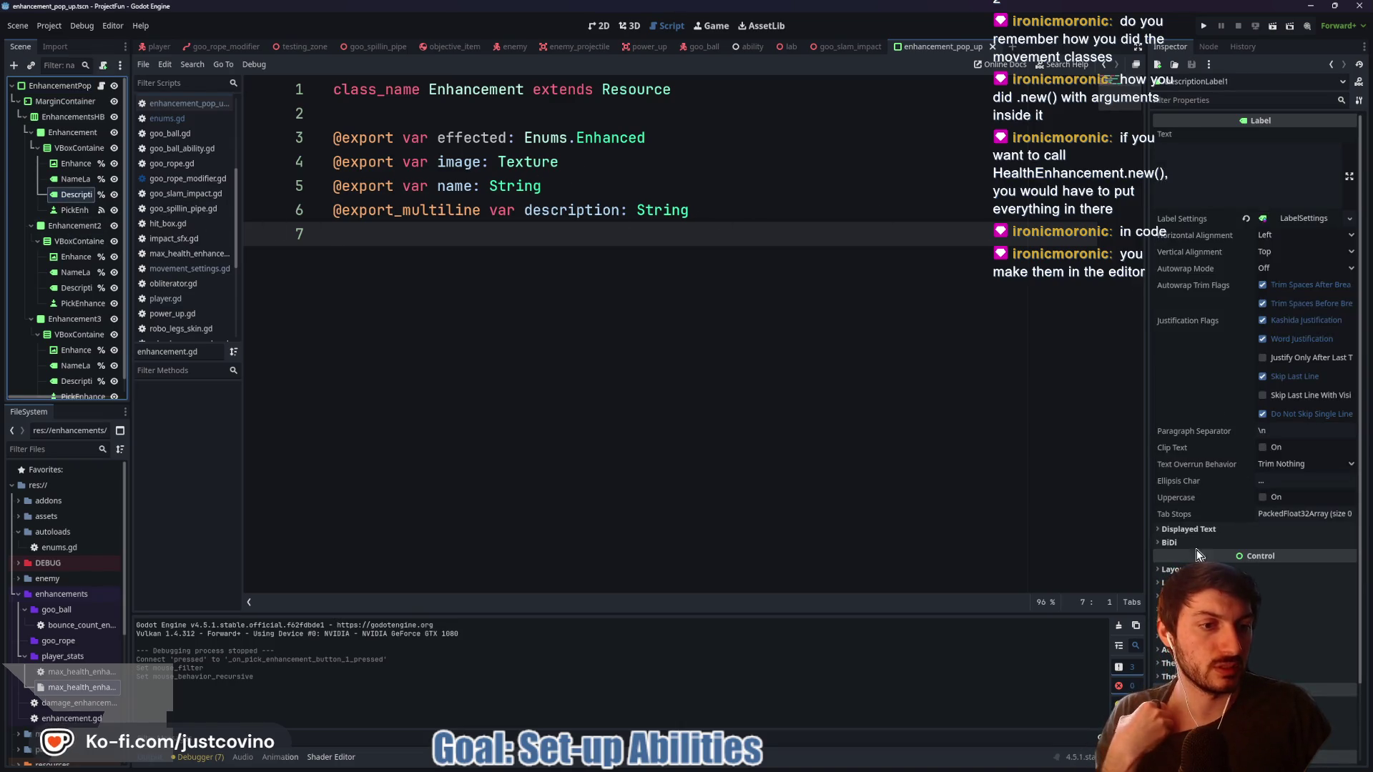
pyautogui.click(1173, 570)
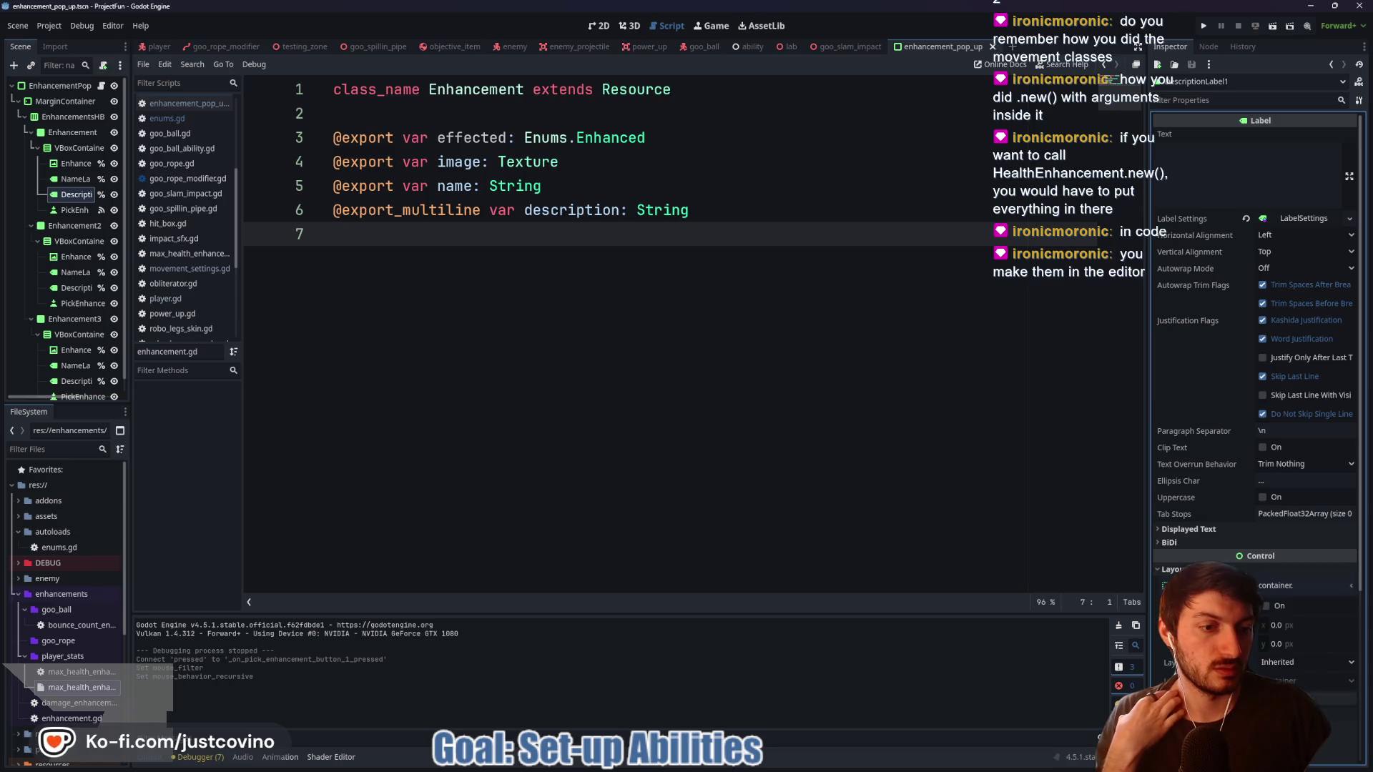
pyautogui.scroll(-4, 1241, 468)
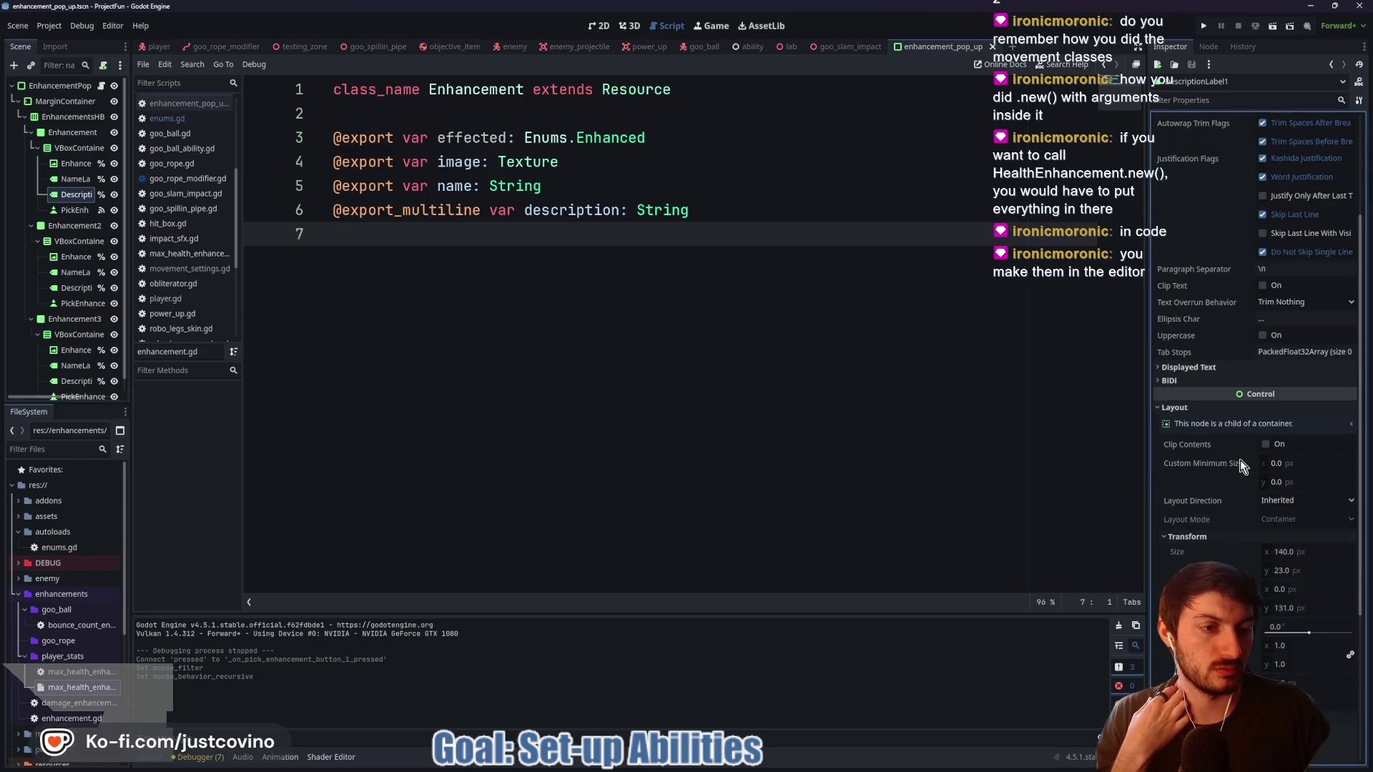
pyautogui.click(1287, 464)
pyautogui.write('140')
pyautogui.press('Return')
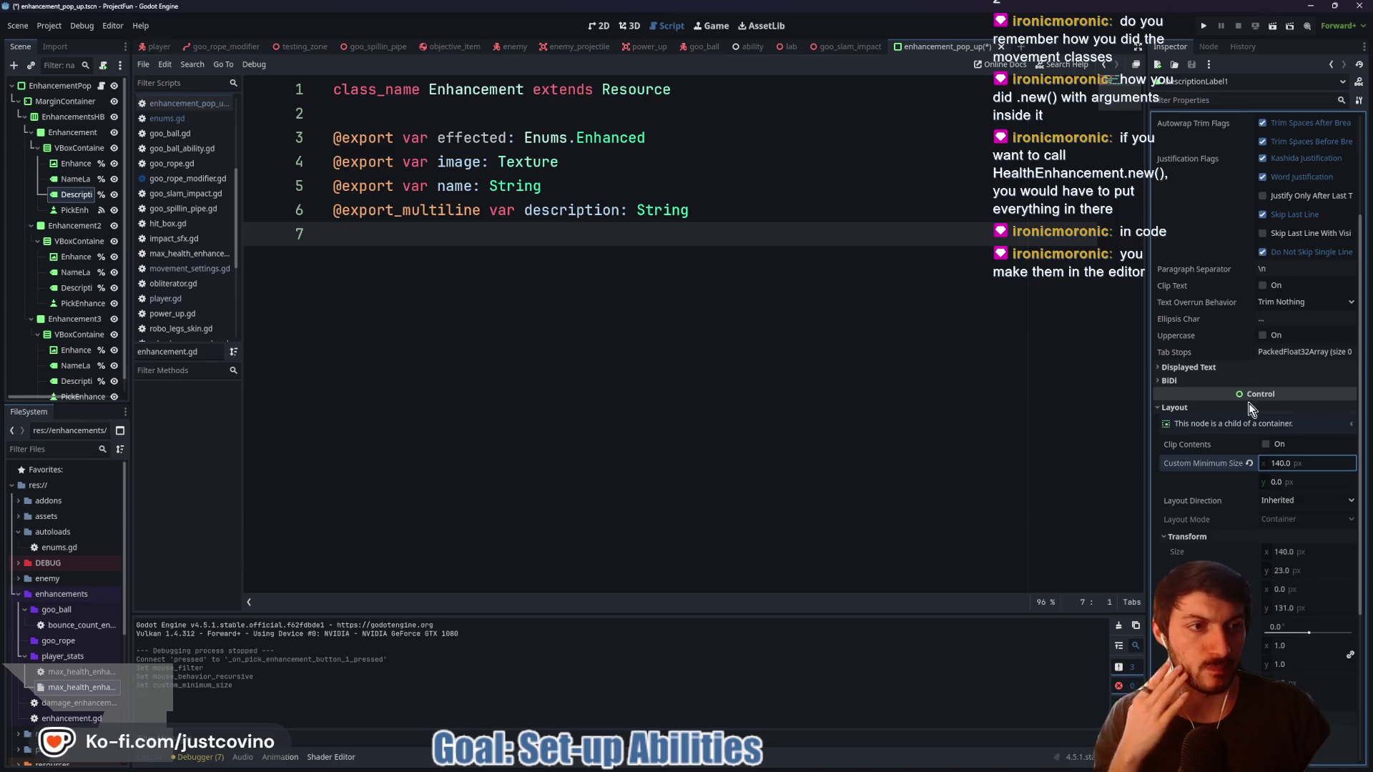
pyautogui.scroll(4, 1245, 442)
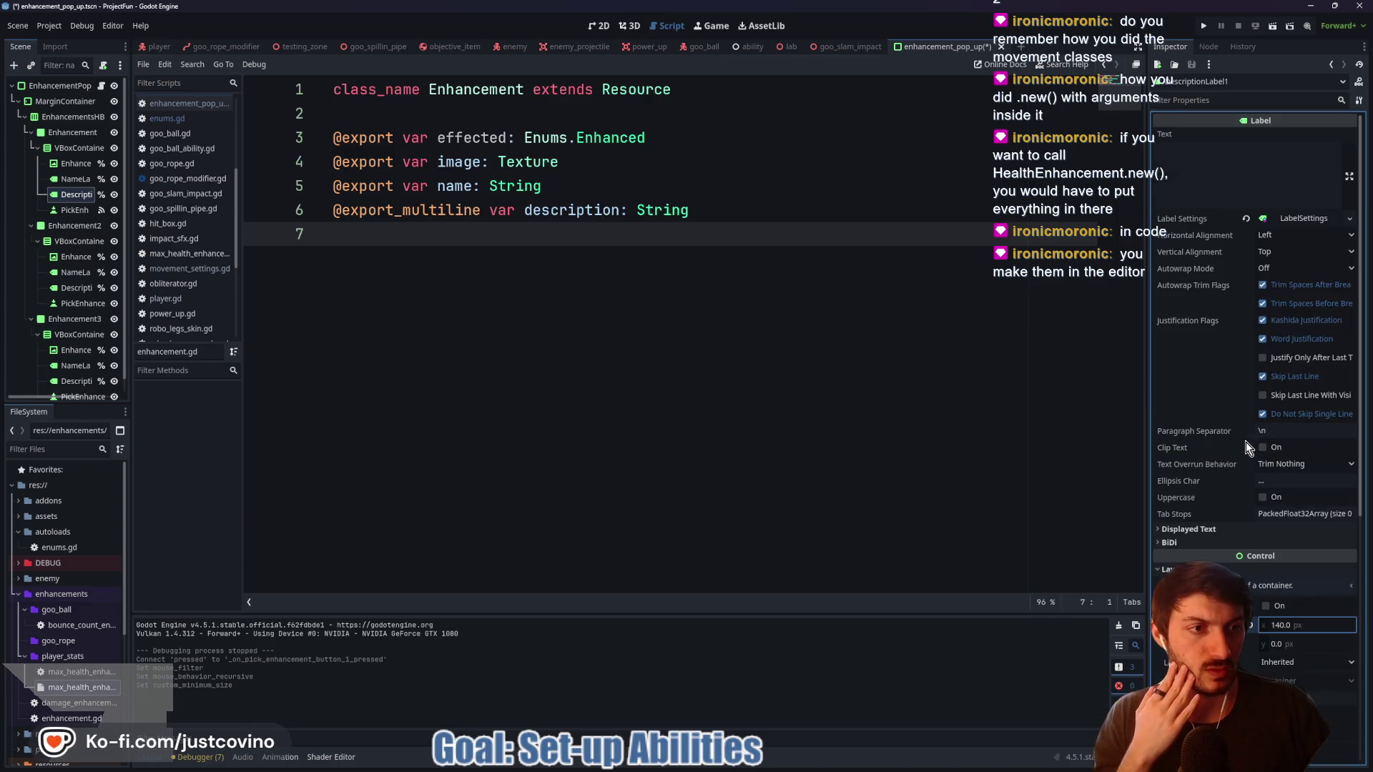
pyautogui.click(1278, 267)
pyautogui.click(1285, 306)
# Save the pop-up scene with Ctrl+S
pyautogui.click(748, 386)
pyautogui.hotkey('ctrl', 's')
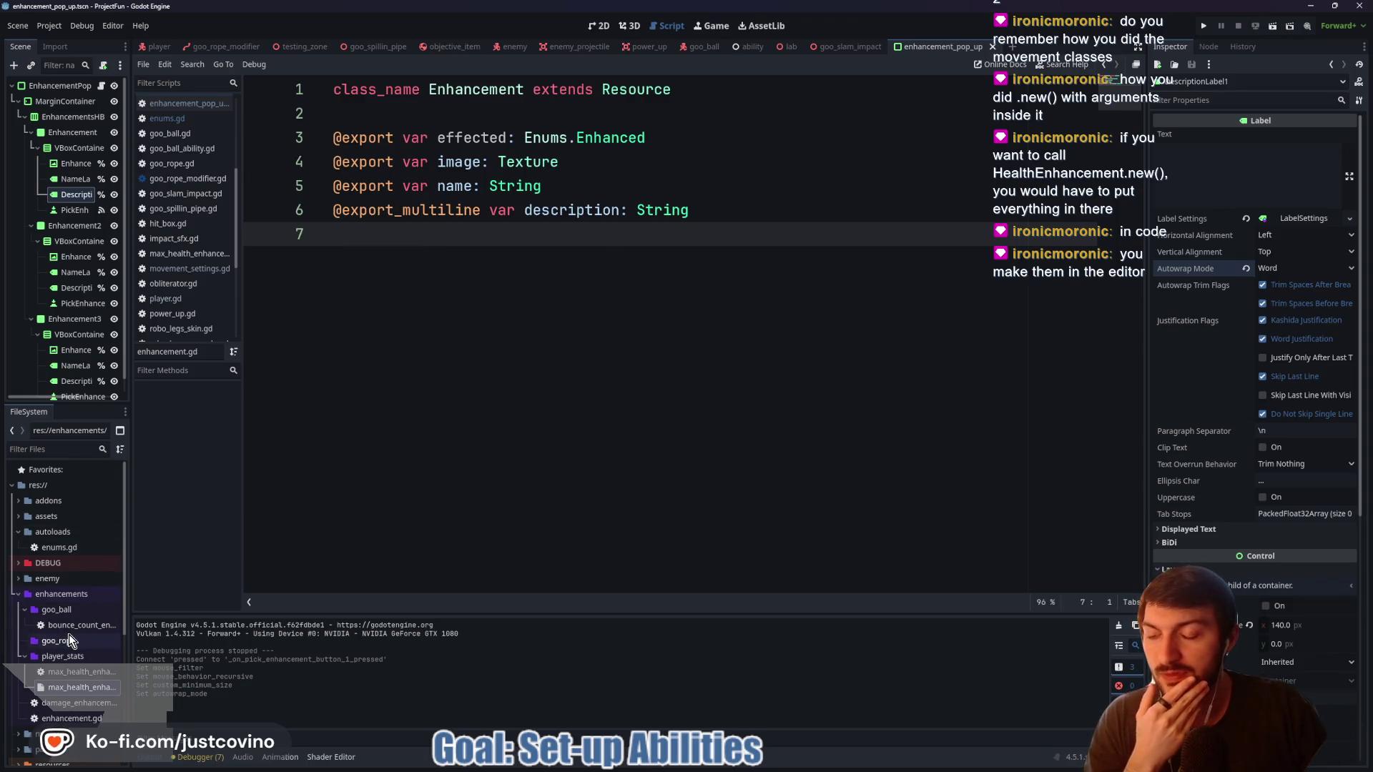
pyautogui.click(57, 611)
# Create a new BounceCountEnhancement resource in goo_ball saved as bounce_count.tres
pyautogui.rightClick(62, 616)
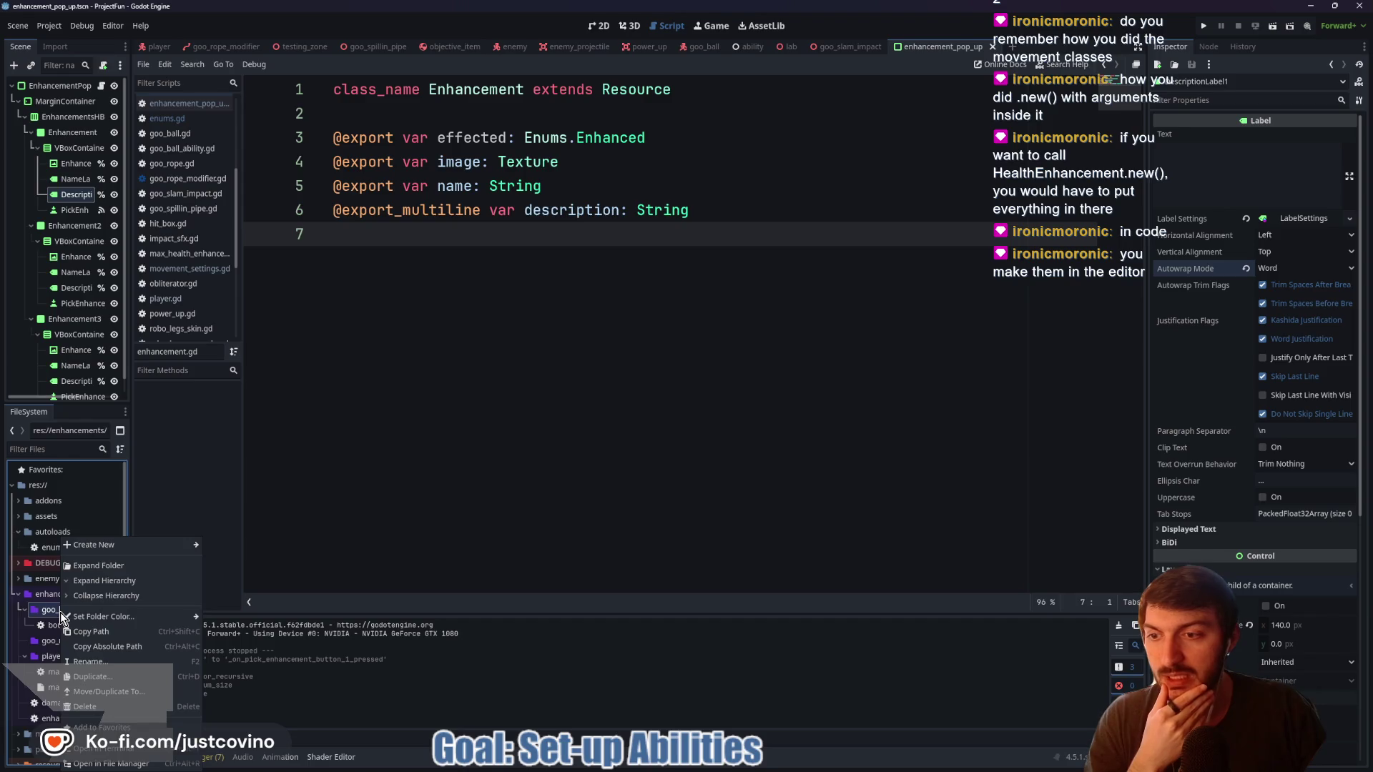
pyautogui.moveTo(143, 545)
pyautogui.click(232, 590)
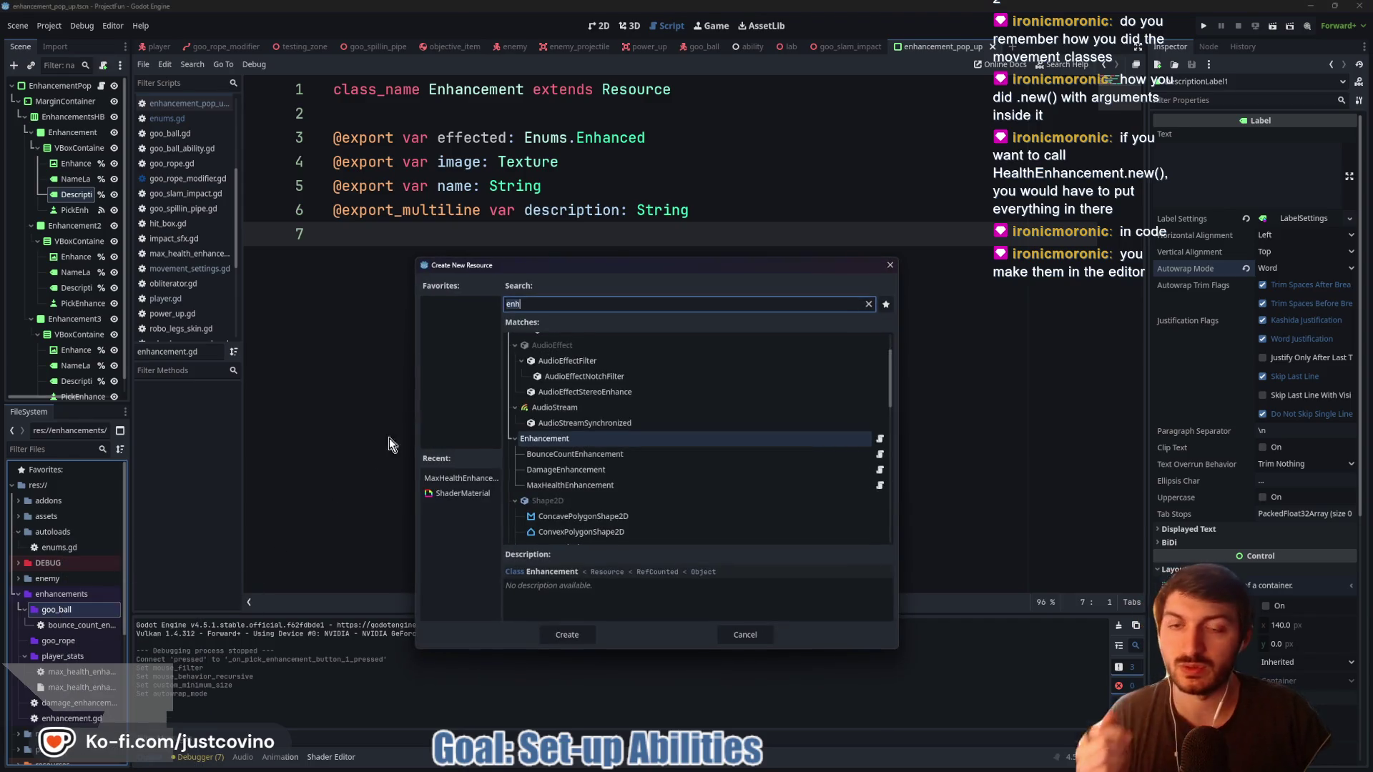
pyautogui.click(586, 454)
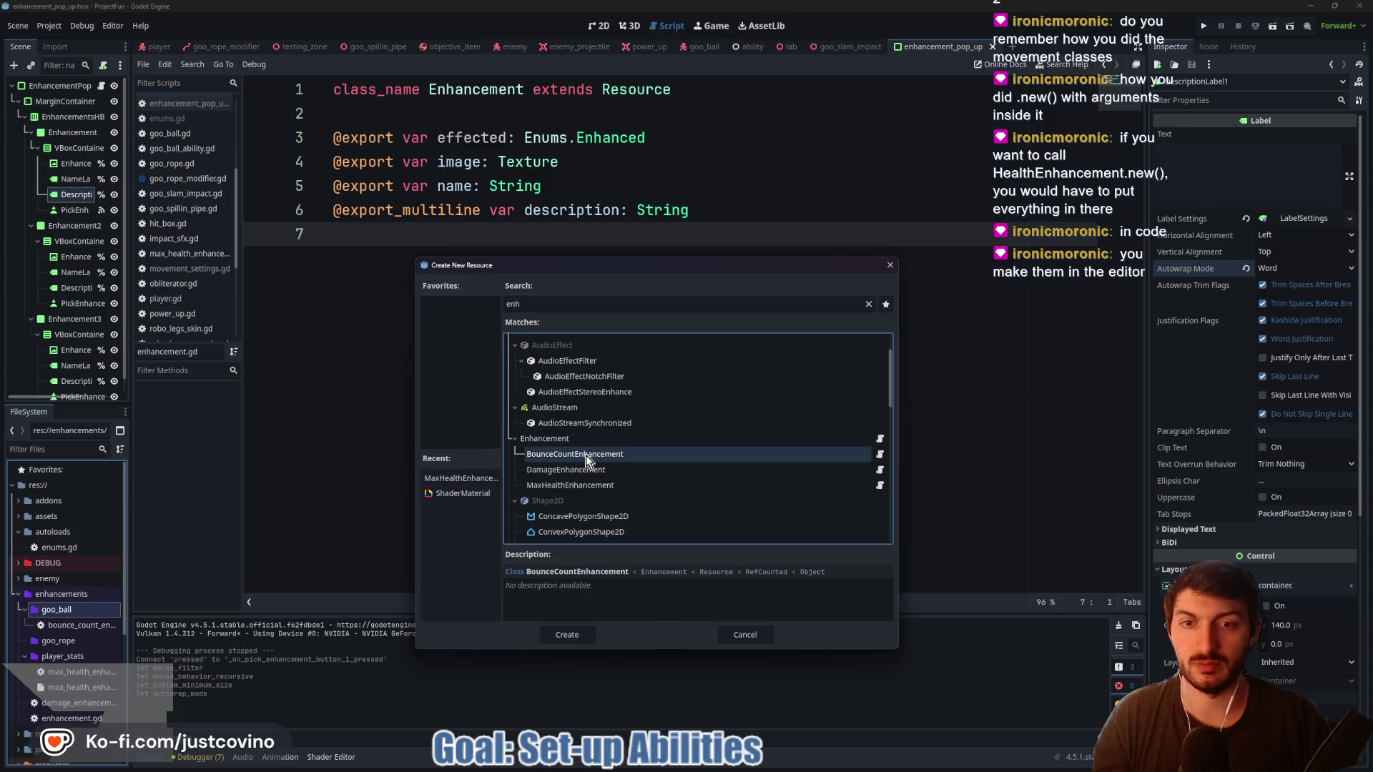
pyautogui.click(577, 636)
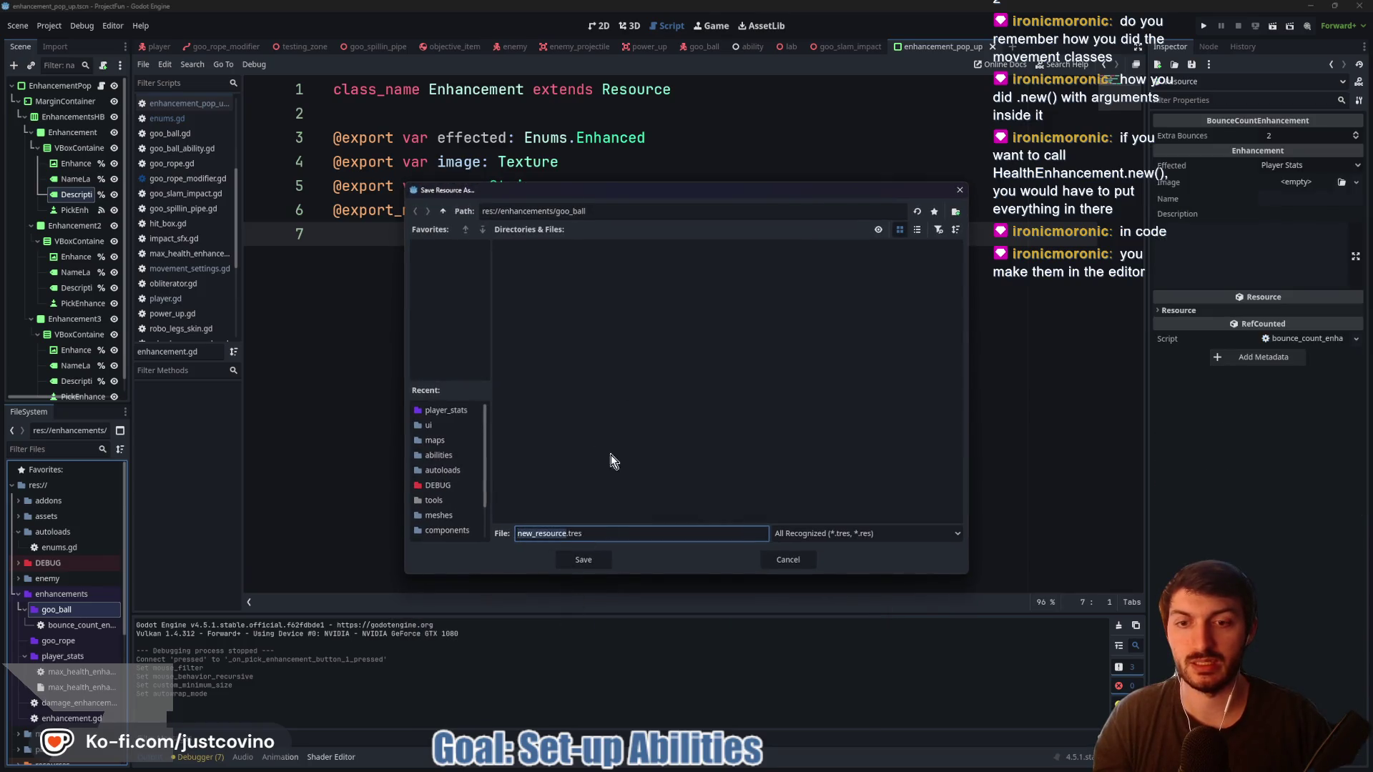
pyautogui.write('bounce_co')
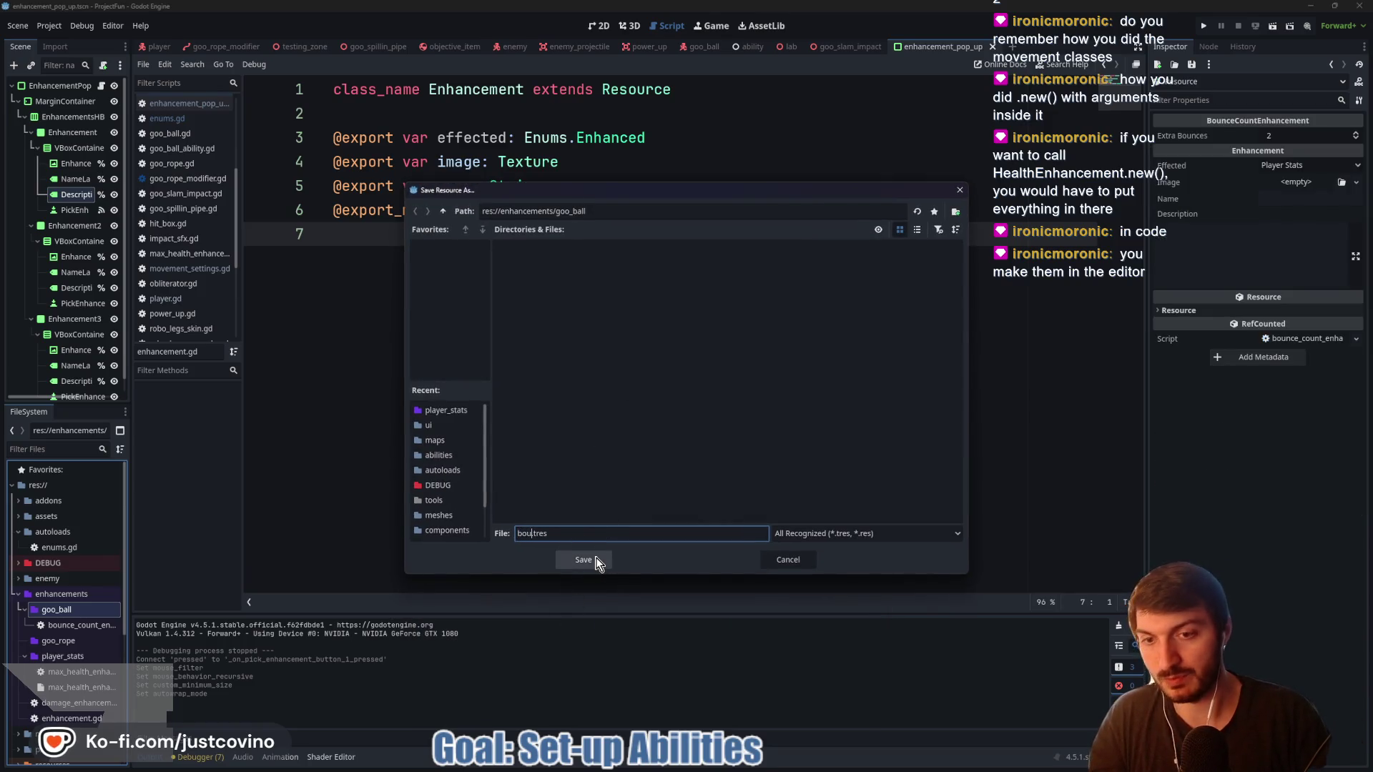
pyautogui.write('unt')
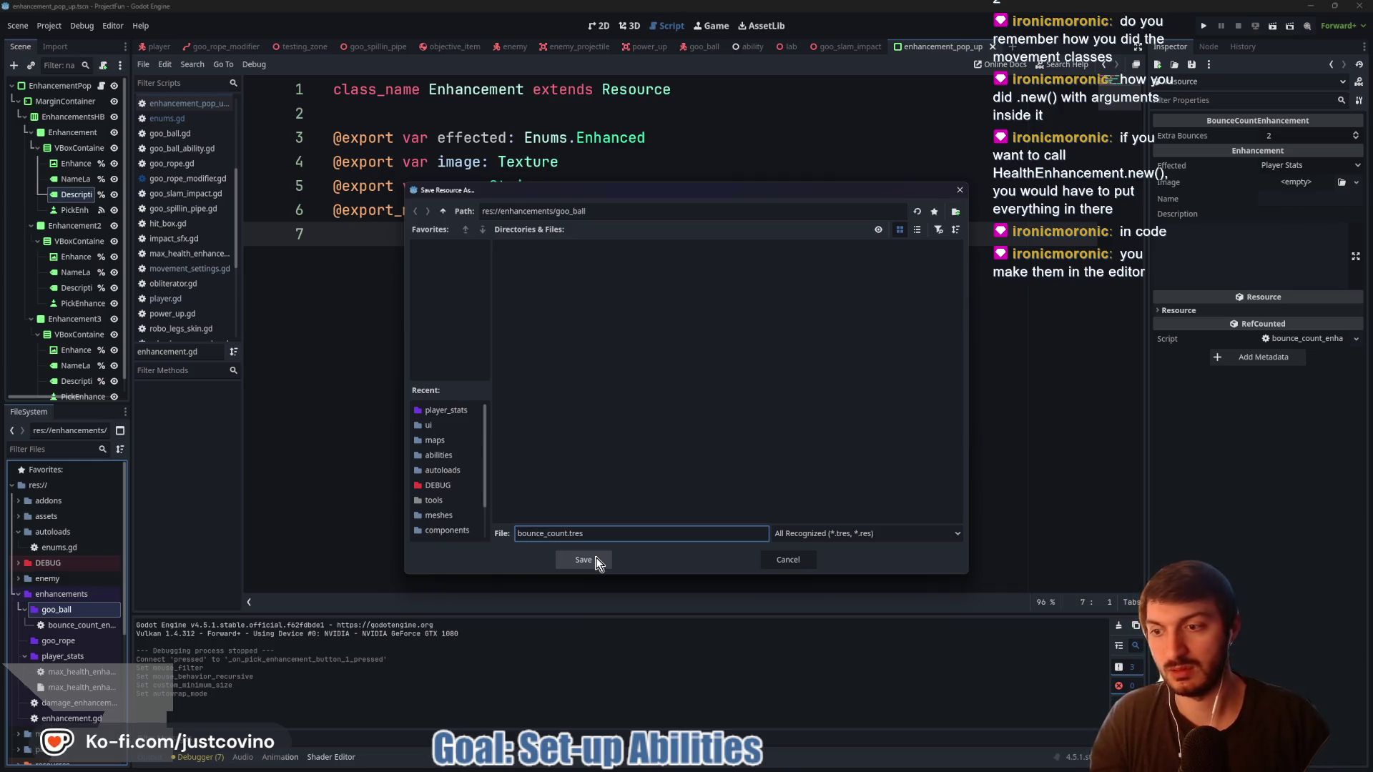
pyautogui.click(584, 559)
# Set bounce_count.tres to affect Goo Ball, named Extra Bounces, described 'Adds +2 Bounces to your Goo Ball', and save
pyautogui.click(71, 632)
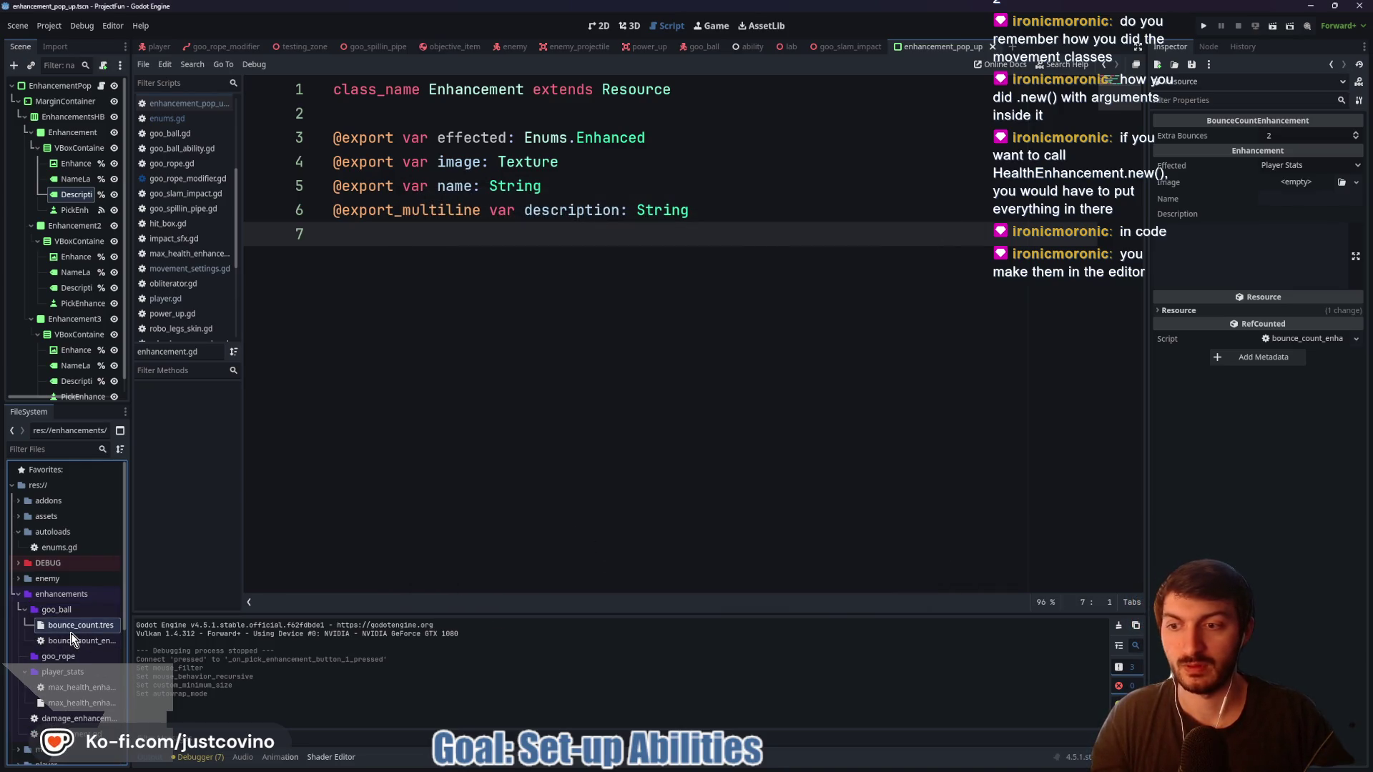
pyautogui.click(1316, 164)
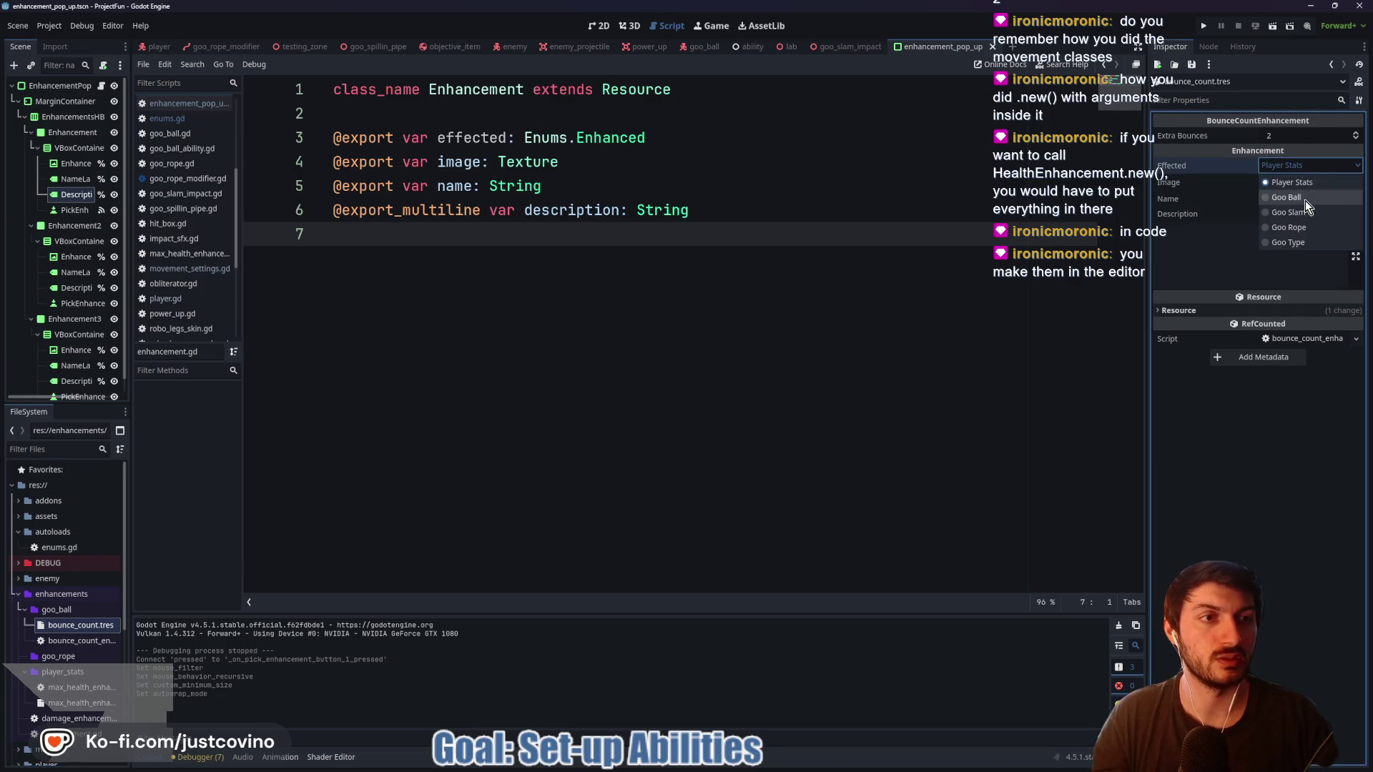
pyautogui.click(1305, 198)
pyautogui.click(1299, 198)
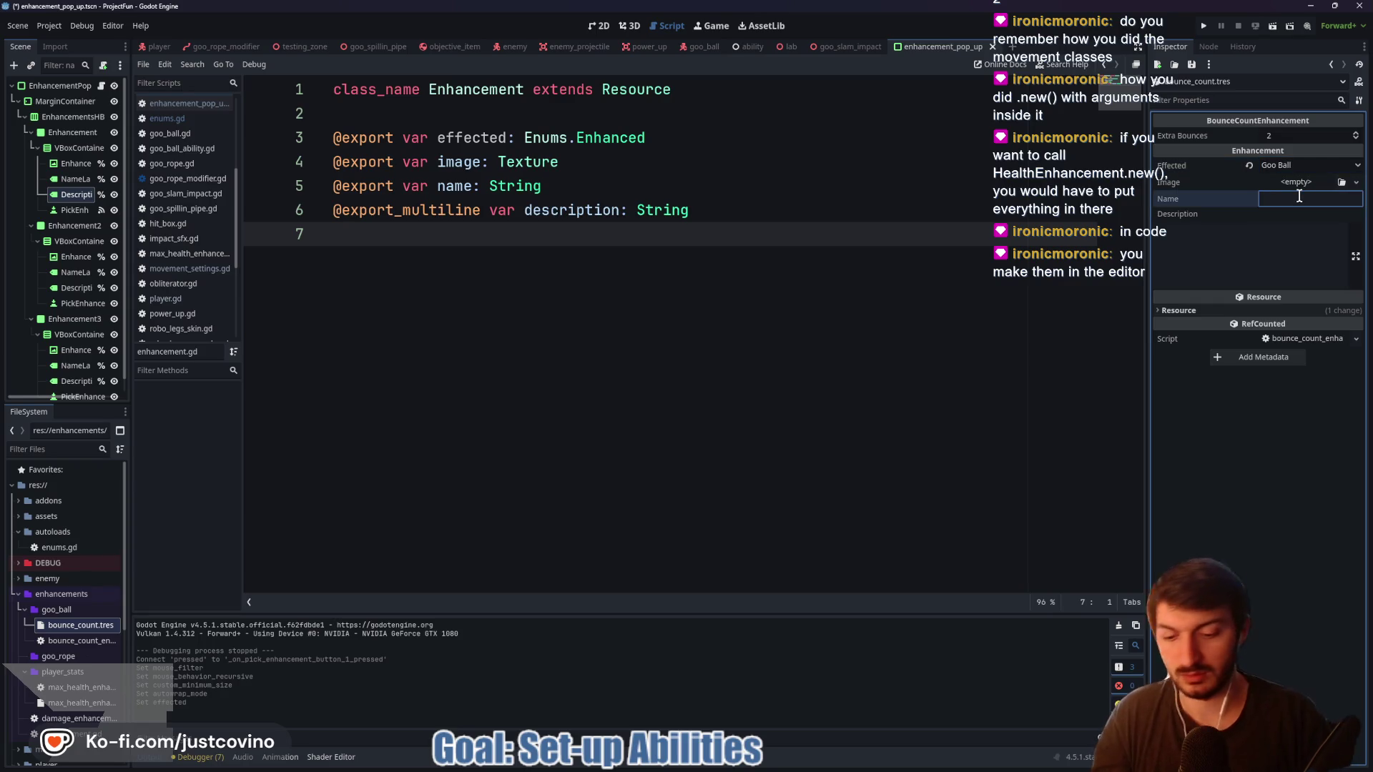
pyautogui.write('unces')
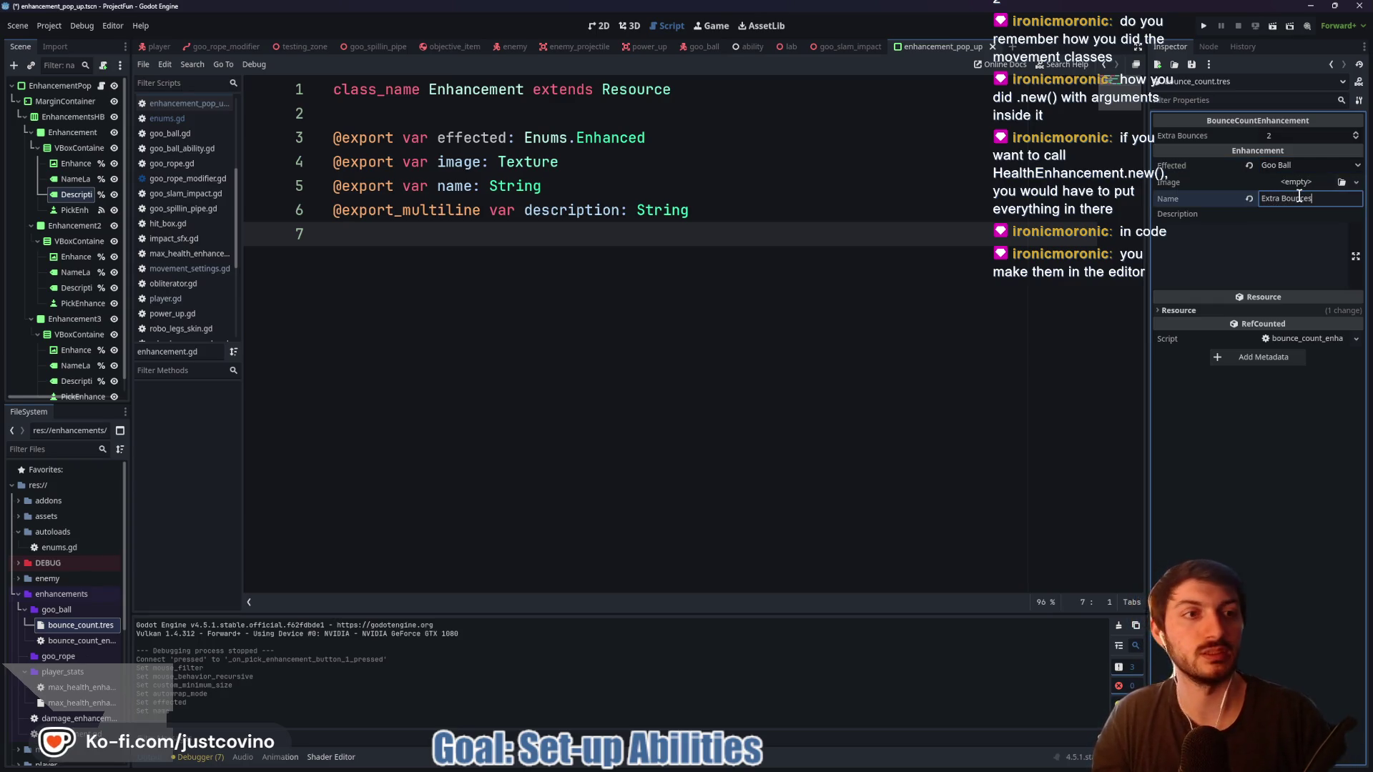
pyautogui.click(1274, 243)
pyautogui.write('Adds +2 Bounces to ')
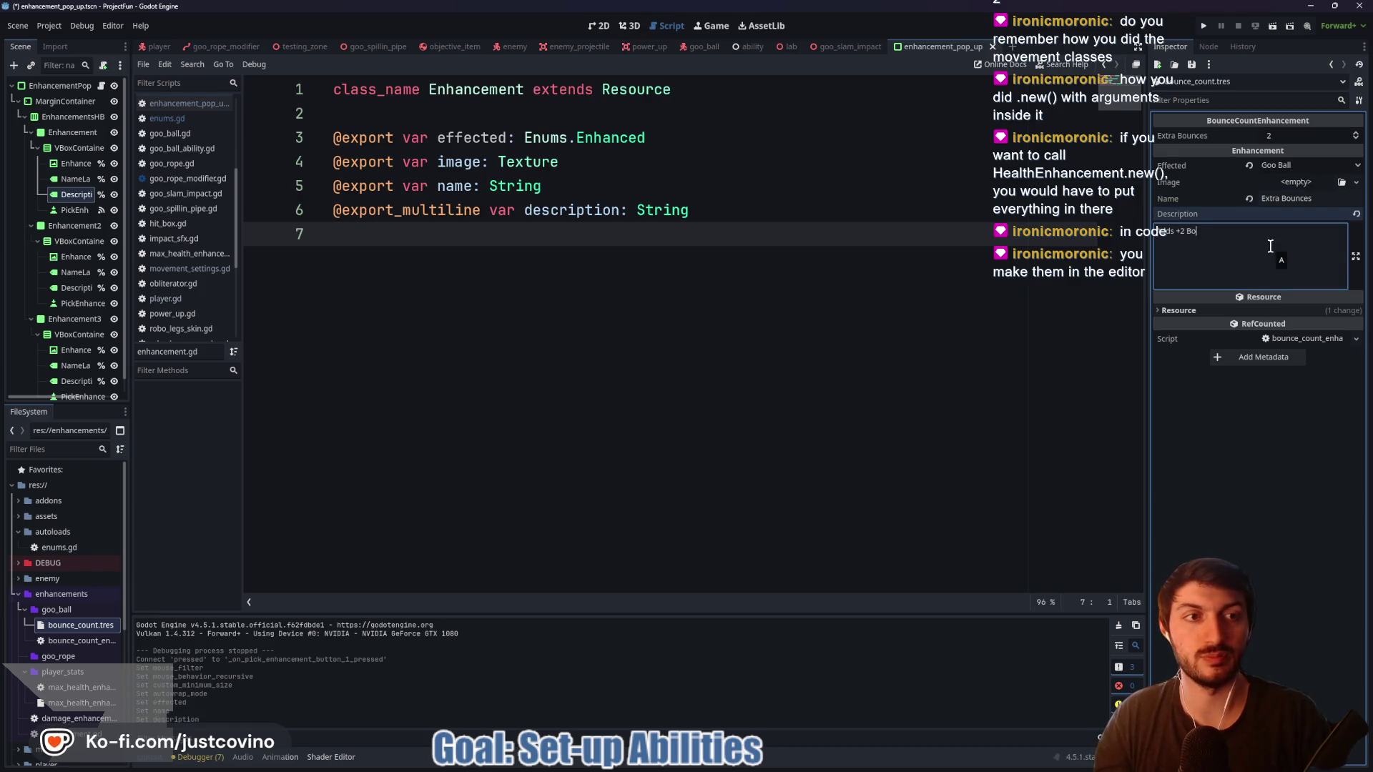
pyautogui.write('your G')
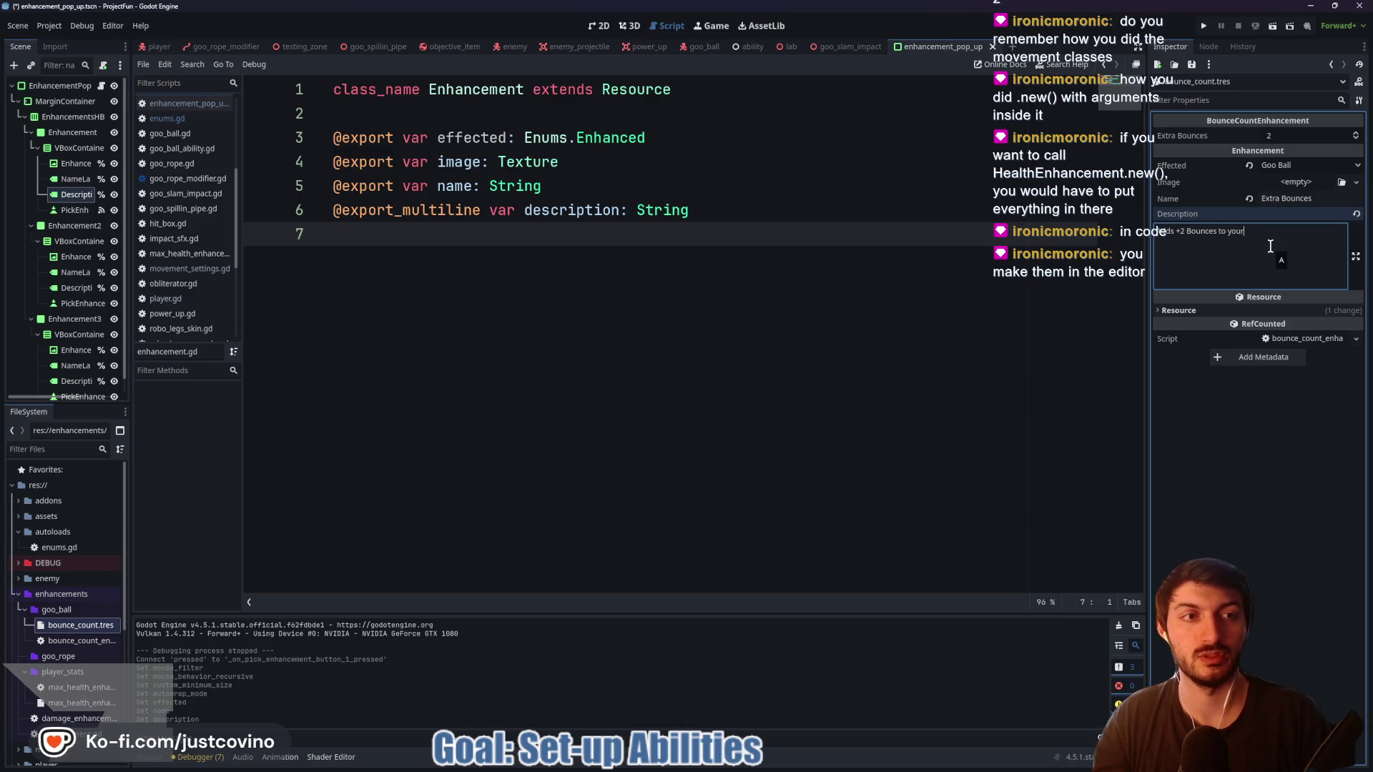
pyautogui.write('oo Ball')
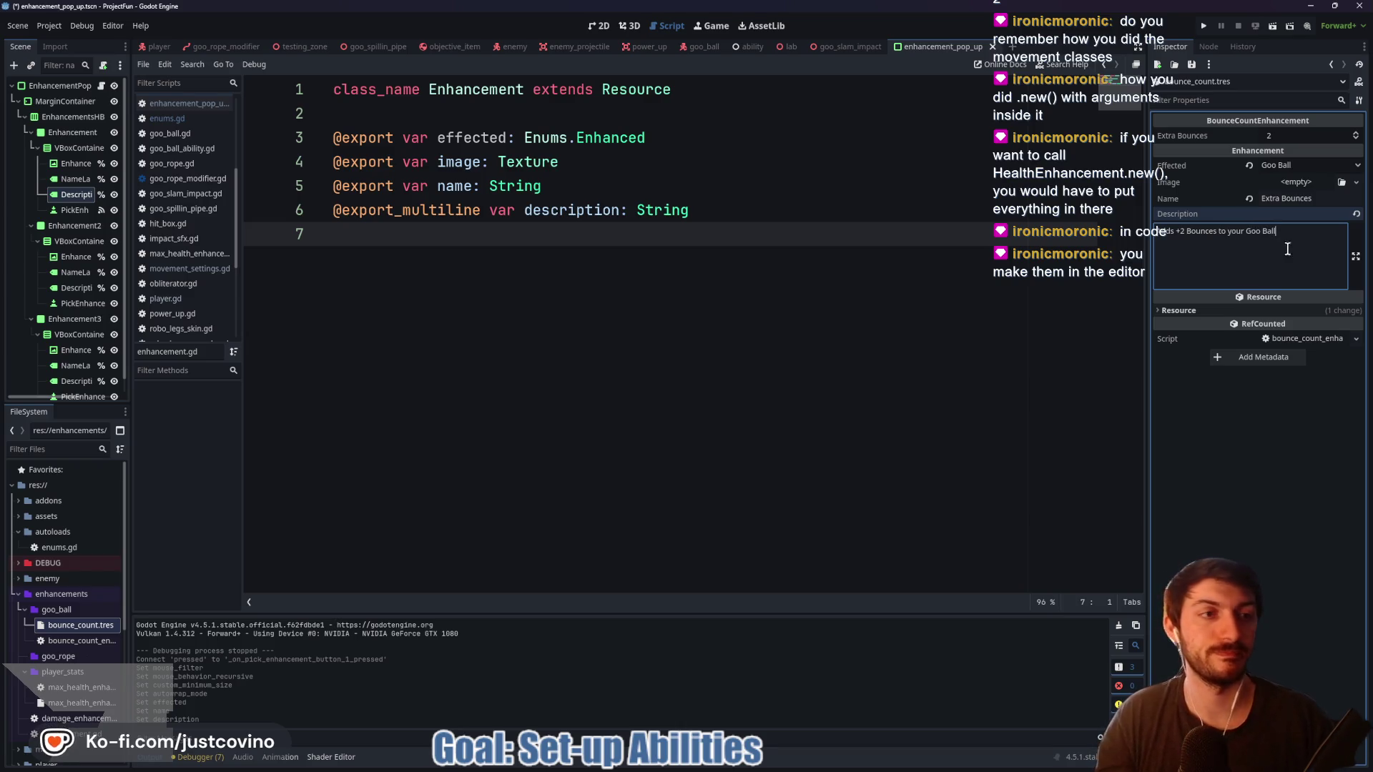
pyautogui.hotkey('ctrl', 's')
pyautogui.click(723, 406)
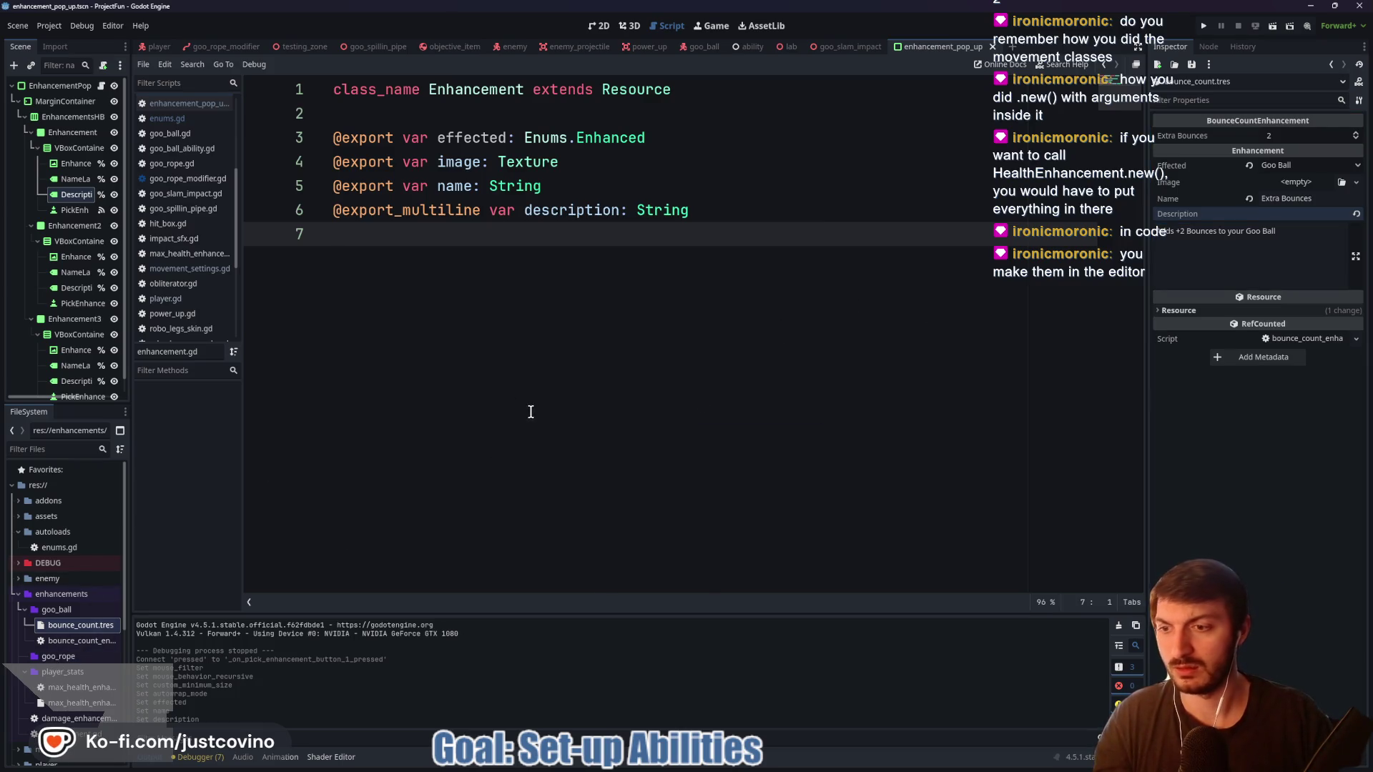
pyautogui.click(65, 637)
pyautogui.rightClick(63, 625)
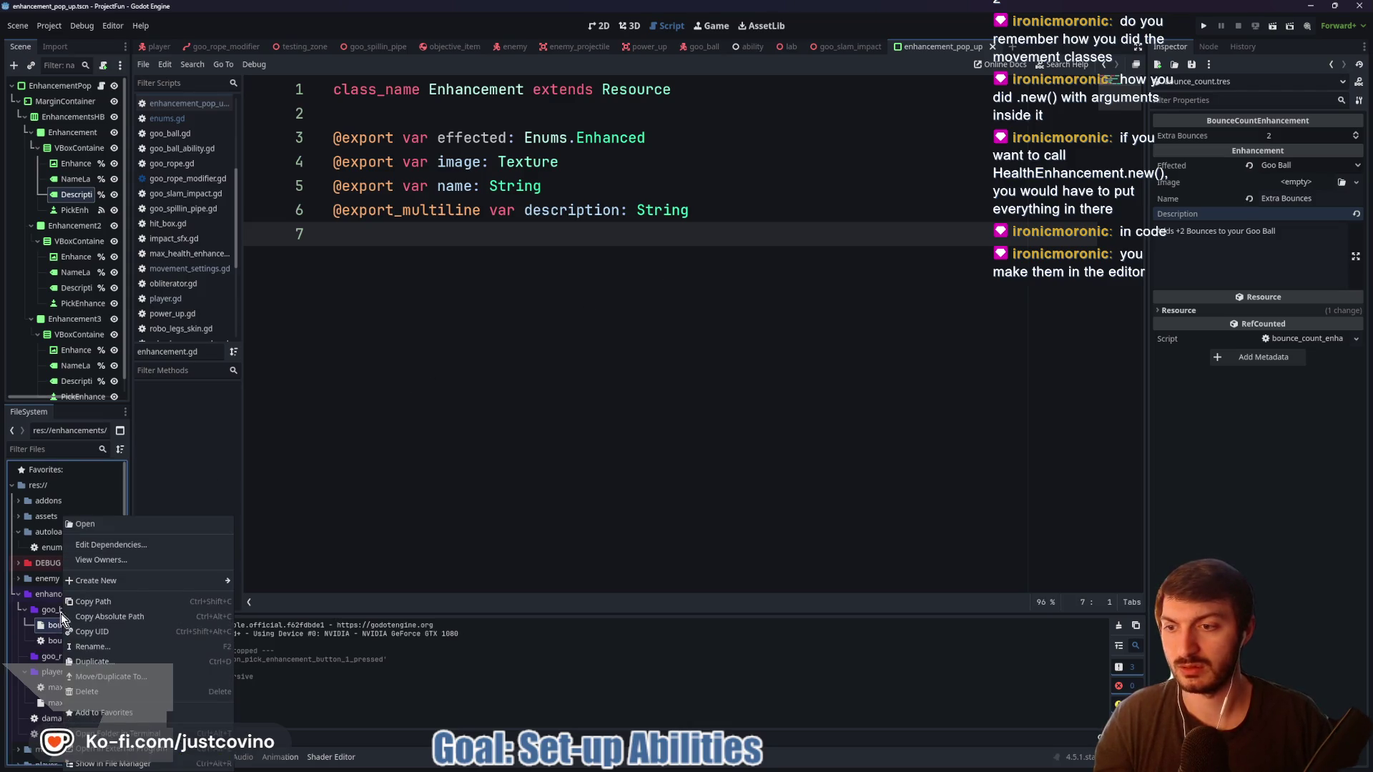
pyautogui.press('Escape')
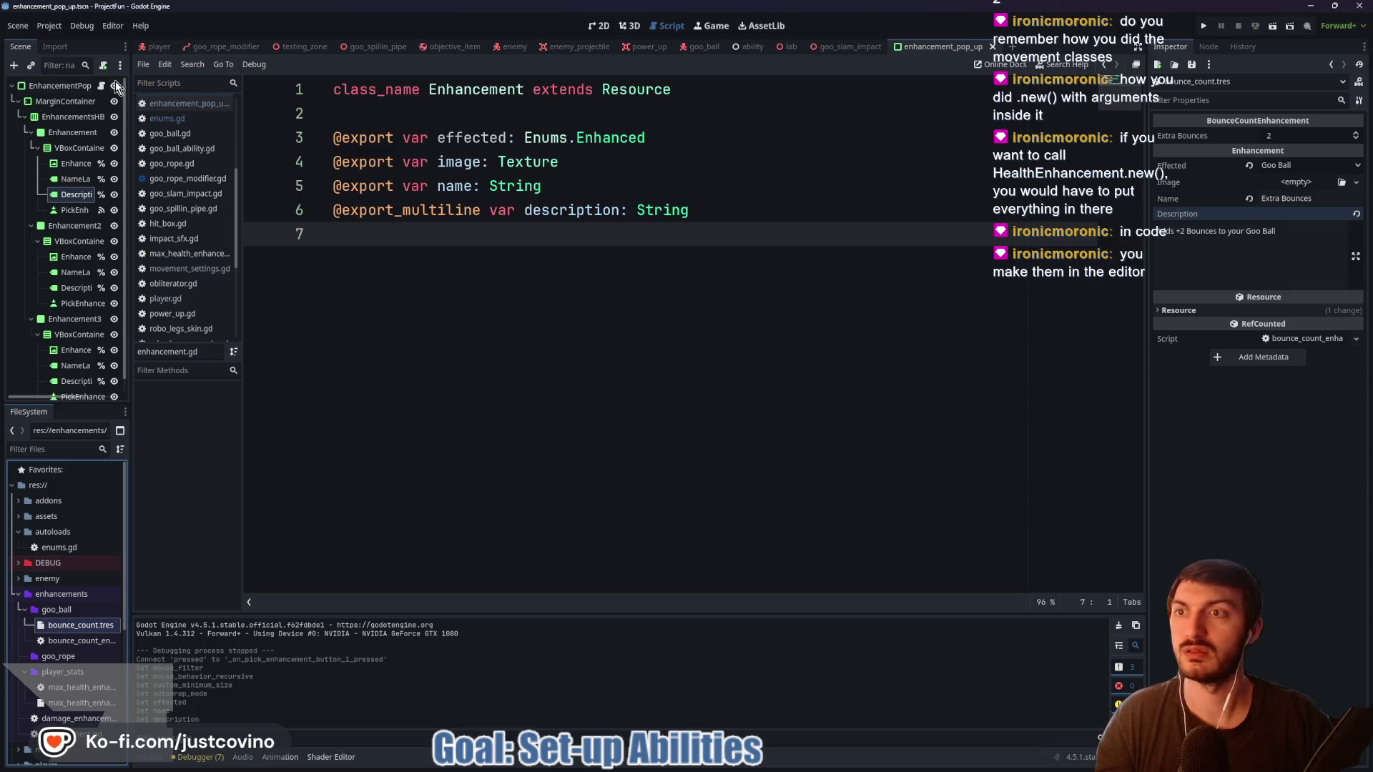
pyautogui.click(99, 83)
pyautogui.scroll(5, 592, 305)
pyautogui.scroll(1, 591, 306)
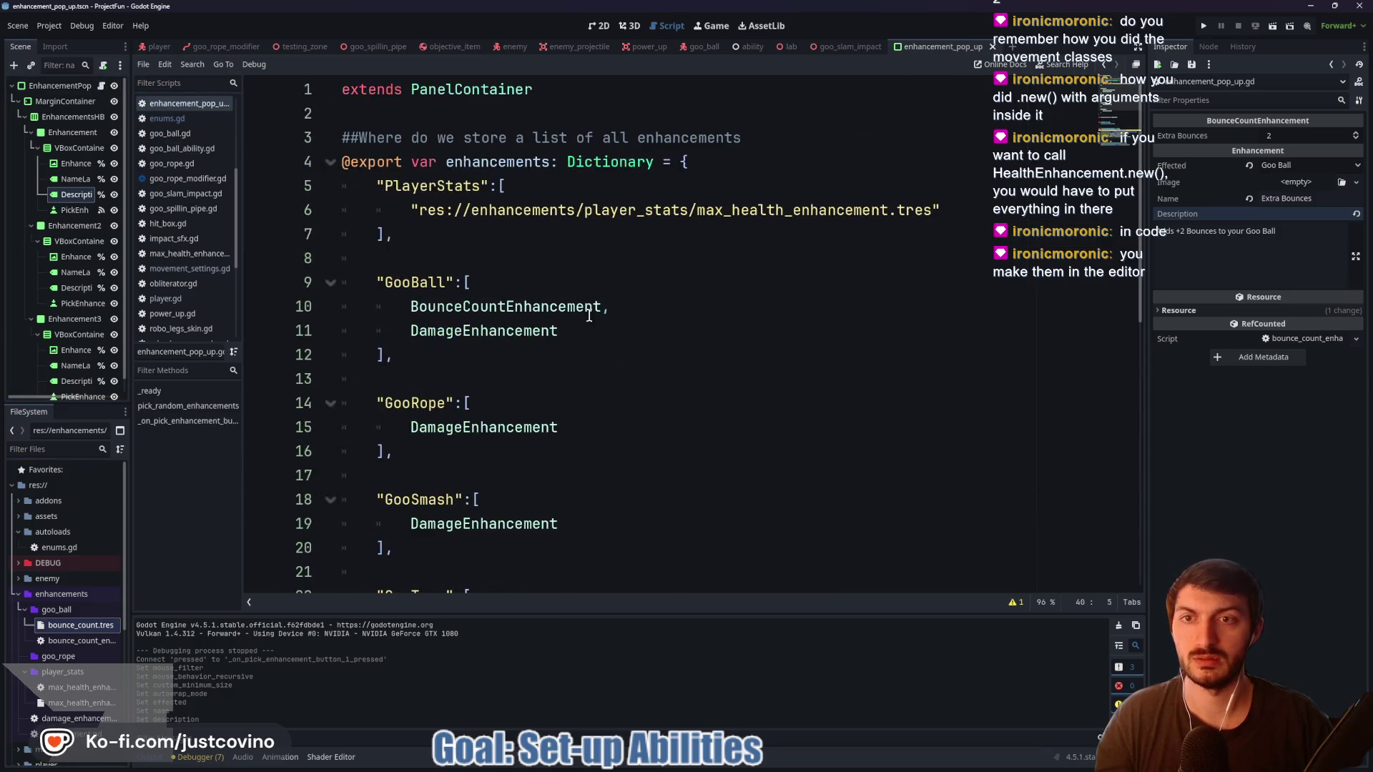
pyautogui.moveTo(601, 306); pyautogui.dragTo(407, 307)
pyautogui.write('res://enhancements/goo_ball/bounce_count.tres')
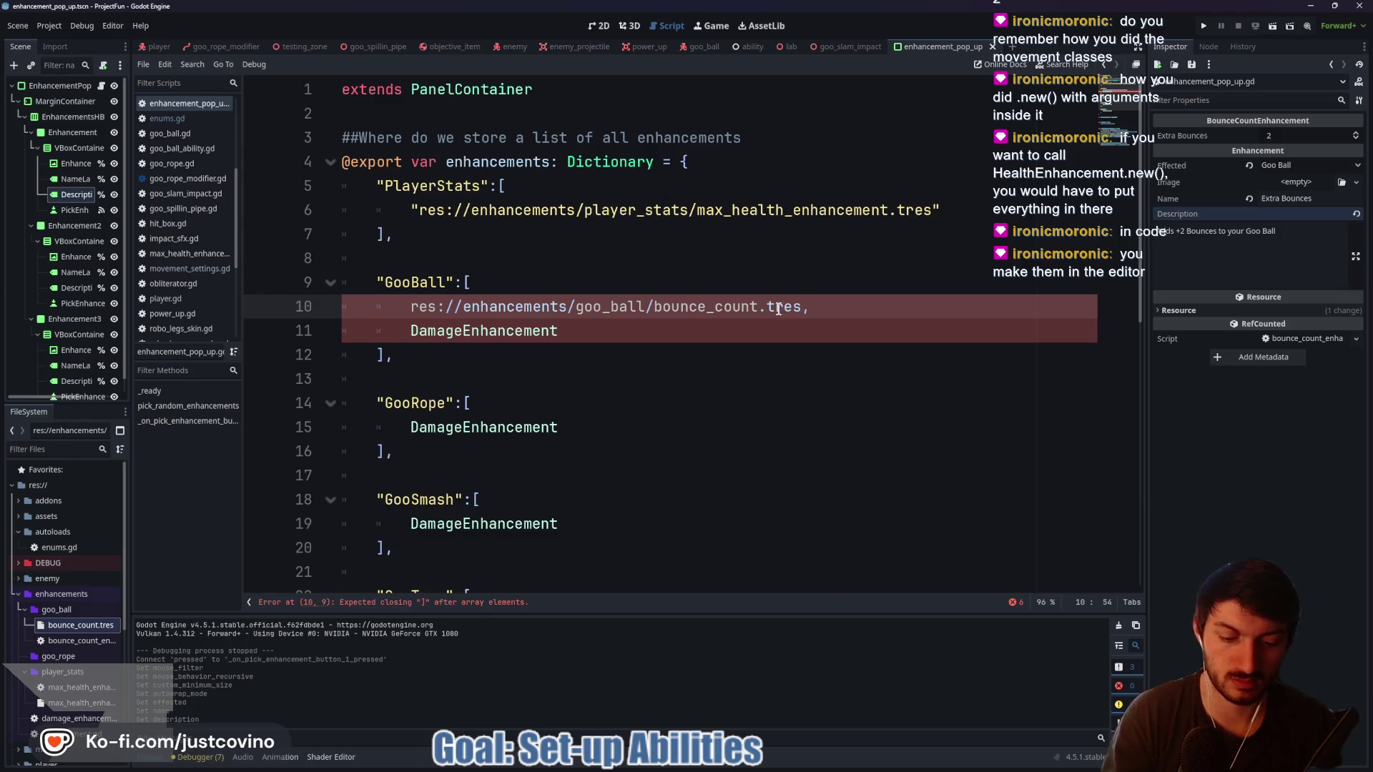
pyautogui.write('"')
pyautogui.click(413, 307)
pyautogui.write('"')
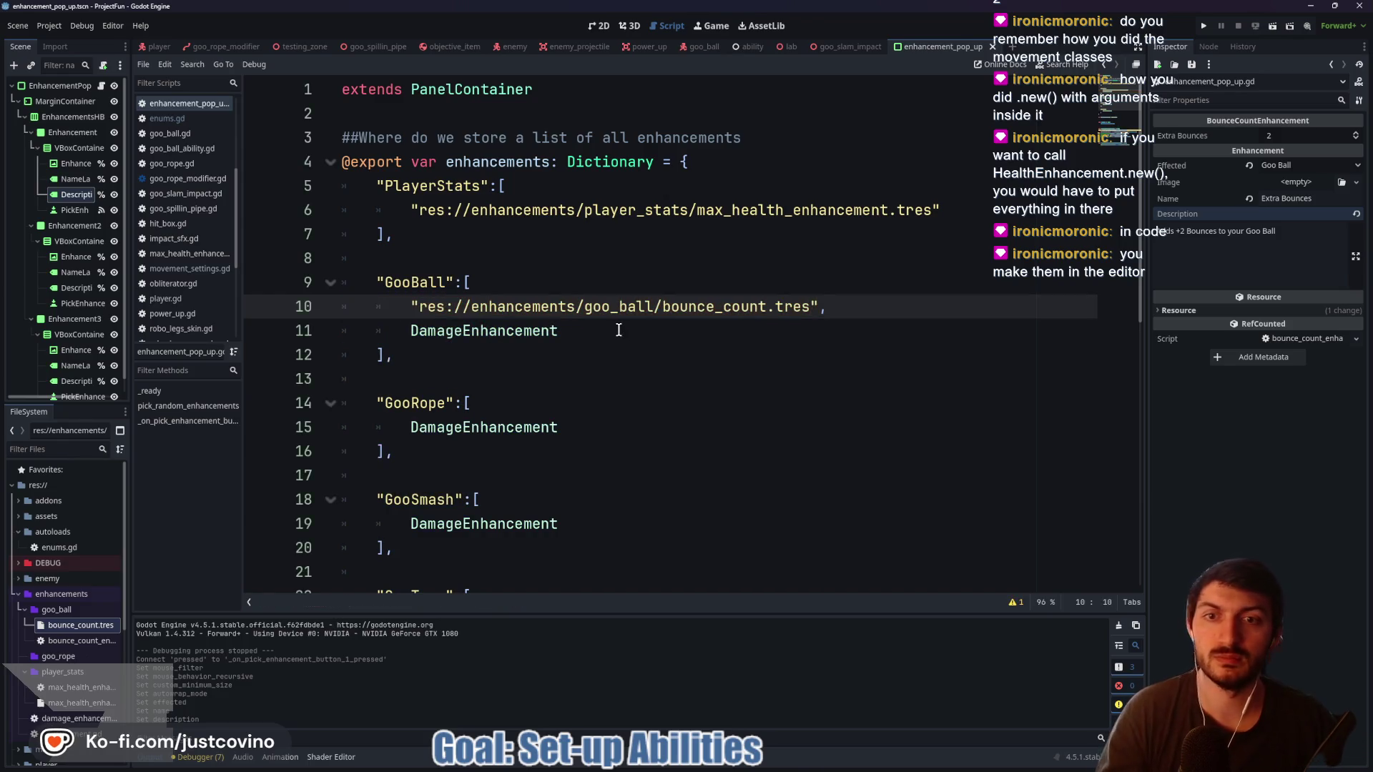
pyautogui.click(613, 331)
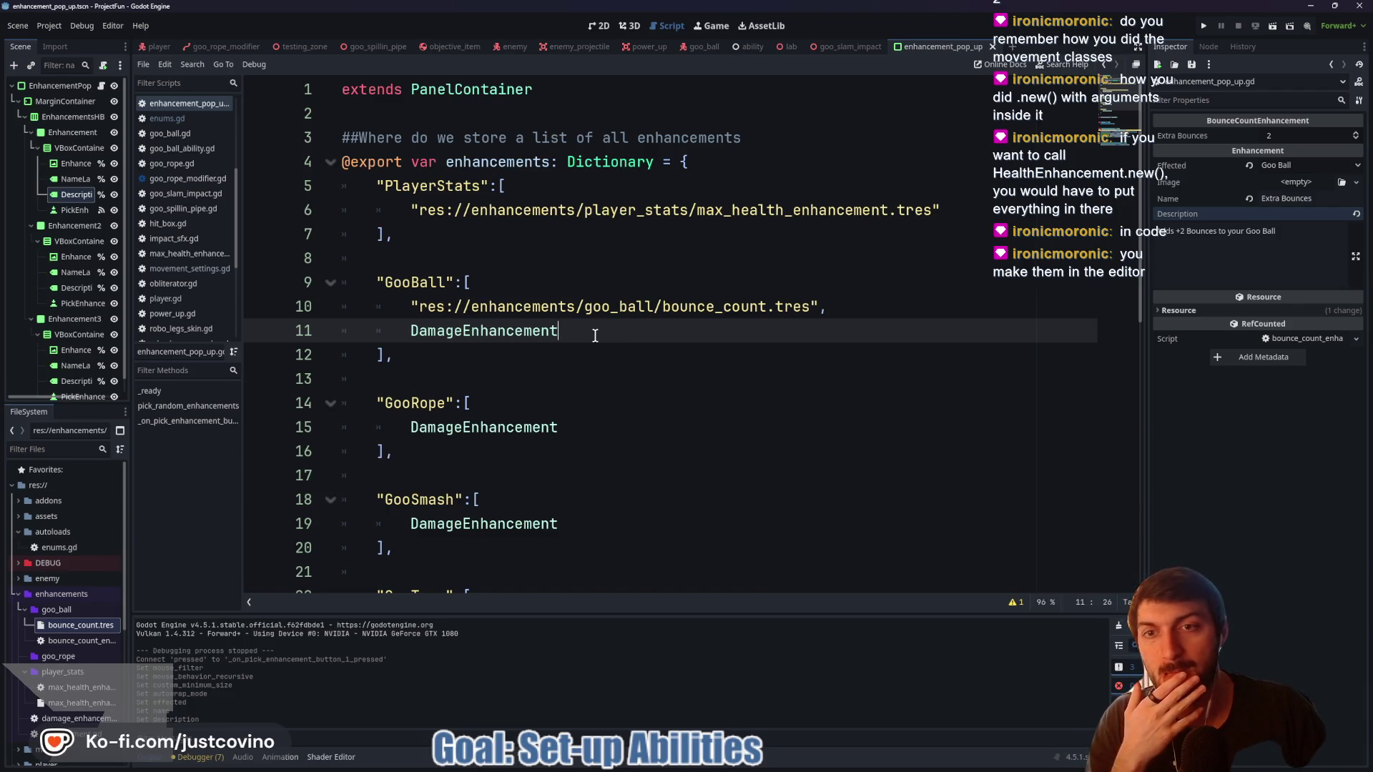
pyautogui.moveTo(496, 278); pyautogui.dragTo(349, 274)
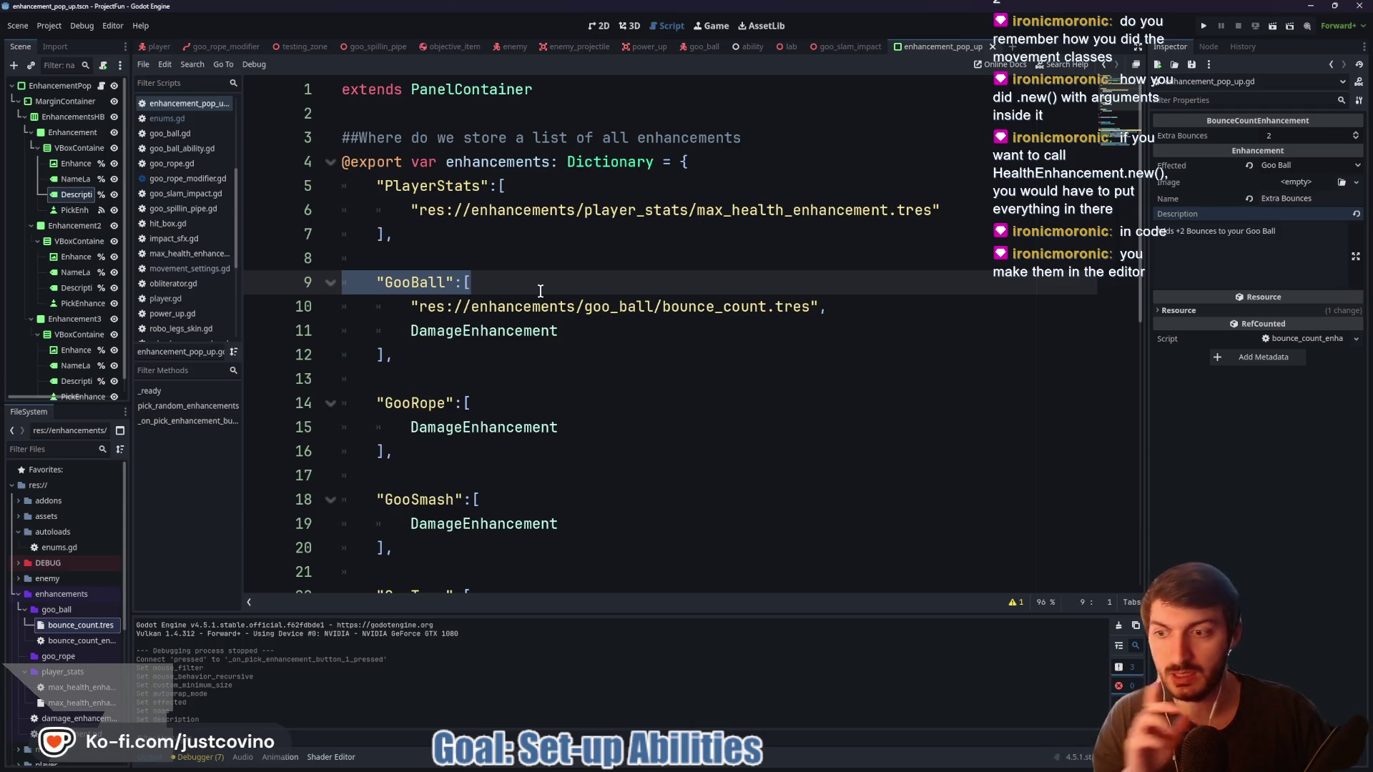
pyautogui.scroll(-4, 670, 308)
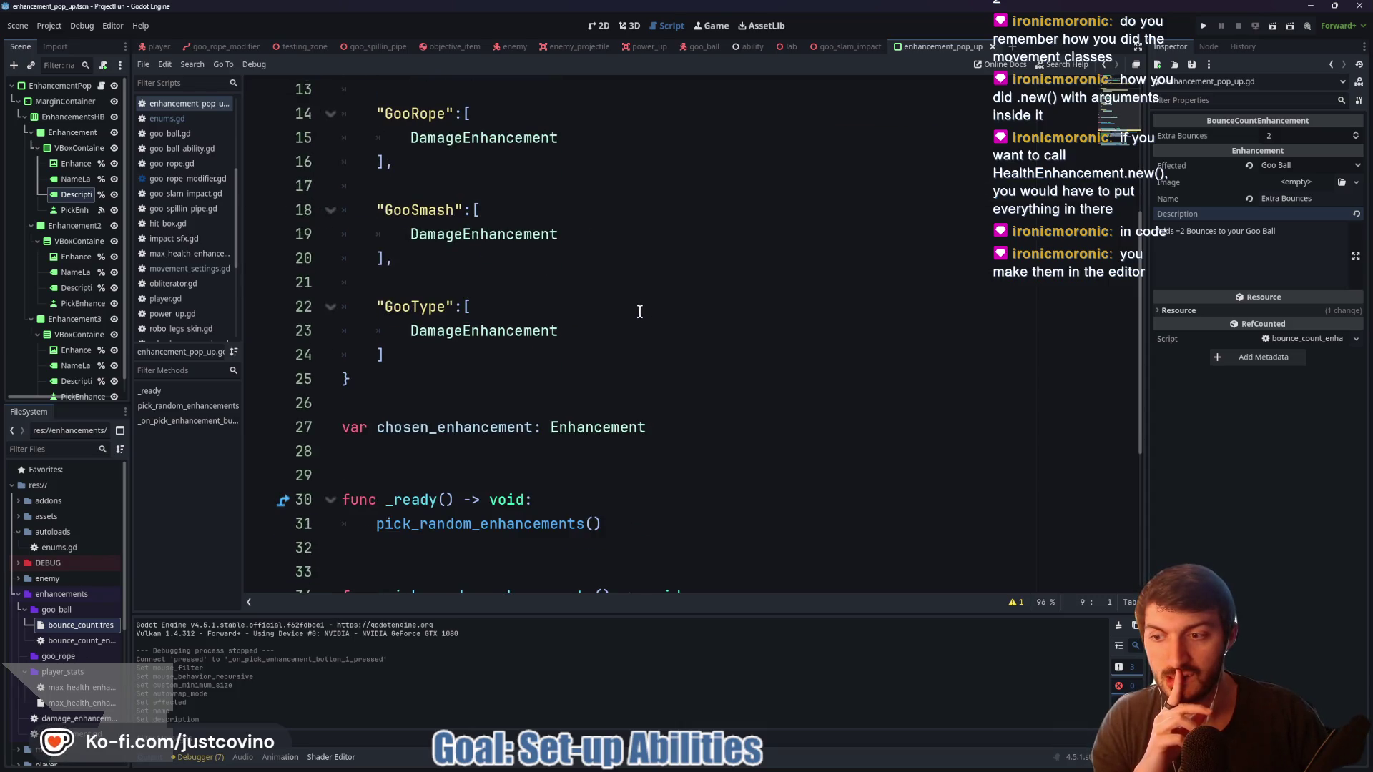
pyautogui.click(83, 687)
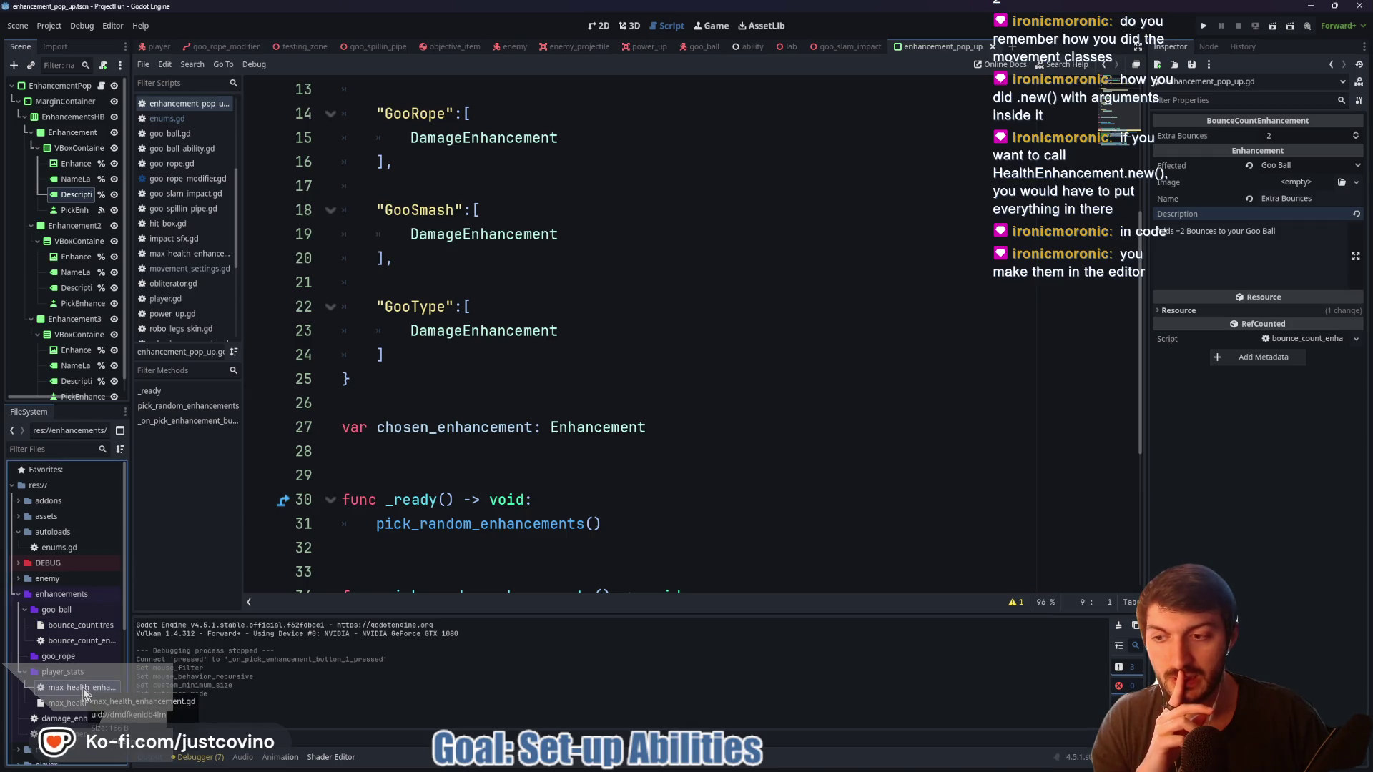
pyautogui.scroll(-2, 526, 483)
pyautogui.click(527, 484)
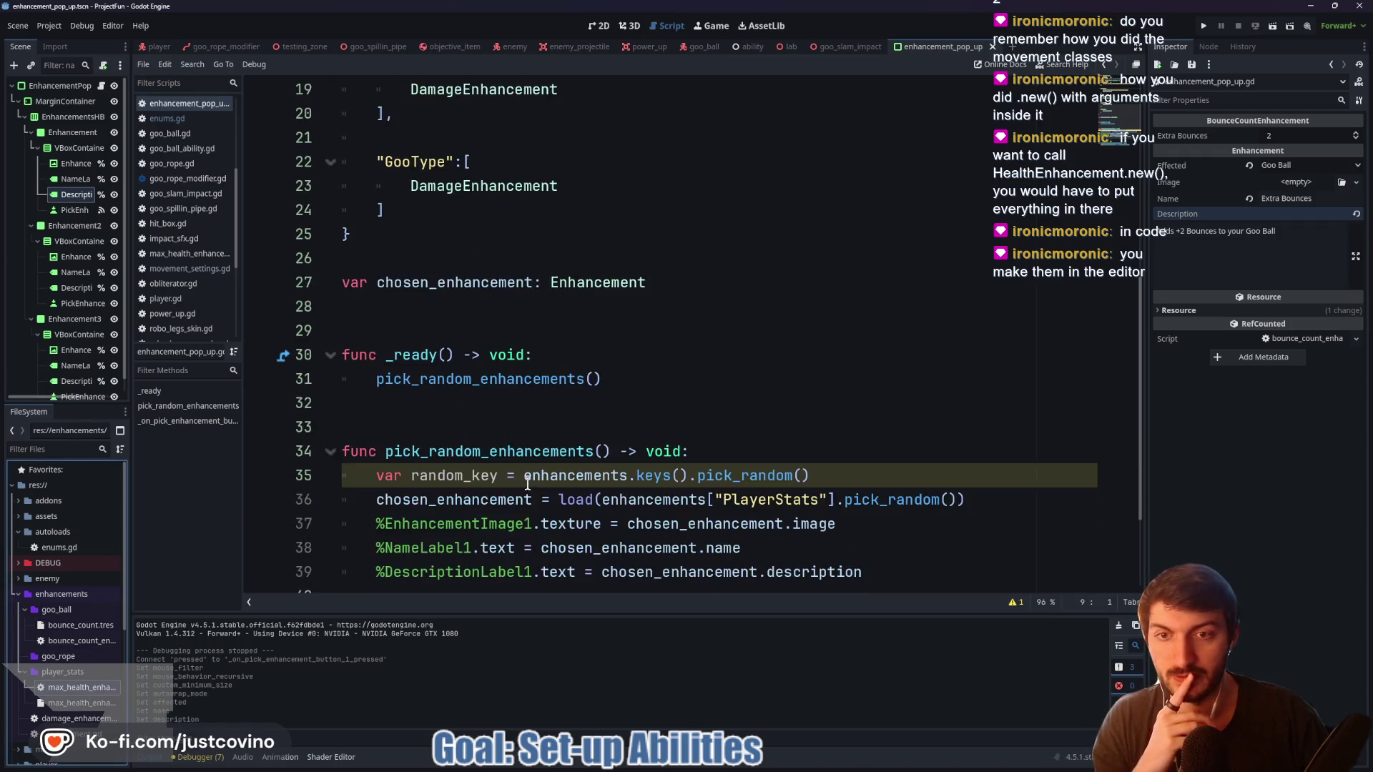
pyautogui.scroll(-2, 670, 401)
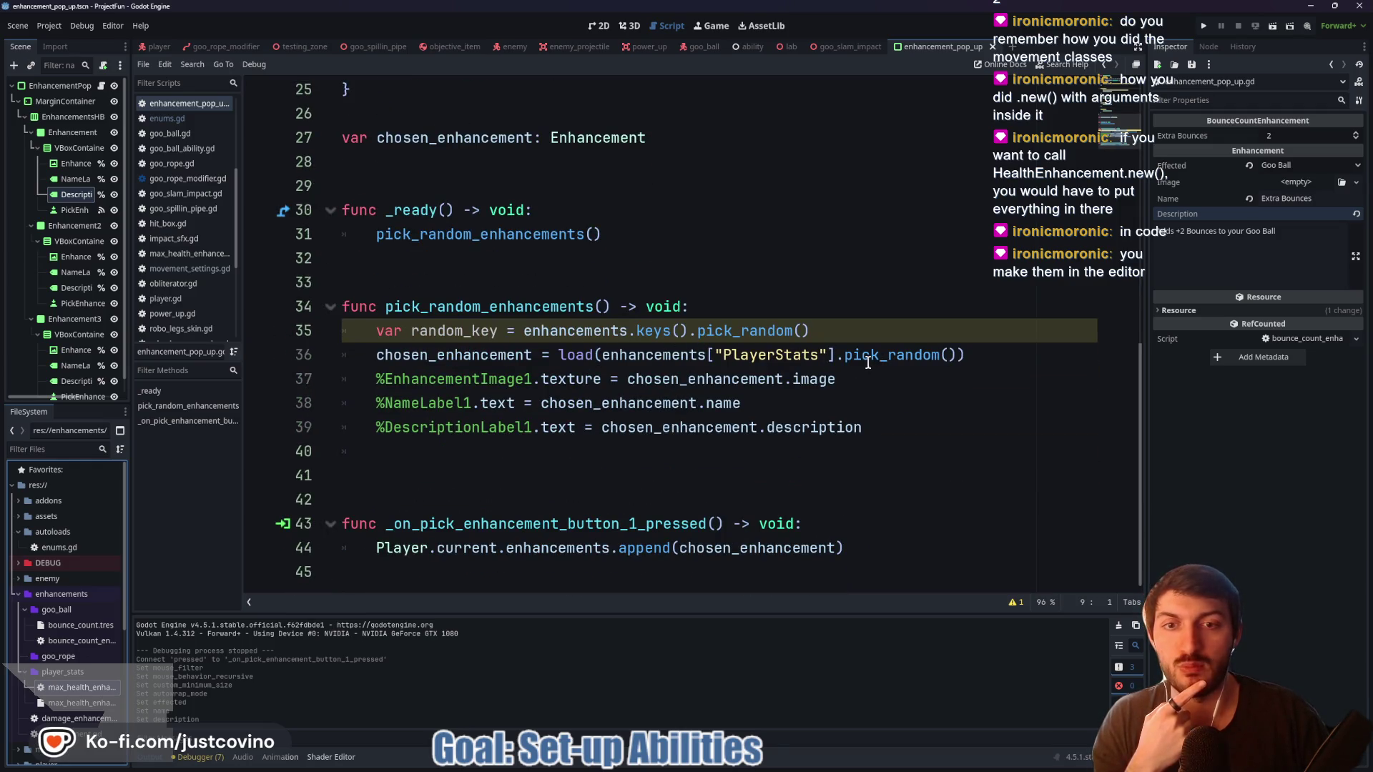
pyautogui.scroll(8, 836, 372)
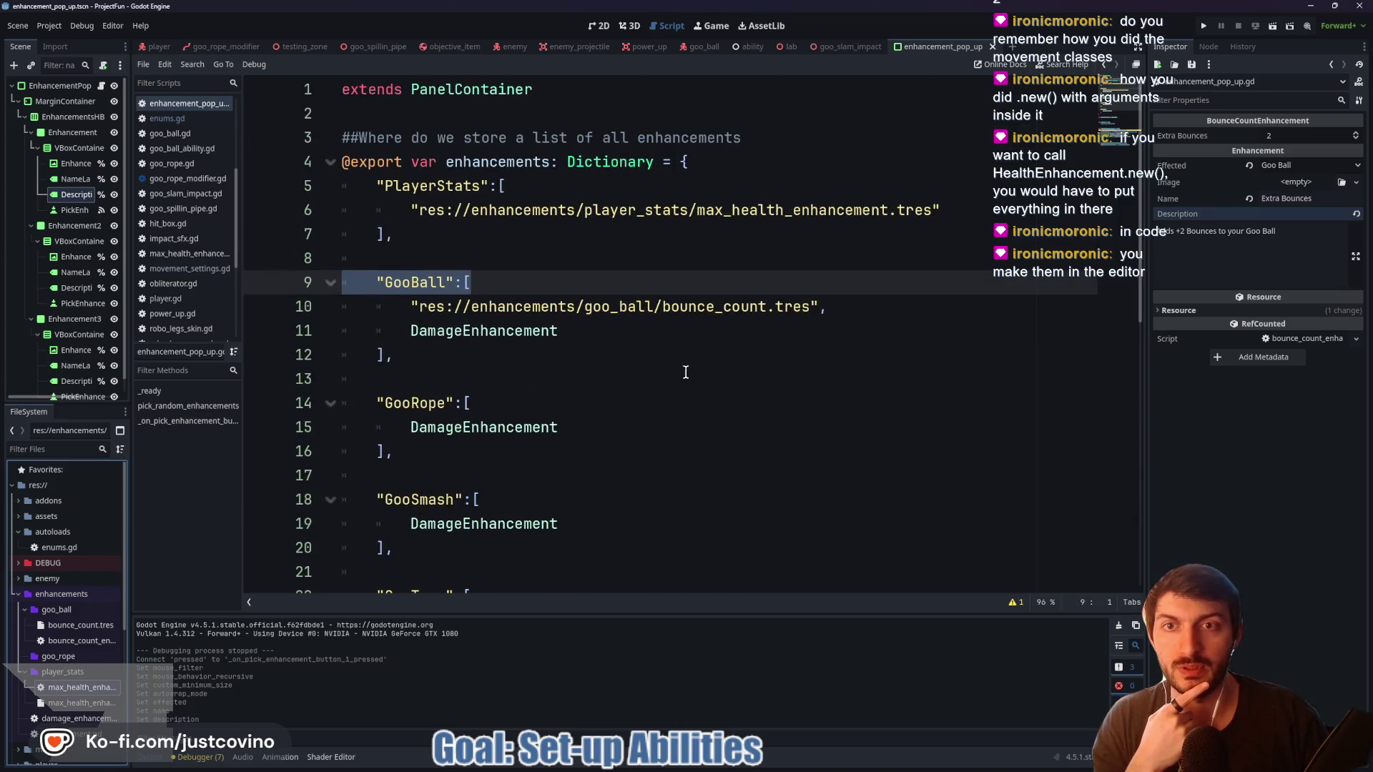
# Retype enhancements as Array[Enhancement and delete the other category entries and GooBall key
pyautogui.doubleClick(650, 163)
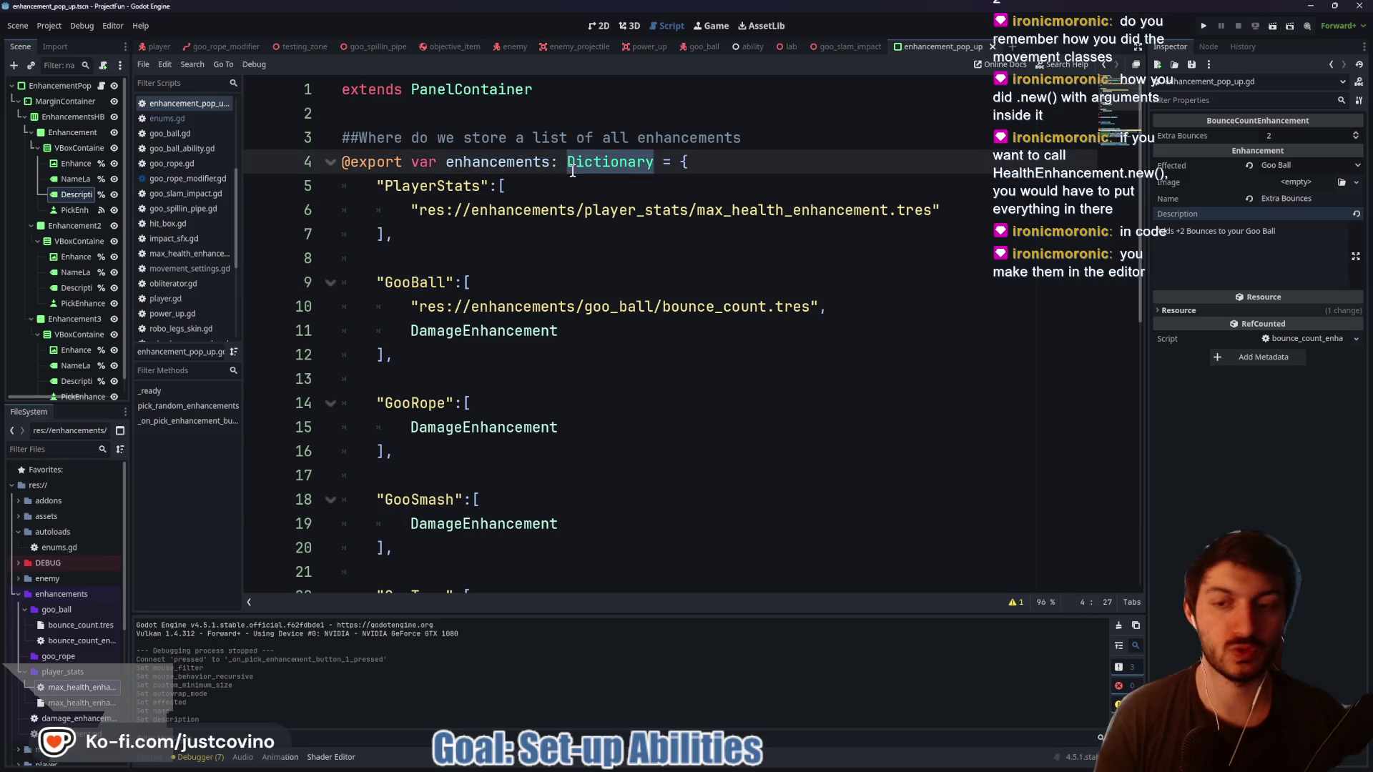
pyautogui.write('Array[')
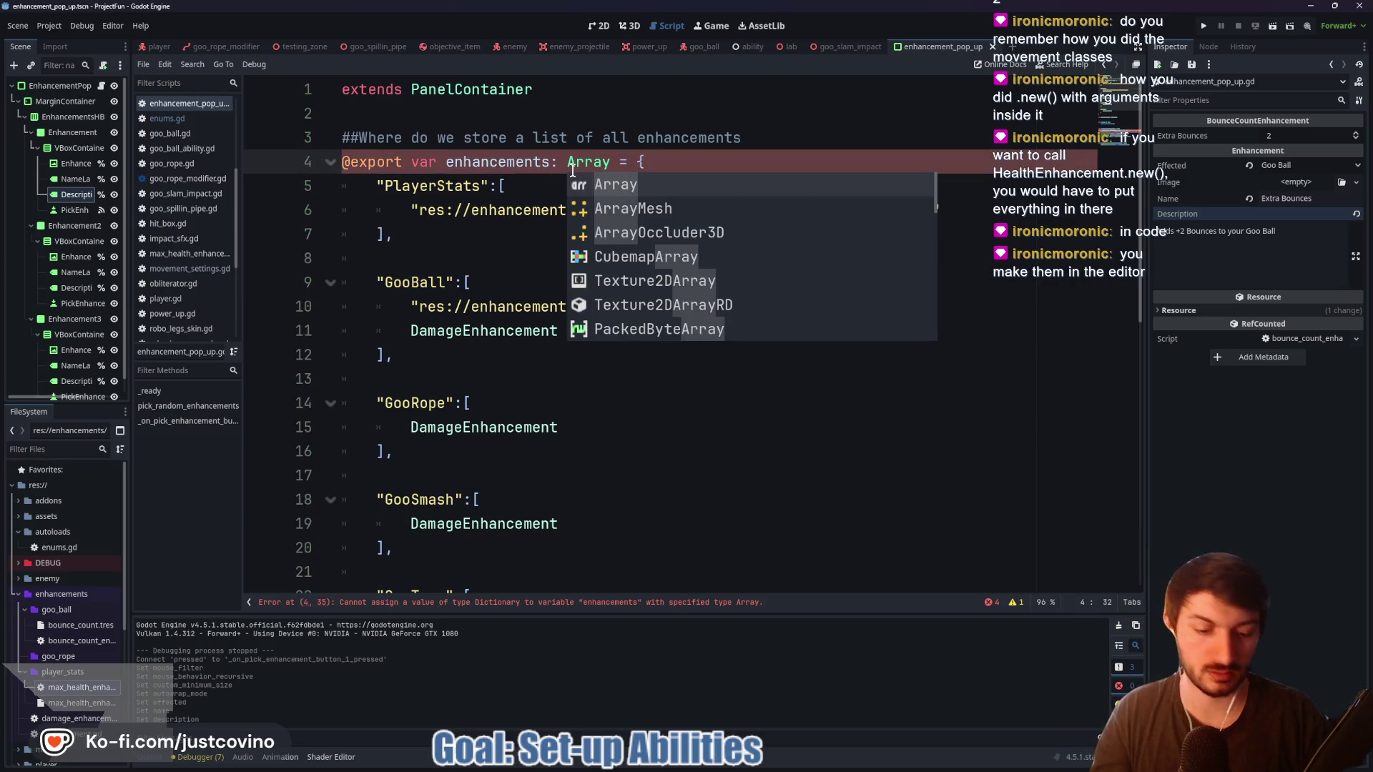
pyautogui.write('Enhancement')
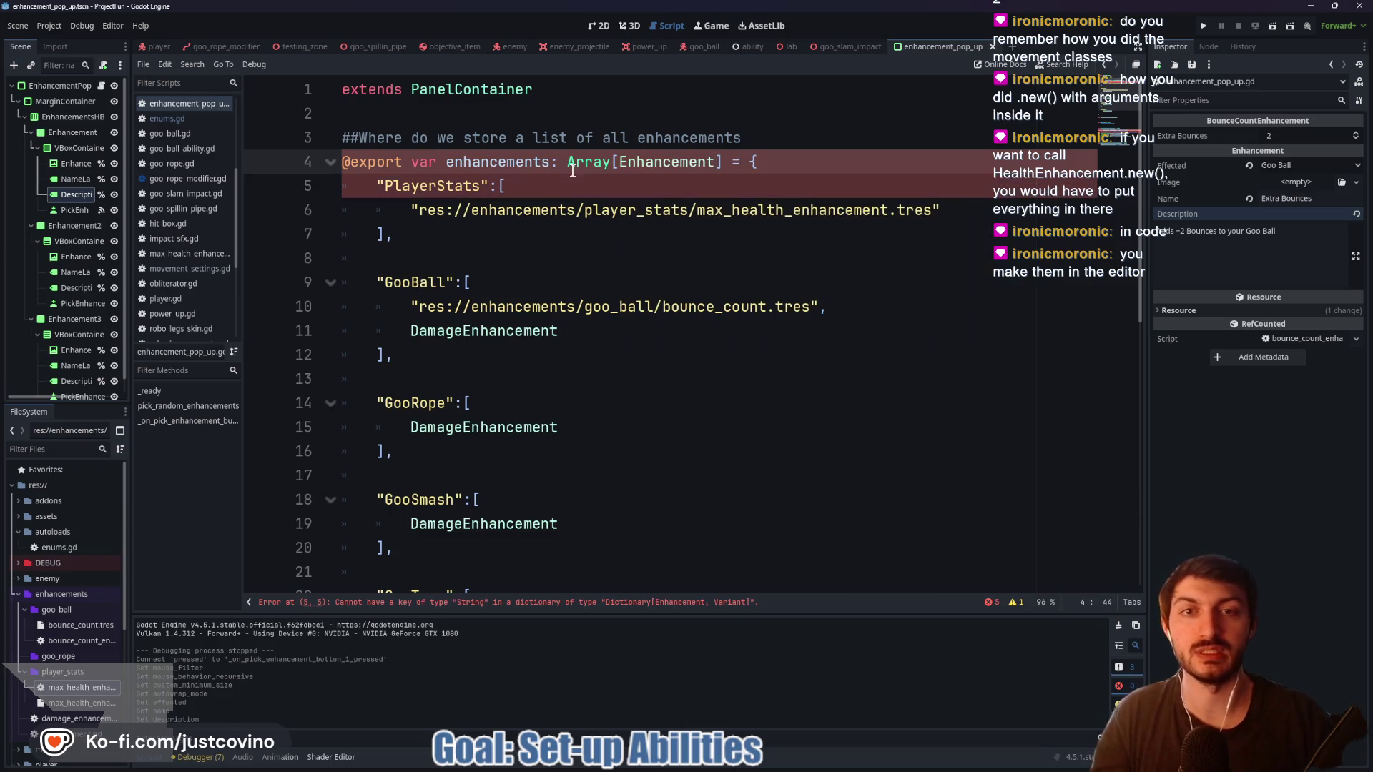
pyautogui.scroll(-4, 650, 478)
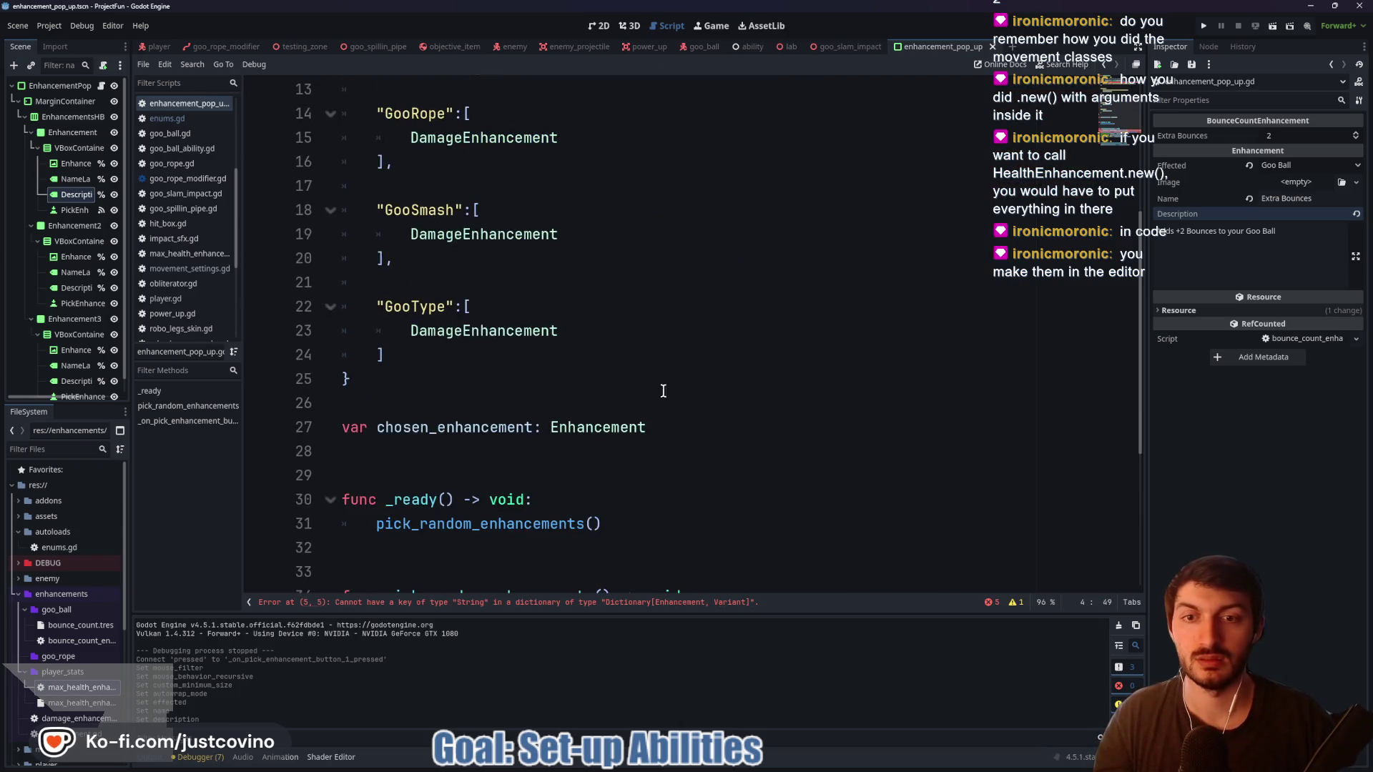
pyautogui.moveTo(389, 378)
pyautogui.mouseDown()
pyautogui.moveTo(372, 261)
pyautogui.moveTo(347, 272)
pyautogui.moveTo(351, 357)
pyautogui.moveTo(348, 335)
pyautogui.mouseUp()
pyautogui.press('Delete')
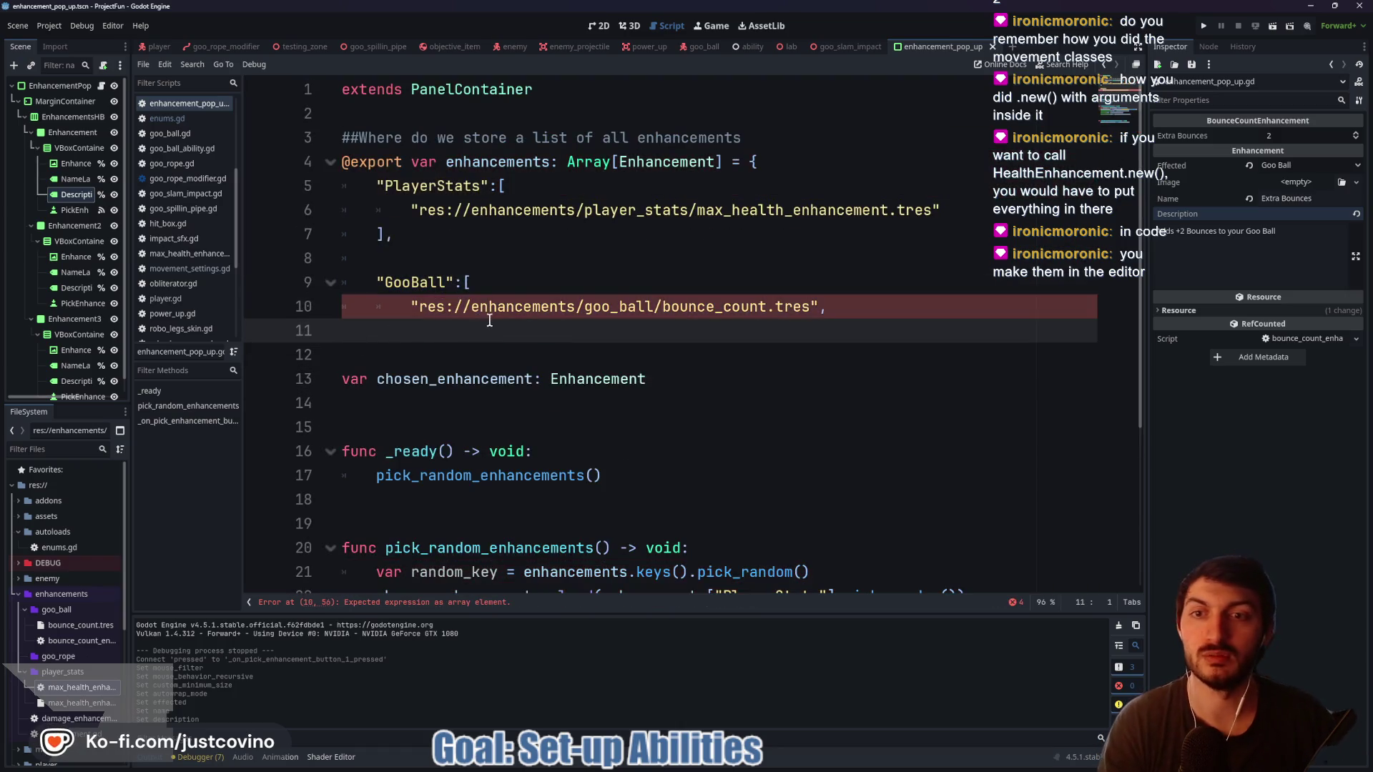
pyautogui.moveTo(493, 281); pyautogui.dragTo(375, 234)
pyautogui.press('Delete')
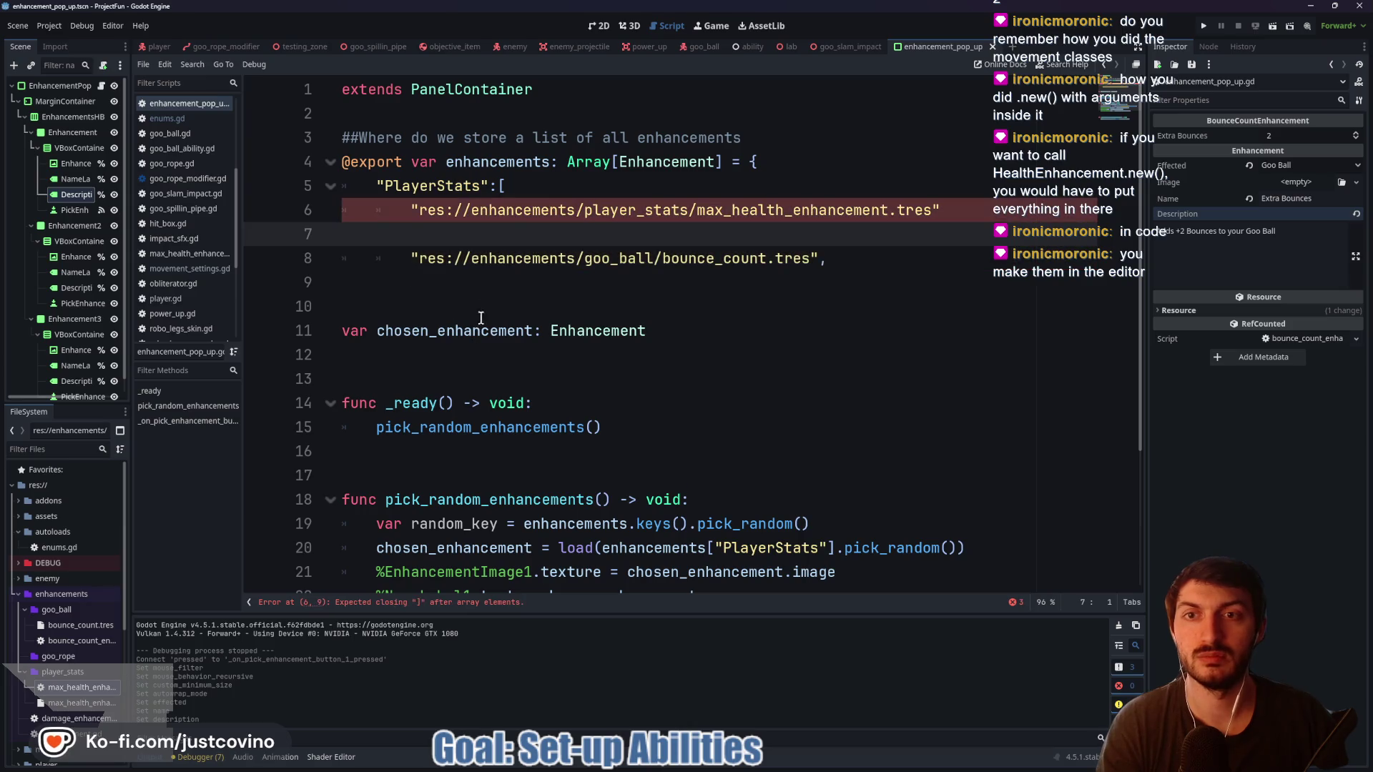
# Remove the PlayerStats key, outdent both paths, and move the comma after the max health path
pyautogui.click(524, 186)
pyautogui.hotkey('shift', 'Home')
pyautogui.press('BackSpace')
pyautogui.press('BackSpace')
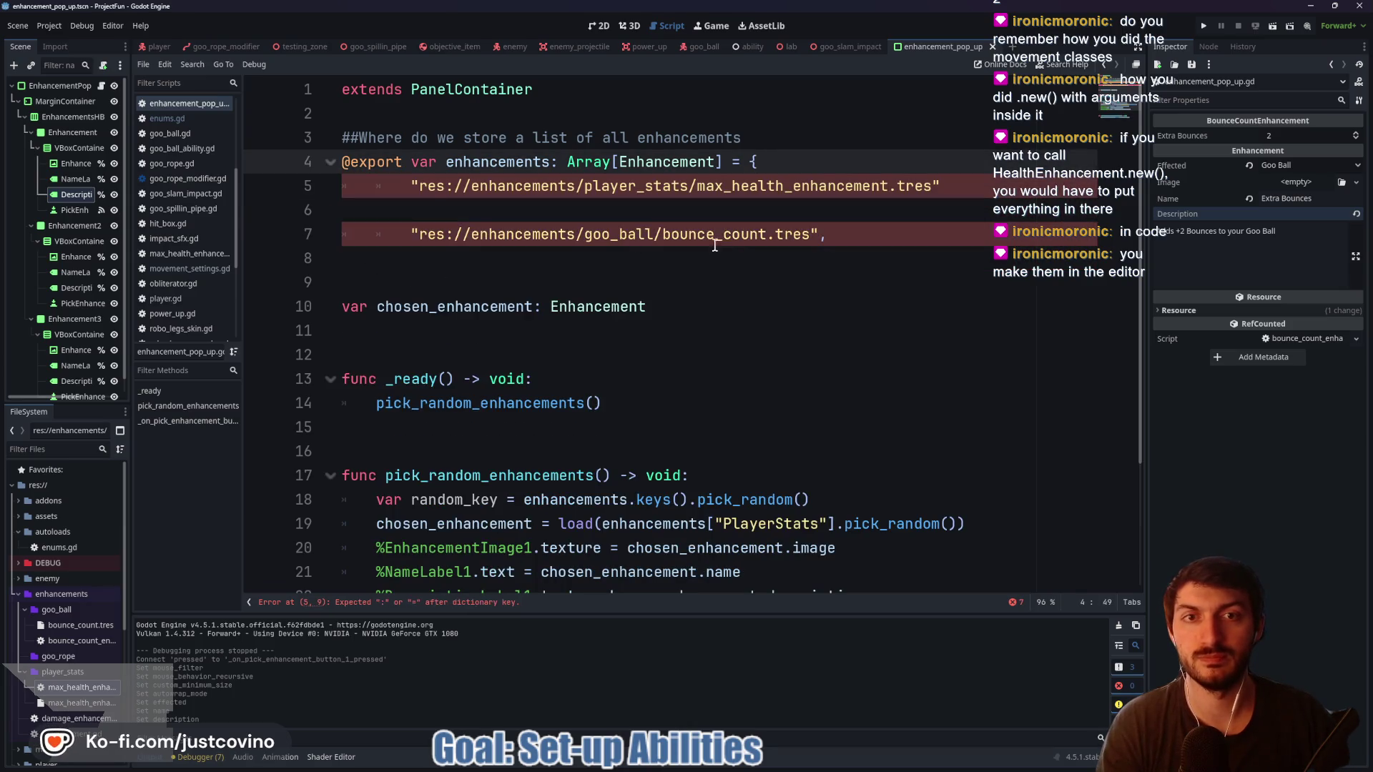
pyautogui.click(413, 186)
pyautogui.press('BackSpace')
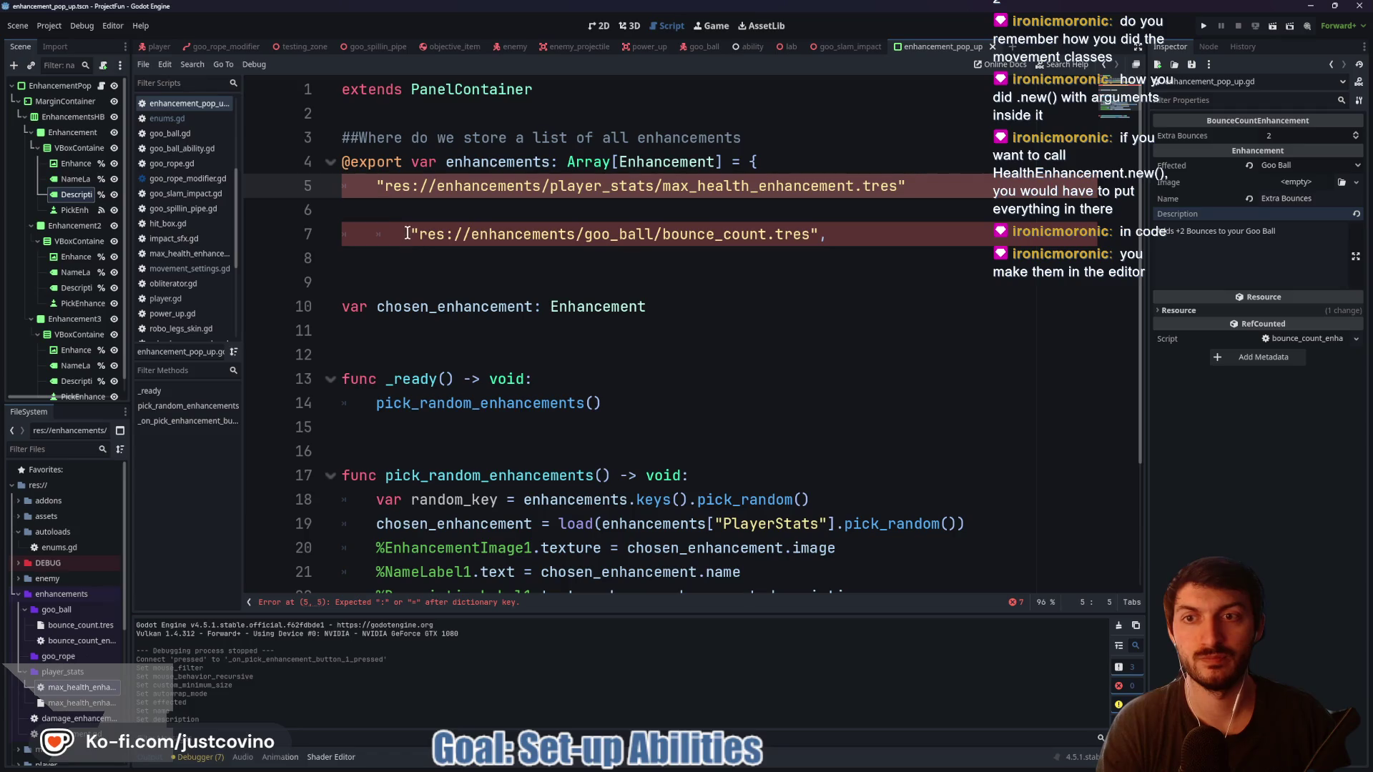
pyautogui.click(407, 233)
pyautogui.press('BackSpace')
pyautogui.click(803, 233)
pyautogui.press('BackSpace')
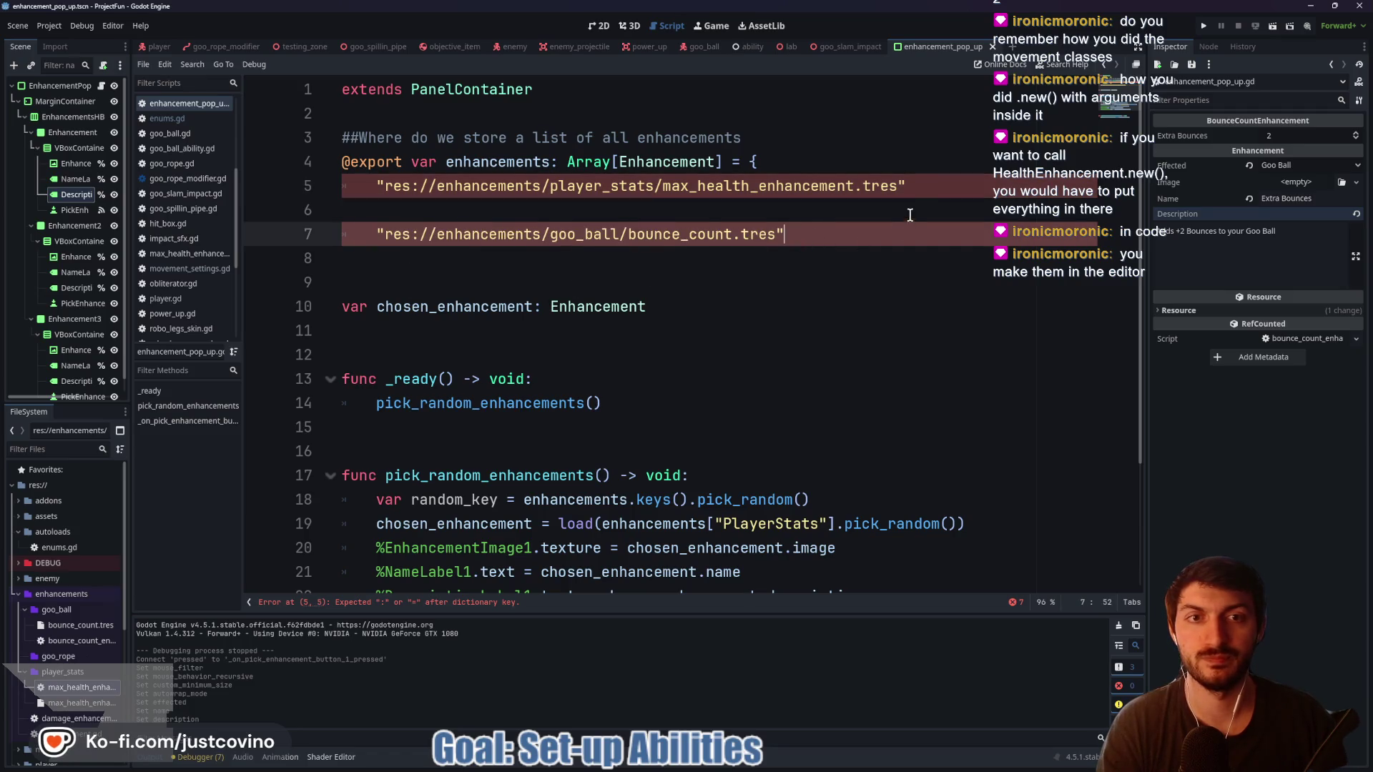
pyautogui.click(906, 186)
pyautogui.write(',')
# Close the list with ], change the element type to String, and remove the blank line between paths
pyautogui.click(765, 159)
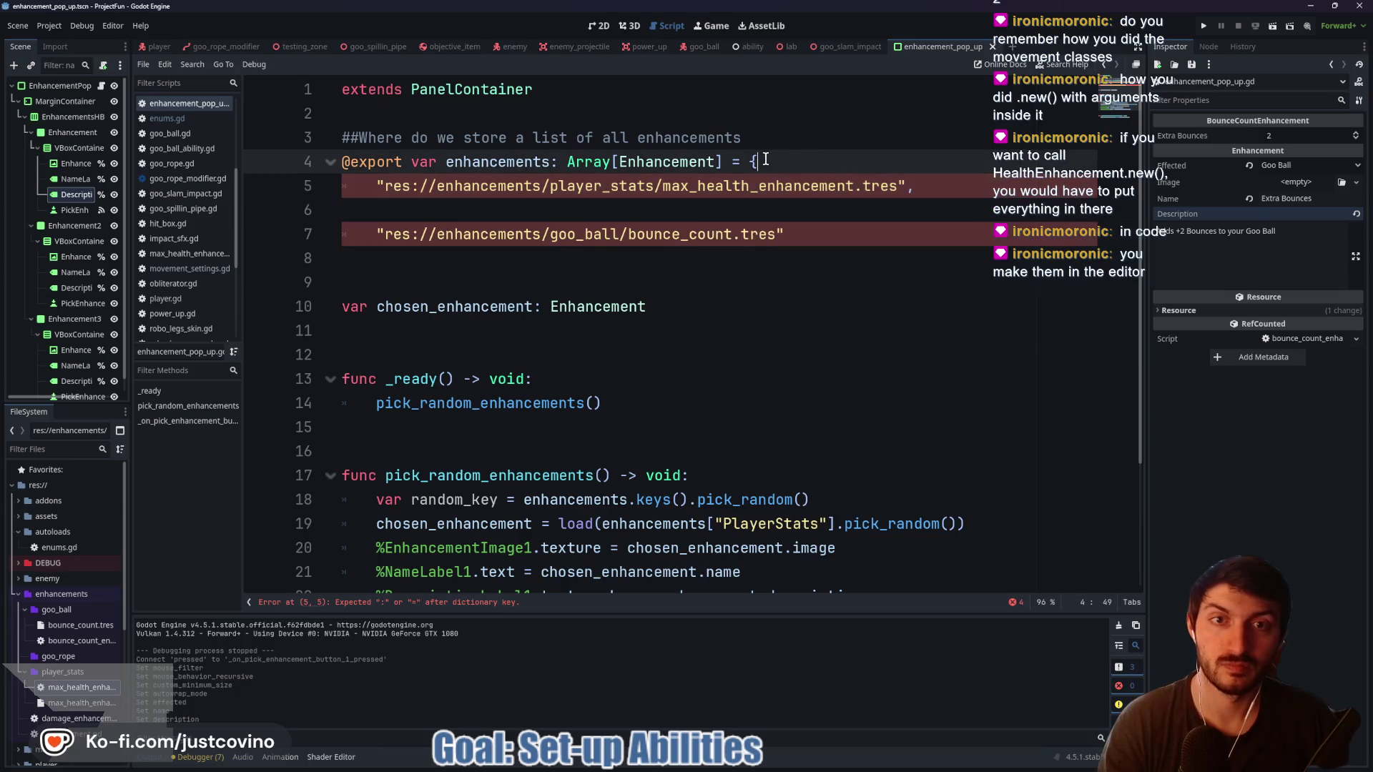
pyautogui.click(774, 160)
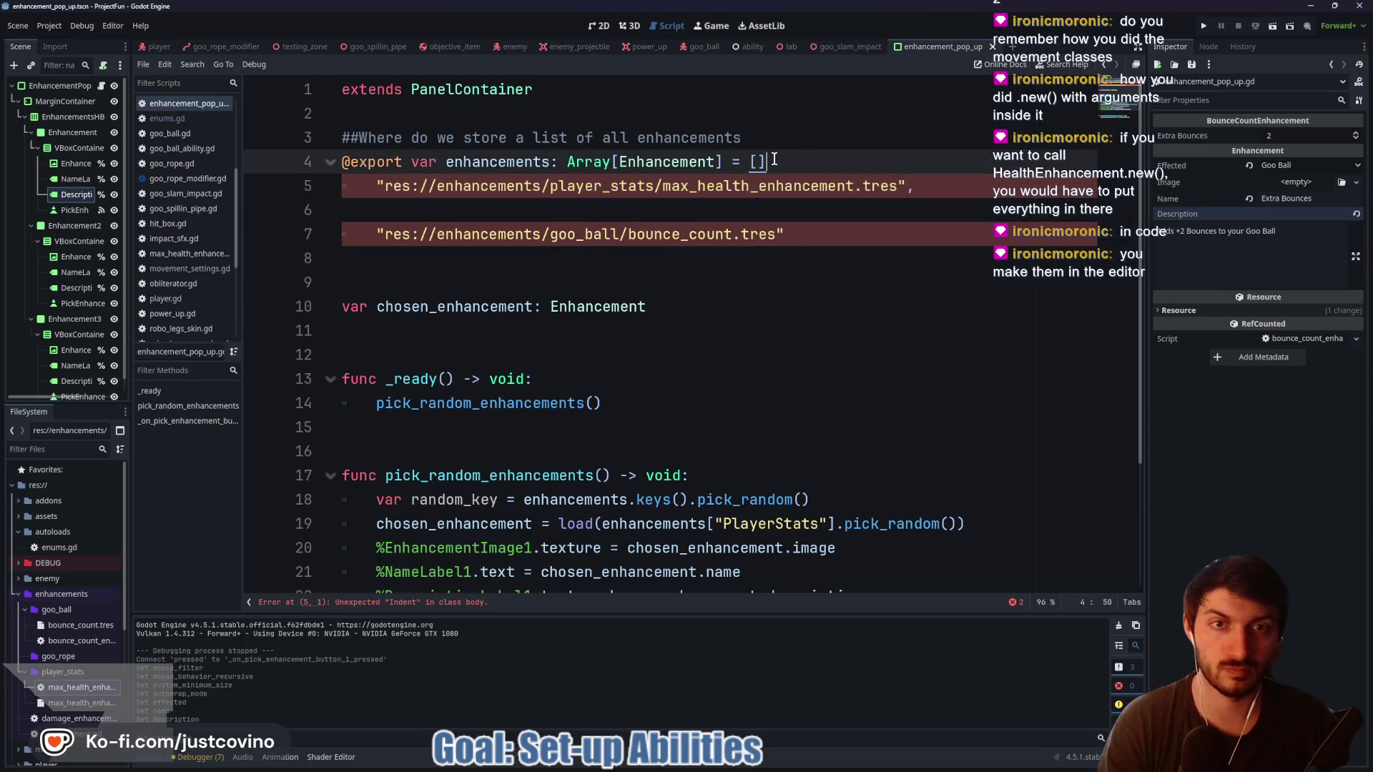
pyautogui.click(398, 259)
pyautogui.write(']')
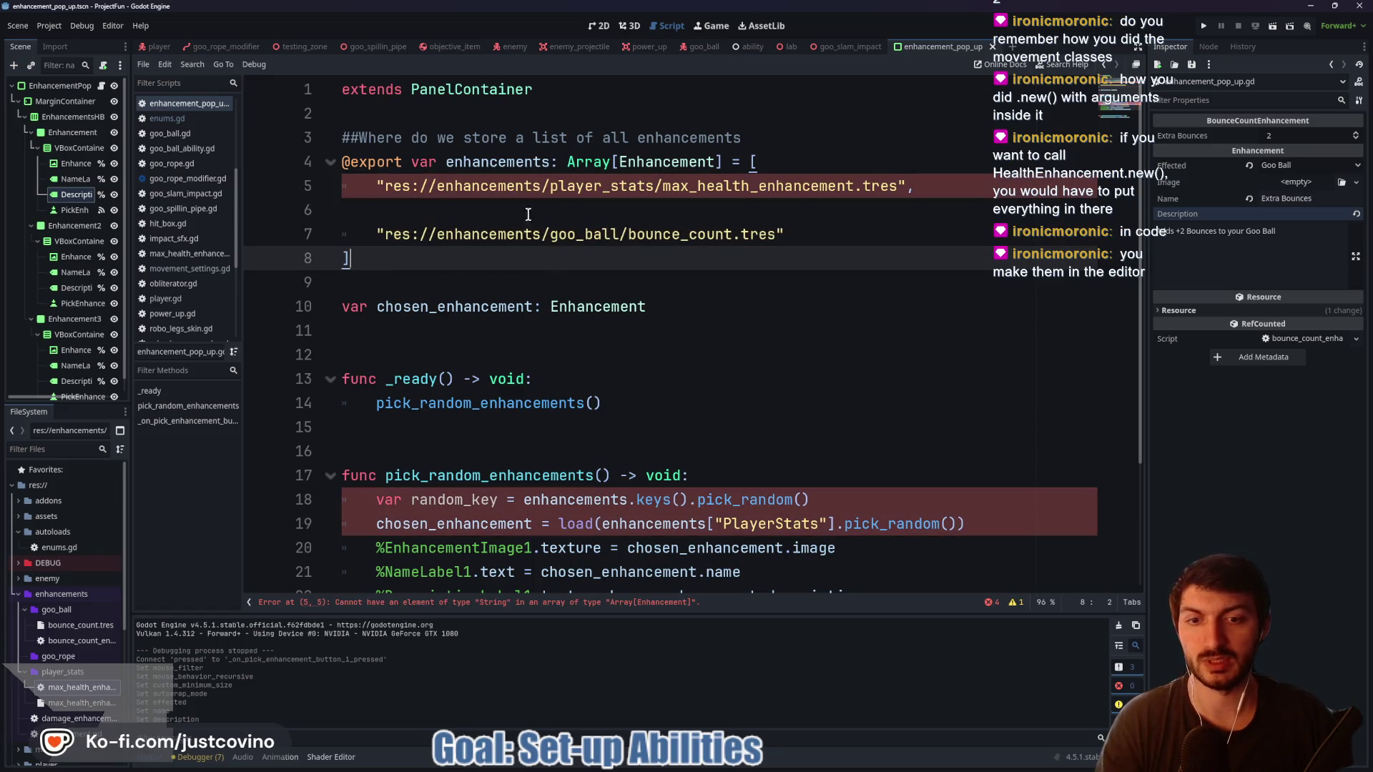
pyautogui.click(620, 162)
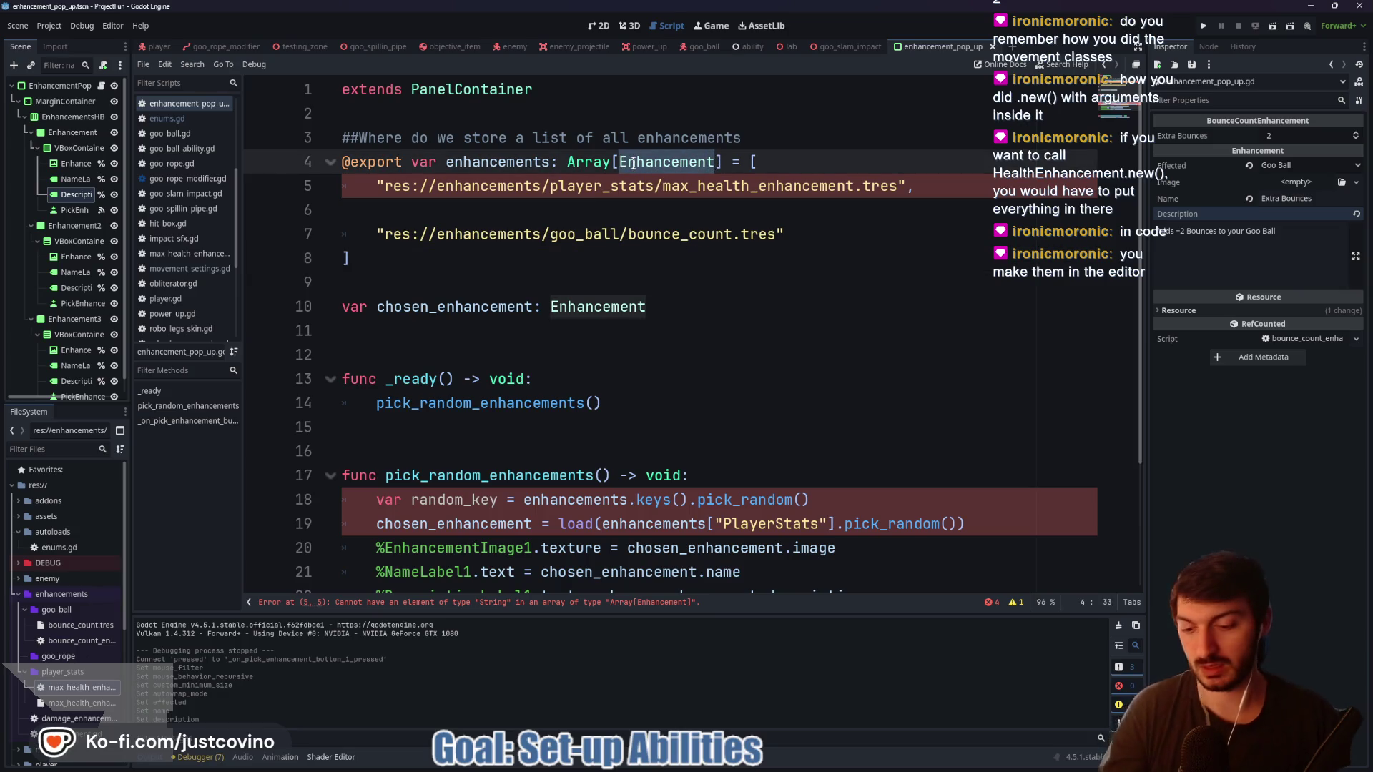
pyautogui.doubleClick(633, 163)
pyautogui.write('String')
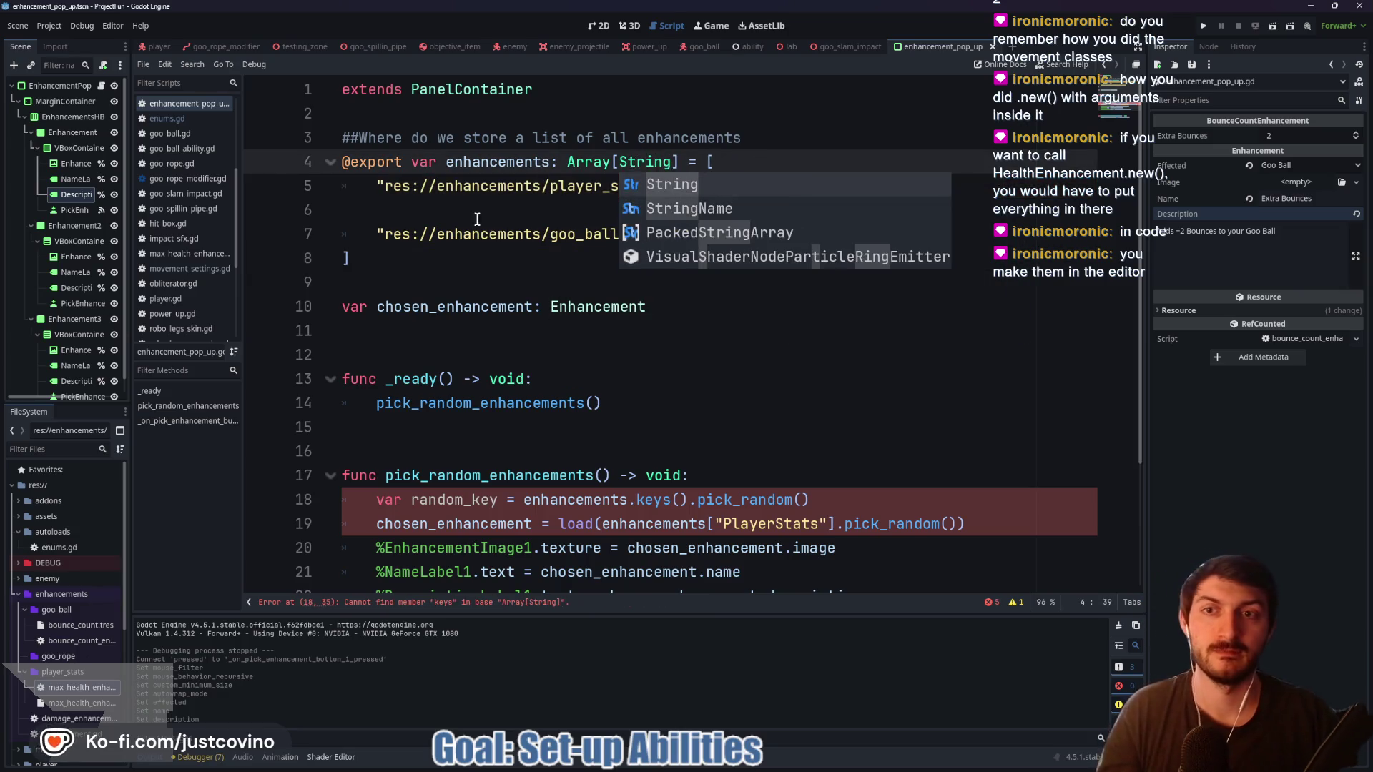
pyautogui.click(468, 212)
pyautogui.press('BackSpace')
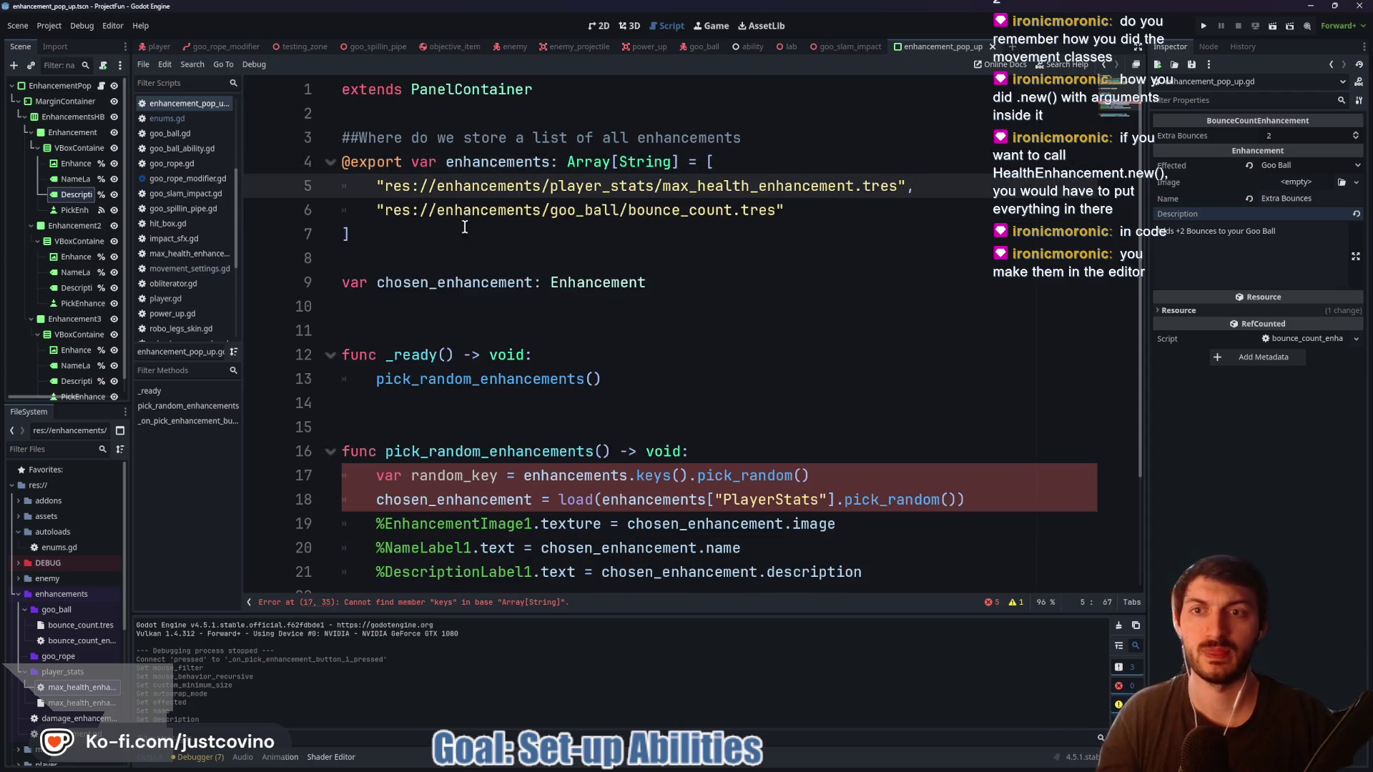
pyautogui.click(510, 237)
pyautogui.scroll(-1, 708, 364)
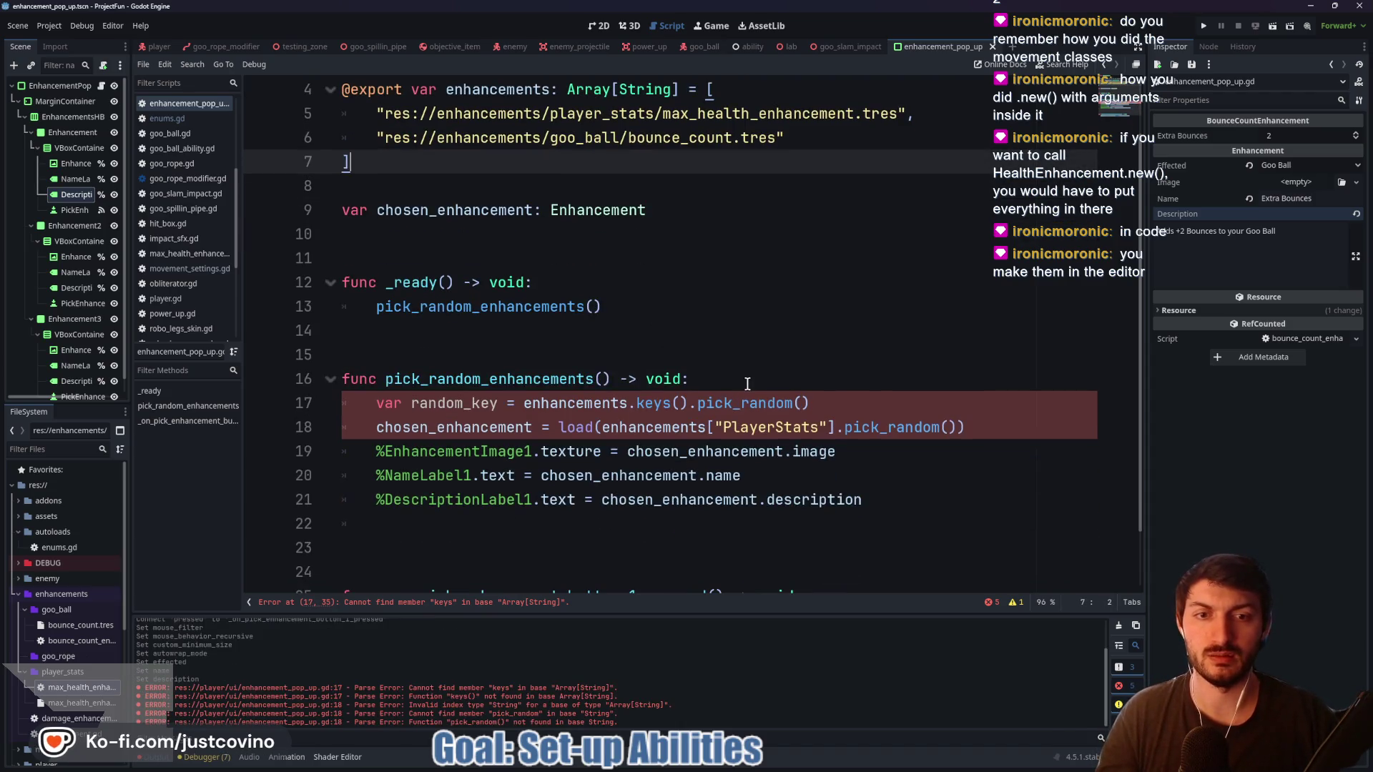
# Delete the chosen_enhancement load line and make random_enhancement load a random path via enhancements.pick_random()
pyautogui.moveTo(993, 427); pyautogui.dragTo(328, 429)
pyautogui.press('BackSpace')
pyautogui.press('BackSpace')
pyautogui.moveTo(501, 402); pyautogui.dragTo(471, 403)
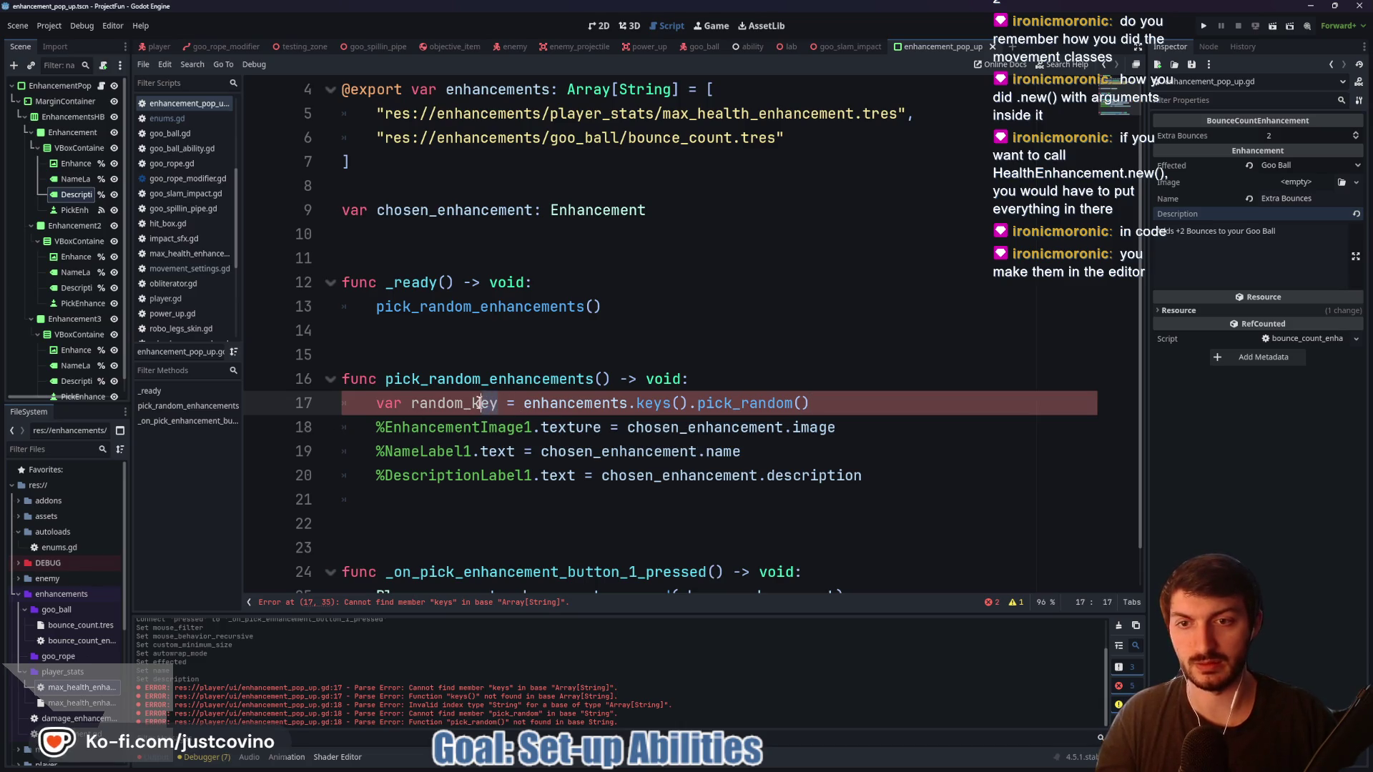
pyautogui.press('BackSpace')
pyautogui.write('enhancement')
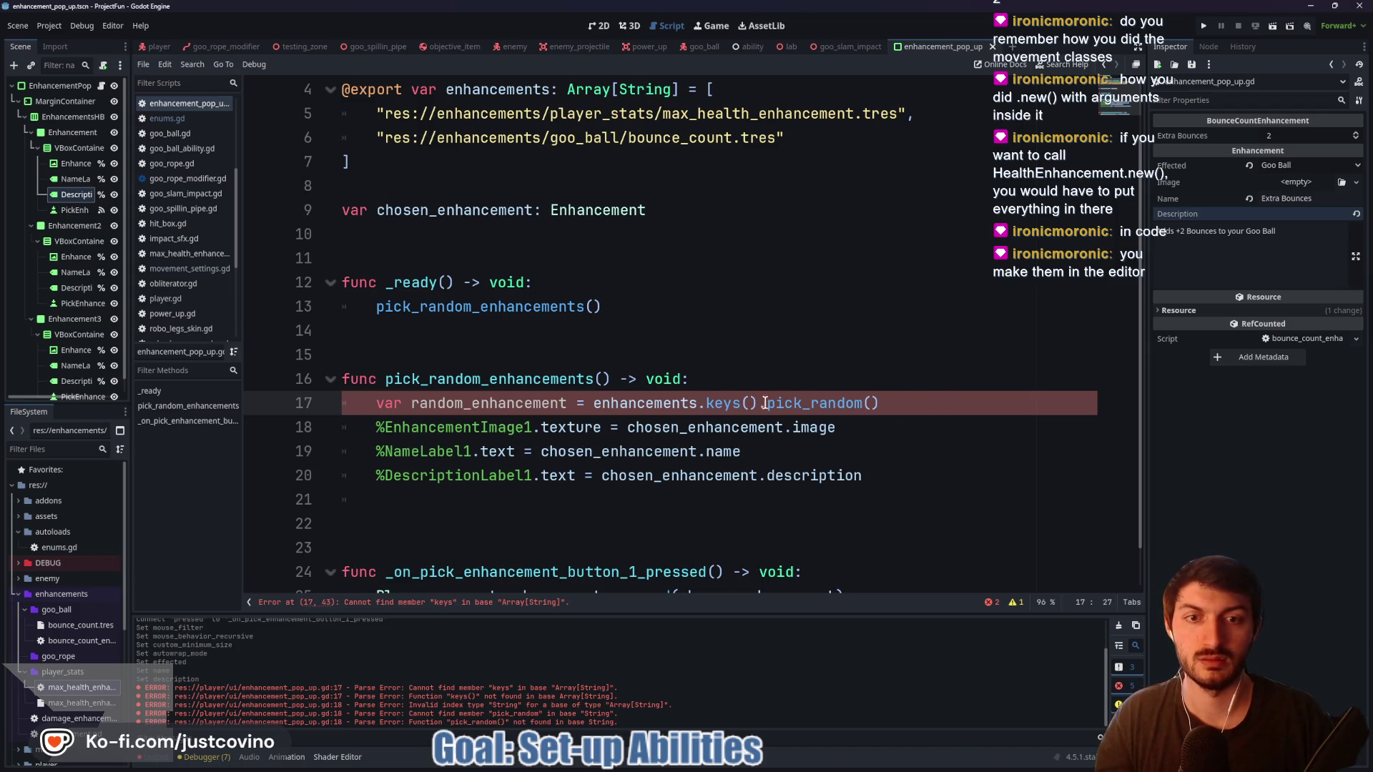
pyautogui.moveTo(755, 402); pyautogui.dragTo(704, 404)
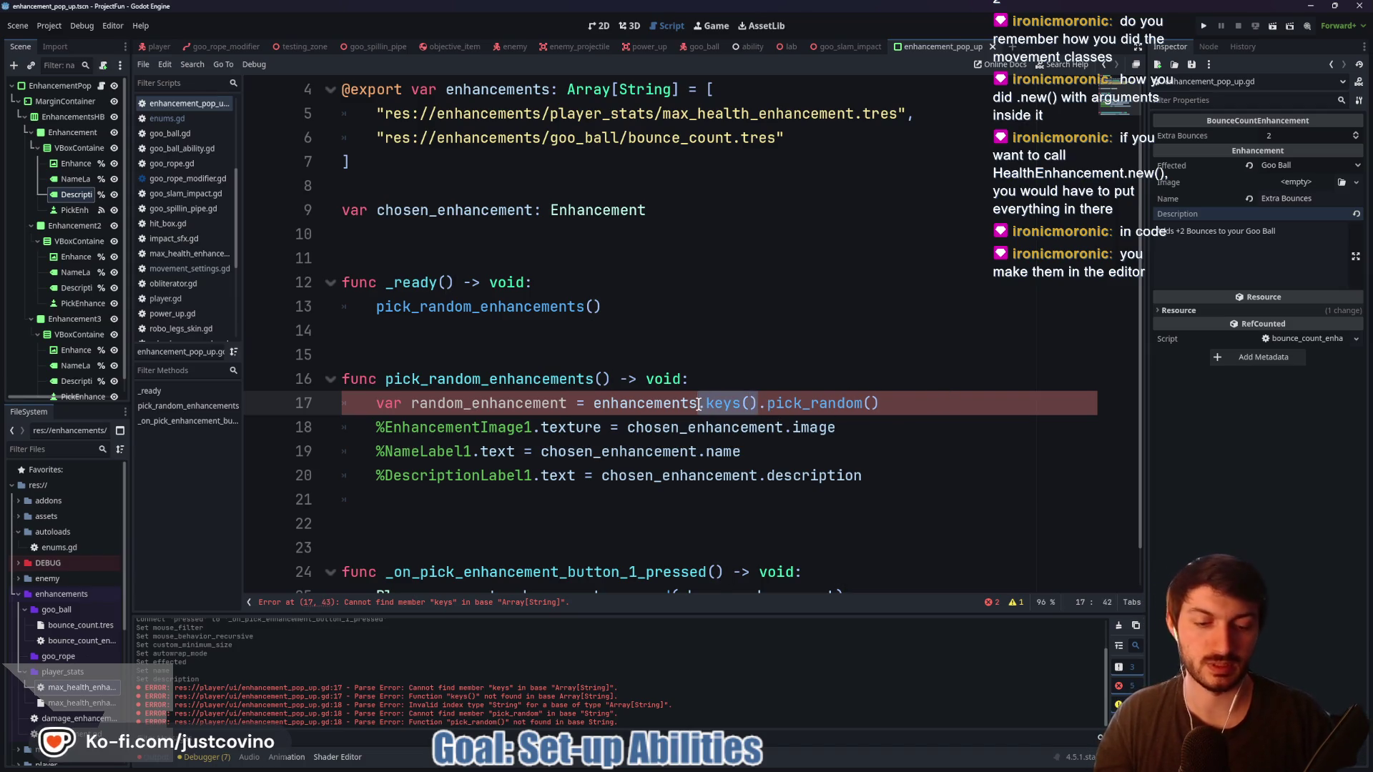
pyautogui.press('BackSpace')
pyautogui.moveTo(593, 402); pyautogui.dragTo(912, 396)
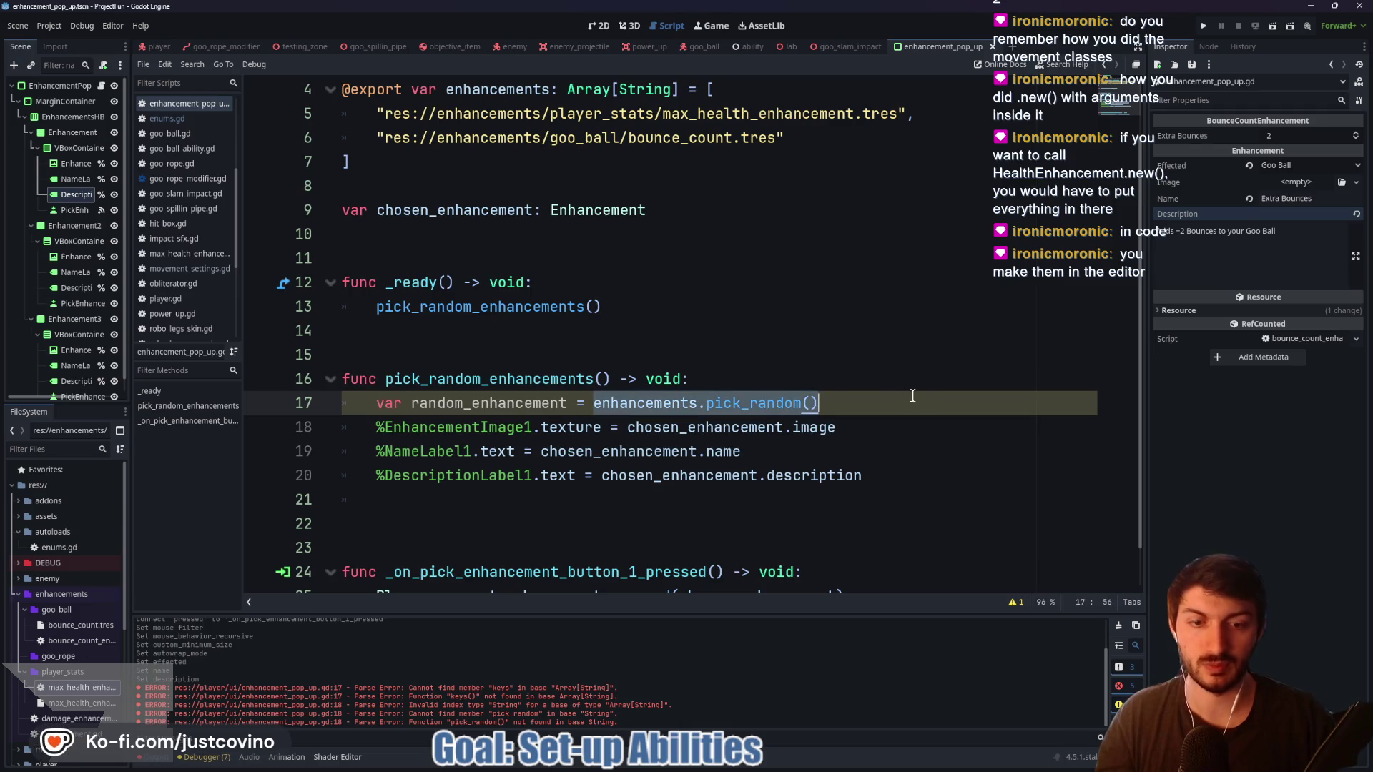
pyautogui.write('(')
pyautogui.write('load')
# Rename the chosen_enhancement references to random_enhancement and delete the chosen_enhancement declaration
pyautogui.click(952, 425)
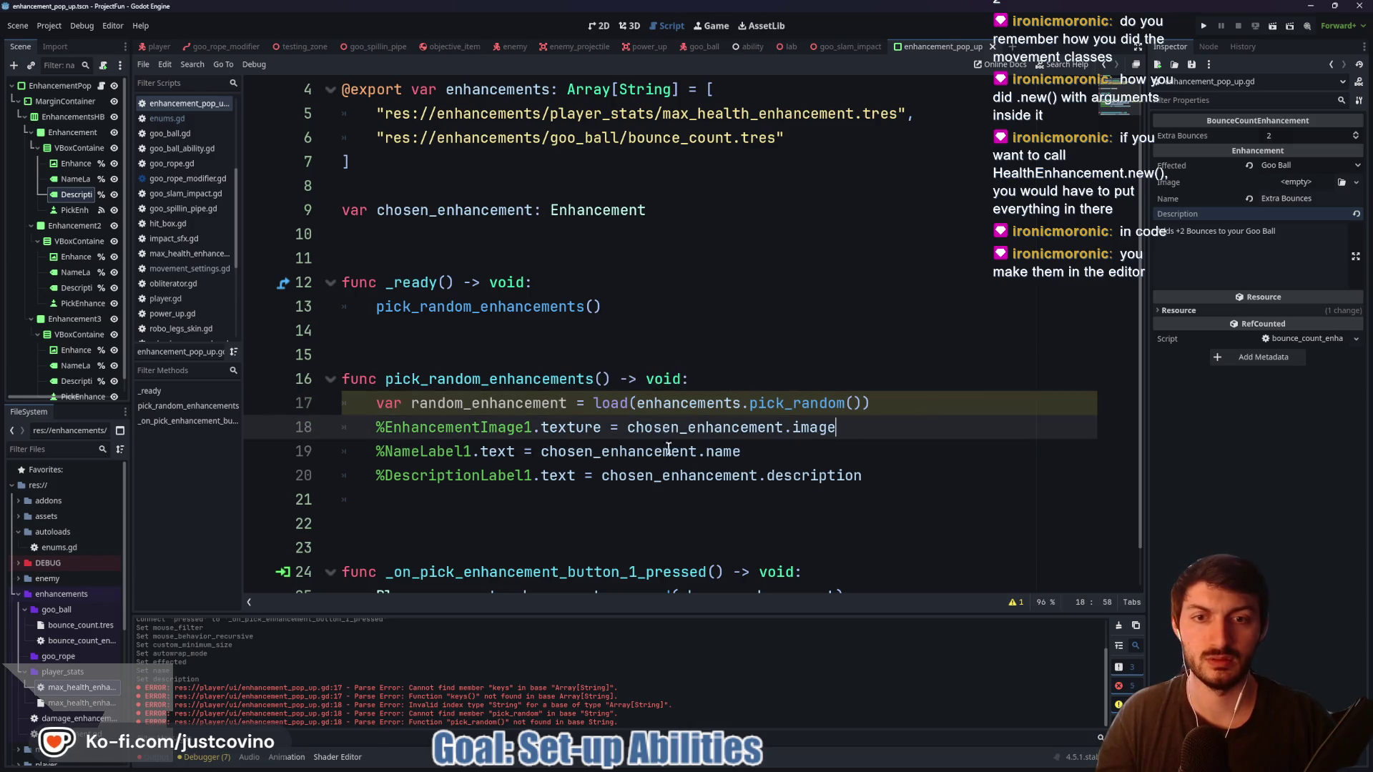
pyautogui.moveTo(783, 428); pyautogui.dragTo(627, 429)
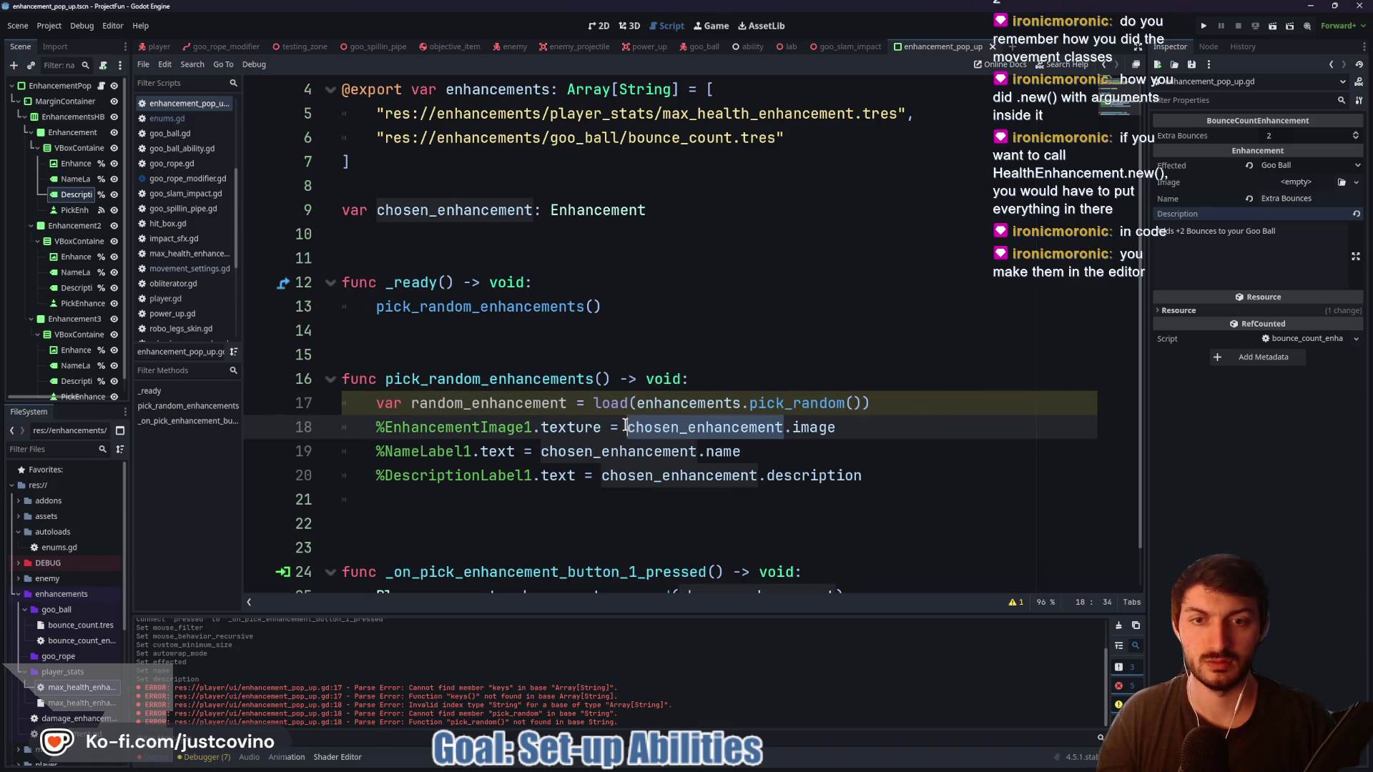
pyautogui.hotkey('ctrl', 'd')
pyautogui.hotkey('ctrl', 'd')
pyautogui.write('random')
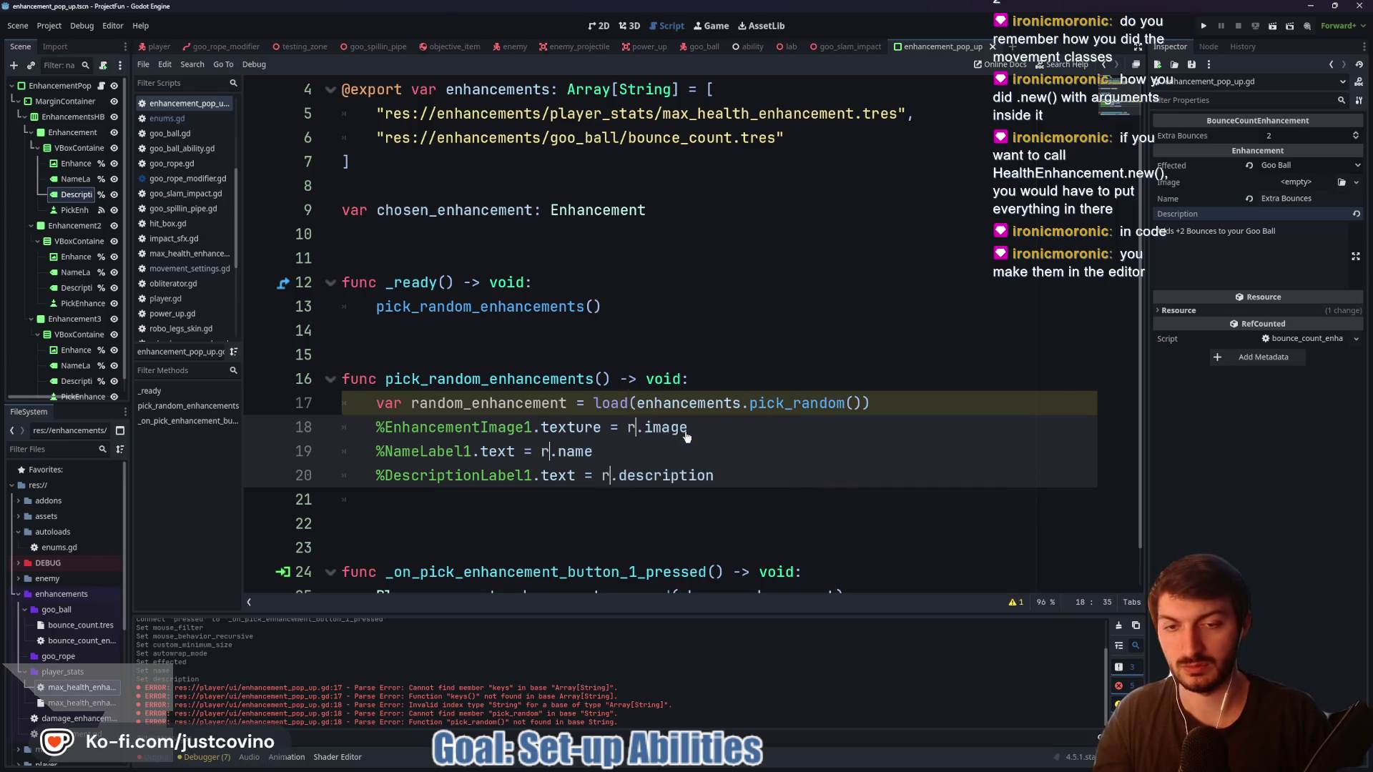
pyautogui.press('Return')
pyautogui.click(783, 447)
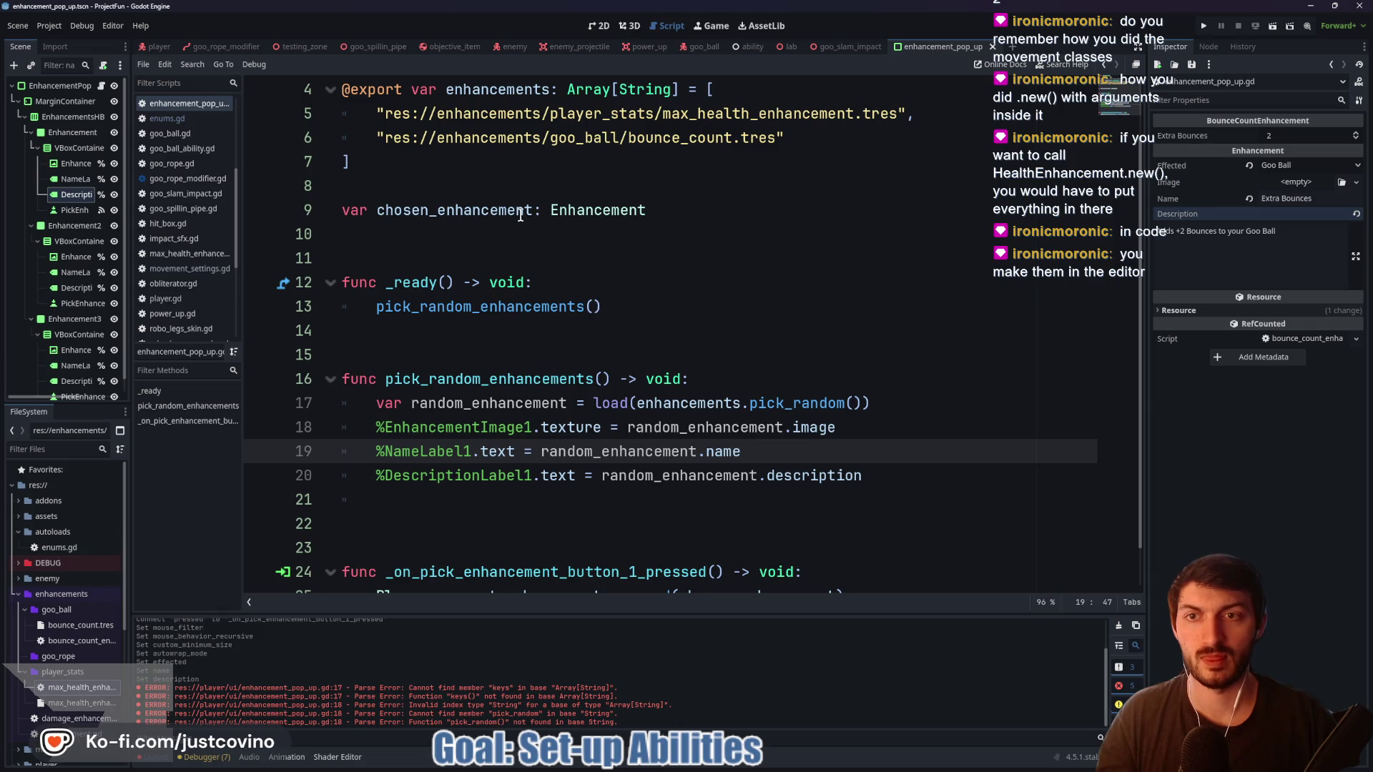
pyautogui.click(624, 215)
pyautogui.moveTo(624, 215); pyautogui.dragTo(312, 218)
pyautogui.press('BackSpace')
pyautogui.press('BackSpace')
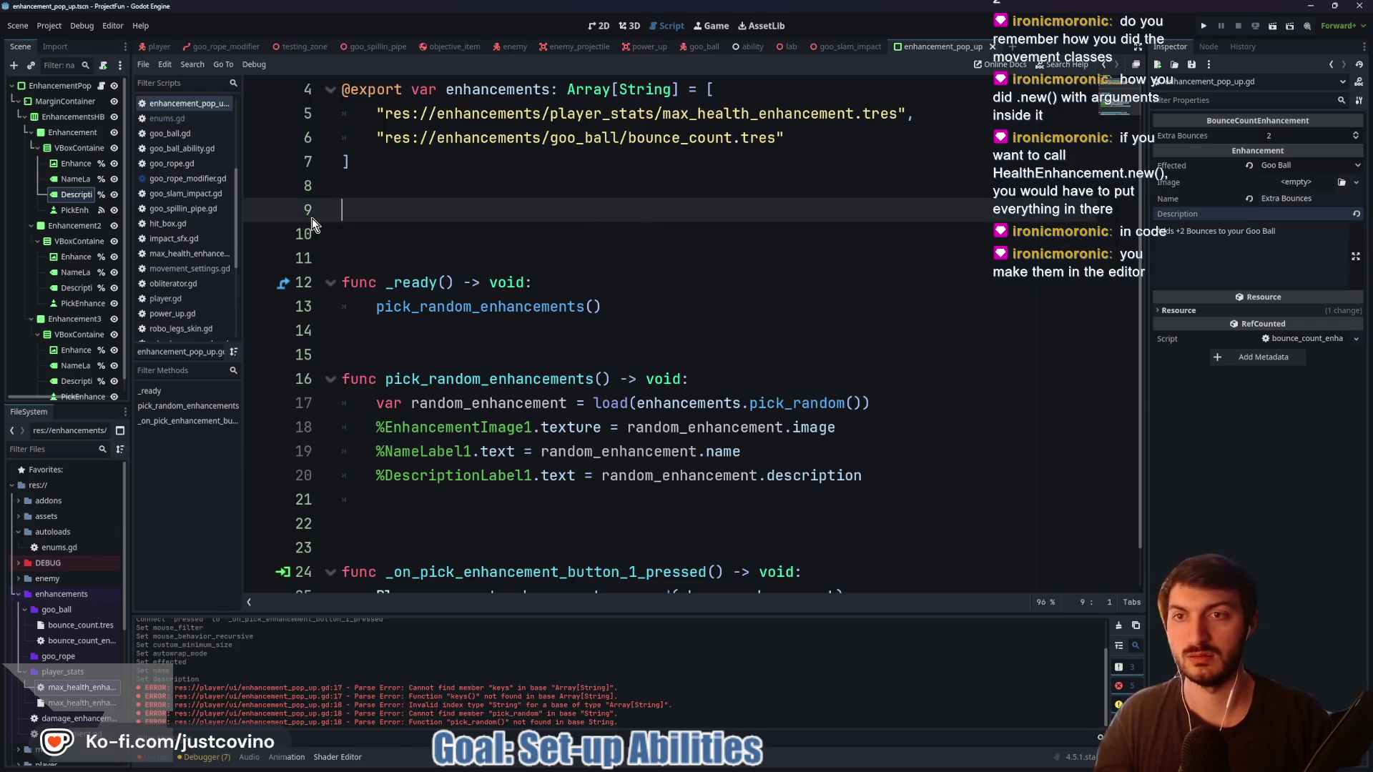
# Add 'chosen_enhancement = random_enhancement' at the end of pick_random_enhancements and save
pyautogui.scroll(-1, 572, 386)
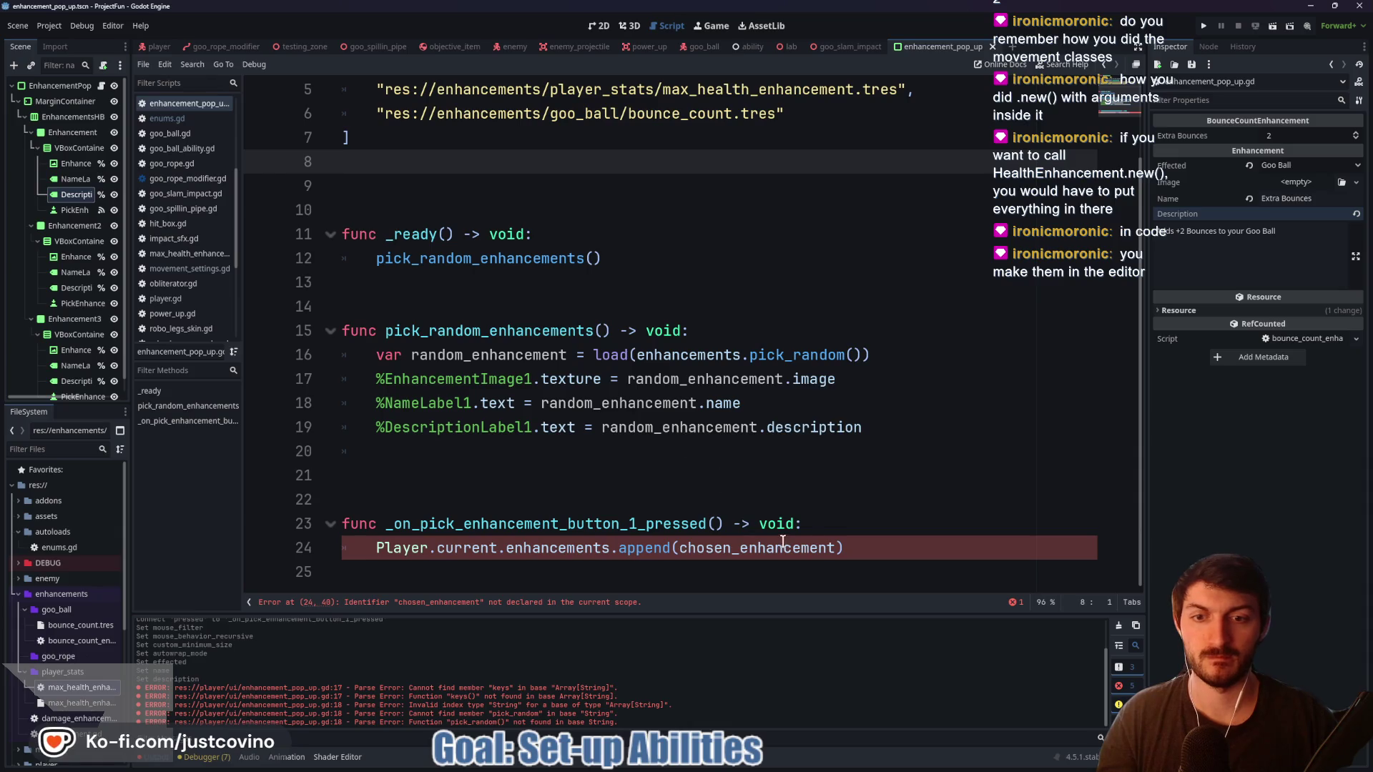
pyautogui.moveTo(833, 549); pyautogui.dragTo(680, 548)
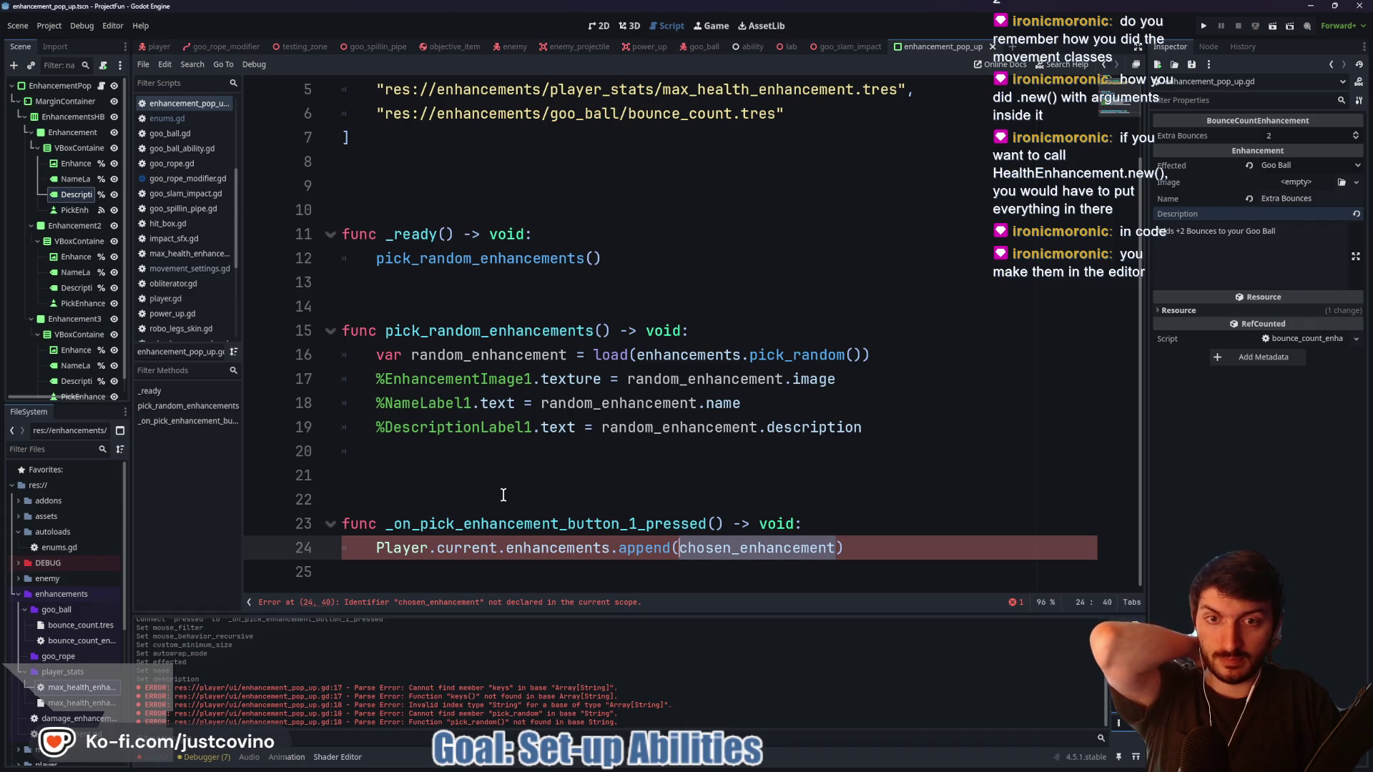
pyautogui.click(413, 176)
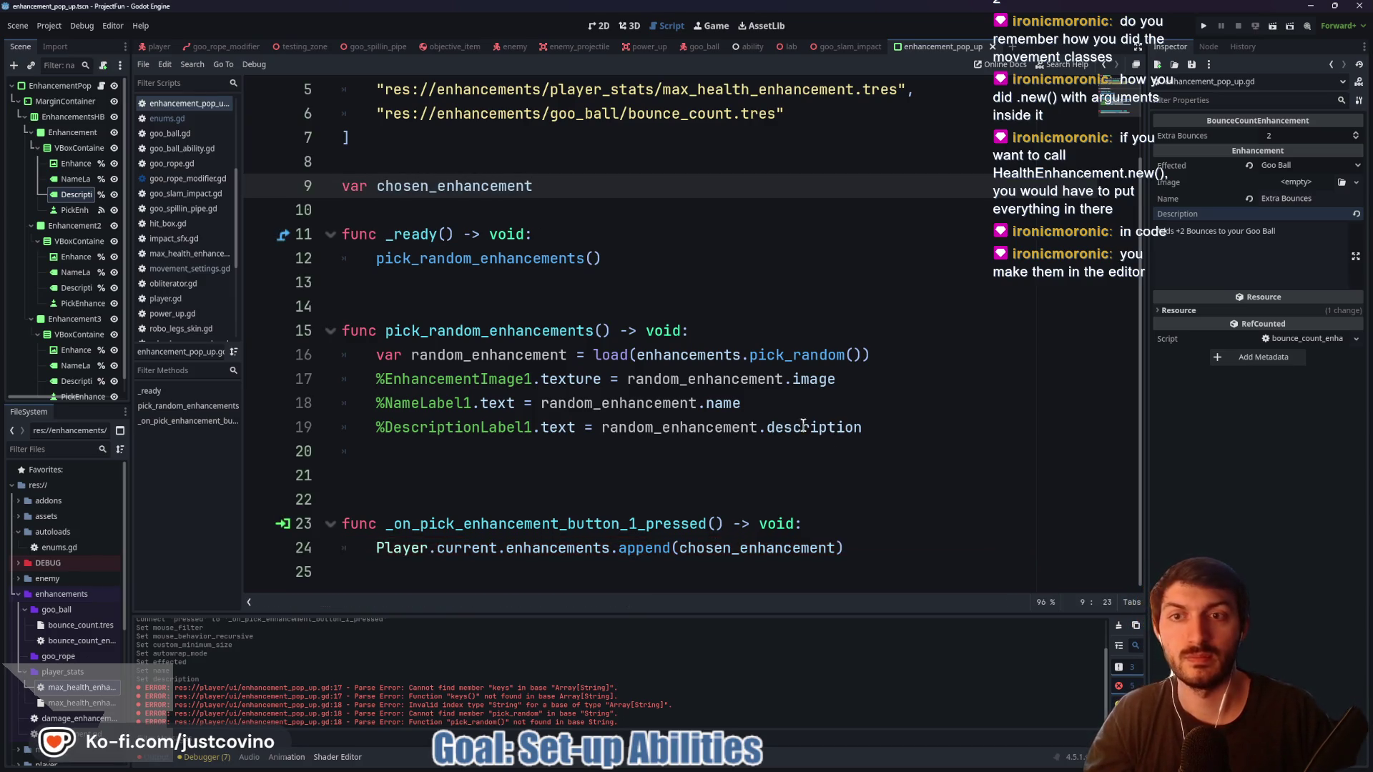
pyautogui.click(910, 429)
pyautogui.press('Return')
pyautogui.write('chosen')
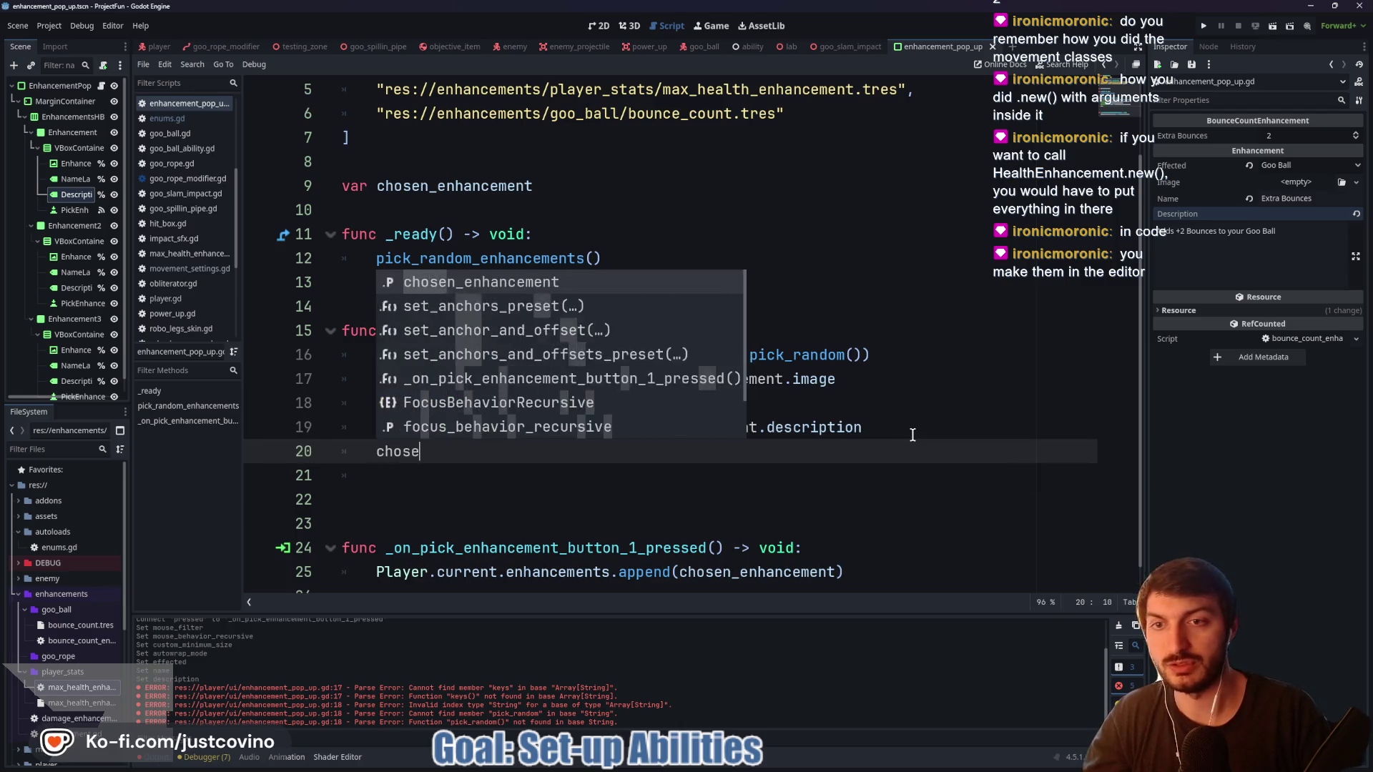
pyautogui.press('Return')
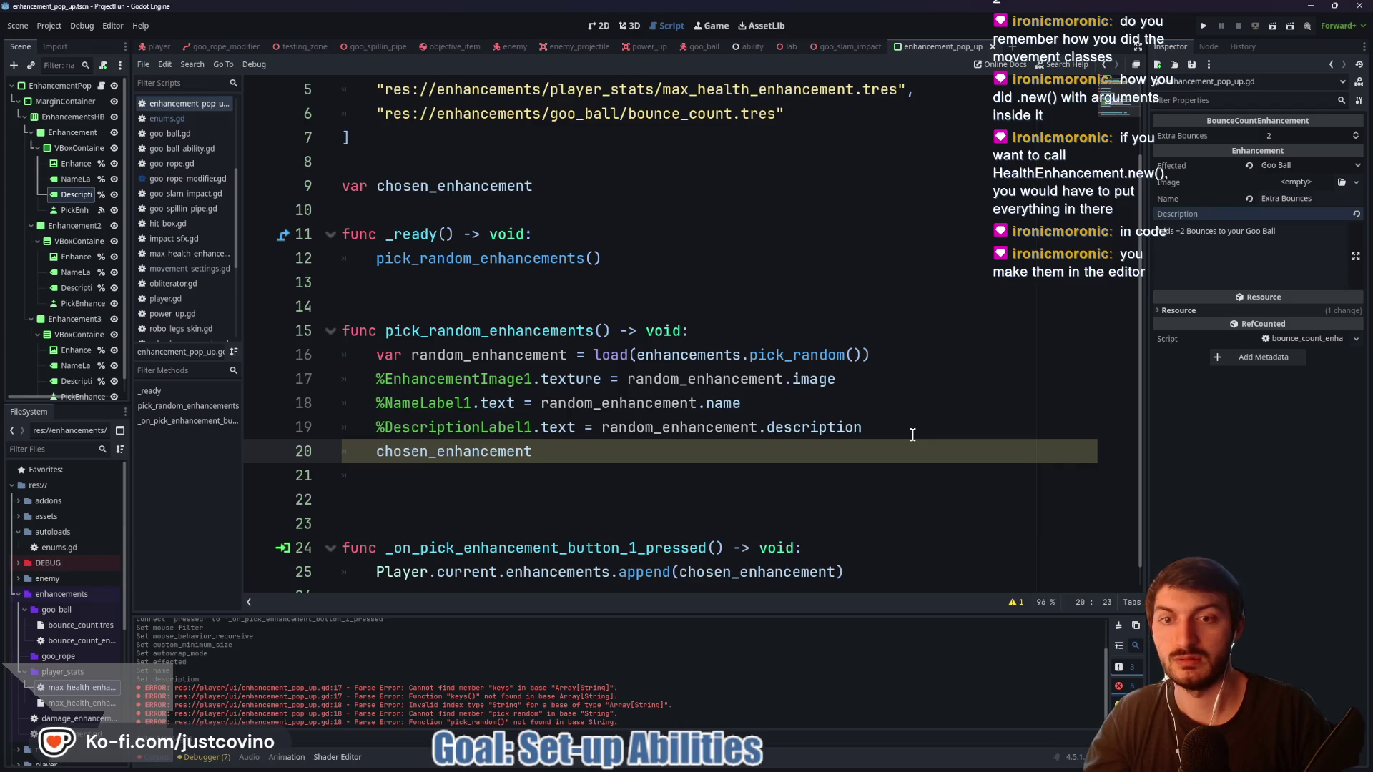
pyautogui.write('= ')
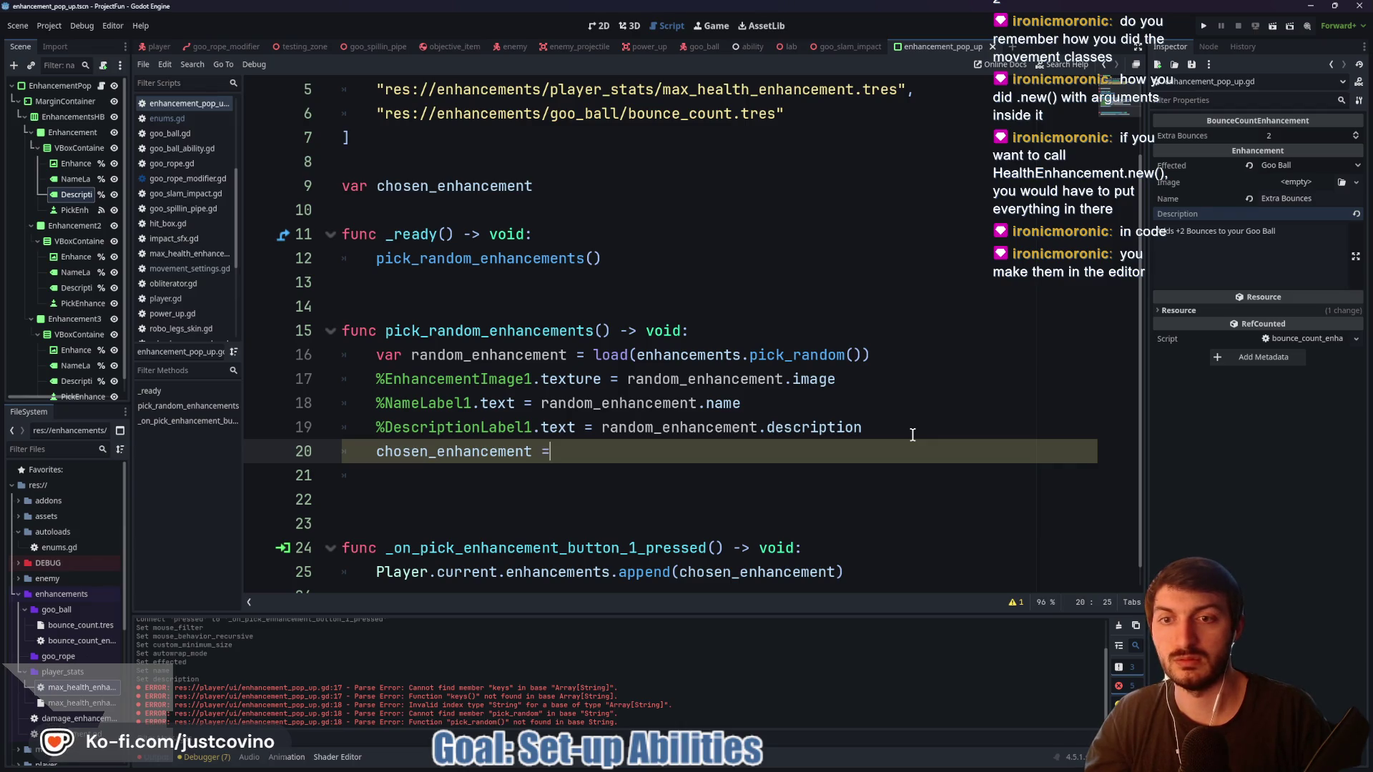
pyautogui.write('rand')
pyautogui.press('Return')
pyautogui.hotkey('ctrl', 's')
# Review the pick-button handler and select the chosen_enhancement declaration
pyautogui.scroll(-1, 838, 561)
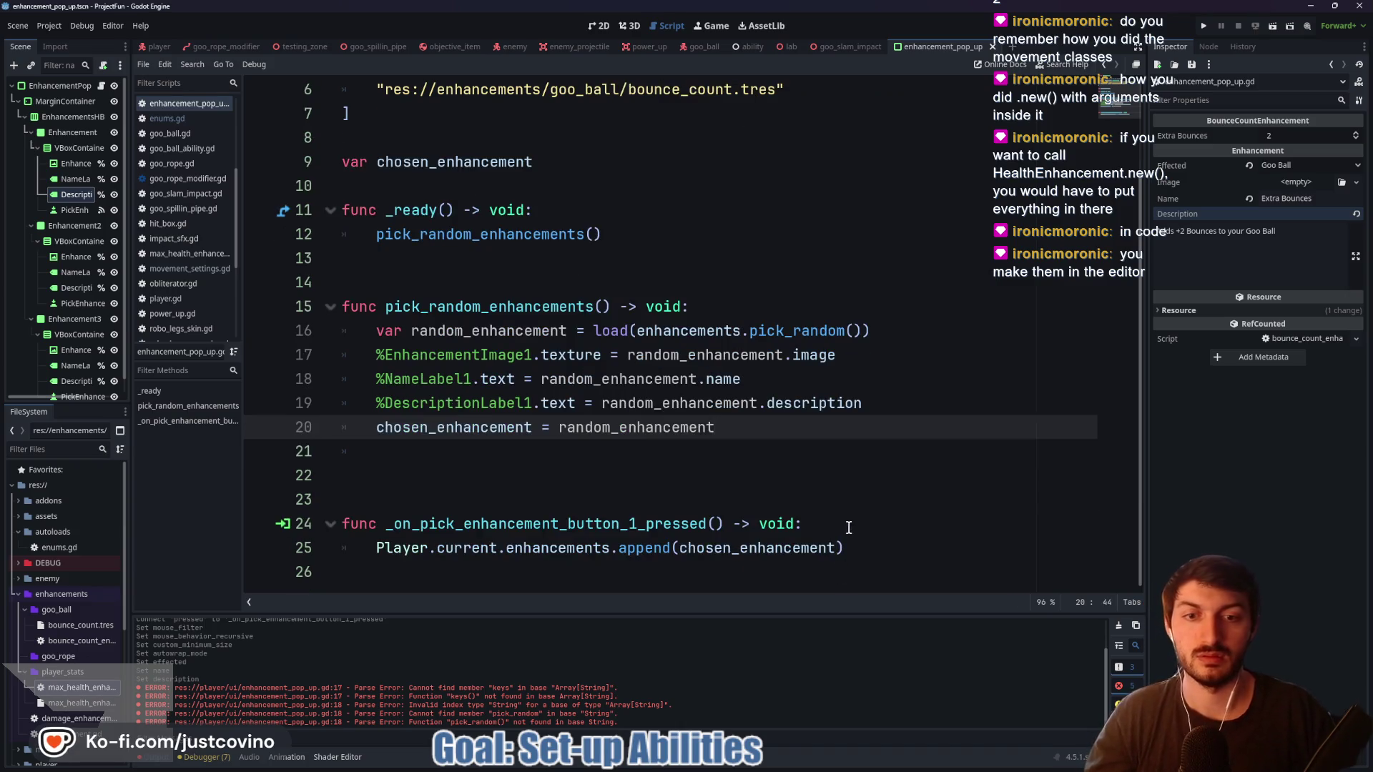
pyautogui.click(847, 525)
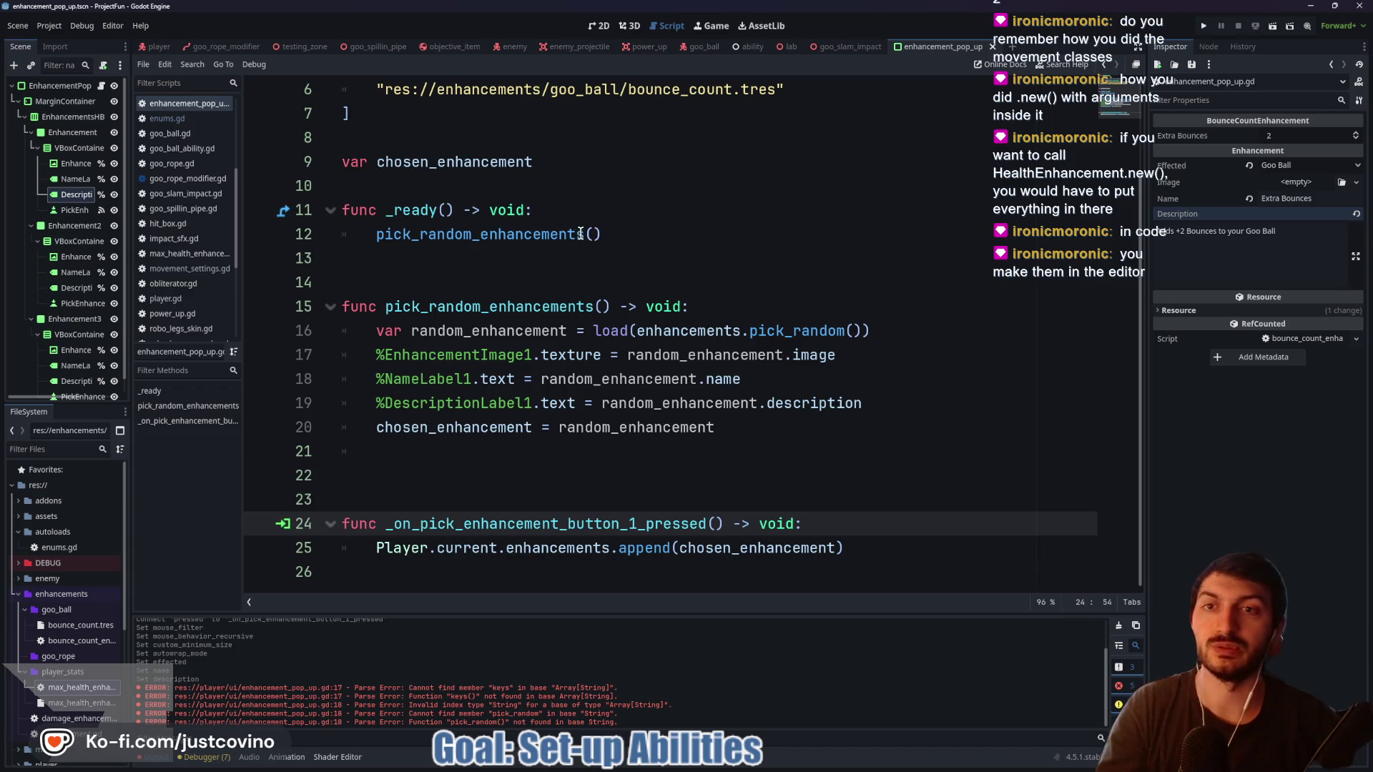
pyautogui.moveTo(549, 162); pyautogui.dragTo(375, 156)
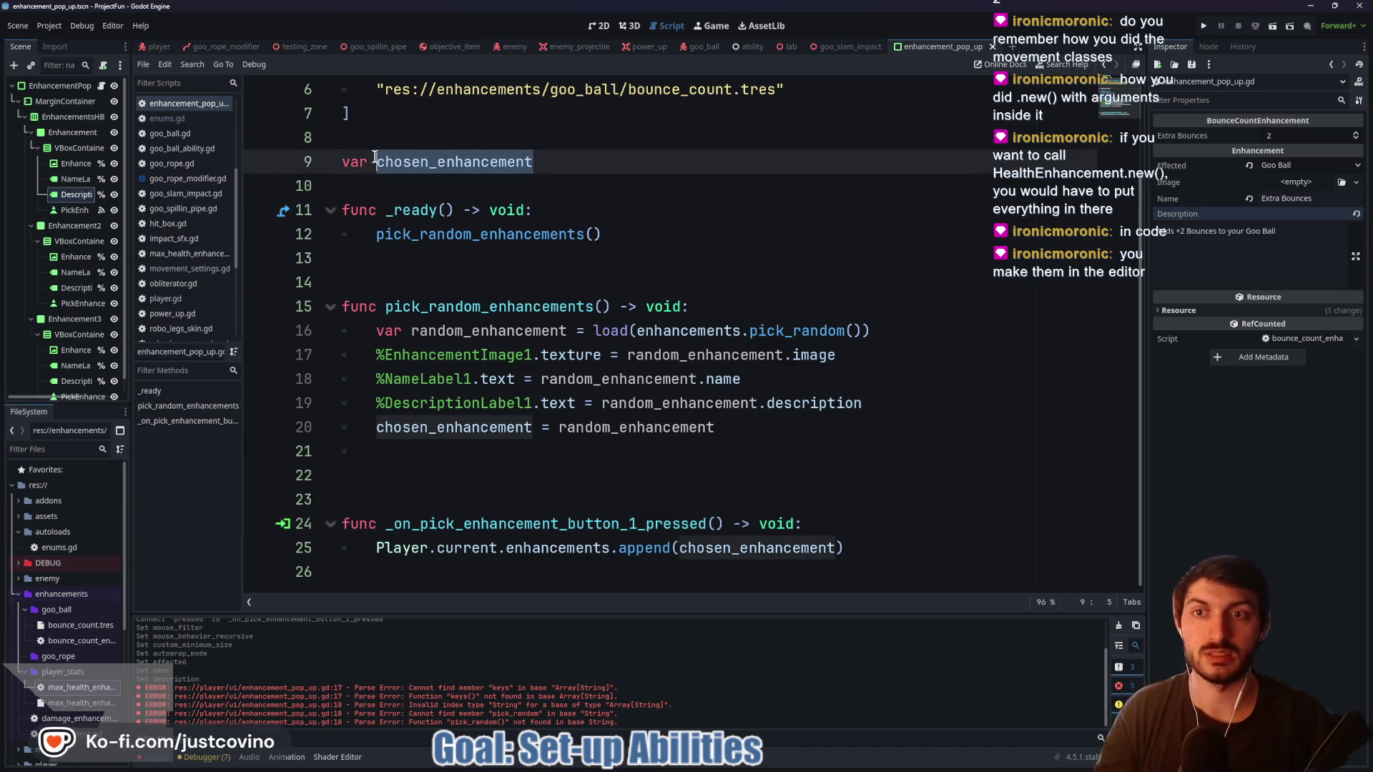
# Rename the declaration to option_one and add var option_two and var option_three
pyautogui.write('enh')
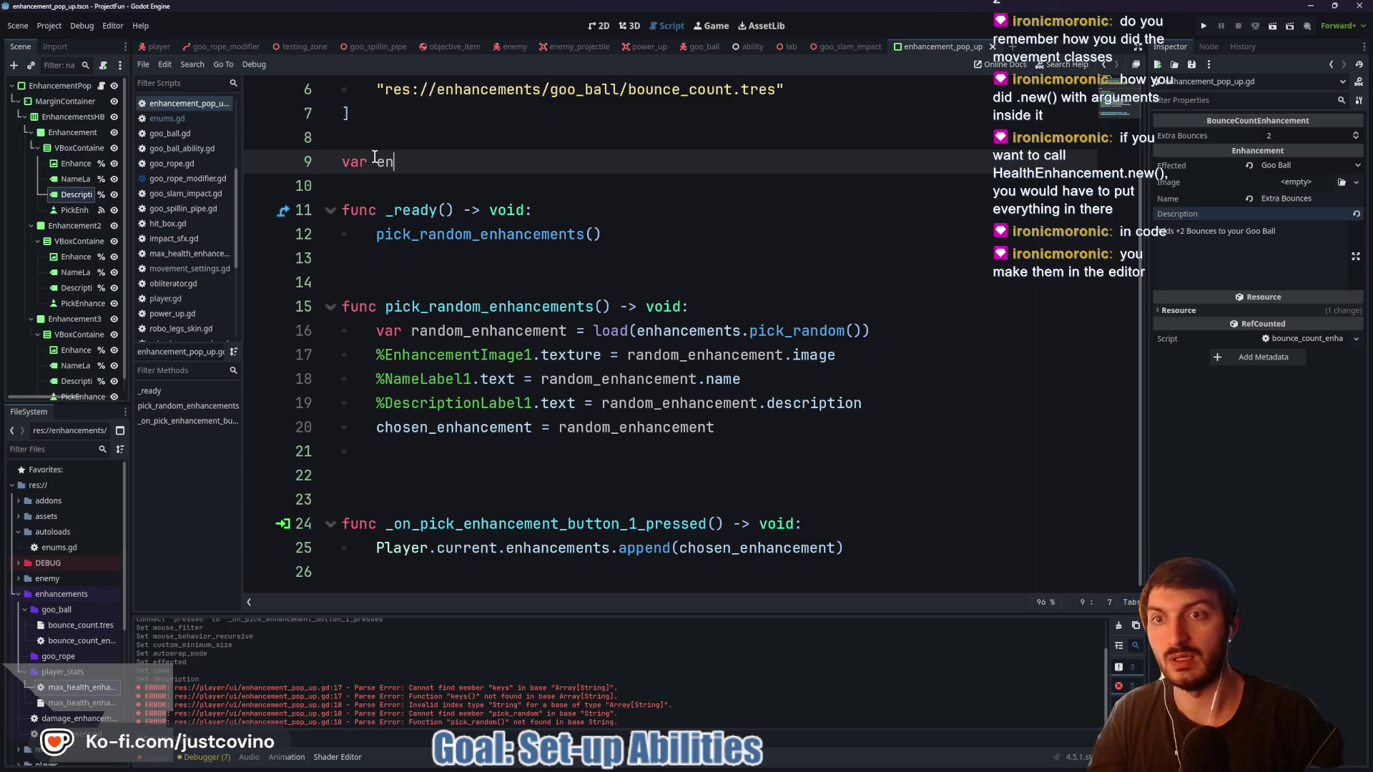
pyautogui.write('_')
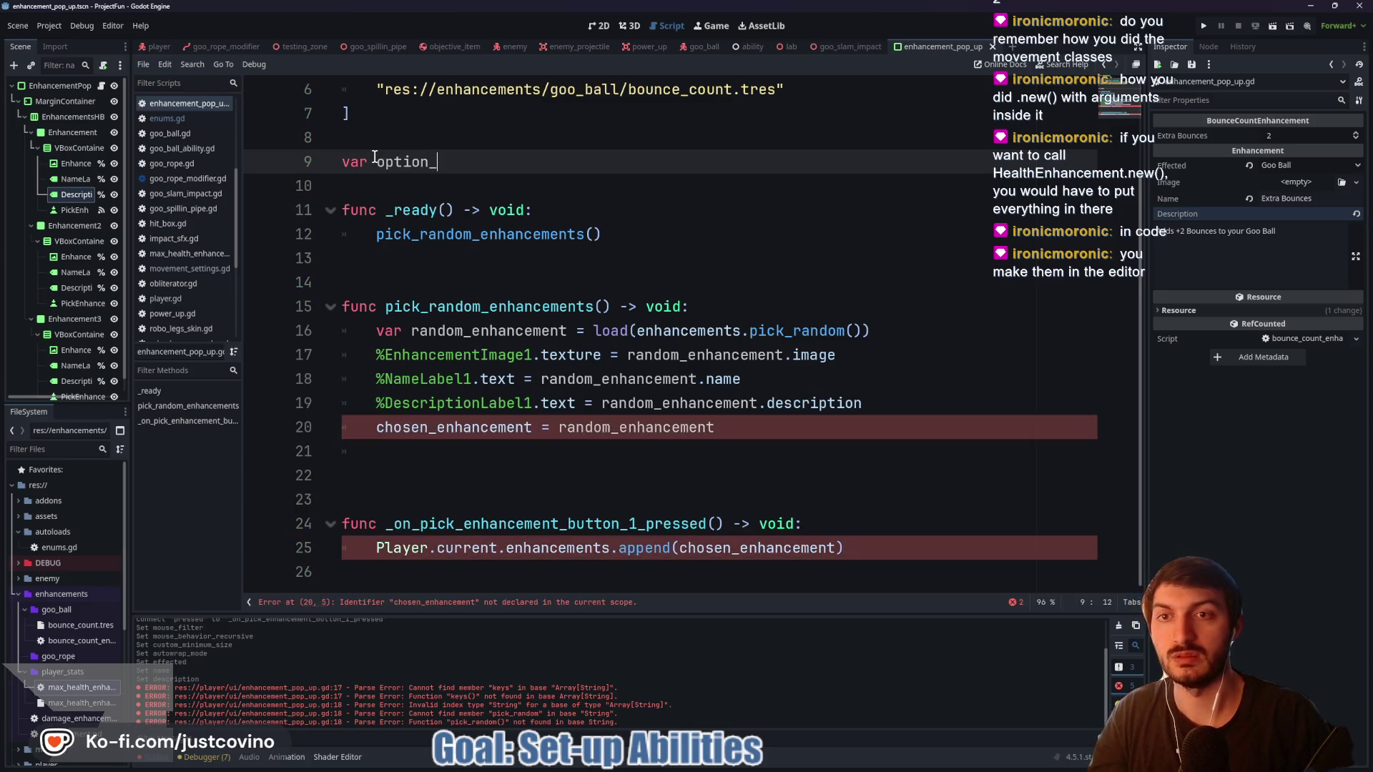
pyautogui.press('Return')
pyautogui.write('var option')
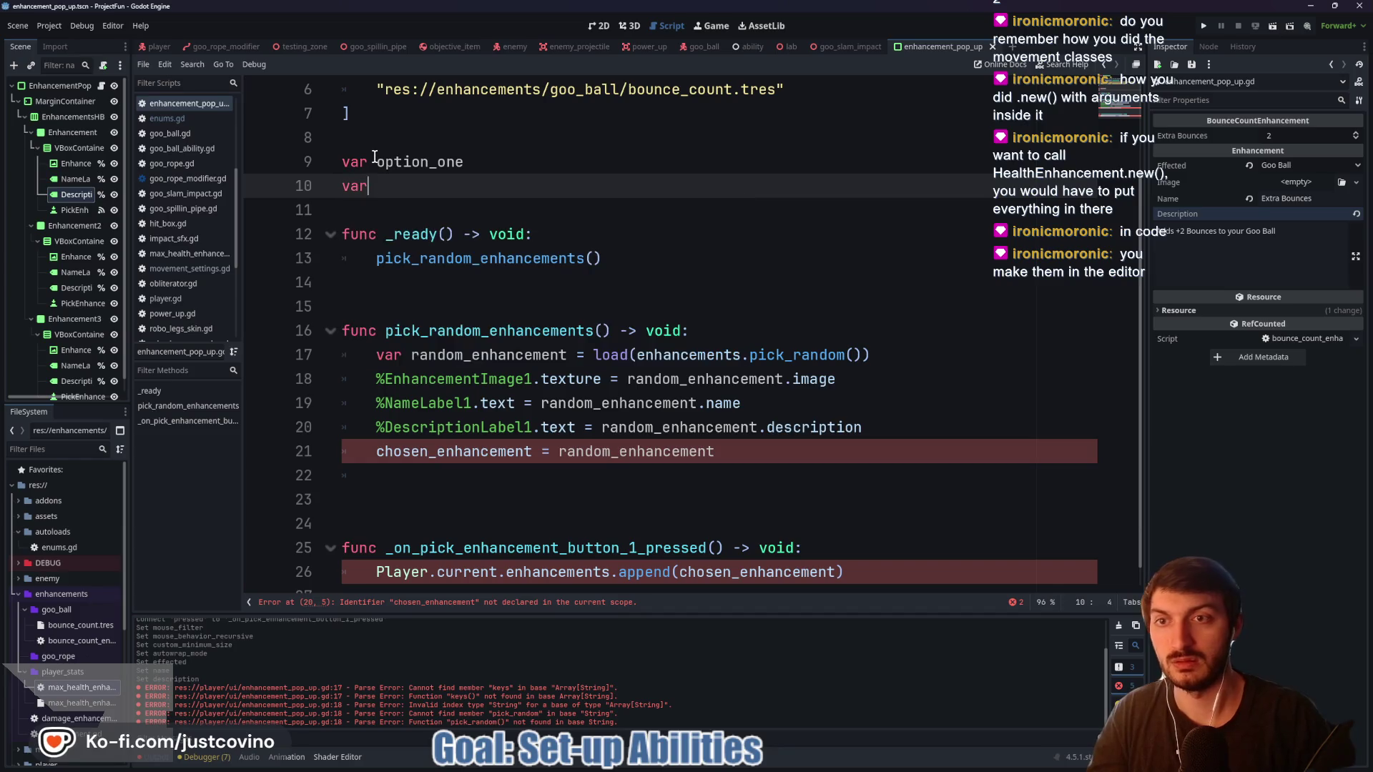
pyautogui.write('_two')
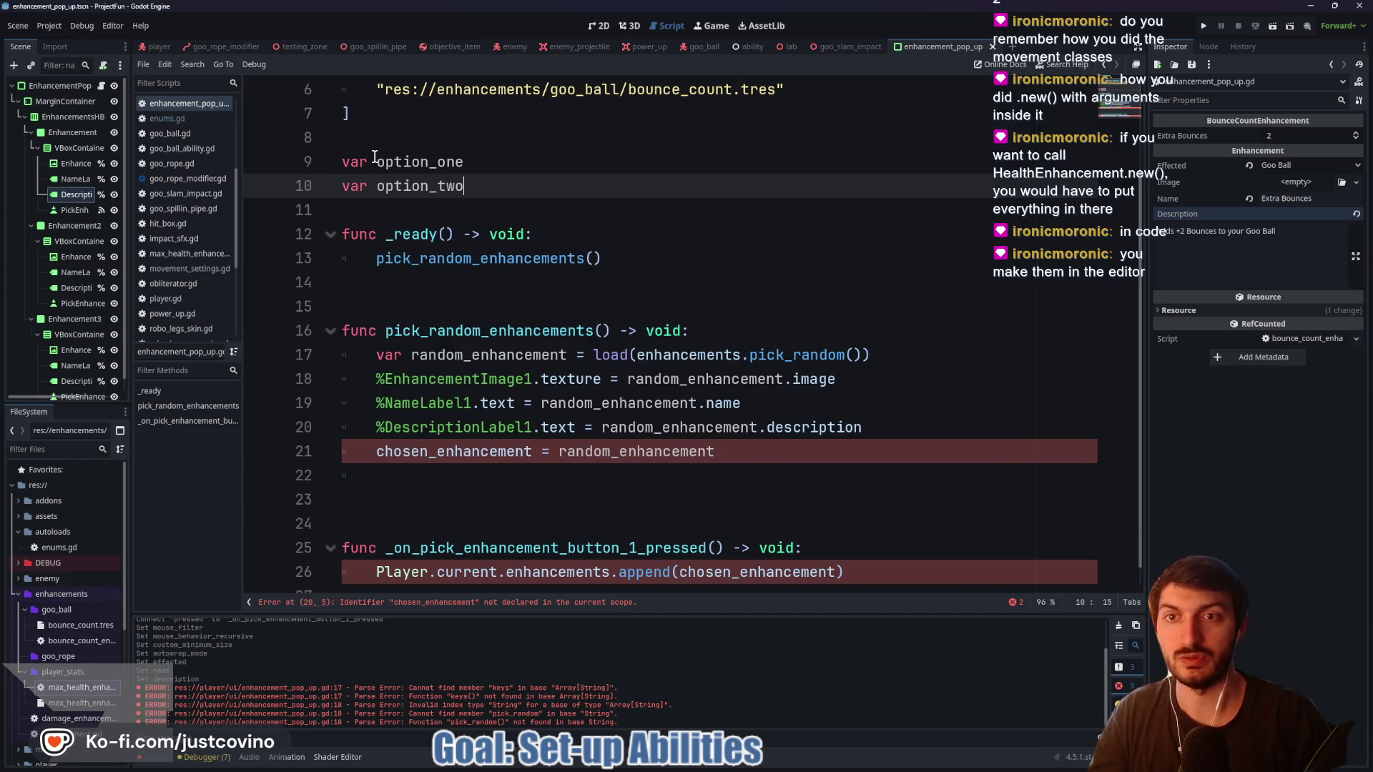
pyautogui.press('Return')
pyautogui.write('var optin')
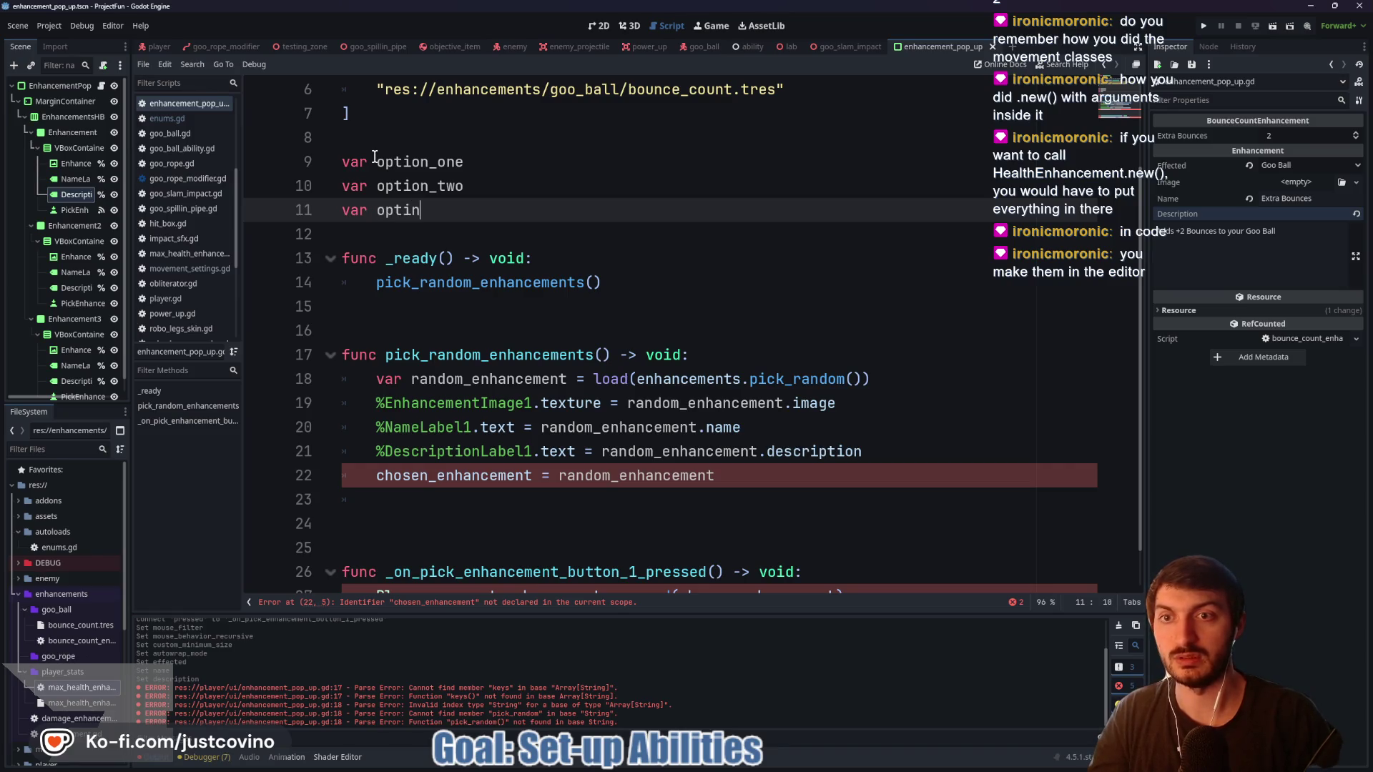
pyautogui.press('BackSpace')
pyautogui.write('on_')
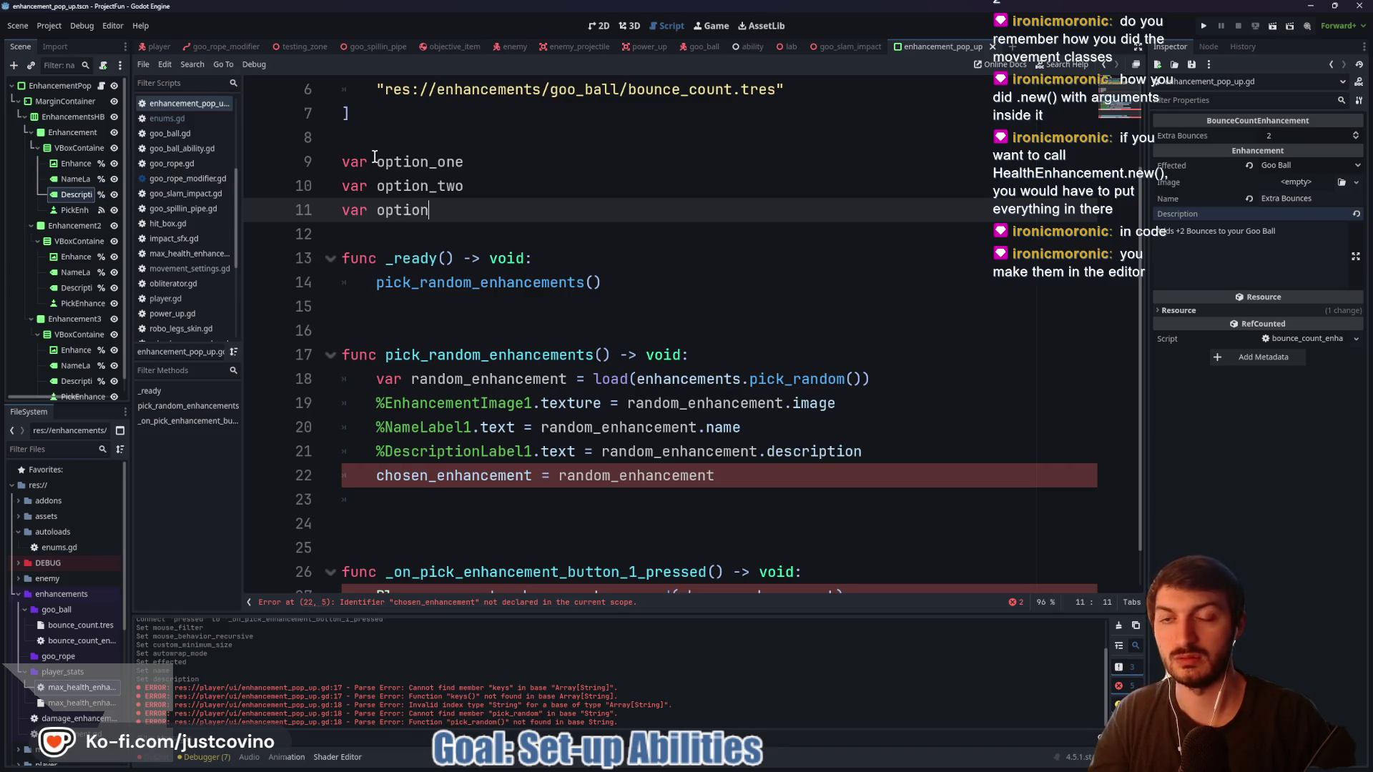
pyautogui.write('three')
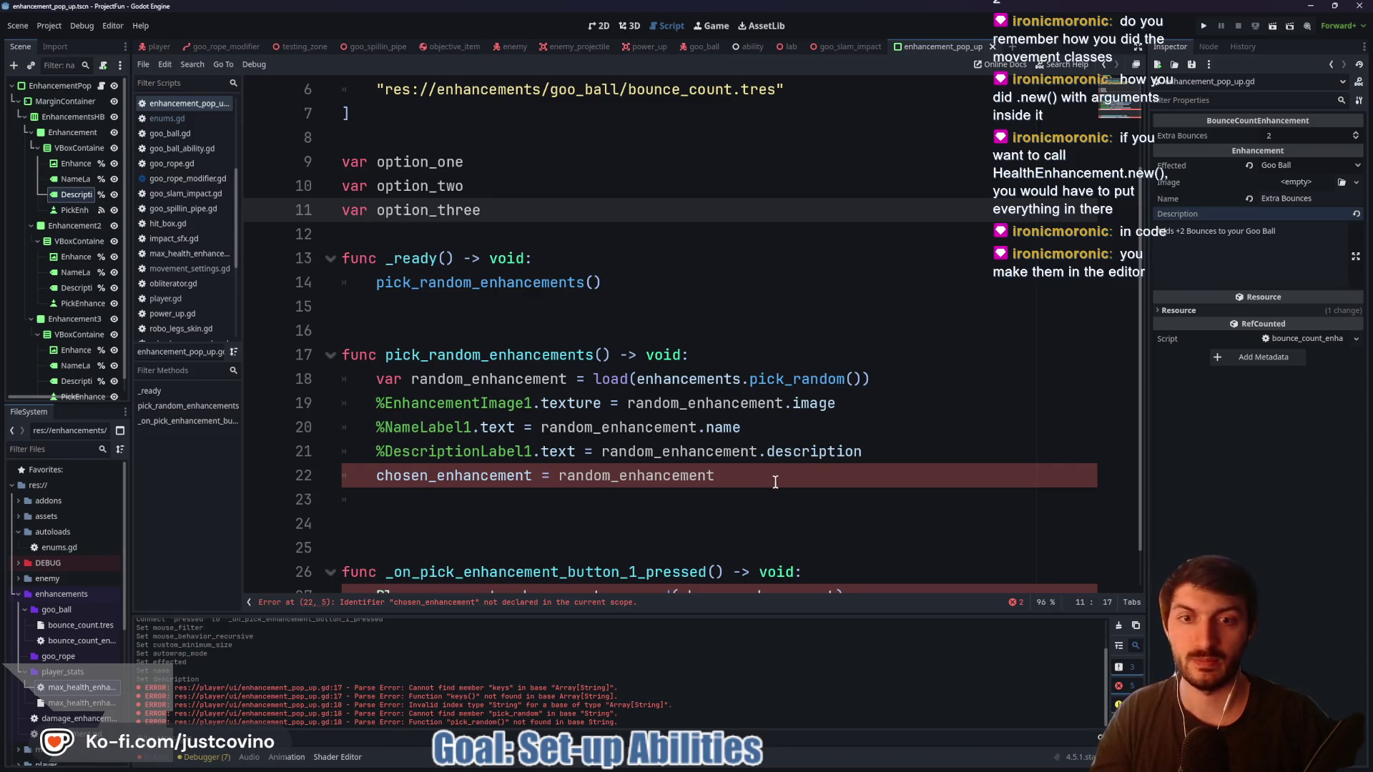
# Replace chosen_enhancement with option_one in the assignment and the append() call
pyautogui.click(681, 476)
pyautogui.moveTo(535, 477); pyautogui.dragTo(373, 477)
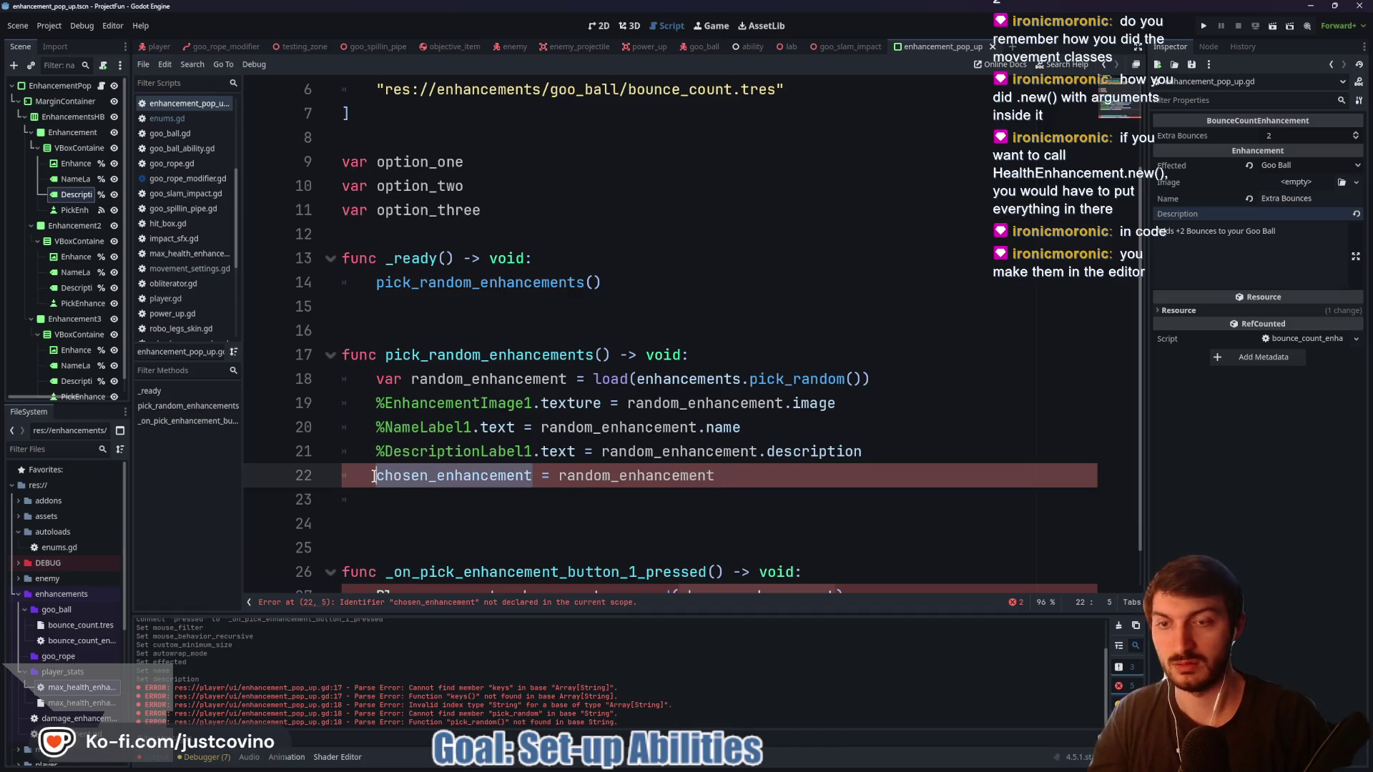
pyautogui.write('opt')
pyautogui.press('Return')
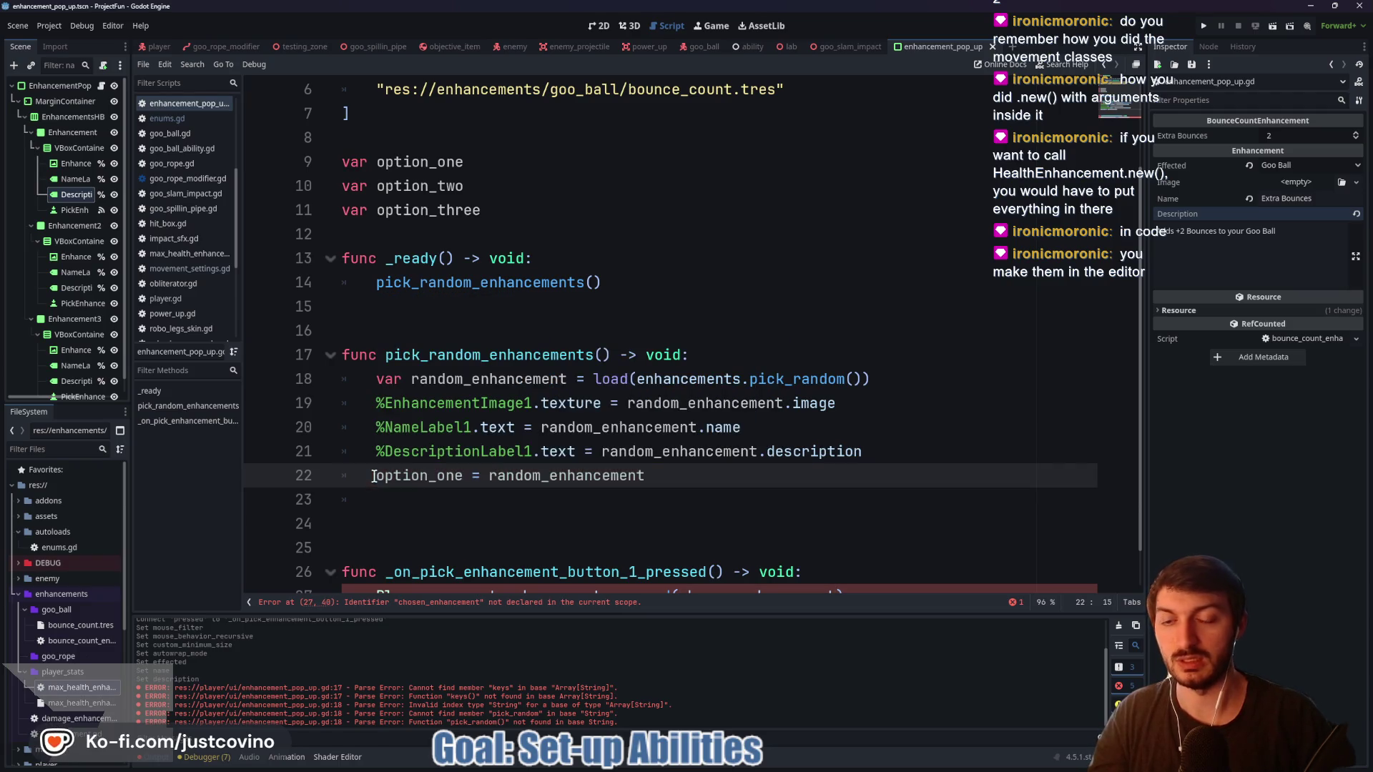
pyautogui.scroll(-1, 800, 542)
pyautogui.moveTo(836, 548); pyautogui.dragTo(682, 554)
pyautogui.write('op')
pyautogui.press('Return')
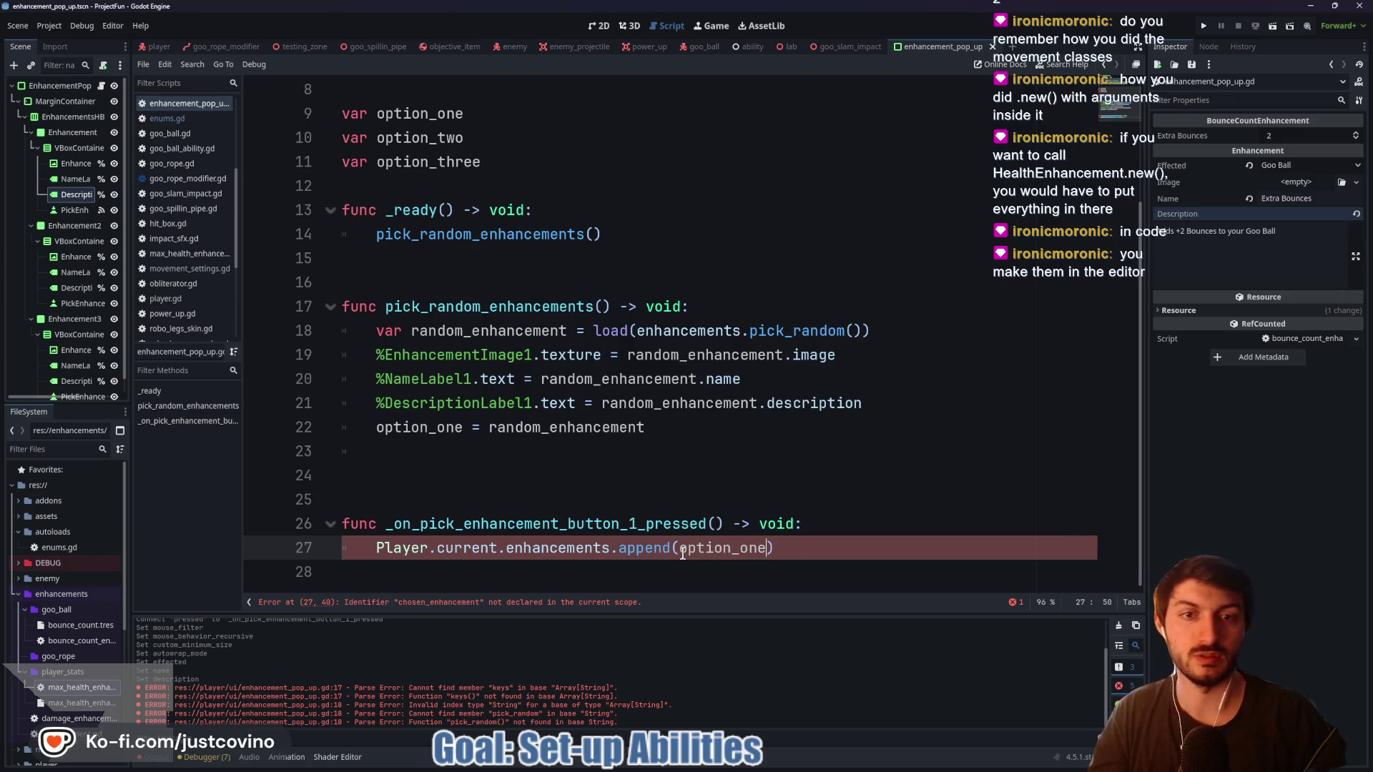
pyautogui.press('End')
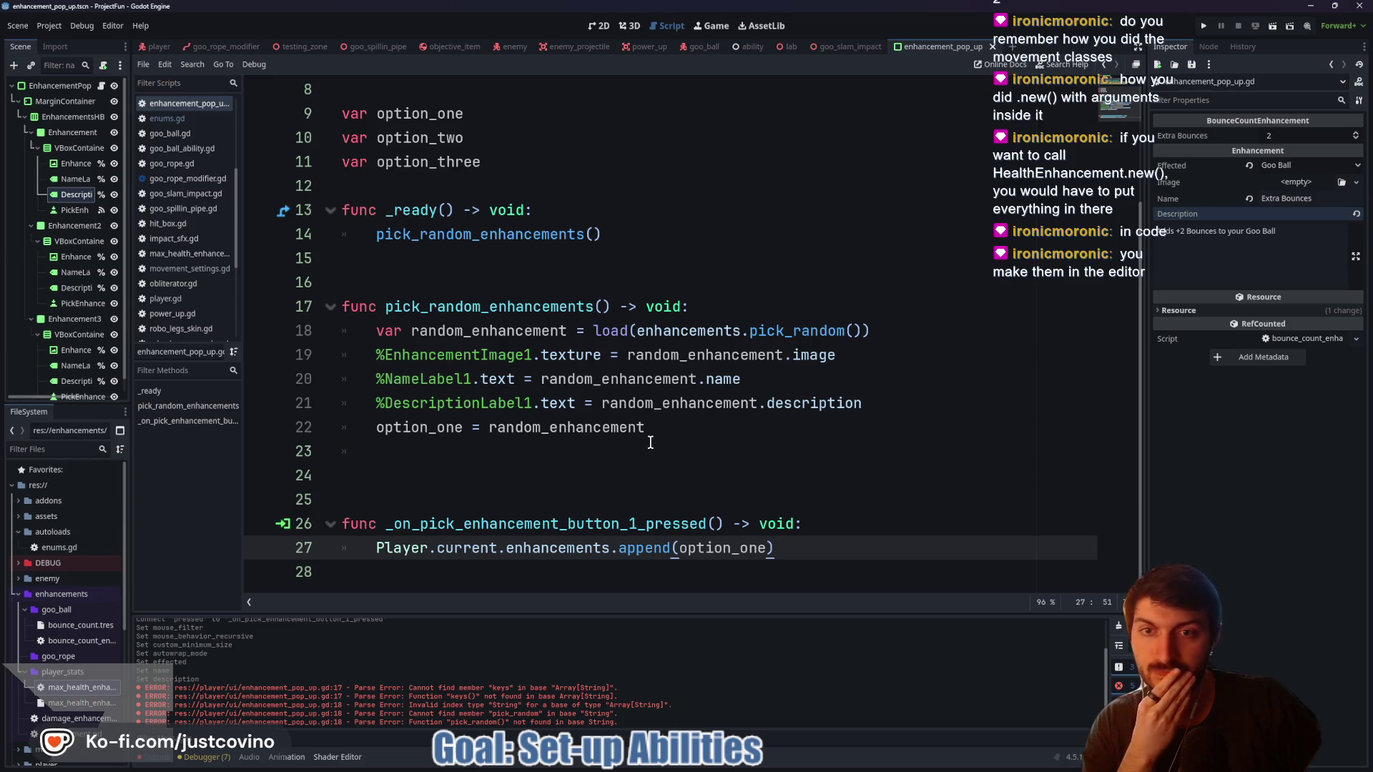
pyautogui.click(612, 448)
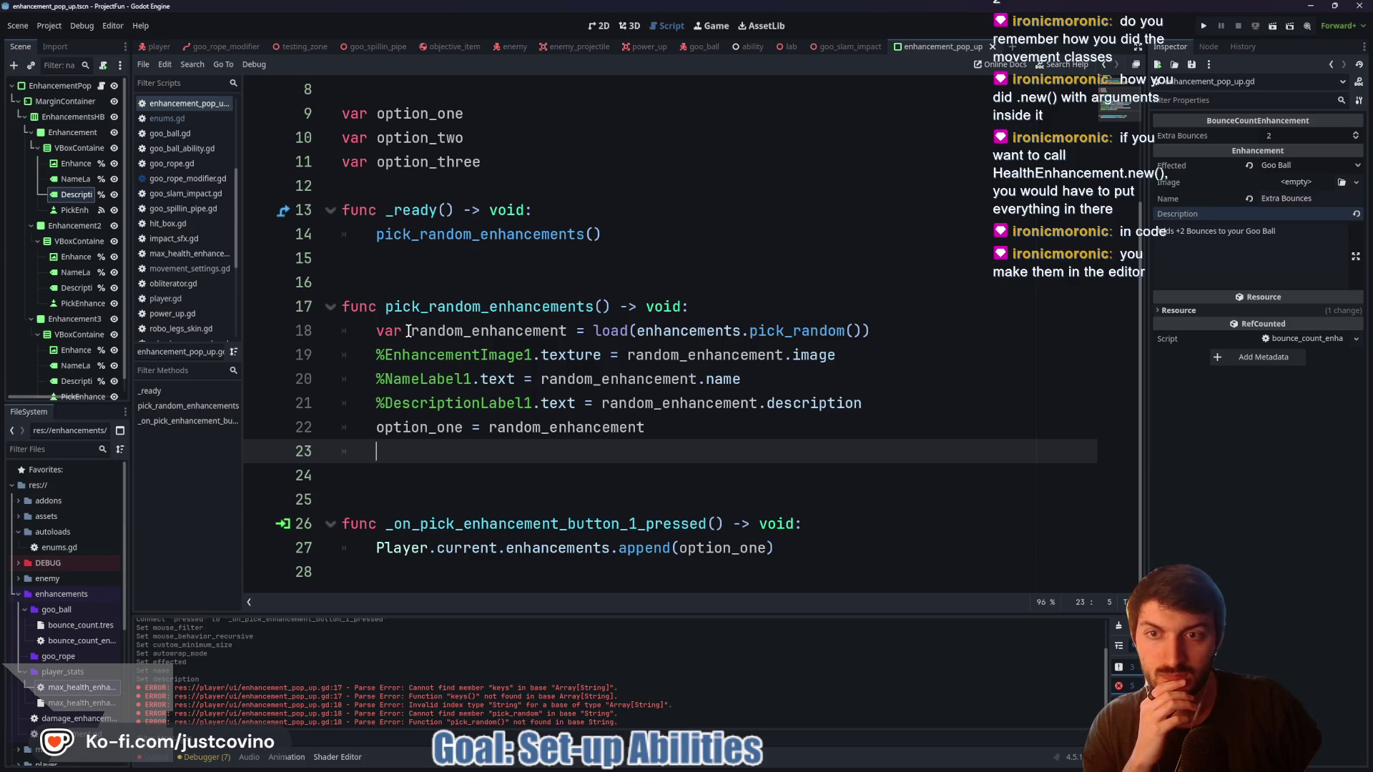
# Duplicate the first slot's load and assignment lines, indent them, and switch the suffixes to 2
pyautogui.moveTo(411, 331)
pyautogui.mouseDown()
pyautogui.moveTo(682, 436)
pyautogui.moveTo(909, 404)
pyautogui.mouseUp()
pyautogui.hotkey('ctrl', 'c')
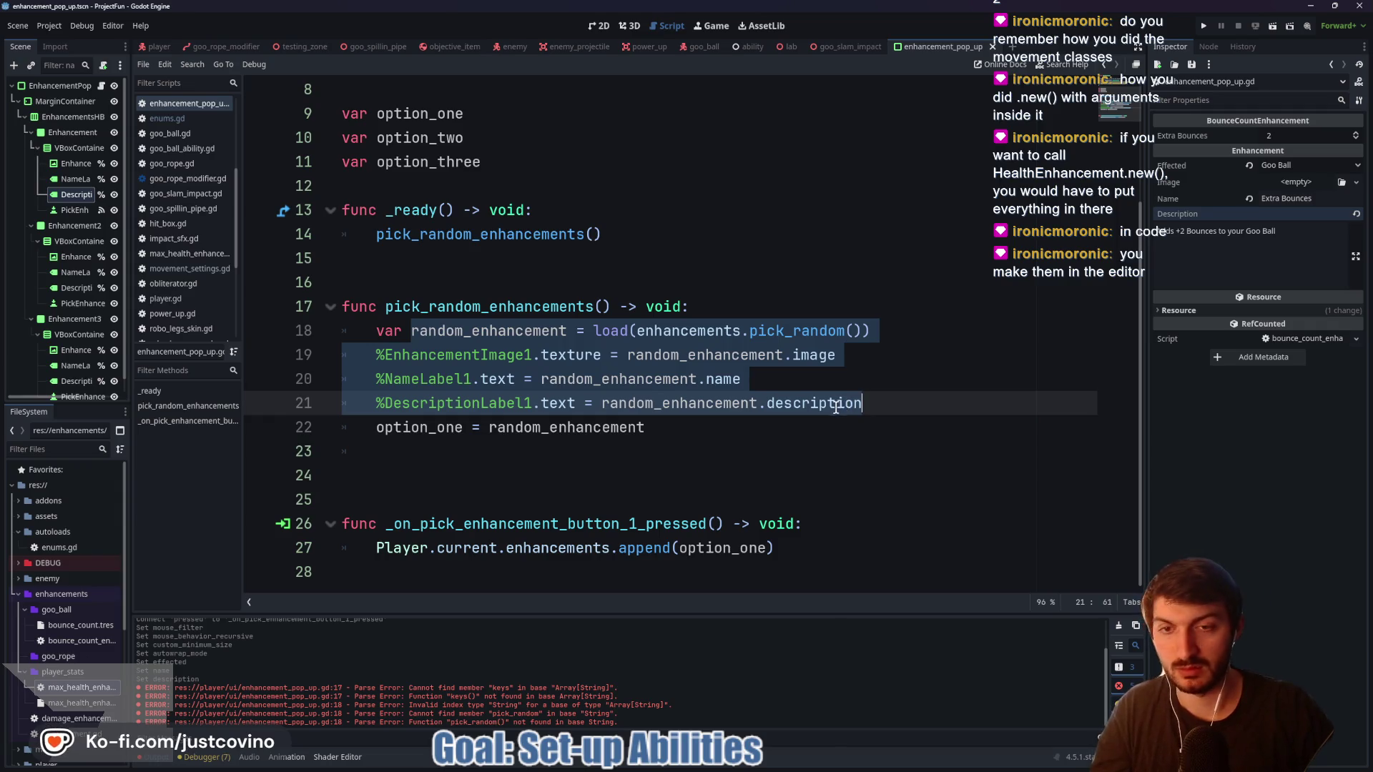
pyautogui.click(448, 451)
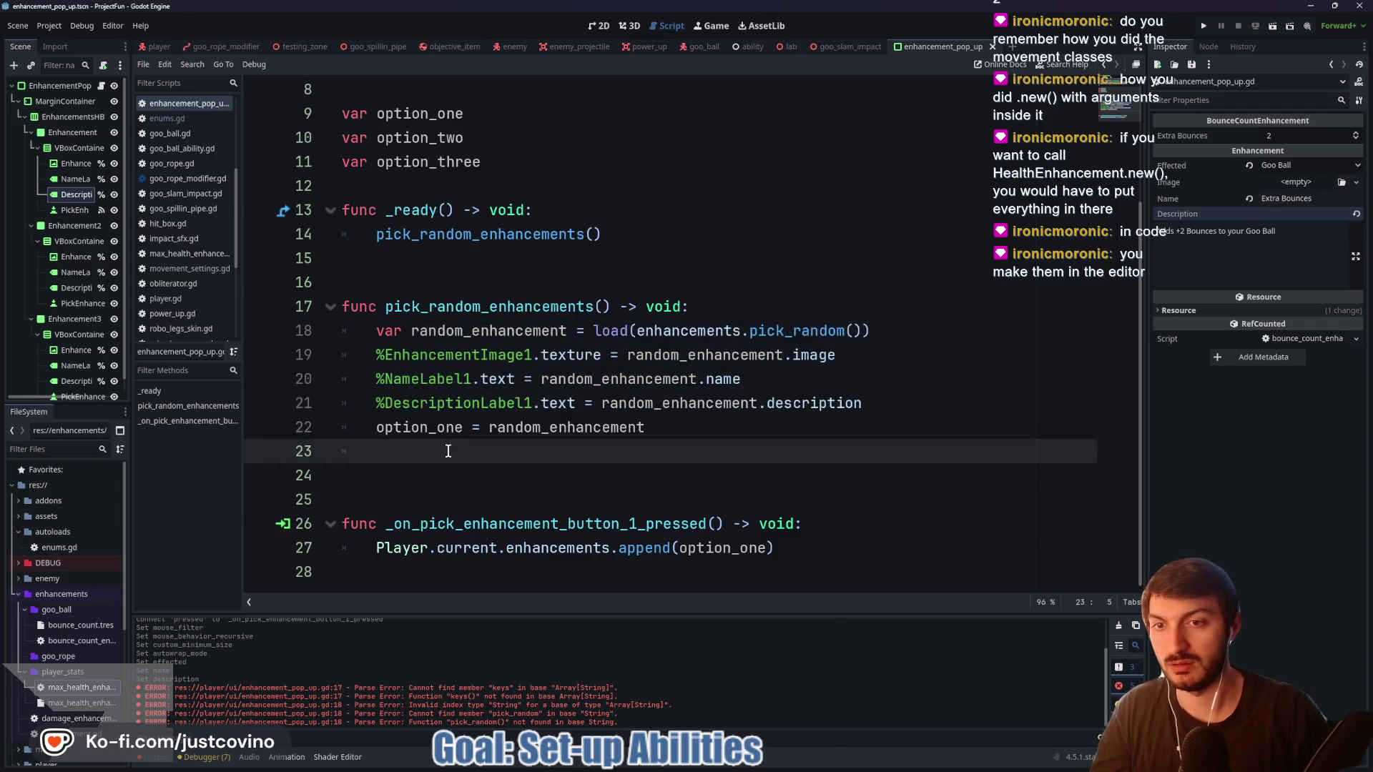
pyautogui.press('BackSpace')
pyautogui.hotkey('ctrl', 'v')
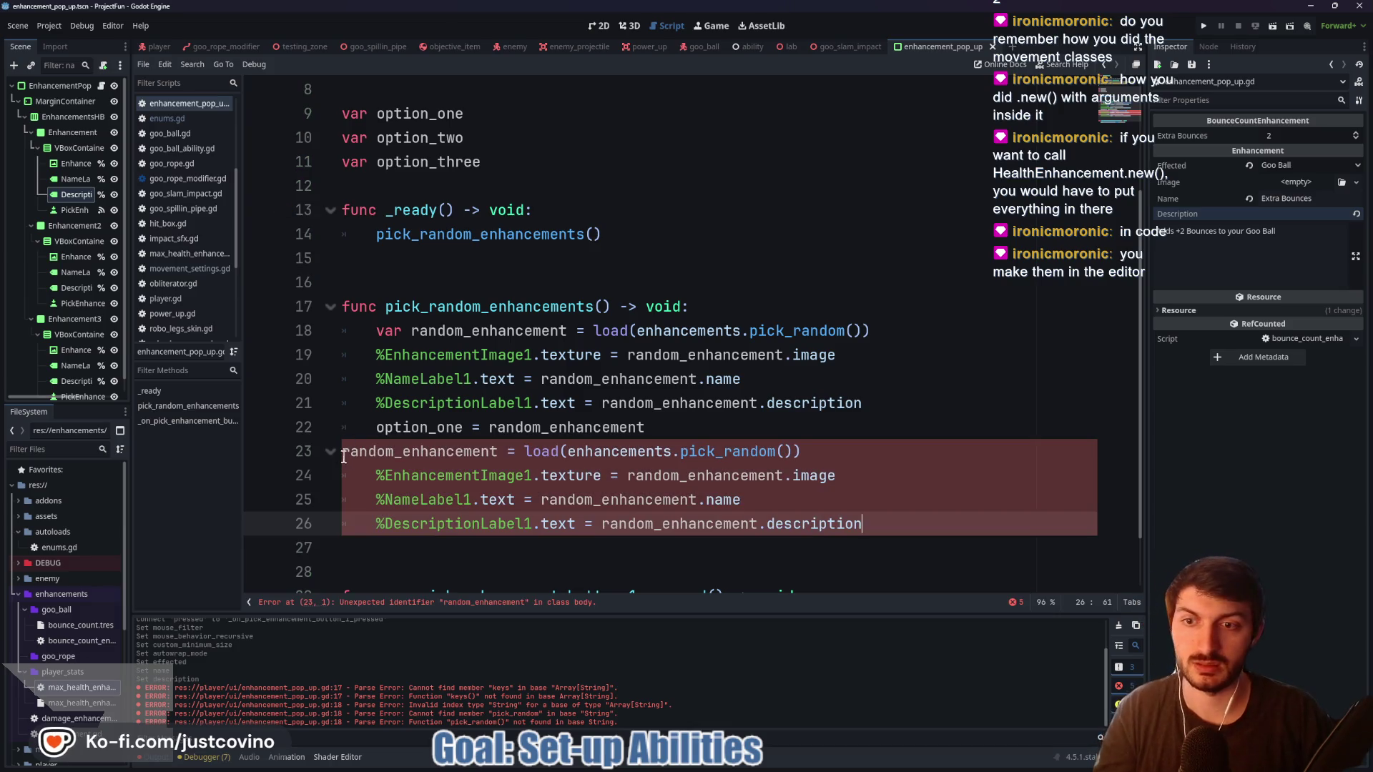
pyautogui.click(350, 455)
pyautogui.press('Tab')
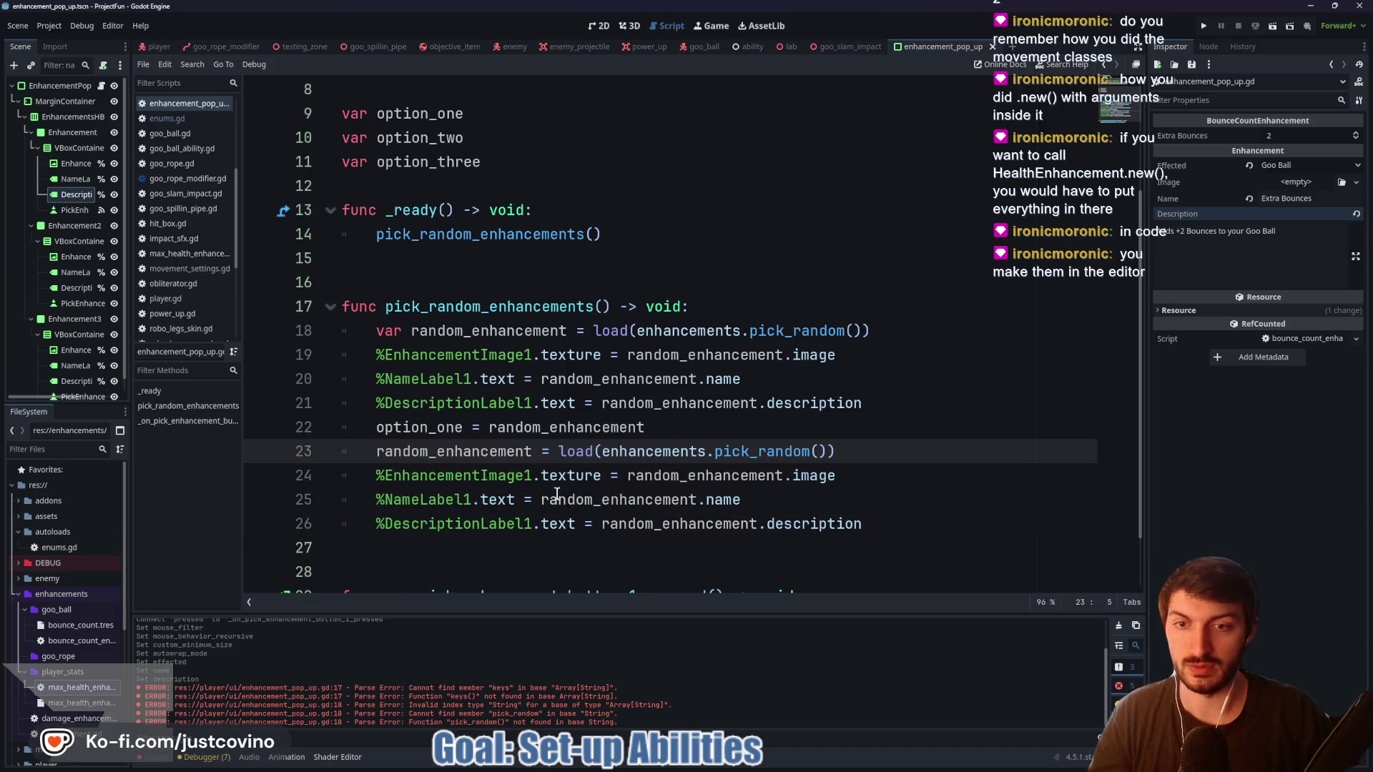
pyautogui.click(532, 475)
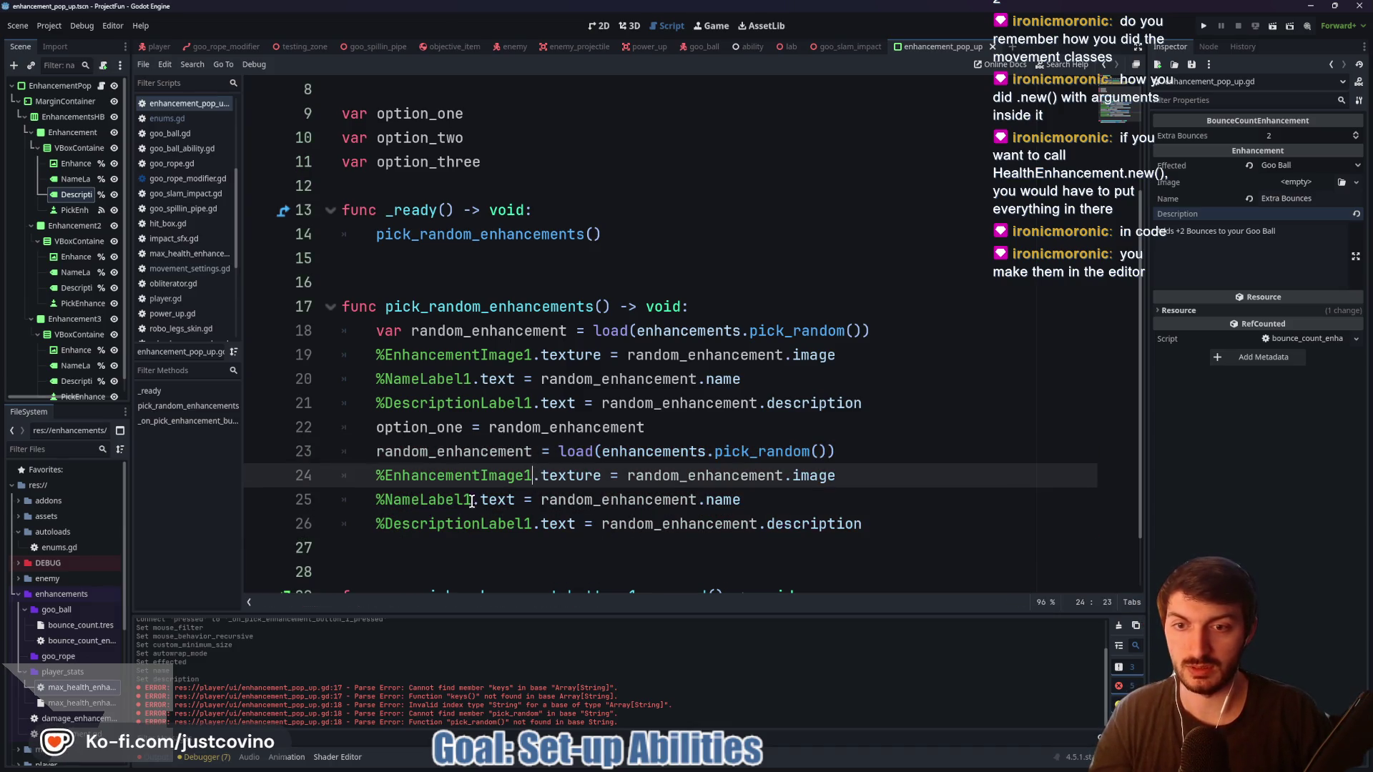
pyautogui.keyDown('alt'); pyautogui.click(530, 524); pyautogui.keyUp('alt')
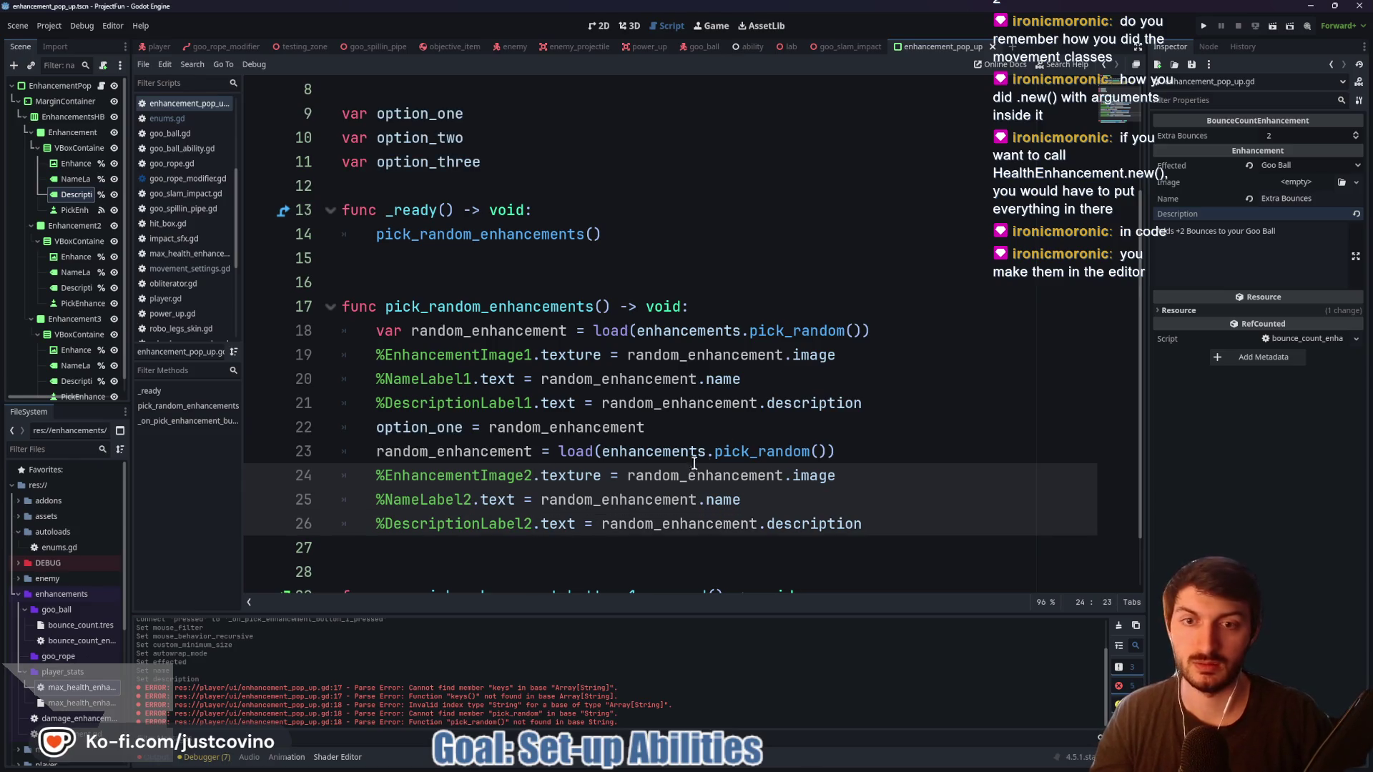
# Separate the two slots with a blank line and add 'option_two = random_enhancement' after slot 2
pyautogui.click(684, 429)
pyautogui.press('Return')
pyautogui.scroll(-2, 786, 440)
pyautogui.click(903, 451)
pyautogui.press('Return')
pyautogui.write('option')
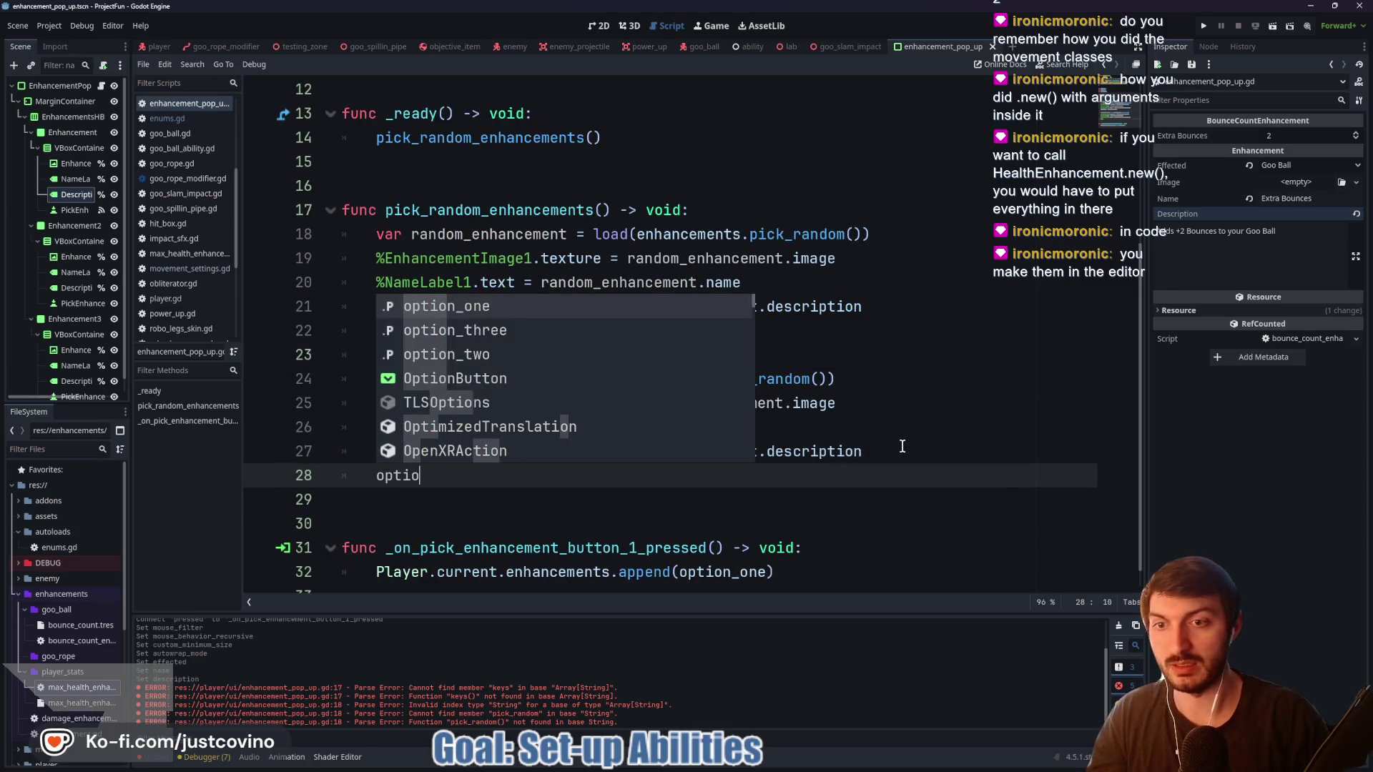
pyautogui.press('Down')
pyautogui.press('Down')
pyautogui.press('Return')
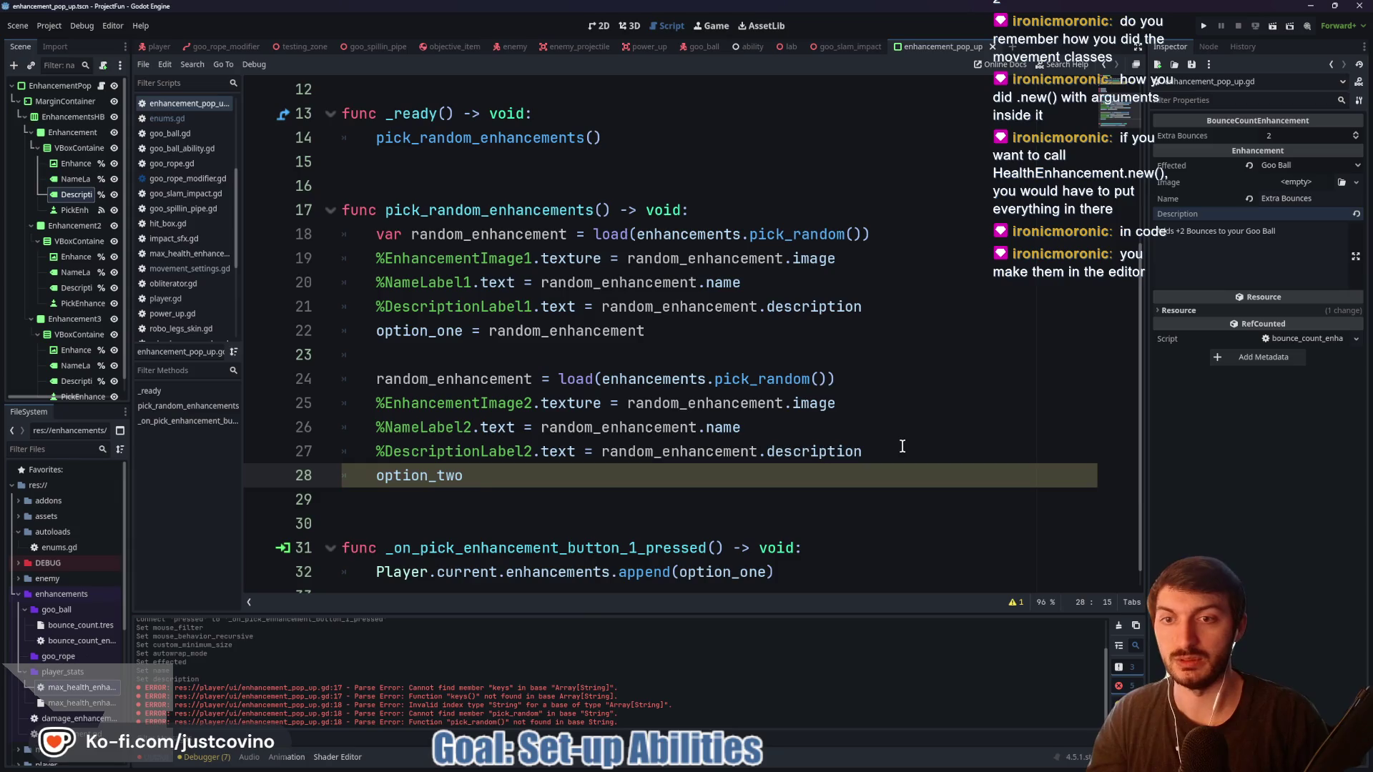
pyautogui.write('= random')
pyautogui.press('Return')
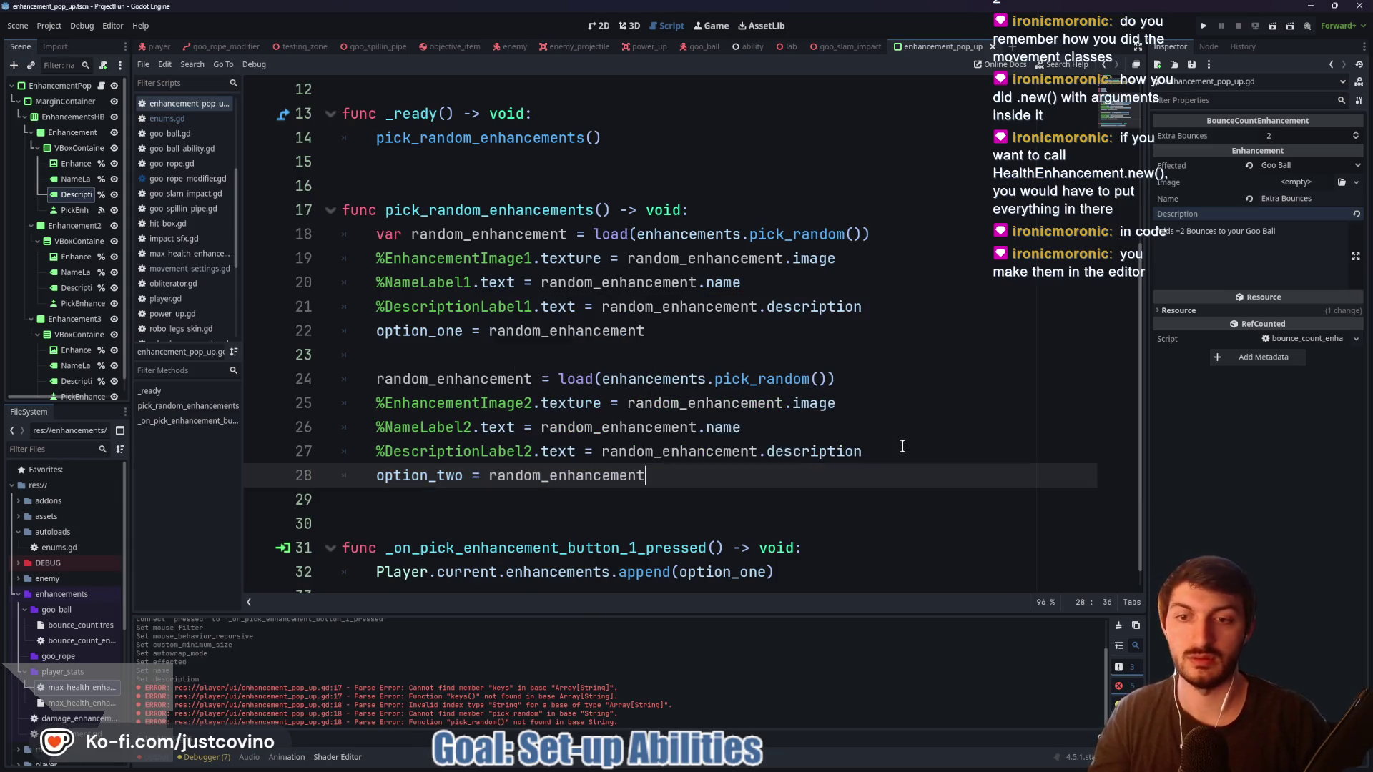
# Paste a third copy of the slot code below option_two and indent it into the function
pyautogui.press('Return')
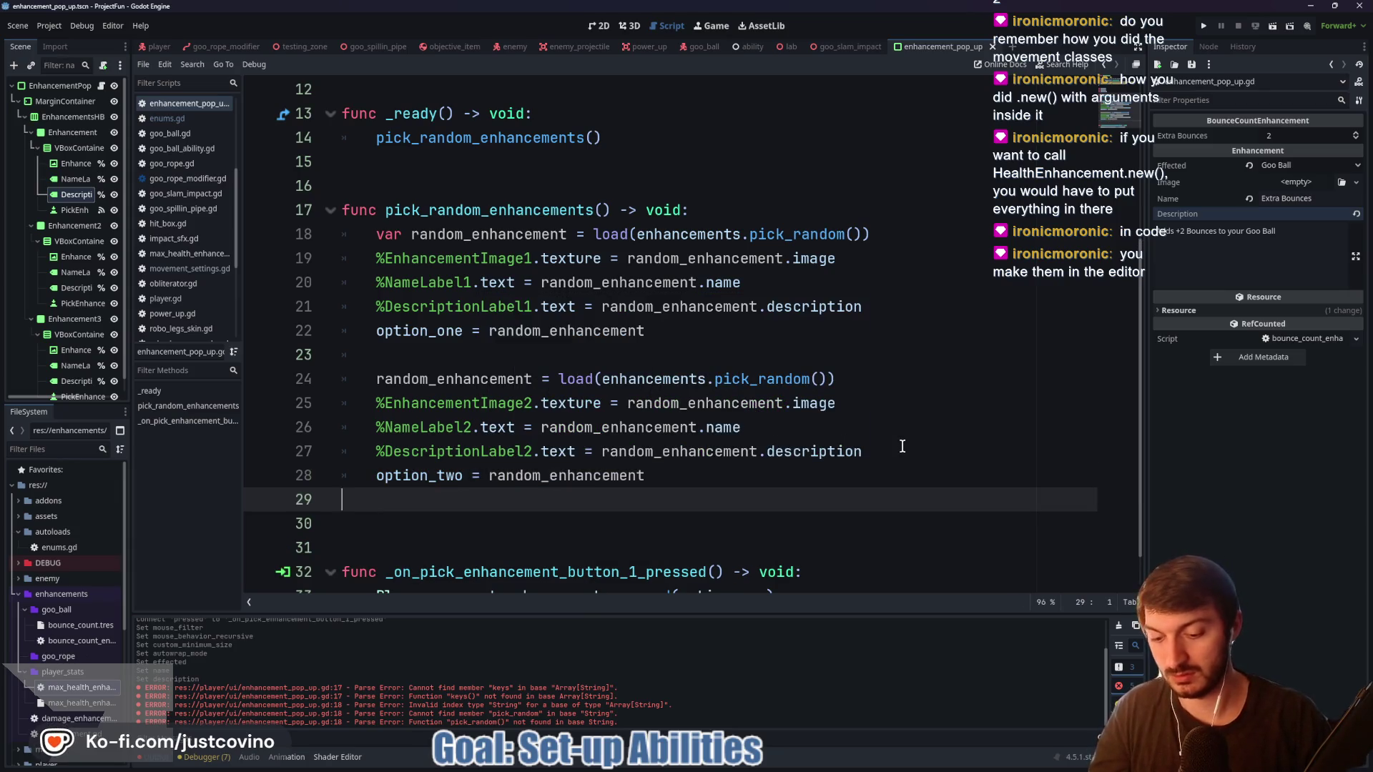
pyautogui.write('random_enhancement = load(enhancements.pick_random()) \t%EnhancementImage1.texture = random_enhancement.image \t%NameLabel1.text = random_enhancement.name \t%DescriptionLabel1.text = random_enhancement.description')
pyautogui.click(346, 501)
pyautogui.press('Tab')
pyautogui.click(697, 474)
pyautogui.press('Return')
pyautogui.scroll(-2, 668, 461)
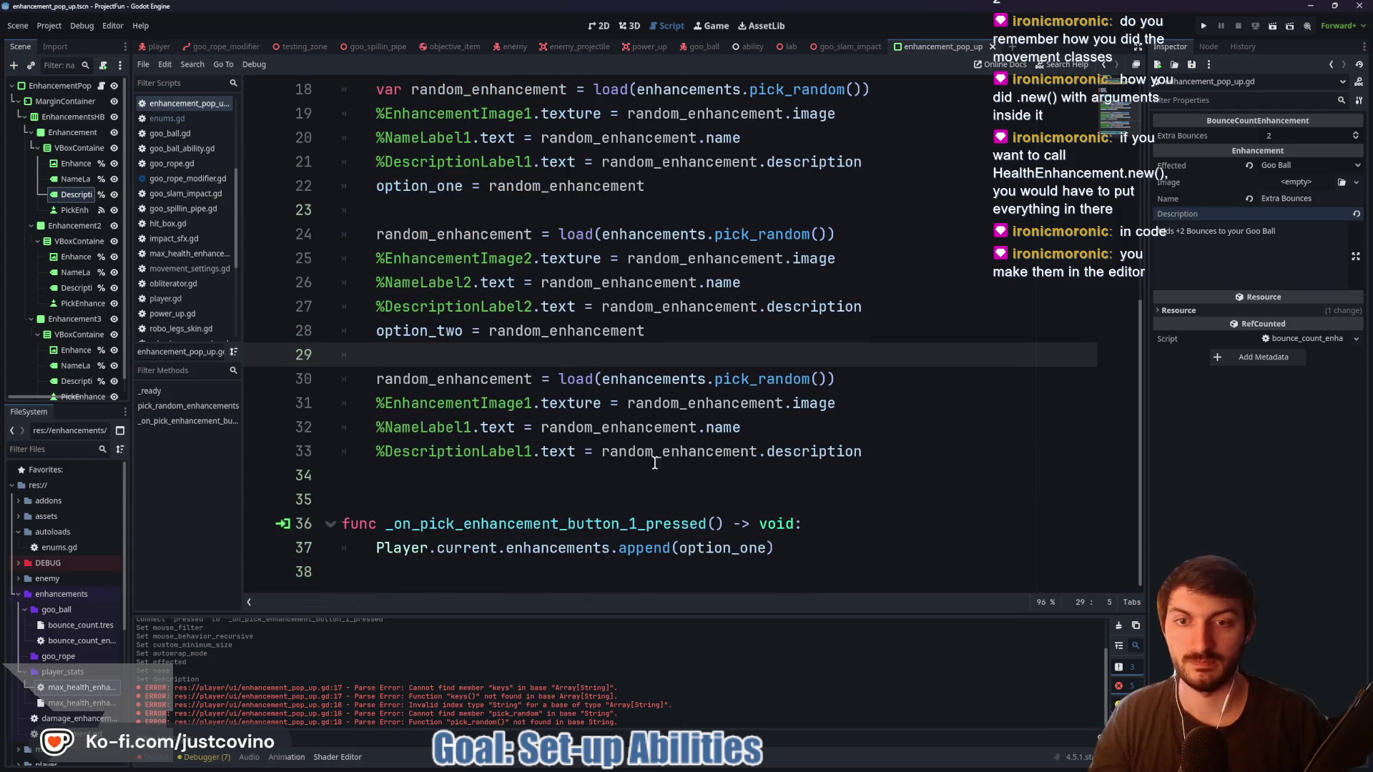
# Retarget the copy to EnhancementImage3, NameLabel3 and DescriptionLabel3, and add option_three = random_enhancement
pyautogui.click(533, 405)
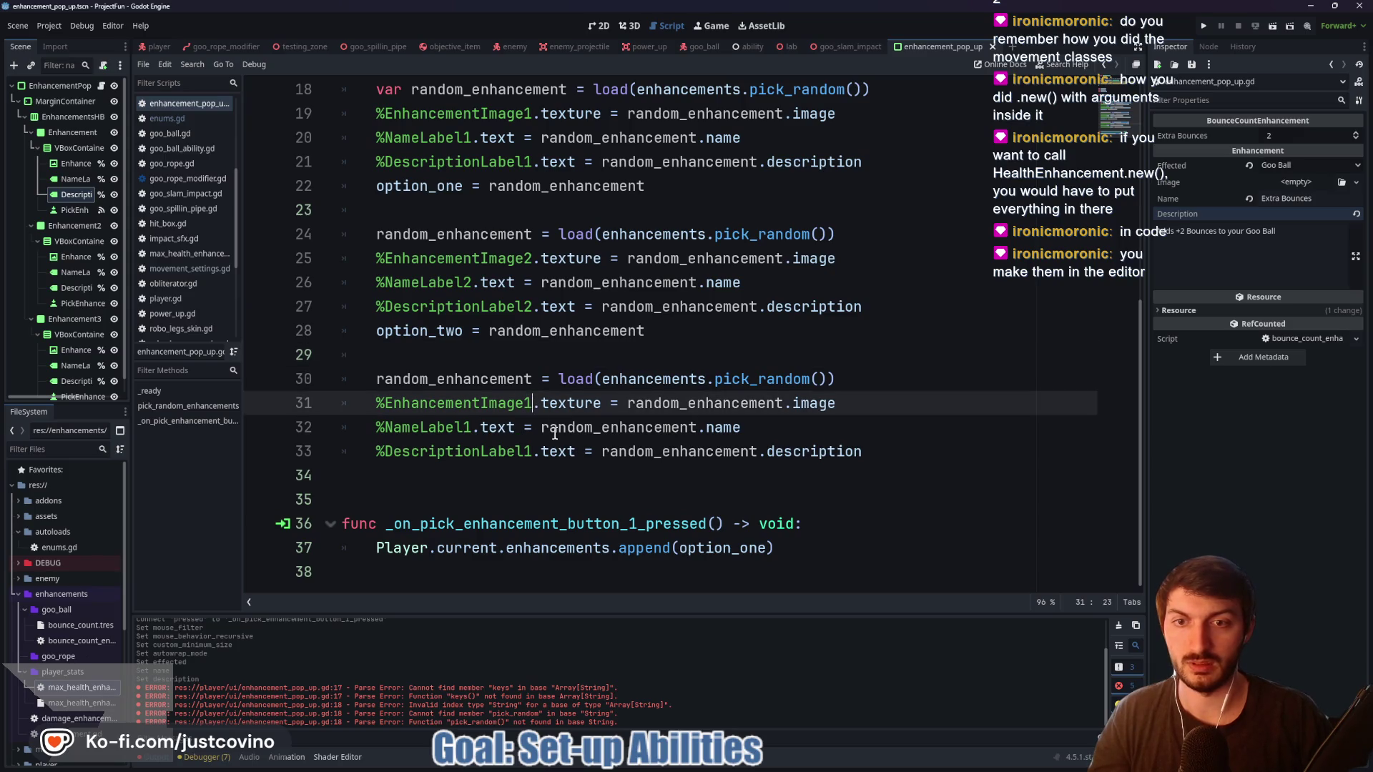
pyautogui.keyDown('alt'); pyautogui.click(469, 427); pyautogui.keyUp('alt')
pyautogui.keyDown('alt'); pyautogui.click(532, 453); pyautogui.keyUp('alt')
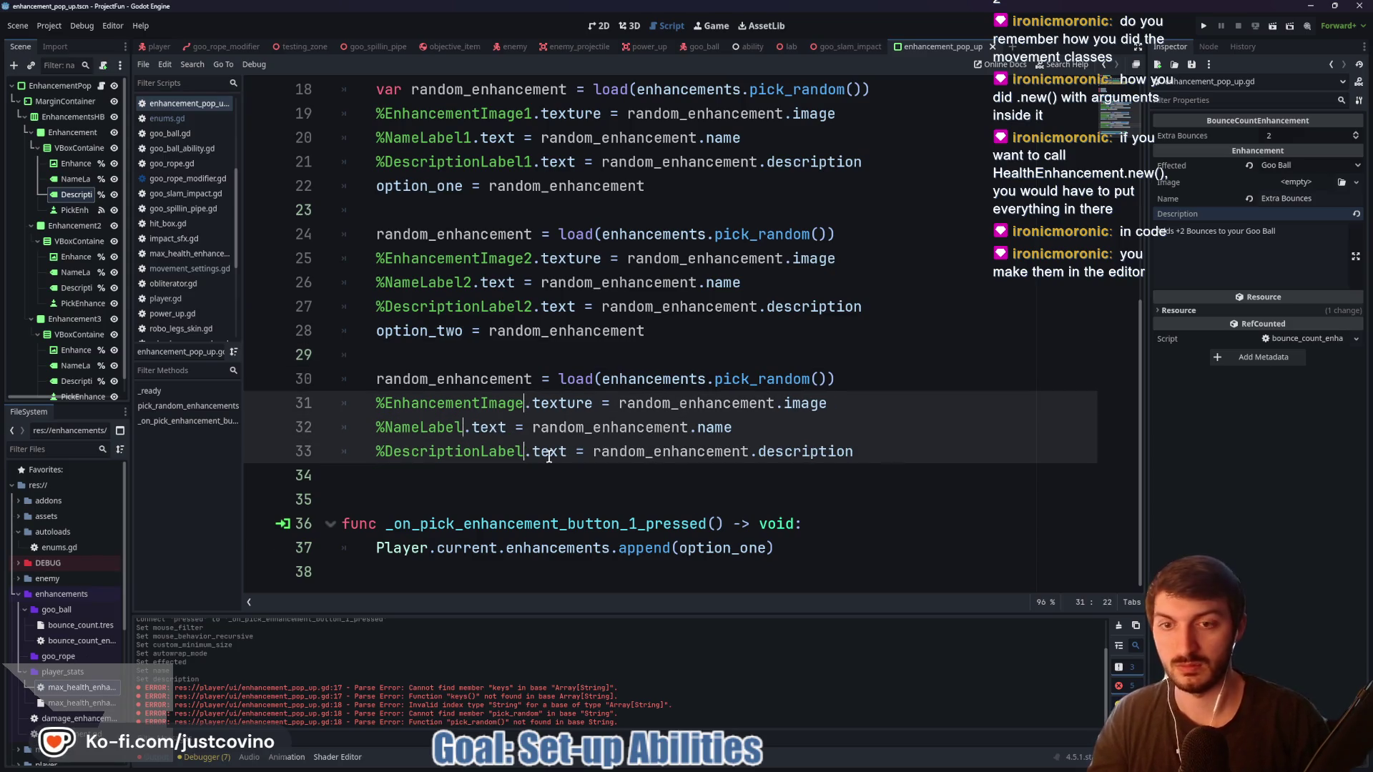
pyautogui.press('BackSpace')
pyautogui.write('3')
pyautogui.click(508, 479)
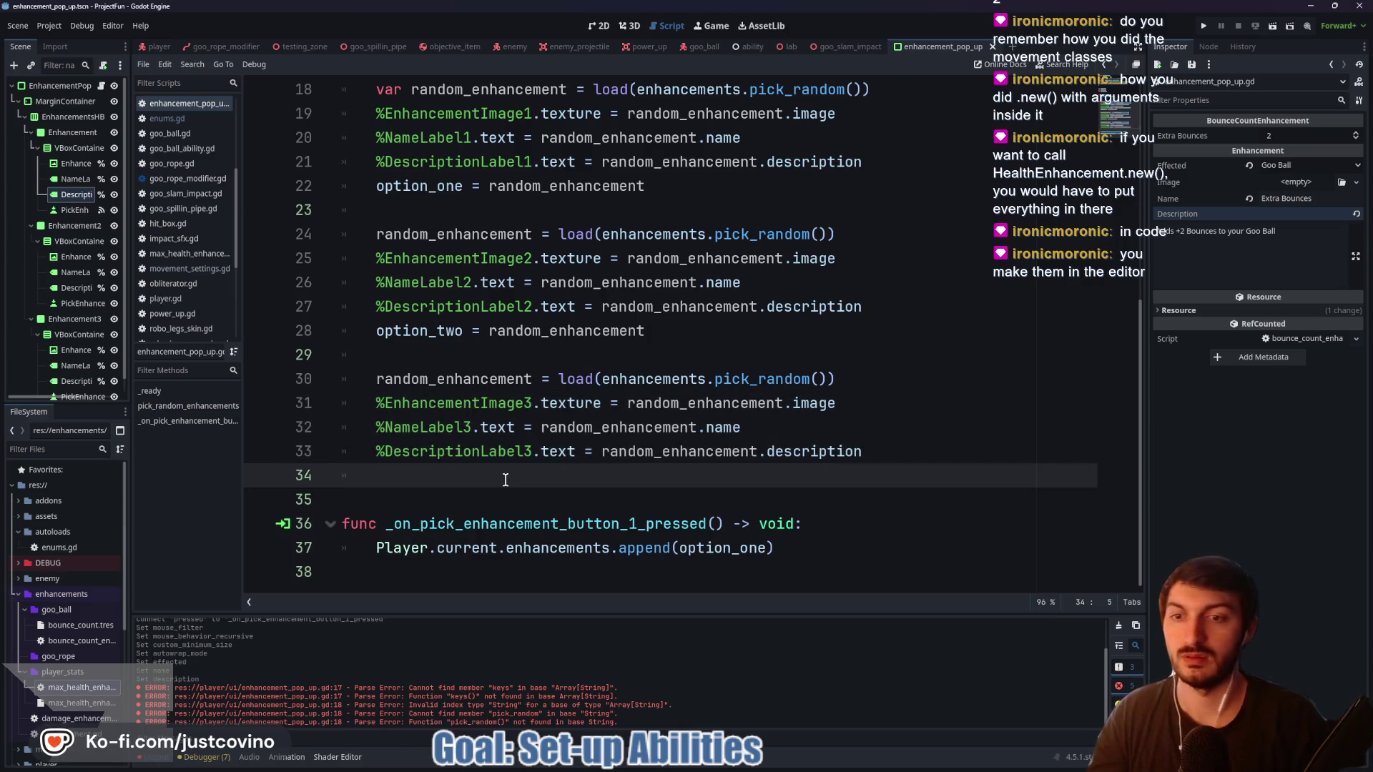
pyautogui.write('option_three = ran')
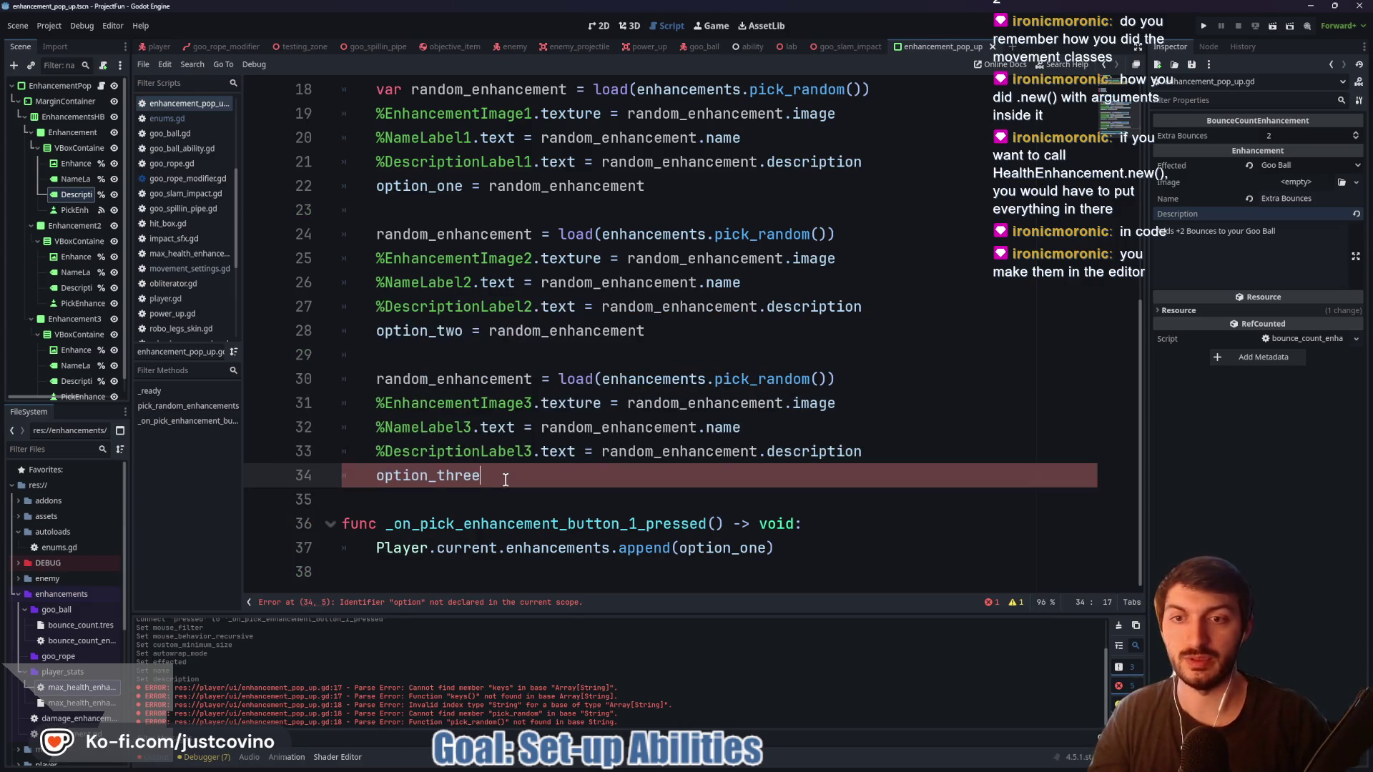
pyautogui.press('Return')
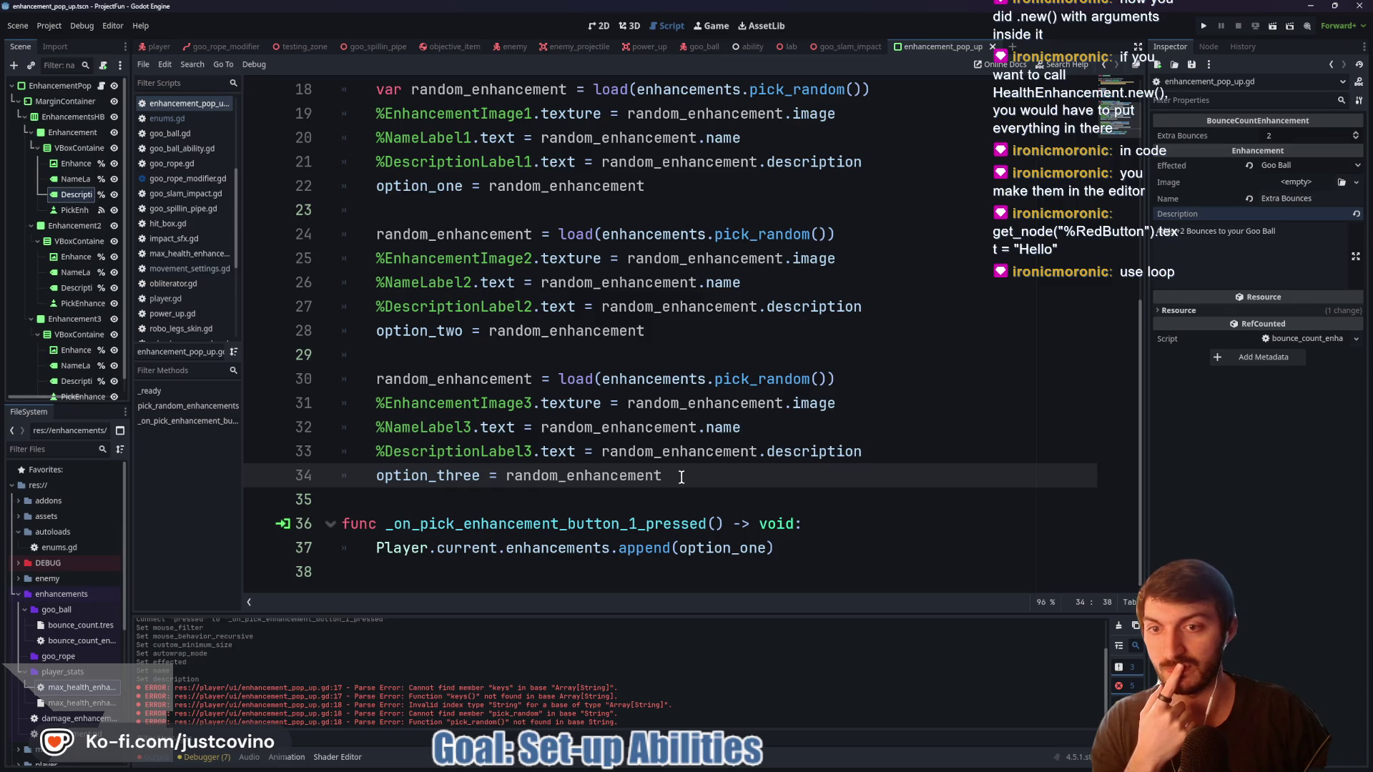
pyautogui.scroll(4, 677, 477)
pyautogui.scroll(-2, 680, 479)
pyautogui.scroll(-2, 681, 480)
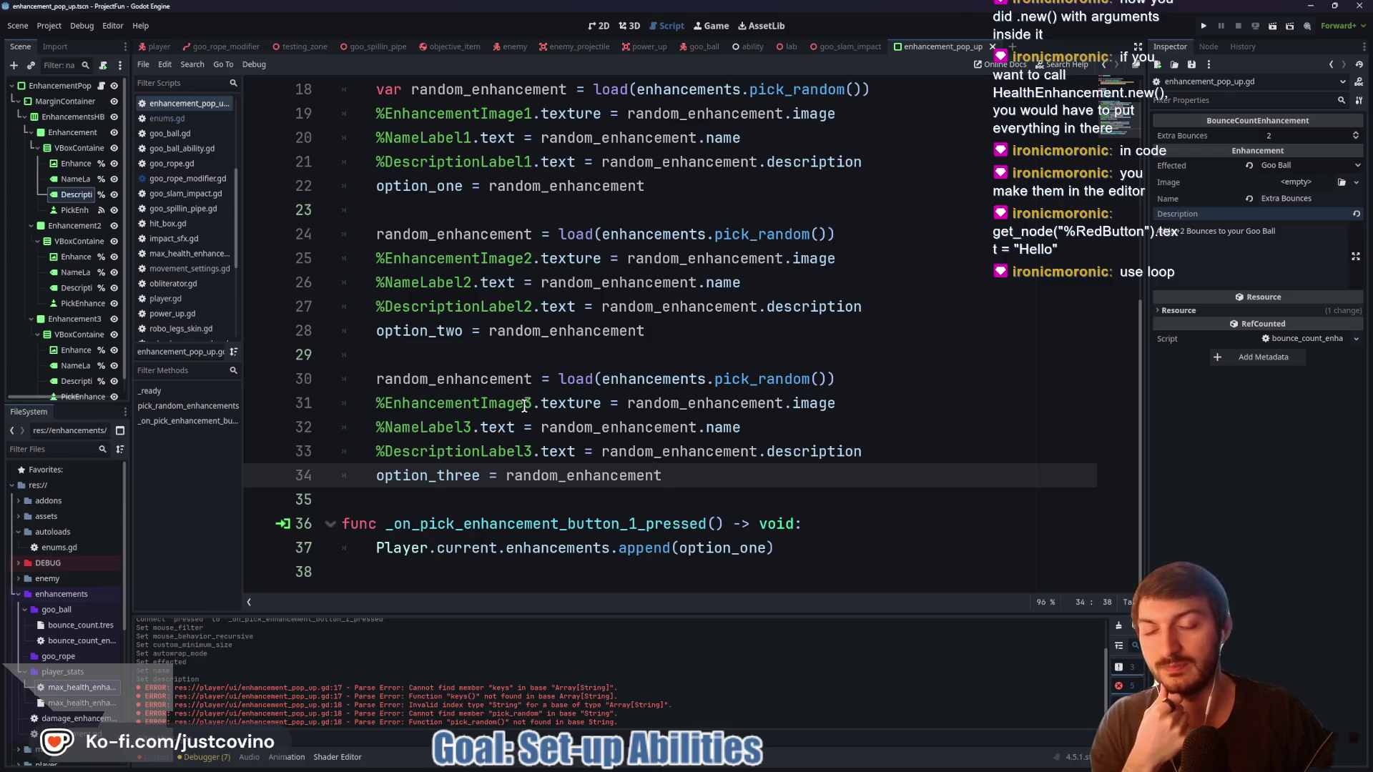
pyautogui.click(529, 405)
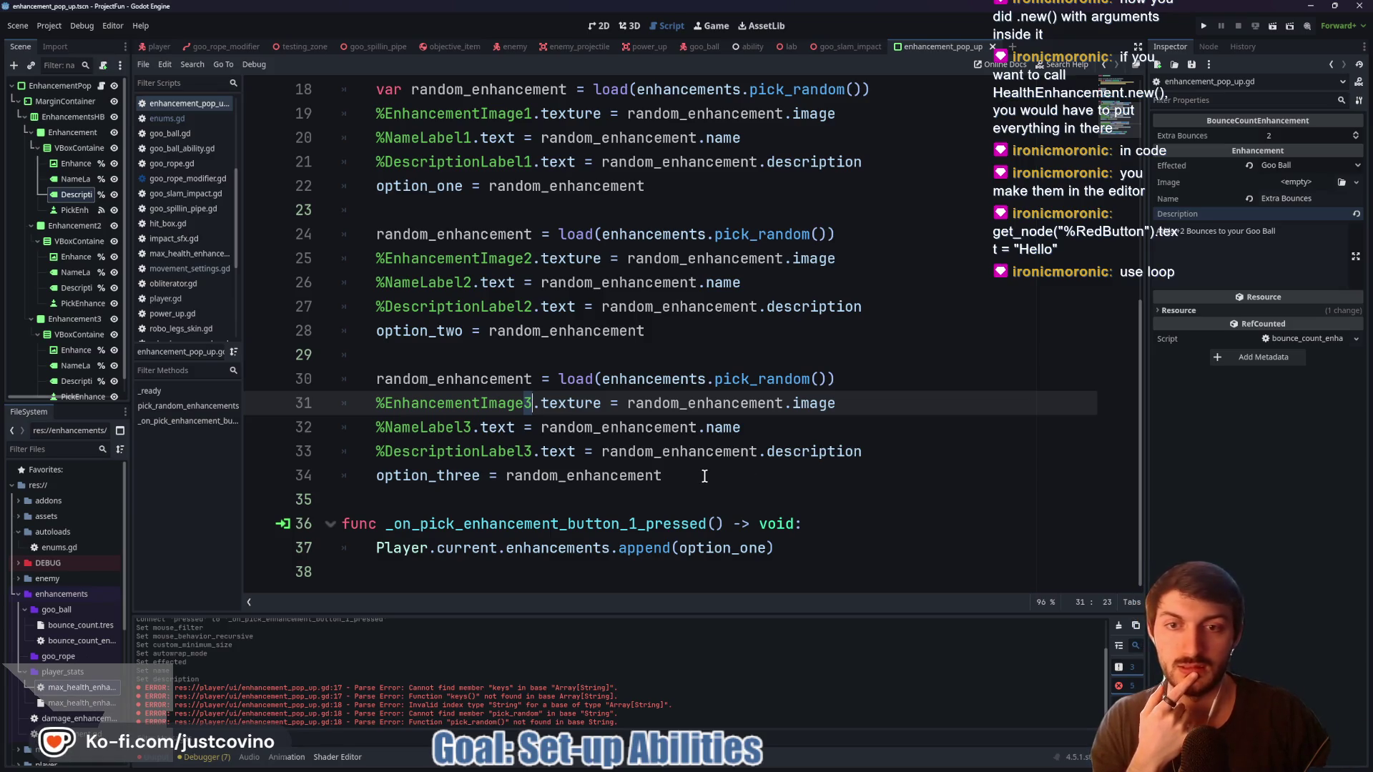
pyautogui.scroll(5, 707, 474)
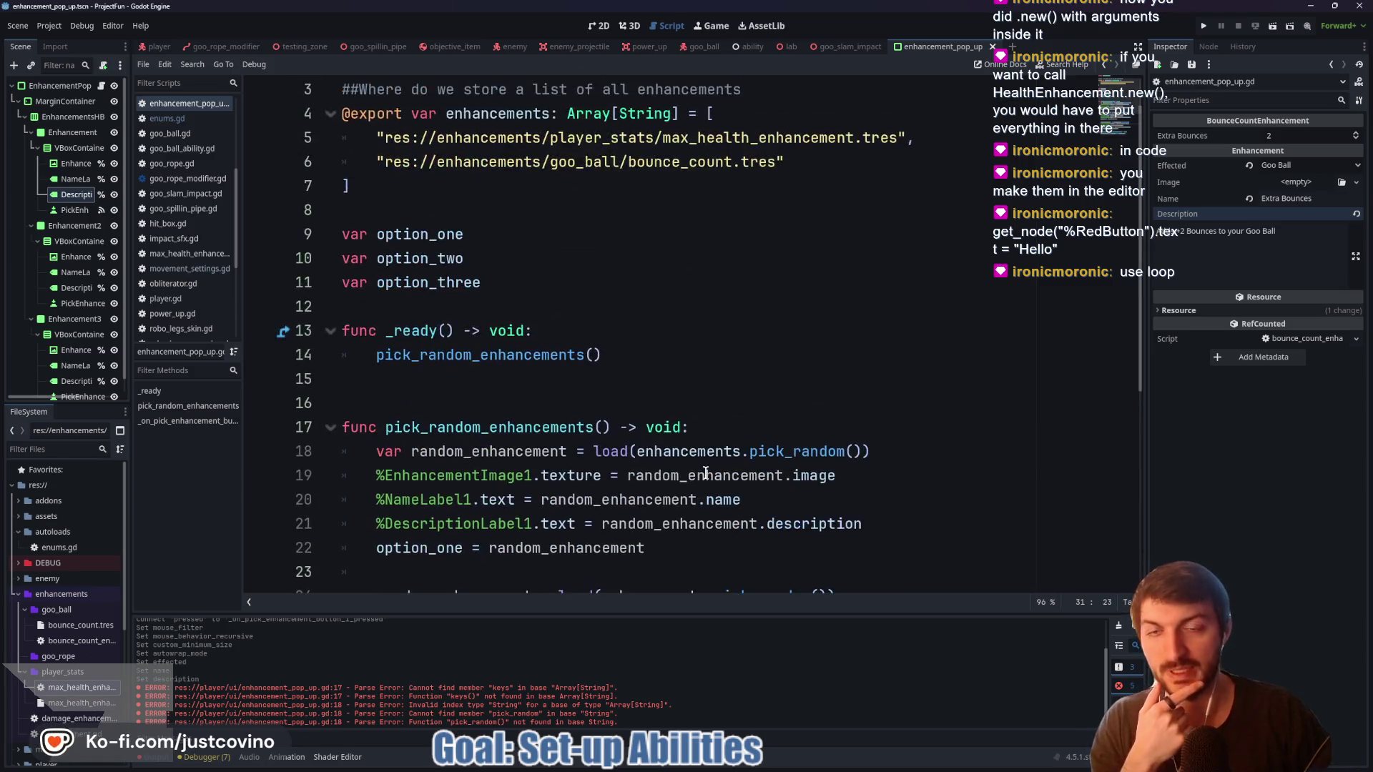
pyautogui.scroll(1, 706, 474)
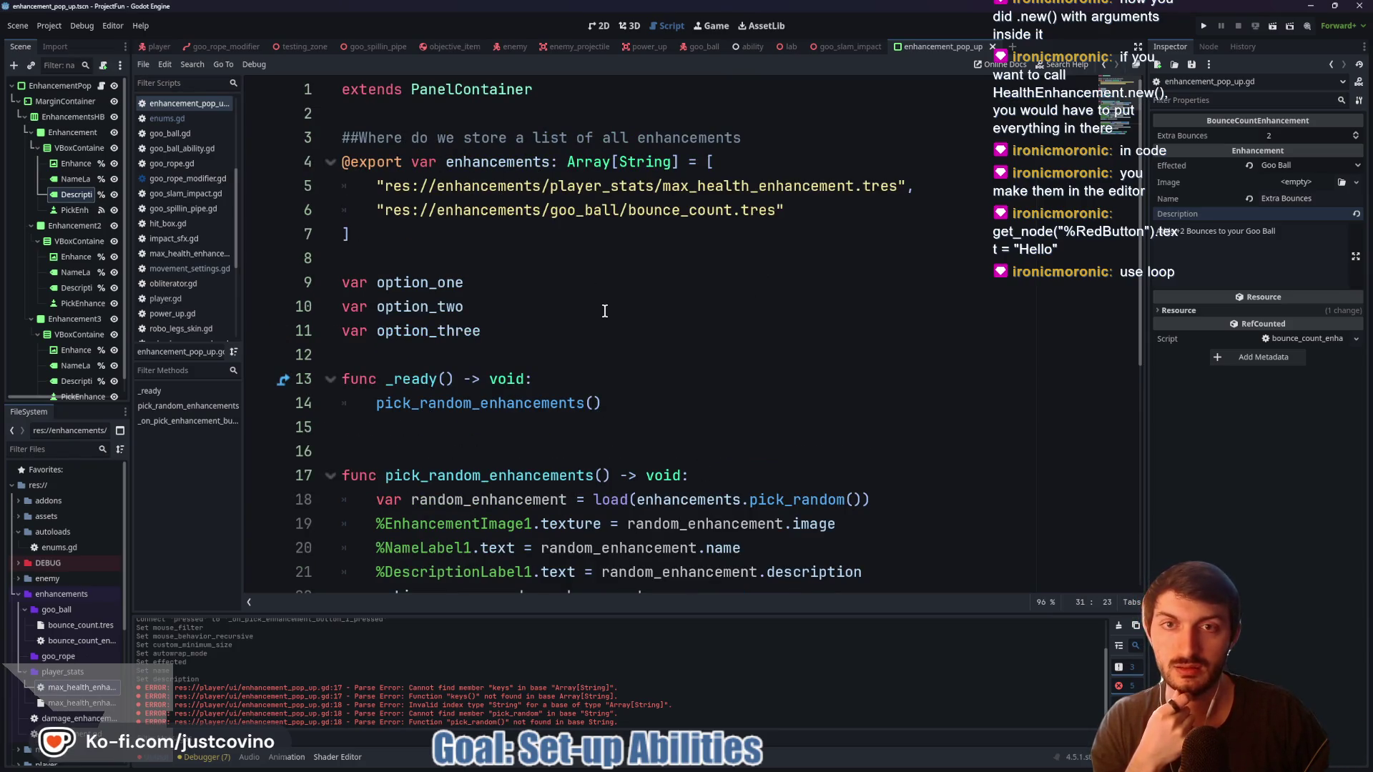
pyautogui.scroll(-5, 603, 309)
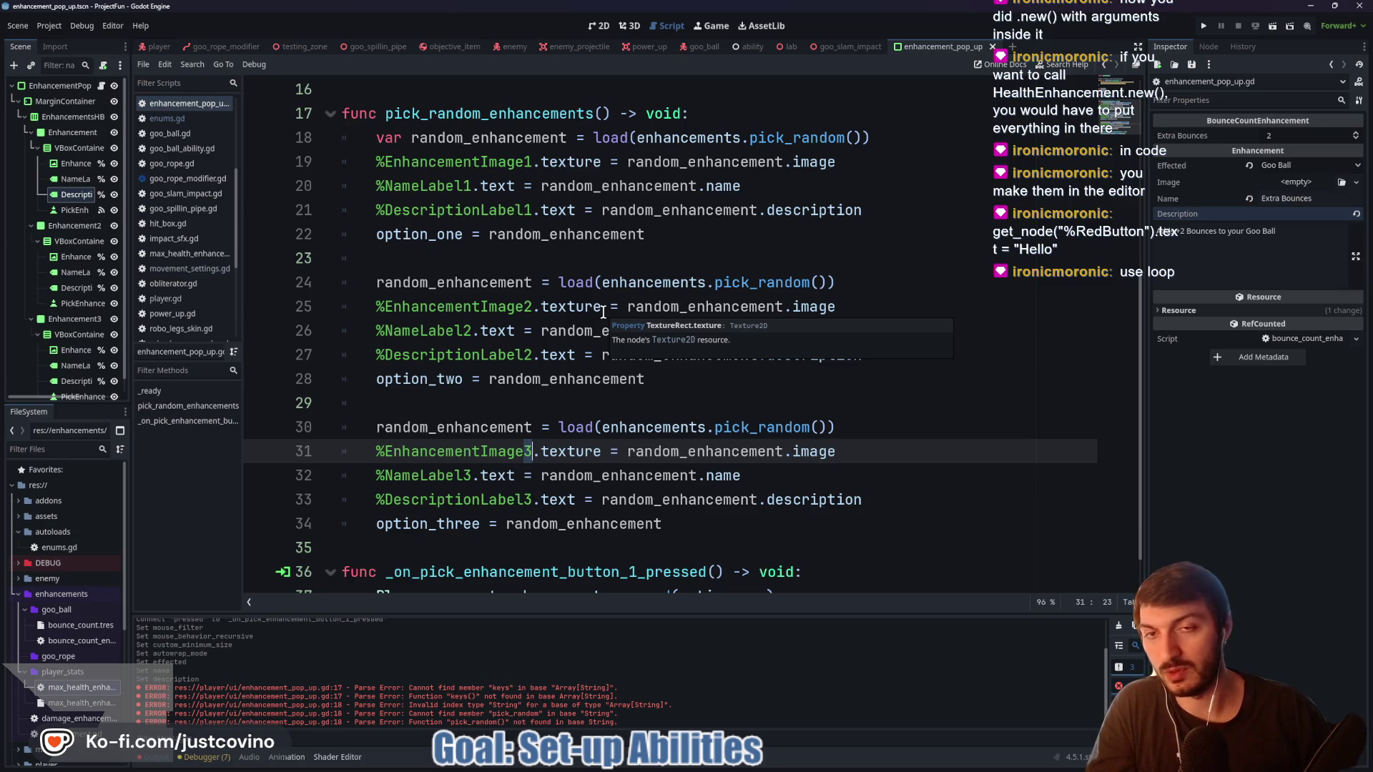
# Comment out lines 18–34 holding the three slot blocks
pyautogui.click(697, 118)
pyautogui.moveTo(376, 137); pyautogui.dragTo(647, 378)
pyautogui.keyDown('shift'); pyautogui.click(807, 524); pyautogui.keyUp('shift')
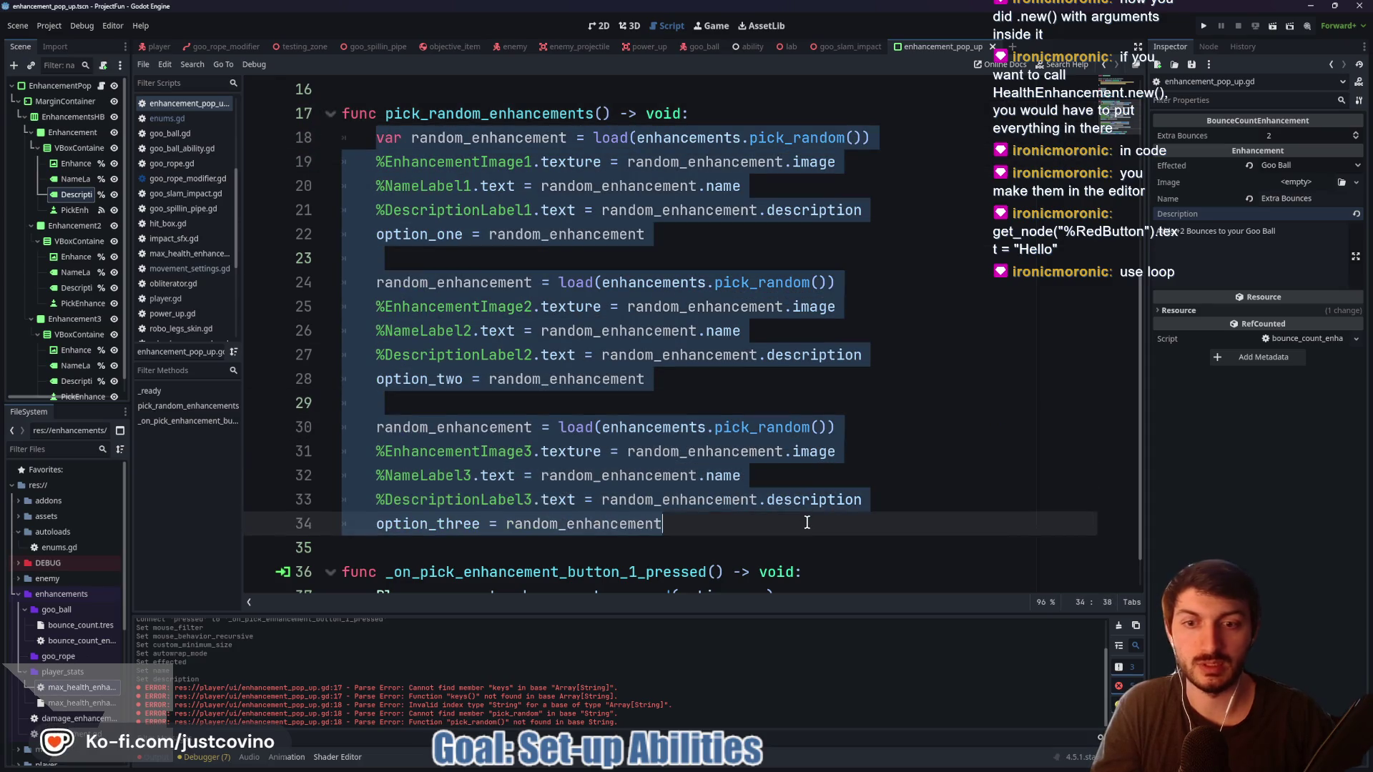
pyautogui.hotkey('ctrl', 'k')
# Add a 'var random_enhancements: Array = []' line under the function header
pyautogui.click(723, 113)
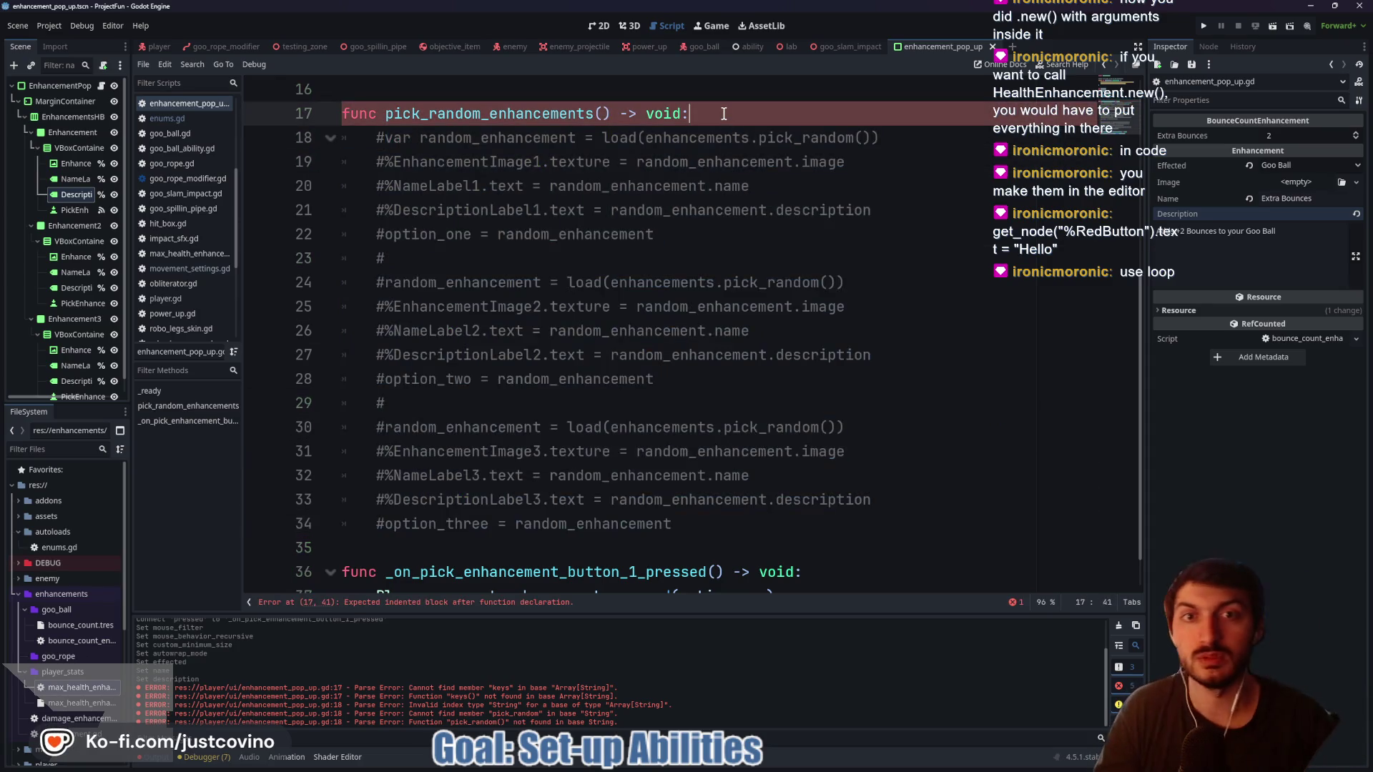
pyautogui.press('Return')
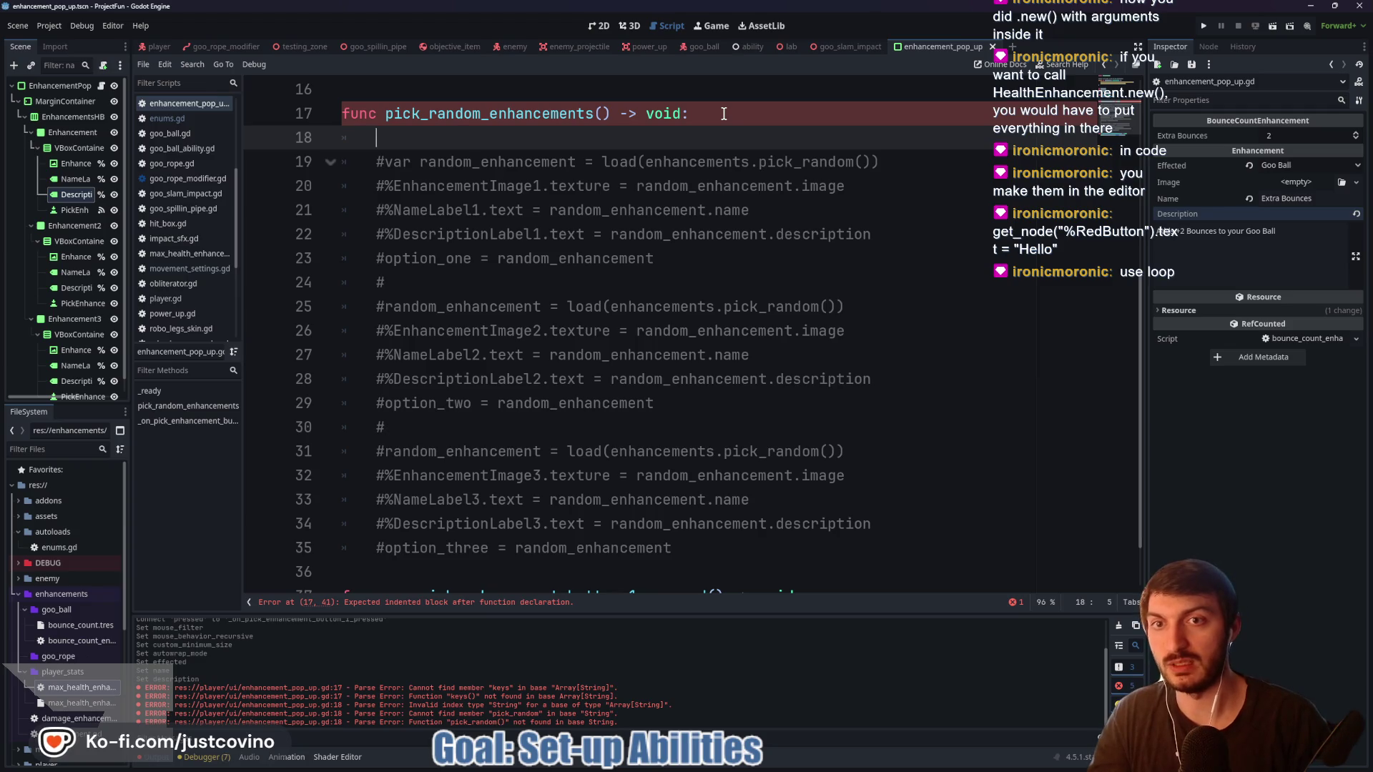
pyautogui.write('var random_enhance')
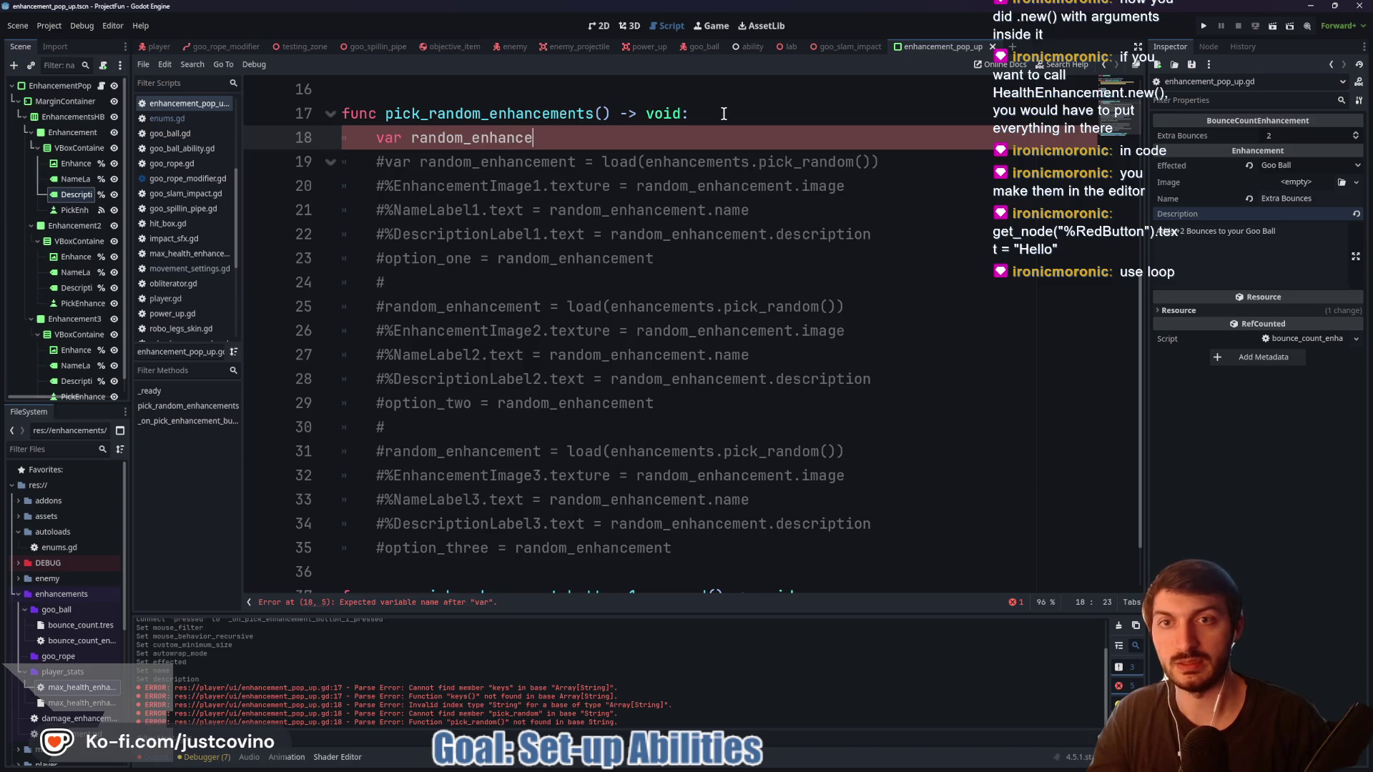
pyautogui.write(': Array')
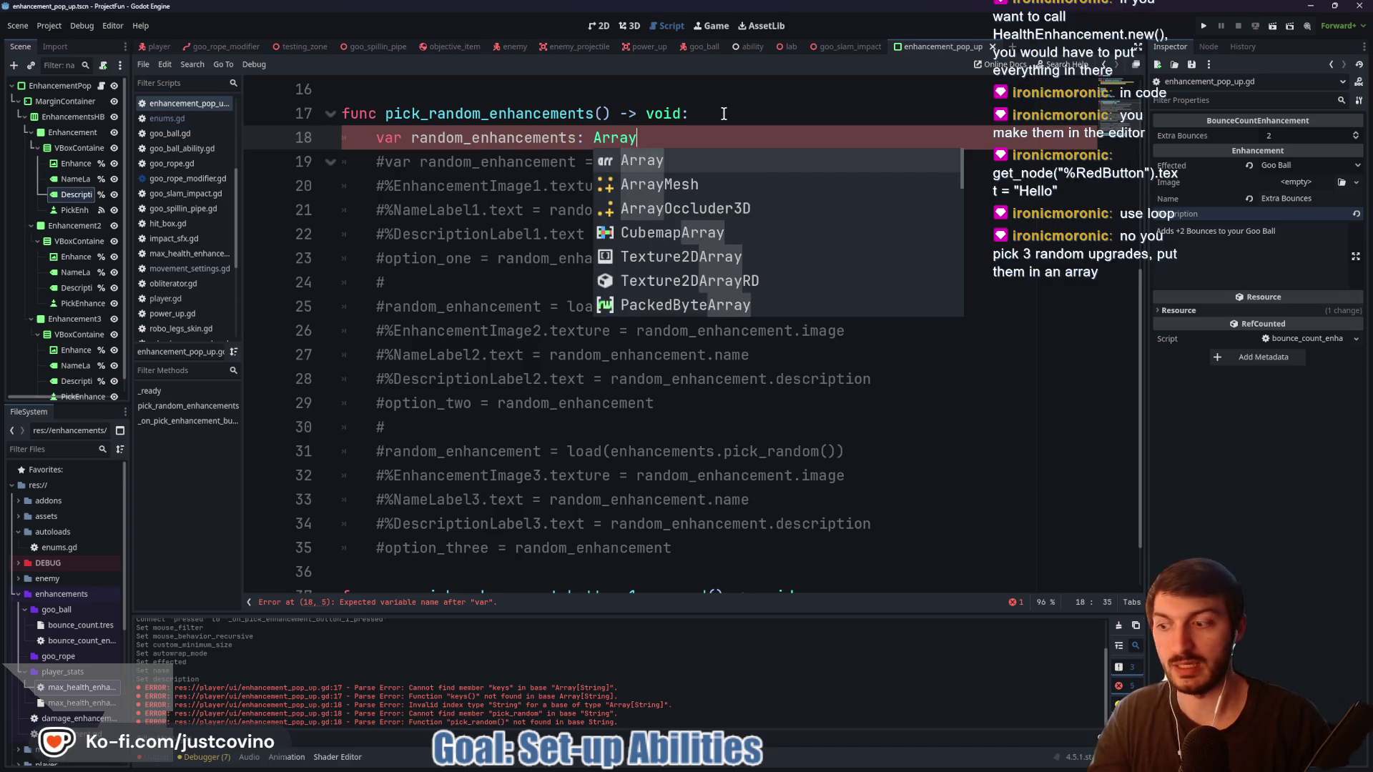
pyautogui.write(' = ')
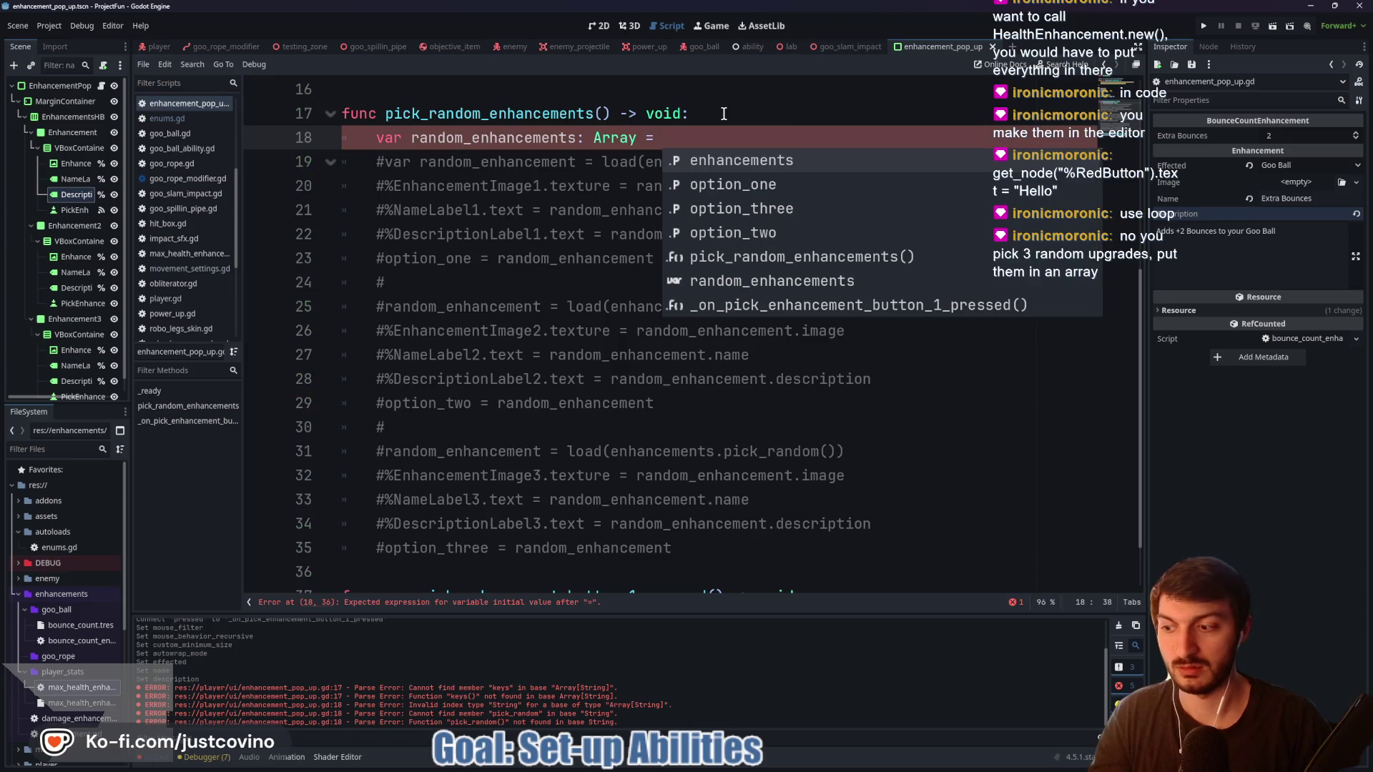
pyautogui.write('[]')
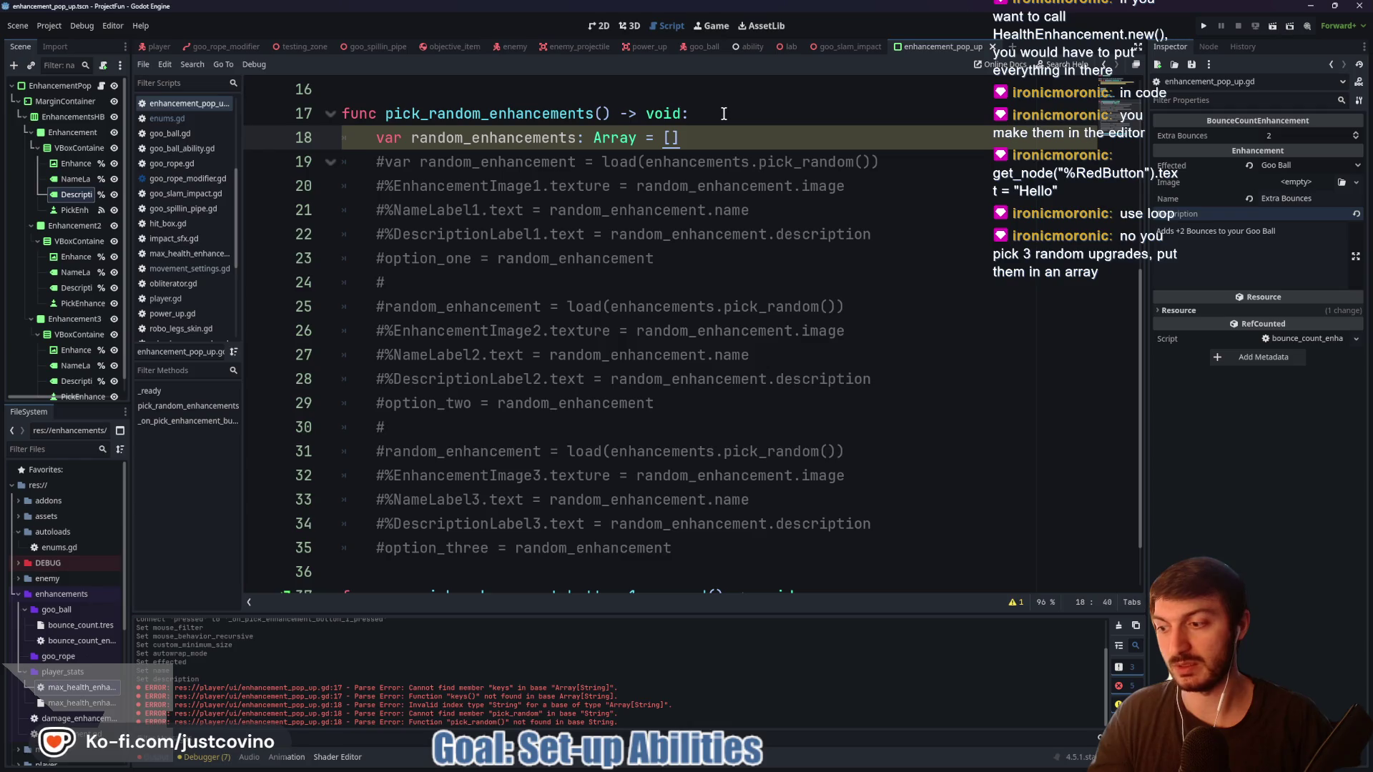
# Add a line using enhancements.pick_random() below the array declaration
pyautogui.press('Return')
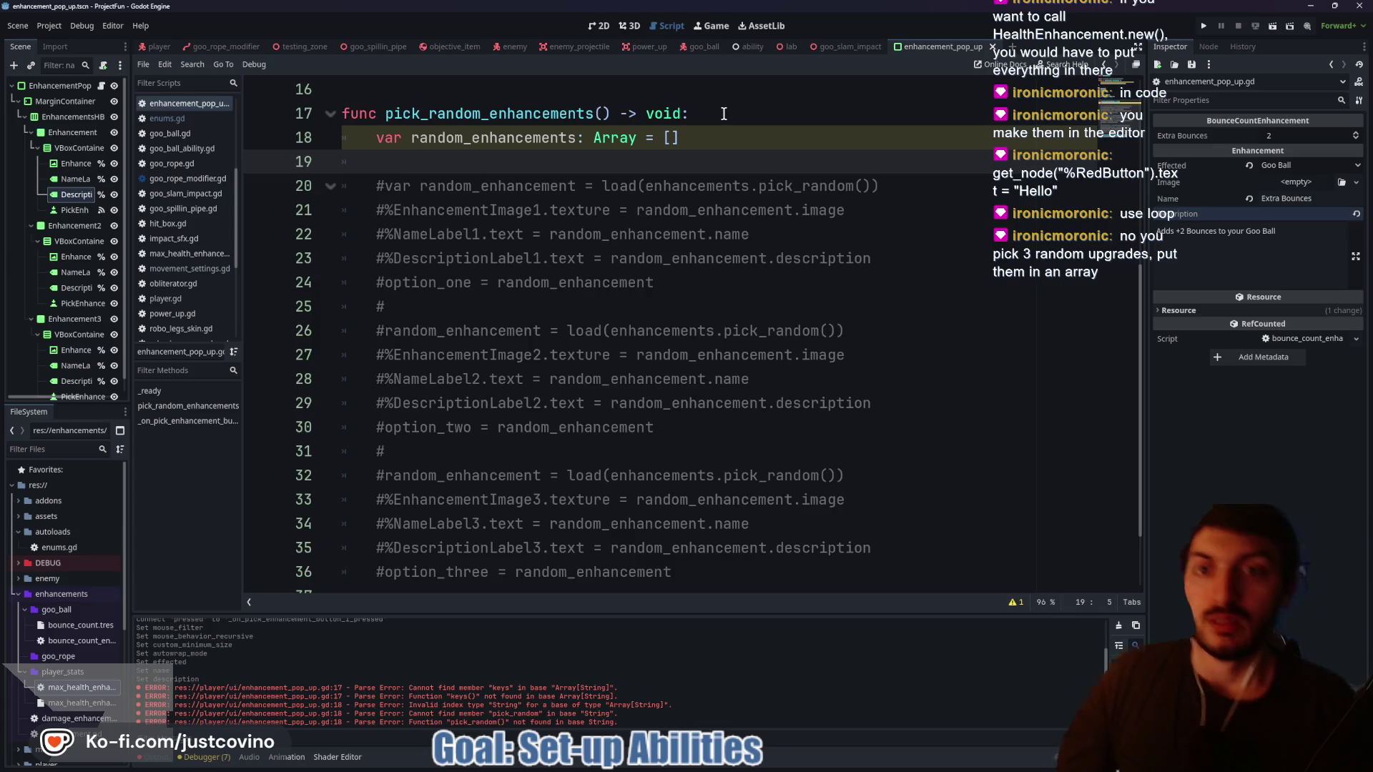
pyautogui.write('var random_one =')
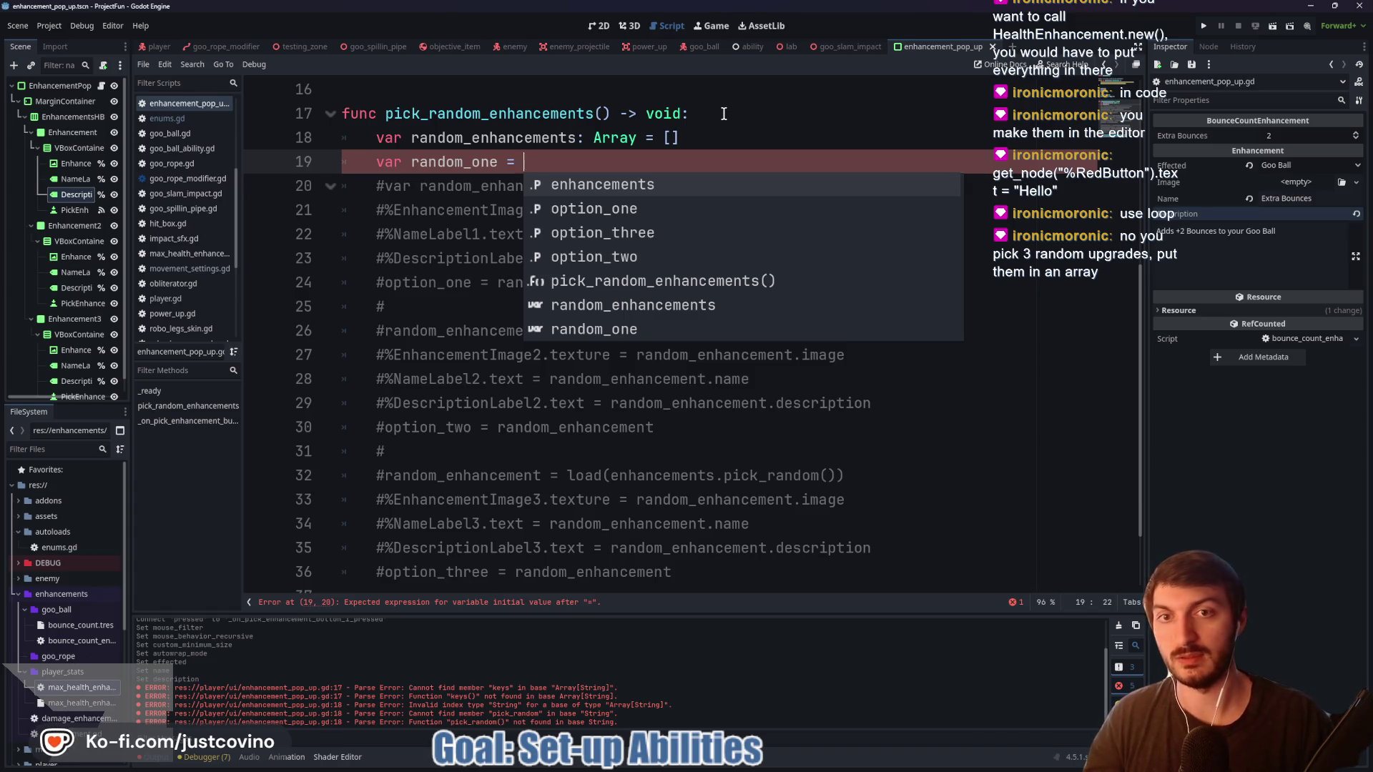
pyautogui.press('Return')
pyautogui.write('.pic')
pyautogui.press('Return')
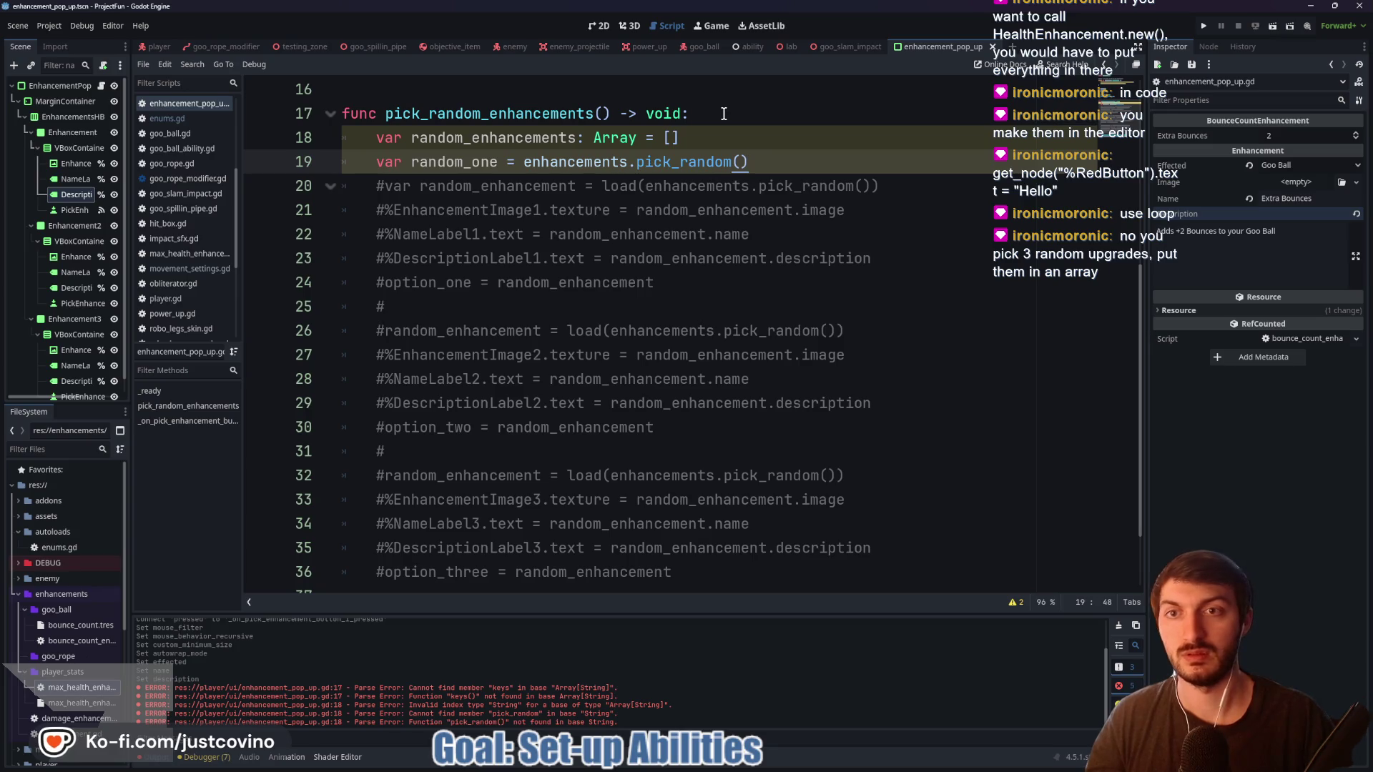
pyautogui.press('Return')
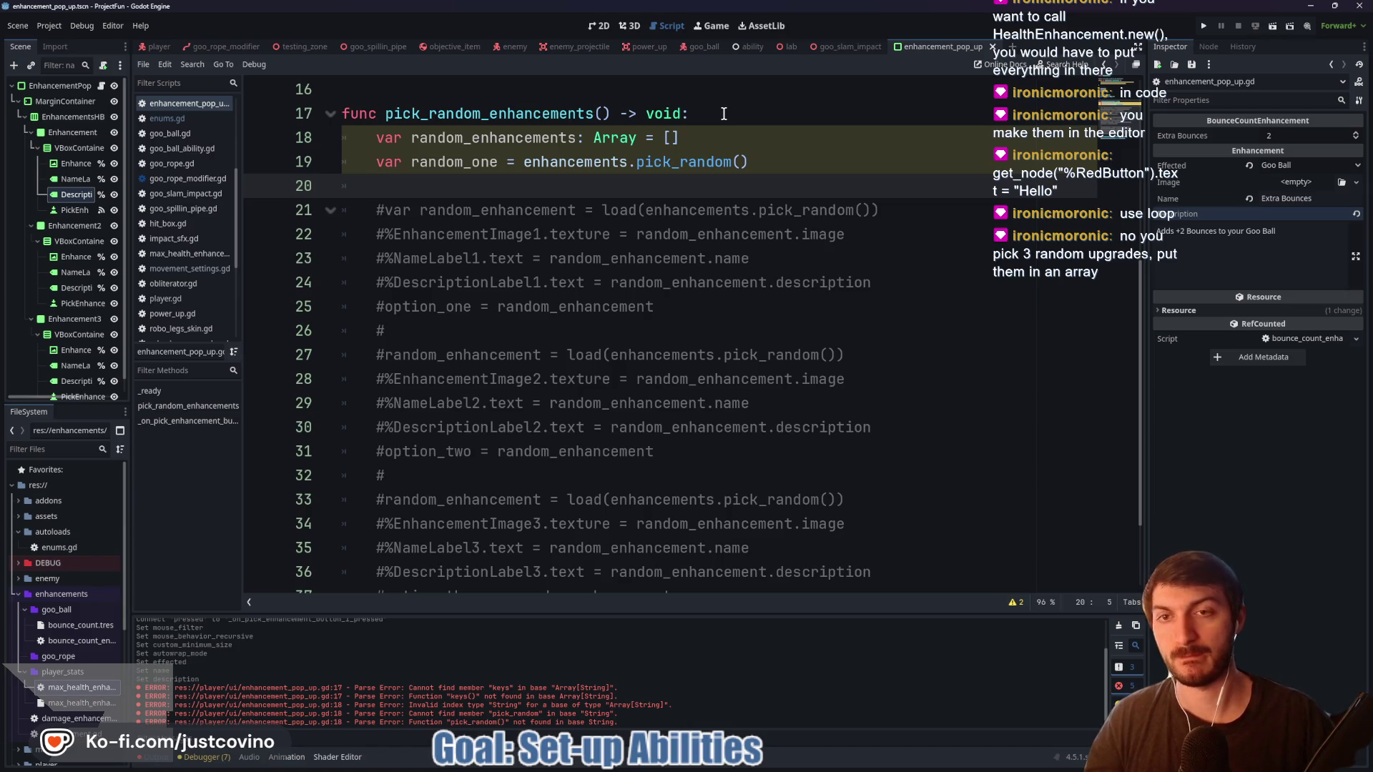
# Rewrite that line as random_enhancements.append(enhancements.pick_random())
pyautogui.moveTo(513, 163); pyautogui.dragTo(379, 166)
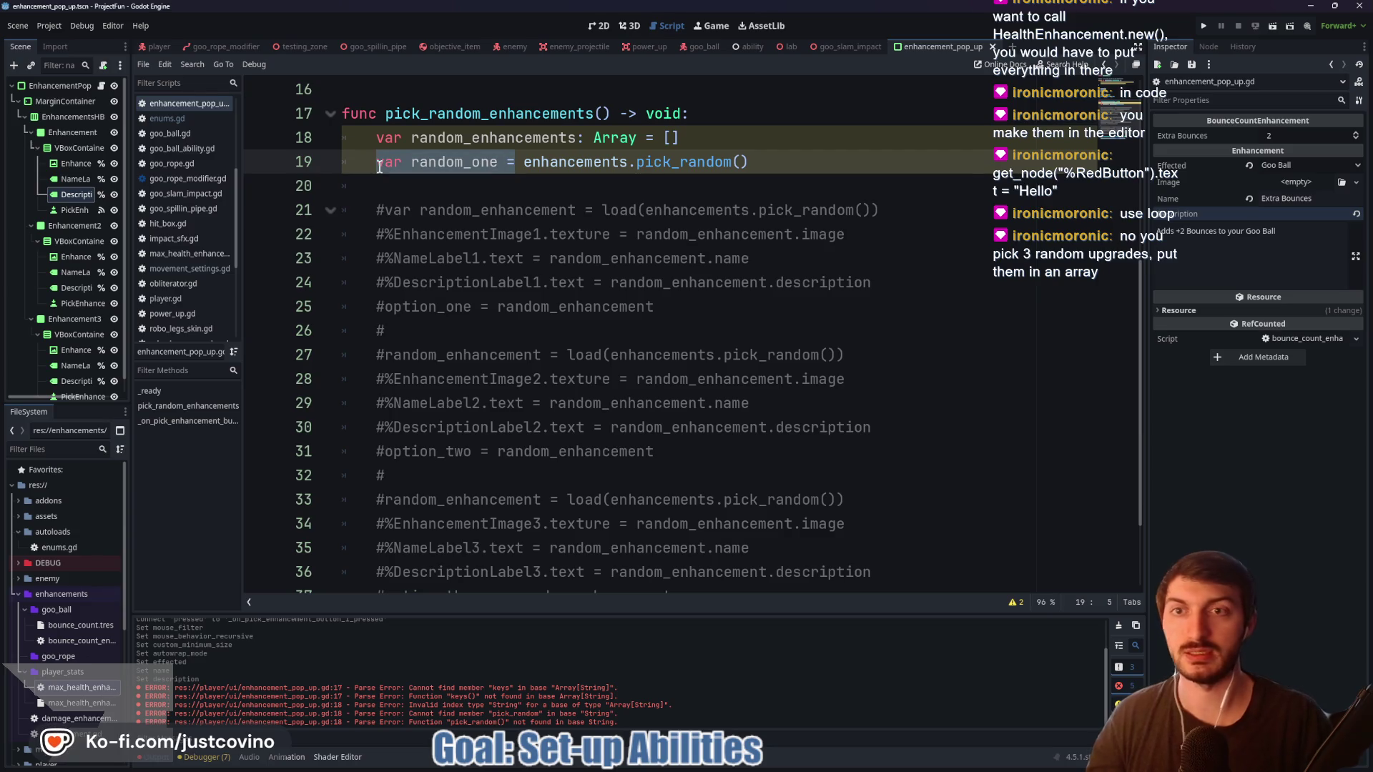
pyautogui.write('random')
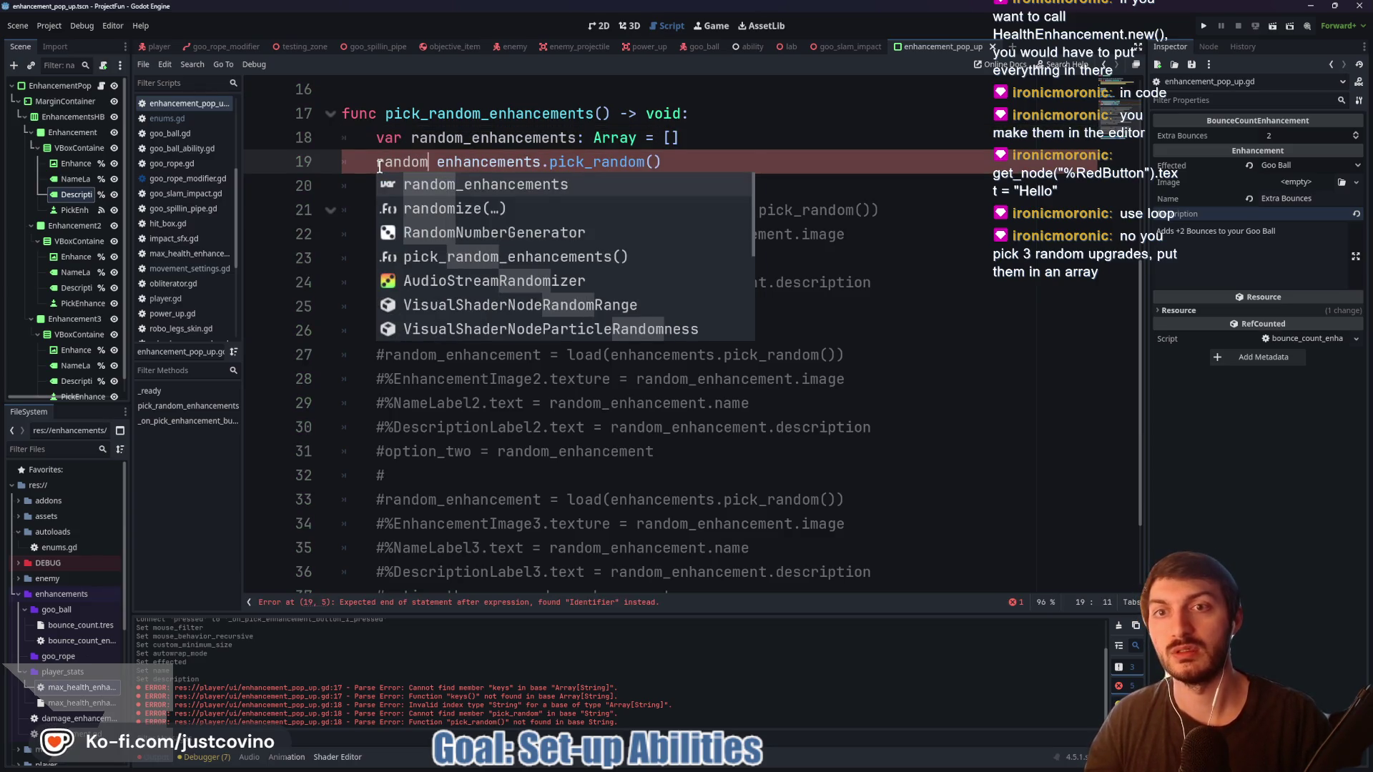
pyautogui.press('Return')
pyautogui.write('.appen')
pyautogui.press('Return')
pyautogui.moveTo(859, 162); pyautogui.dragTo(625, 167)
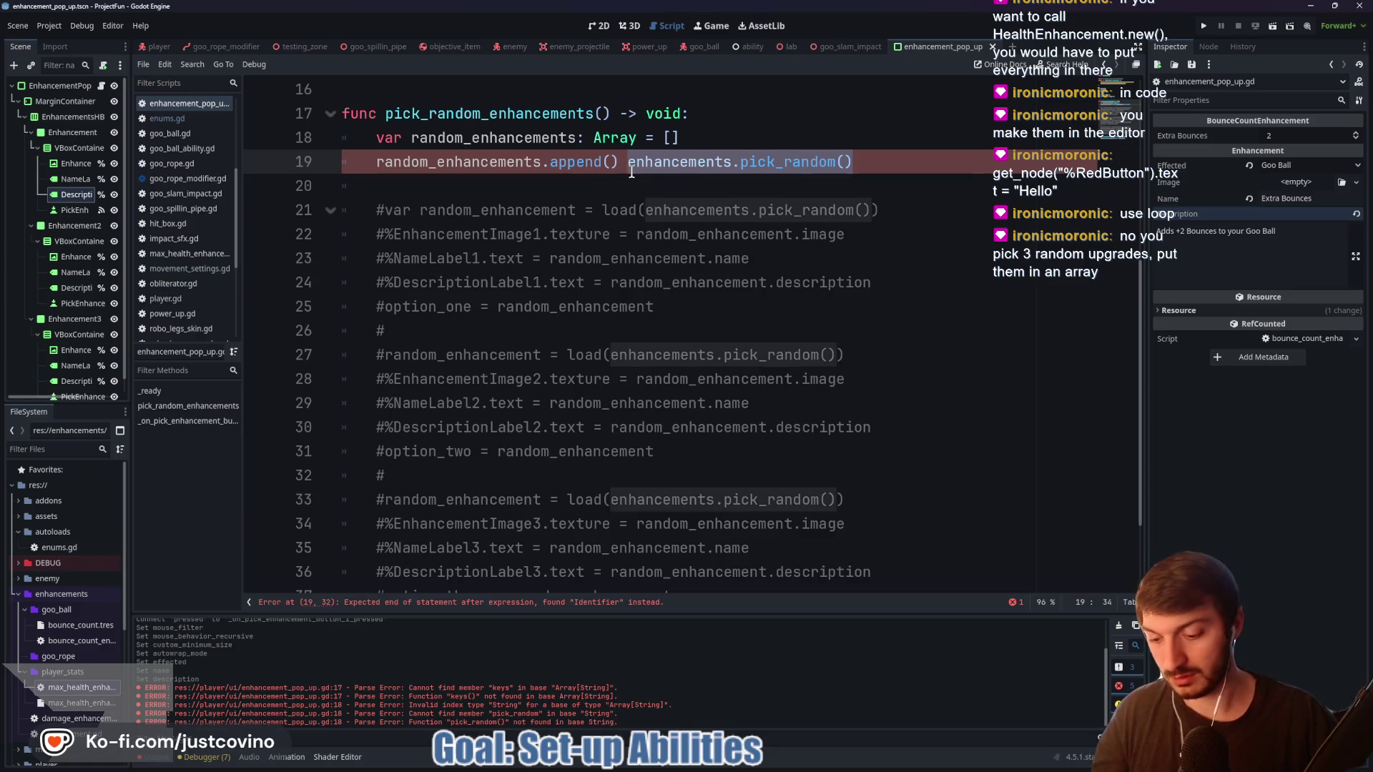
pyautogui.hotkey('ctrl', 'x')
pyautogui.press('Left')
pyautogui.press('Left')
pyautogui.hotkey('ctrl', 'v')
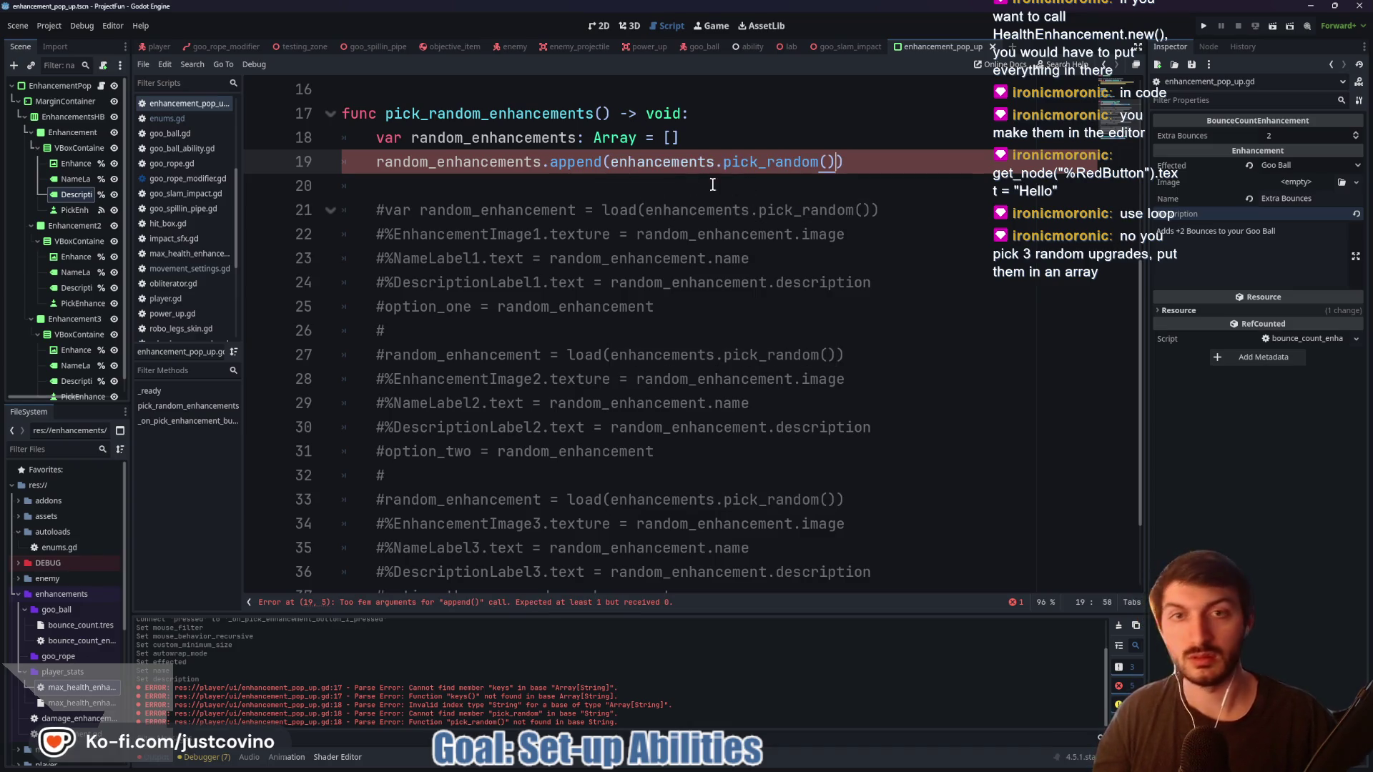
pyautogui.click(717, 189)
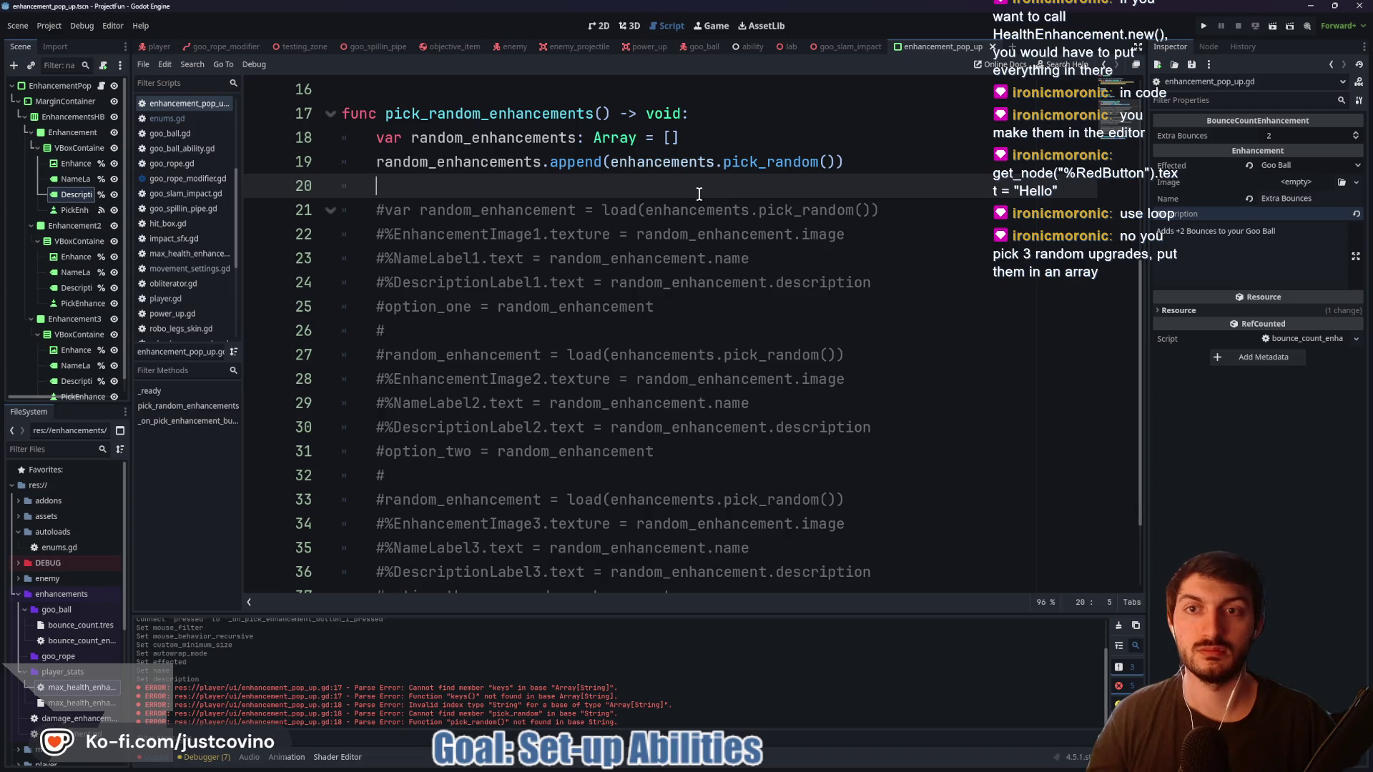
# Start a 'for i in 3' loop line under the function header
pyautogui.click(739, 109)
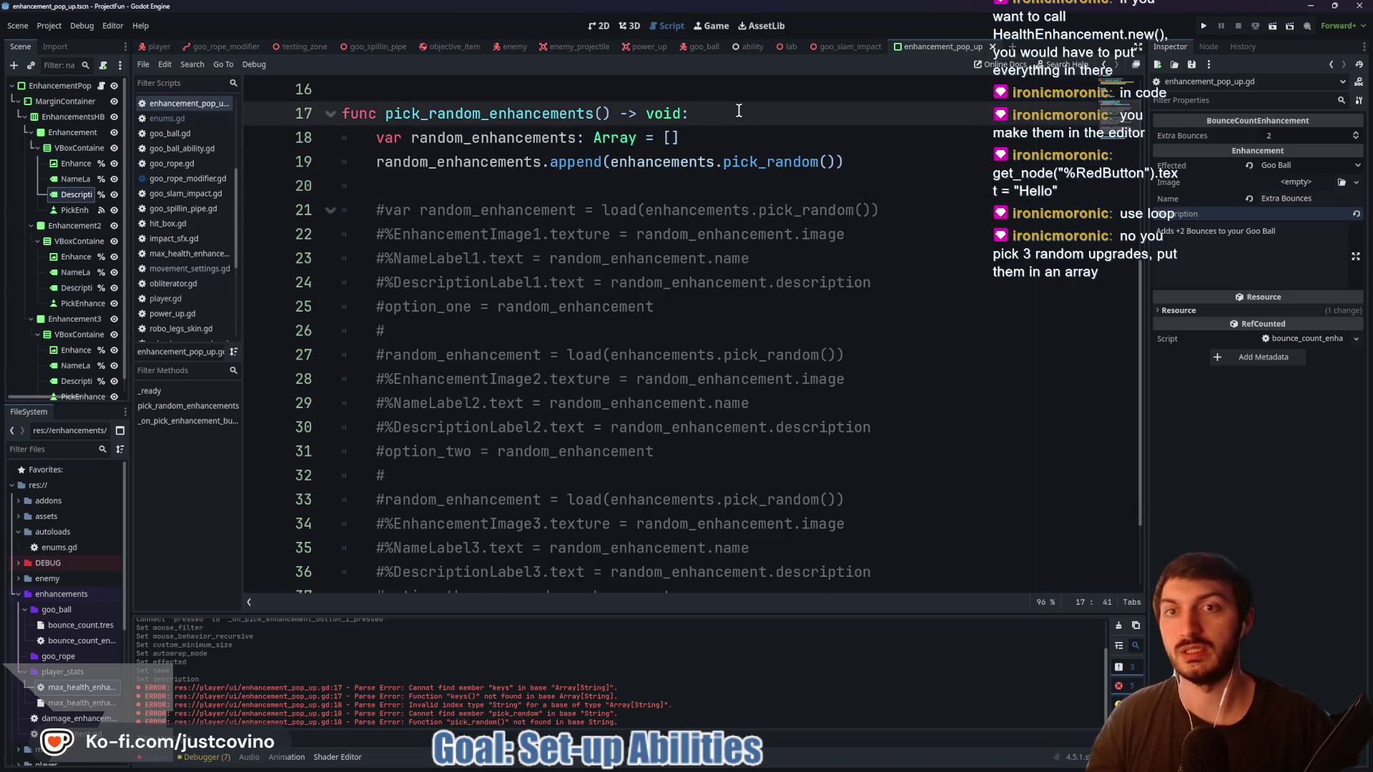
pyautogui.press('Return')
pyautogui.write('for i in')
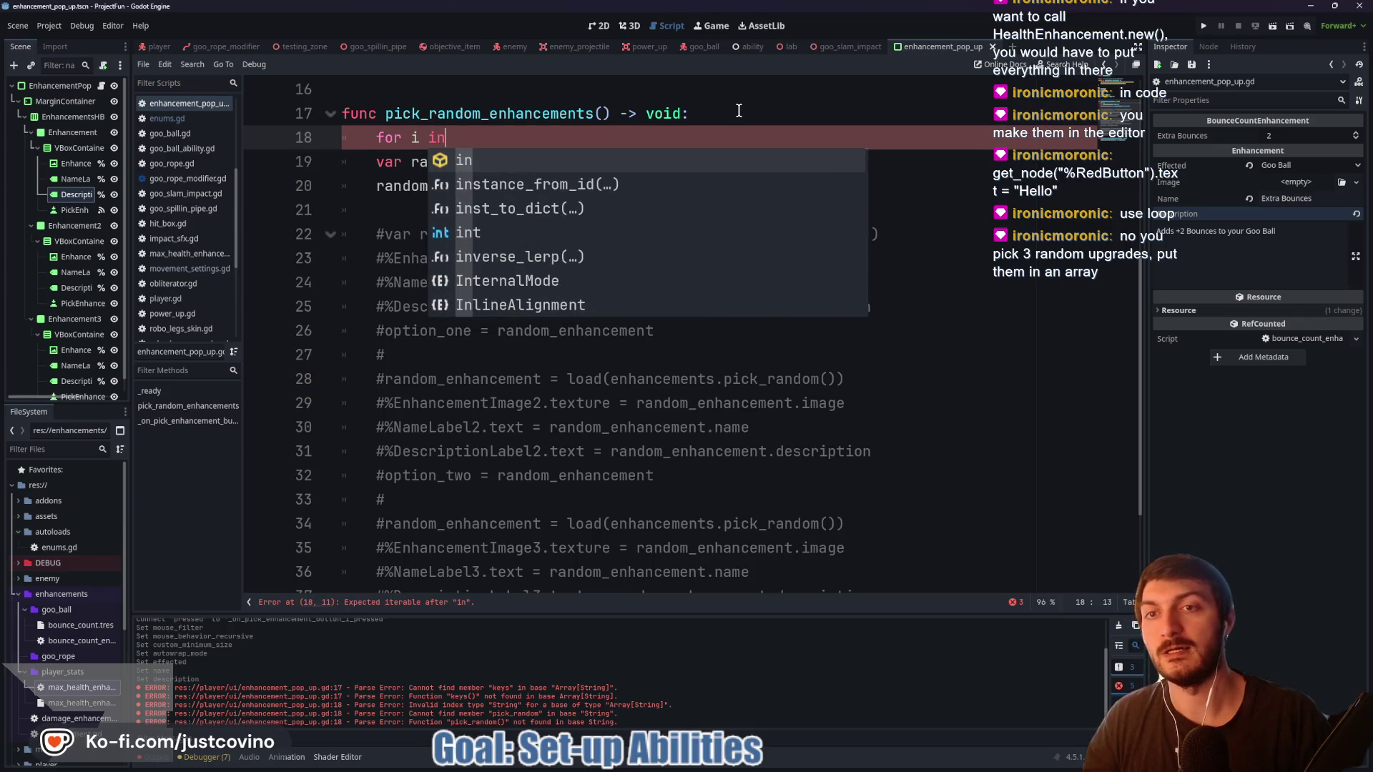
pyautogui.write(' 3')
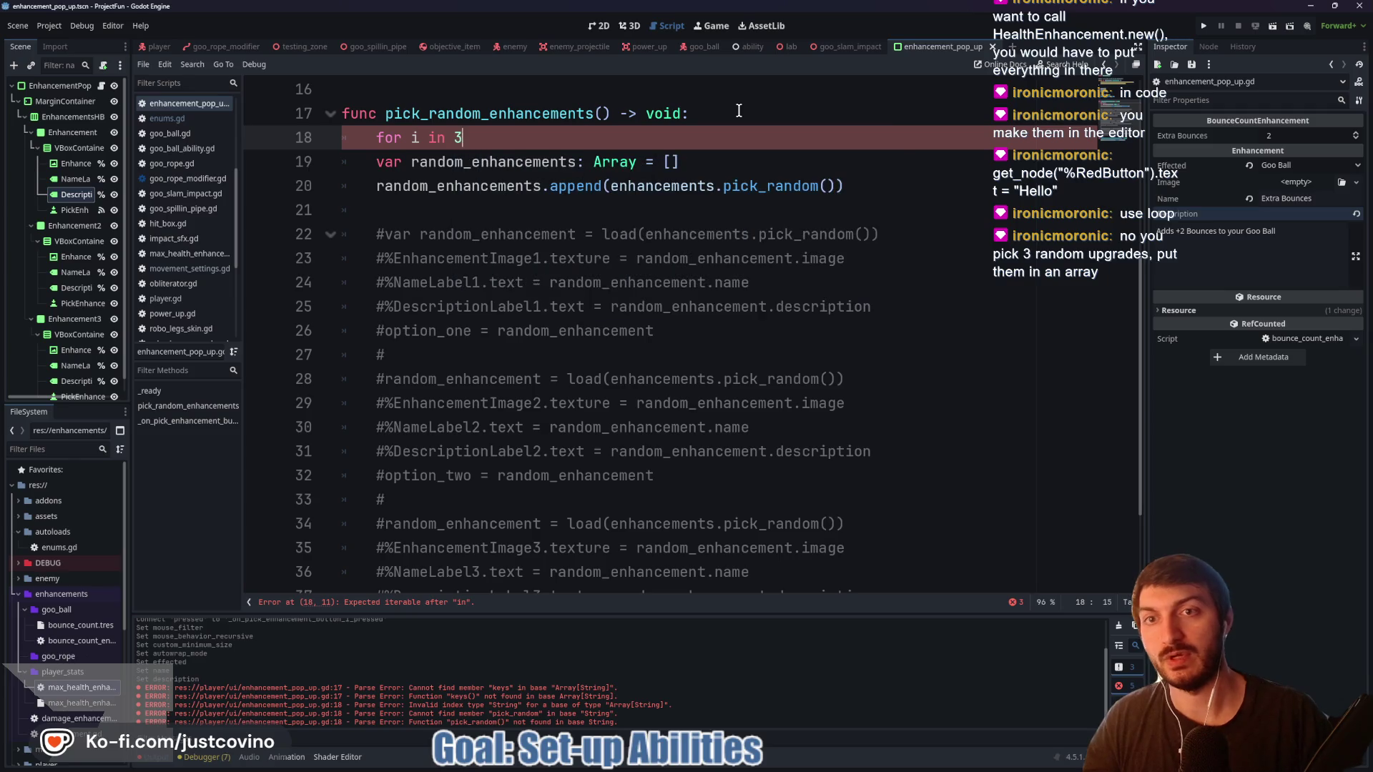
# Indent the loop body and move the random_enhancements array declaration above 'for i in 3:'
pyautogui.click(374, 162)
pyautogui.press('Tab')
pyautogui.click(375, 186)
pyautogui.press('Tab')
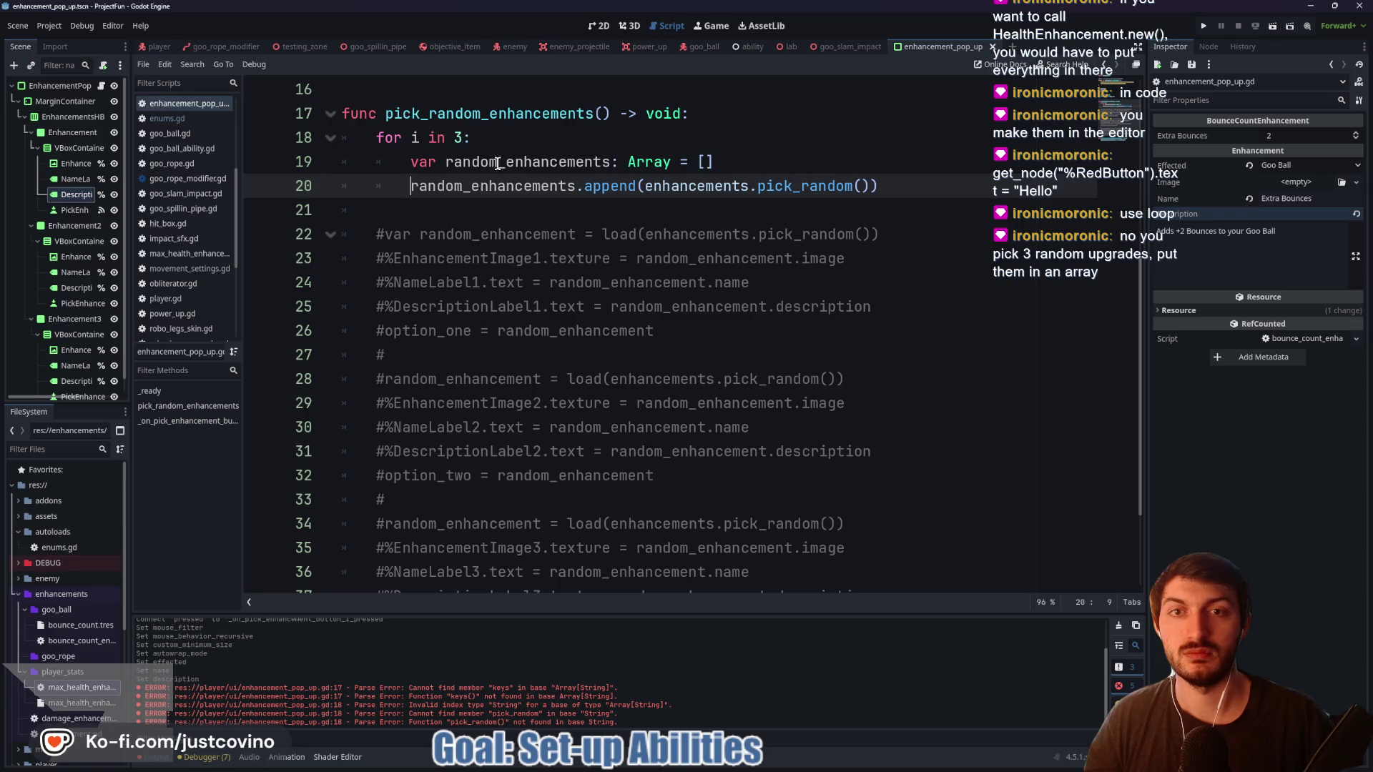
pyautogui.click(712, 162)
pyautogui.moveTo(713, 162); pyautogui.dragTo(343, 164)
pyautogui.hotkey('alt', 'Up')
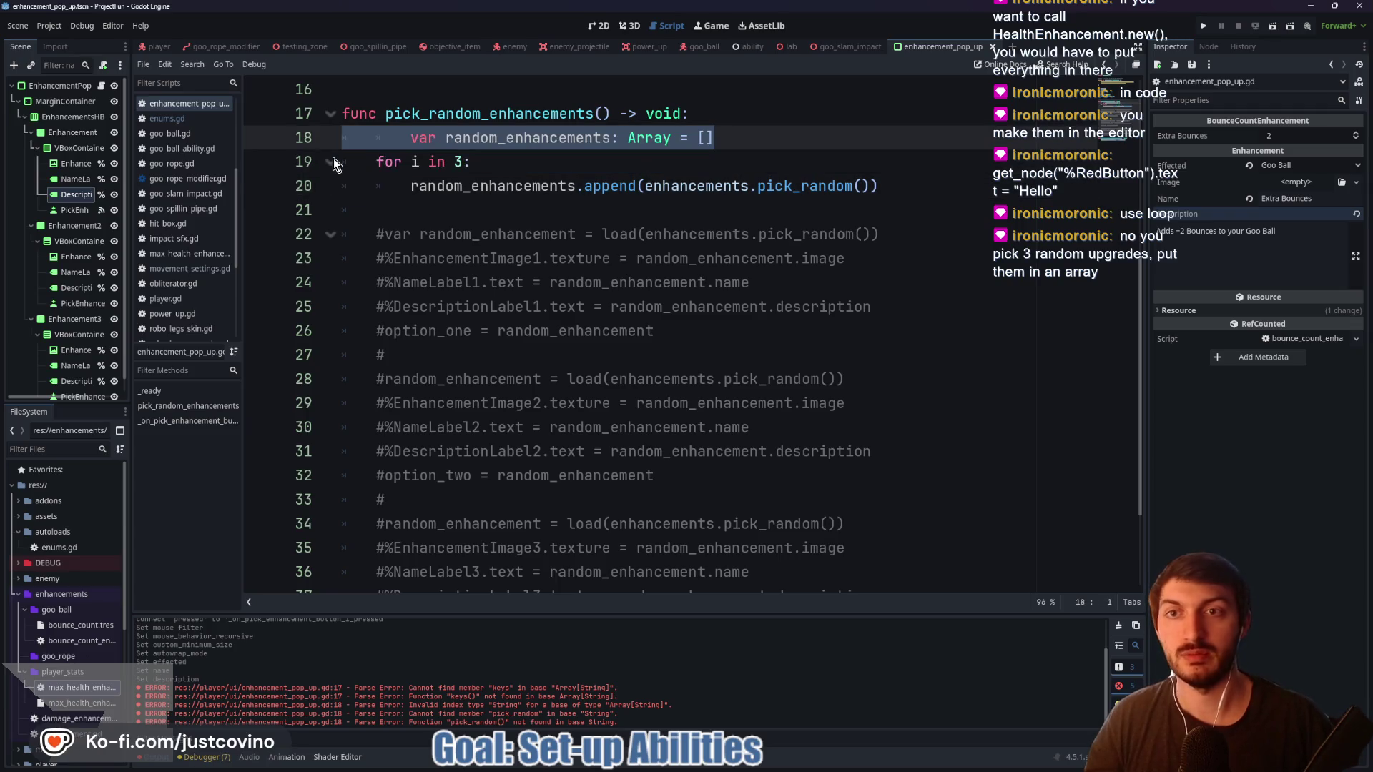
pyautogui.click(409, 137)
# Try an 'option_one = random_enhancements' line after the loop, then delete it
pyautogui.press('Left')
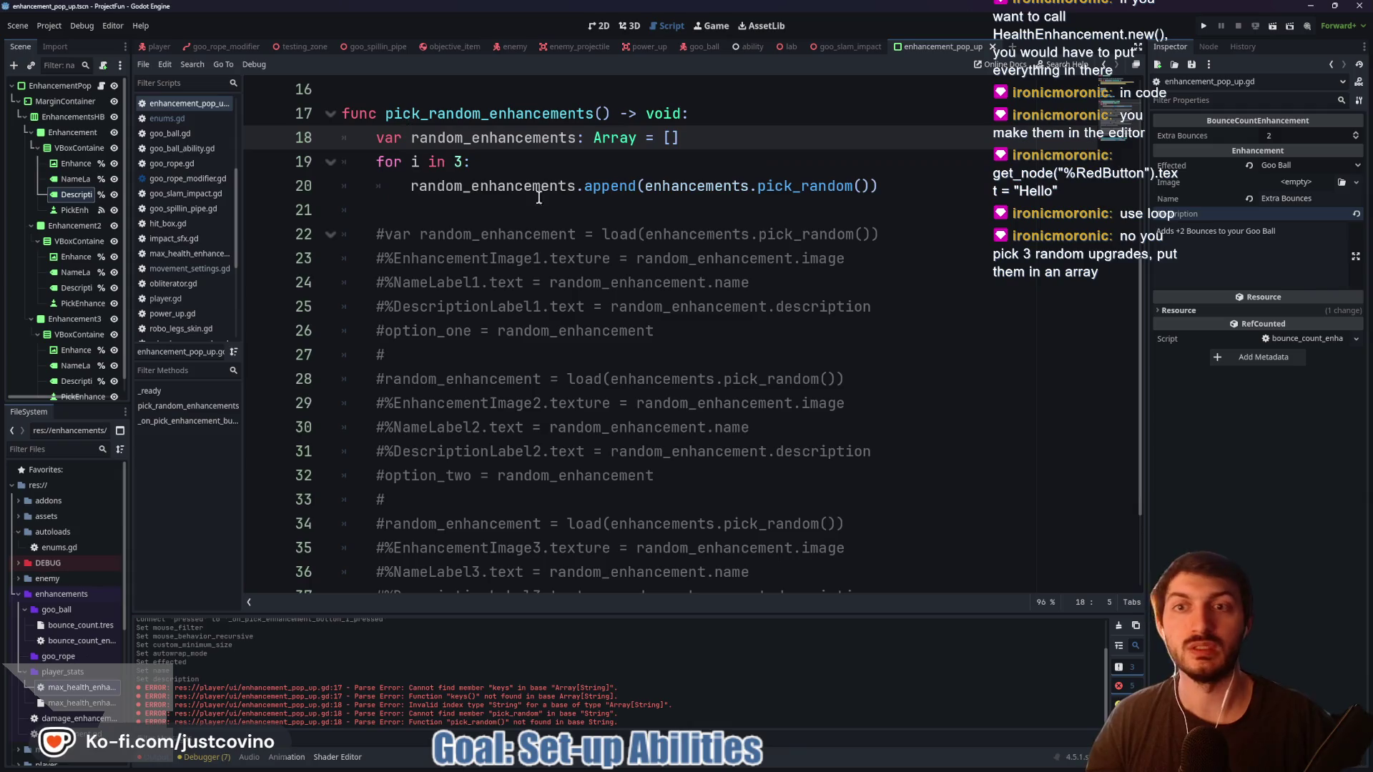
pyautogui.press('Down')
pyautogui.press('Down')
pyautogui.press('Down')
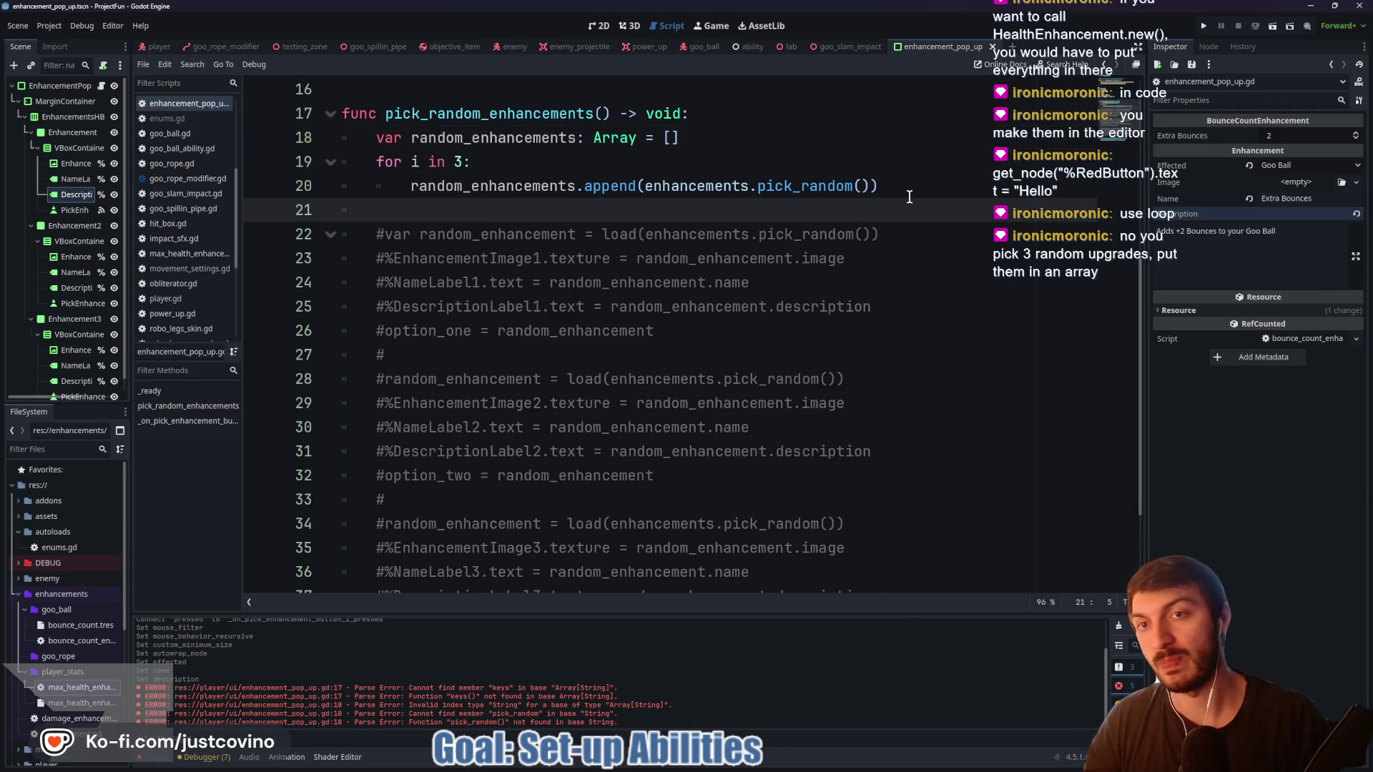
pyautogui.write('option_one')
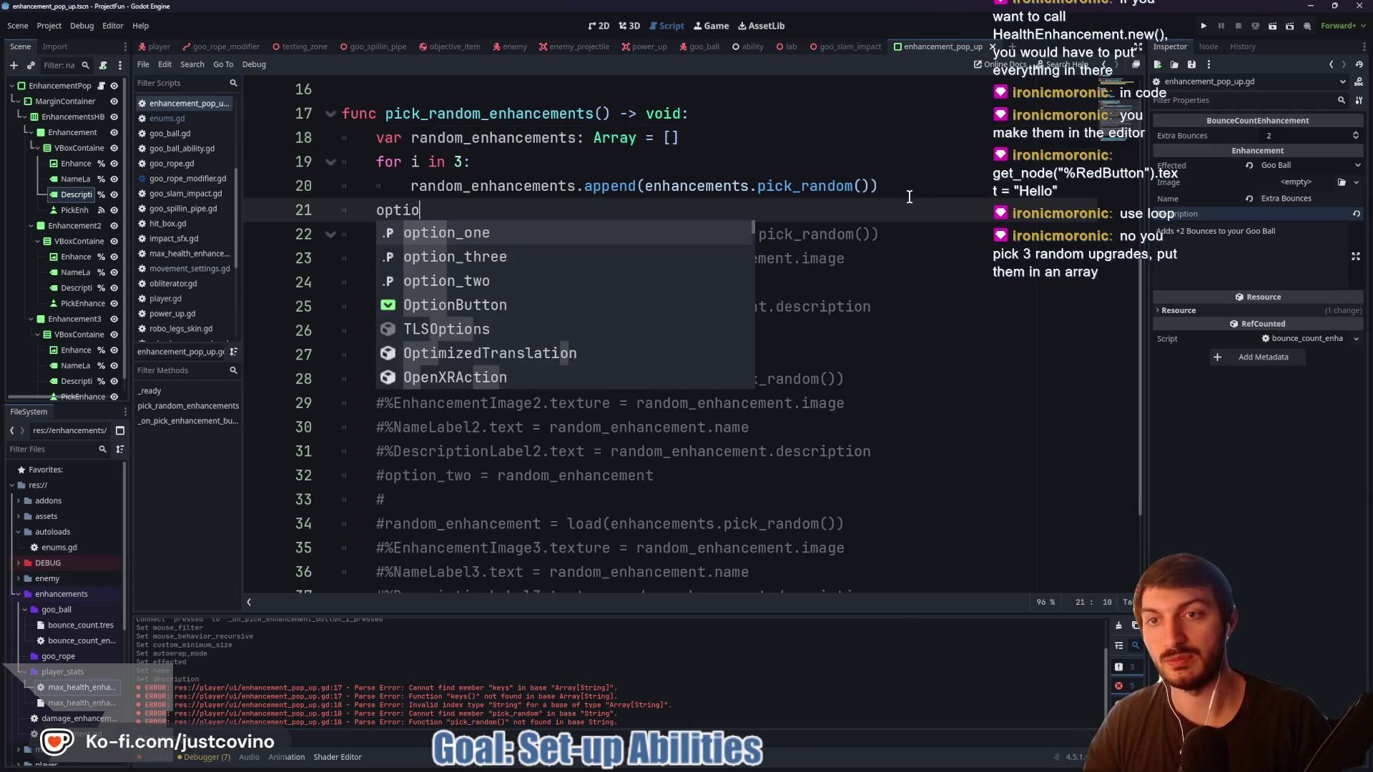
pyautogui.write(' = ')
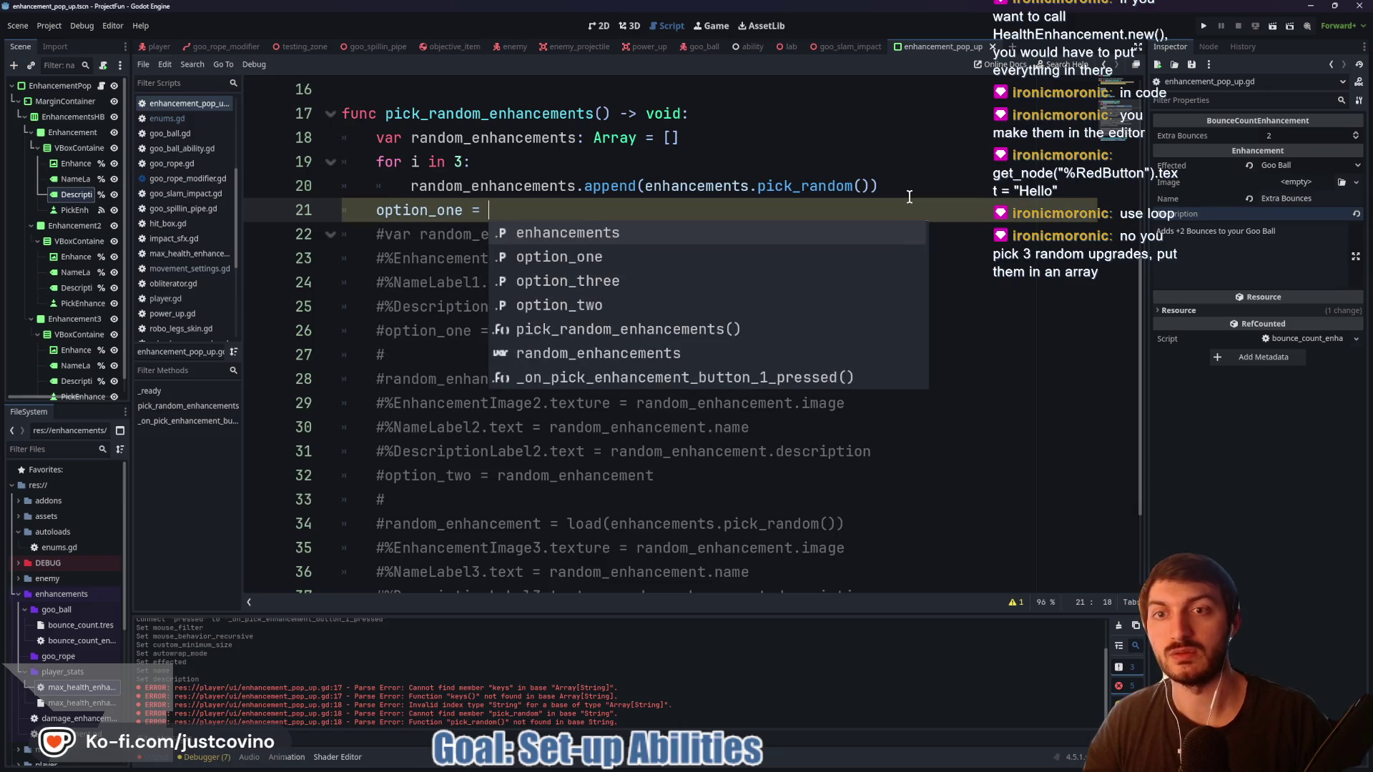
pyautogui.write('ran')
pyautogui.press('Return')
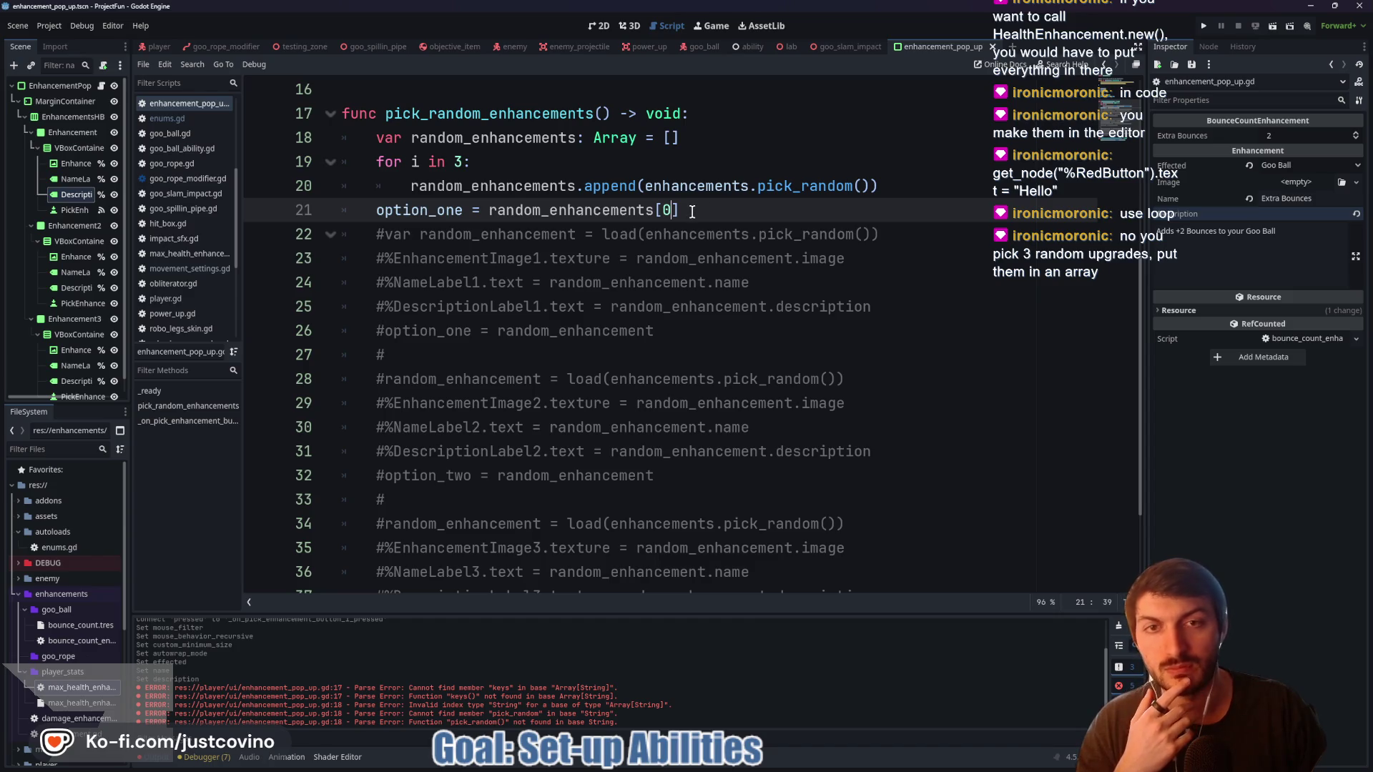
pyautogui.hotkey('ctrl', 'shift', 'Left')
pyautogui.hotkey('ctrl', 'shift', 'Left')
pyautogui.hotkey('ctrl', 'shift', 'Left')
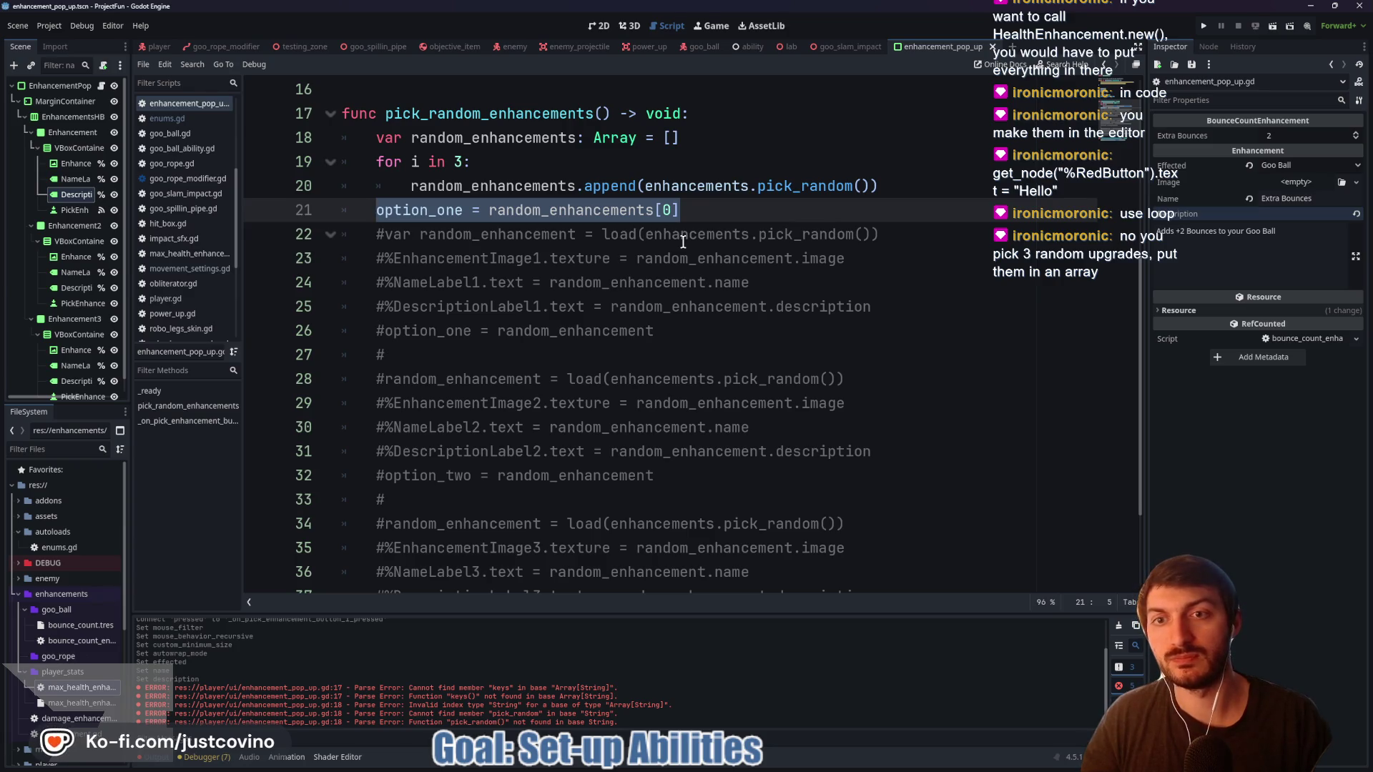
pyautogui.press('BackSpace')
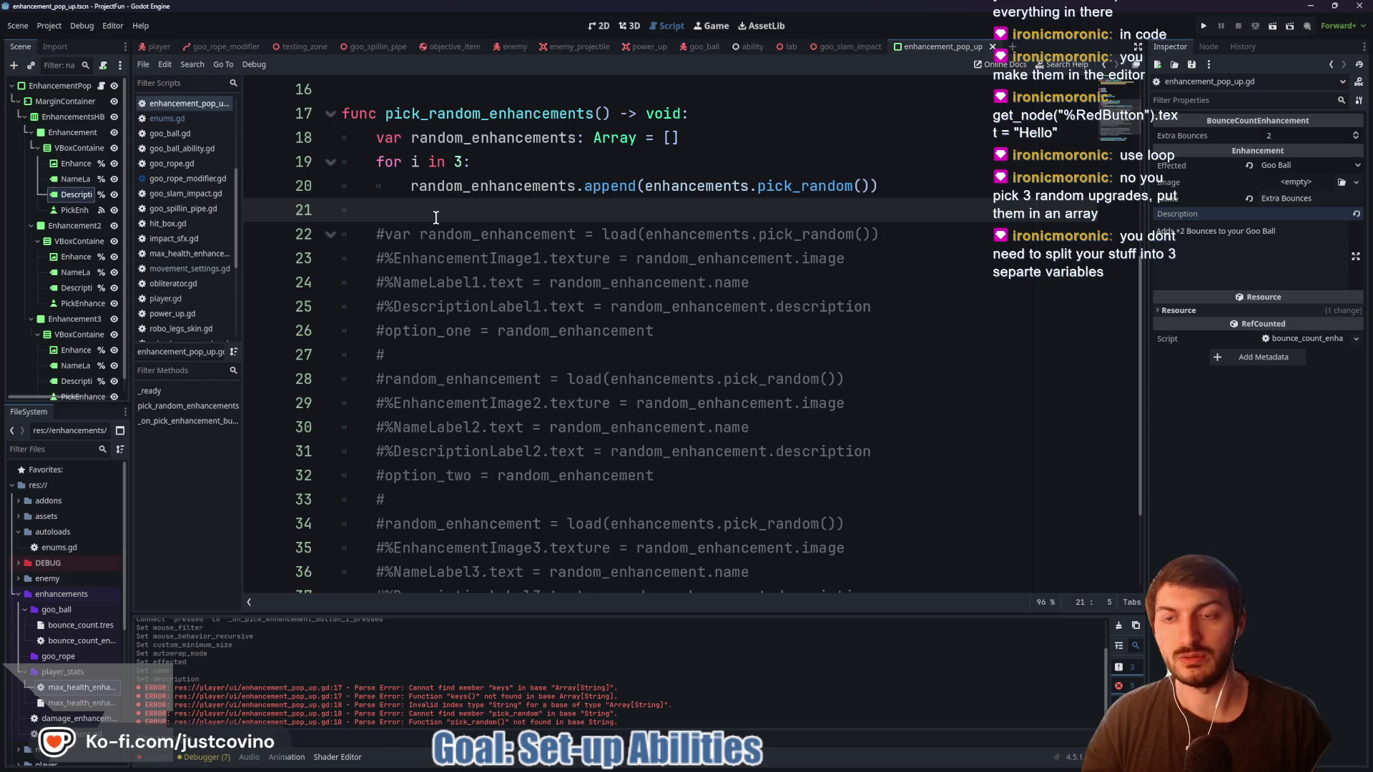
# Add a 'for idx in random_enhancements.size():' loop after the first loop
pyautogui.press('Return')
pyautogui.press('Up')
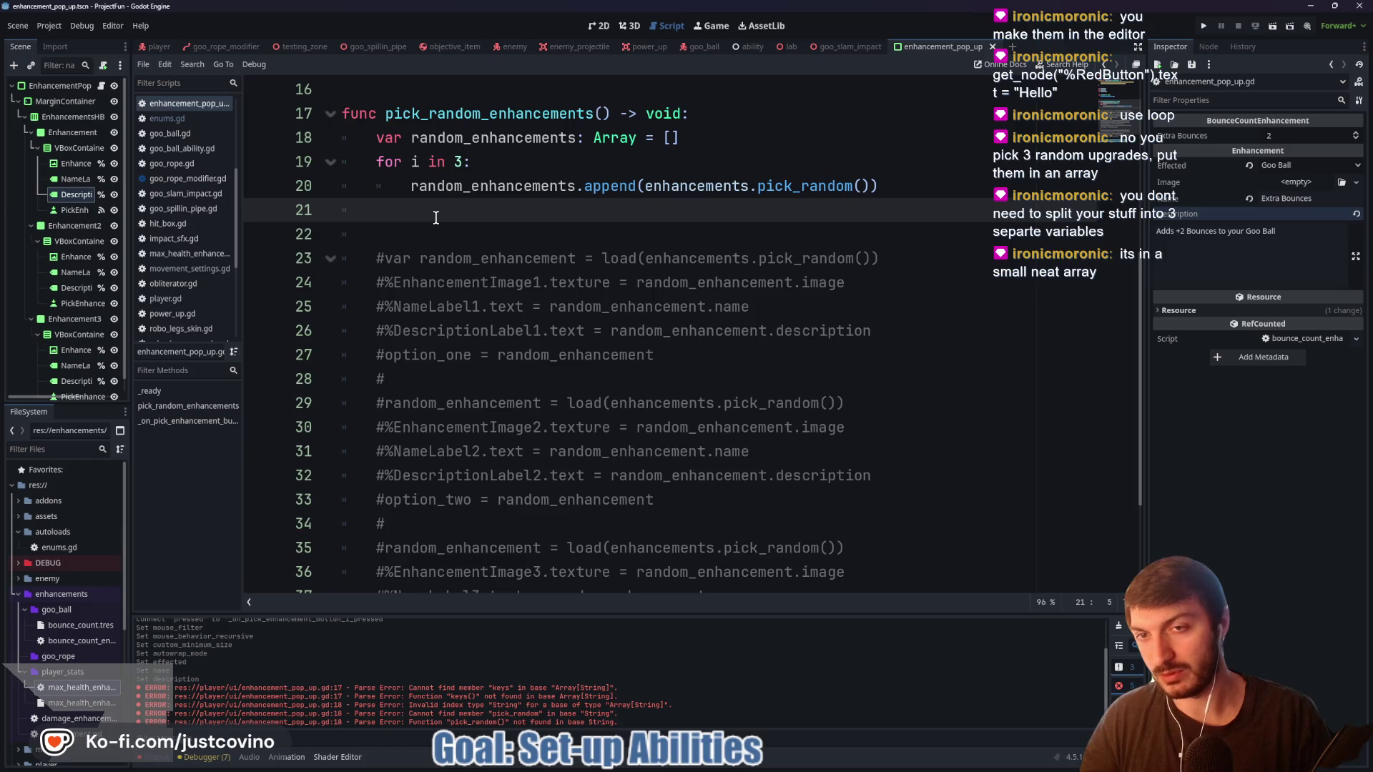
pyautogui.write('for idx')
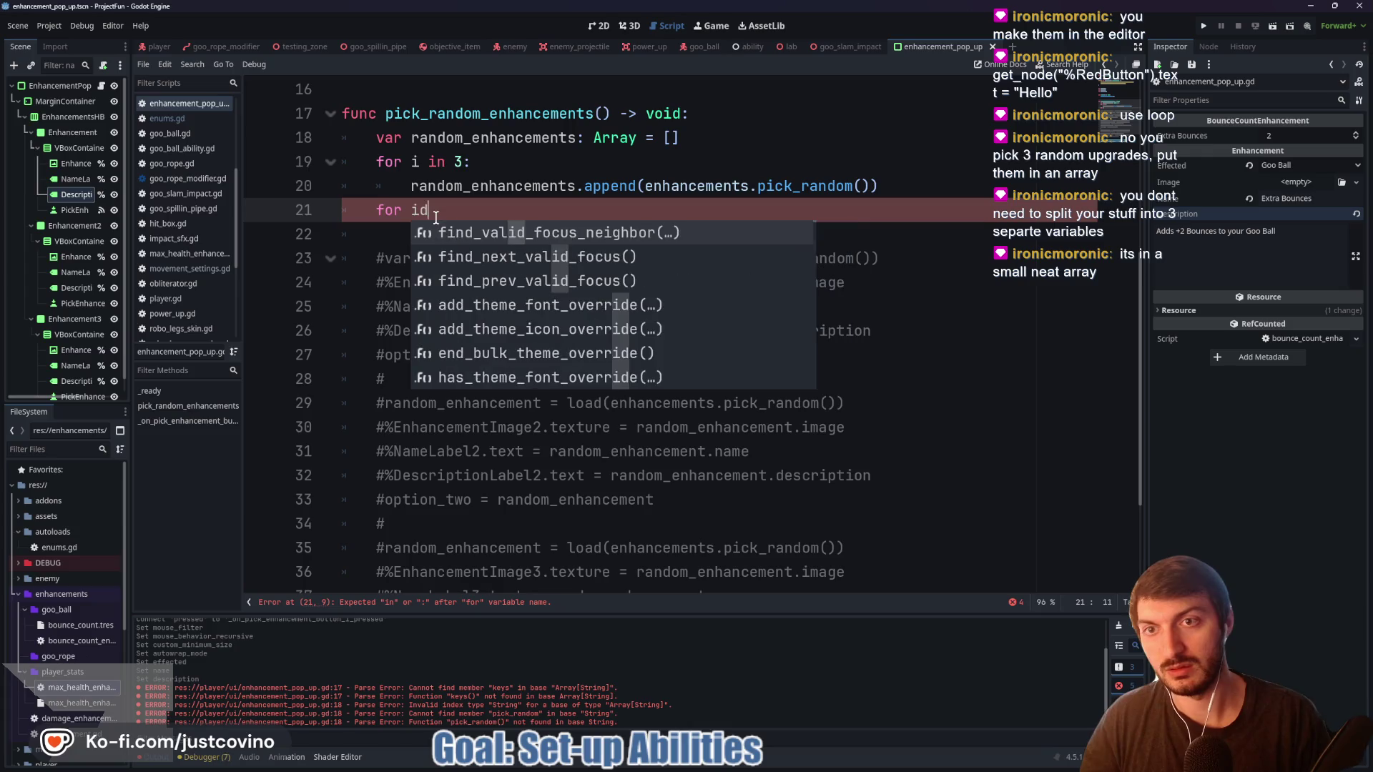
pyautogui.write(' in random_enhancements.')
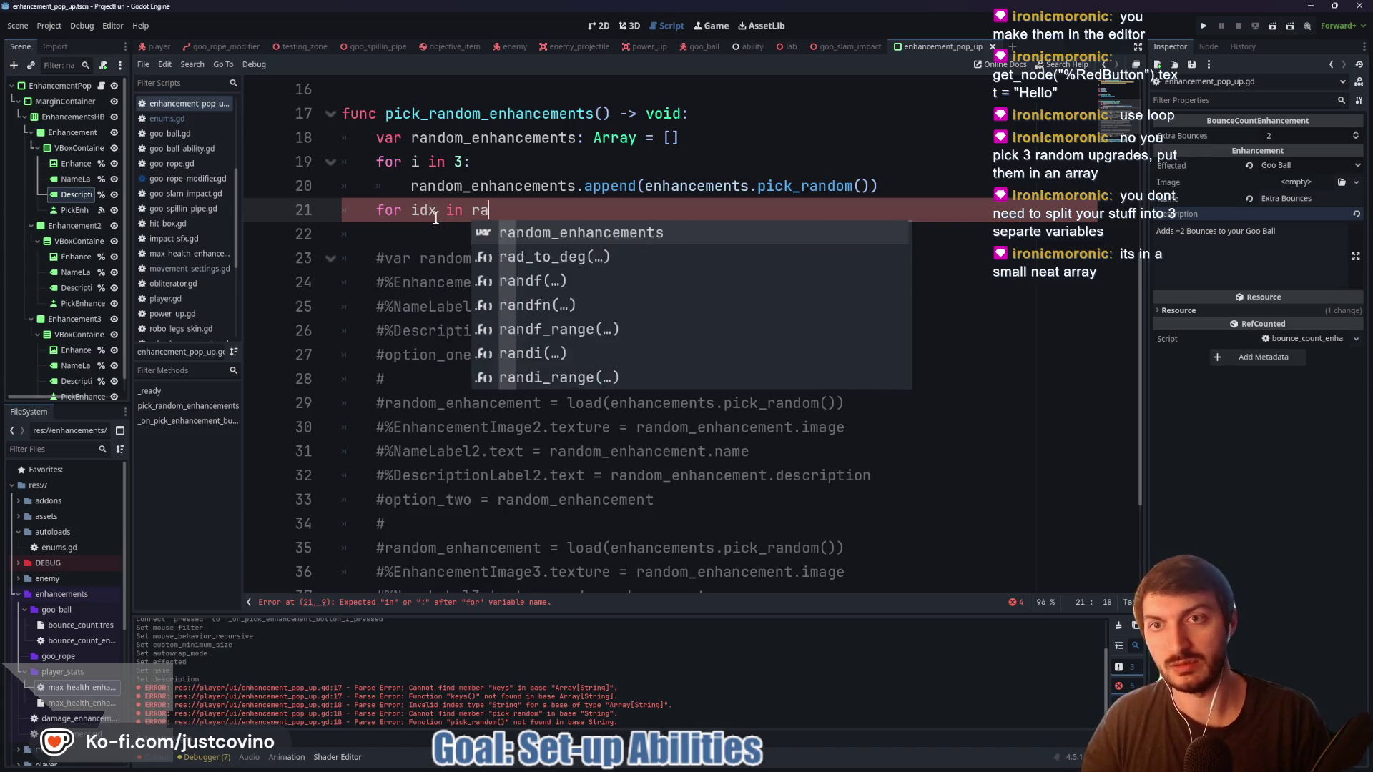
pyautogui.write('size():')
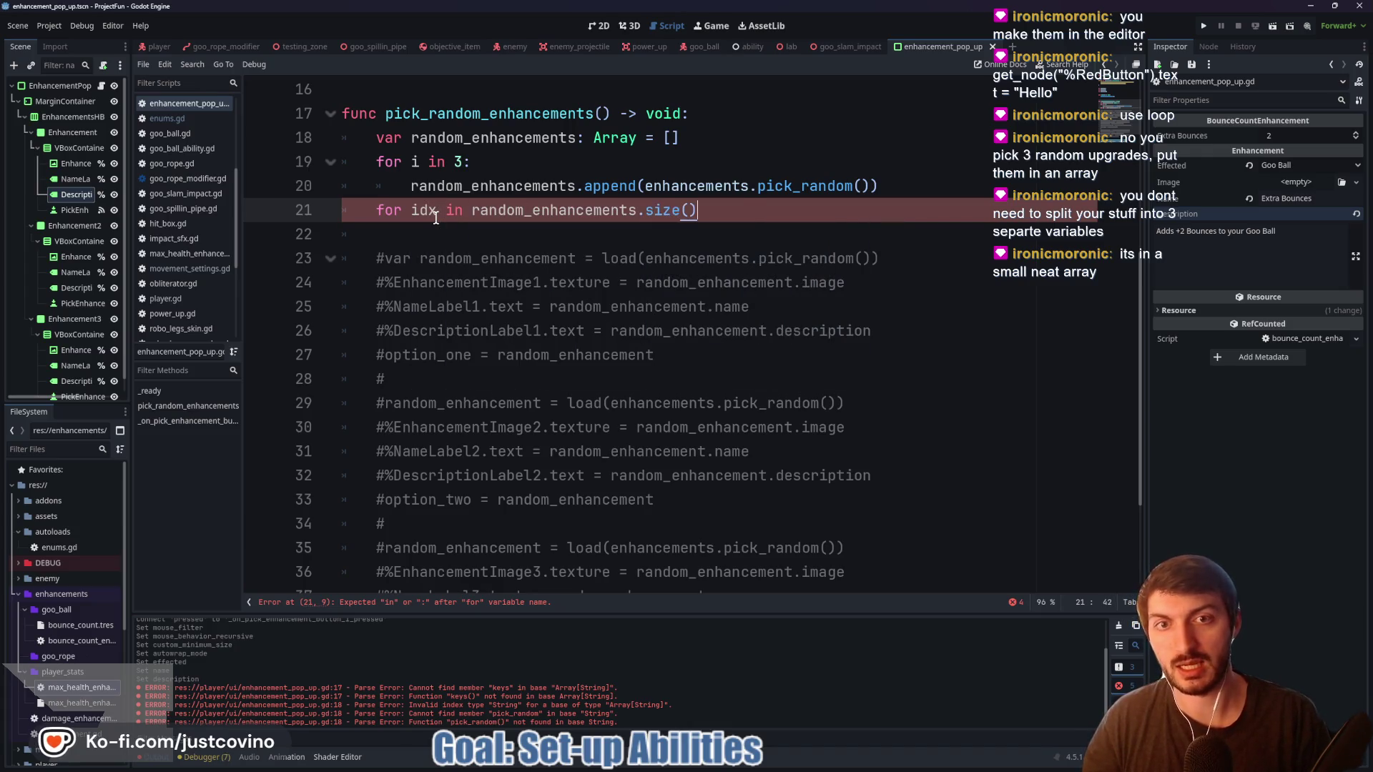
pyautogui.press('Return')
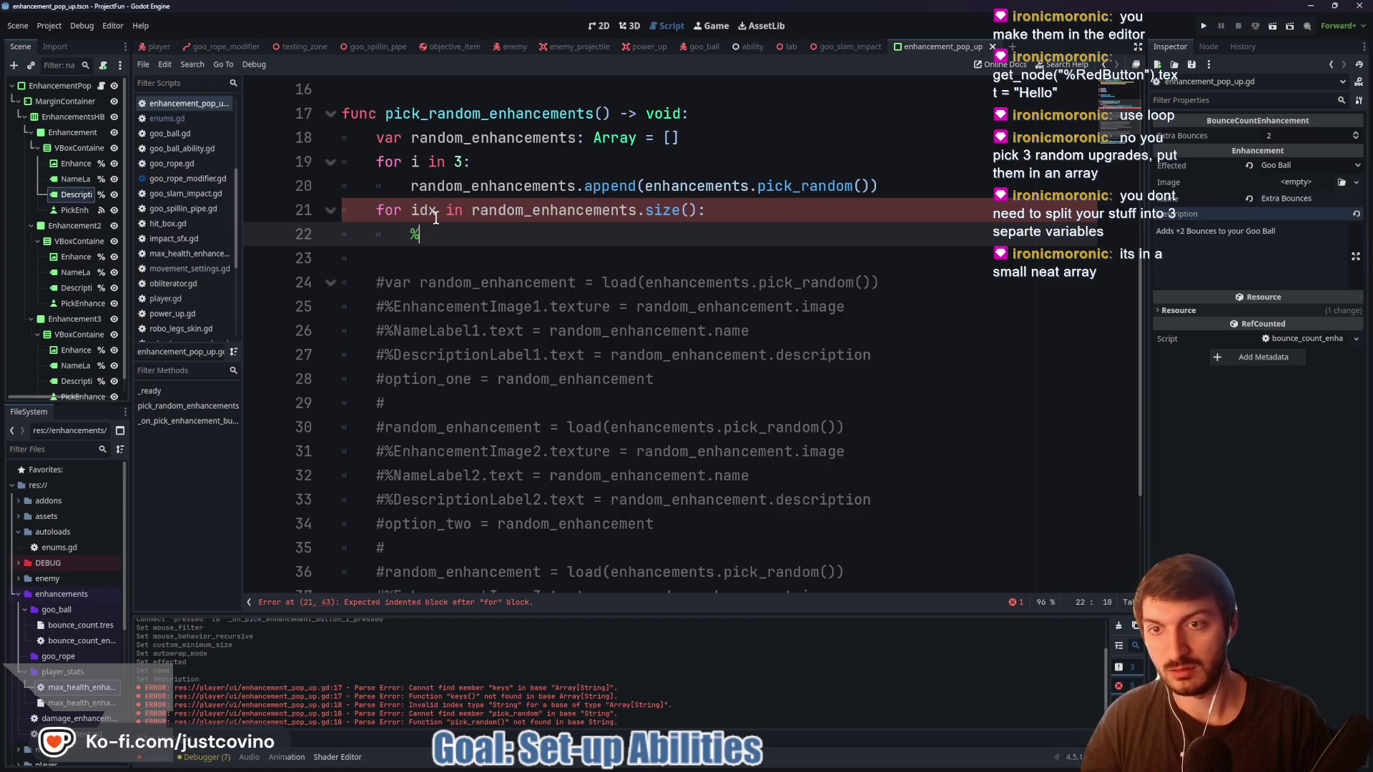
# In its body, set get_node("%DescriptionLabel" + str(idx+1)).text from random_enhancements[idx]
pyautogui.write('get_no')
pyautogui.press('Return')
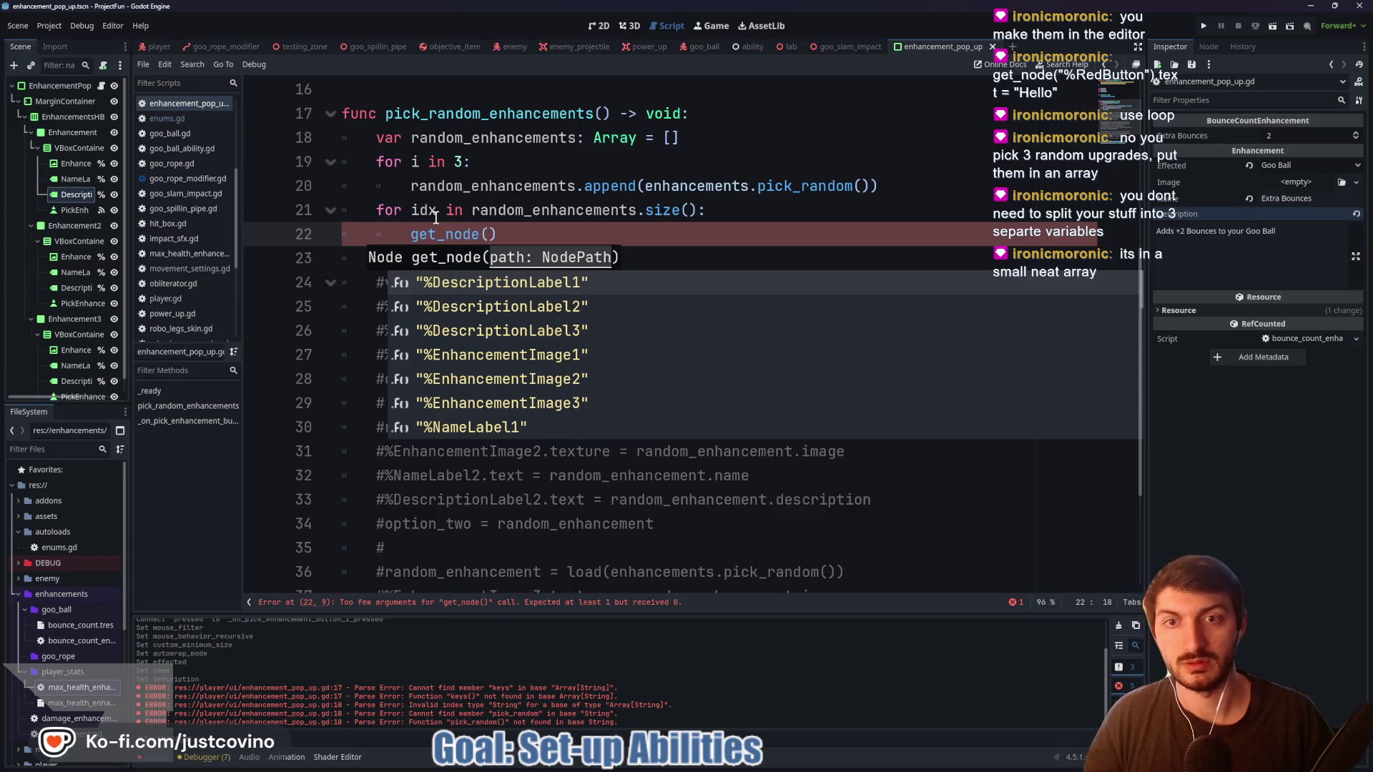
pyautogui.press('Return')
pyautogui.press('Left')
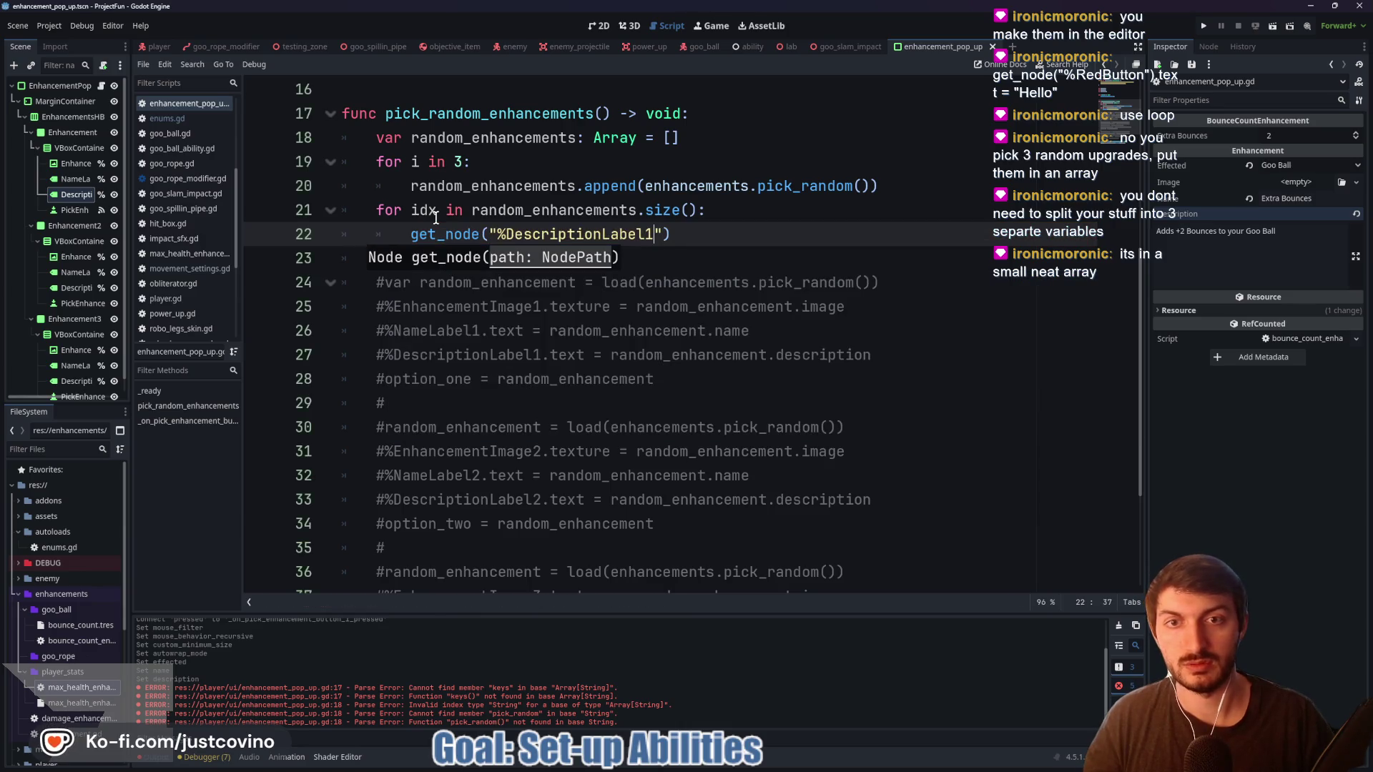
pyautogui.press('Right')
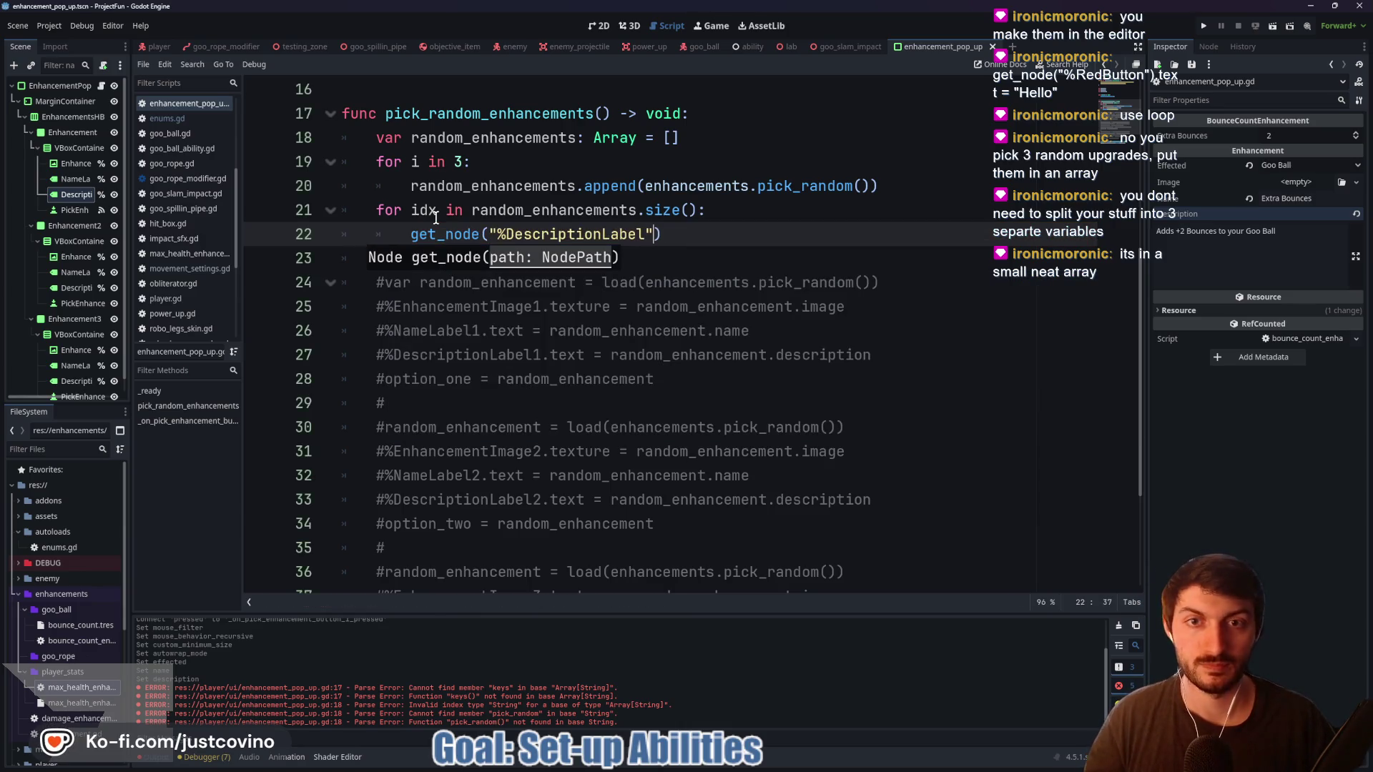
pyautogui.write('+ idx')
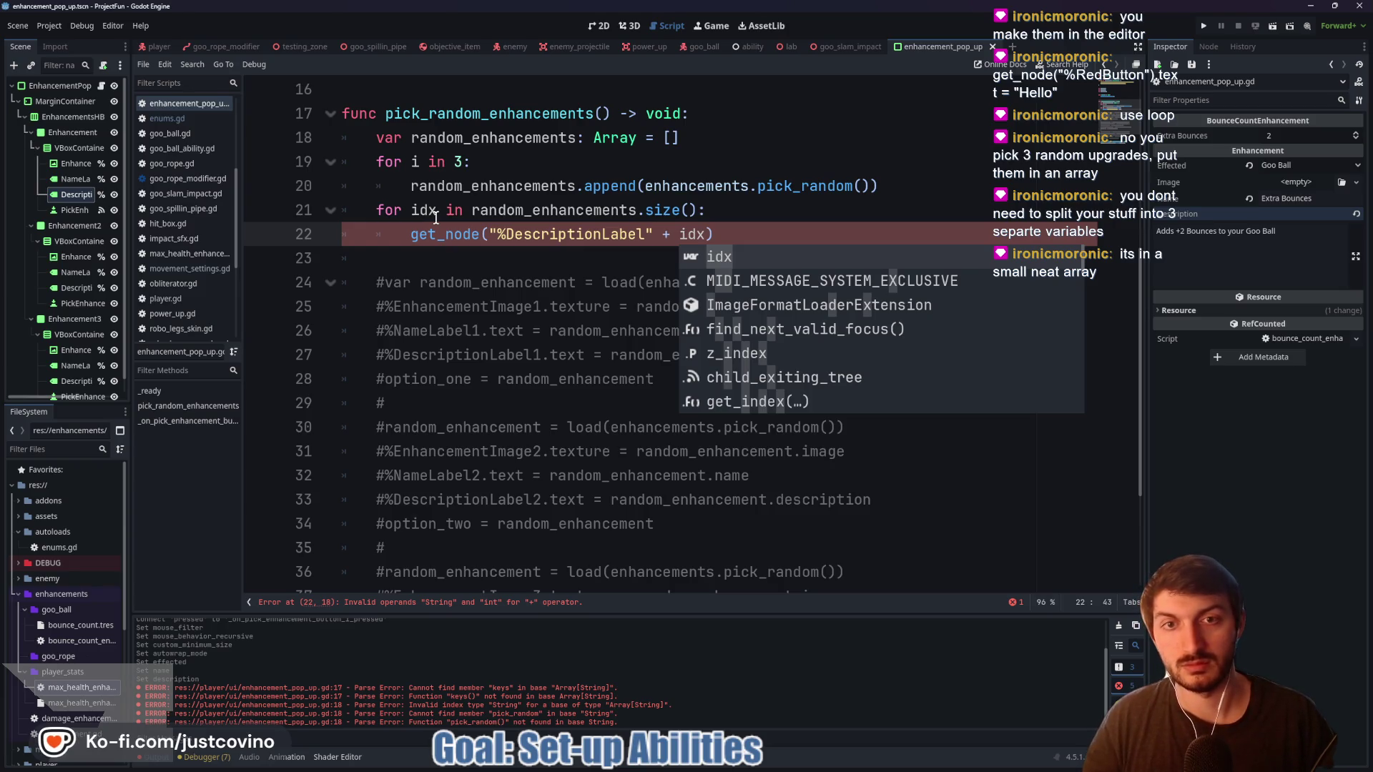
pyautogui.press('BackSpace')
pyautogui.press('BackSpace')
pyautogui.press('BackSpace')
pyautogui.write('str(idx)')
pyautogui.press('Right')
pyautogui.write('.text = ')
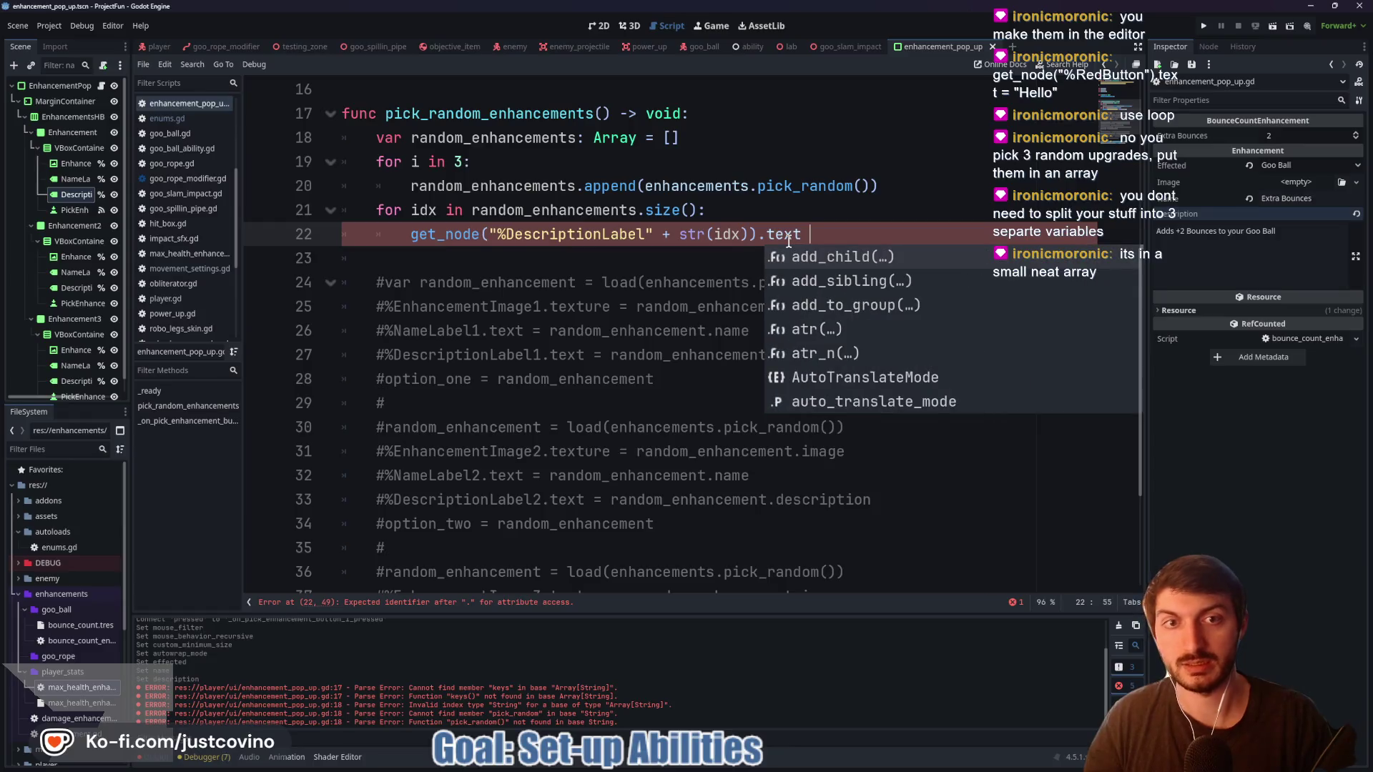
pyautogui.write('random')
pyautogui.press('Return')
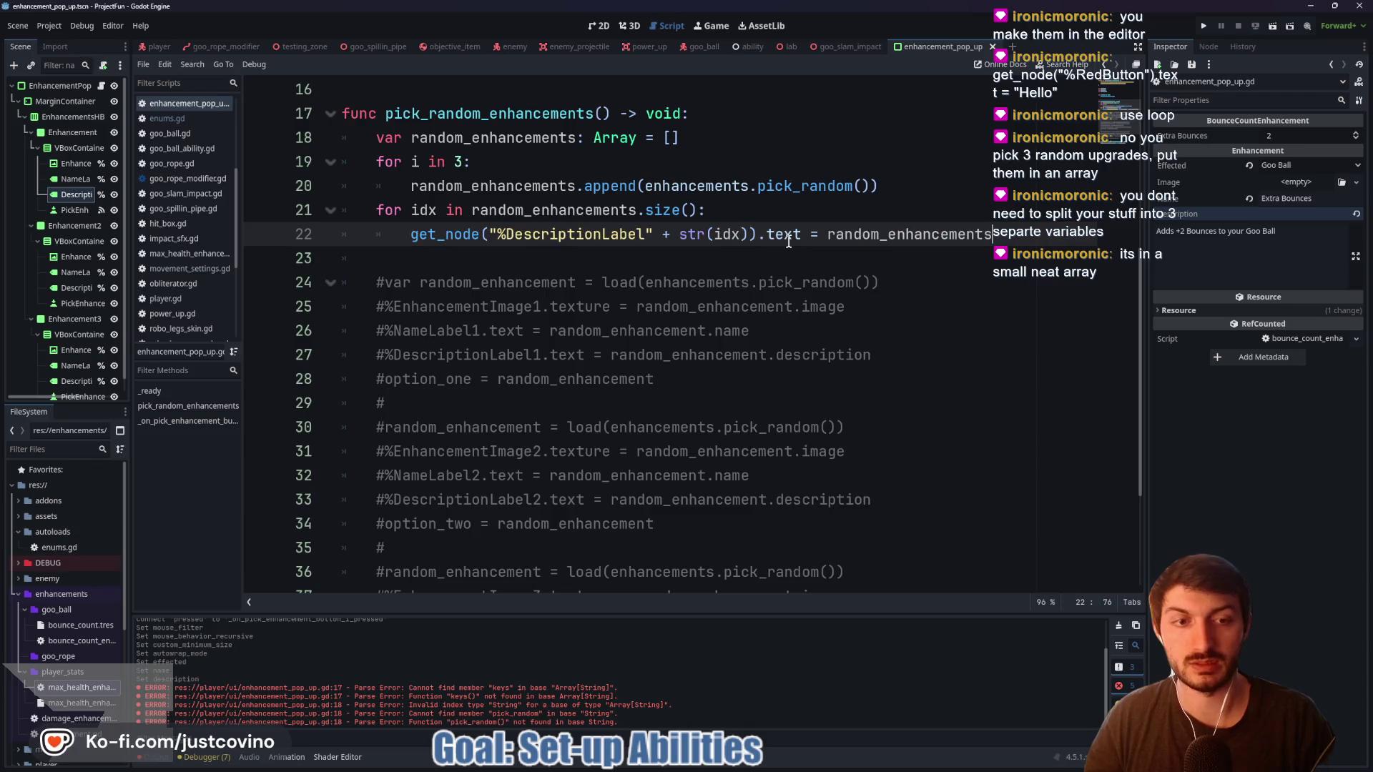
pyautogui.write('idx')
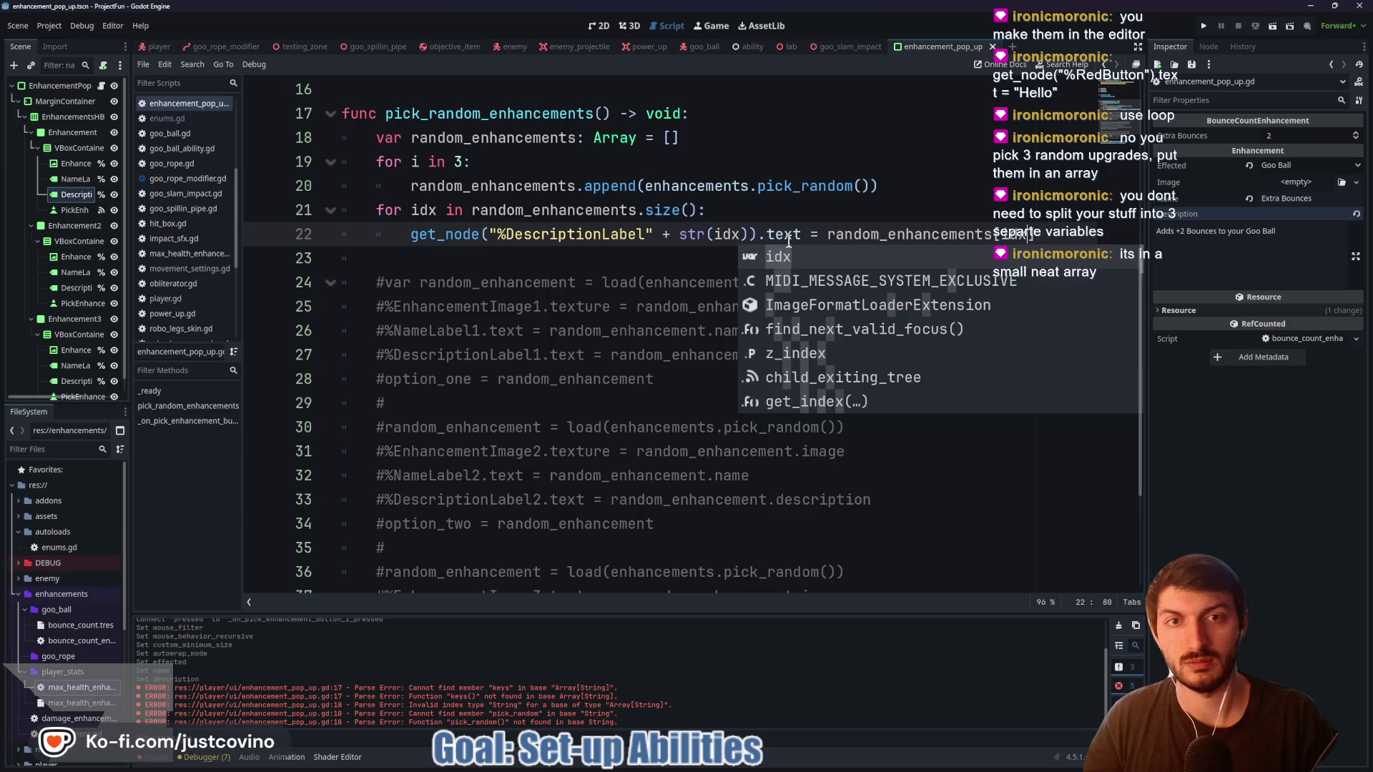
pyautogui.write('-1')
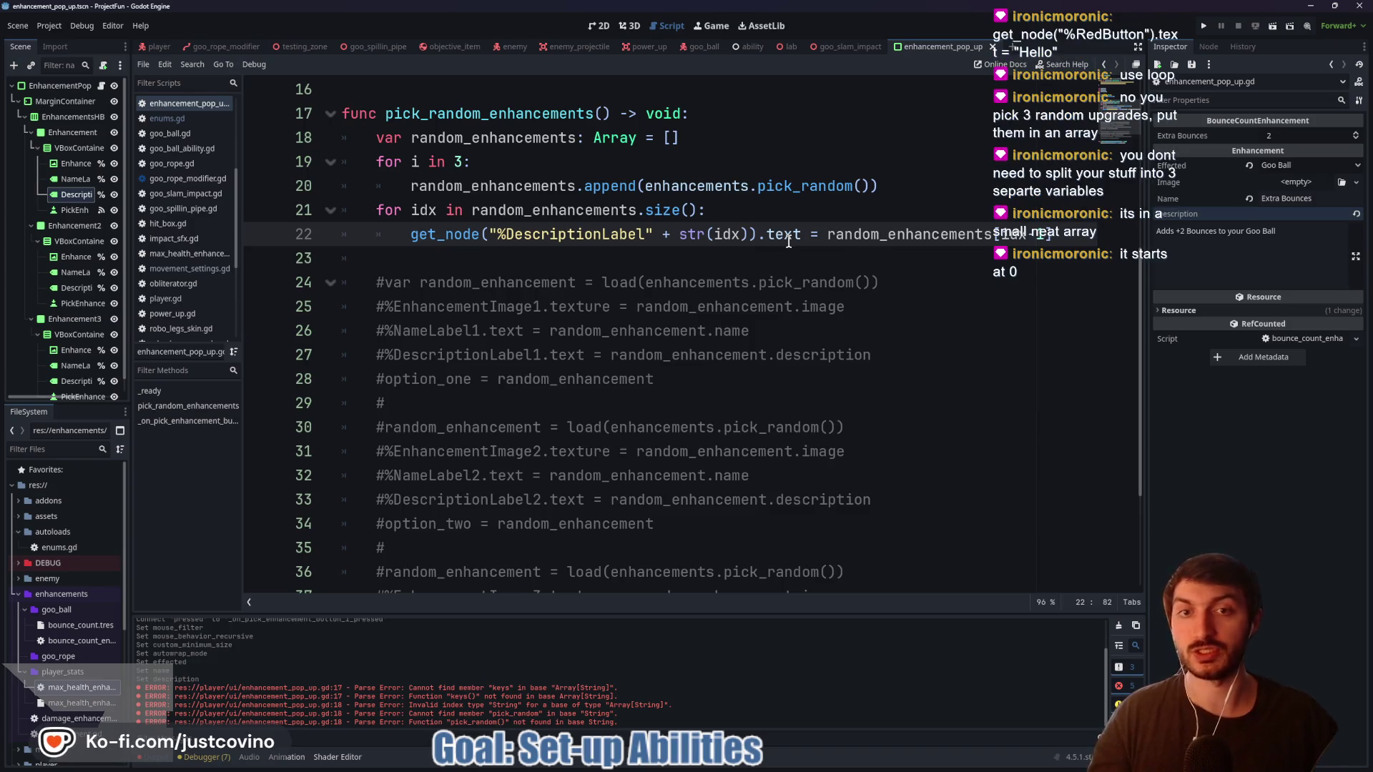
pyautogui.click(748, 236)
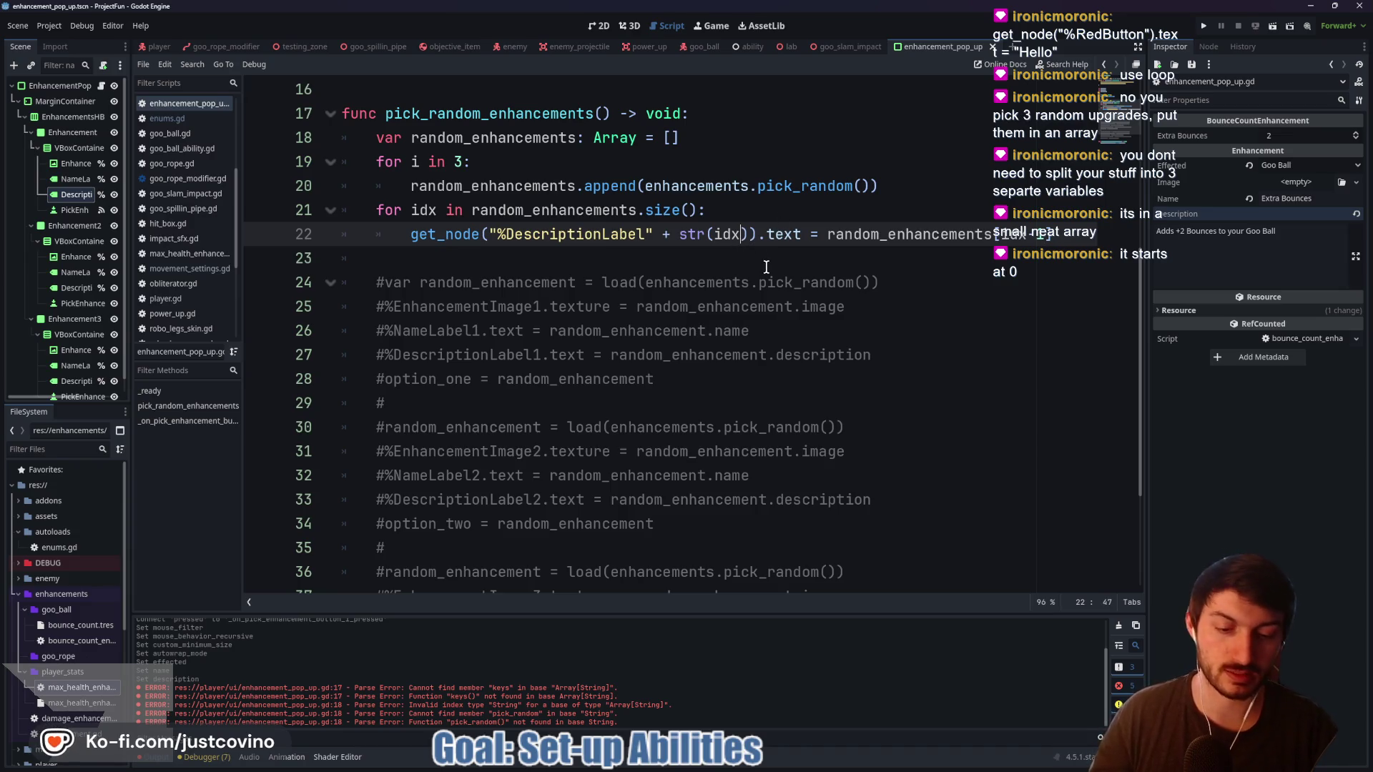
pyautogui.write('+1')
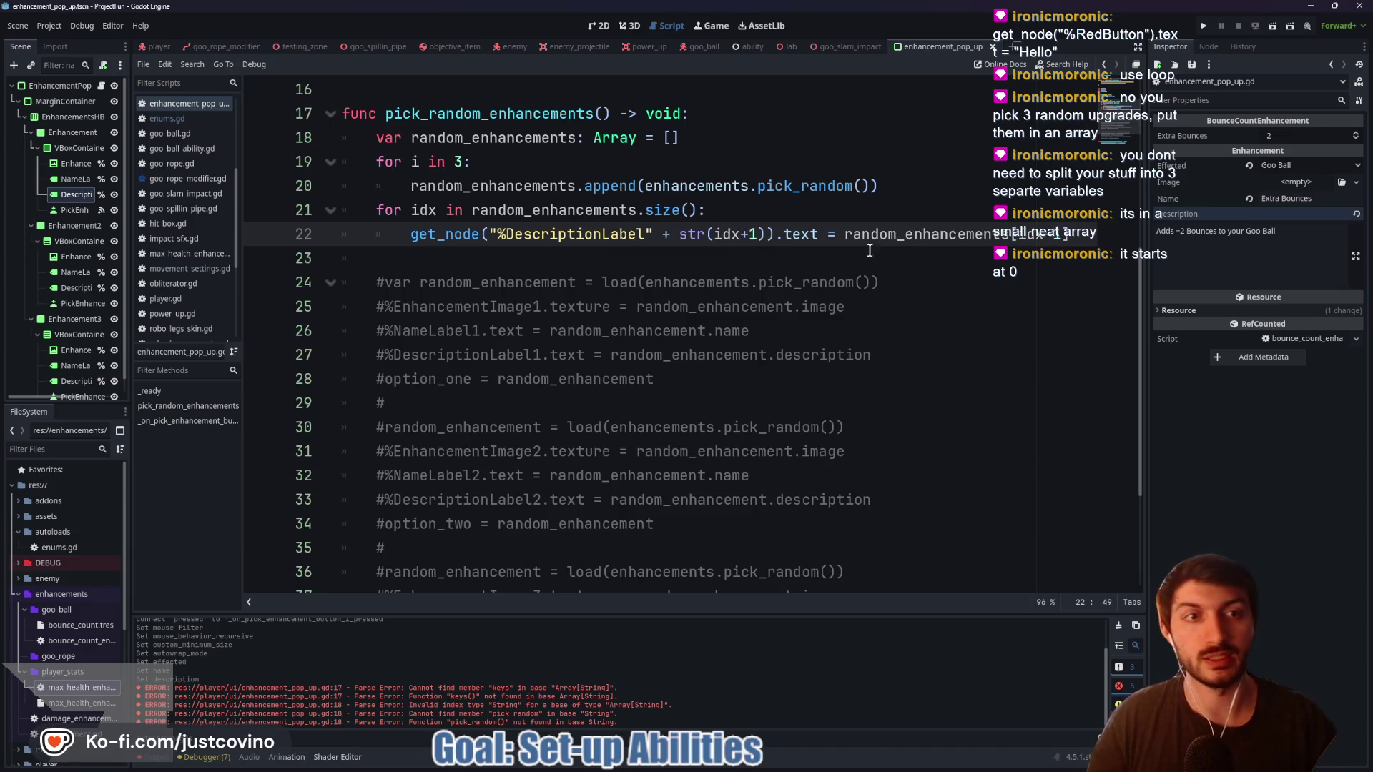
pyautogui.write(']')
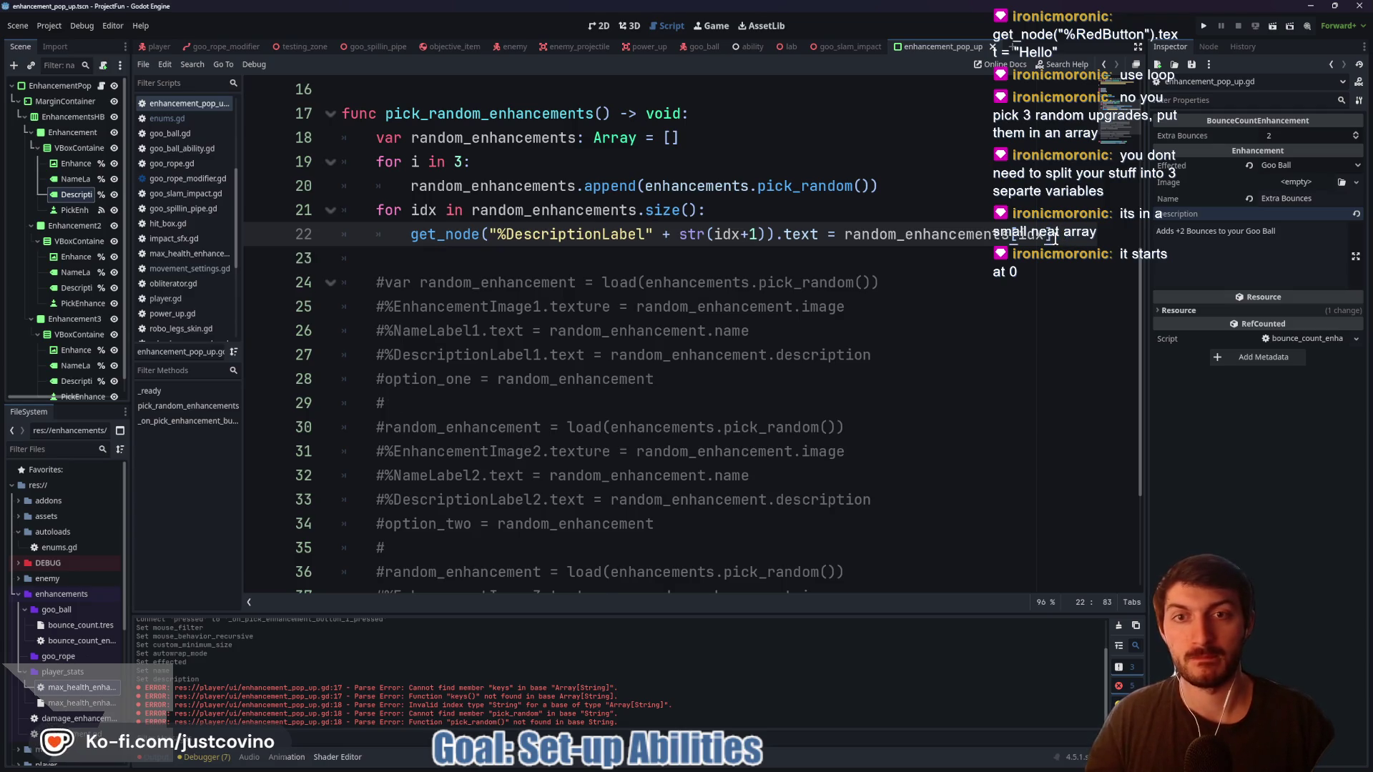
pyautogui.press('Return')
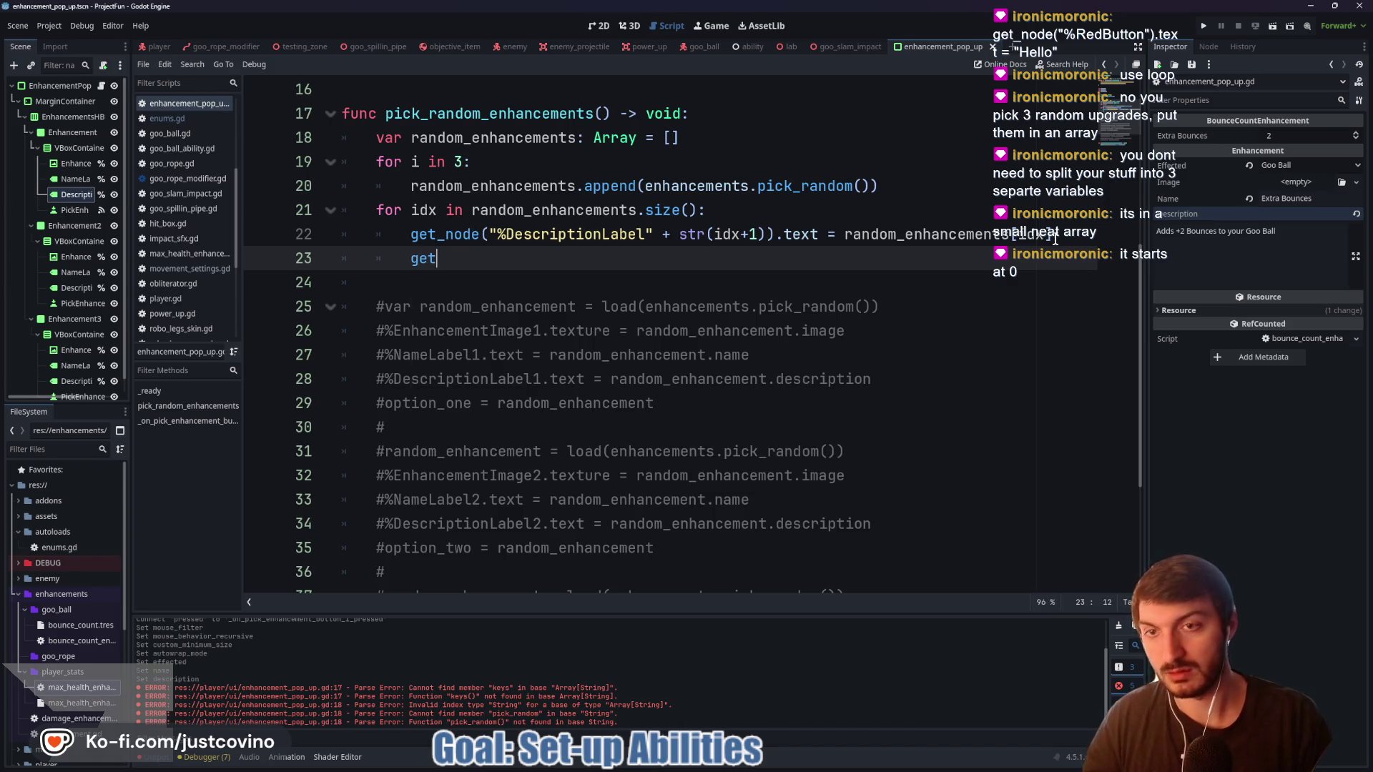
# Write get_node("%EnhancementImage" + str(idx+1)).texture = random_enhancements[idx] on line 23
pyautogui.write('_node(')
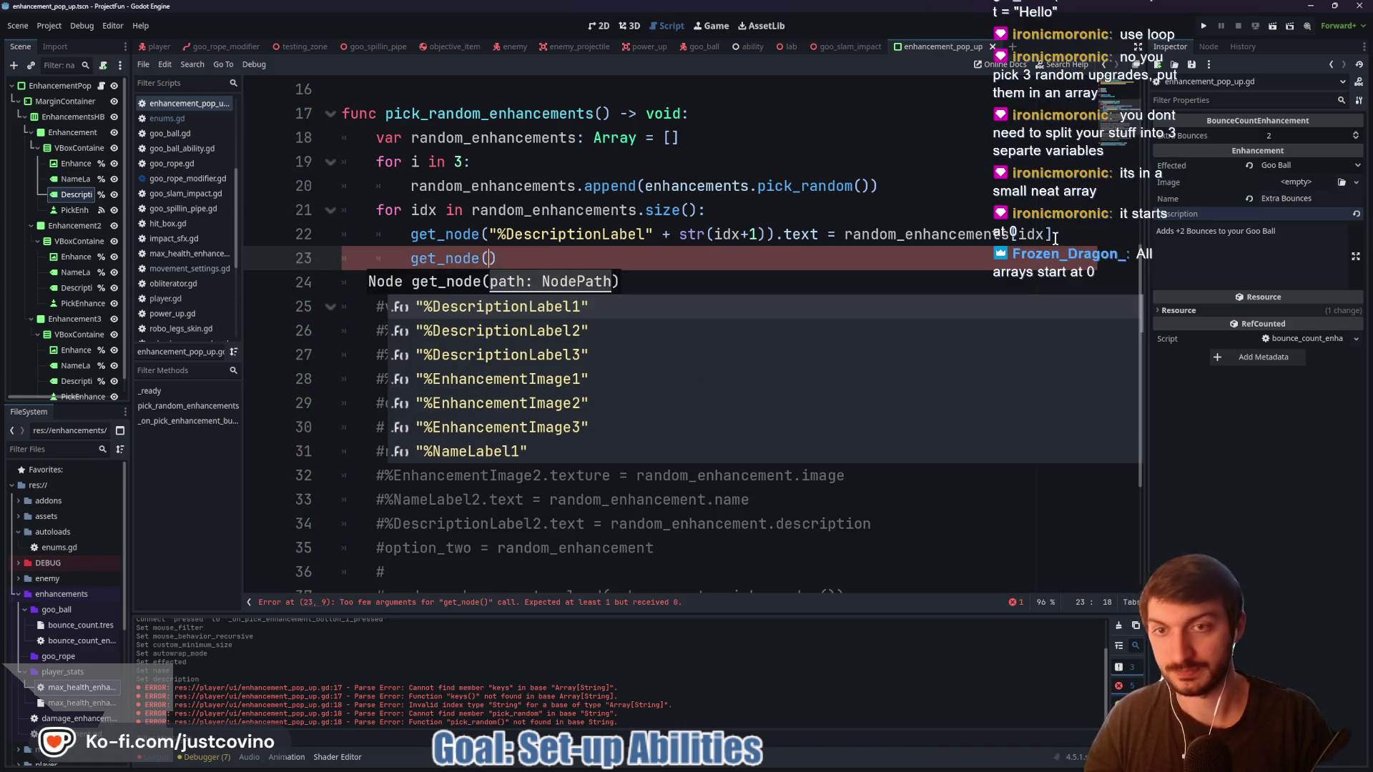
pyautogui.write('%')
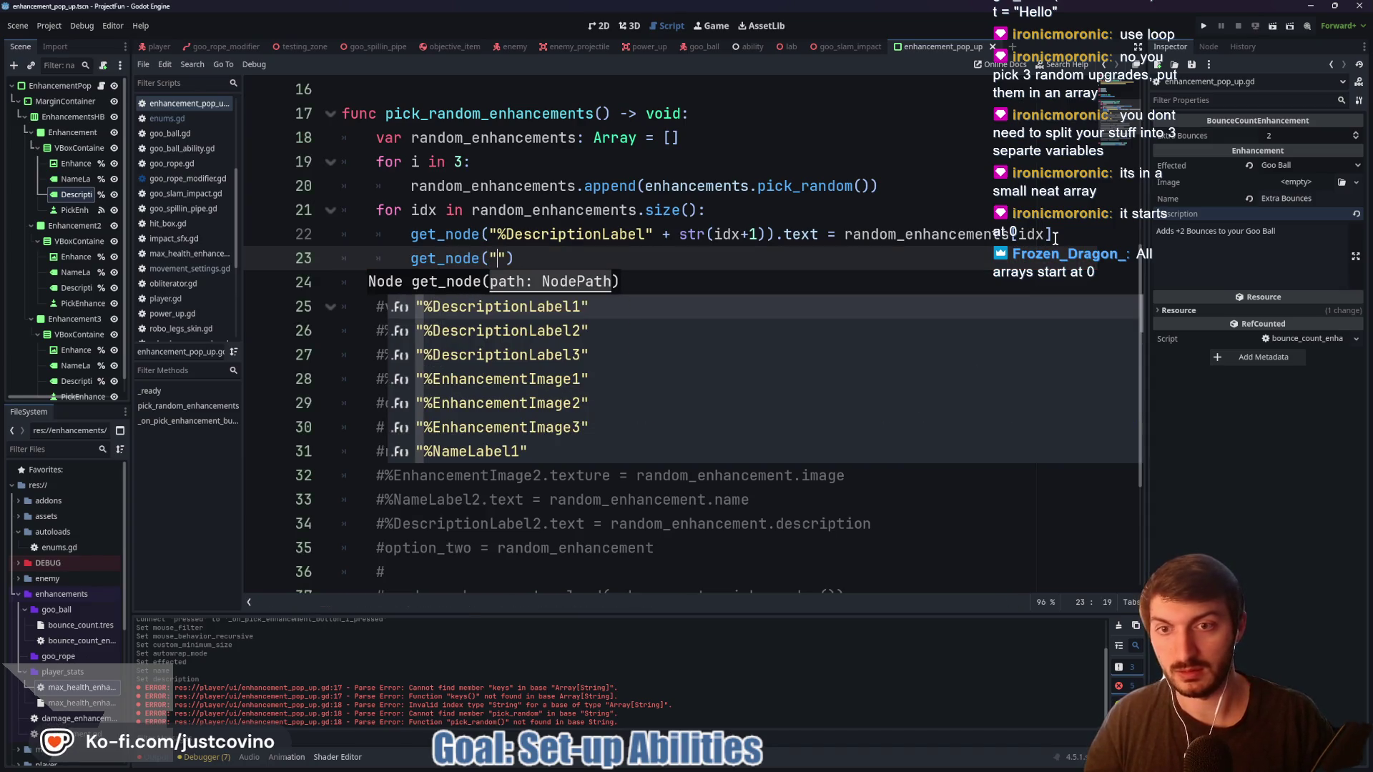
pyautogui.press('Down')
pyautogui.press('Down')
pyautogui.press('Down')
pyautogui.press('Return')
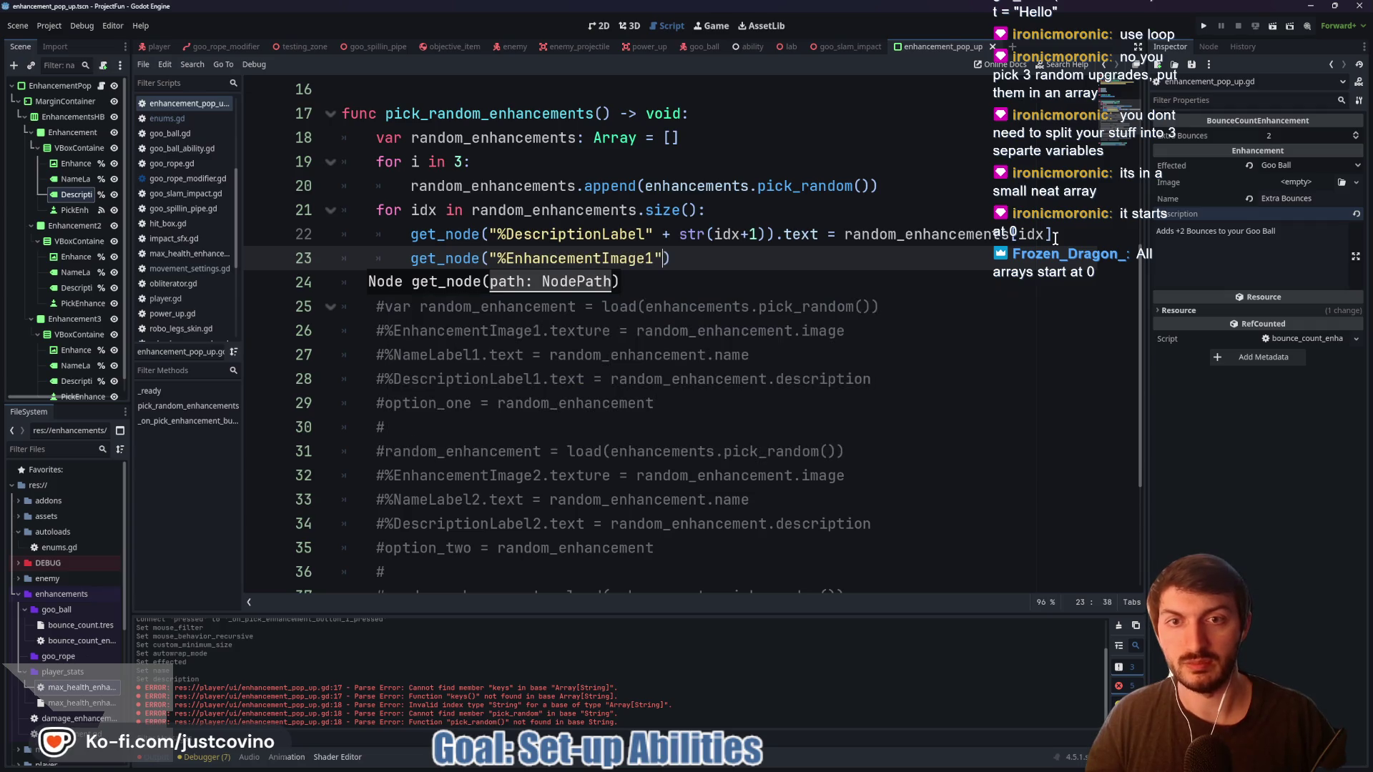
pyautogui.press('Left')
pyautogui.press('BackSpace')
pyautogui.press('Right')
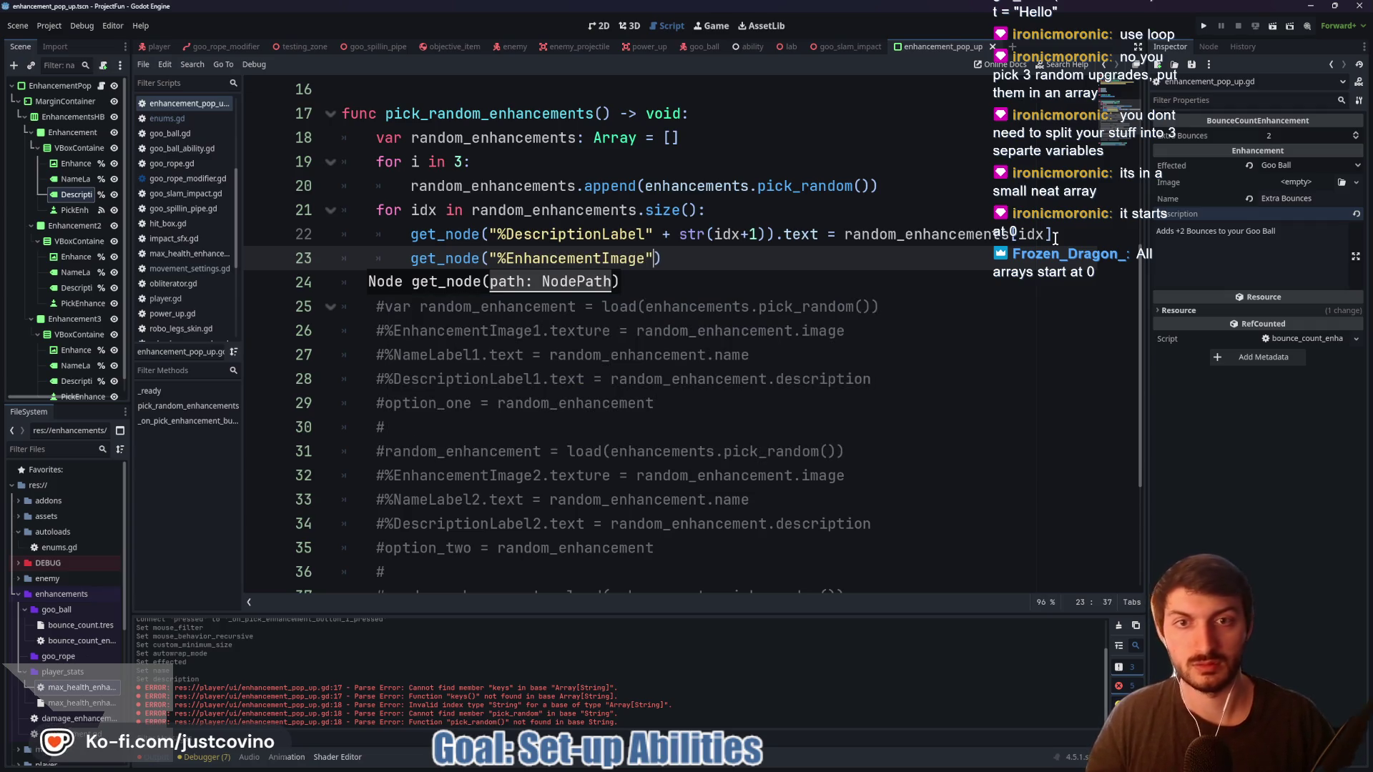
pyautogui.moveTo(766, 234); pyautogui.dragTo(679, 235)
pyautogui.hotkey('ctrl', 'c')
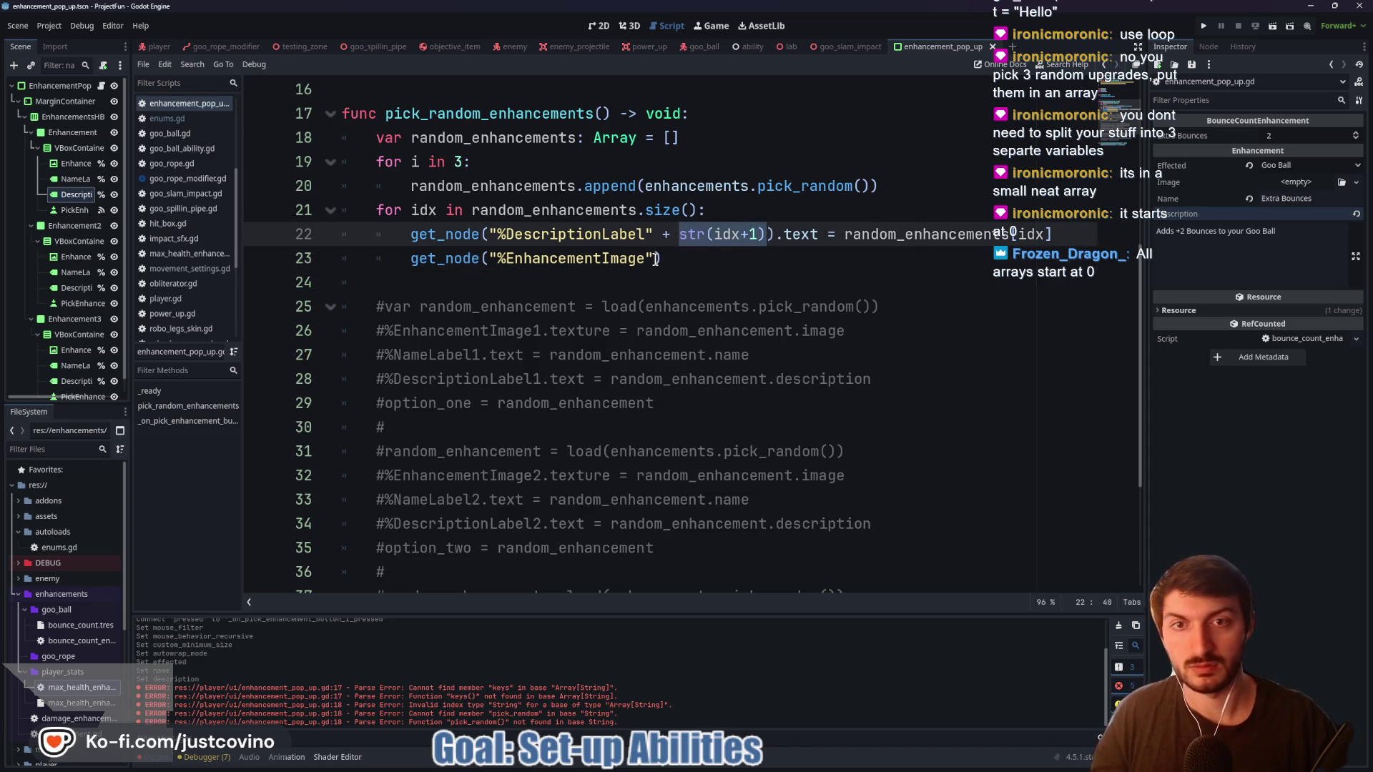
pyautogui.click(660, 258)
pyautogui.write('+')
pyautogui.hotkey('ctrl', 'v')
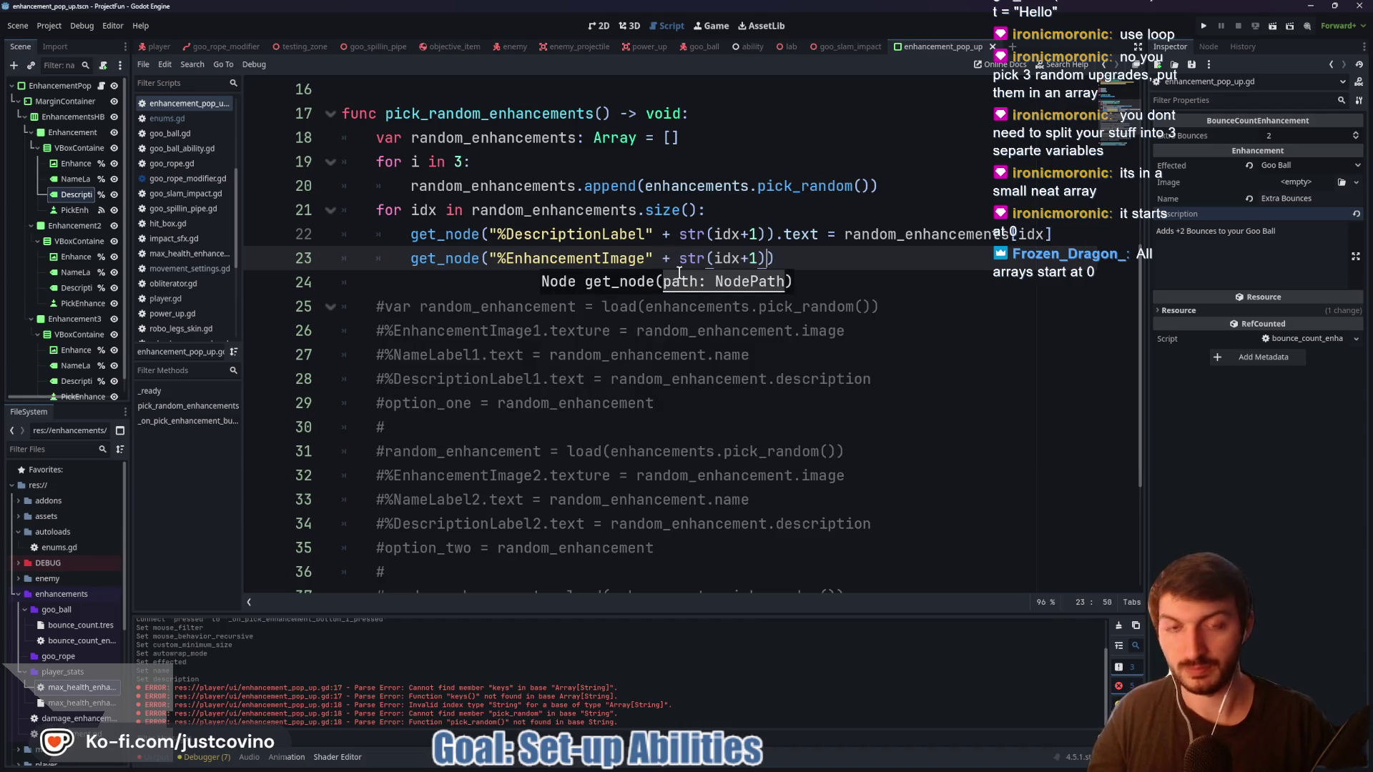
pyautogui.click(794, 263)
pyautogui.write('.text')
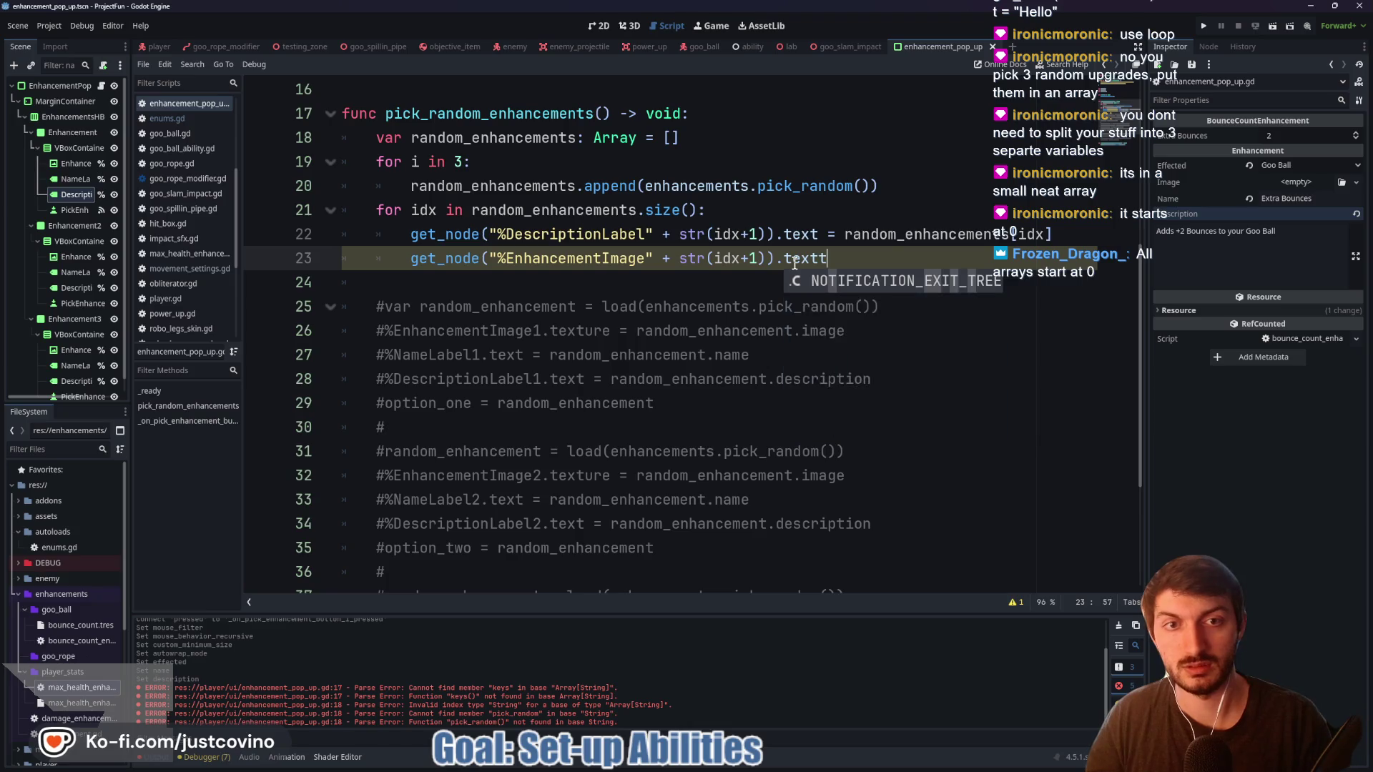
pyautogui.write('ure = random_enhancements[')
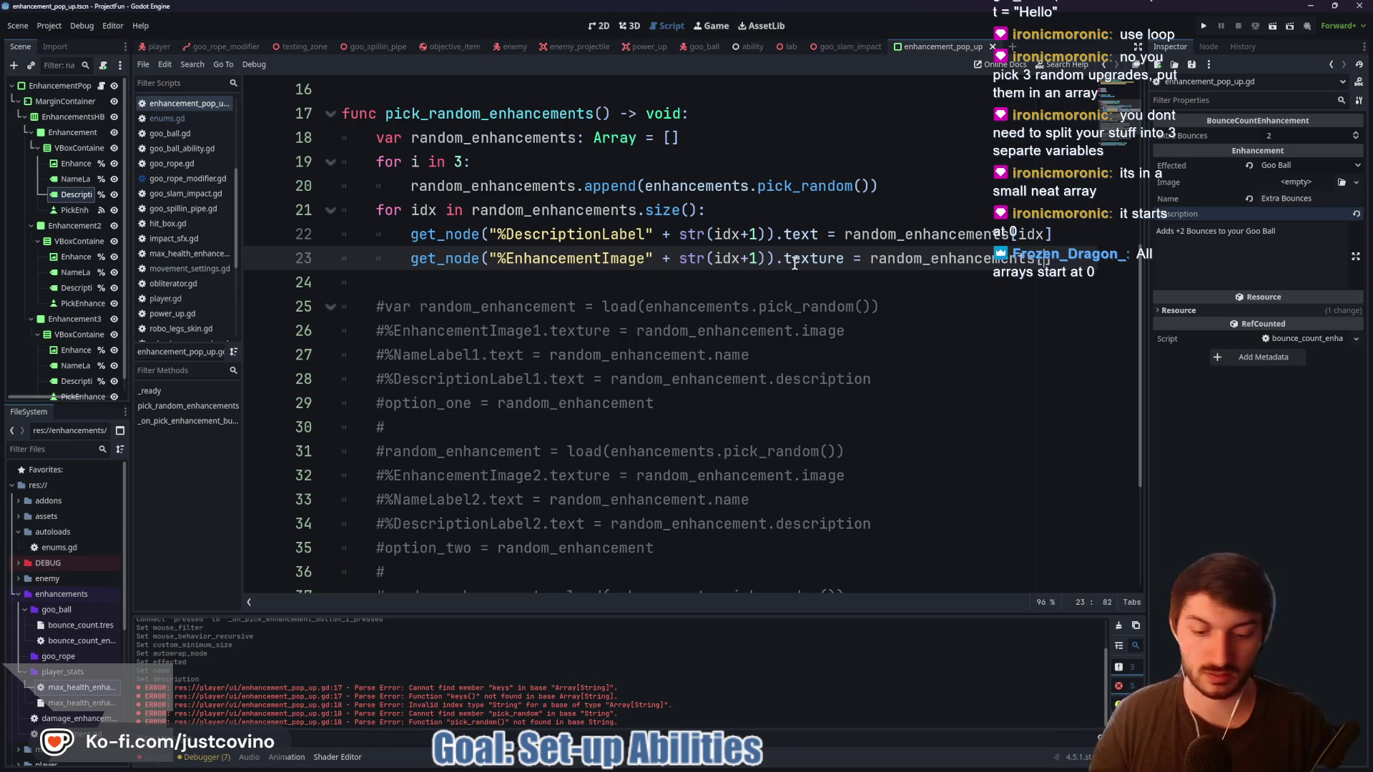
pyautogui.write('idx')
pyautogui.click(725, 259)
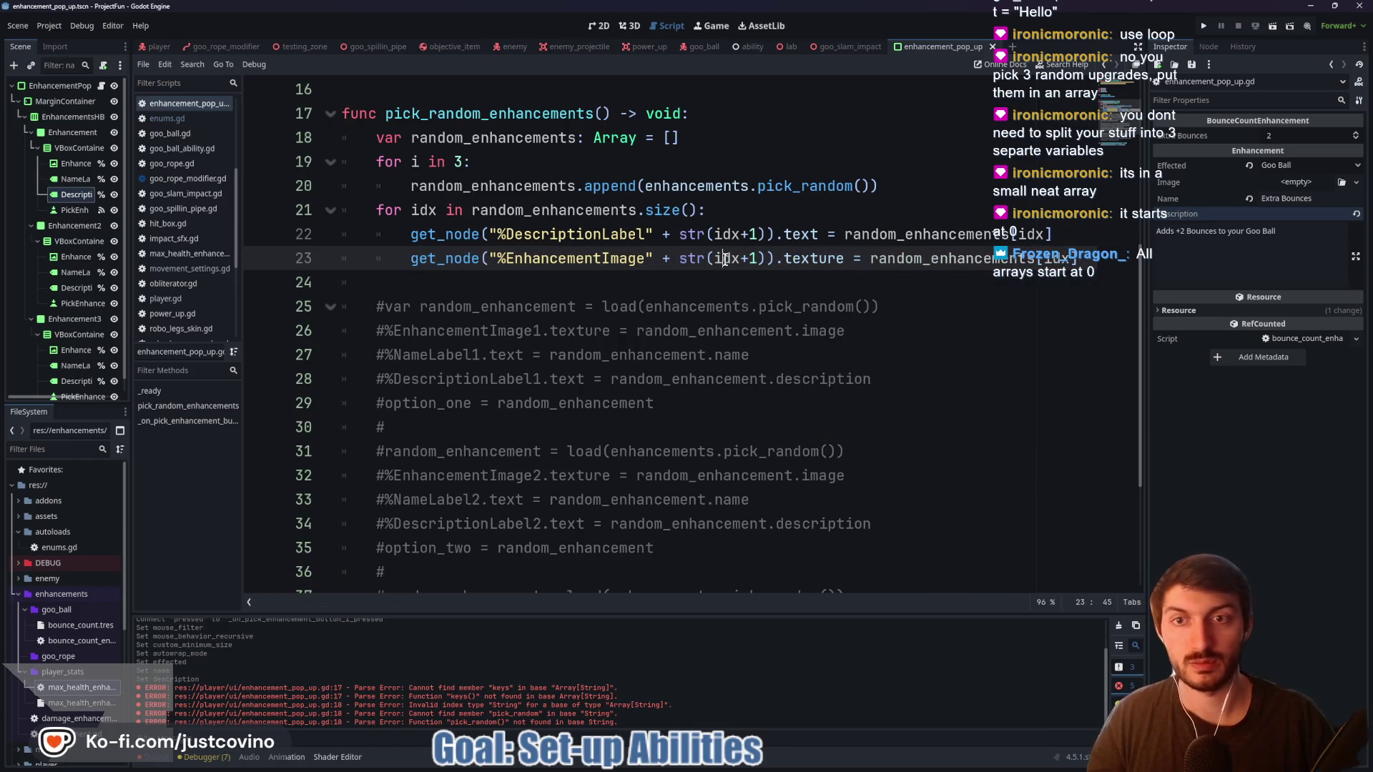
pyautogui.scroll(-1, 725, 259)
pyautogui.scroll(1, 1091, 271)
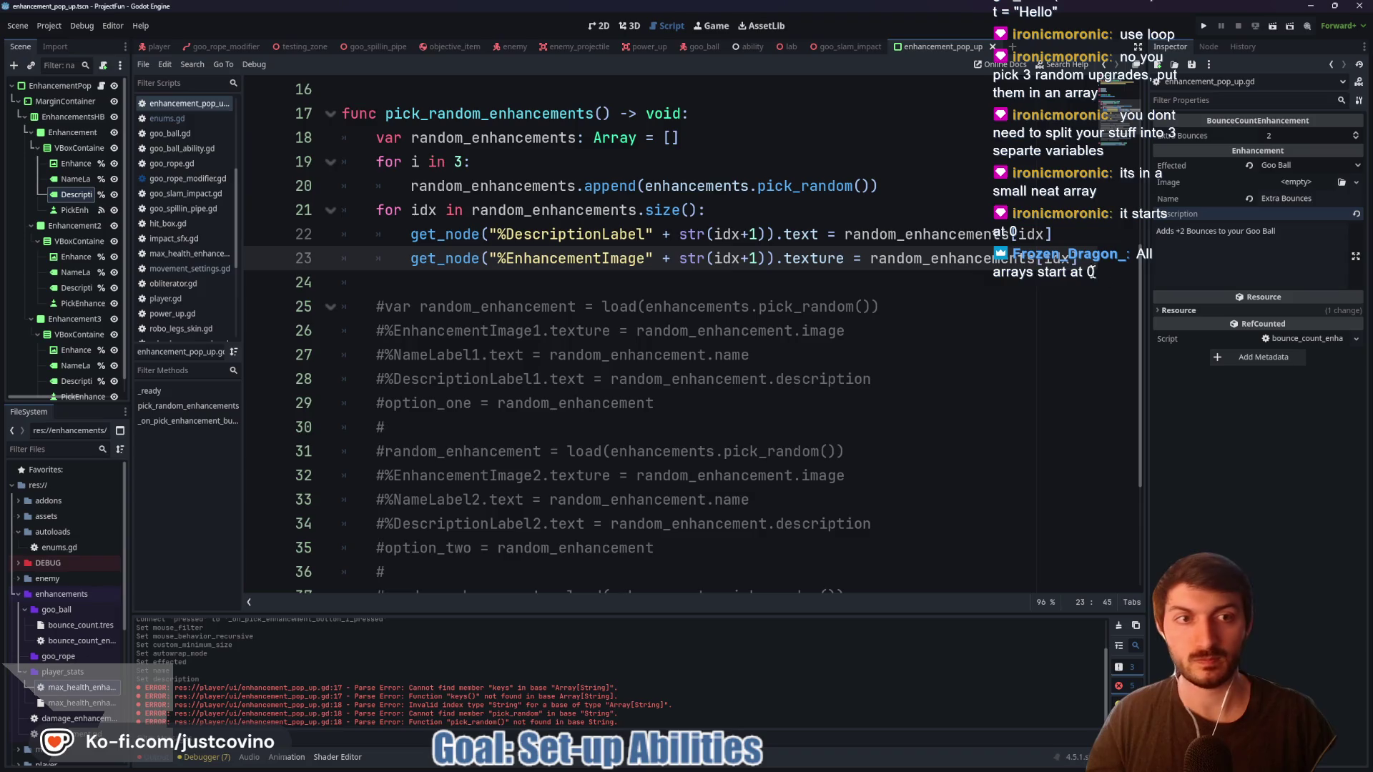
# Add get_node("%NameLabel" + str(idx+1)).text = random_enhancements[idx] below it
pyautogui.press('Return')
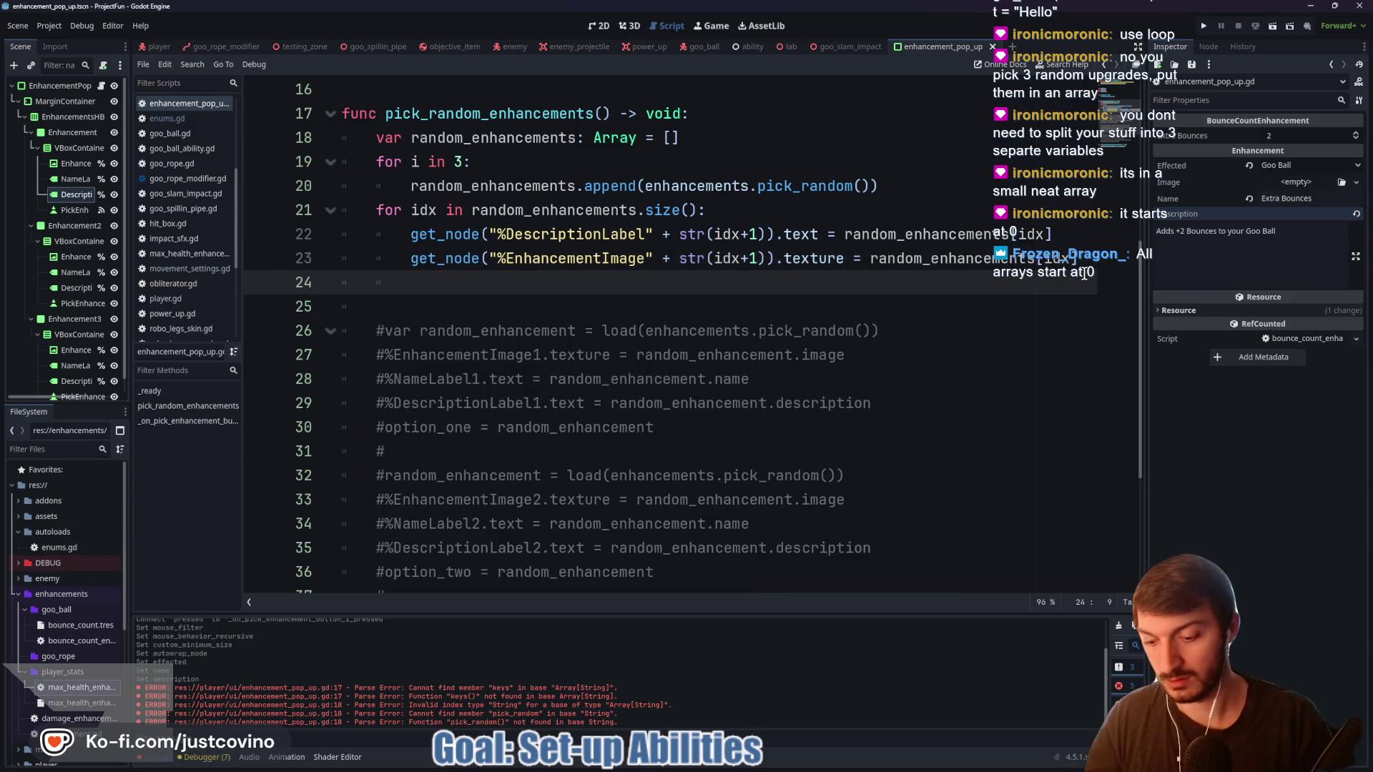
pyautogui.write('get_node(')
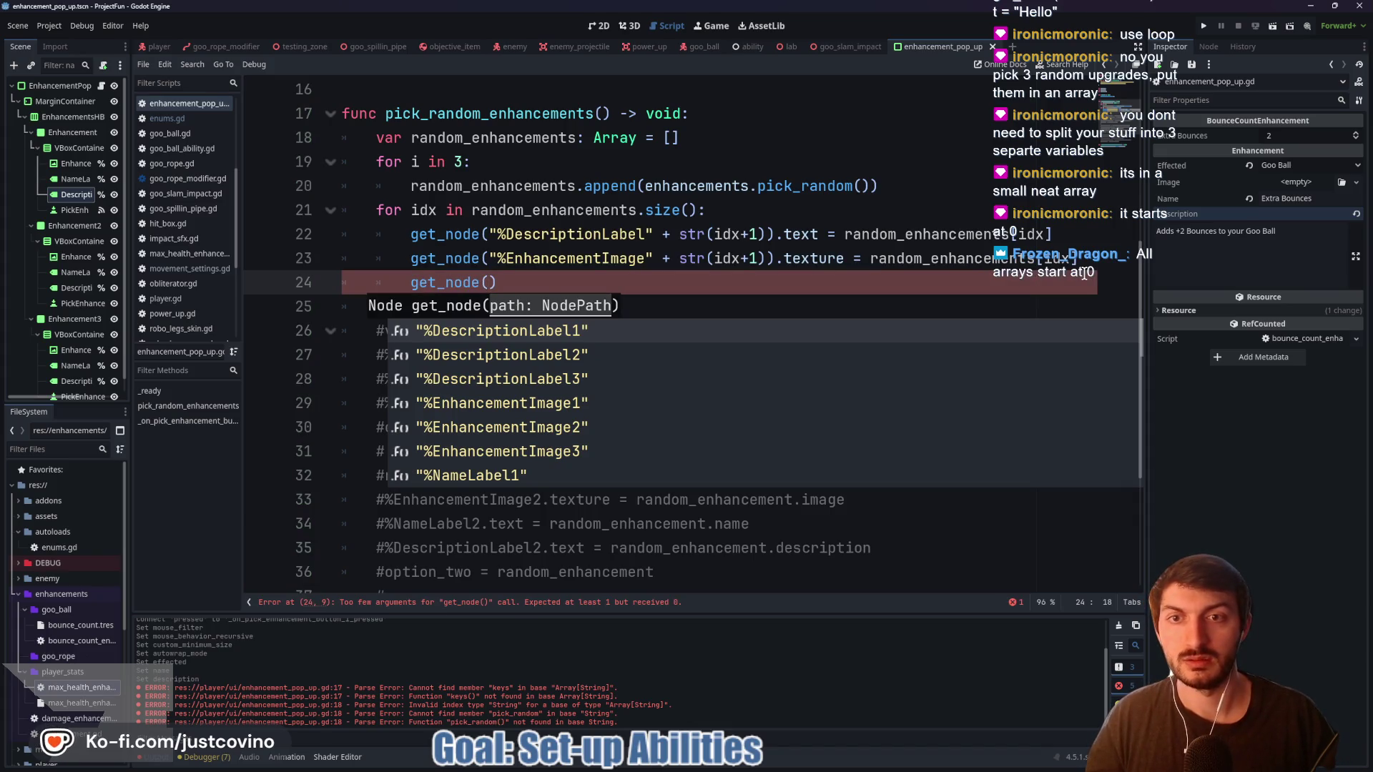
pyautogui.press('Down')
pyautogui.press('Down')
pyautogui.press('Down')
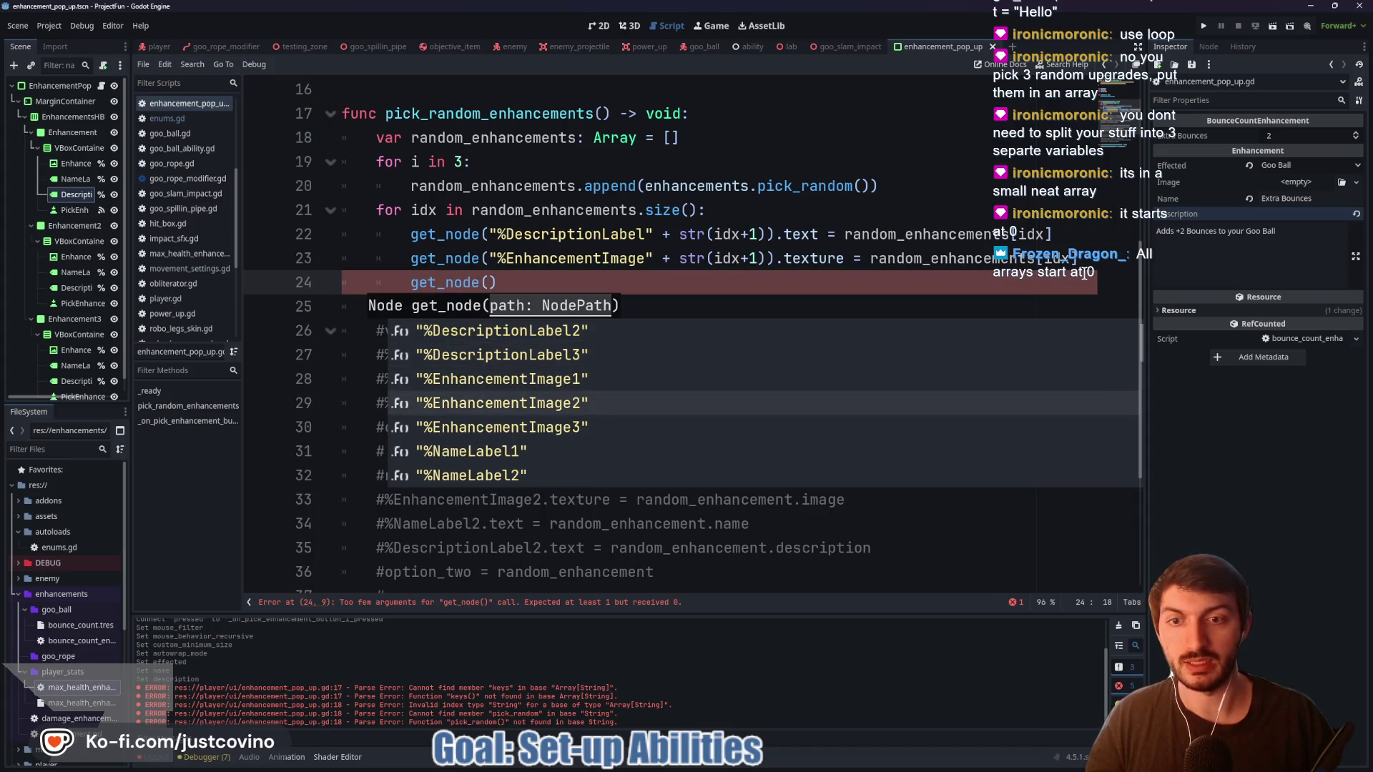
pyautogui.press('Return')
pyautogui.press('Left')
pyautogui.press('BackSpace')
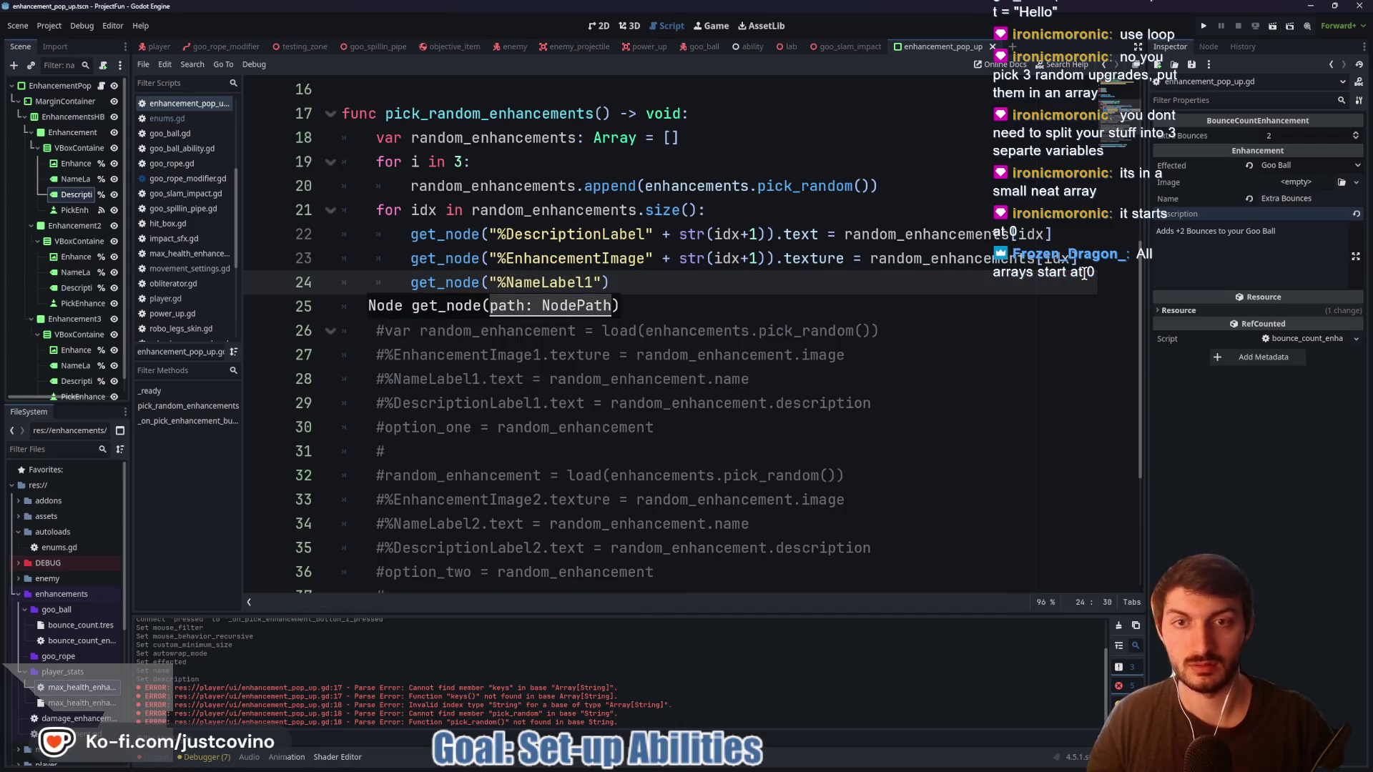
pyautogui.write('" + ')
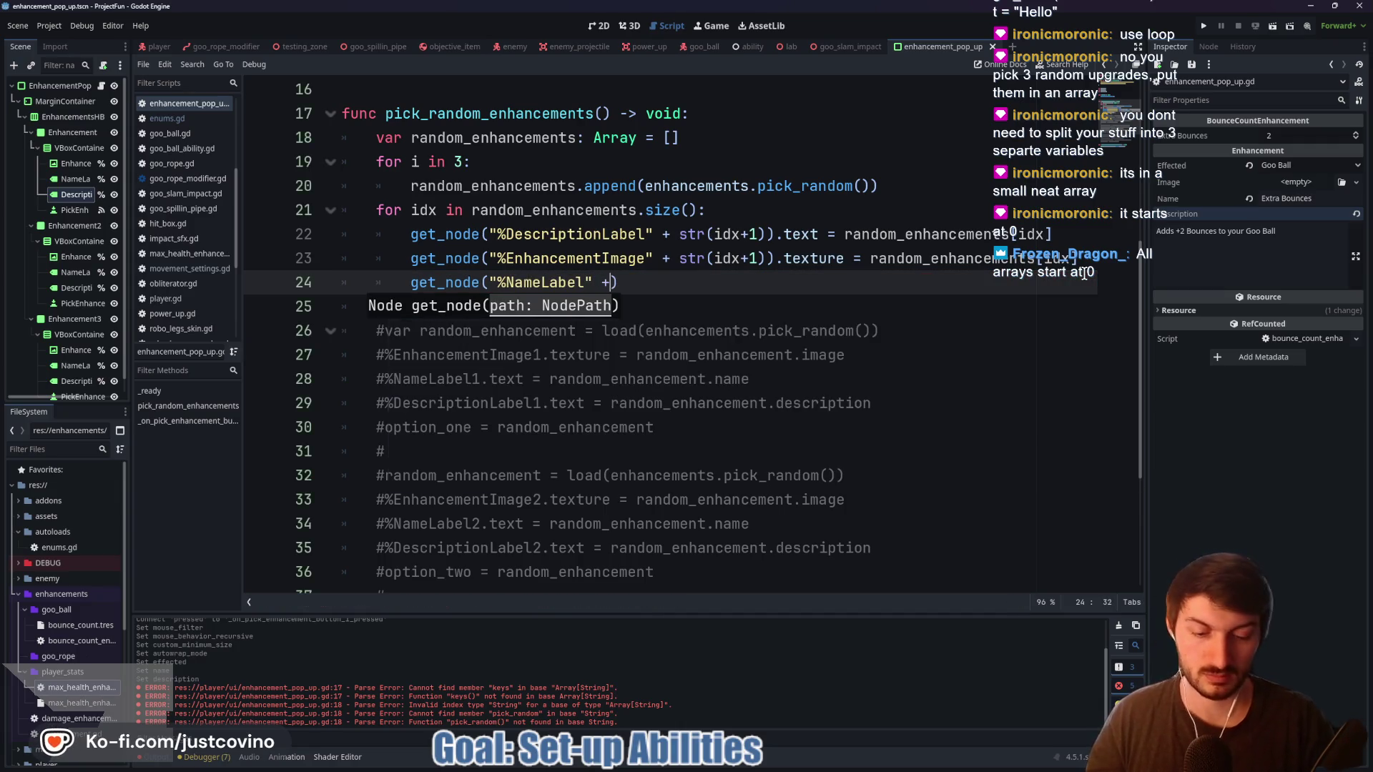
pyautogui.write('str(idx+1))')
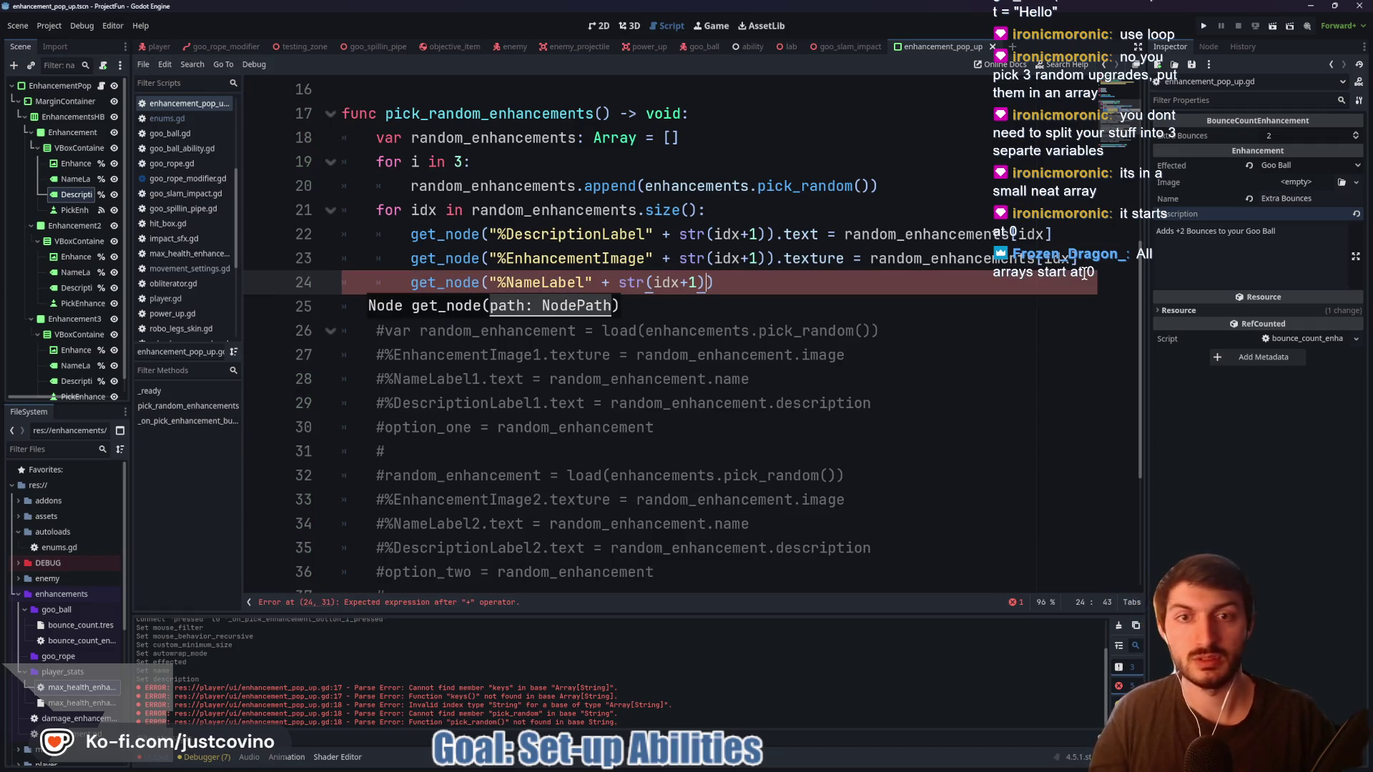
pyautogui.write('.text')
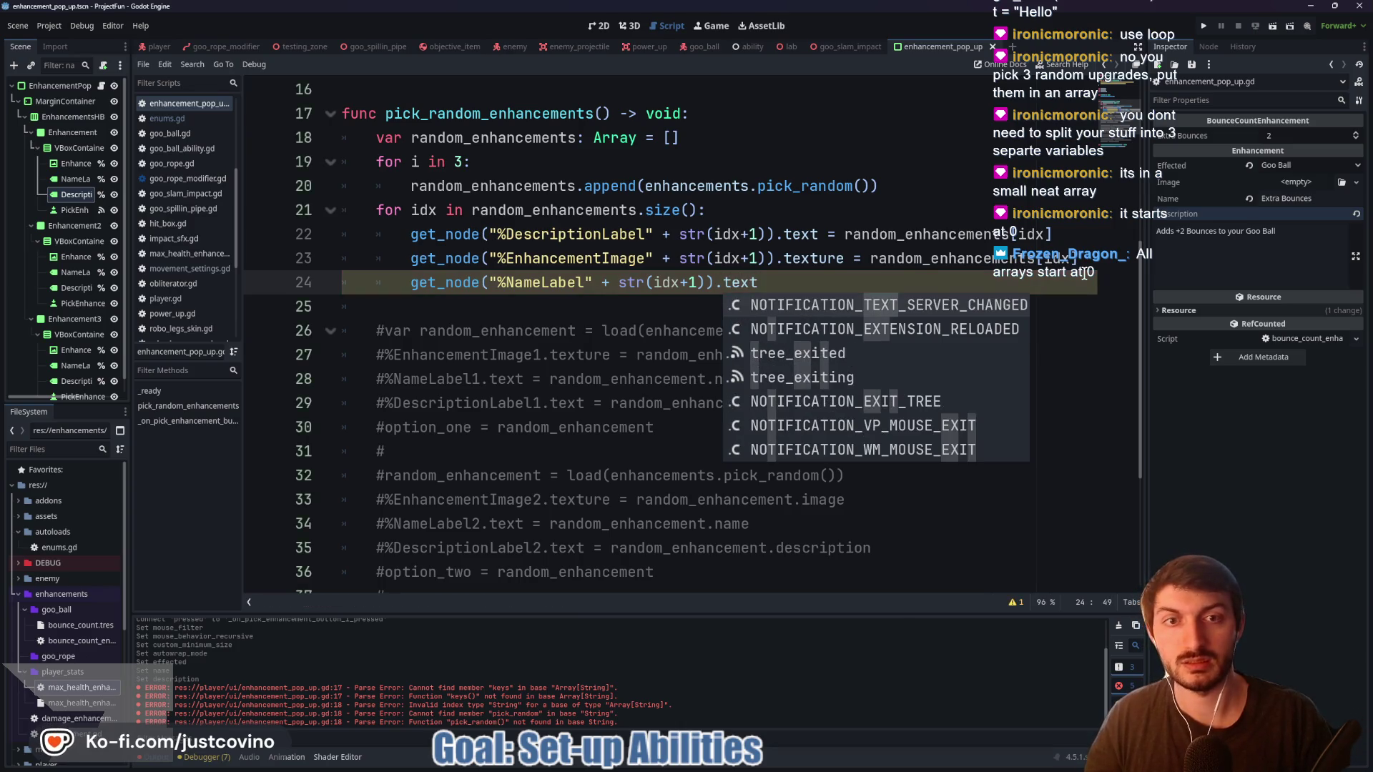
pyautogui.write(' = random_enhancements[i')
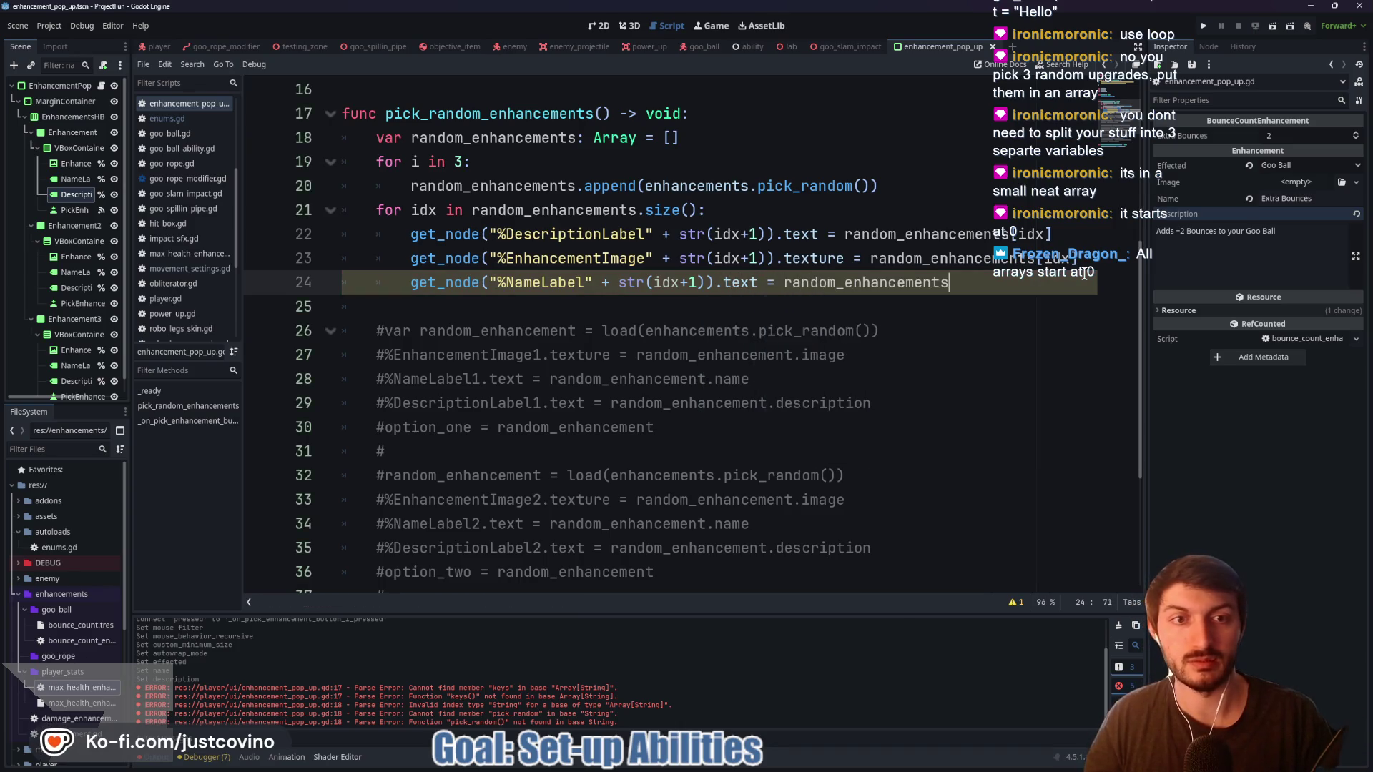
pyautogui.write('dx')
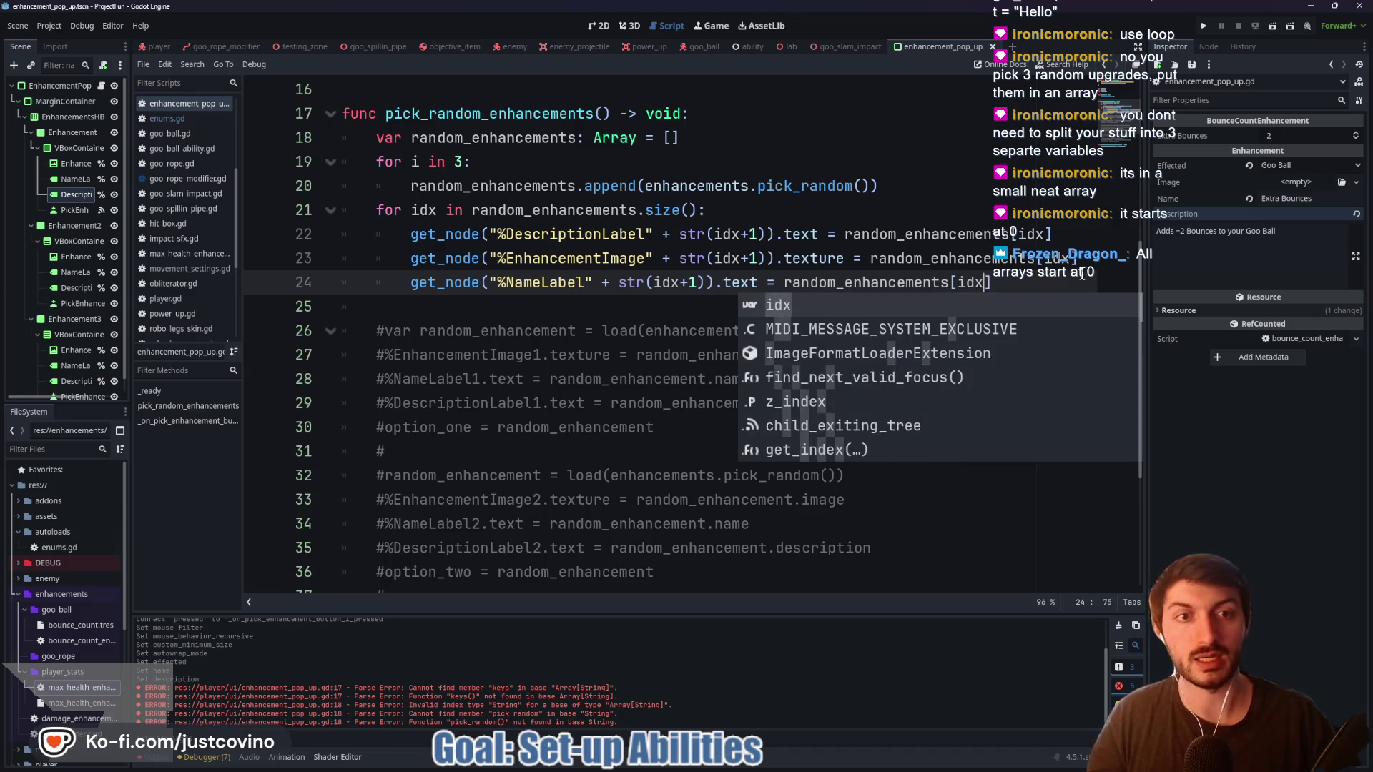
pyautogui.moveTo(1085, 275); pyautogui.dragTo(374, 288)
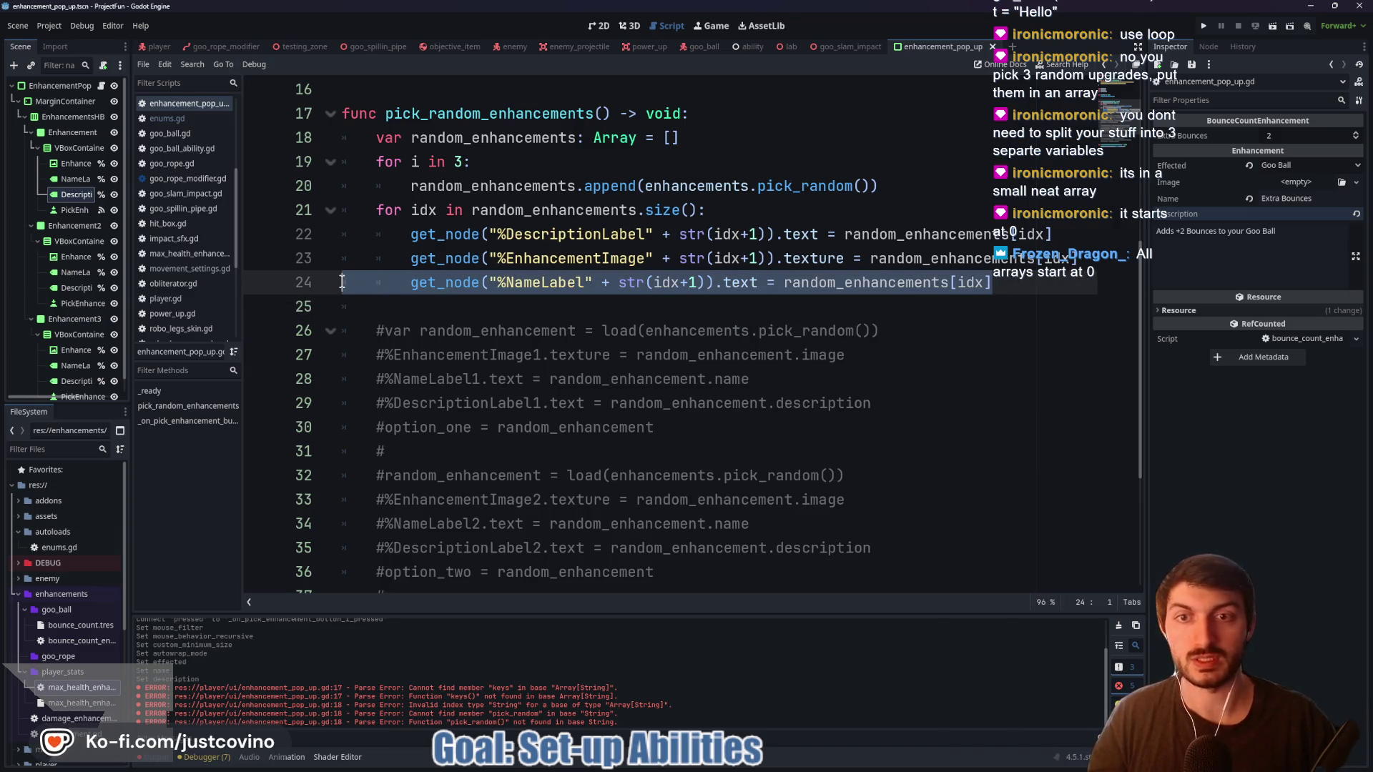
# Move the NameLabel and EnhancementImage lines up so the image line comes first
pyautogui.hotkey('alt', 'Up')
pyautogui.hotkey('alt', 'Up')
pyautogui.moveTo(1085, 282); pyautogui.dragTo(351, 281)
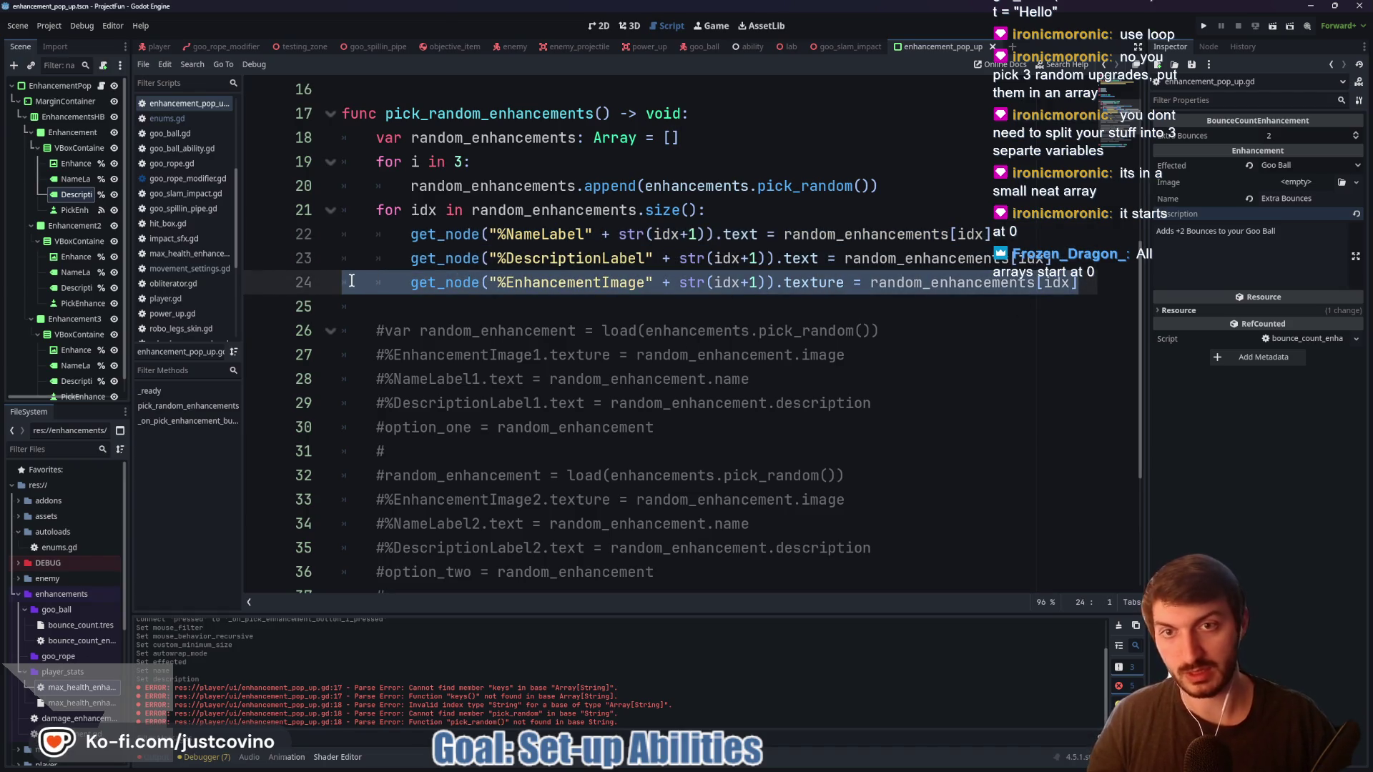
pyautogui.hotkey('alt', 'Up')
pyautogui.hotkey('alt', 'Up')
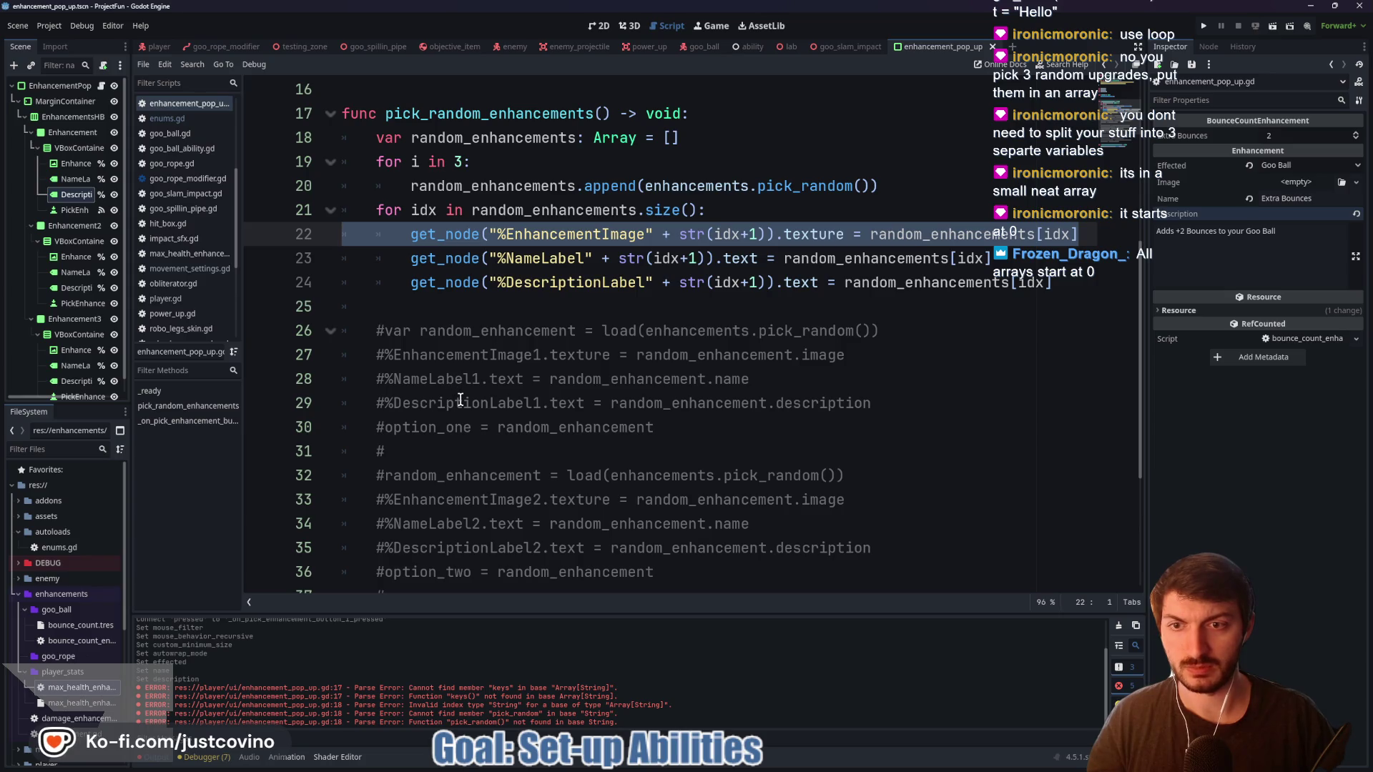
# Add a new get_node("") line after the DescriptionLabel assignment
pyautogui.click(1070, 281)
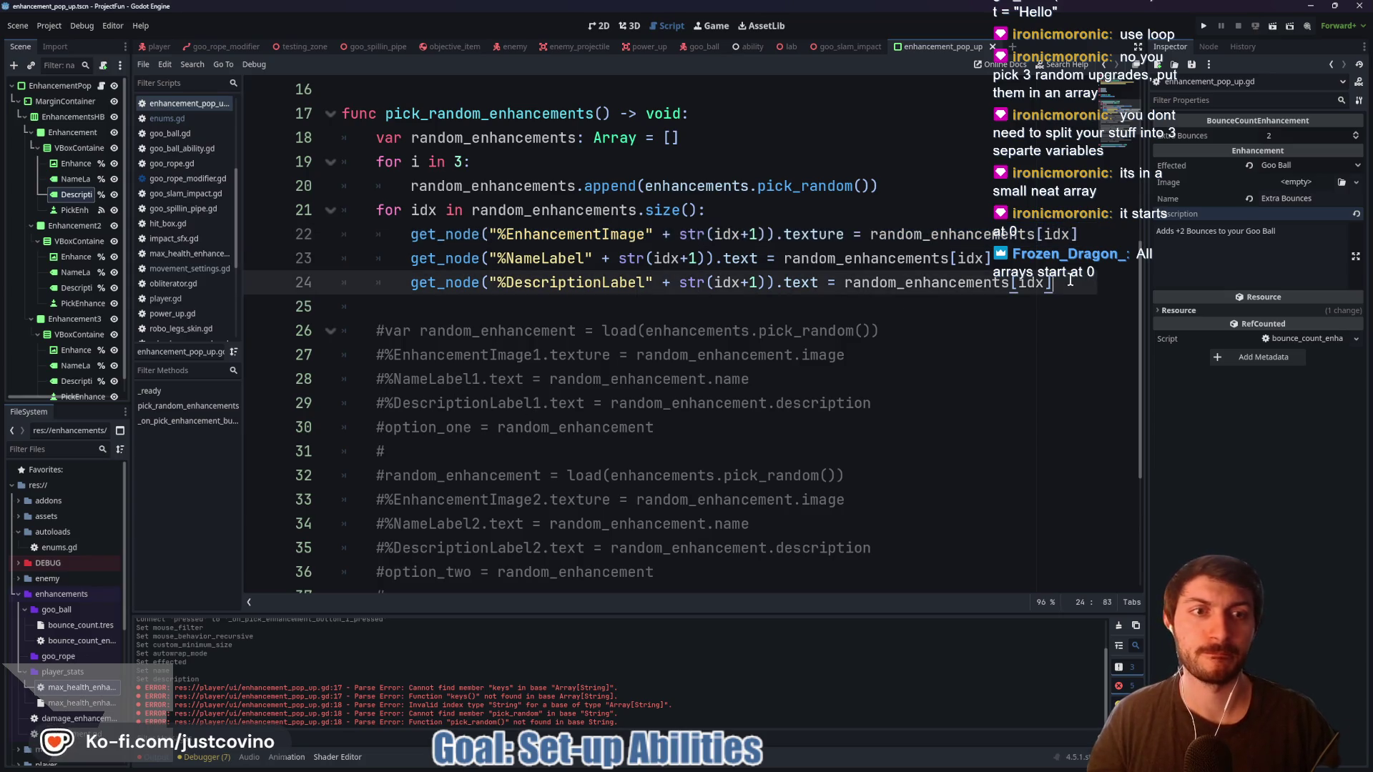
pyautogui.press('Return')
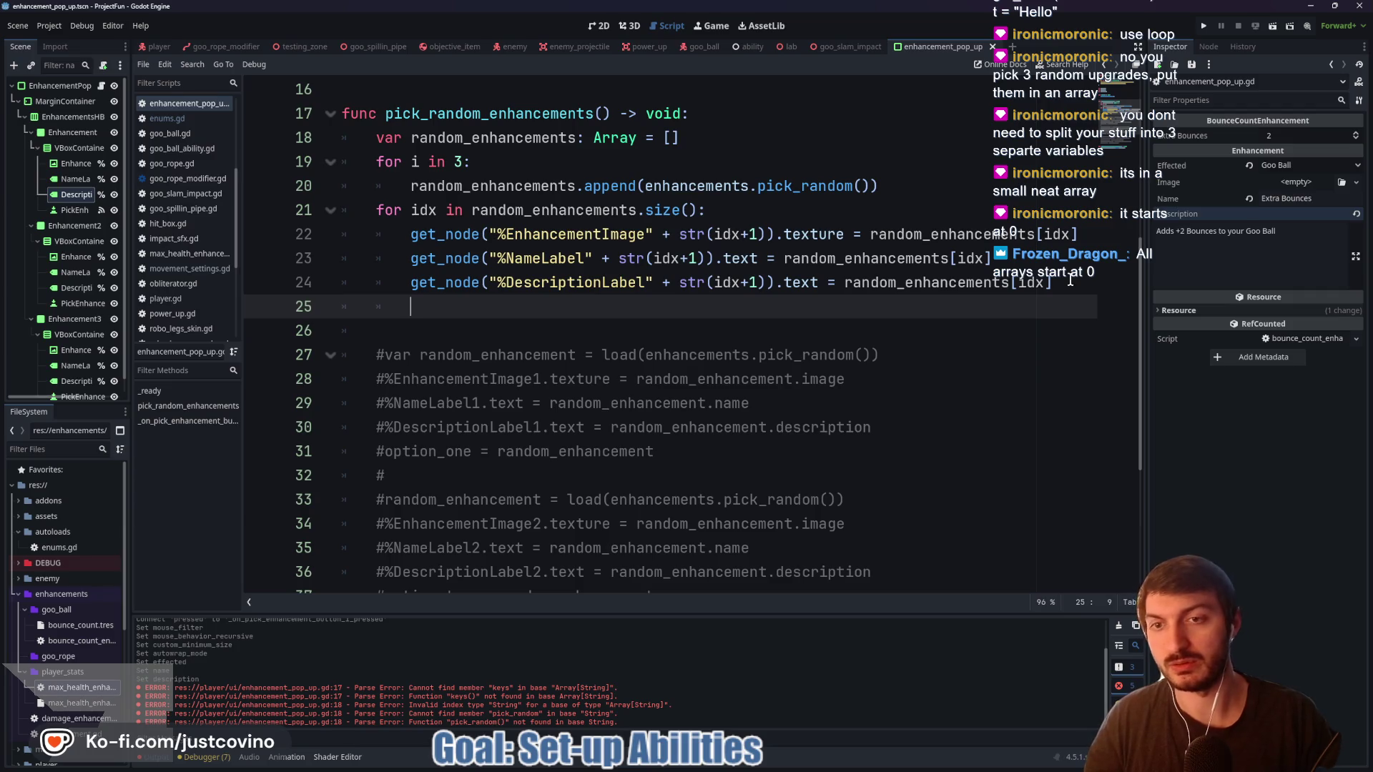
pyautogui.write('get_node(')
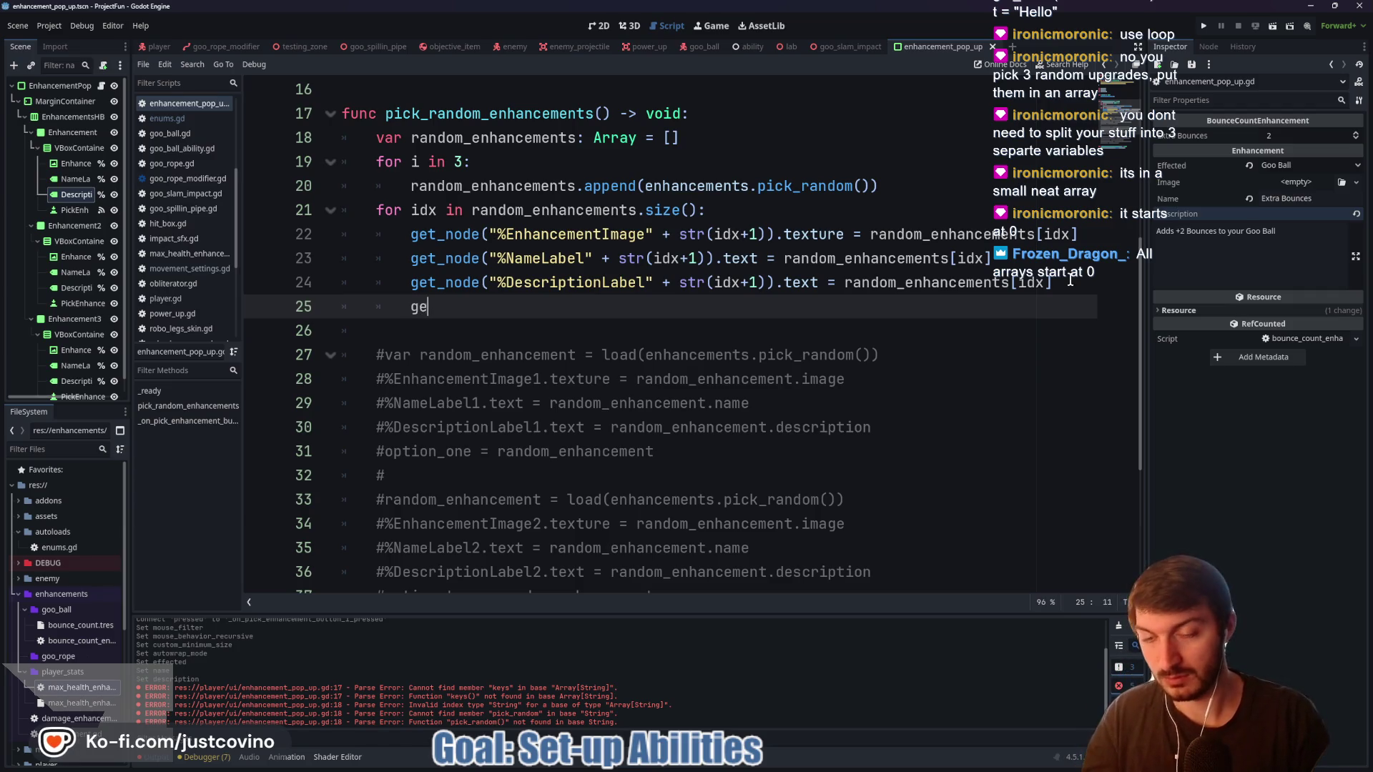
pyautogui.write('"')
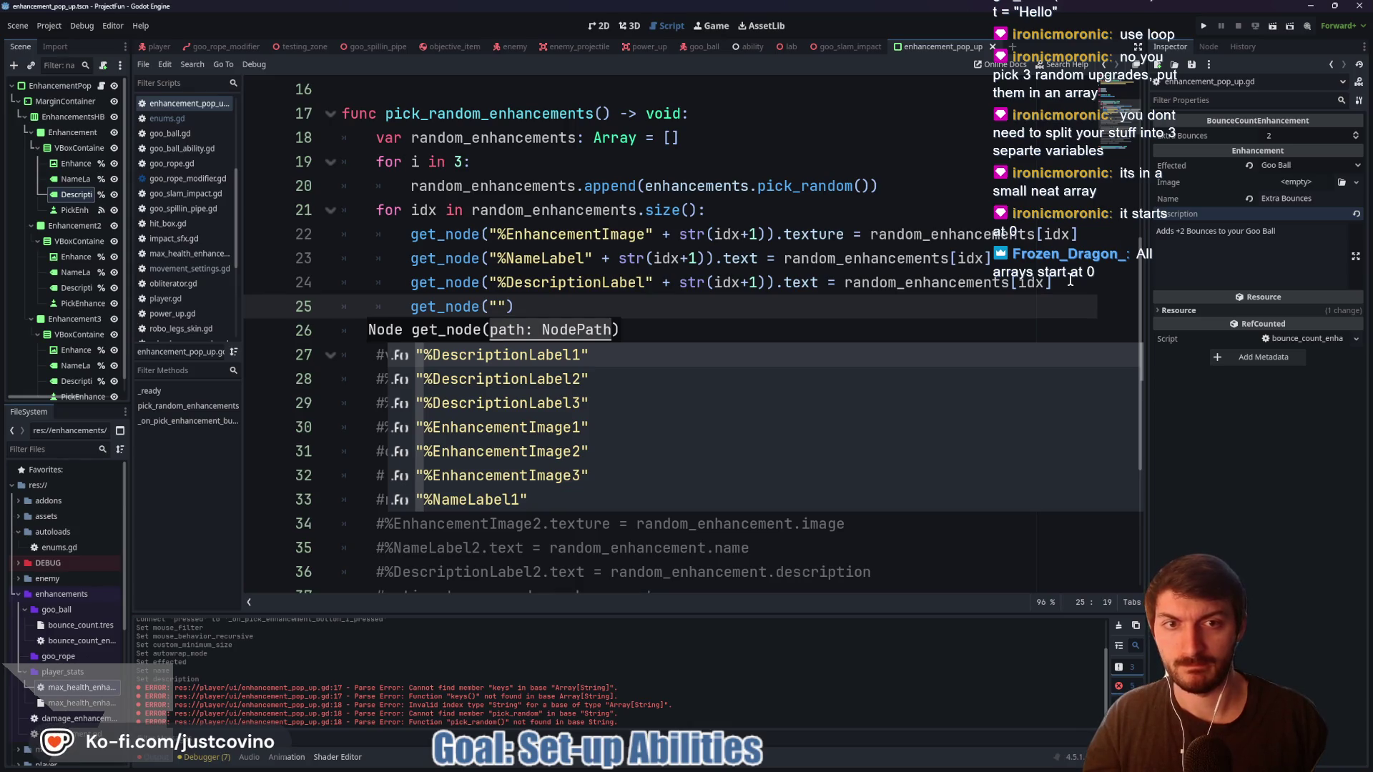
pyautogui.press('Down')
pyautogui.press('Down')
pyautogui.press('Down')
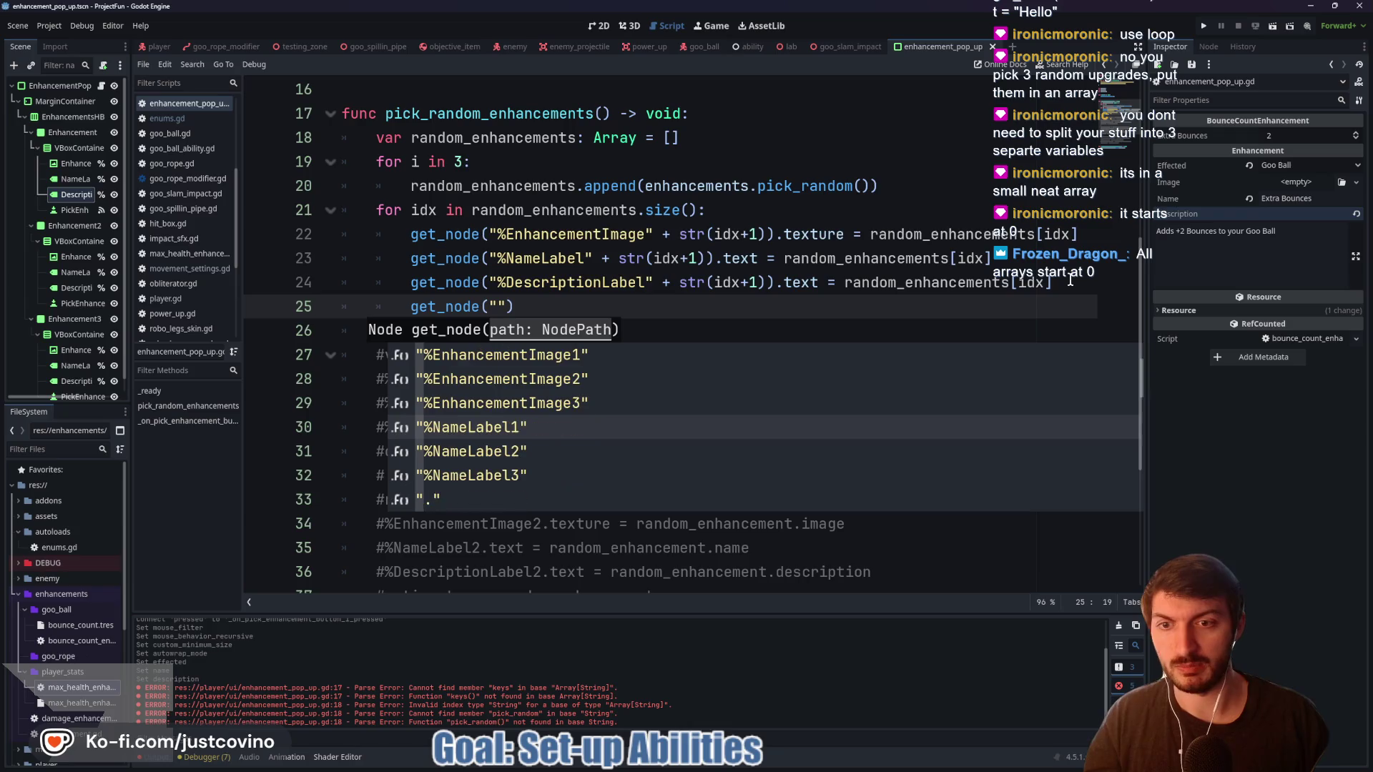
pyautogui.press('Down')
pyautogui.press('Down')
pyautogui.press('Down')
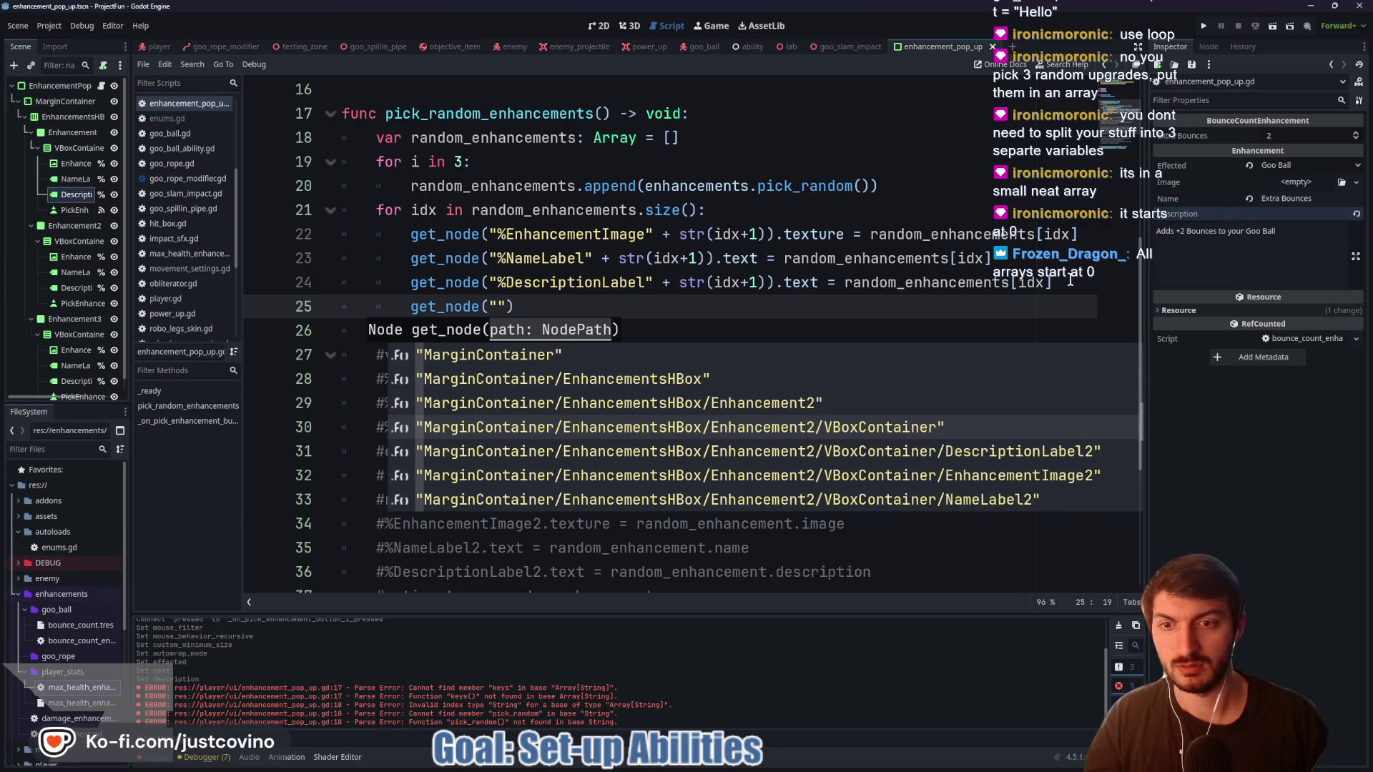
pyautogui.click(674, 286)
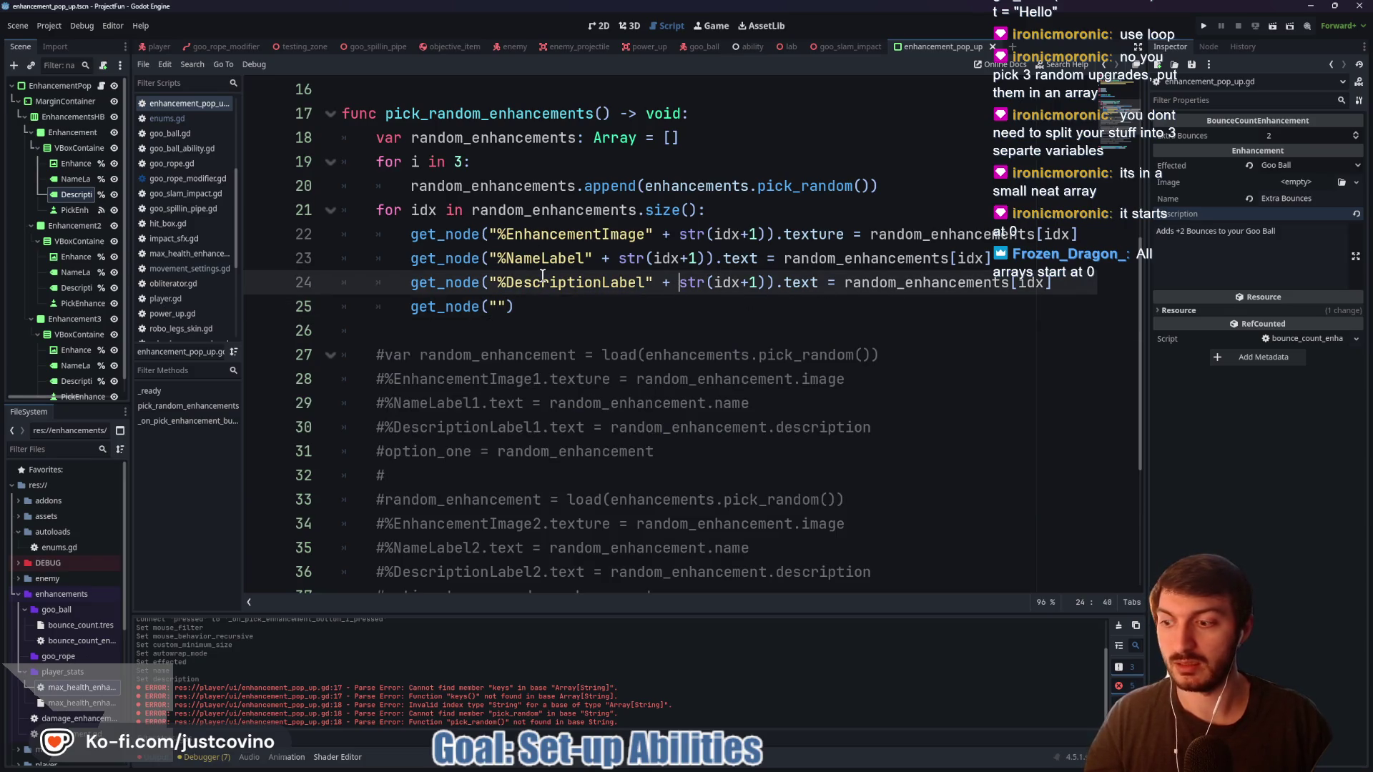
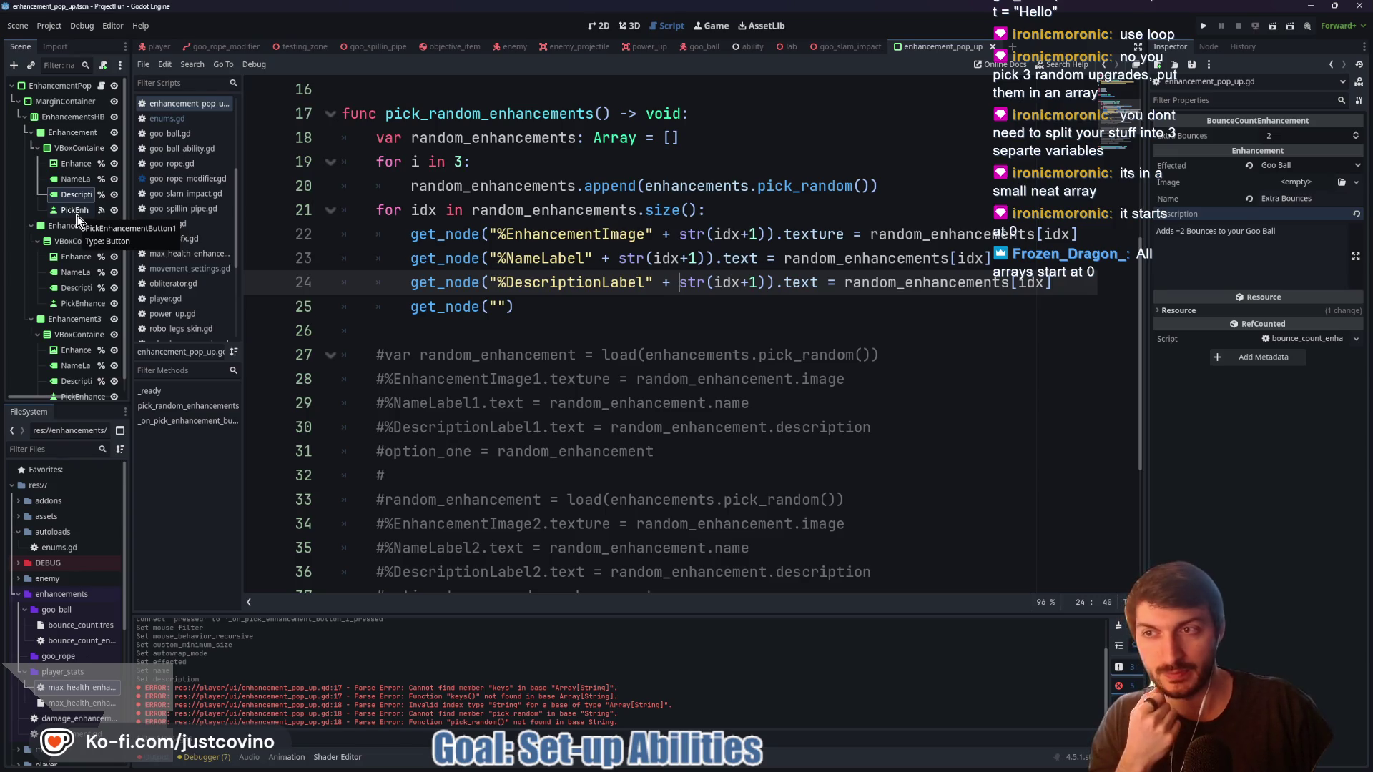
# In the Scene dock, set PickEnhancementButton1, 2 and 3 to Access as Unique Name
pyautogui.click(71, 209)
pyautogui.rightClick(70, 209)
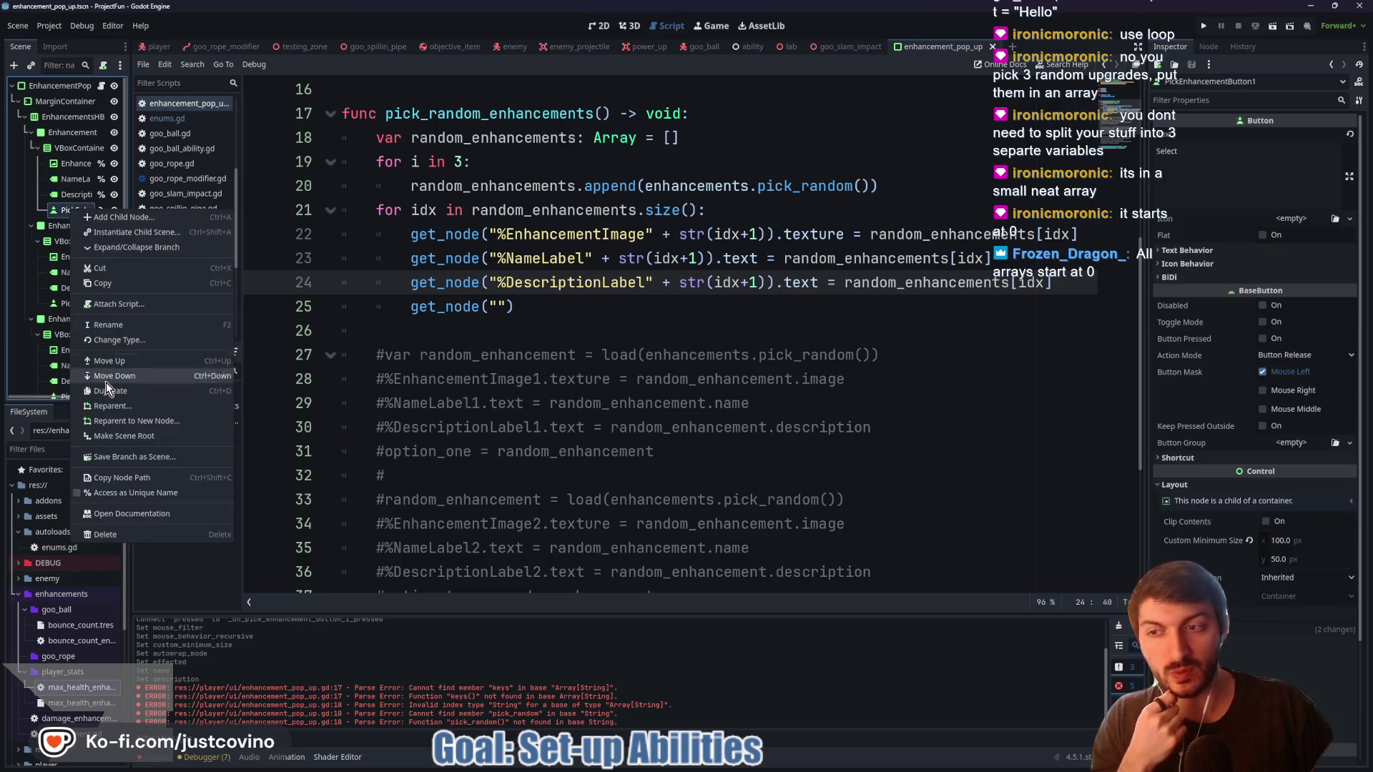
pyautogui.click(120, 493)
pyautogui.click(71, 307)
pyautogui.rightClick(71, 307)
pyautogui.click(117, 589)
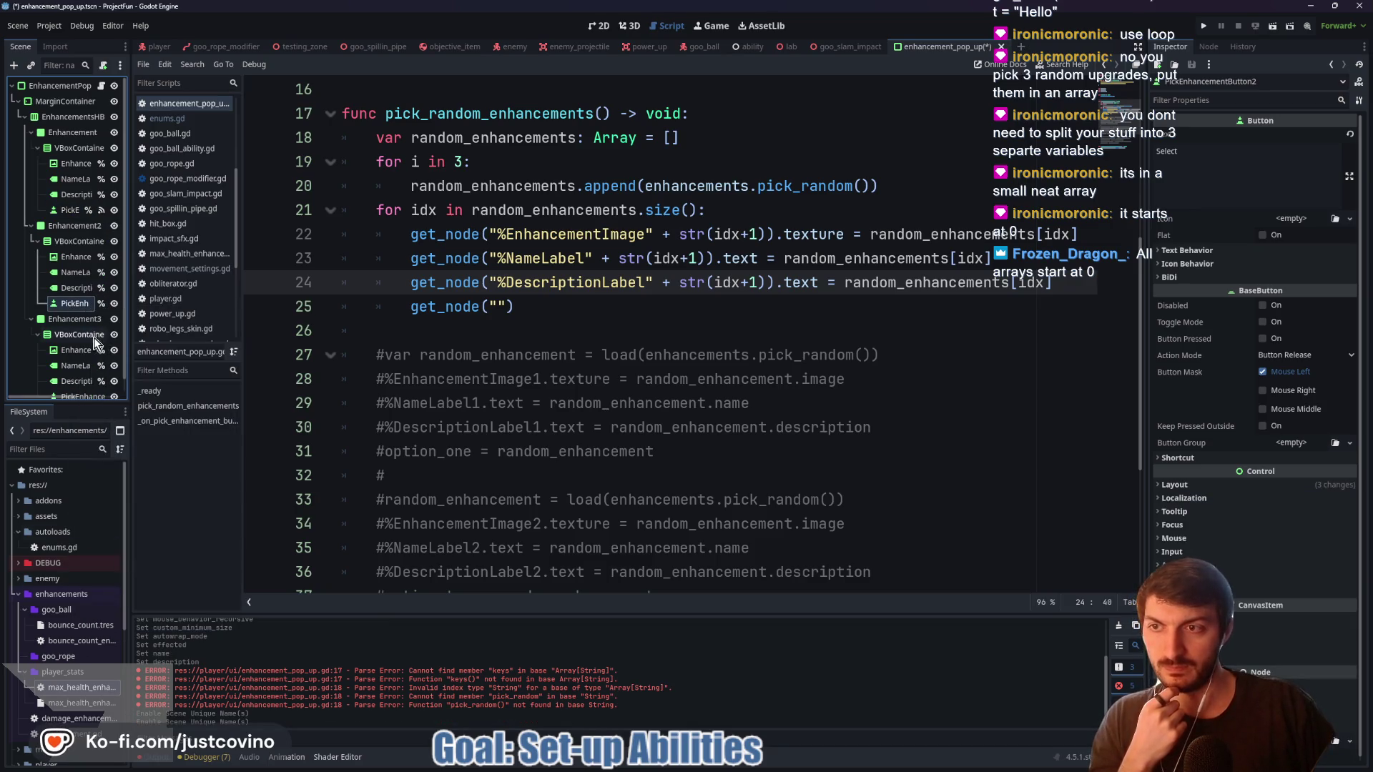
pyautogui.scroll(-1, 77, 327)
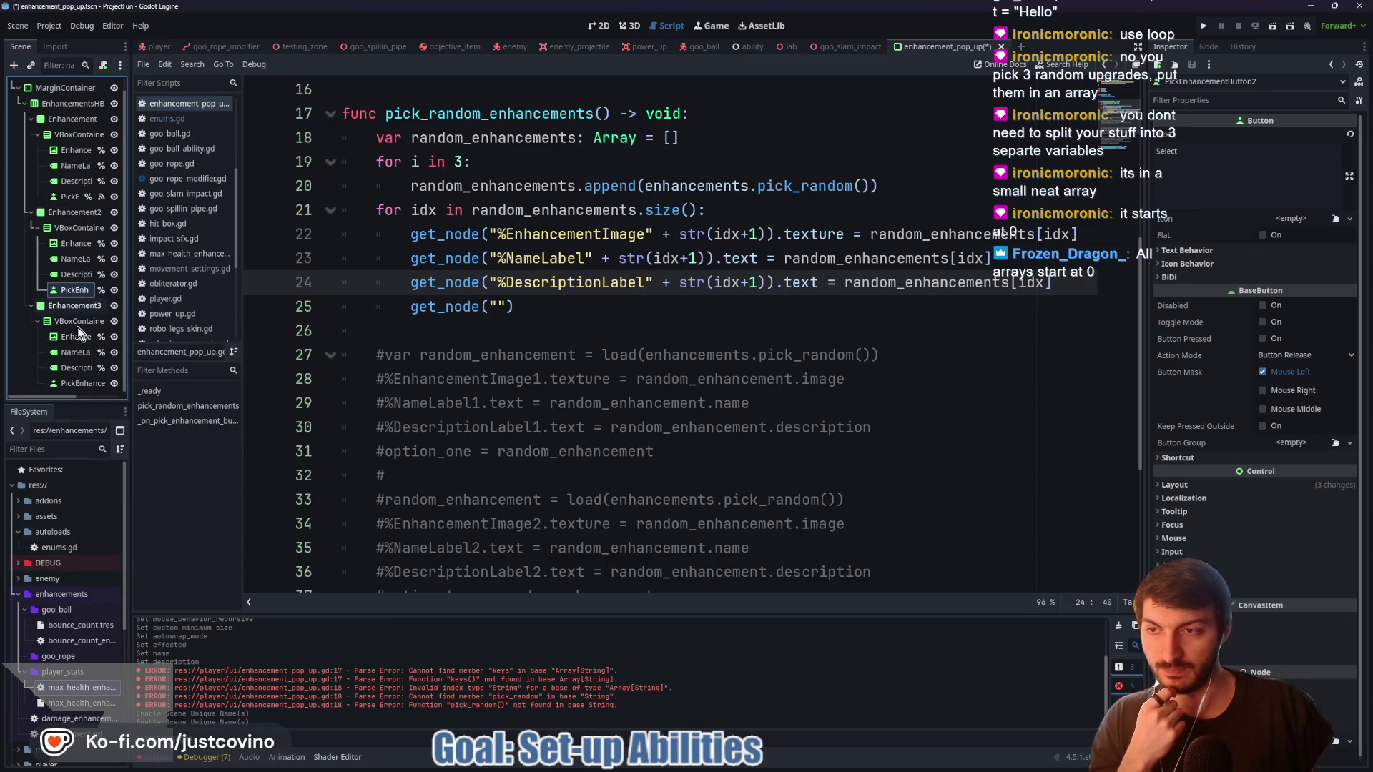
pyautogui.click(79, 383)
pyautogui.rightClick(84, 383)
pyautogui.click(143, 667)
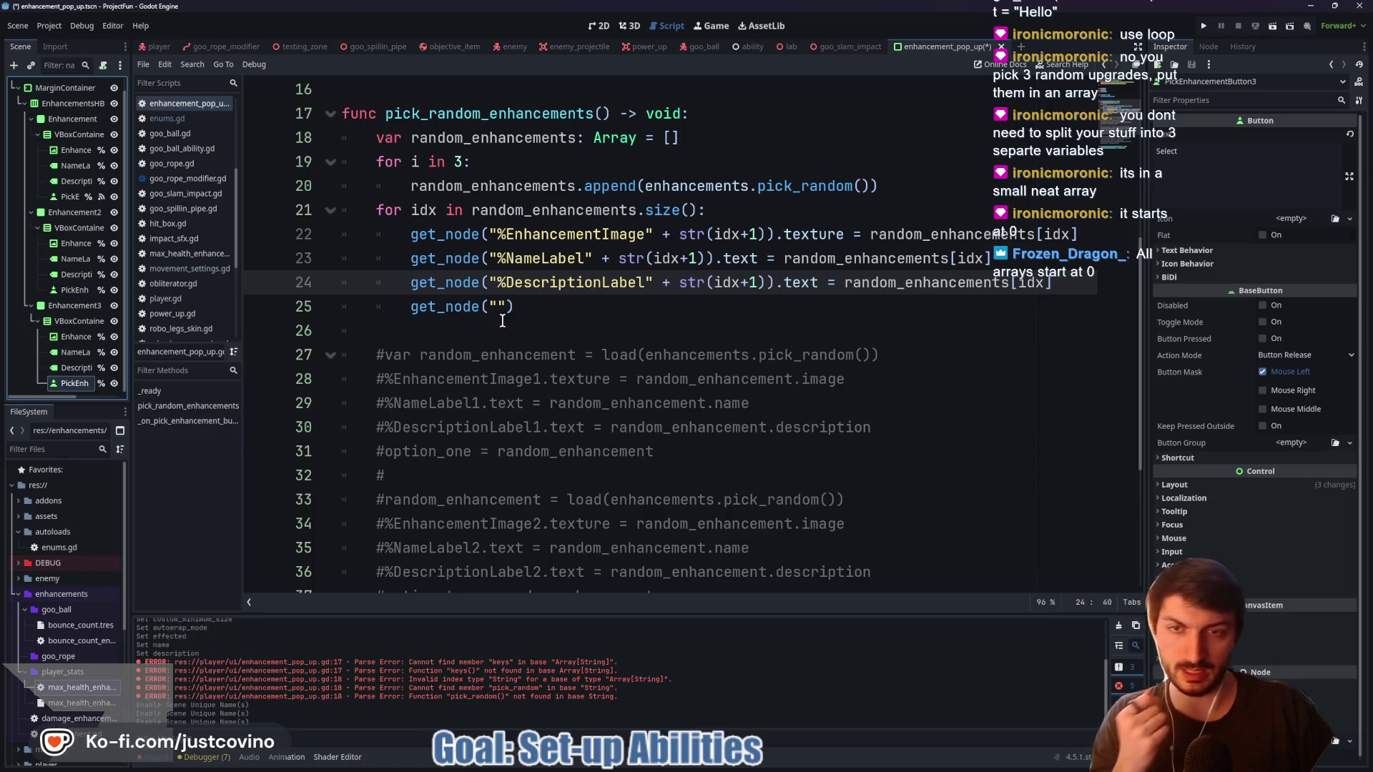
pyautogui.click(497, 308)
# On line 25, write the lookup %PickEnhancementButton1 + str(idx+1)
pyautogui.write('%')
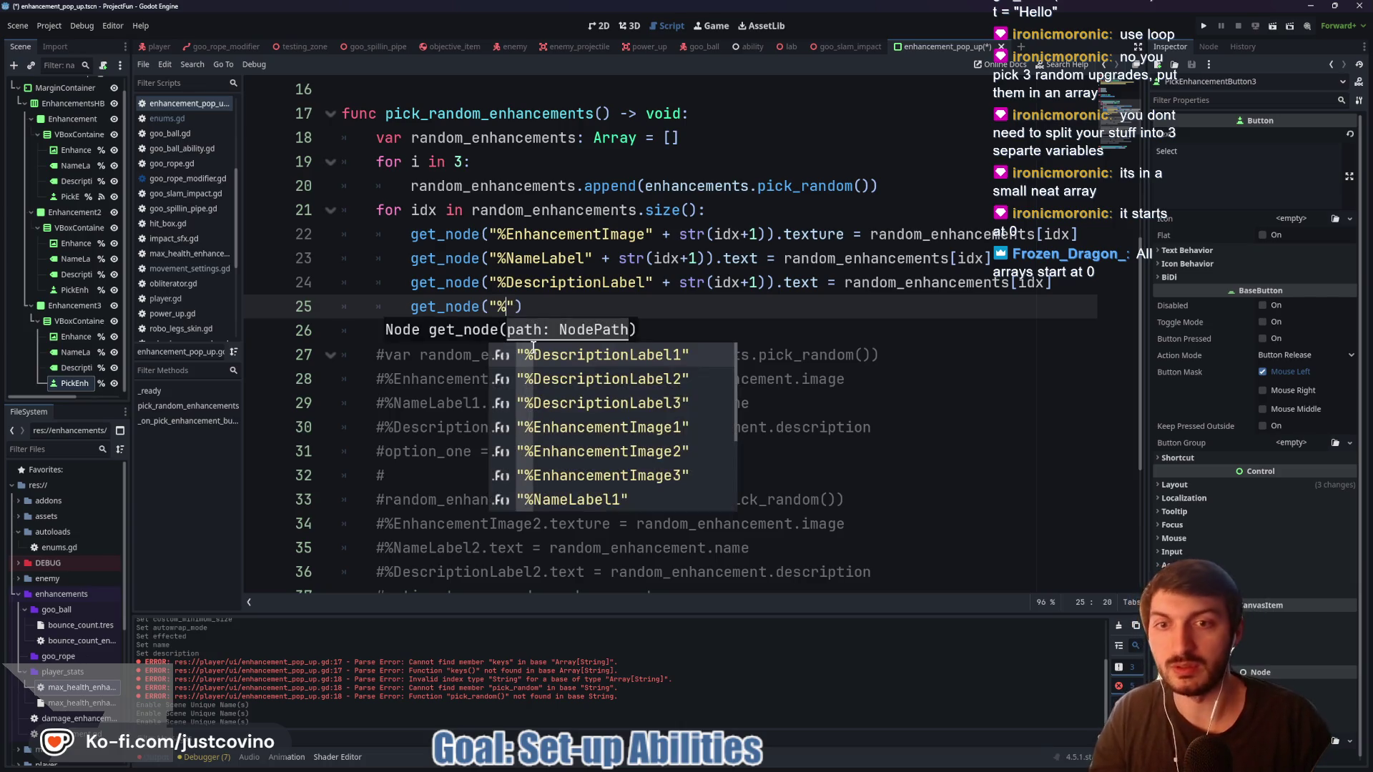
pyautogui.press('Down')
pyautogui.press('Down')
pyautogui.press('Down')
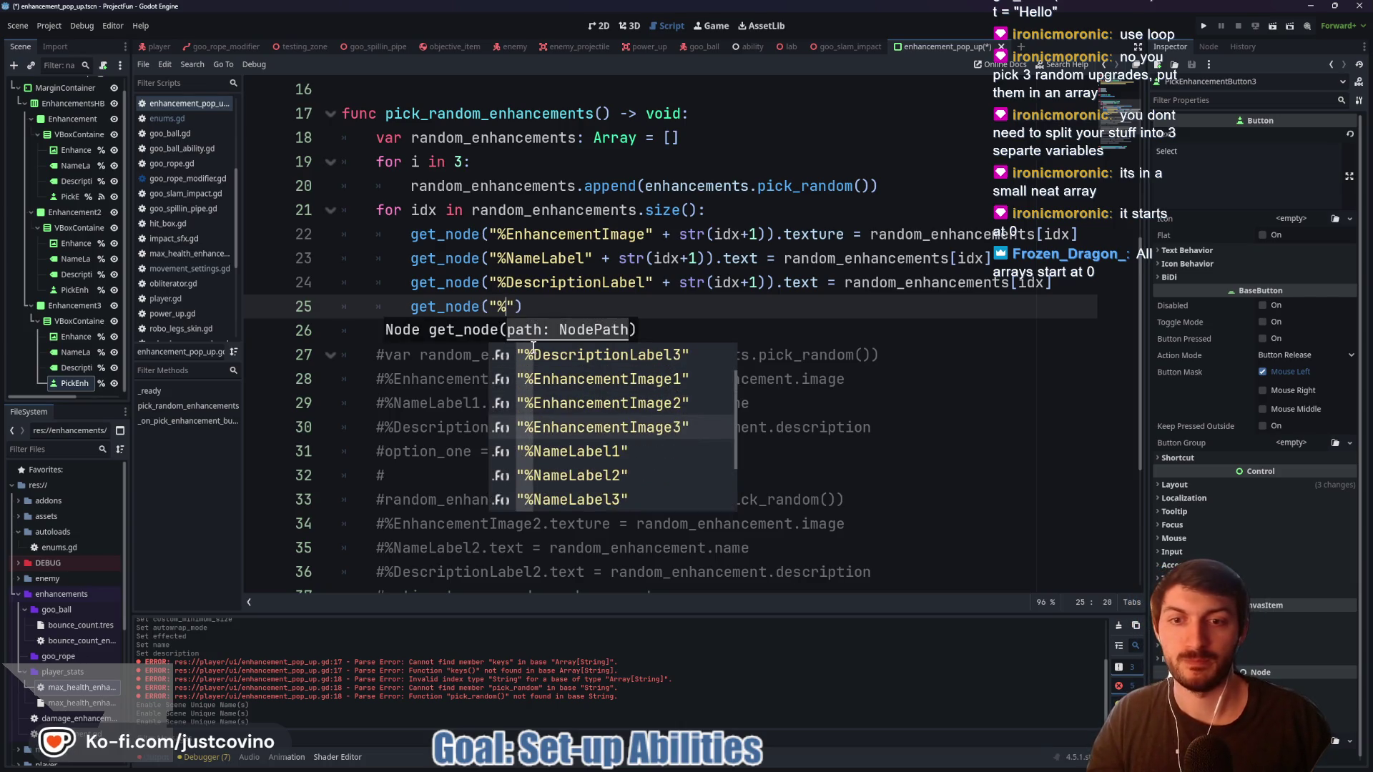
pyautogui.press('Down')
pyautogui.press('Down')
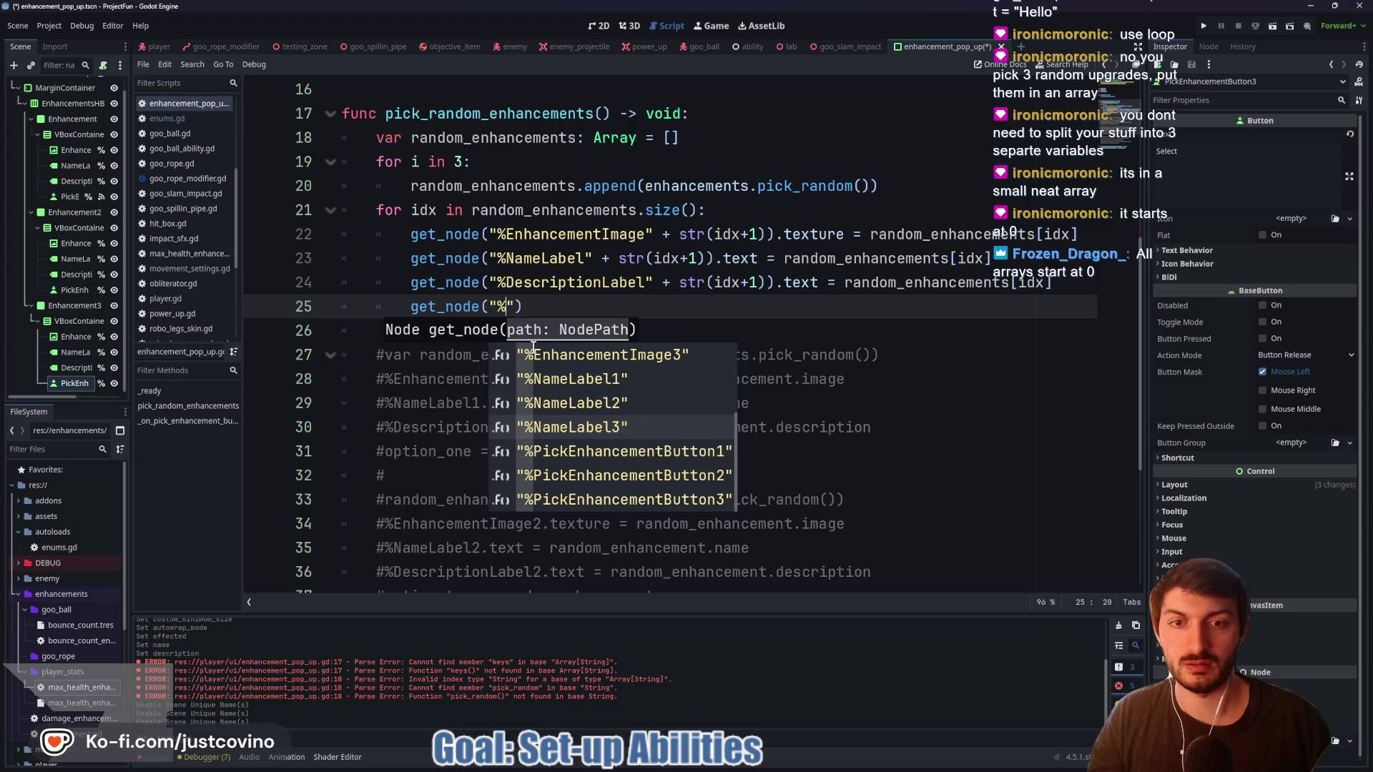
pyautogui.press('Return')
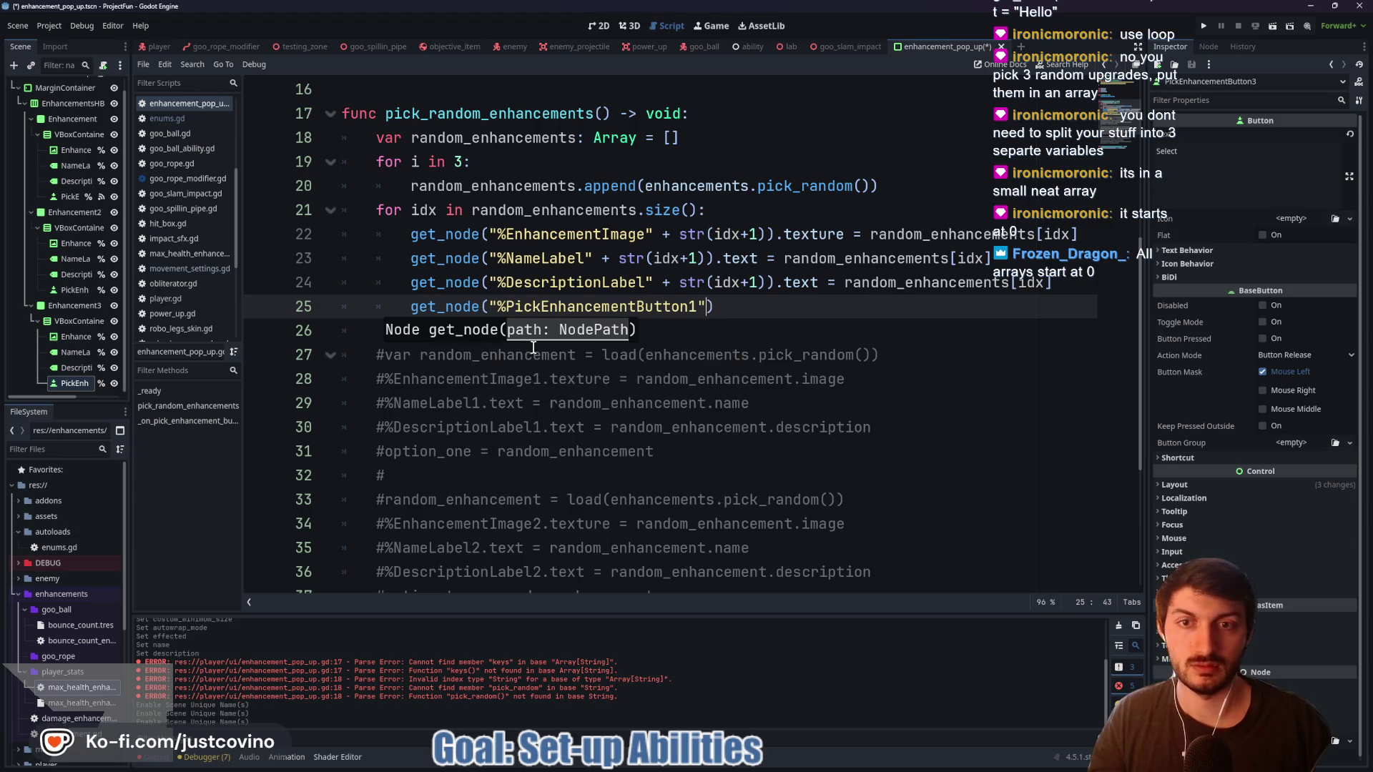
pyautogui.write('+ str(idx+1)')
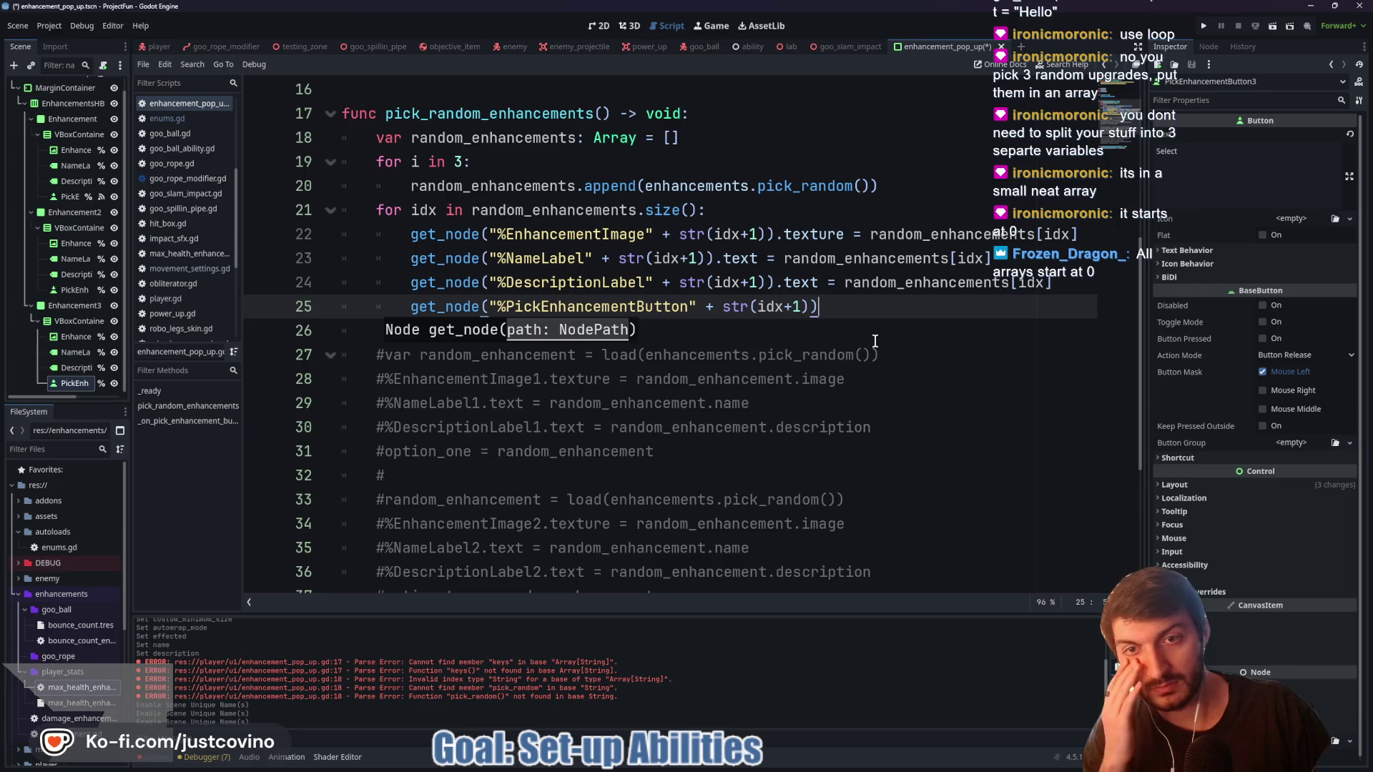
pyautogui.scroll(-4, 870, 336)
pyautogui.scroll(5, 858, 331)
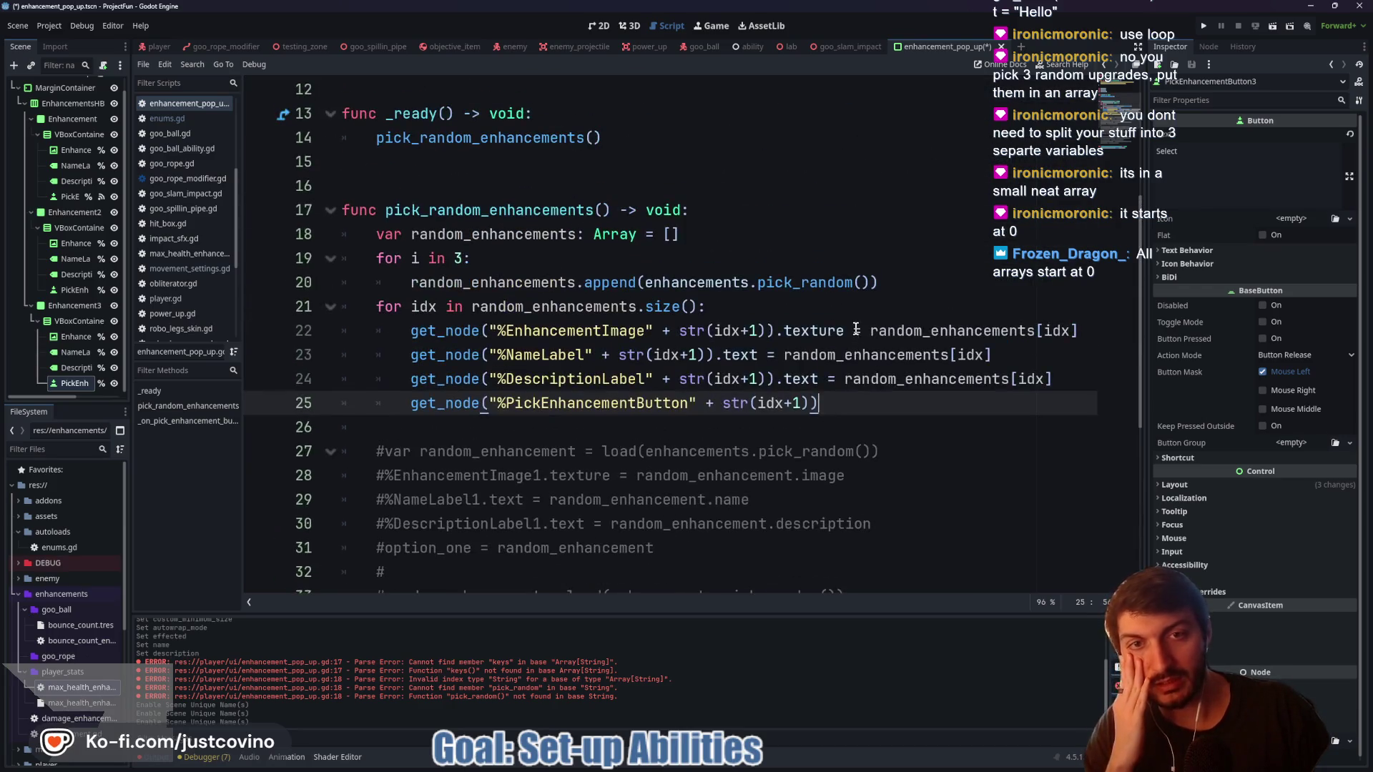
# Select and delete the line-25 lookup code so the line is left empty
pyautogui.hotkey('ctrl', 'shift', 'Left')
pyautogui.hotkey('ctrl', 'shift', 'Left')
pyautogui.hotkey('ctrl', 'shift', 'Left')
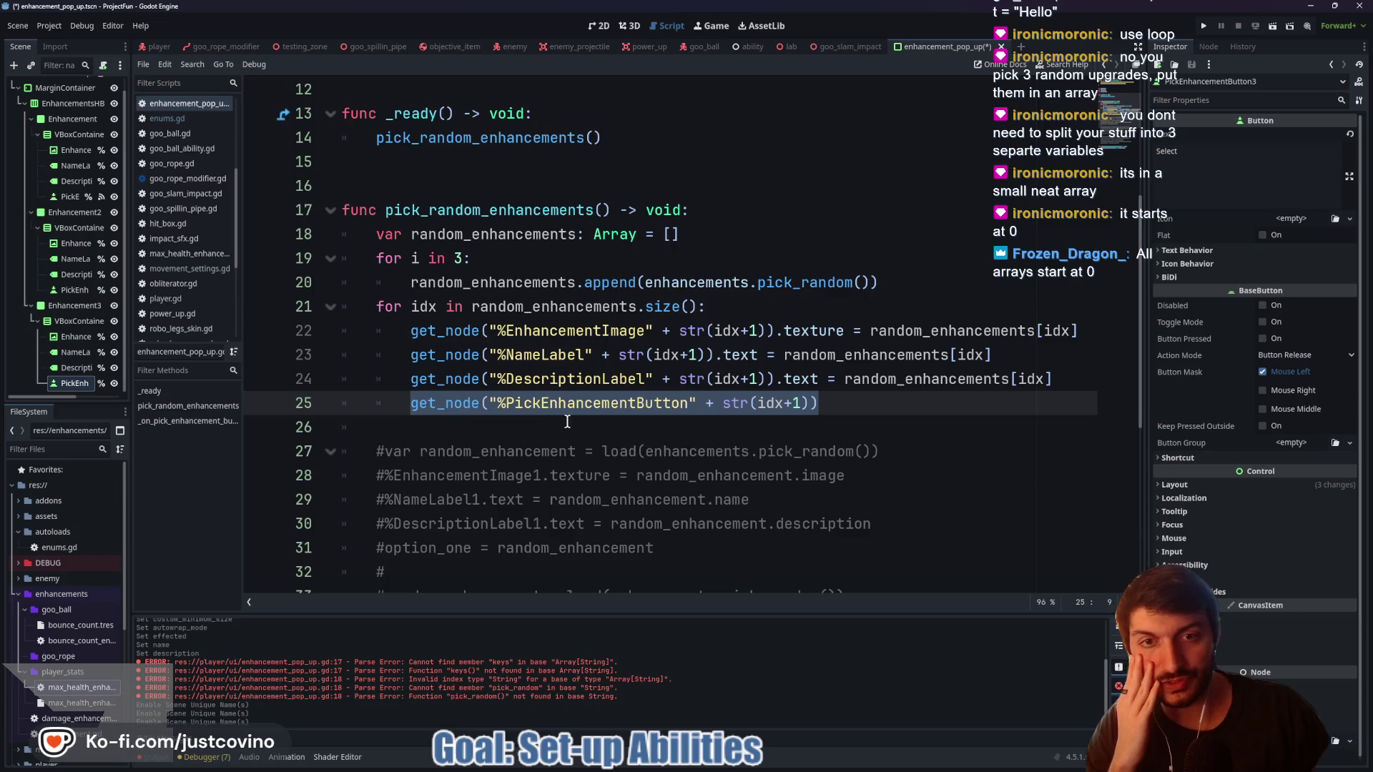
pyautogui.write('option')
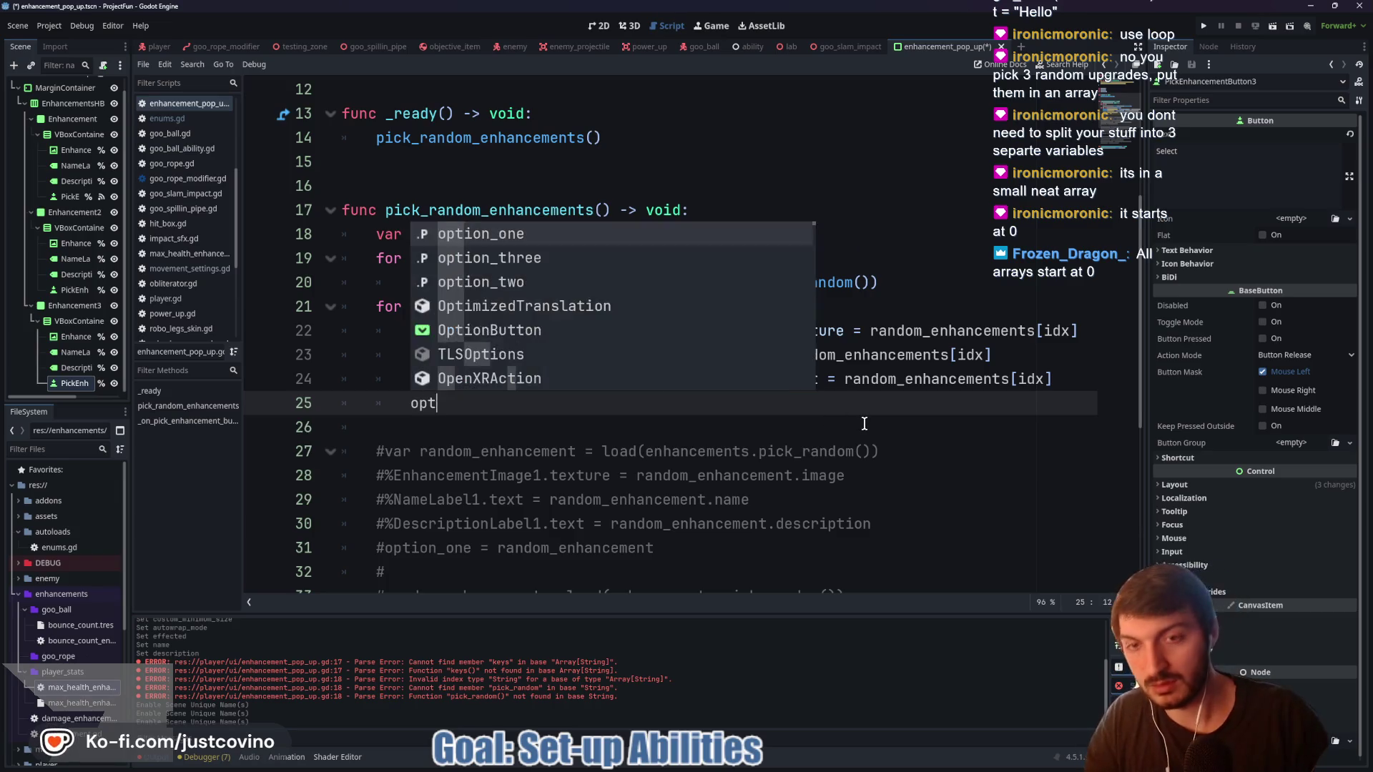
pyautogui.press('Return')
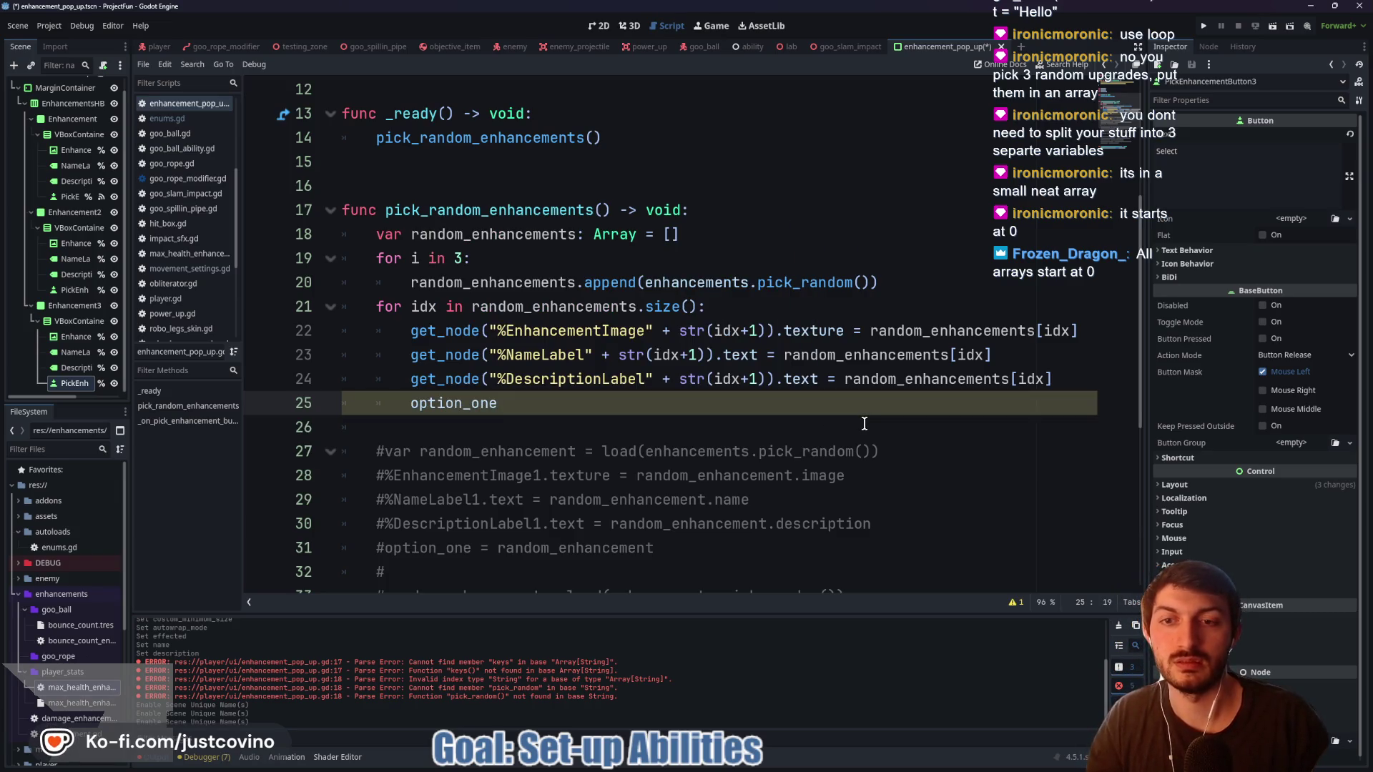
pyautogui.press('BackSpace')
pyautogui.press('BackSpace')
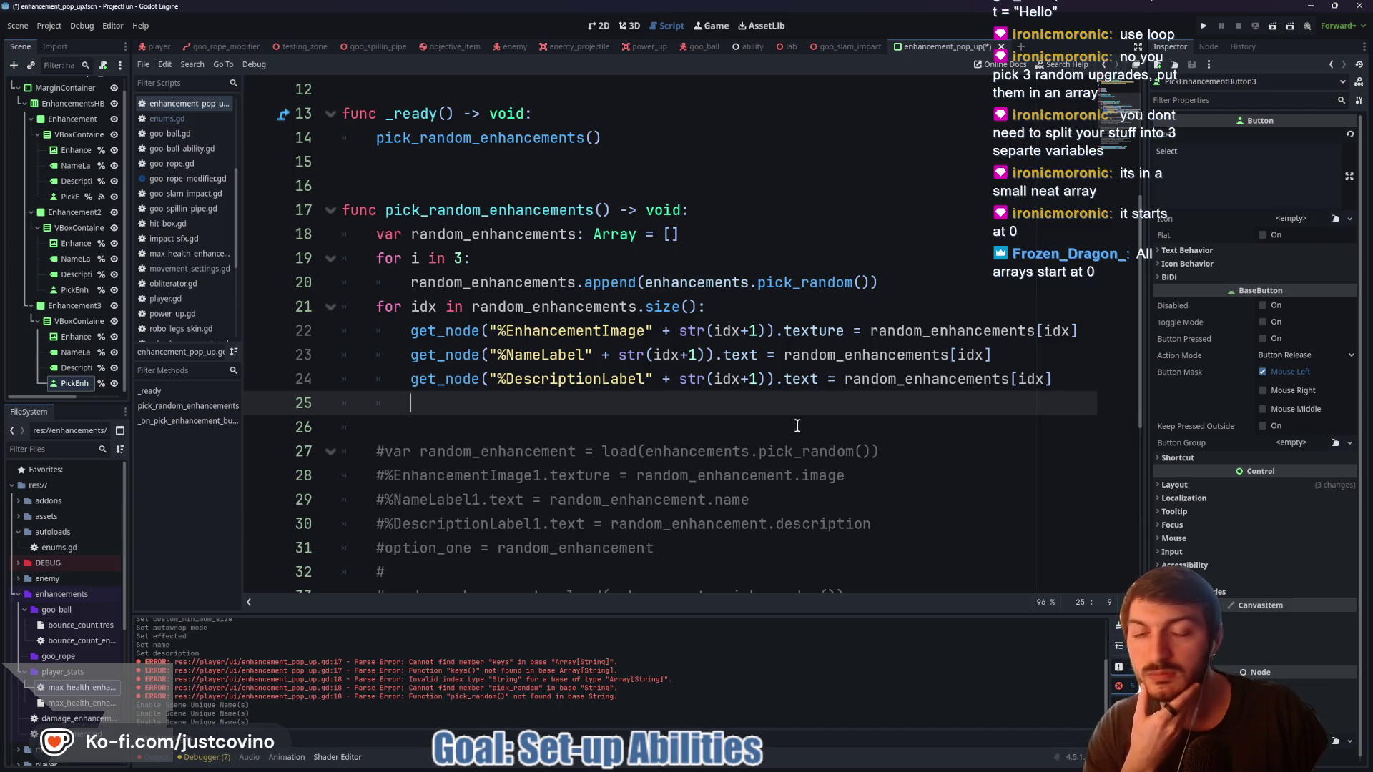
pyautogui.click(1078, 387)
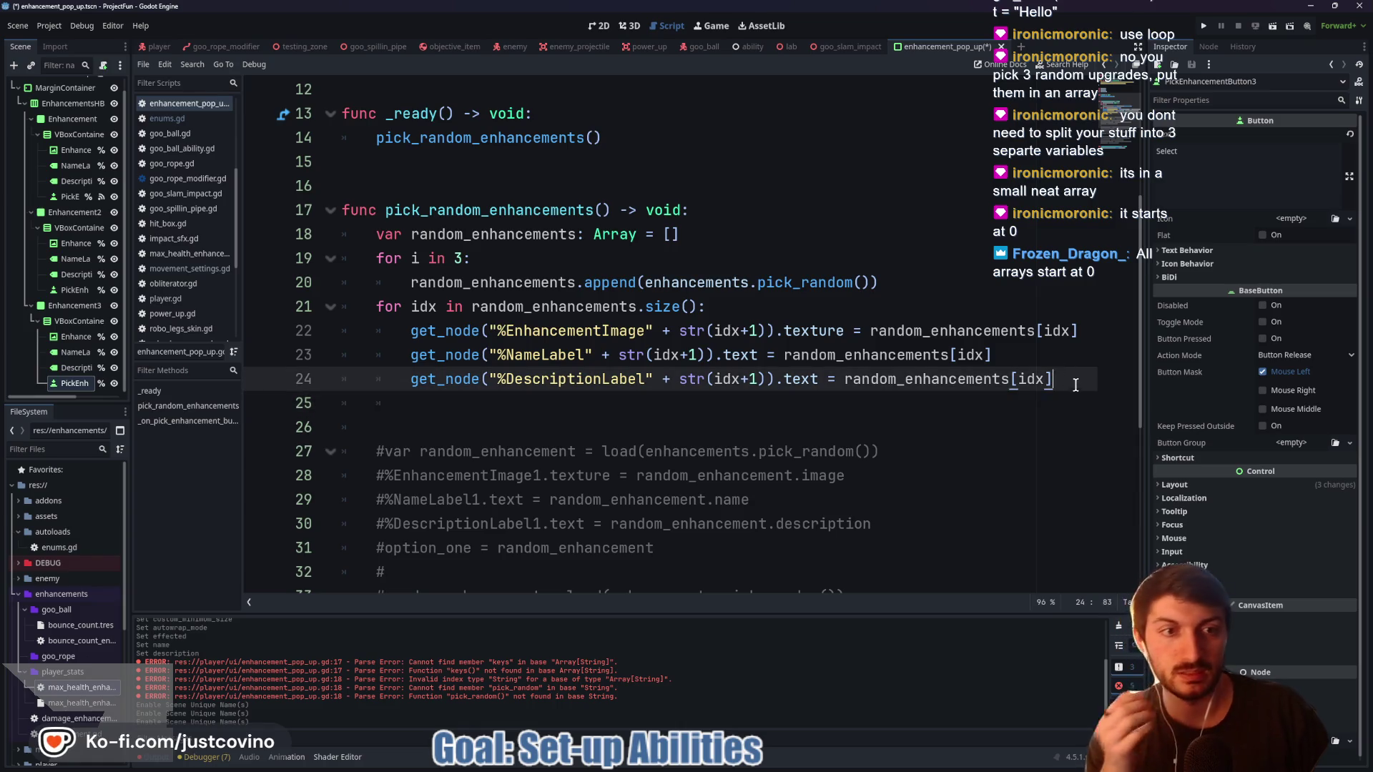
# Append .description, .name and .image to the description, name and texture lines
pyautogui.write('.de')
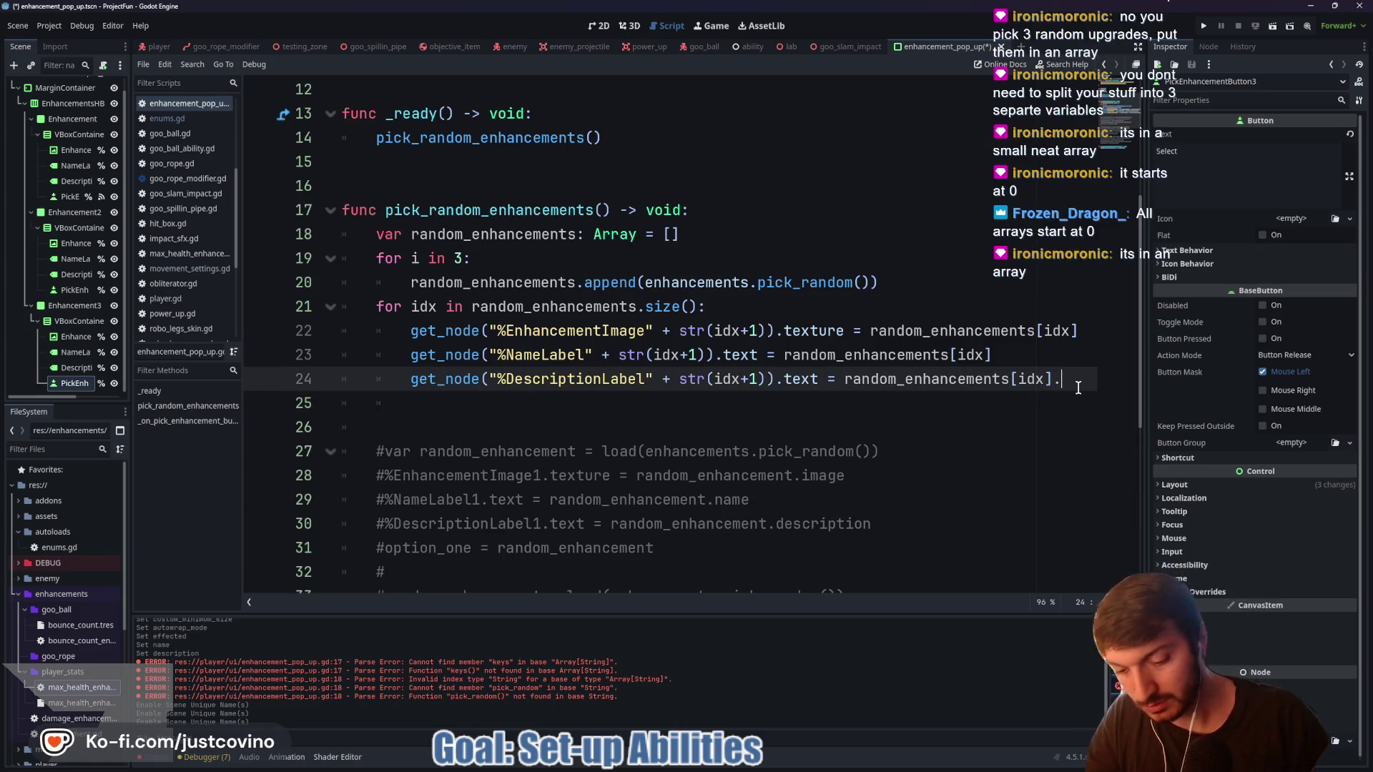
pyautogui.write('scription')
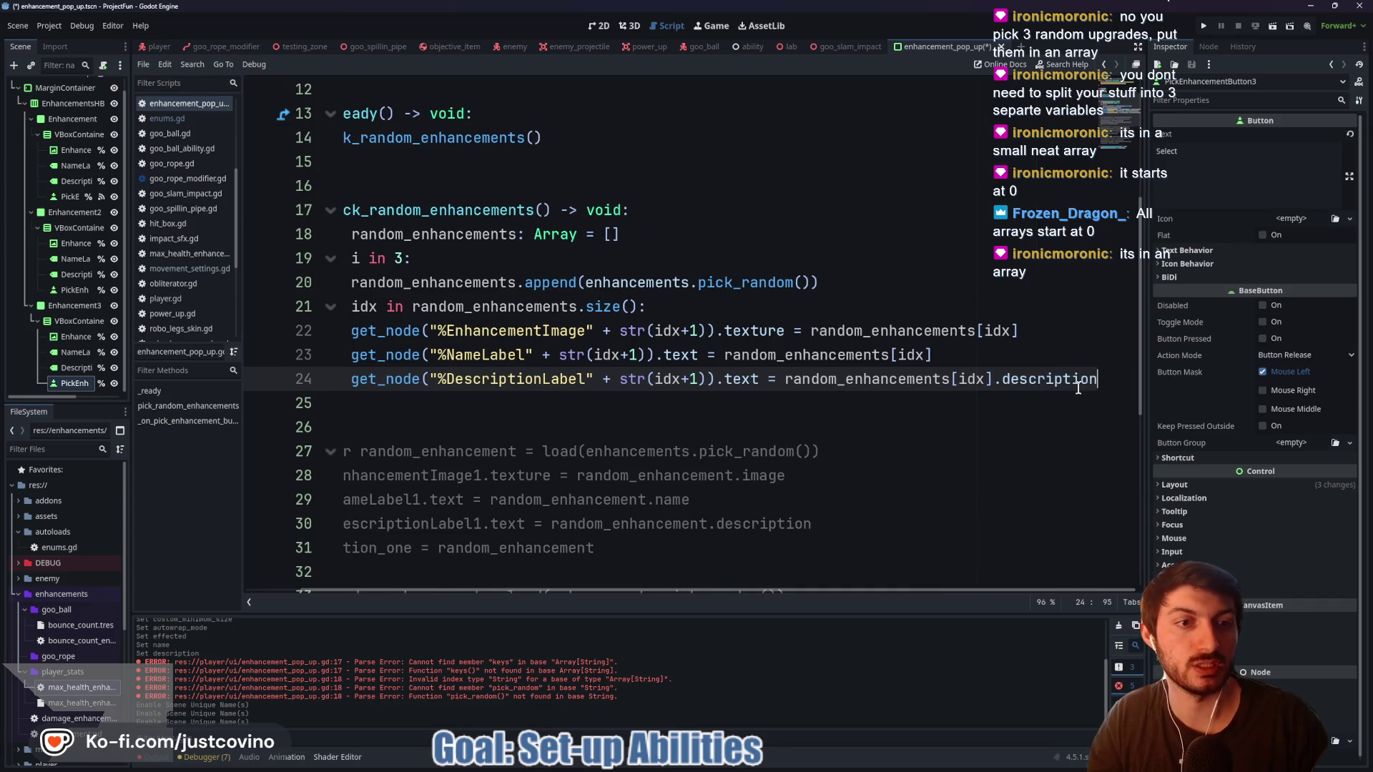
pyautogui.click(962, 354)
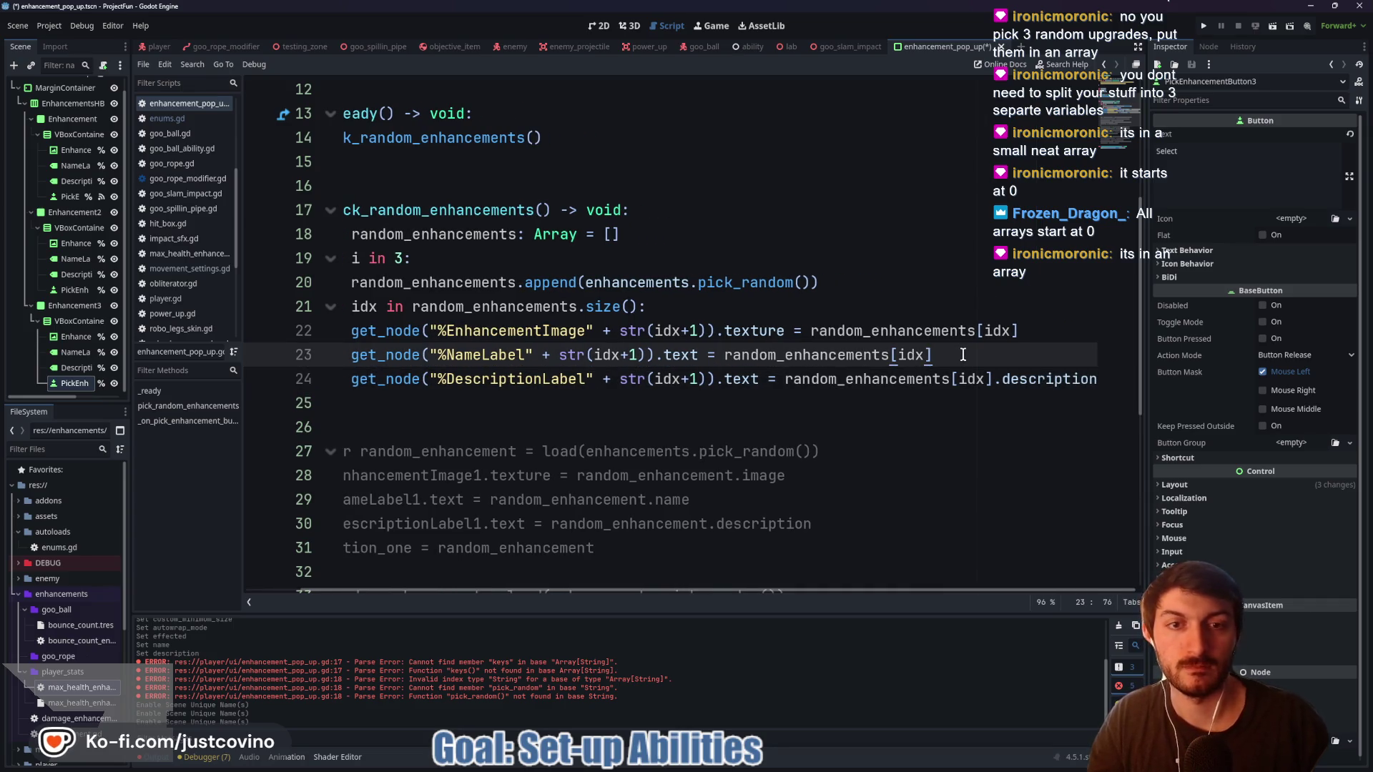
pyautogui.write('.name')
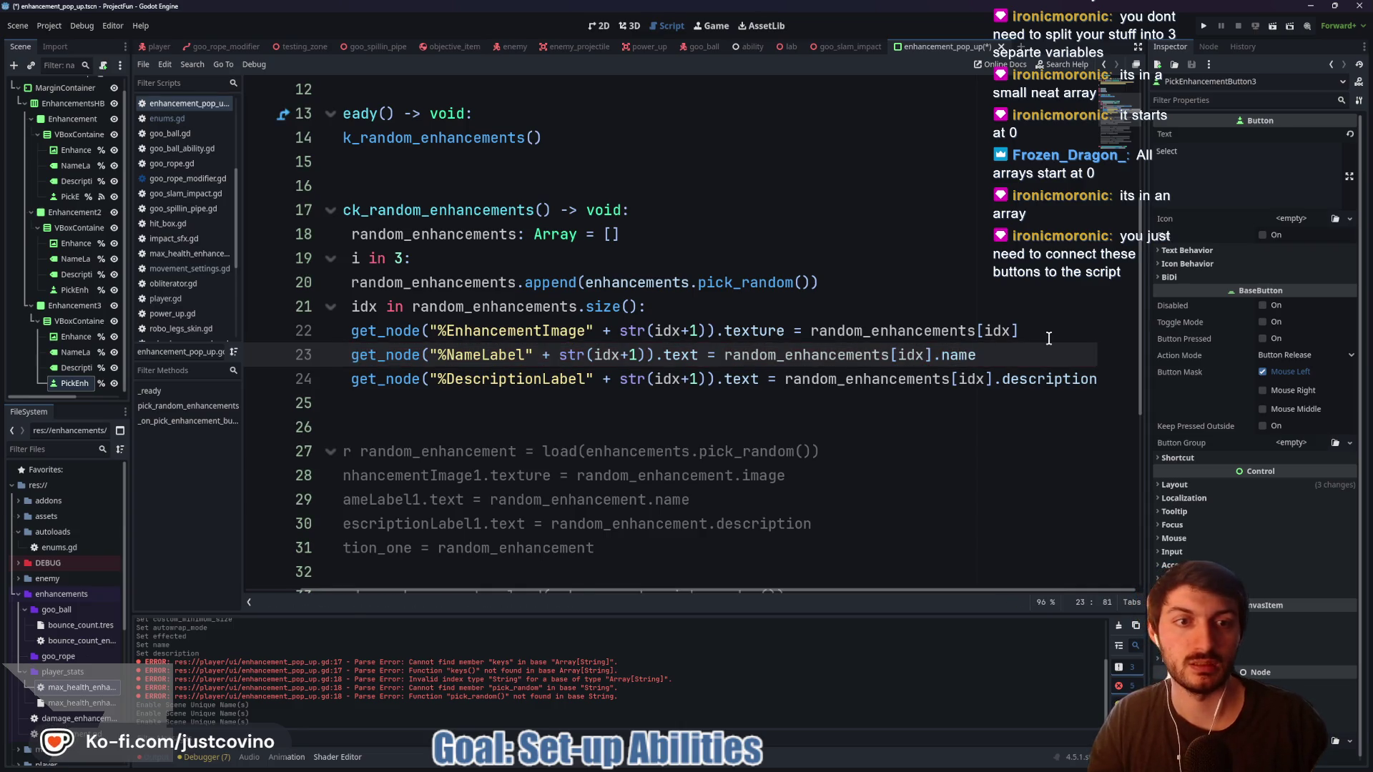
pyautogui.click(1048, 338)
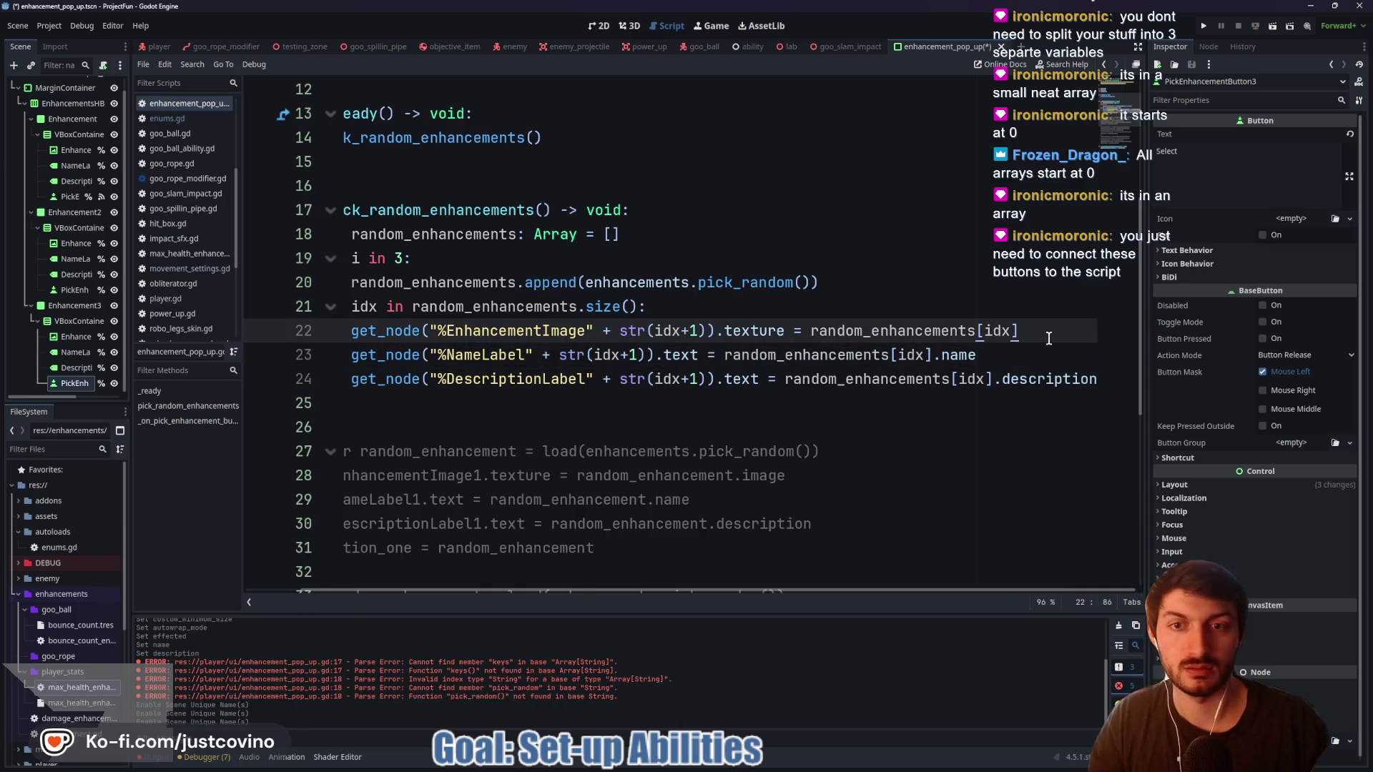
pyautogui.write('image')
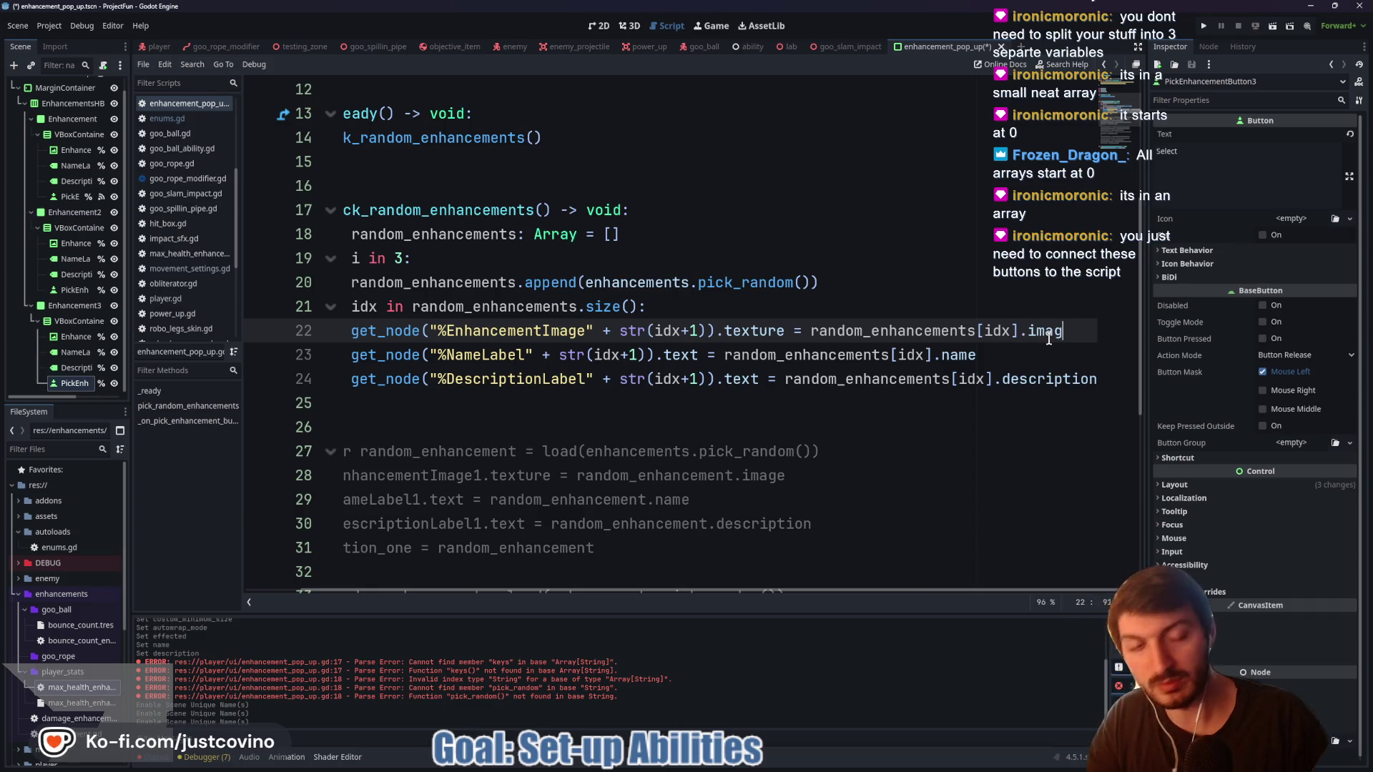
# Multi-select random_enhancements[idx] on lines 22–24 with Ctrl+D and wrap each in load(...)
pyautogui.moveTo(809, 330); pyautogui.dragTo(1021, 331)
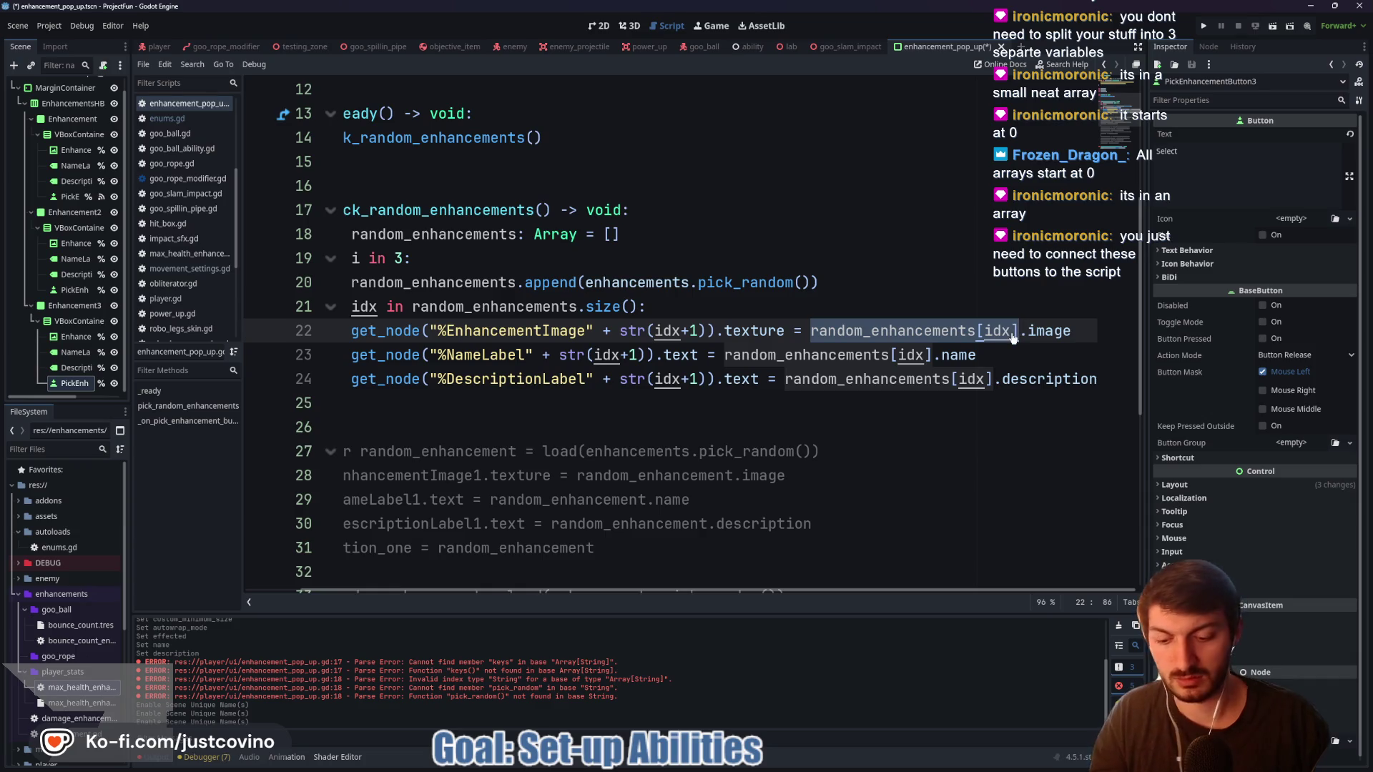
pyautogui.hotkey('ctrl', 'd')
pyautogui.hotkey('ctrl', 'd')
pyautogui.write('(')
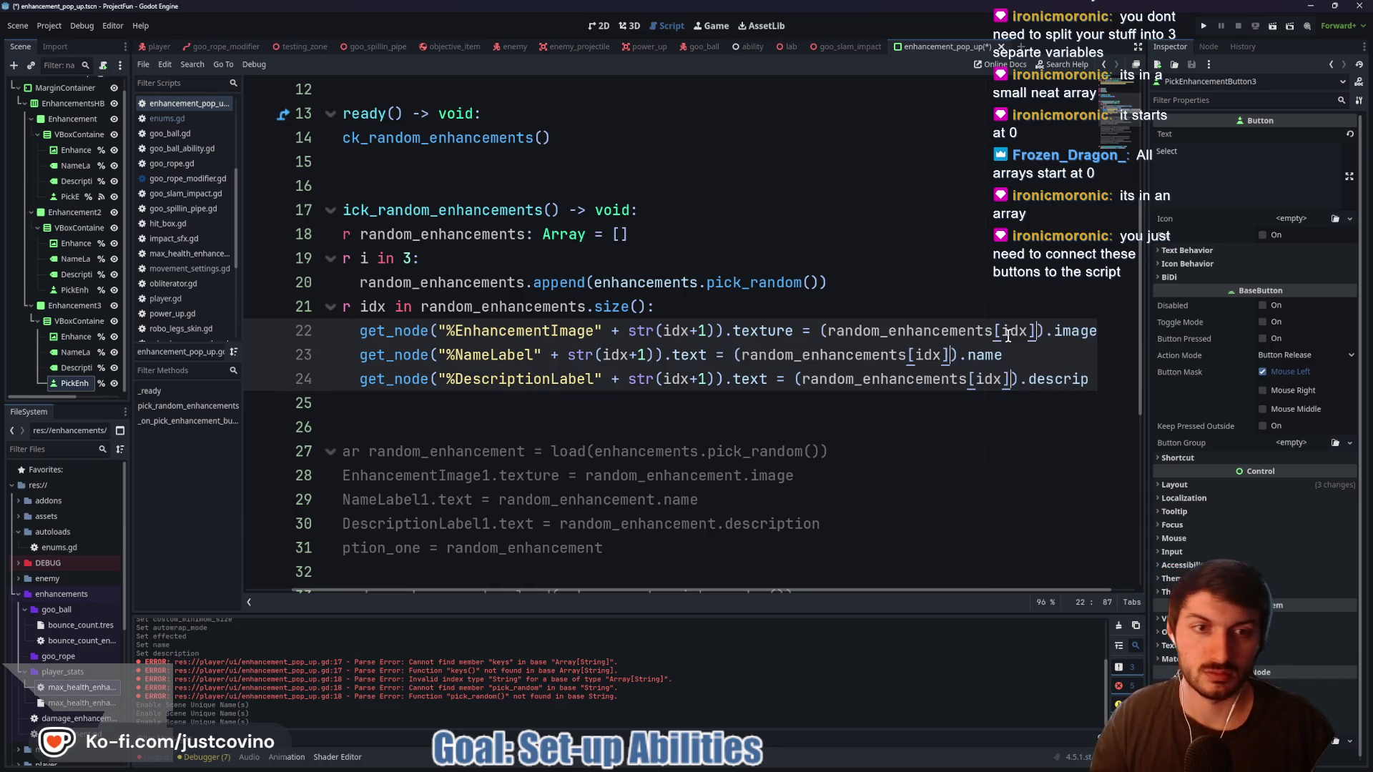
pyautogui.press('Left')
pyautogui.press('Left')
pyautogui.press('Left')
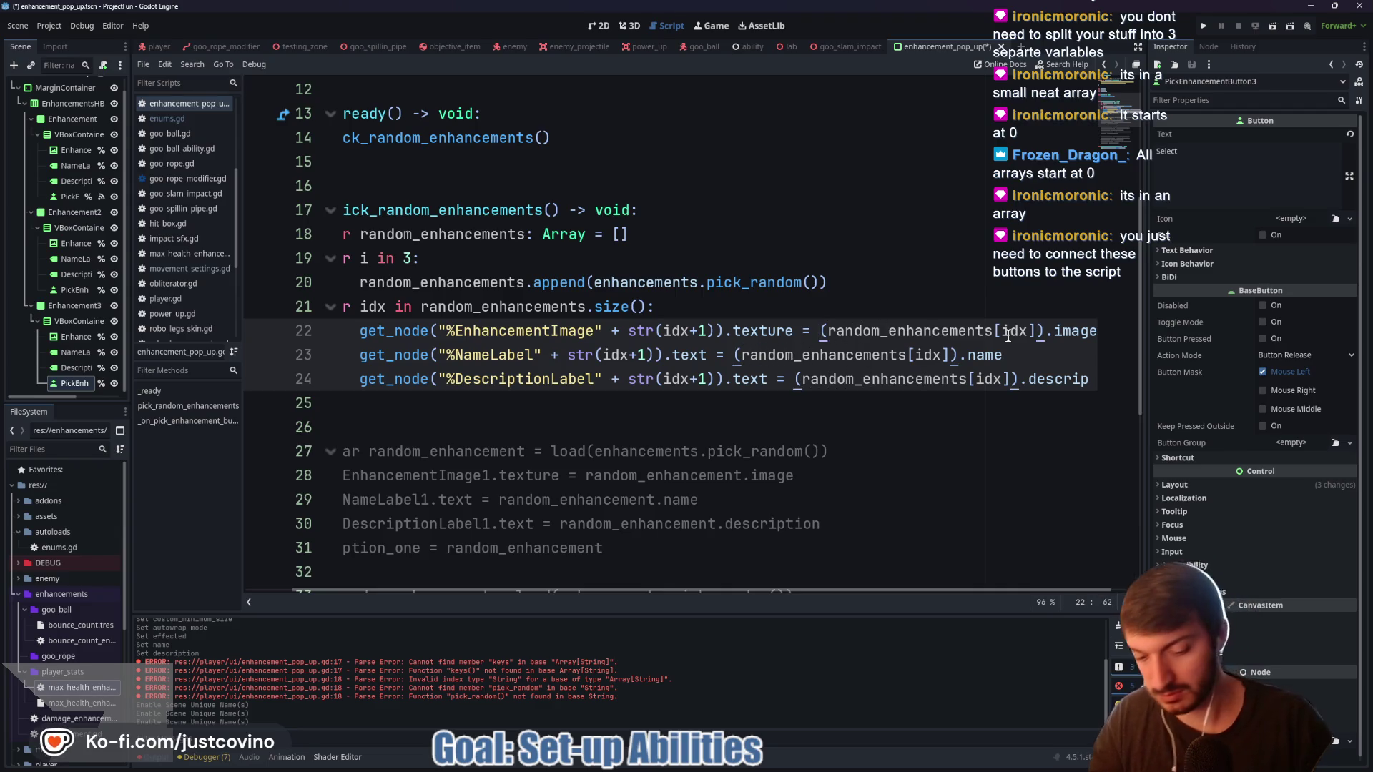
pyautogui.write('load')
pyautogui.click(911, 308)
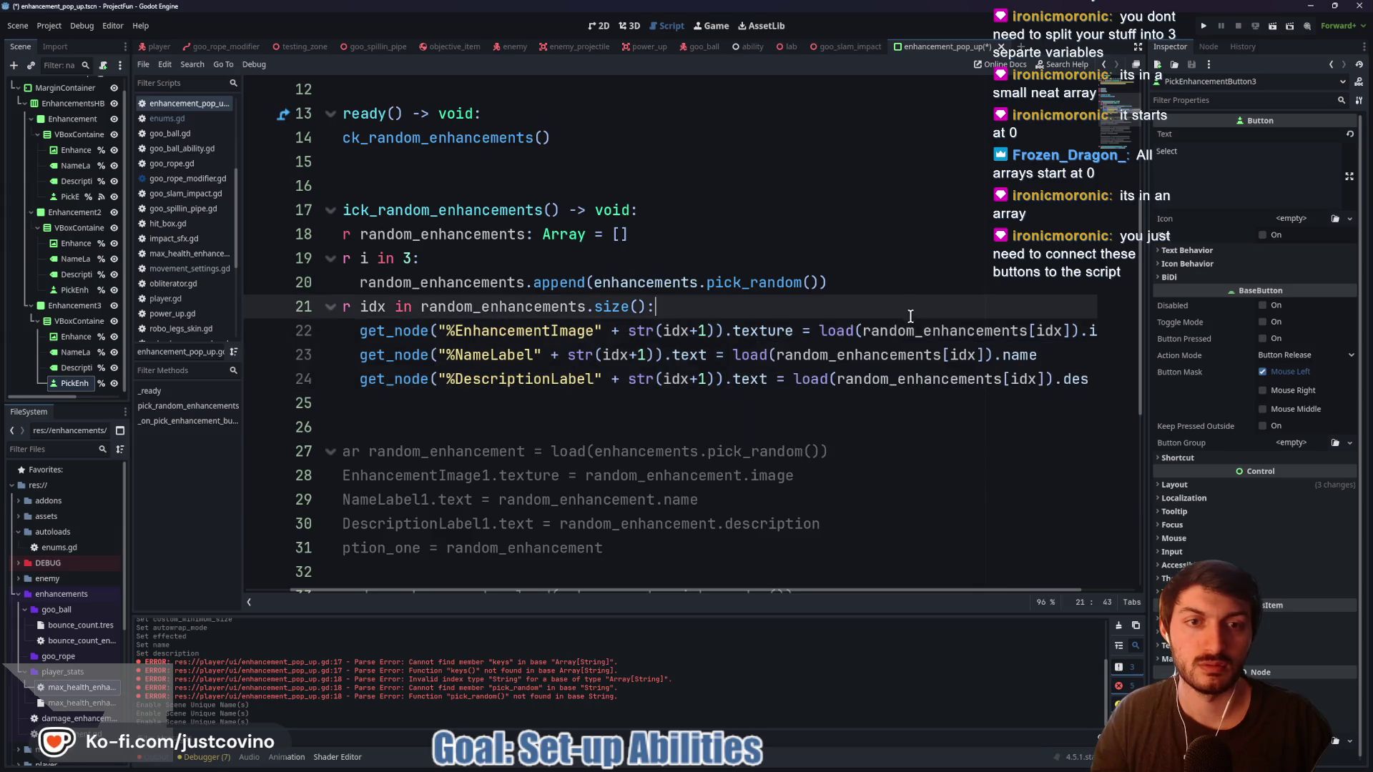
pyautogui.moveTo(676, 593)
pyautogui.mouseDown()
pyautogui.moveTo(628, 594)
pyautogui.moveTo(782, 598)
pyautogui.moveTo(653, 598)
pyautogui.mouseUp()
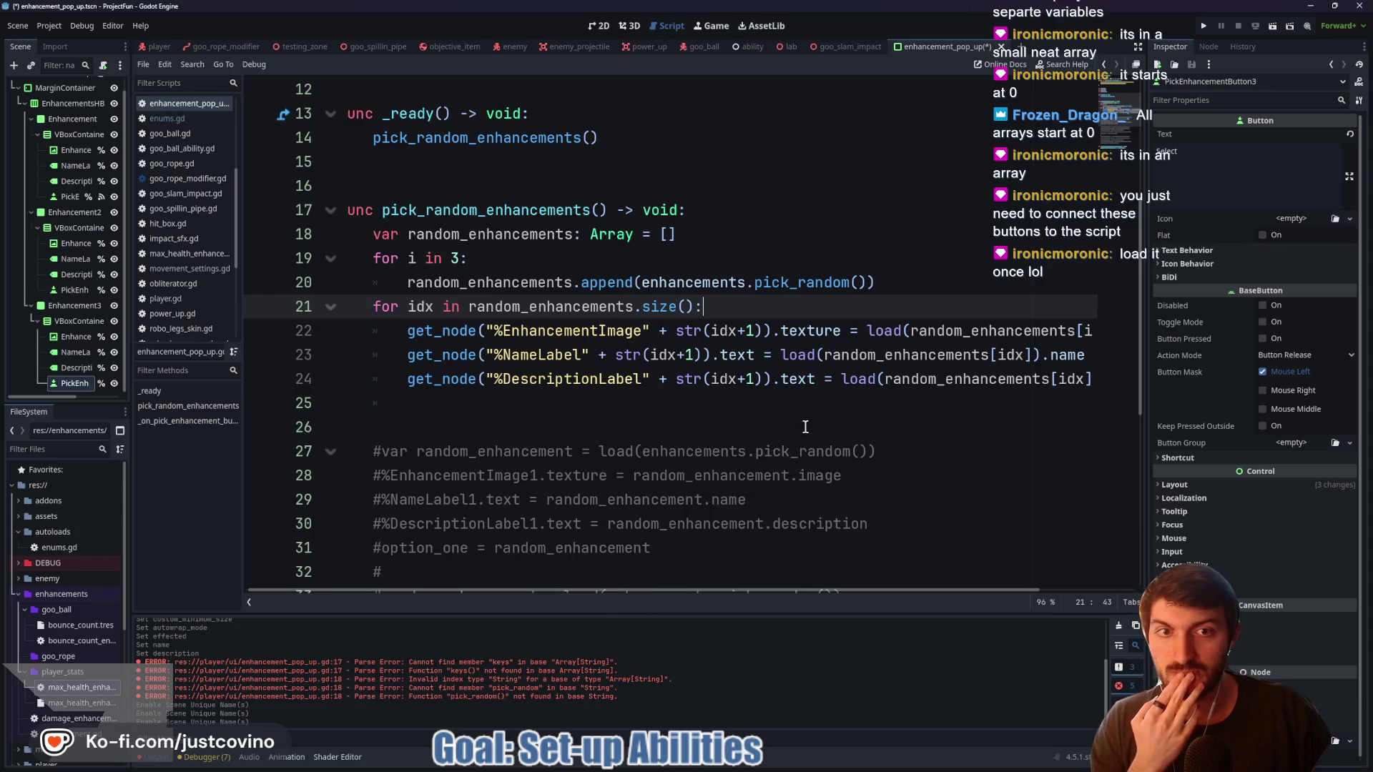
pyautogui.click(905, 331)
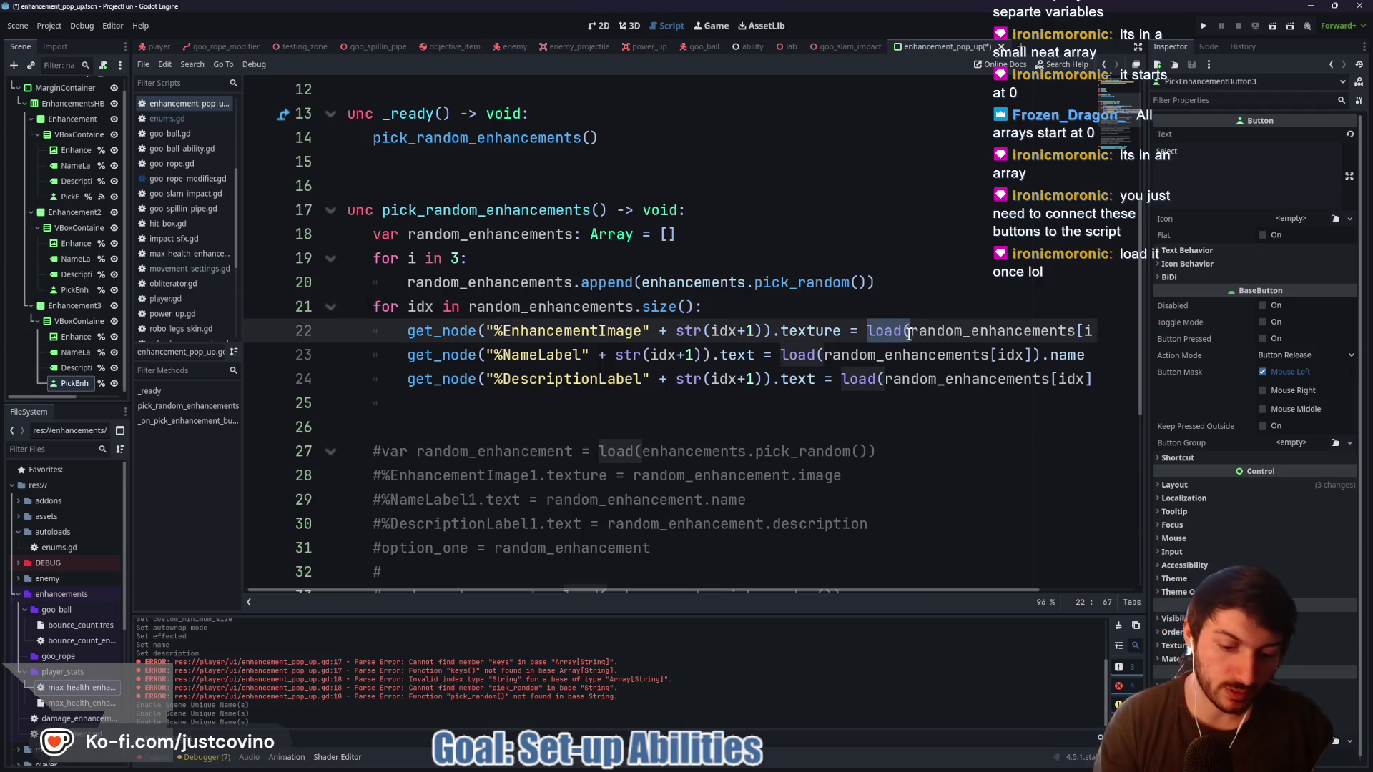
# Remove the load( wrappers and stray closing parentheses from lines 22–24
pyautogui.press('BackSpace')
pyautogui.press('BackSpace')
pyautogui.press('BackSpace')
pyautogui.click(1080, 329)
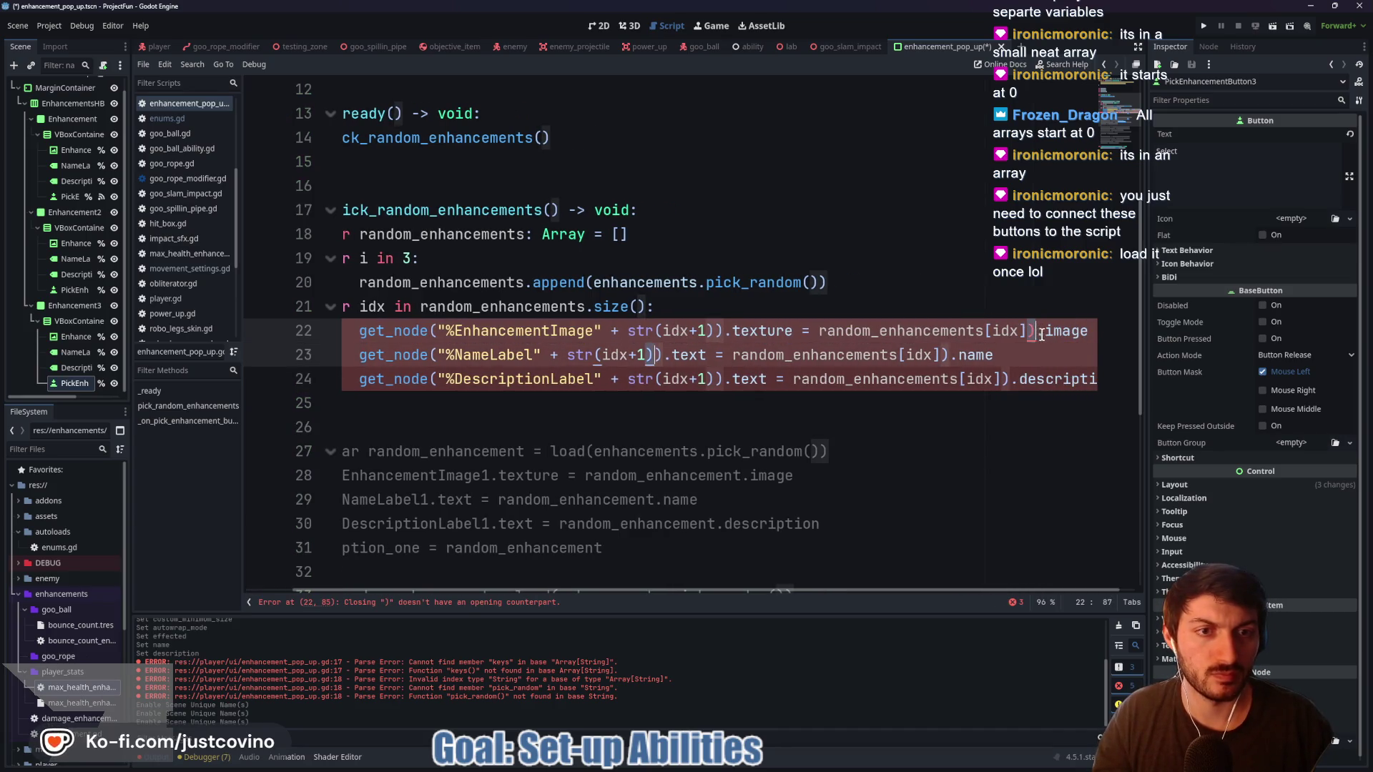
pyautogui.click(1015, 361)
pyautogui.press('BackSpace')
pyautogui.click(1011, 379)
pyautogui.press('BackSpace')
pyautogui.click(1036, 331)
pyautogui.press('BackSpace')
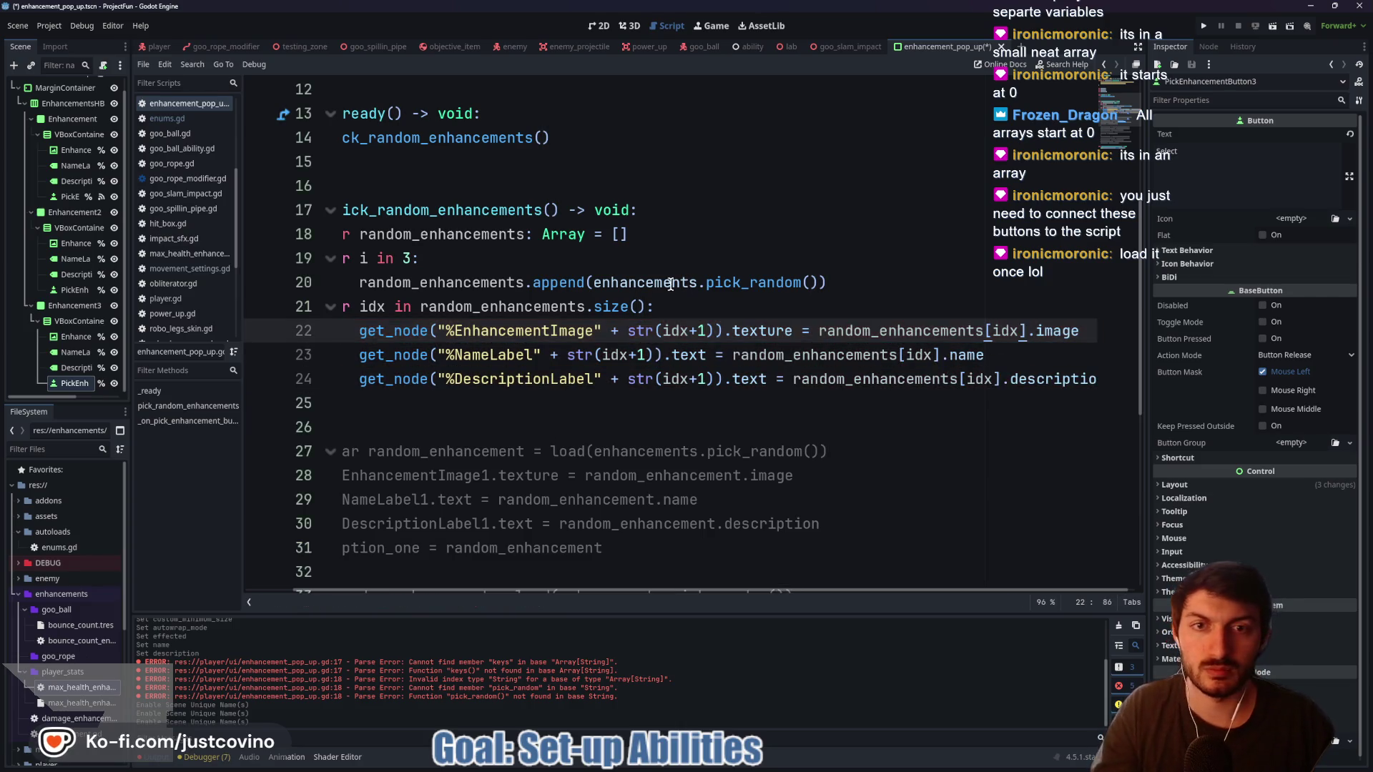
# Wrap enhancements.pick_random() on line 20 in load(...) and save the script
pyautogui.moveTo(594, 283); pyautogui.dragTo(821, 284)
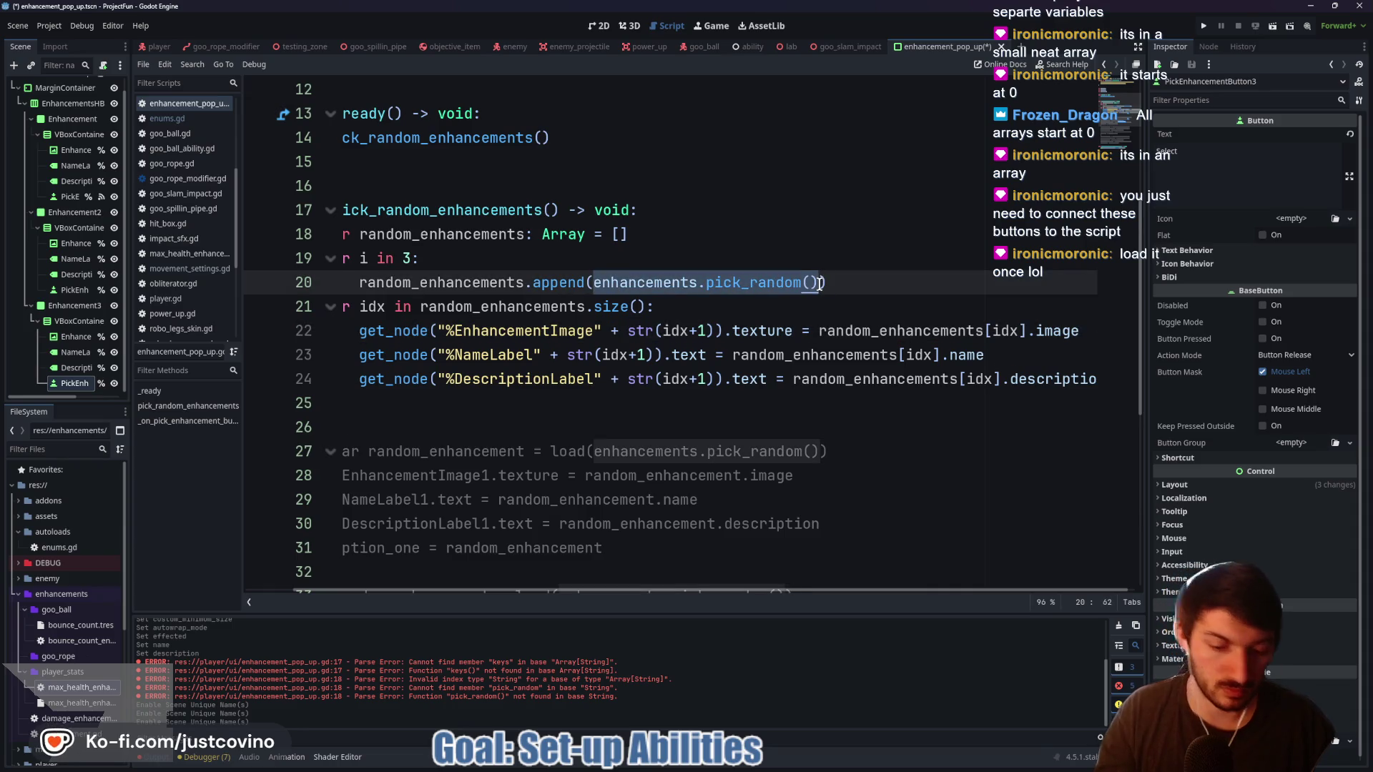
pyautogui.write('(')
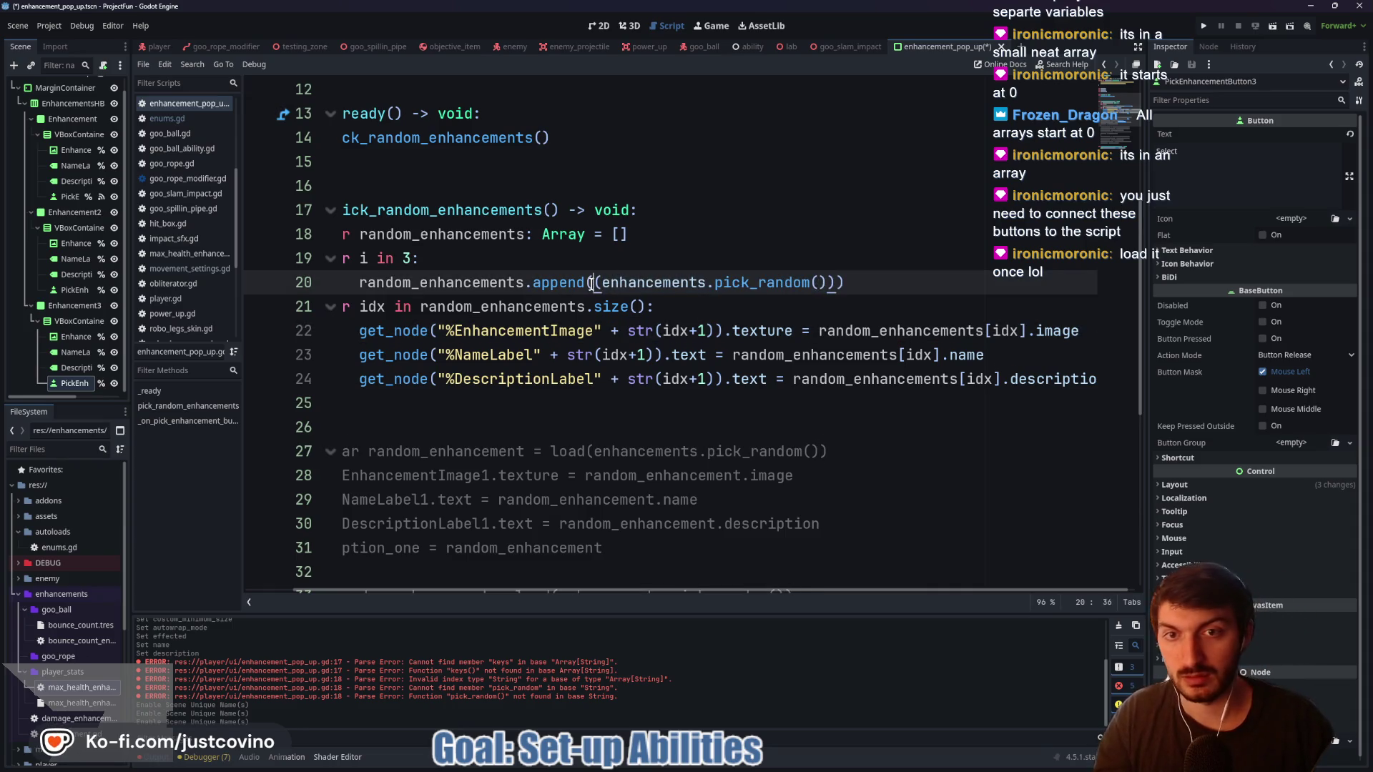
pyautogui.write('load')
pyautogui.press('Escape')
pyautogui.press('Up')
pyautogui.hotkey('ctrl', 's')
pyautogui.moveTo(654, 589); pyautogui.dragTo(605, 589)
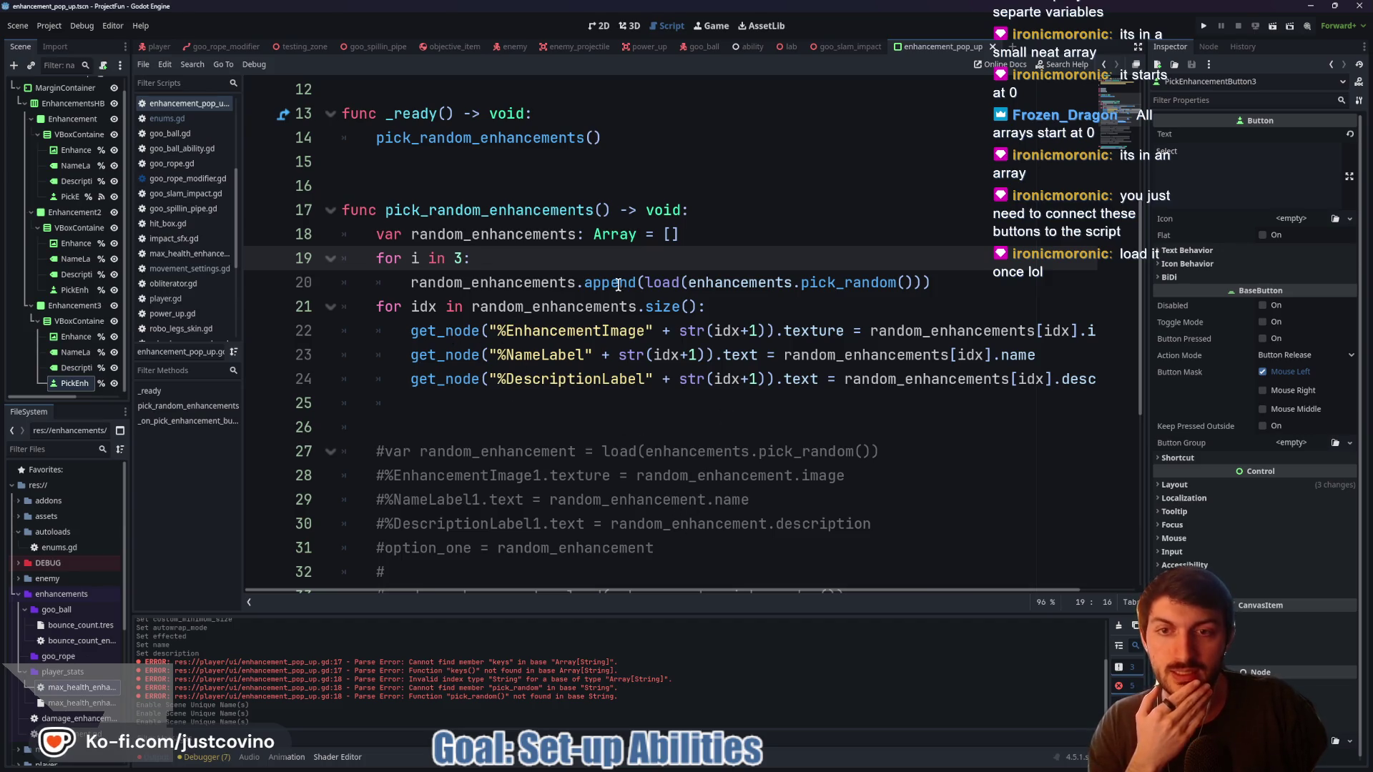
pyautogui.scroll(-5, 591, 419)
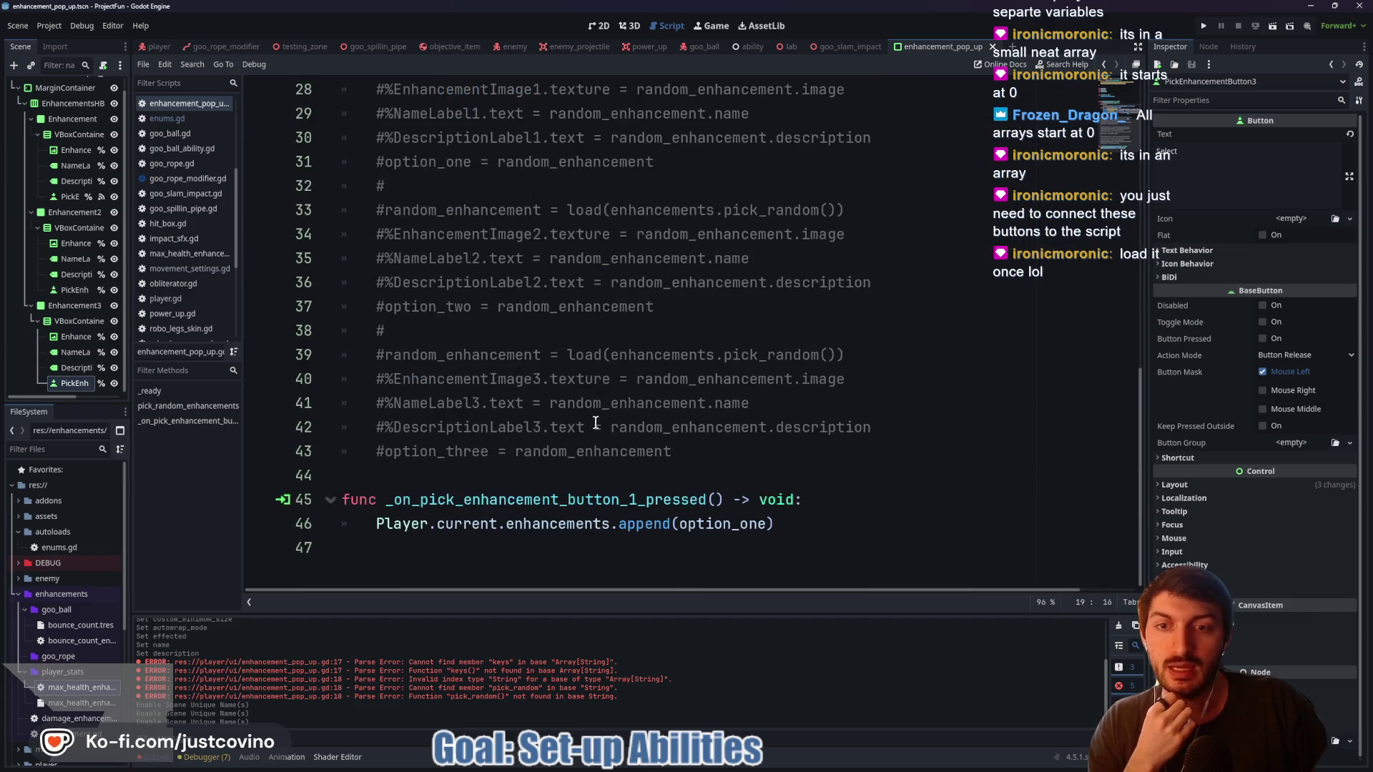
pyautogui.moveTo(814, 525); pyautogui.dragTo(343, 520)
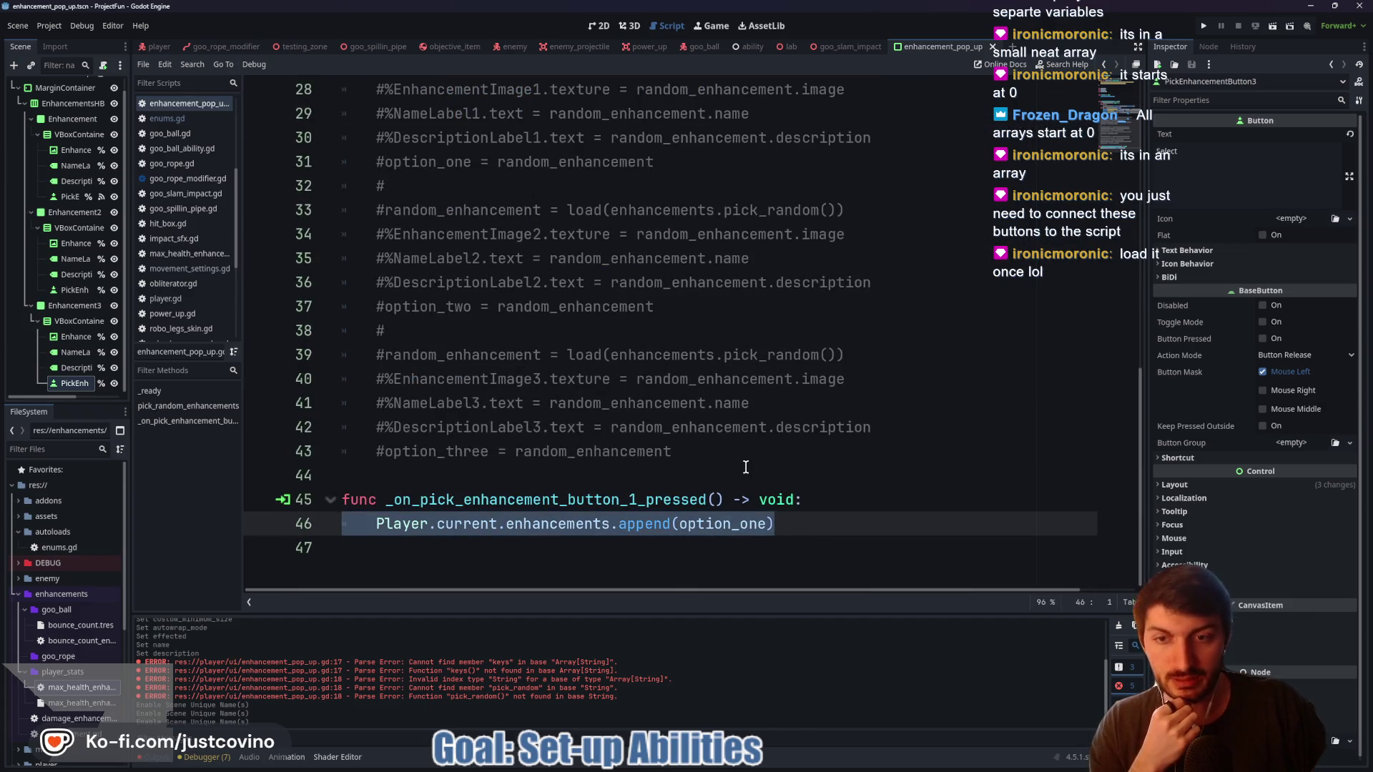
pyautogui.scroll(6, 741, 461)
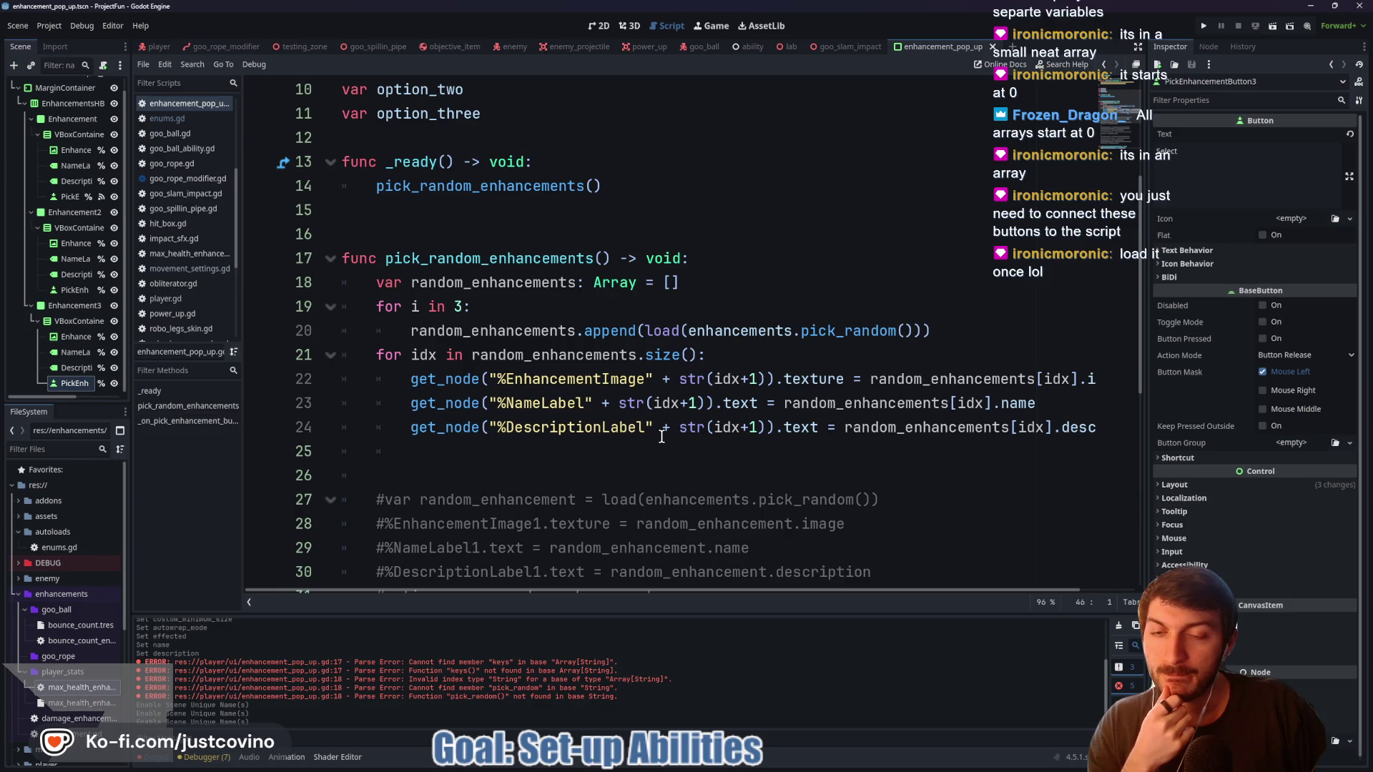
pyautogui.scroll(-6, 658, 435)
pyautogui.scroll(7, 670, 443)
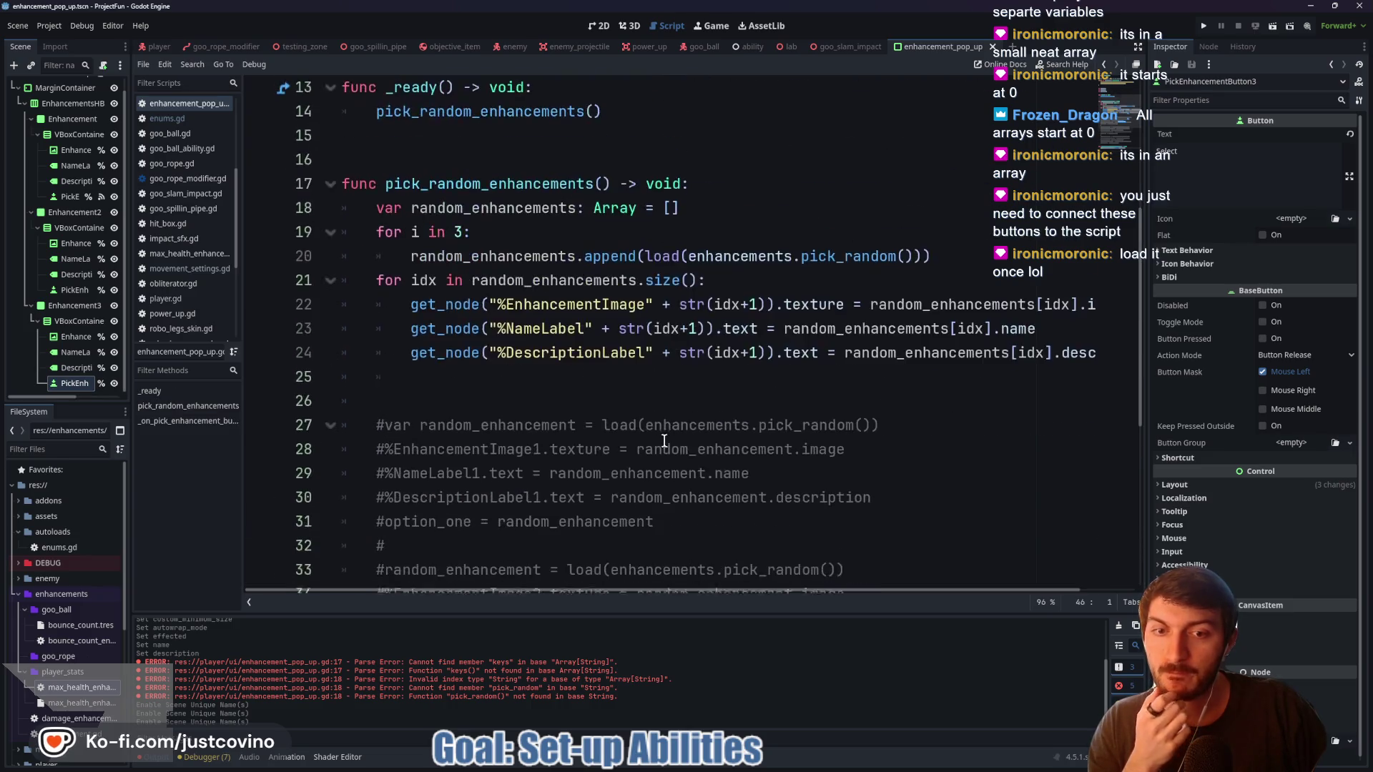
pyautogui.scroll(-7, 655, 439)
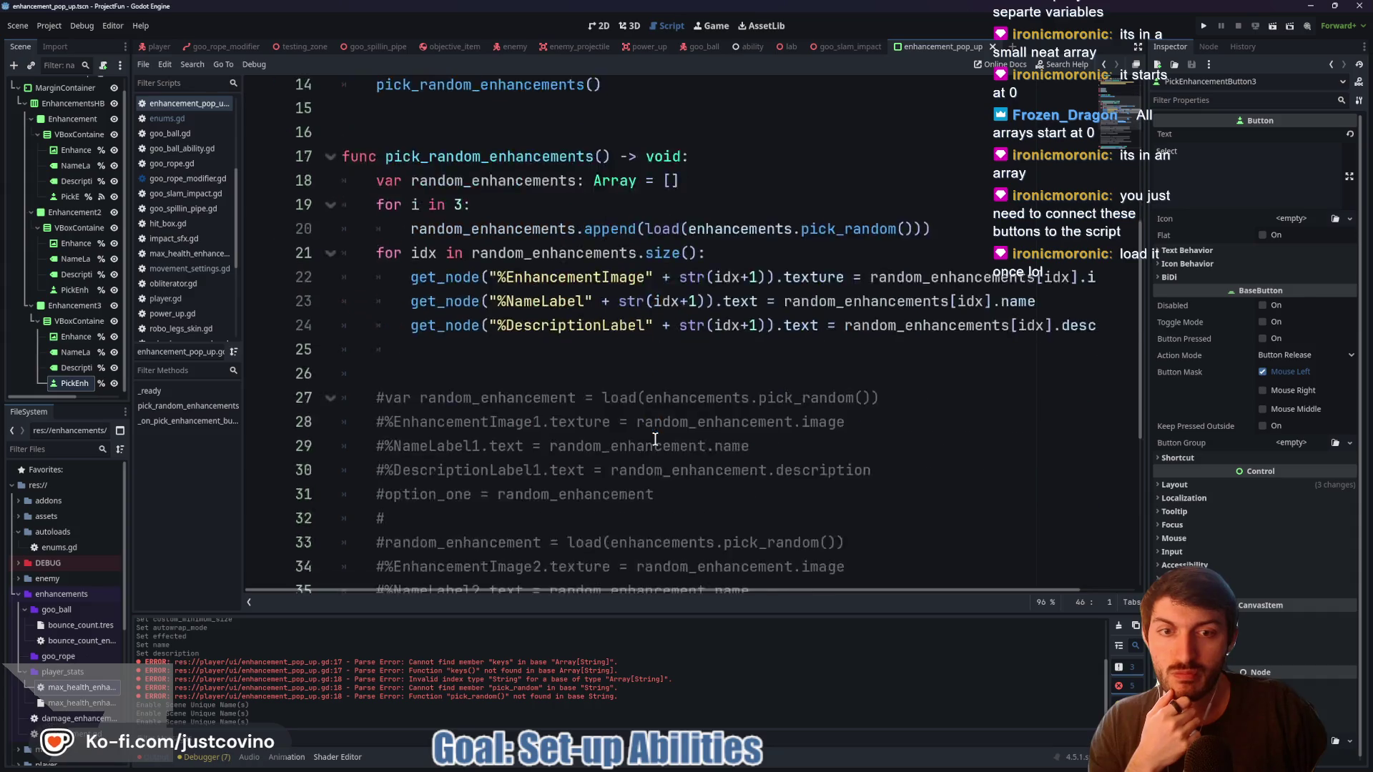
pyautogui.scroll(5, 655, 439)
pyautogui.scroll(1, 655, 439)
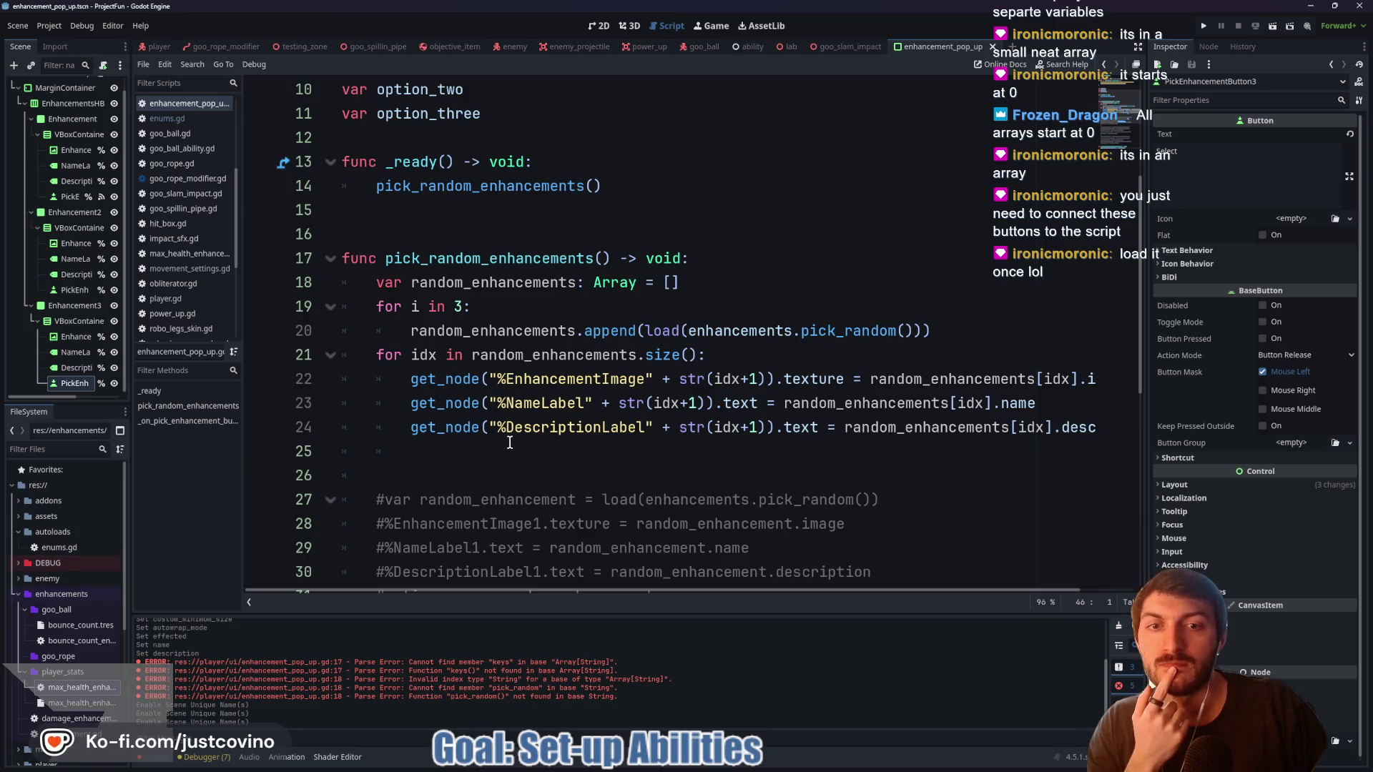
pyautogui.scroll(3, 517, 427)
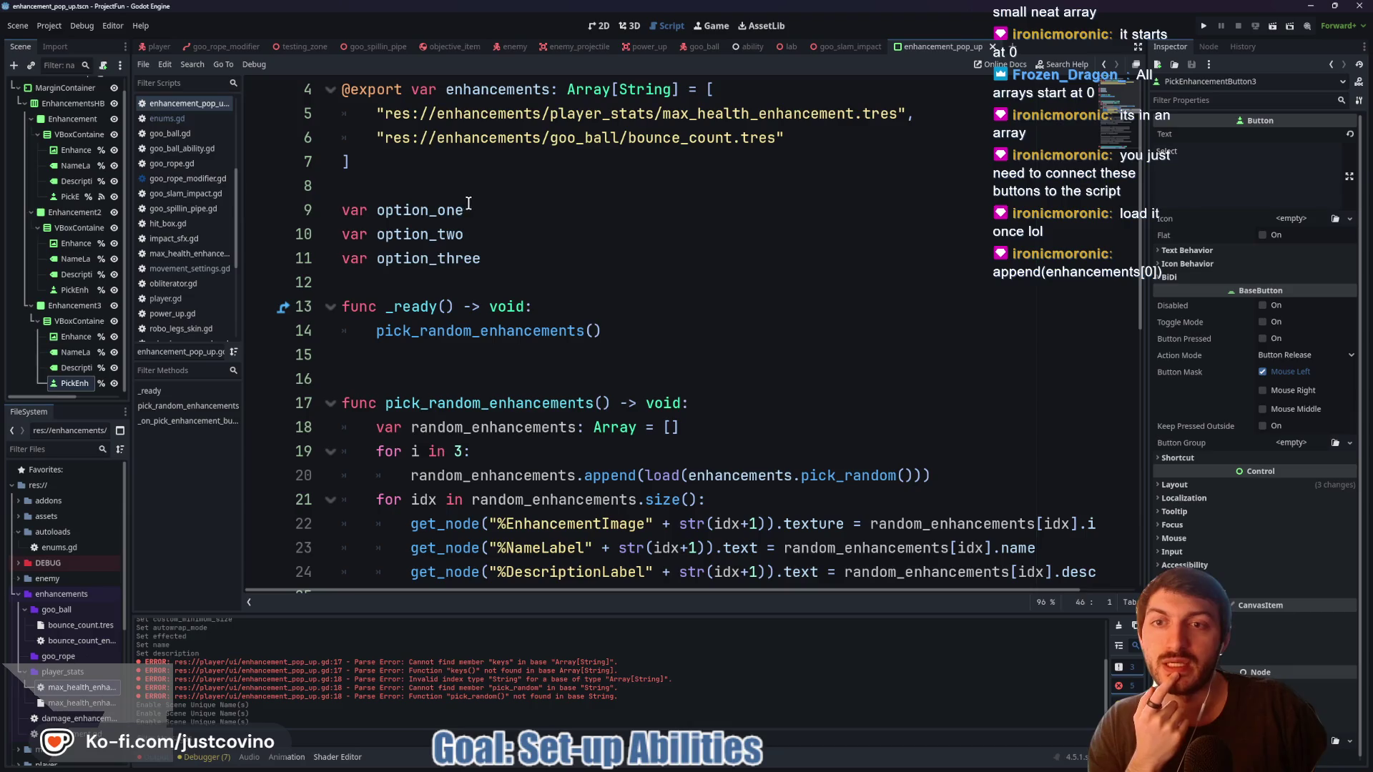
pyautogui.moveTo(468, 209); pyautogui.dragTo(429, 209)
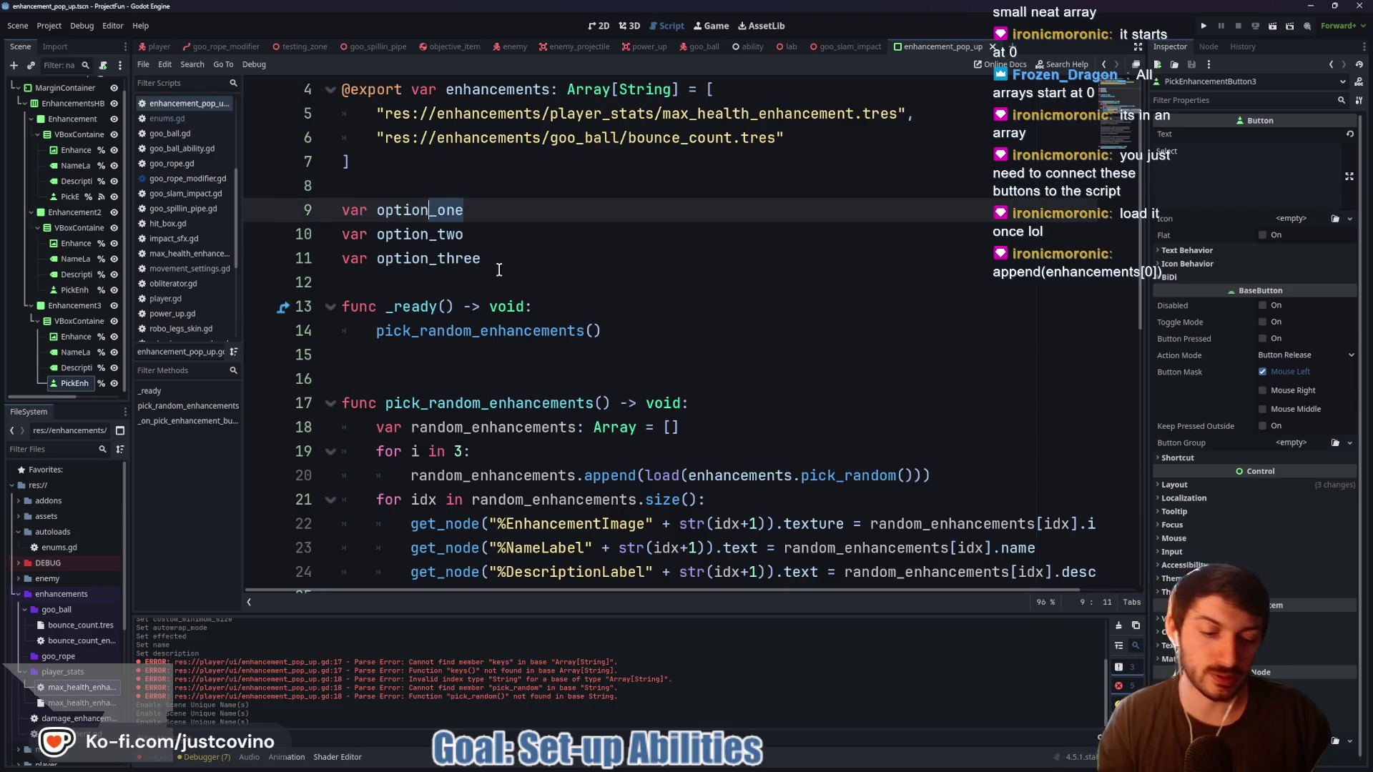
# Rename option_one and option_two to numbered option variable names
pyautogui.press('BackSpace')
pyautogui.write('1')
pyautogui.moveTo(463, 234)
pyautogui.mouseDown()
pyautogui.moveTo(428, 235)
pyautogui.moveTo(445, 259)
pyautogui.moveTo(429, 259)
pyautogui.mouseUp()
pyautogui.write('23')
pyautogui.scroll(-5, 554, 316)
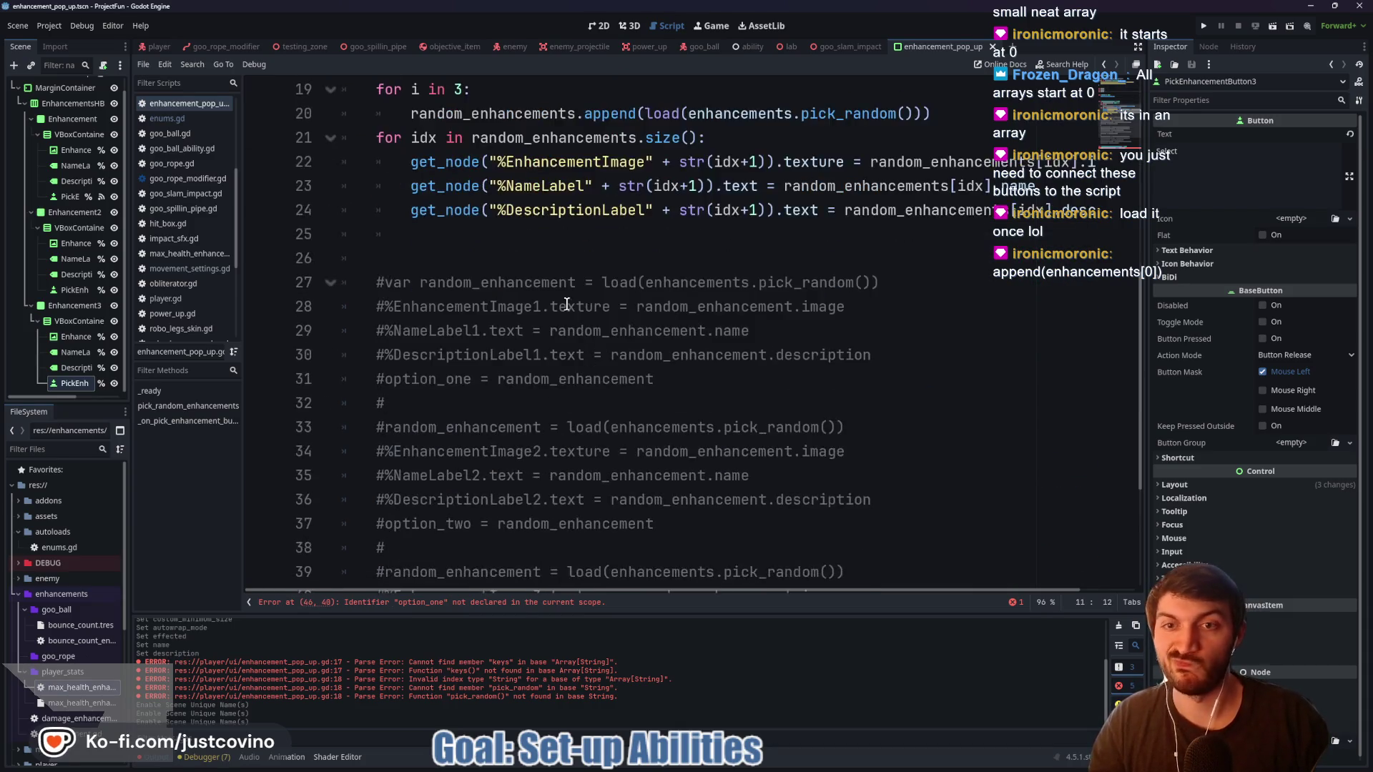
pyautogui.scroll(1, 501, 311)
# Delete the leftover empty line 25 at the end of the loop
pyautogui.click(483, 309)
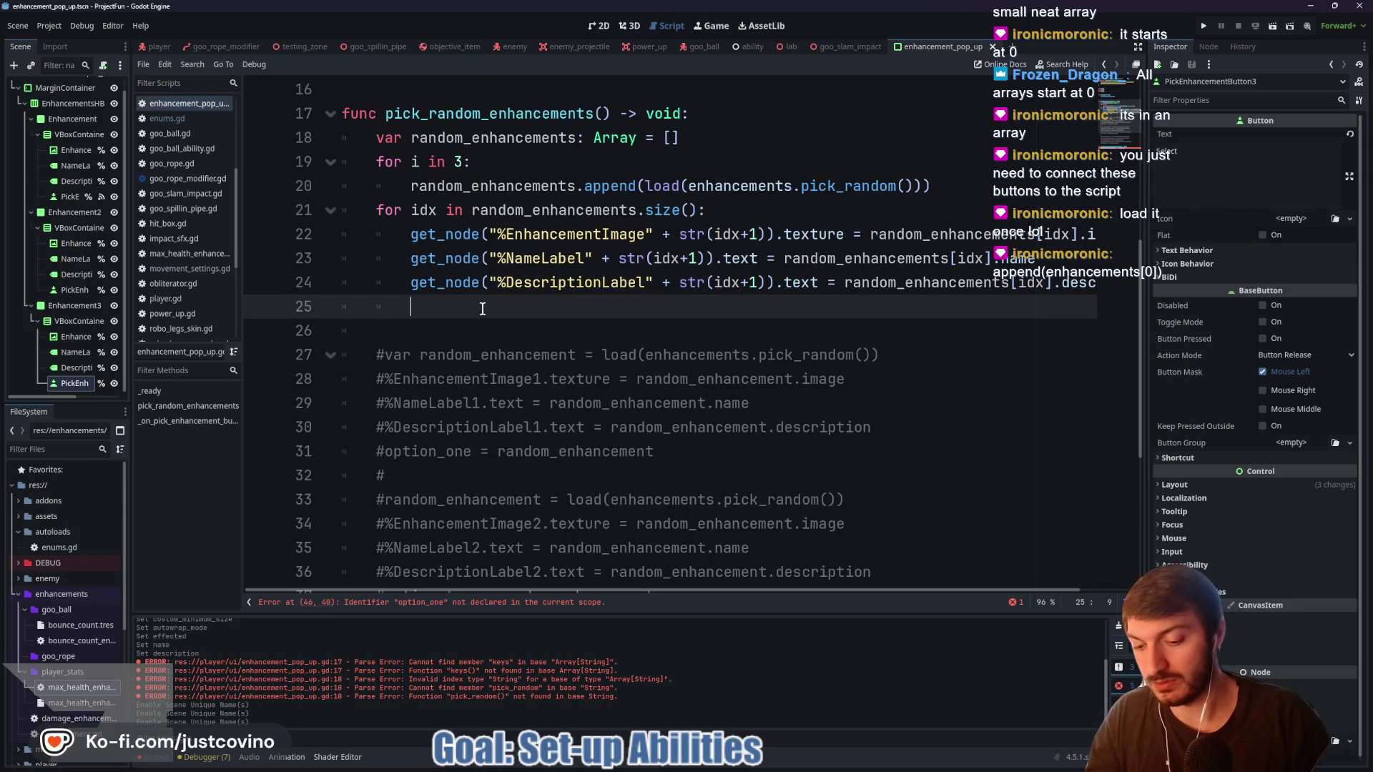
pyautogui.write('option')
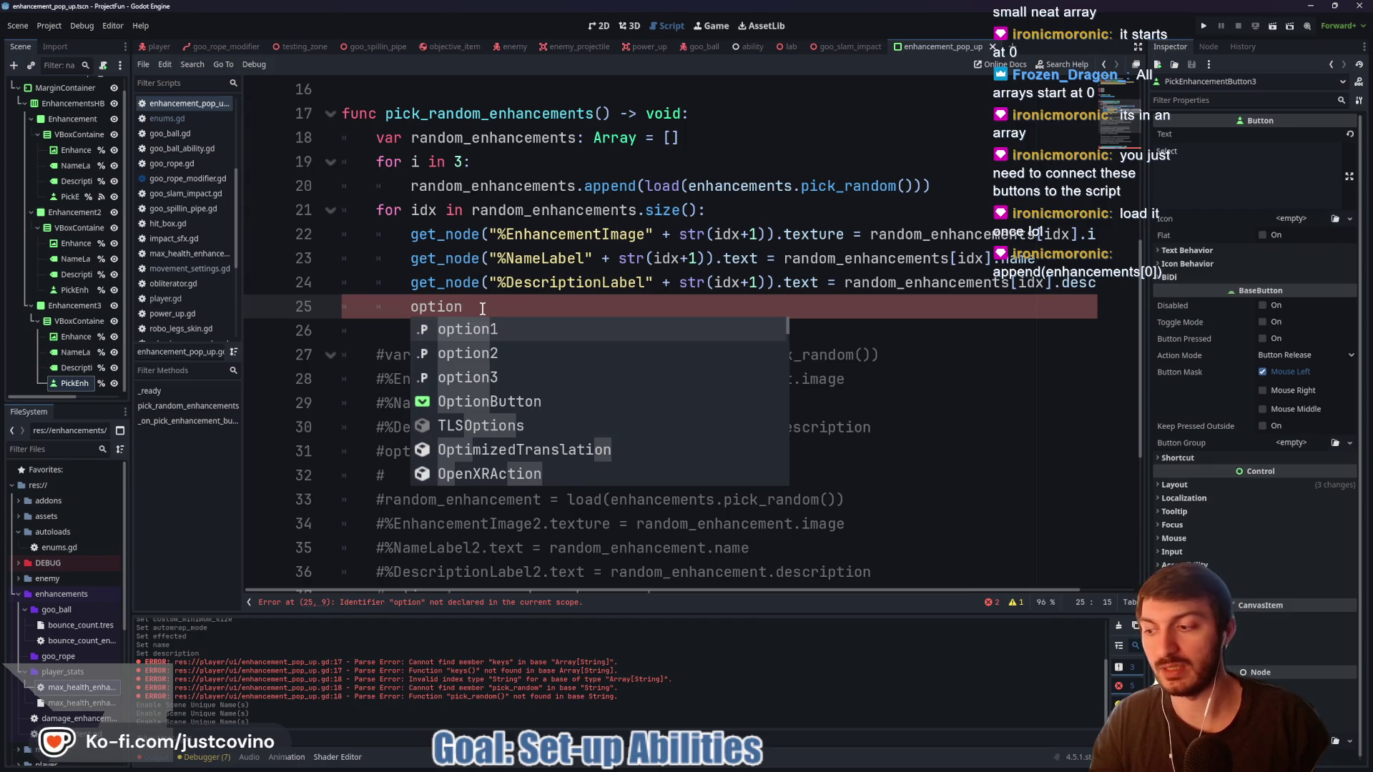
pyautogui.press('BackSpace')
pyautogui.press('BackSpace')
pyautogui.press('BackSpace')
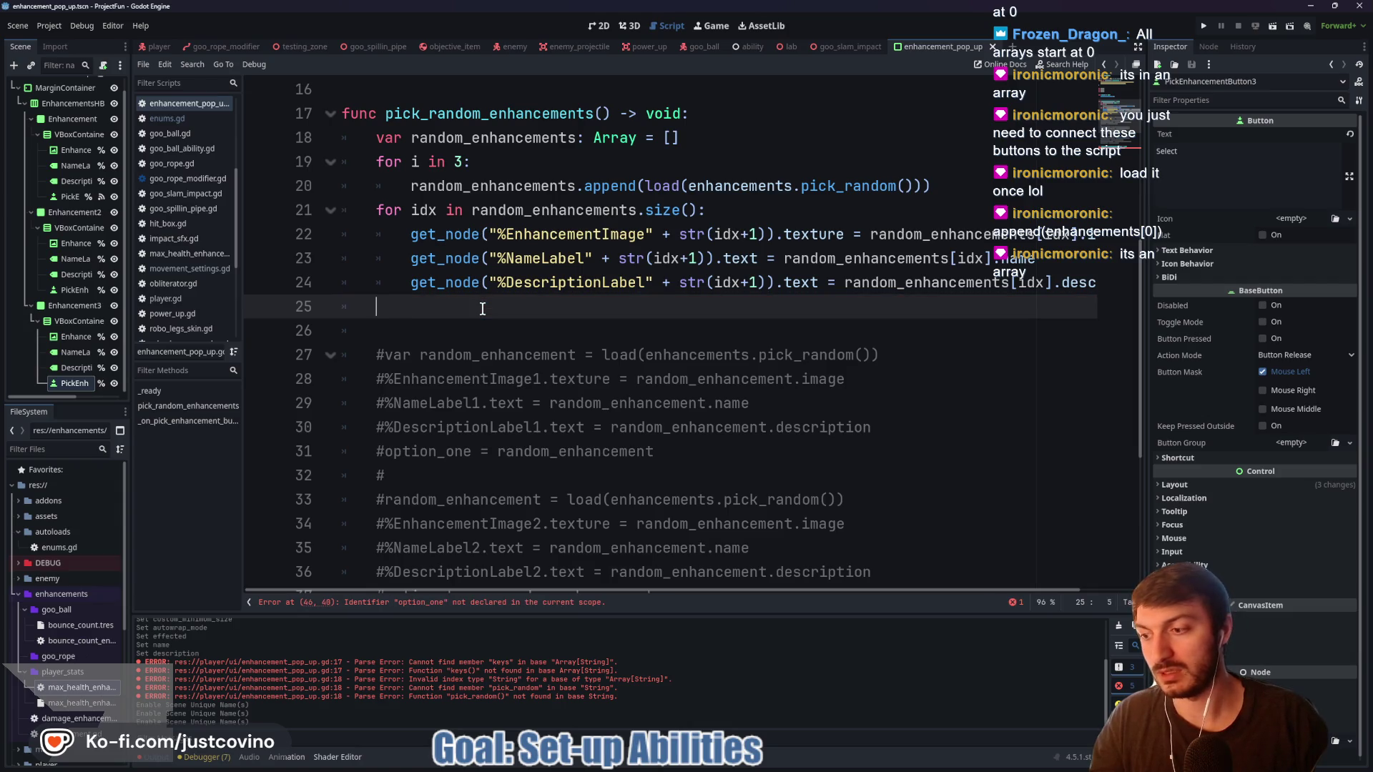
pyautogui.press('BackSpace')
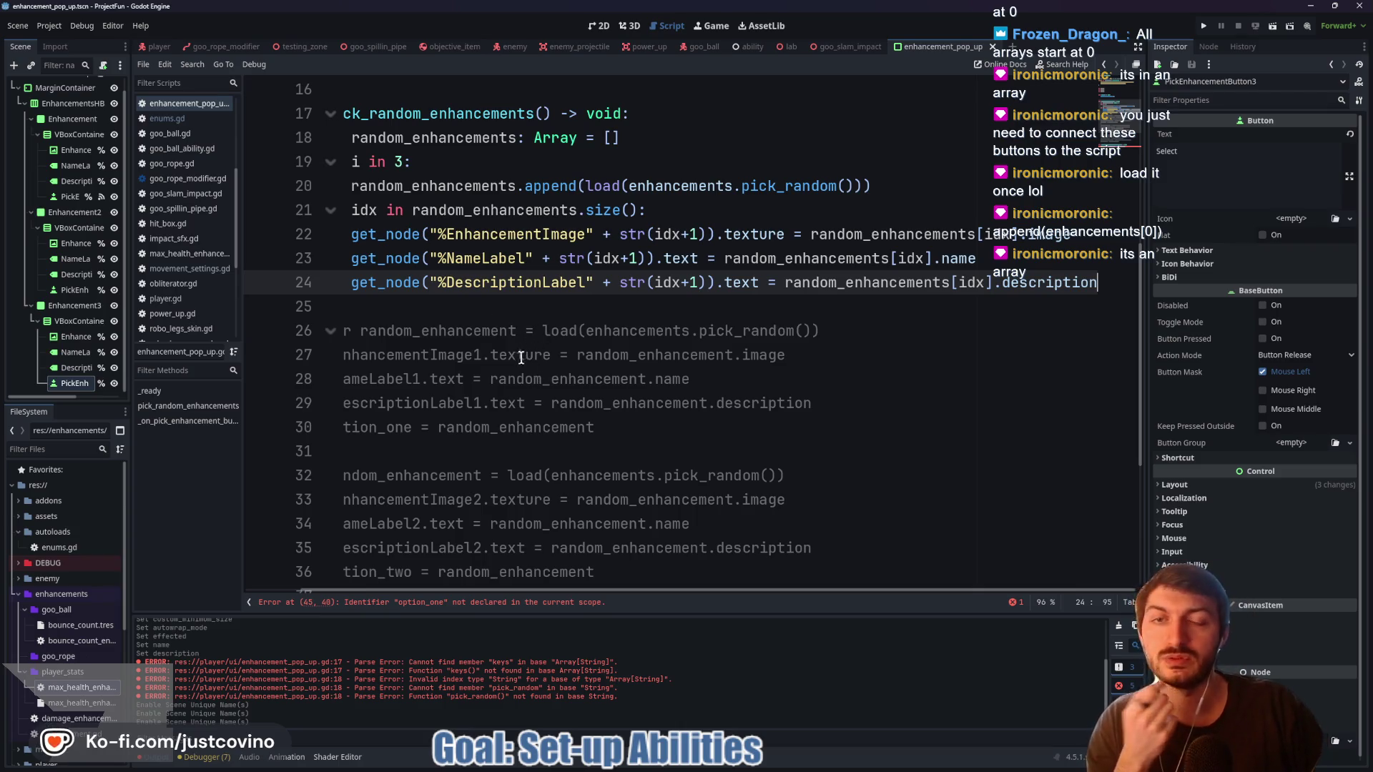
# Delete the option1–option3 declarations and check the option_one reference on line 42
pyautogui.scroll(3, 483, 309)
pyautogui.scroll(2, 481, 313)
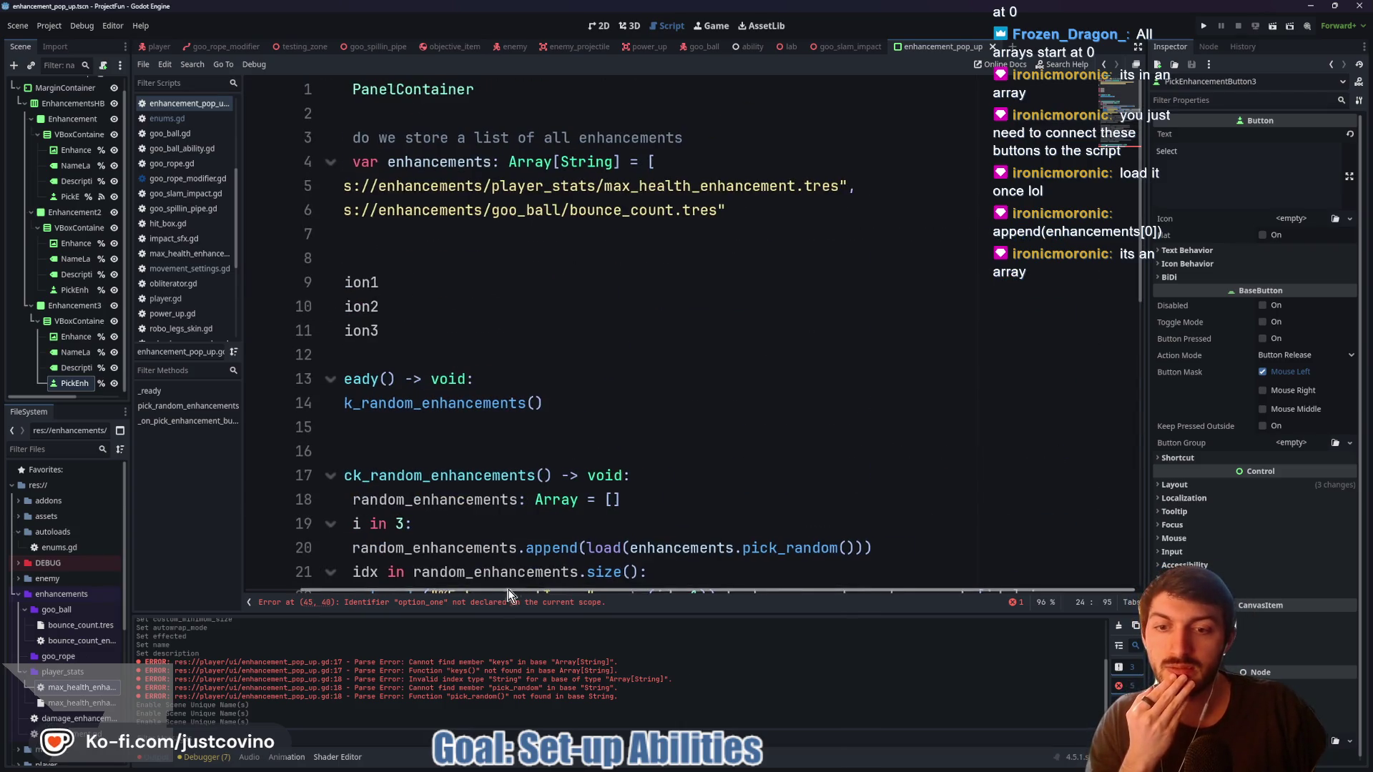
pyautogui.moveTo(512, 587); pyautogui.dragTo(450, 587)
pyautogui.moveTo(471, 330); pyautogui.dragTo(279, 286)
pyautogui.press('BackSpace')
pyautogui.press('BackSpace')
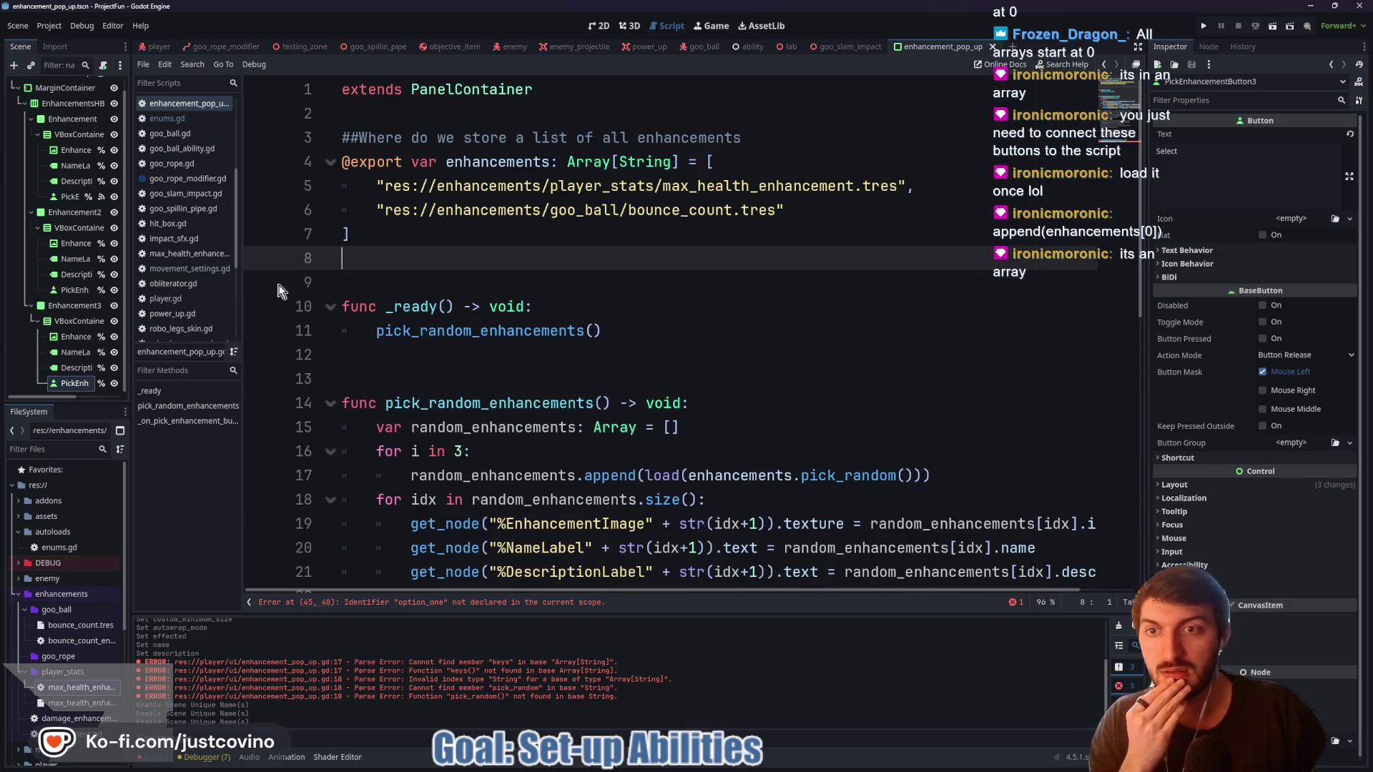
pyautogui.scroll(-8, 786, 529)
pyautogui.click(762, 524)
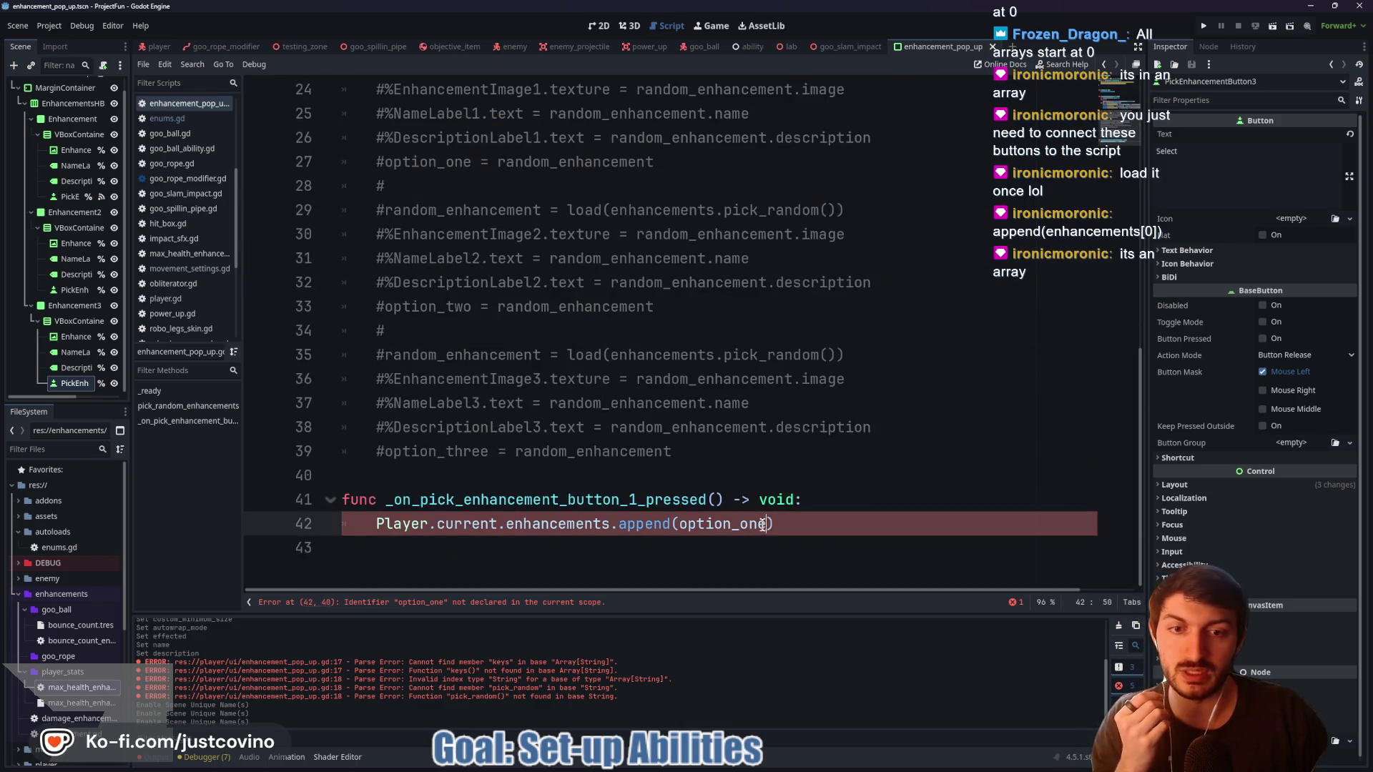
pyautogui.doubleClick(764, 524)
pyautogui.scroll(5, 714, 421)
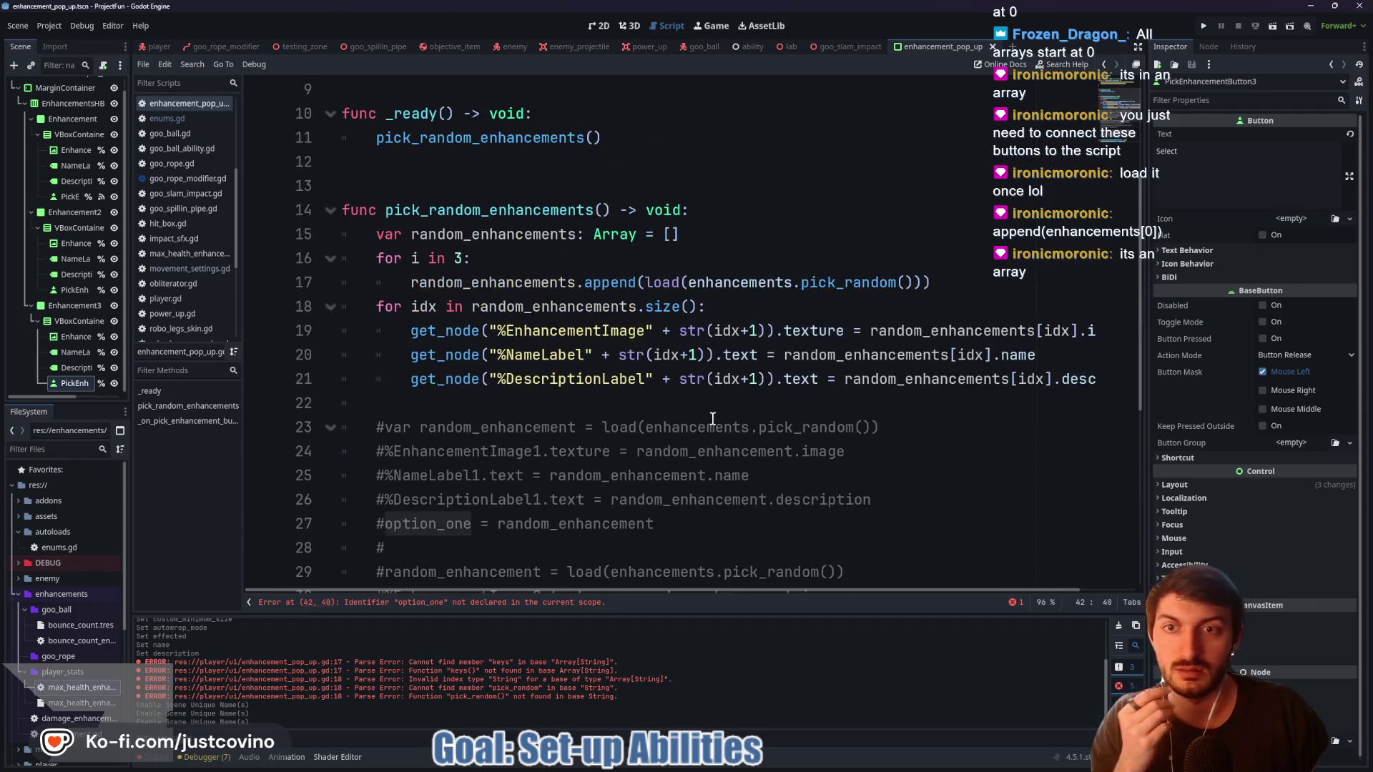
pyautogui.scroll(1, 542, 317)
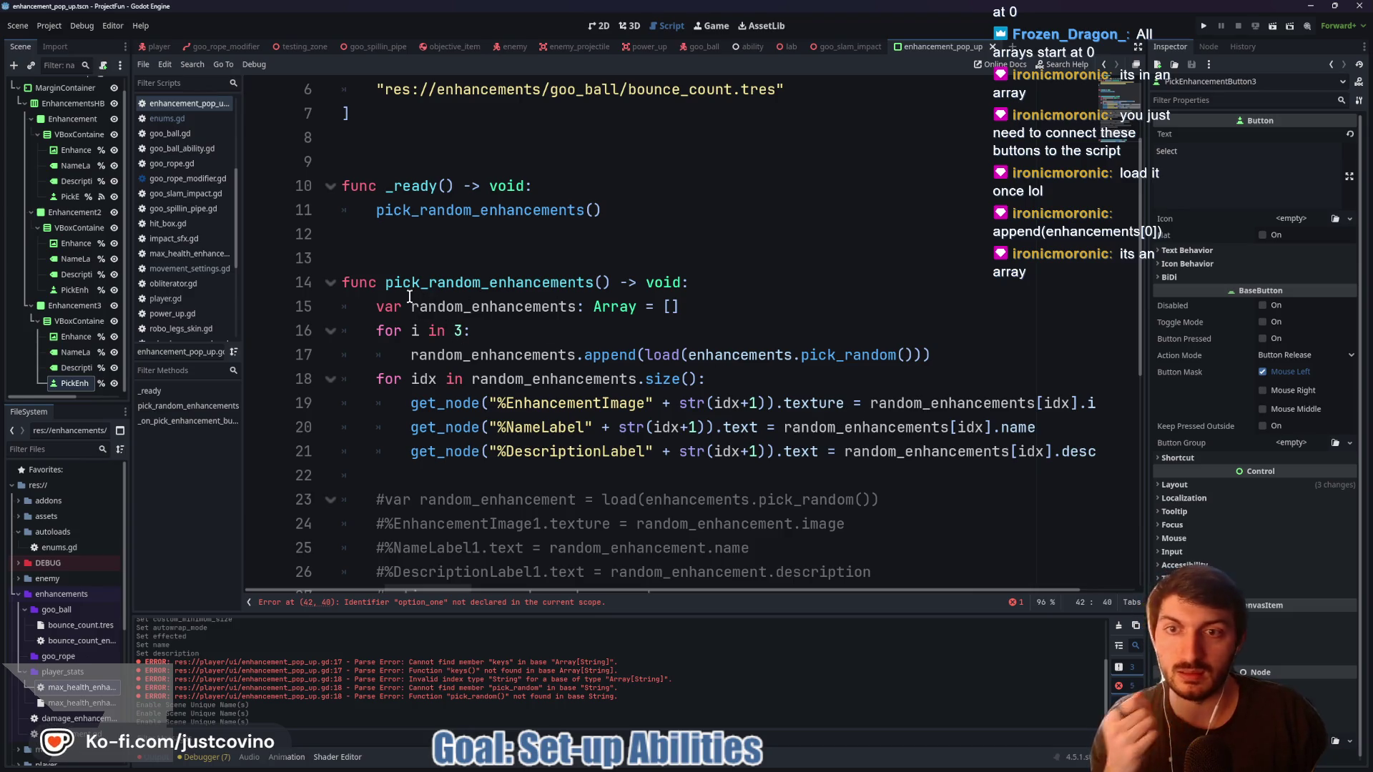
# Cut the 'var random_enhancements: Array = []' line out of pick_random_enhancements
pyautogui.moveTo(376, 306); pyautogui.dragTo(579, 309)
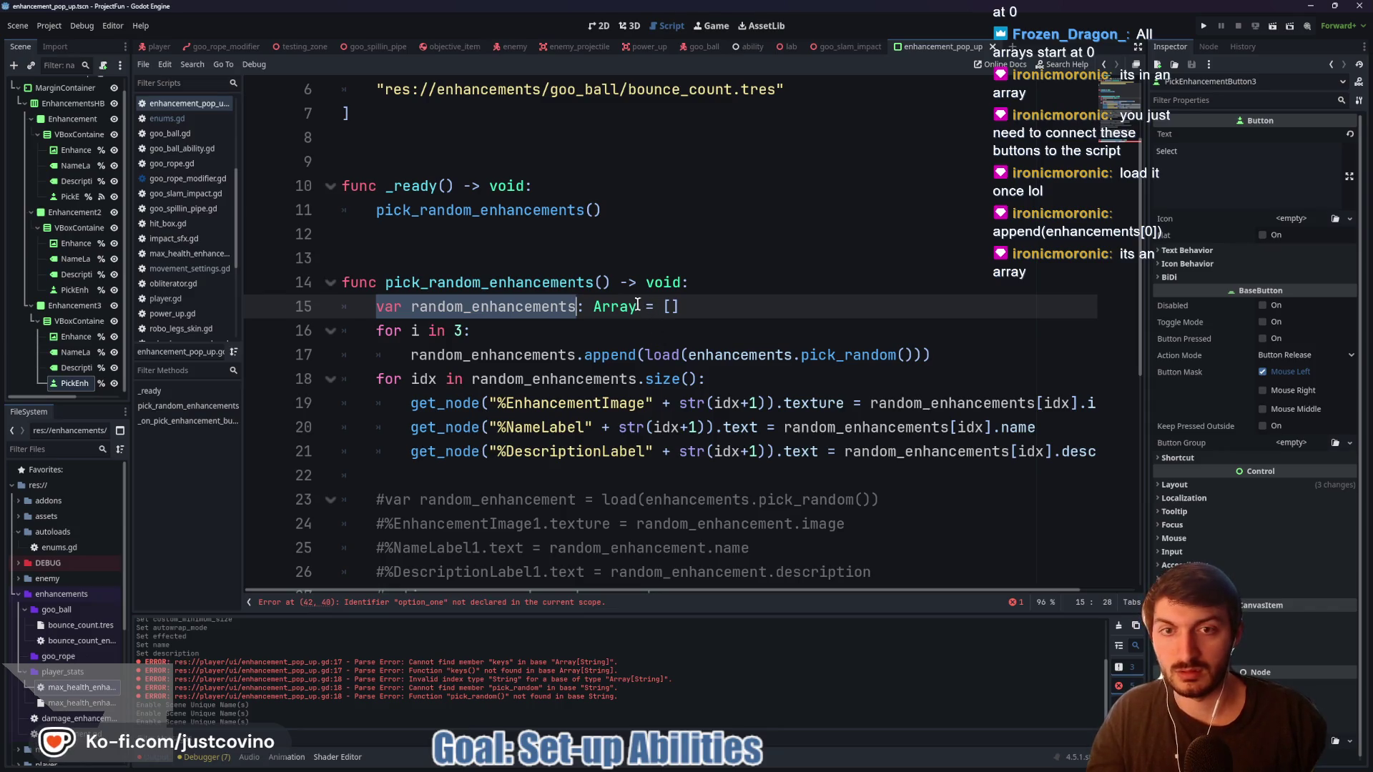
pyautogui.click(676, 306)
pyautogui.moveTo(682, 305); pyautogui.dragTo(301, 306)
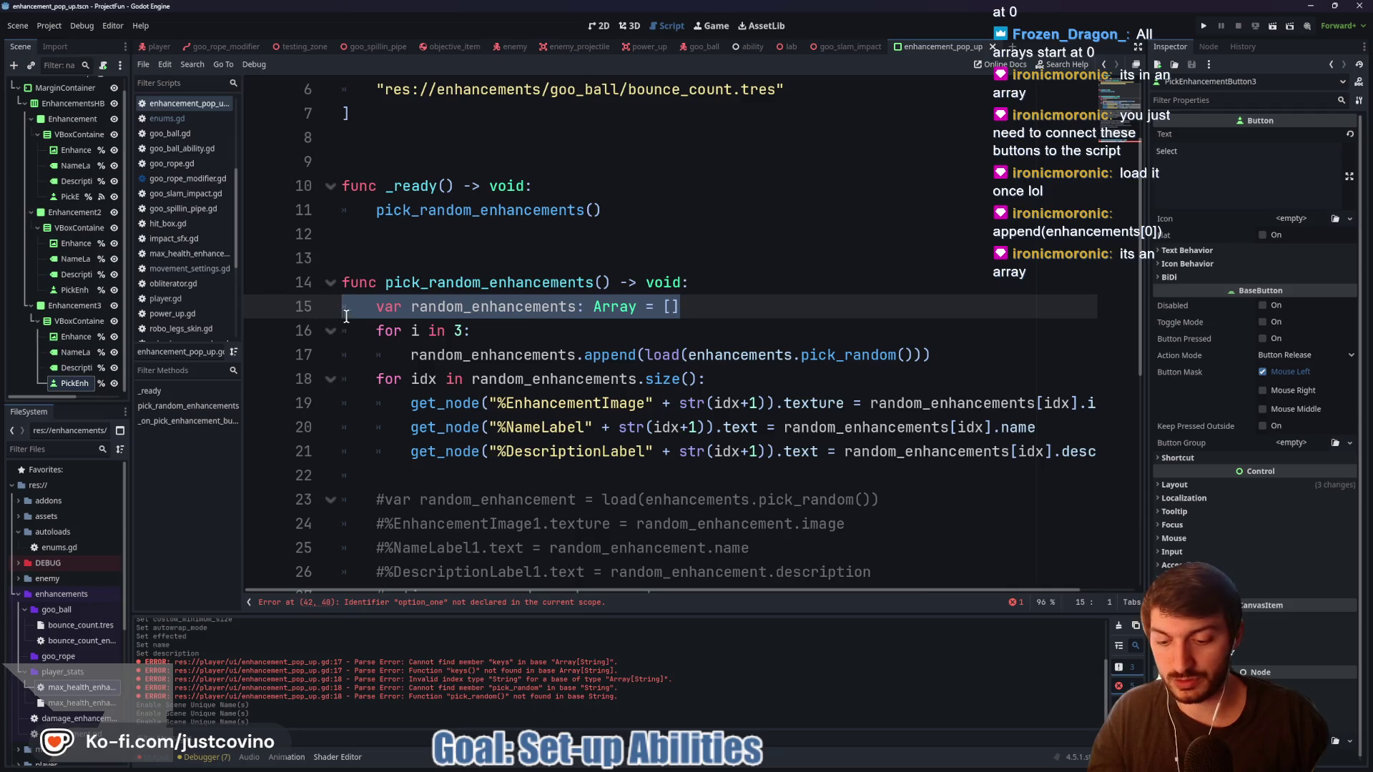
pyautogui.hotkey('ctrl', 'x')
pyautogui.scroll(2, 549, 314)
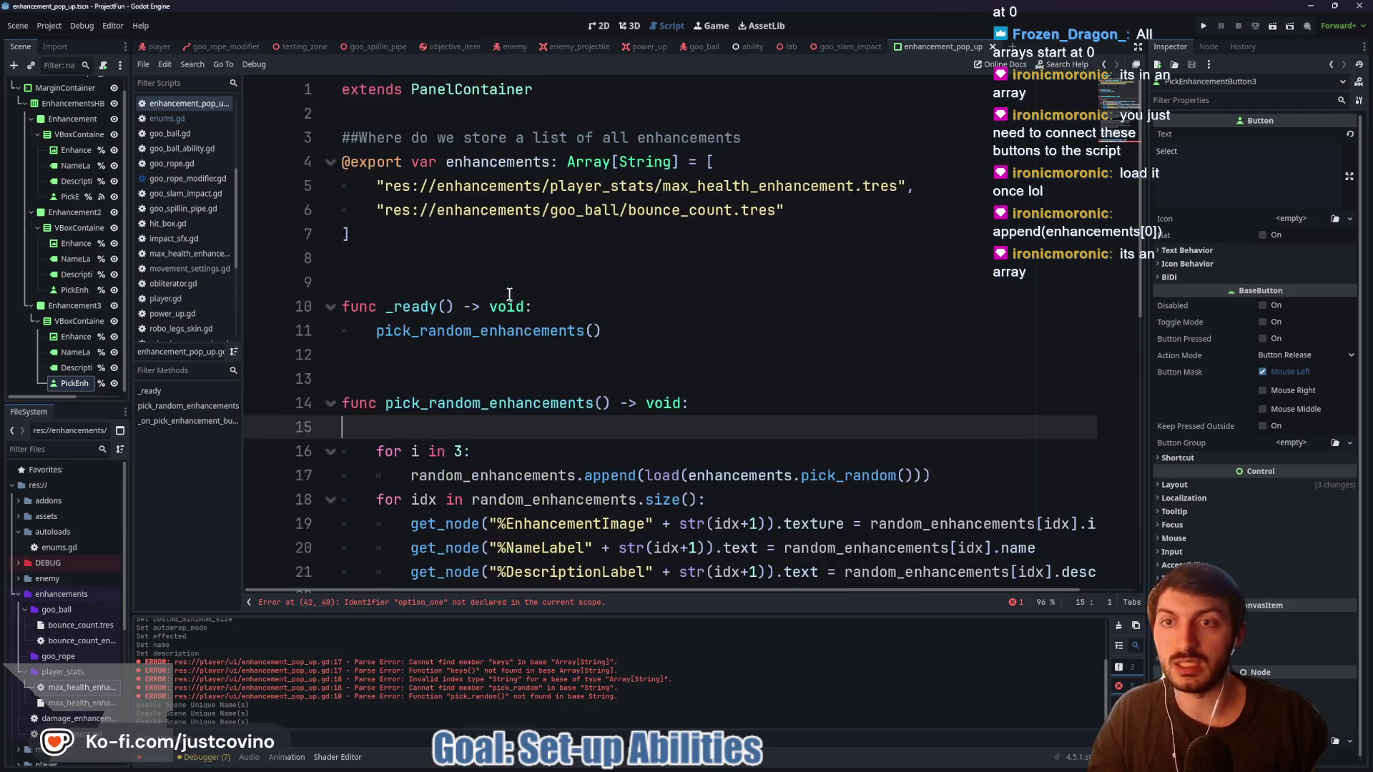
# Paste the random_enhancements declaration unindented at script level on line 9
pyautogui.click(372, 281)
pyautogui.hotkey('ctrl', 'v')
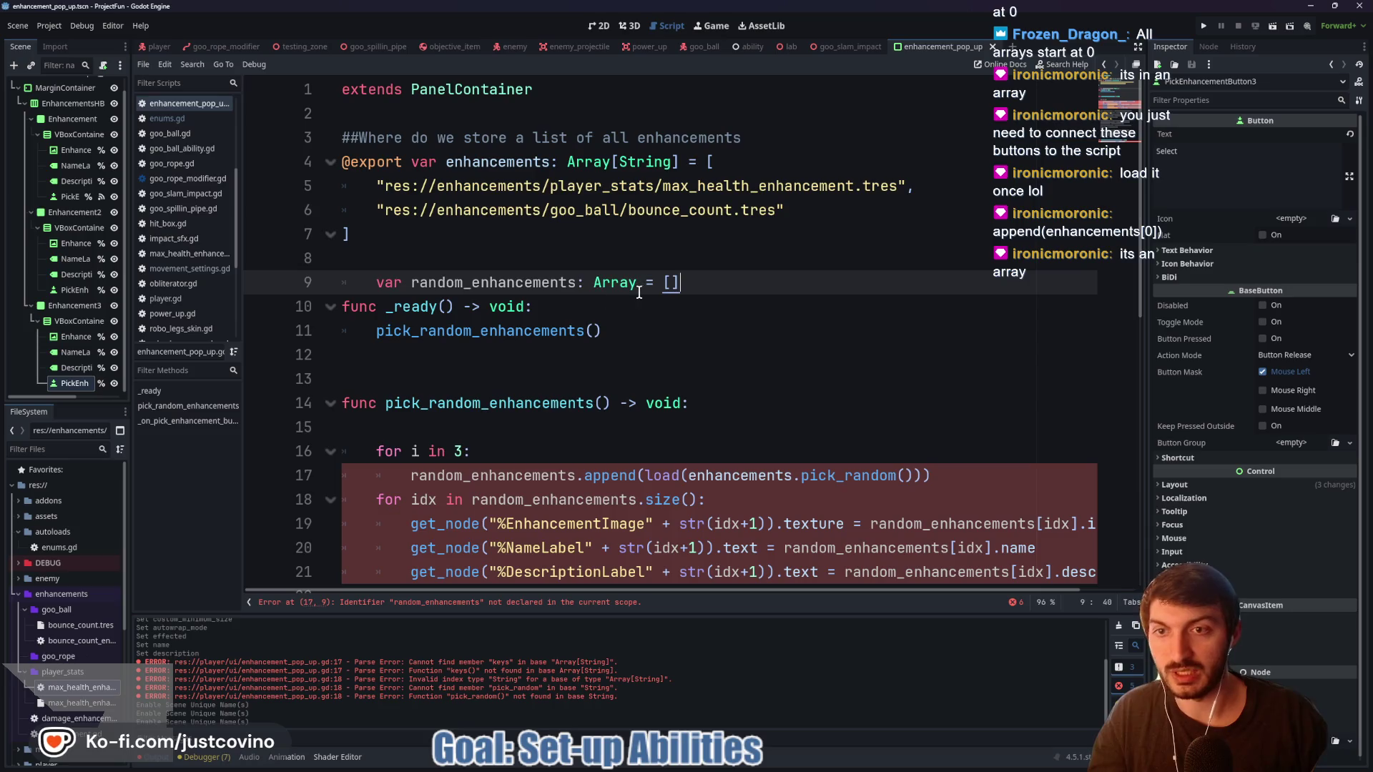
pyautogui.press('Return')
pyautogui.click(378, 283)
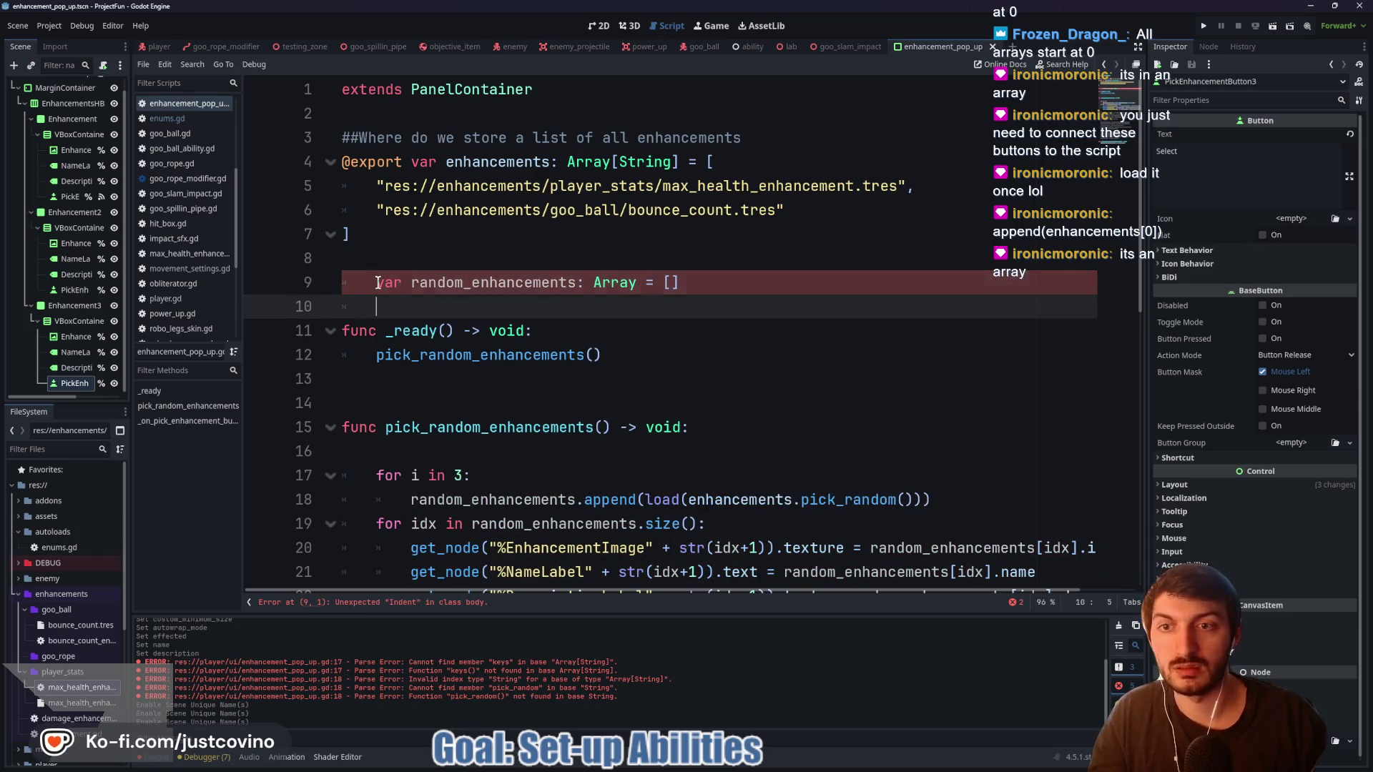
pyautogui.press('BackSpace')
# Replace option_one with random_enhancements[0] in the first button handler's append call
pyautogui.scroll(-2, 596, 398)
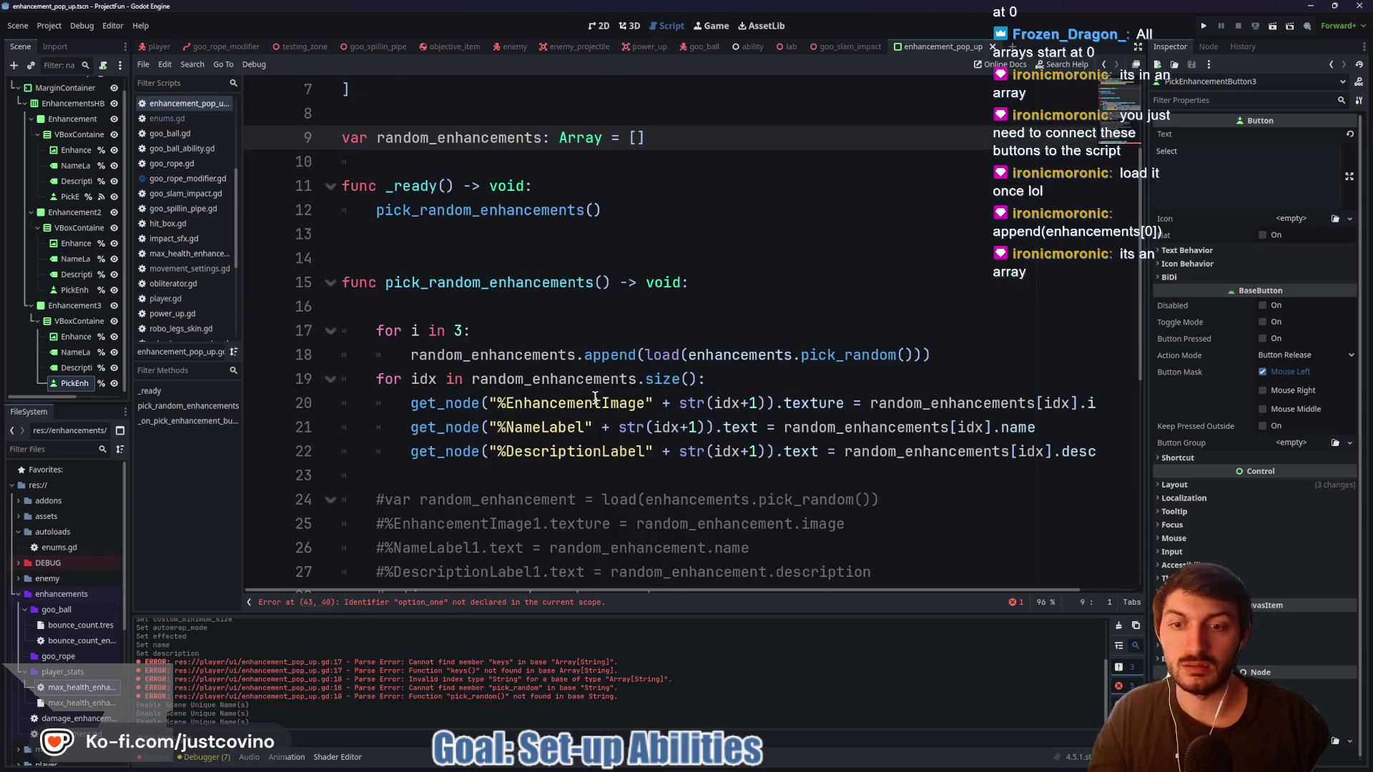
pyautogui.scroll(-3, 595, 413)
pyautogui.scroll(5, 596, 413)
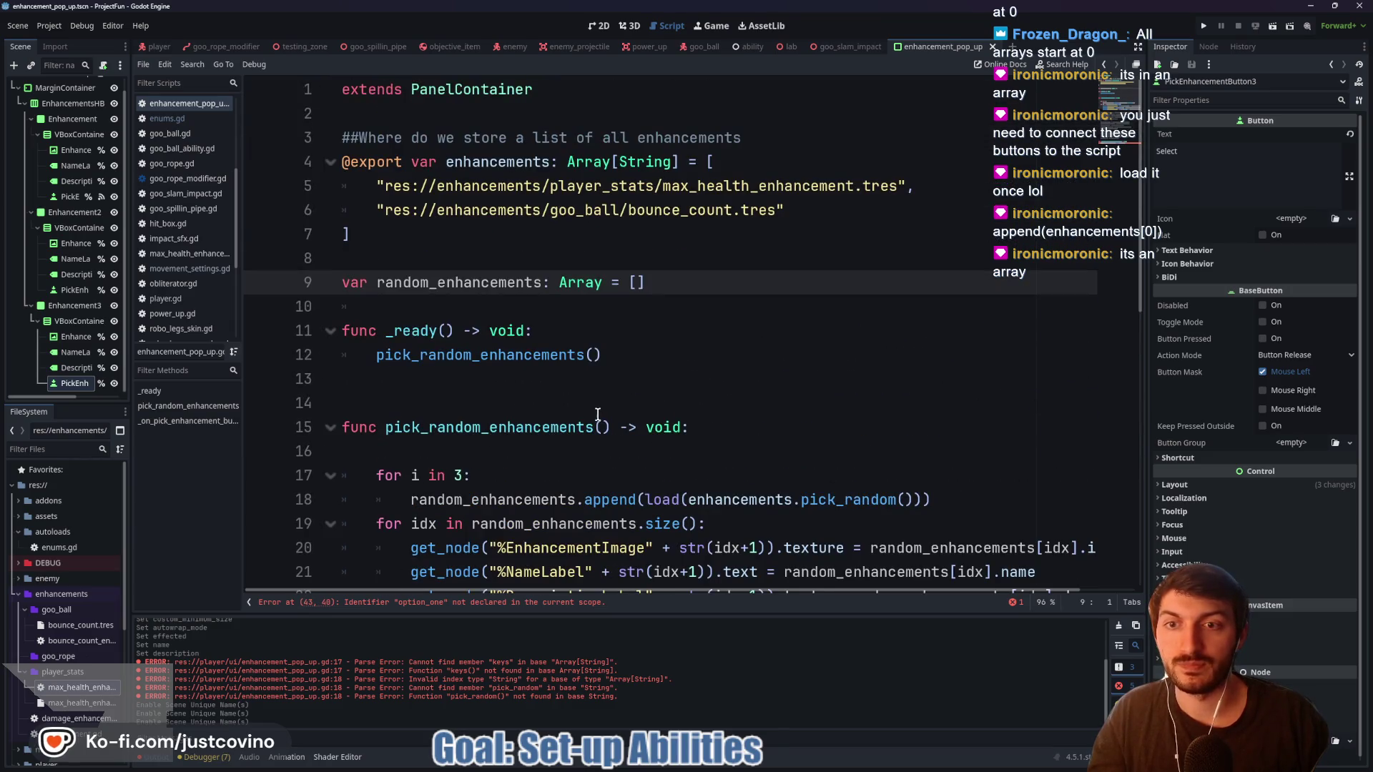
pyautogui.scroll(-6, 593, 416)
pyautogui.scroll(-2, 593, 416)
pyautogui.moveTo(767, 524); pyautogui.dragTo(676, 524)
pyautogui.write('random')
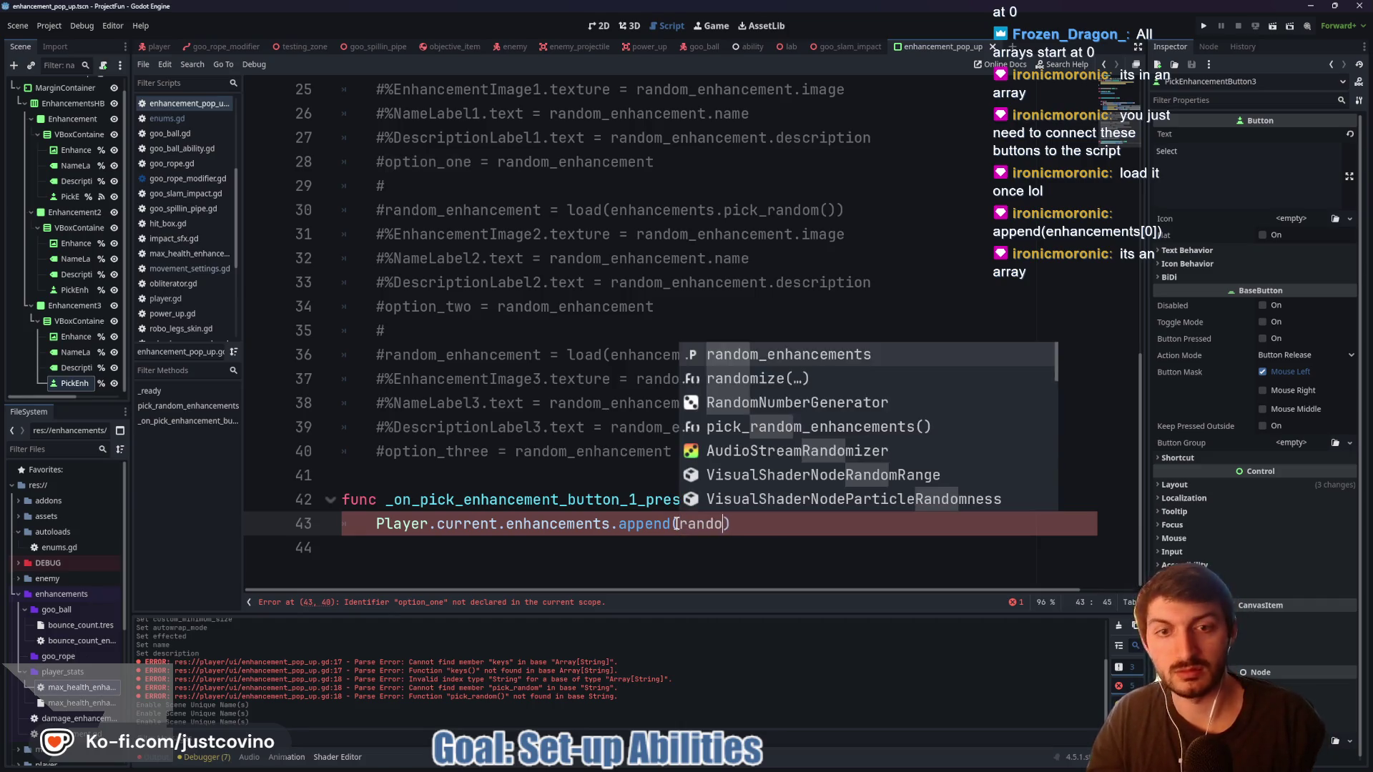
pyautogui.press('Return')
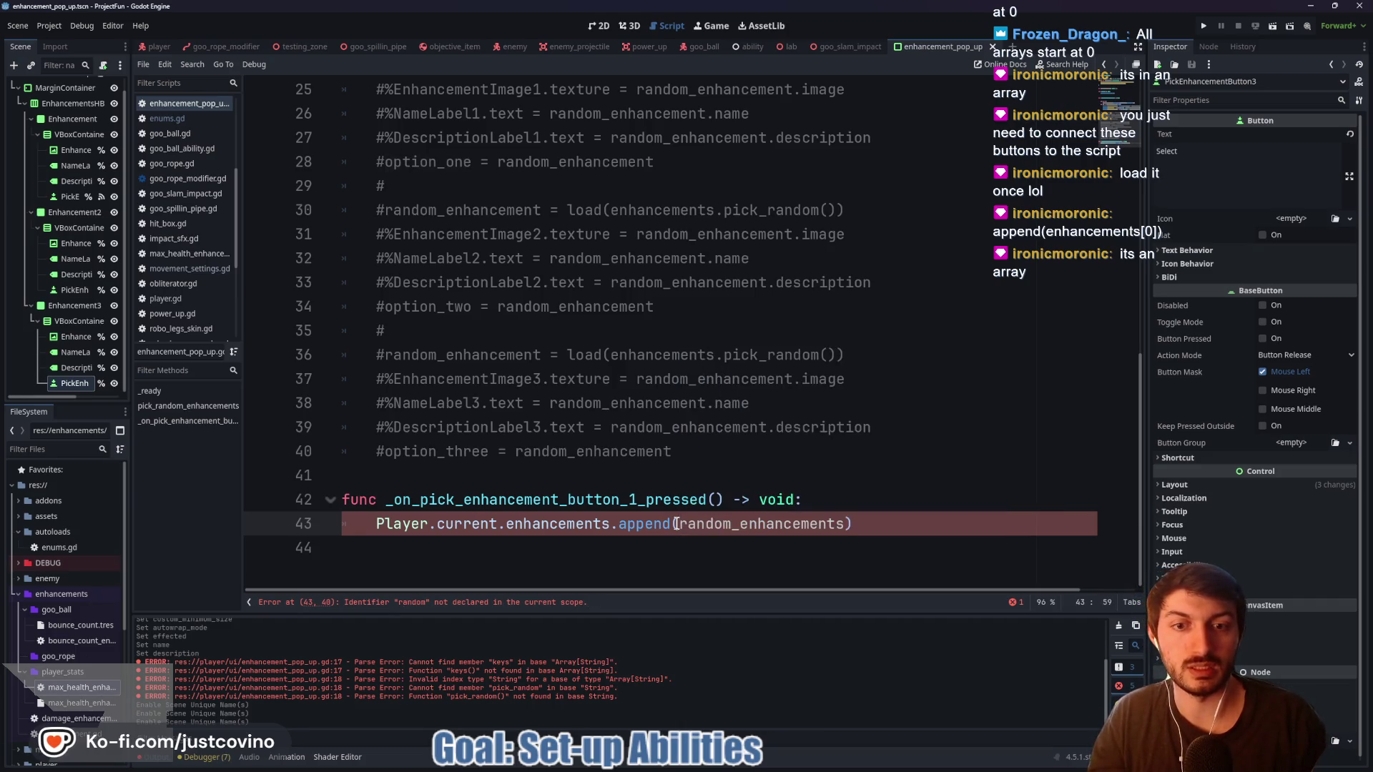
pyautogui.write('[0')
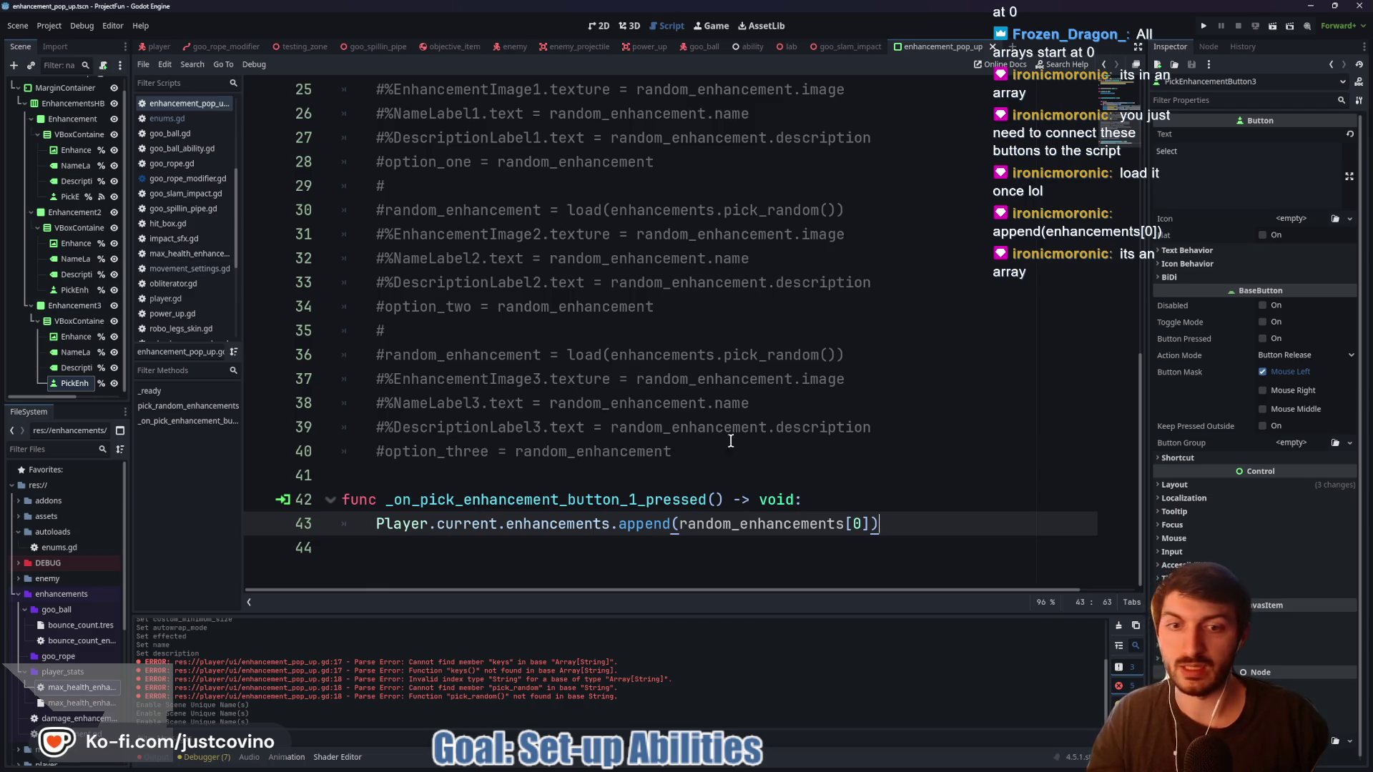
pyautogui.moveTo(936, 508); pyautogui.dragTo(894, 520)
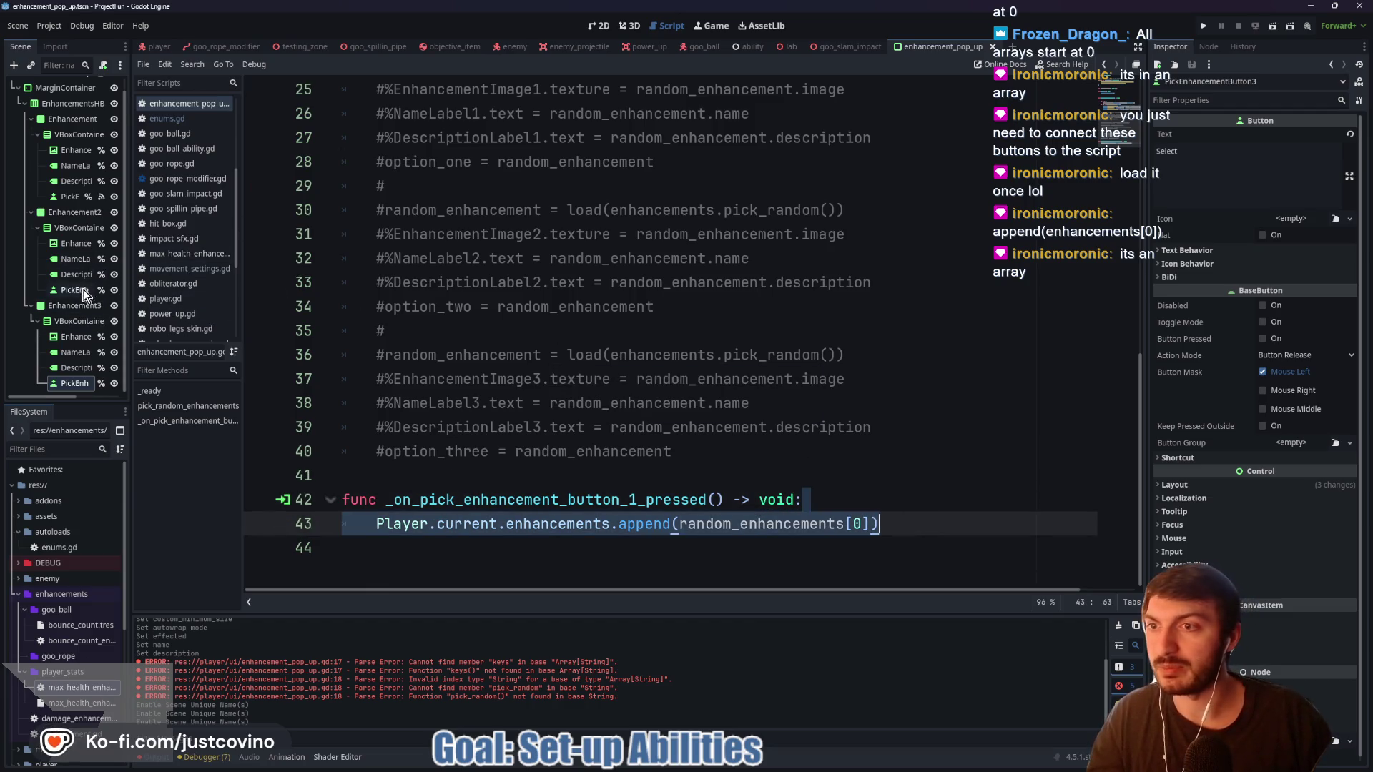
# Connect PickEnhancementButton2's pressed signal to a new script handler
pyautogui.click(75, 290)
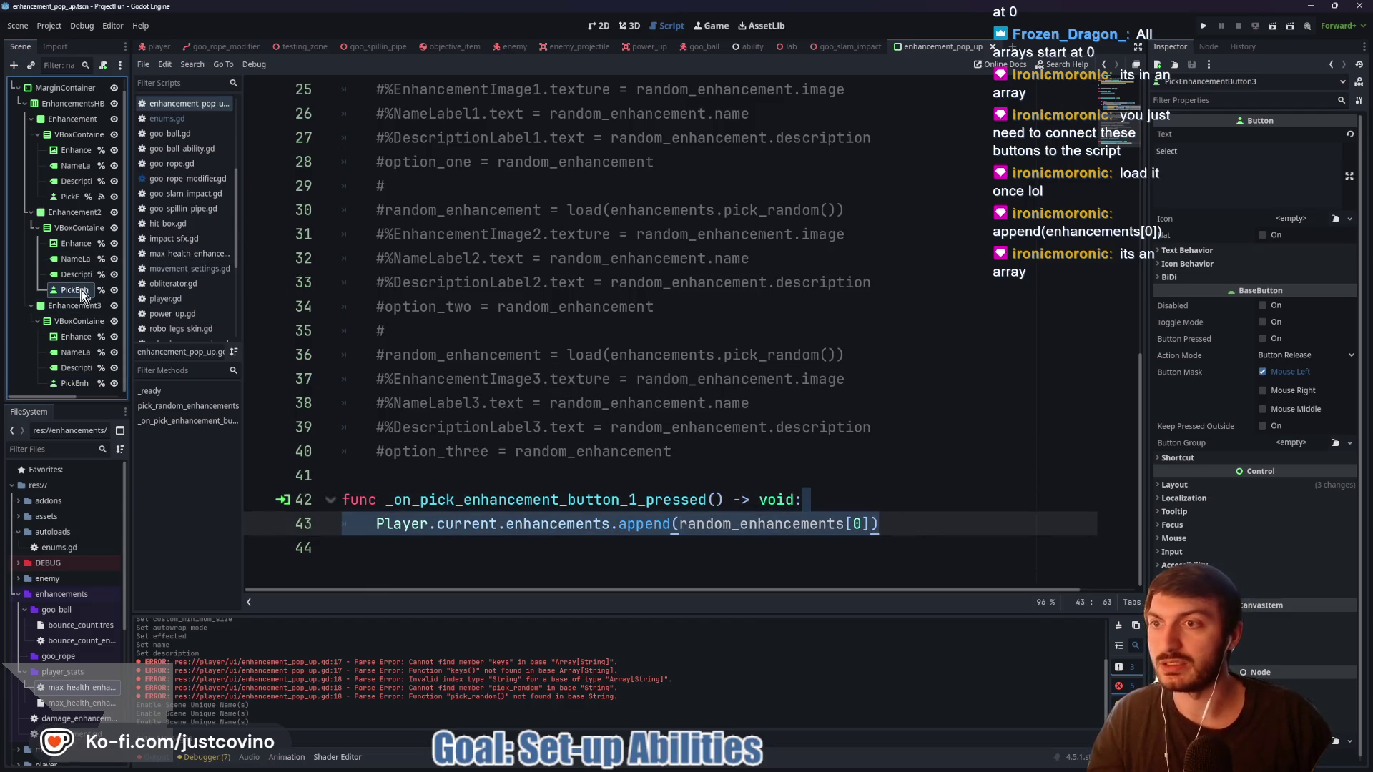
pyautogui.click(1207, 47)
pyautogui.doubleClick(1193, 150)
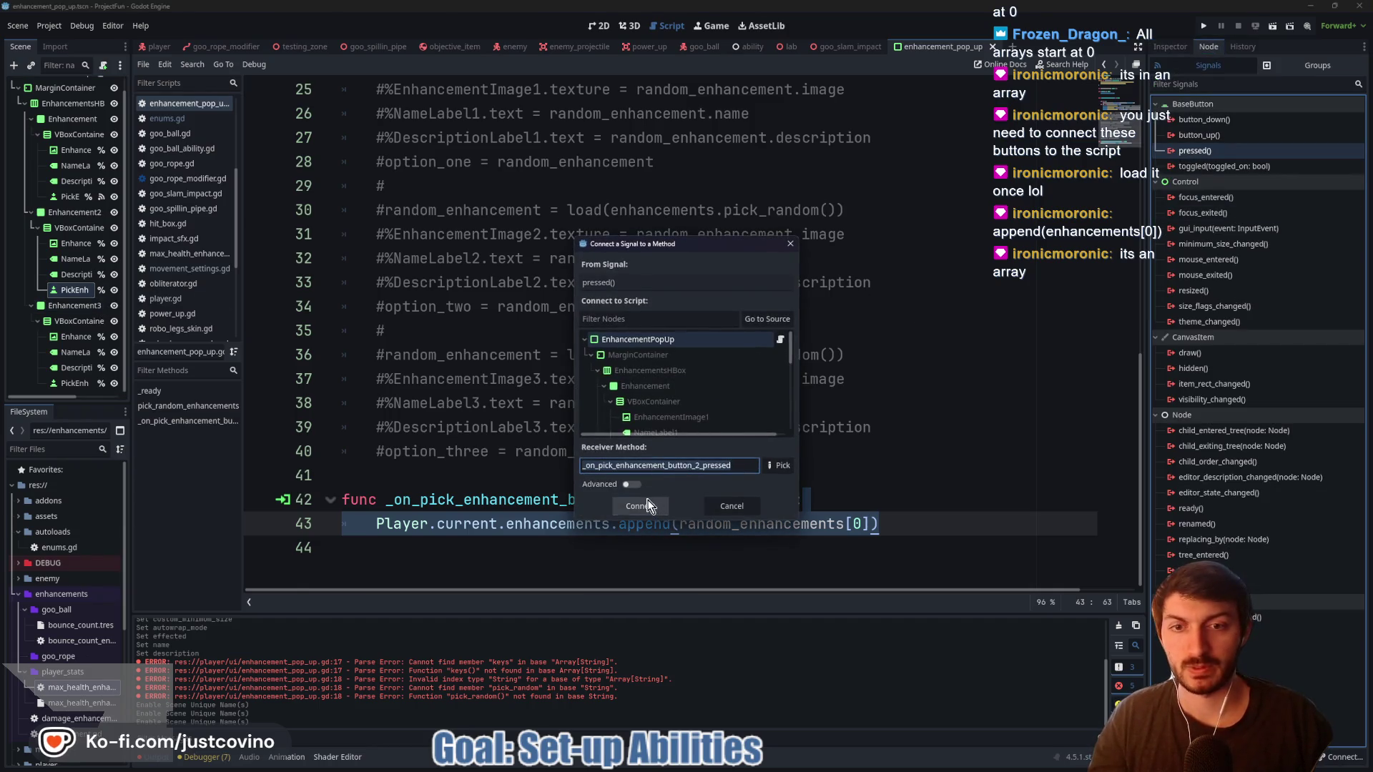
pyautogui.click(638, 506)
# Fill the second handler with the copied append line using random_enhancements[1]
pyautogui.moveTo(710, 524); pyautogui.dragTo(371, 524)
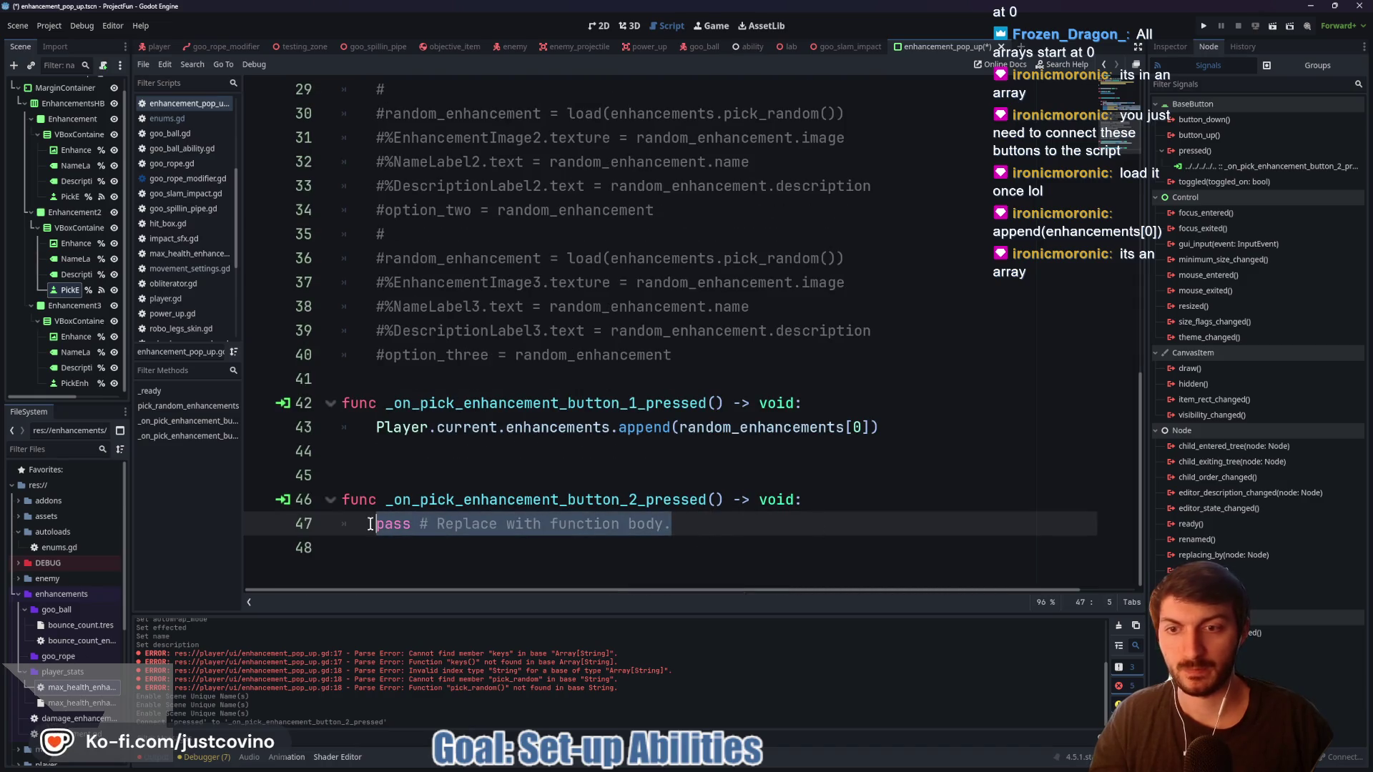
pyautogui.moveTo(886, 427); pyautogui.dragTo(350, 438)
pyautogui.hotkey('ctrl', 'c')
pyautogui.click(672, 524)
pyautogui.moveTo(672, 524); pyautogui.dragTo(323, 529)
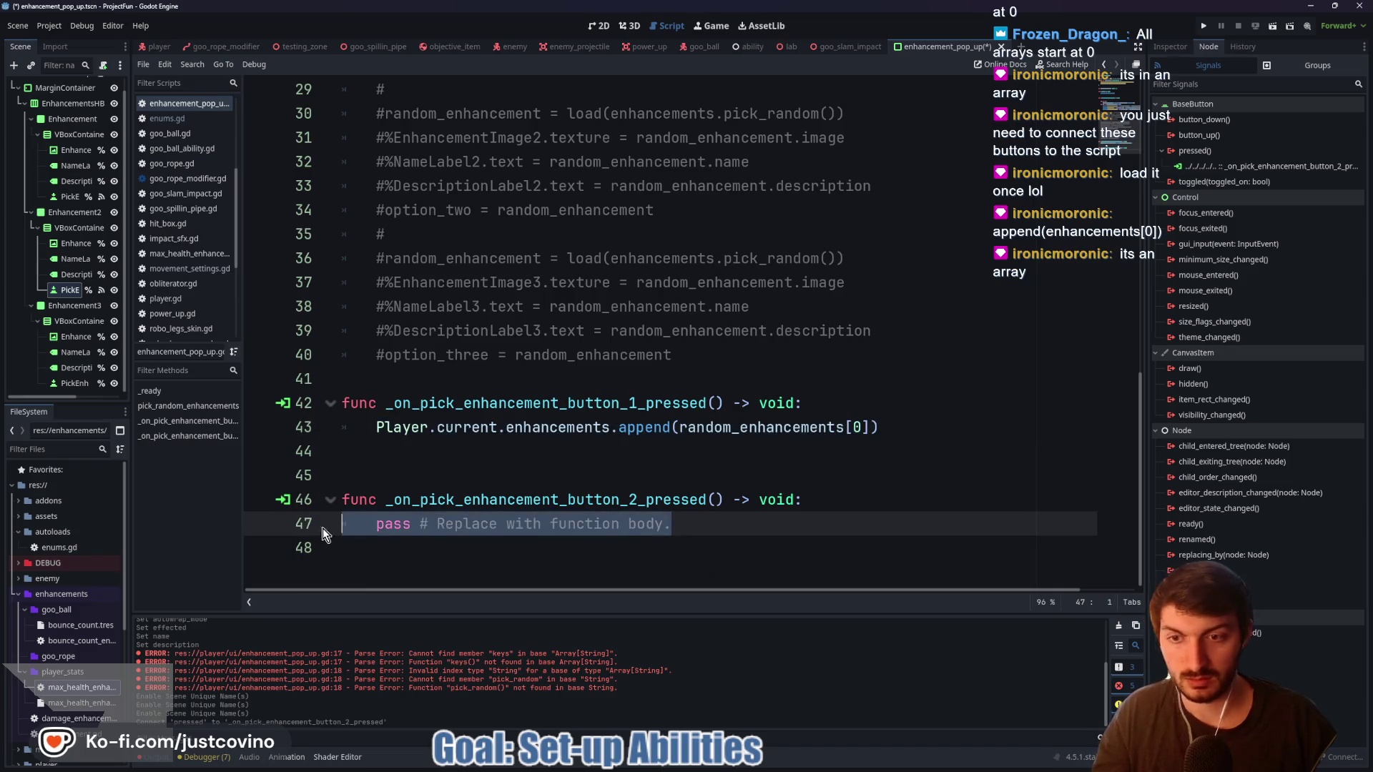
pyautogui.hotkey('ctrl', 'v')
pyautogui.doubleClick(861, 525)
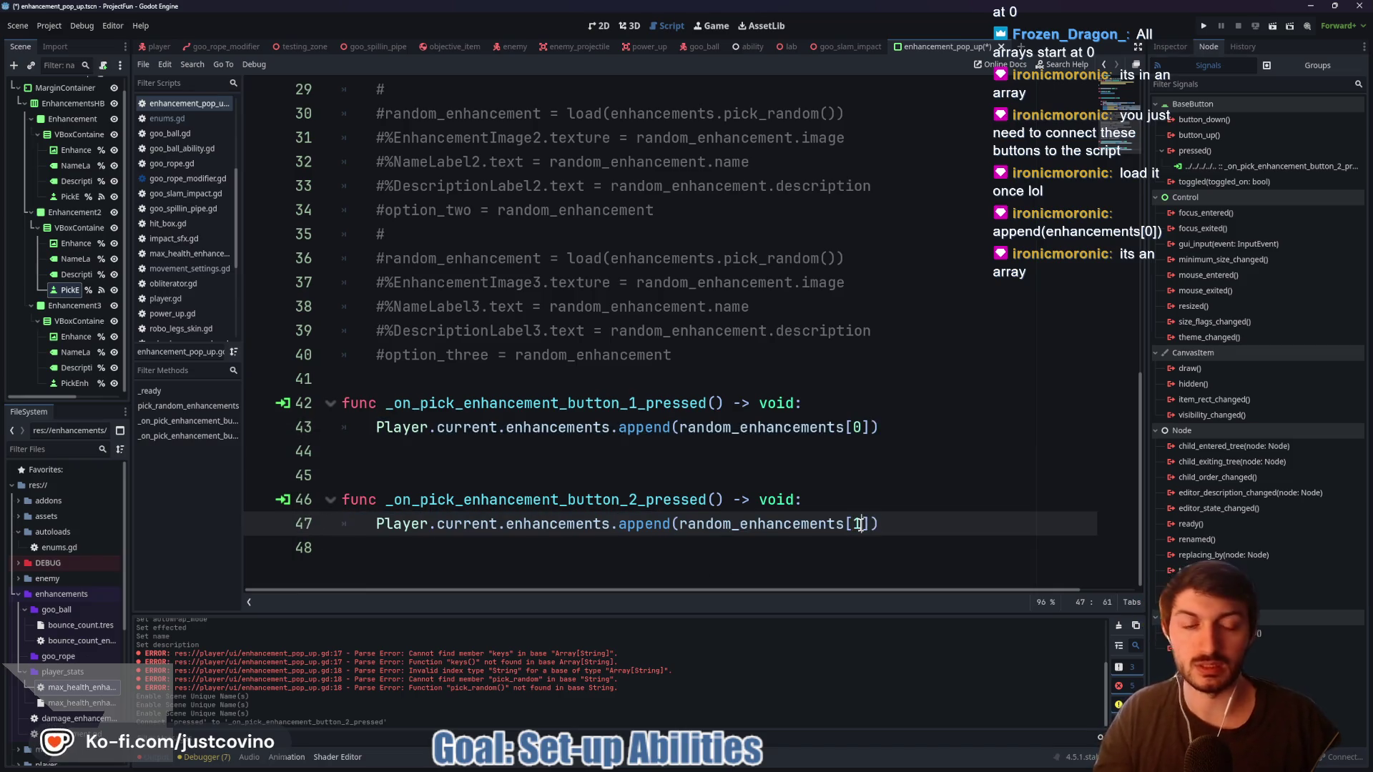
pyautogui.write('1')
pyautogui.press('Down')
# Connect PickEnhancementButton3's pressed signal to a handler appending random_enhancements[2]
pyautogui.click(57, 383)
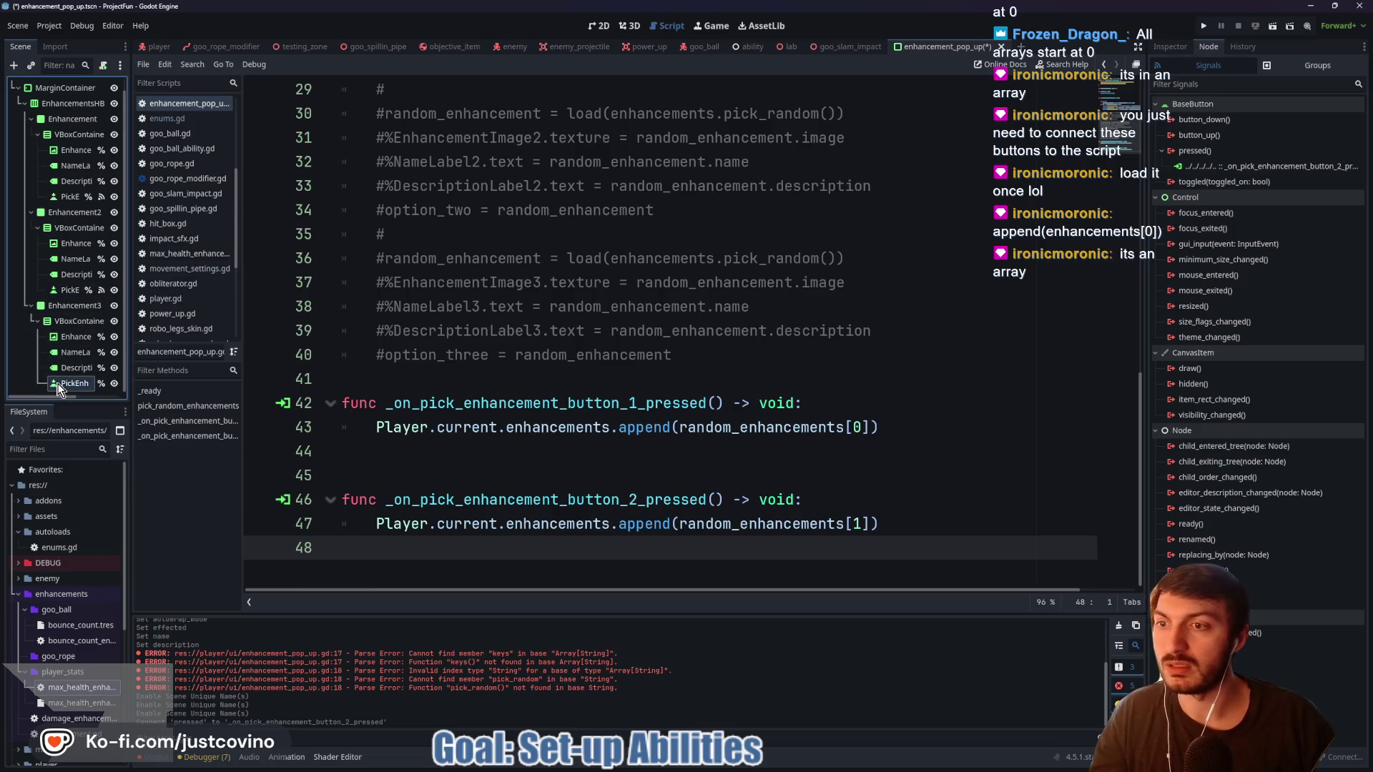
pyautogui.doubleClick(1193, 151)
pyautogui.click(640, 509)
pyautogui.moveTo(734, 534); pyautogui.dragTo(376, 524)
pyautogui.hotkey('ctrl', 'v')
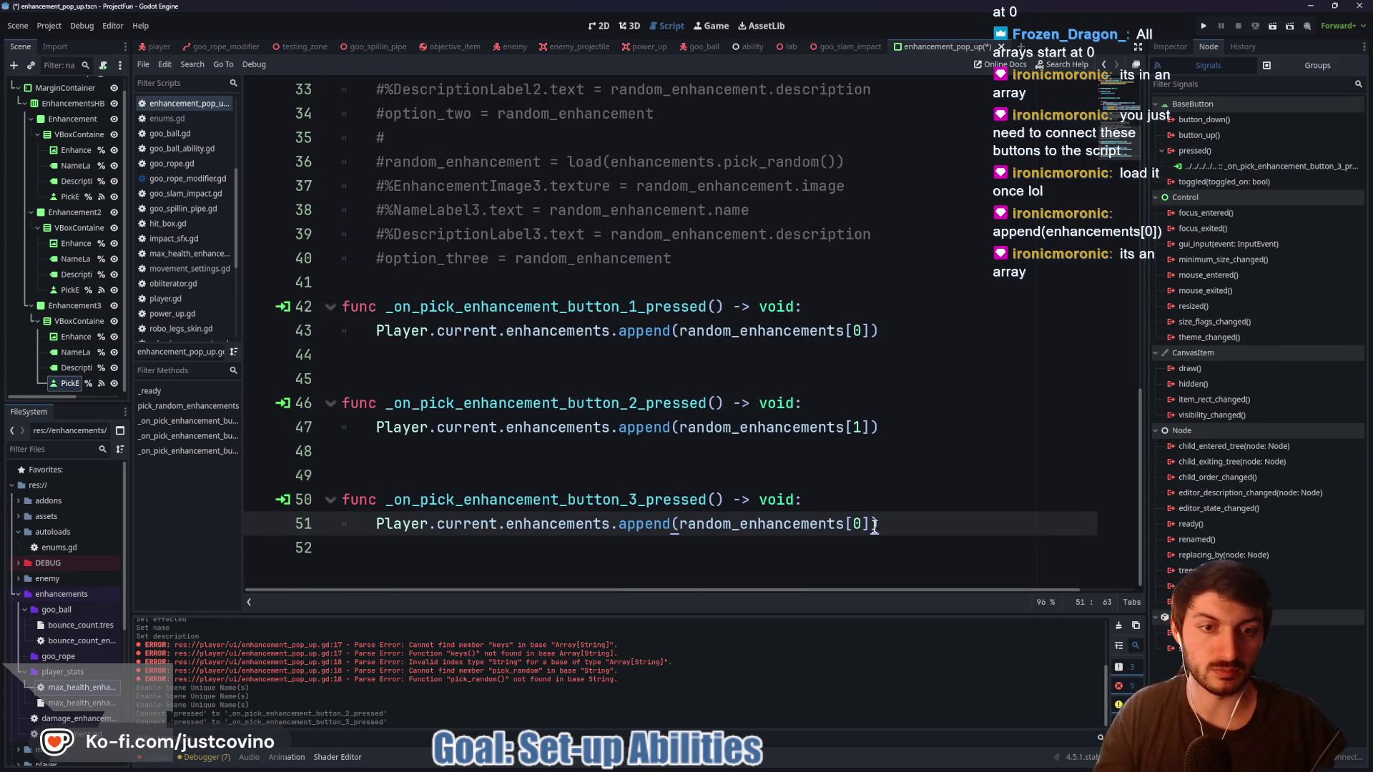
pyautogui.press('BackSpace')
pyautogui.write('2')
pyautogui.click(909, 529)
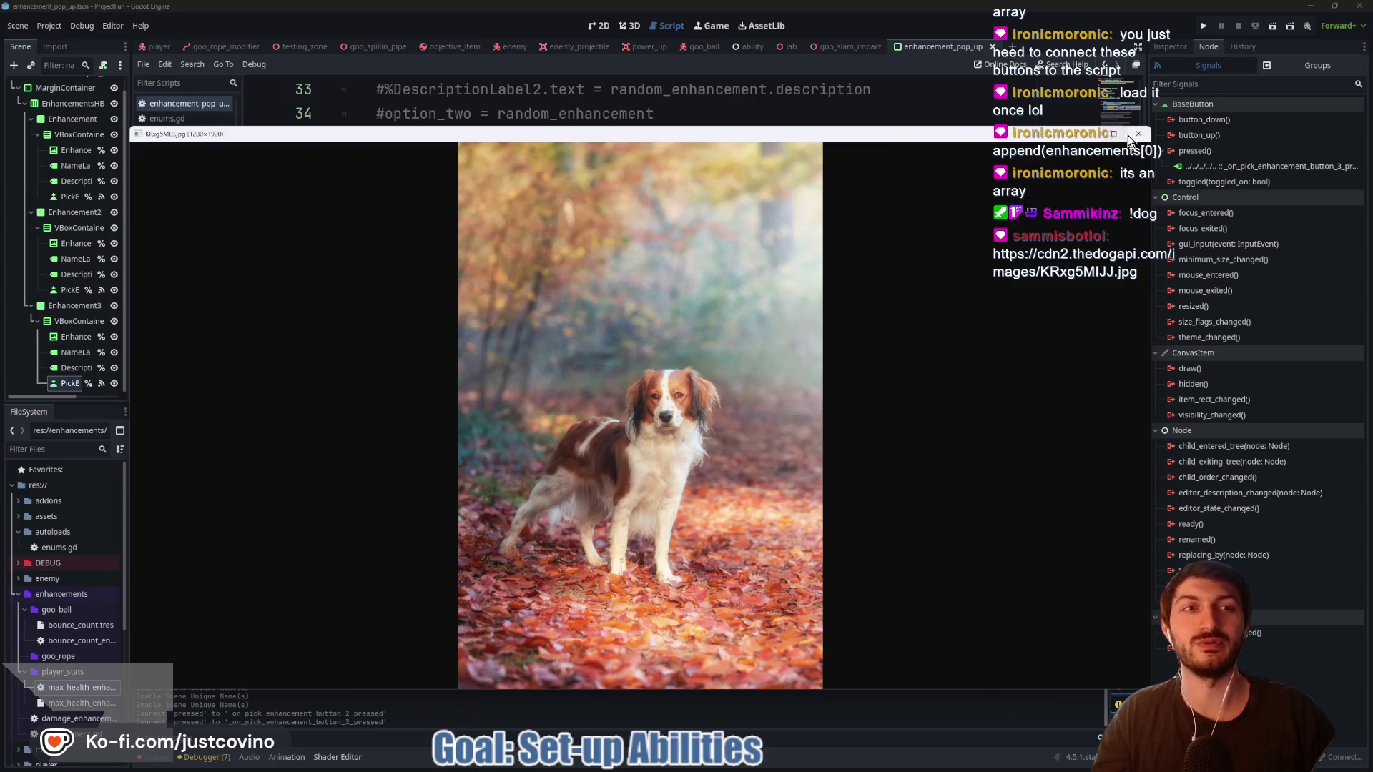
pyautogui.click(1138, 133)
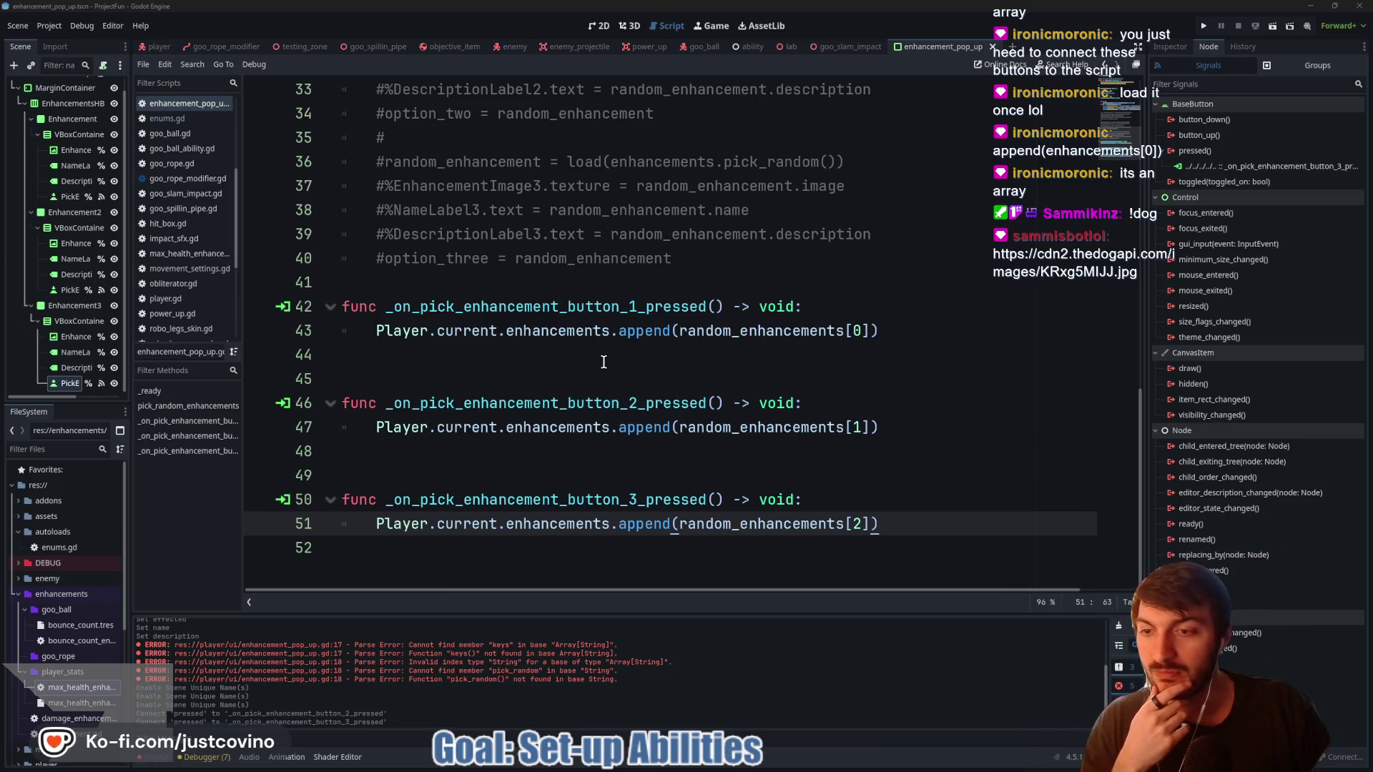
pyautogui.click(473, 449)
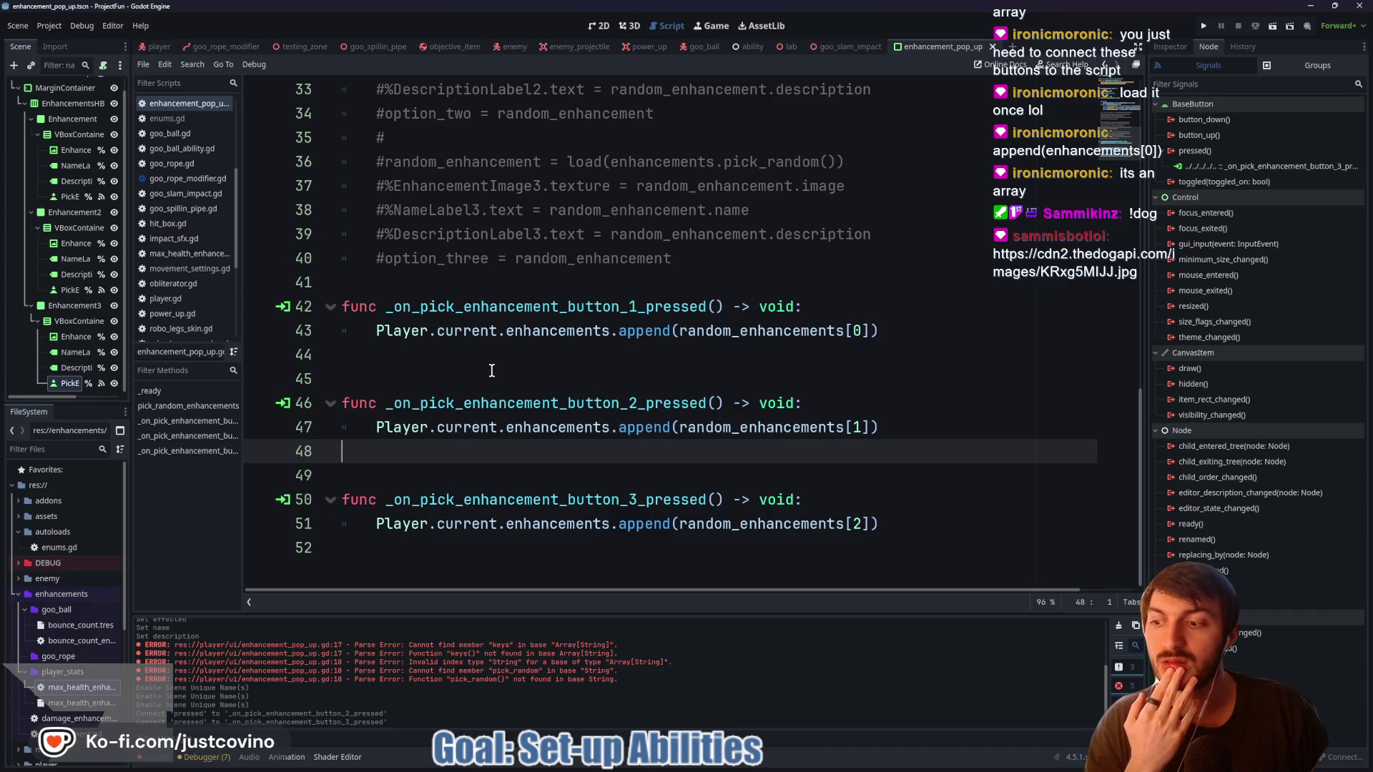
pyautogui.scroll(1, 491, 367)
pyautogui.scroll(2, 732, 353)
# Delete the commented-out old code block and its leftover blank lines
pyautogui.moveTo(708, 466)
pyautogui.mouseDown()
pyautogui.moveTo(744, 469)
pyautogui.moveTo(454, 370)
pyautogui.moveTo(423, 384)
pyautogui.moveTo(352, 381)
pyautogui.mouseUp()
pyautogui.scroll(4, 423, 384)
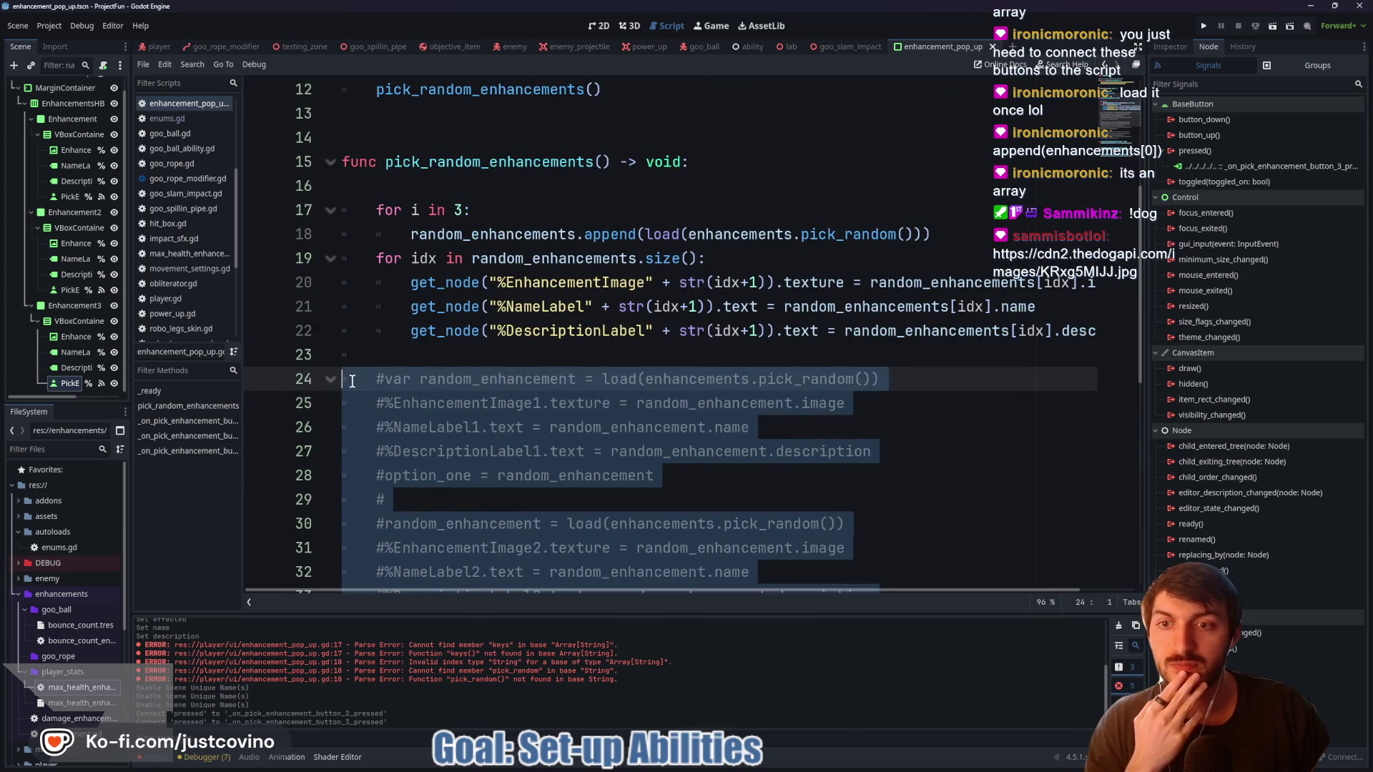
pyautogui.press('BackSpace')
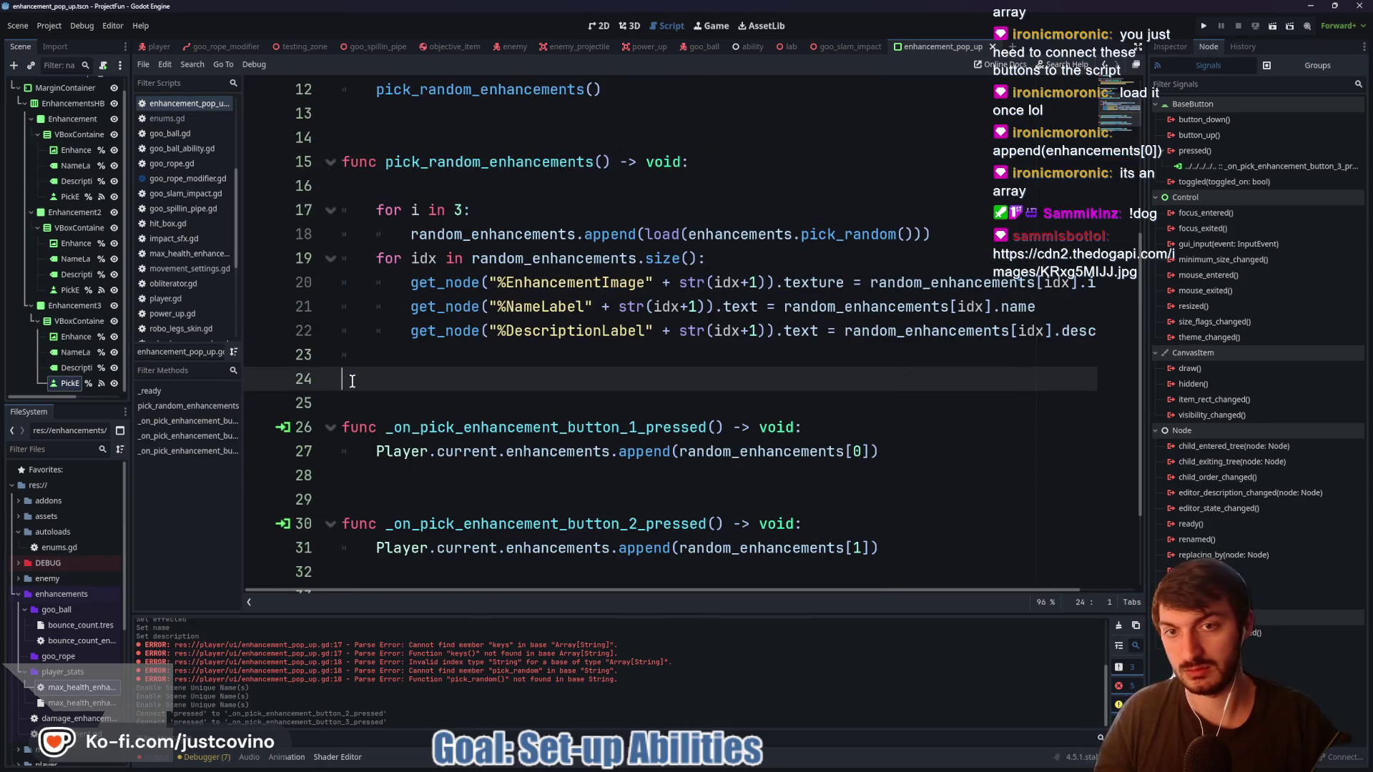
pyautogui.press('BackSpace')
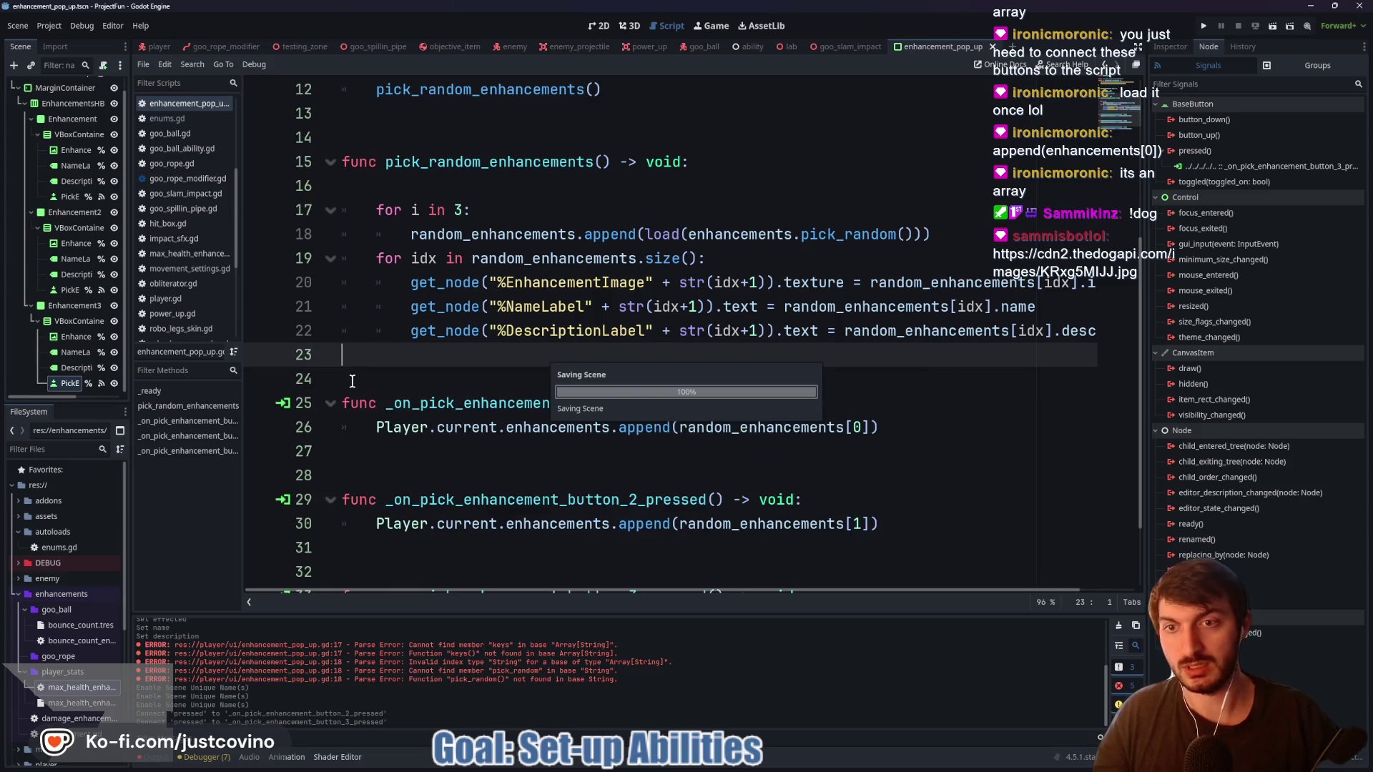
pyautogui.click(437, 186)
pyautogui.press('BackSpace')
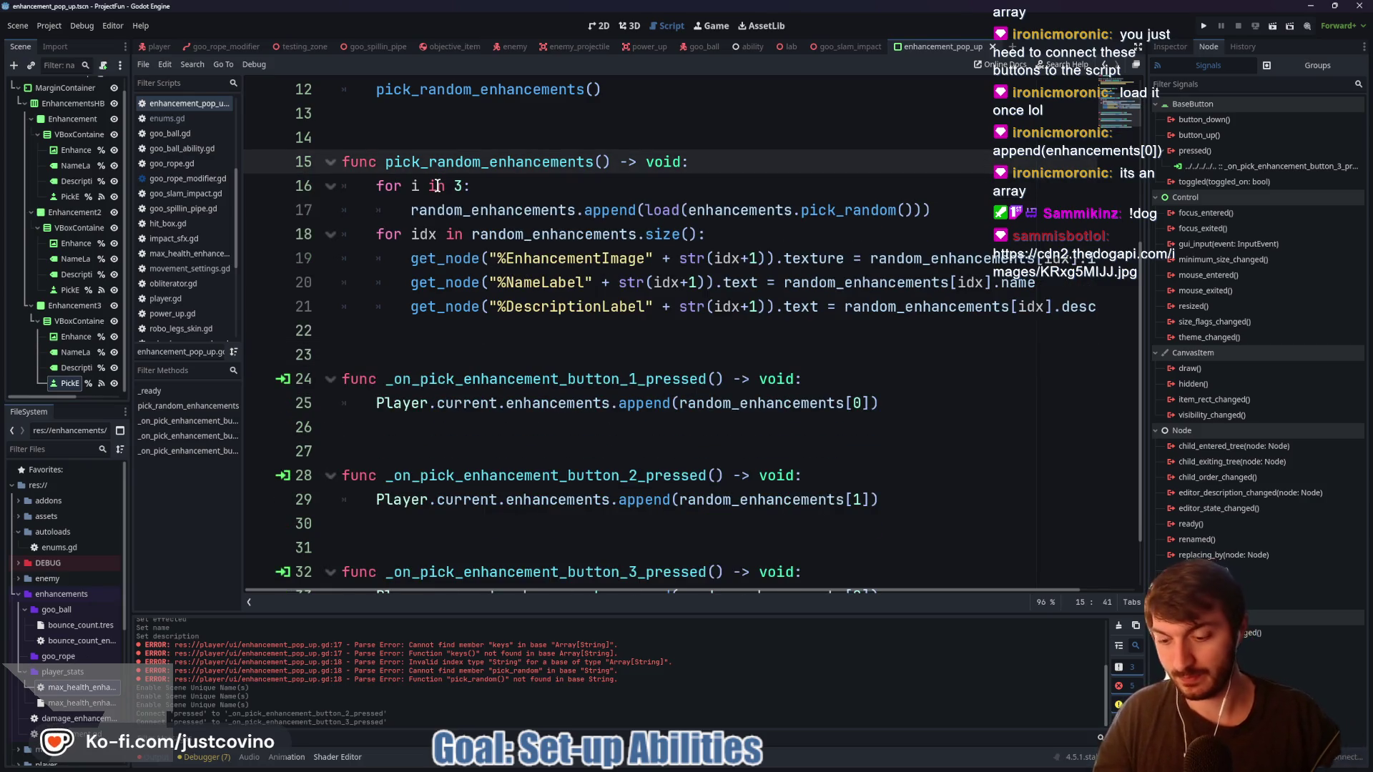
# Add a line resetting random_enhancements after the first handler's append
pyautogui.click(903, 404)
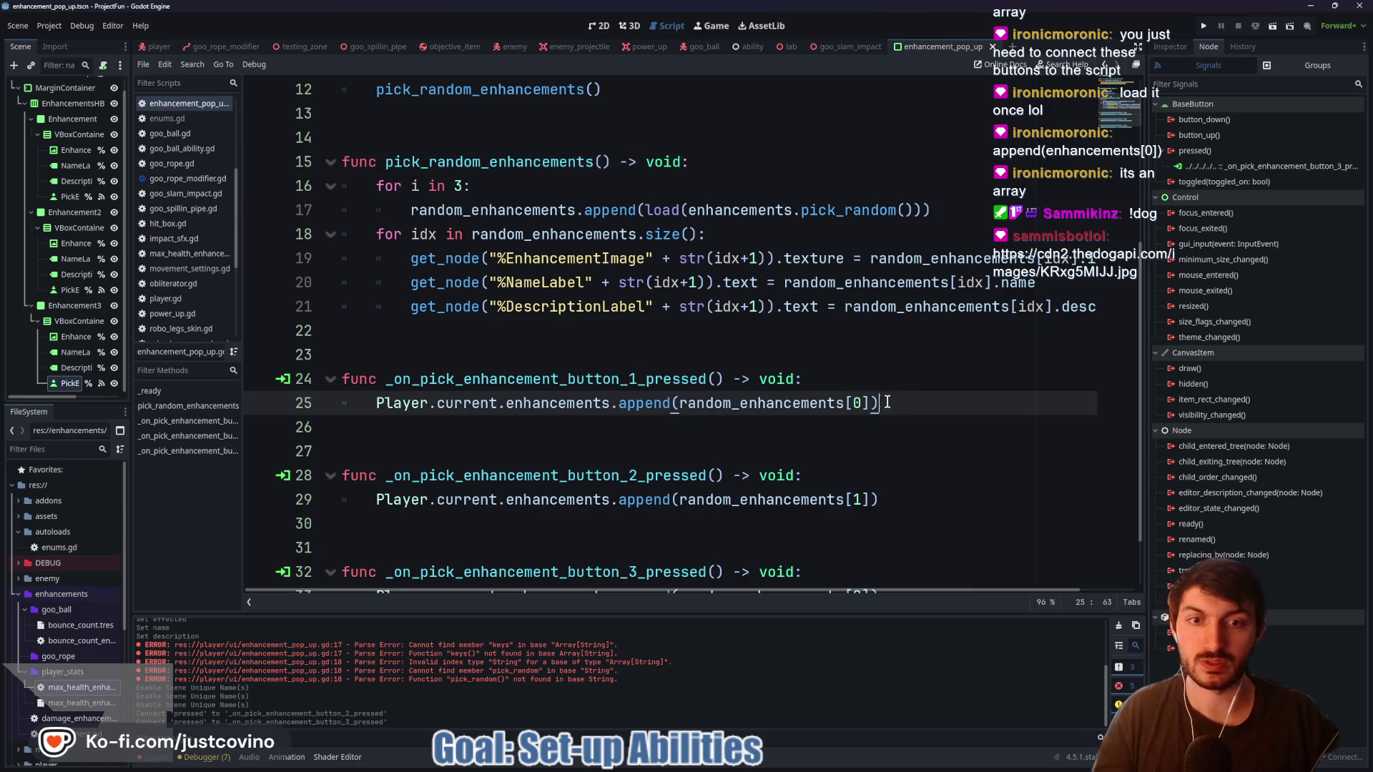
pyautogui.press('Return')
pyautogui.write('random')
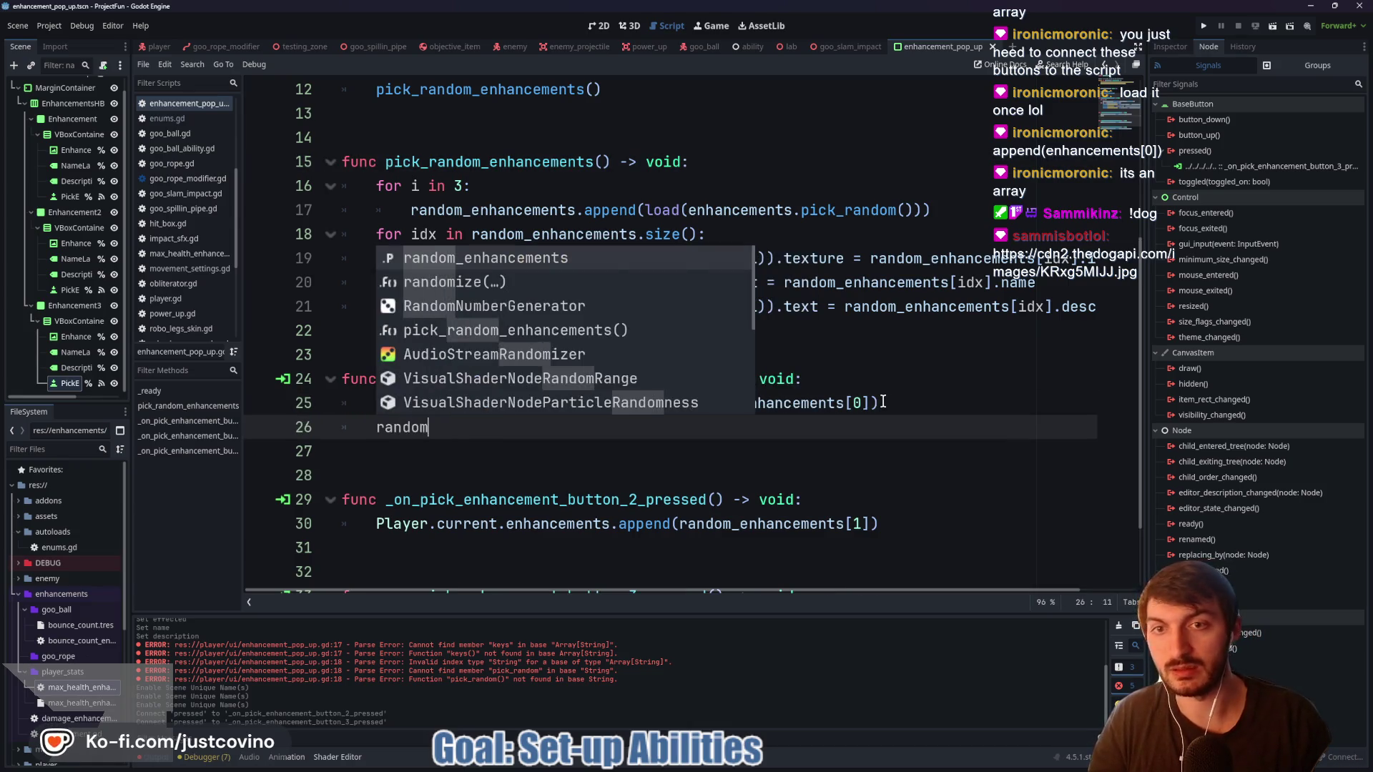
pyautogui.press('Return')
pyautogui.write('.')
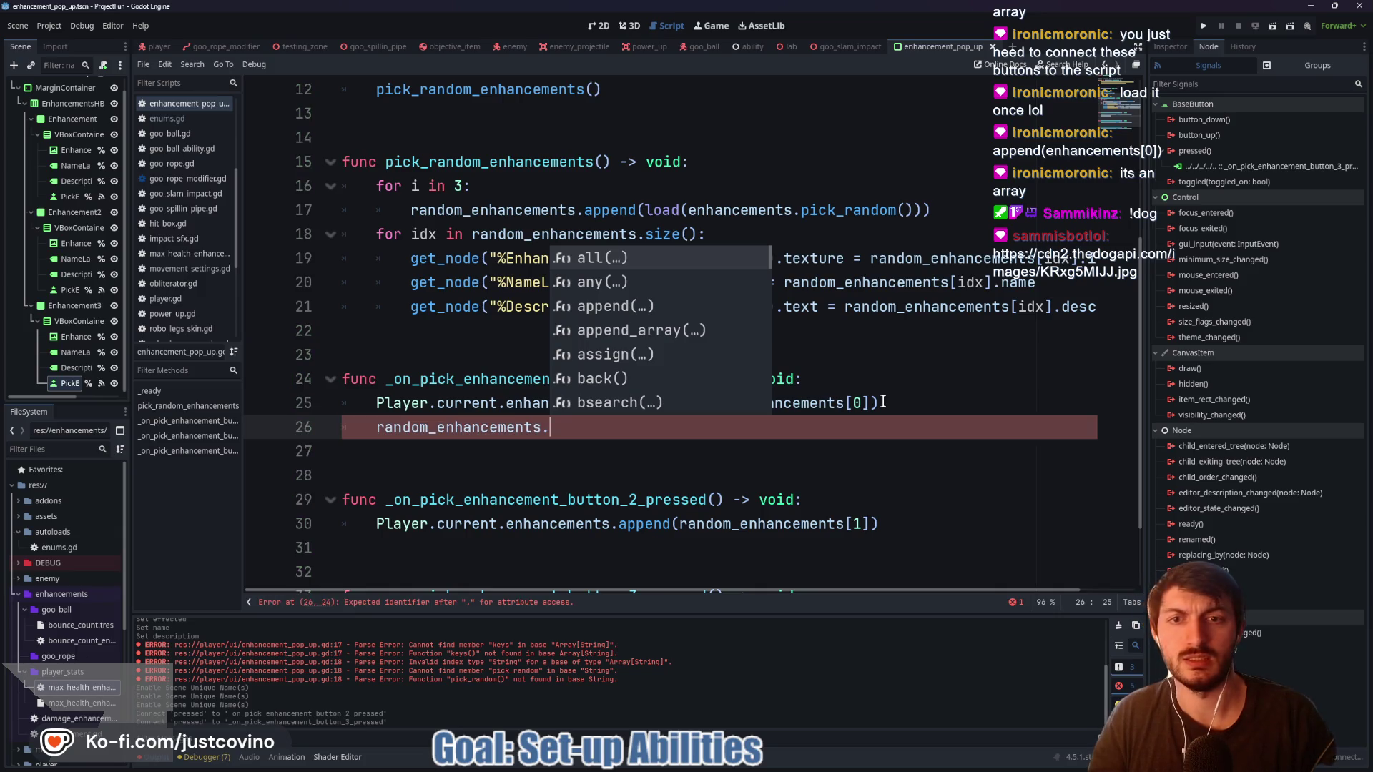
pyautogui.write('cl')
pyautogui.press('Return')
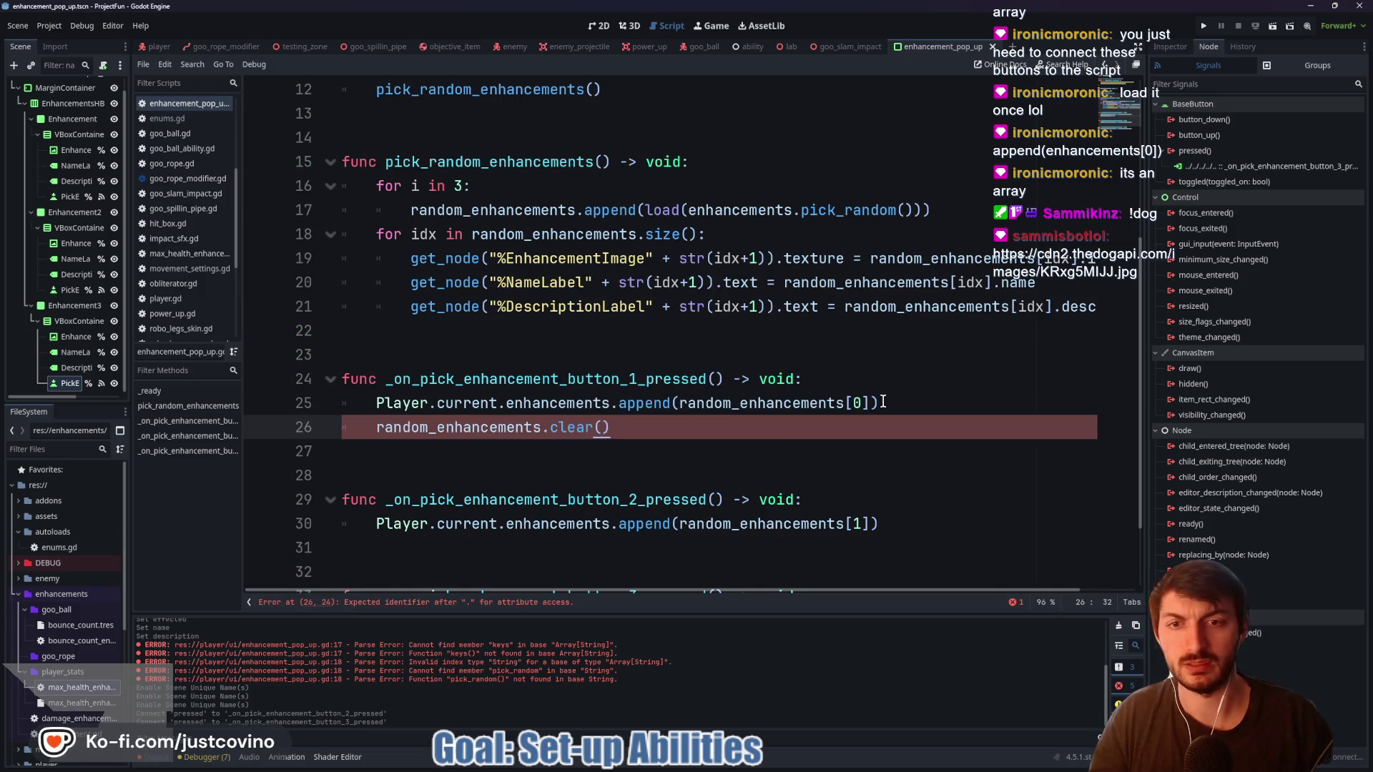
pyautogui.moveTo(564, 432)
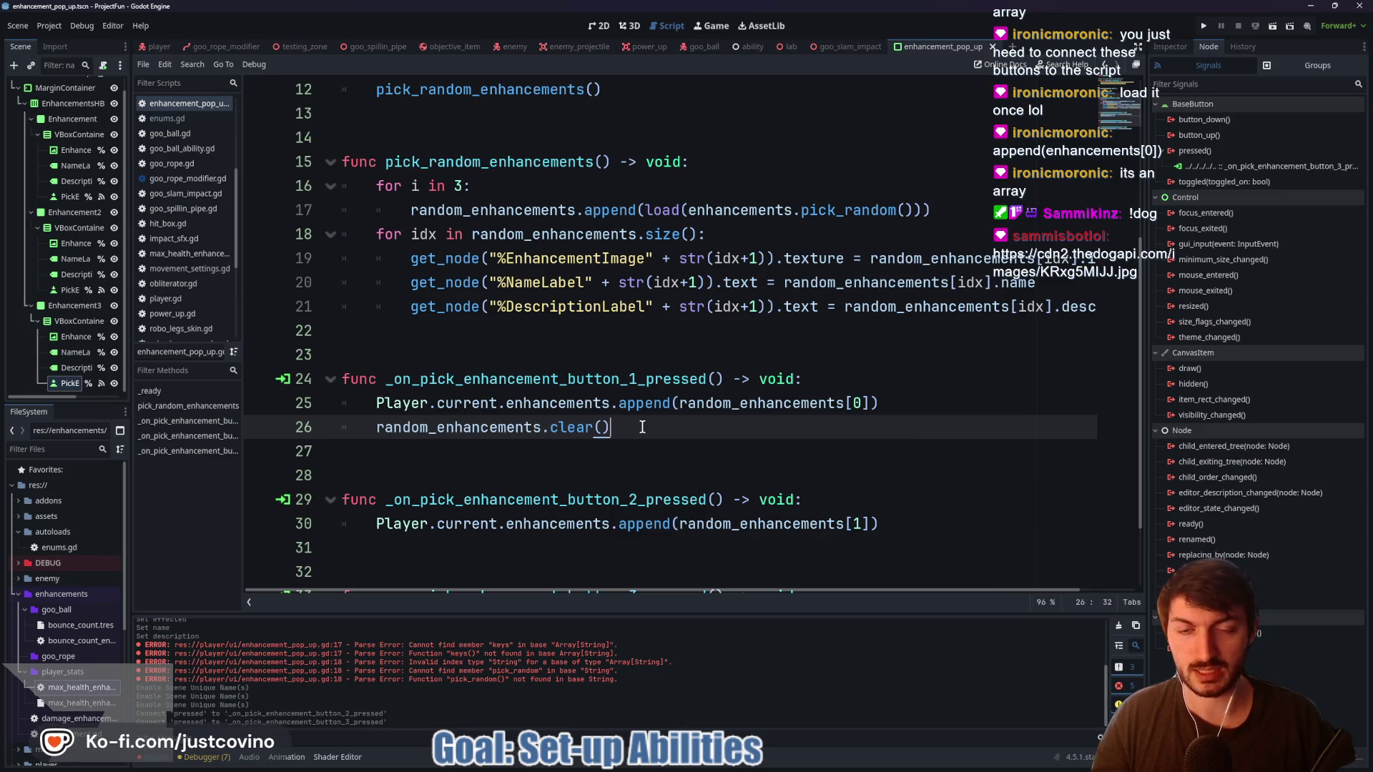
pyautogui.moveTo(628, 429); pyautogui.dragTo(351, 427)
pyautogui.hotkey('ctrl', 'c')
pyautogui.press('BackSpace')
pyautogui.write('= []')
pyautogui.click(546, 427)
# Paste the reset line into the second and third handlers, spacing the handlers apart
pyautogui.scroll(-2, 514, 452)
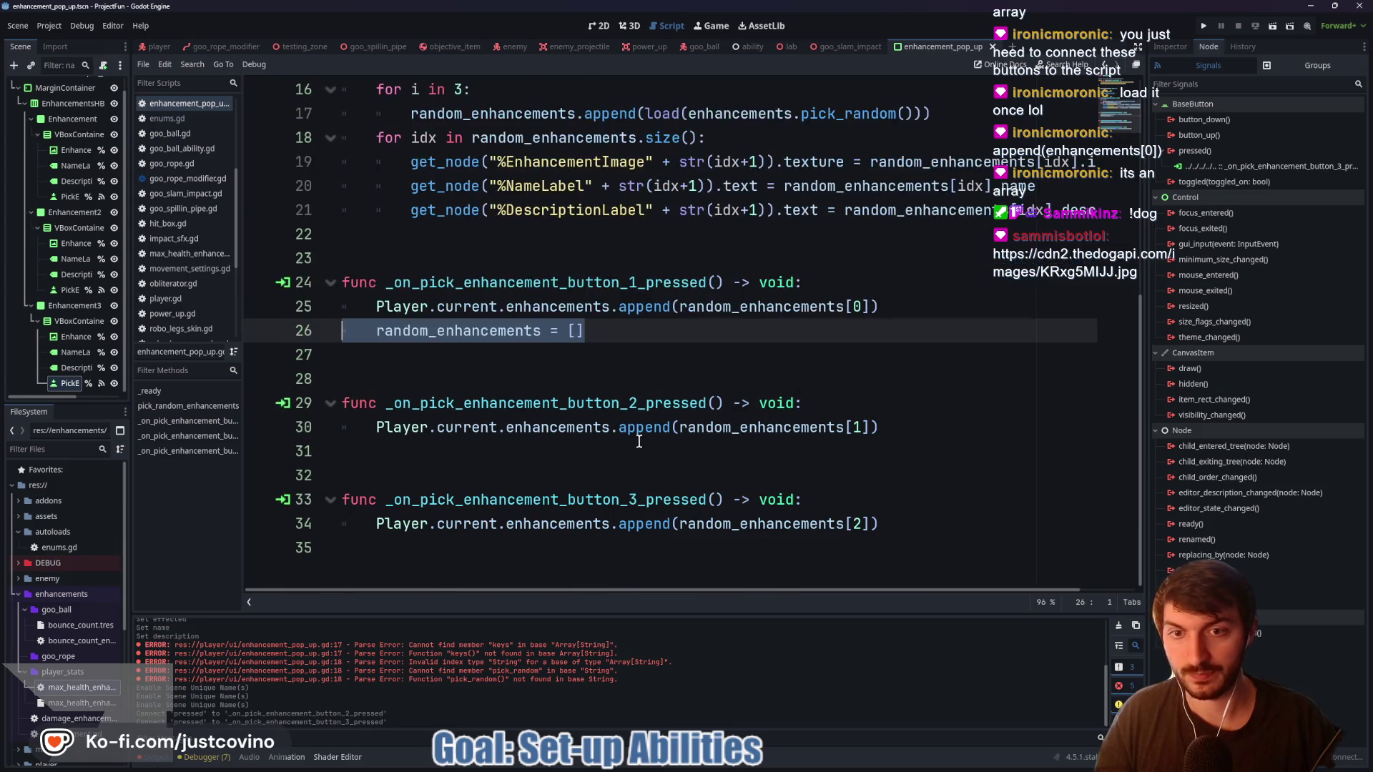
pyautogui.click(443, 451)
pyautogui.hotkey('ctrl', 'v')
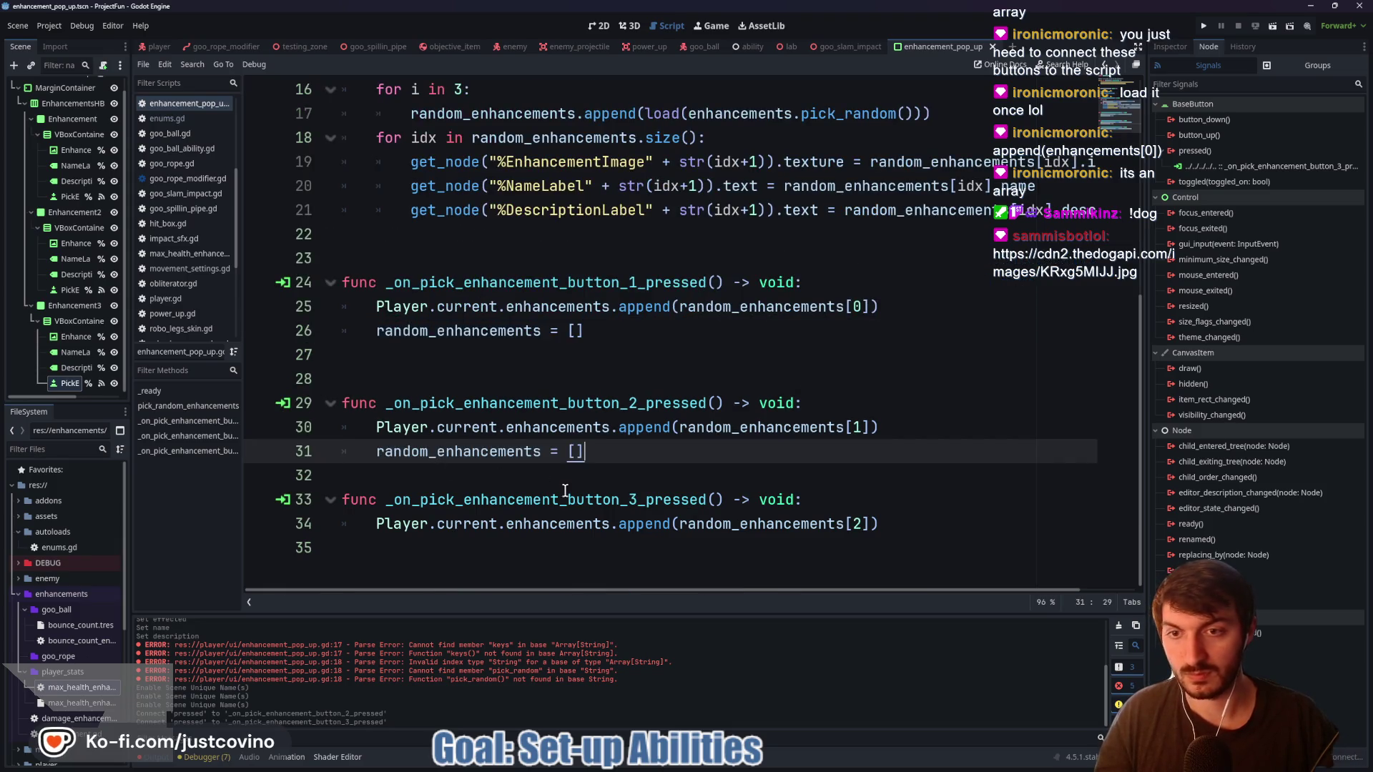
pyautogui.click(403, 547)
pyautogui.hotkey('ctrl', 'v')
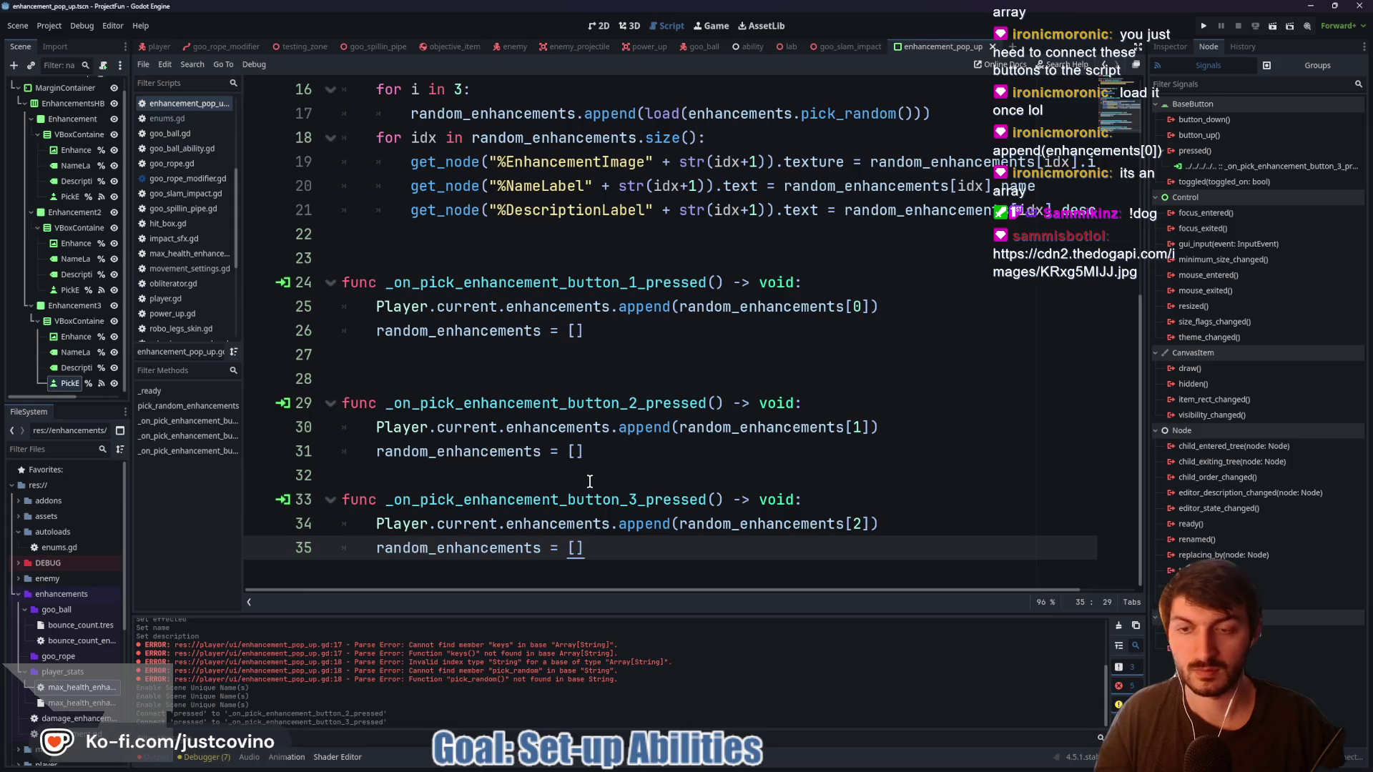
pyautogui.click(577, 476)
pyautogui.press('Return')
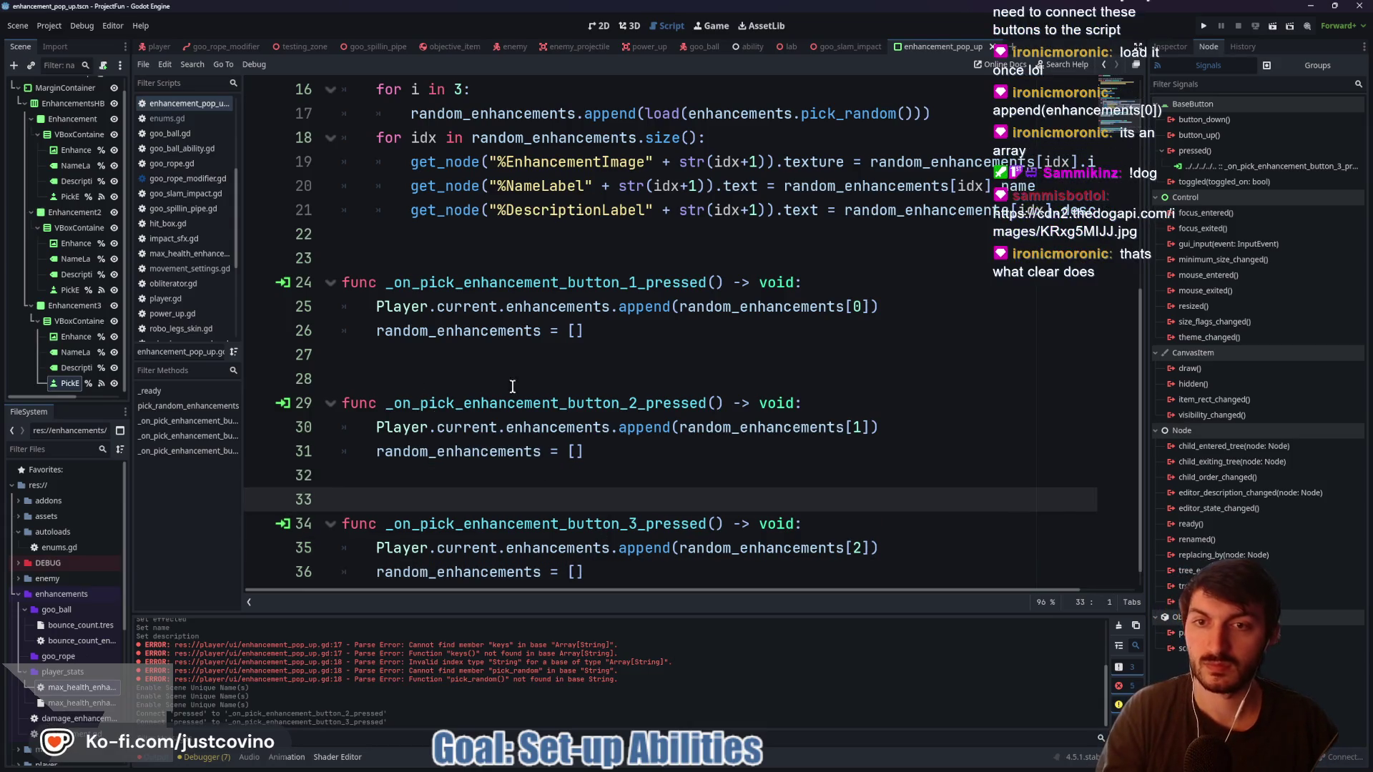
# Change the first handler's reset to random_enhancements.clear() and save
pyautogui.click(582, 372)
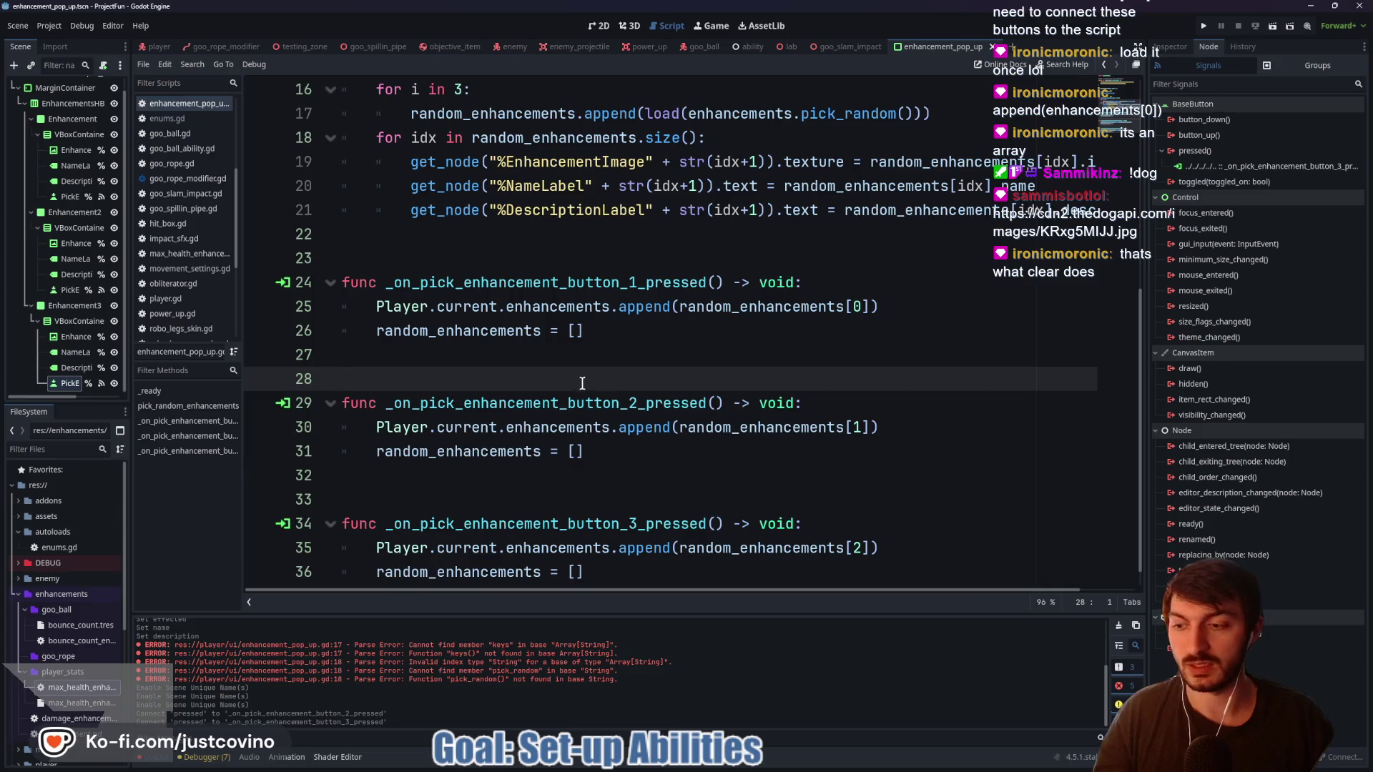
pyautogui.moveTo(585, 330); pyautogui.dragTo(542, 331)
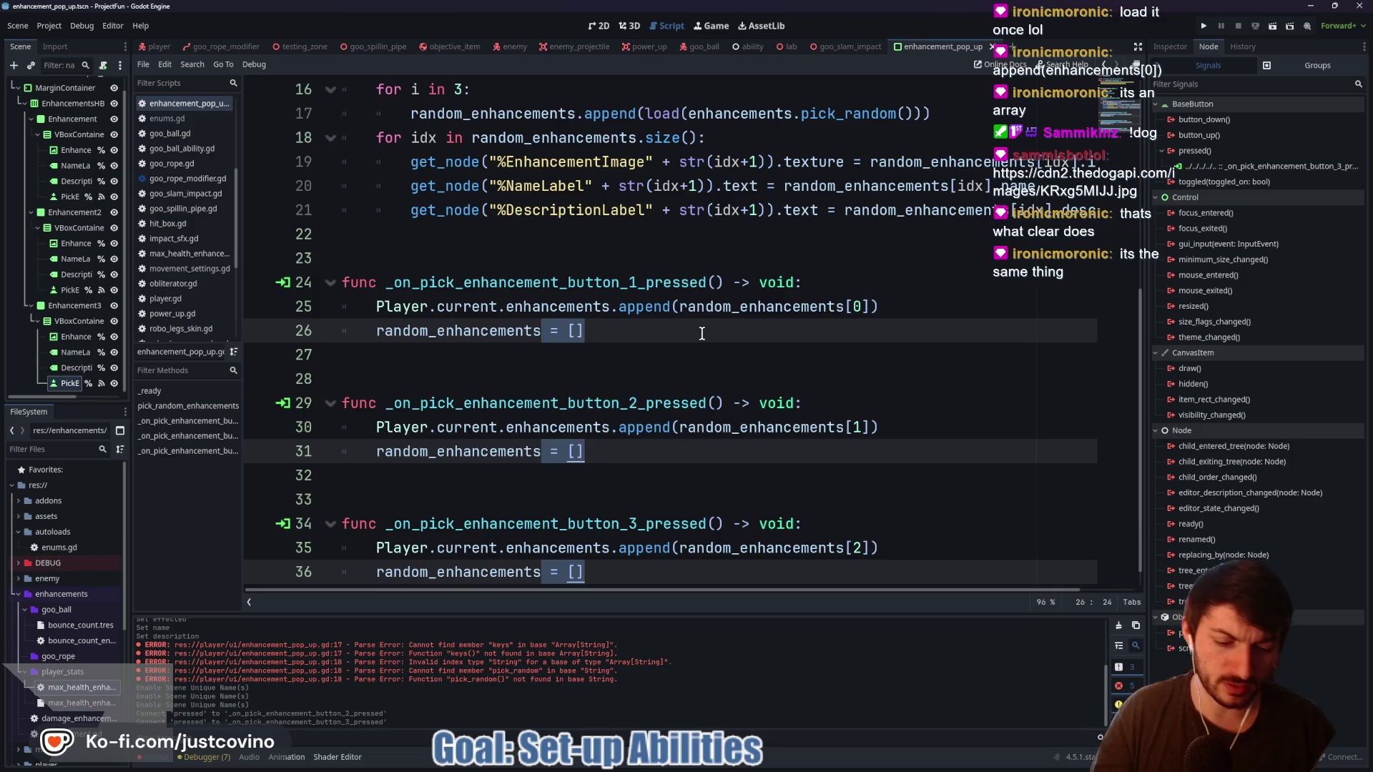
pyautogui.write('.clear()')
pyautogui.hotkey('ctrl', 's')
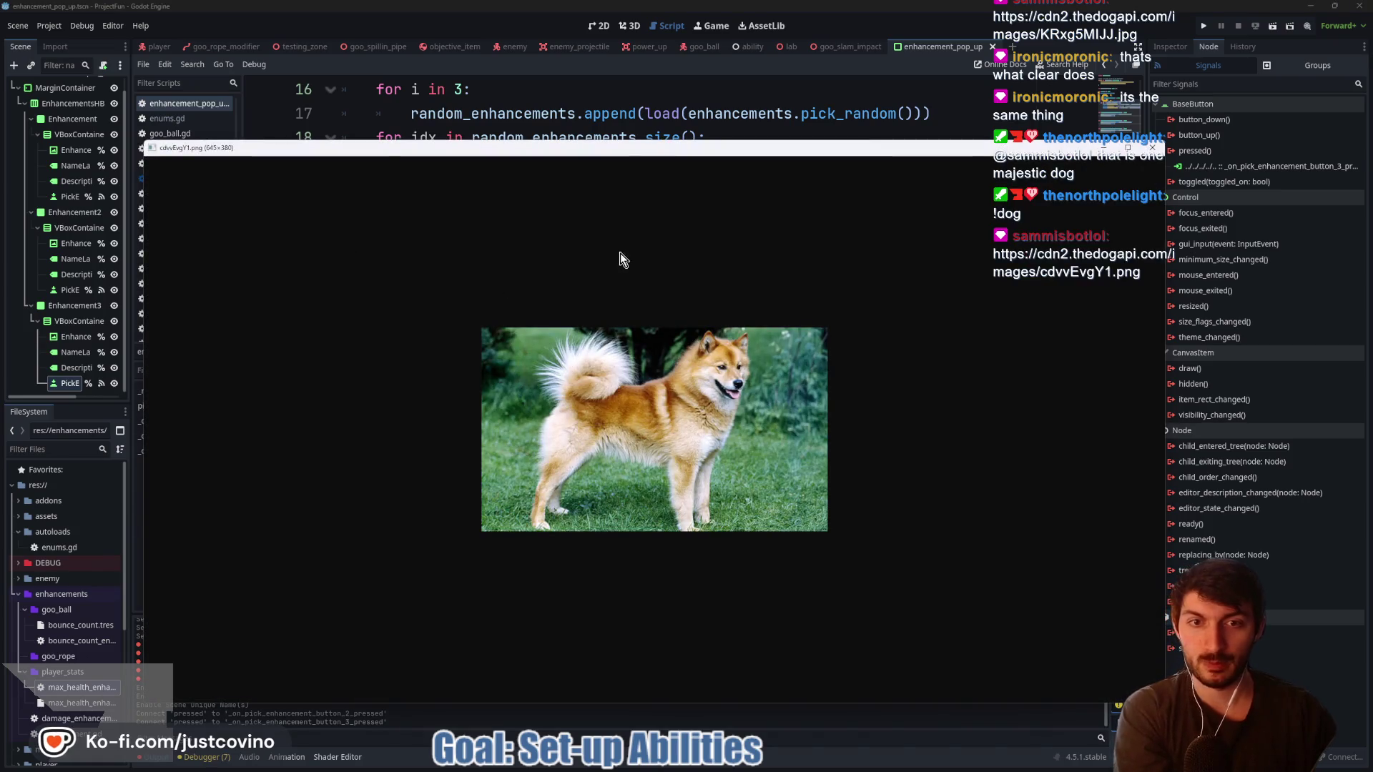
# Close the dog picture windows and run the project with F6
pyautogui.click(1160, 145)
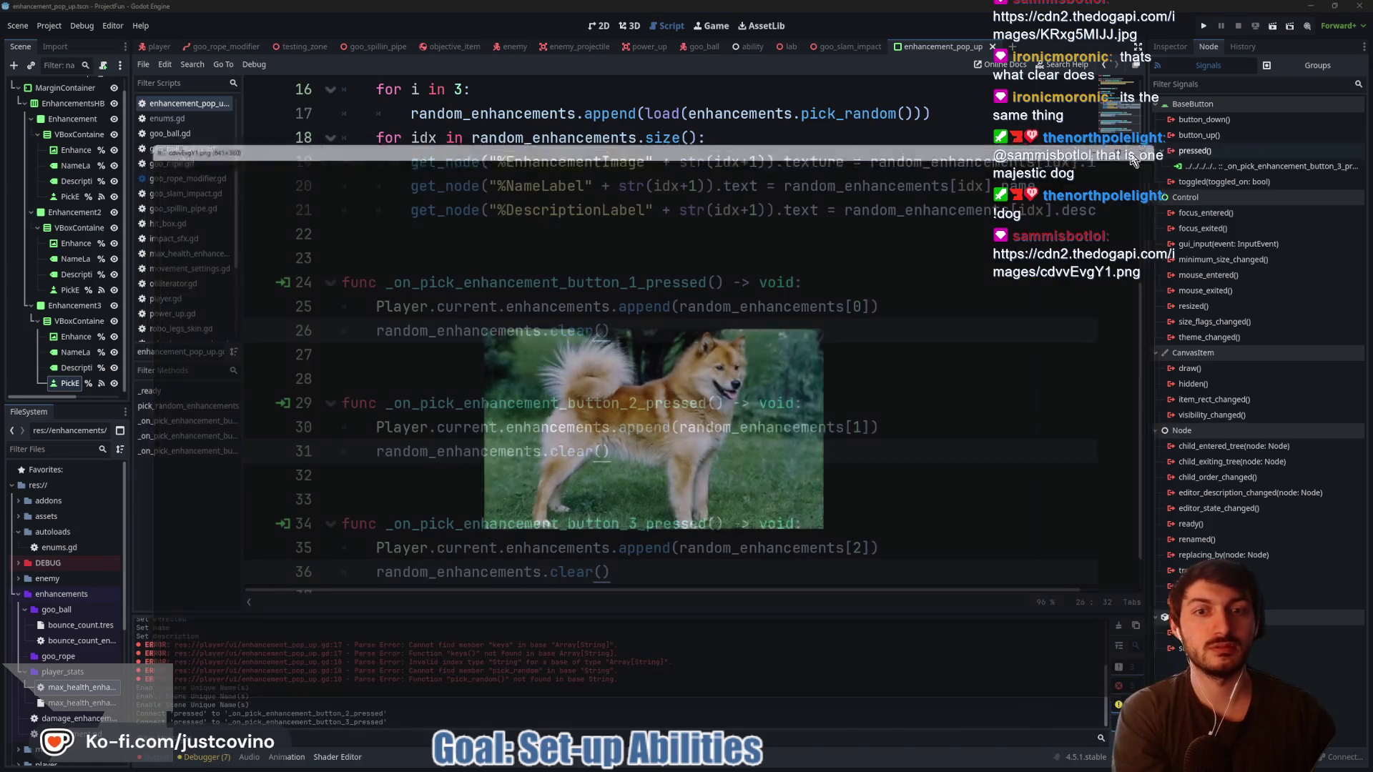
pyautogui.click(469, 376)
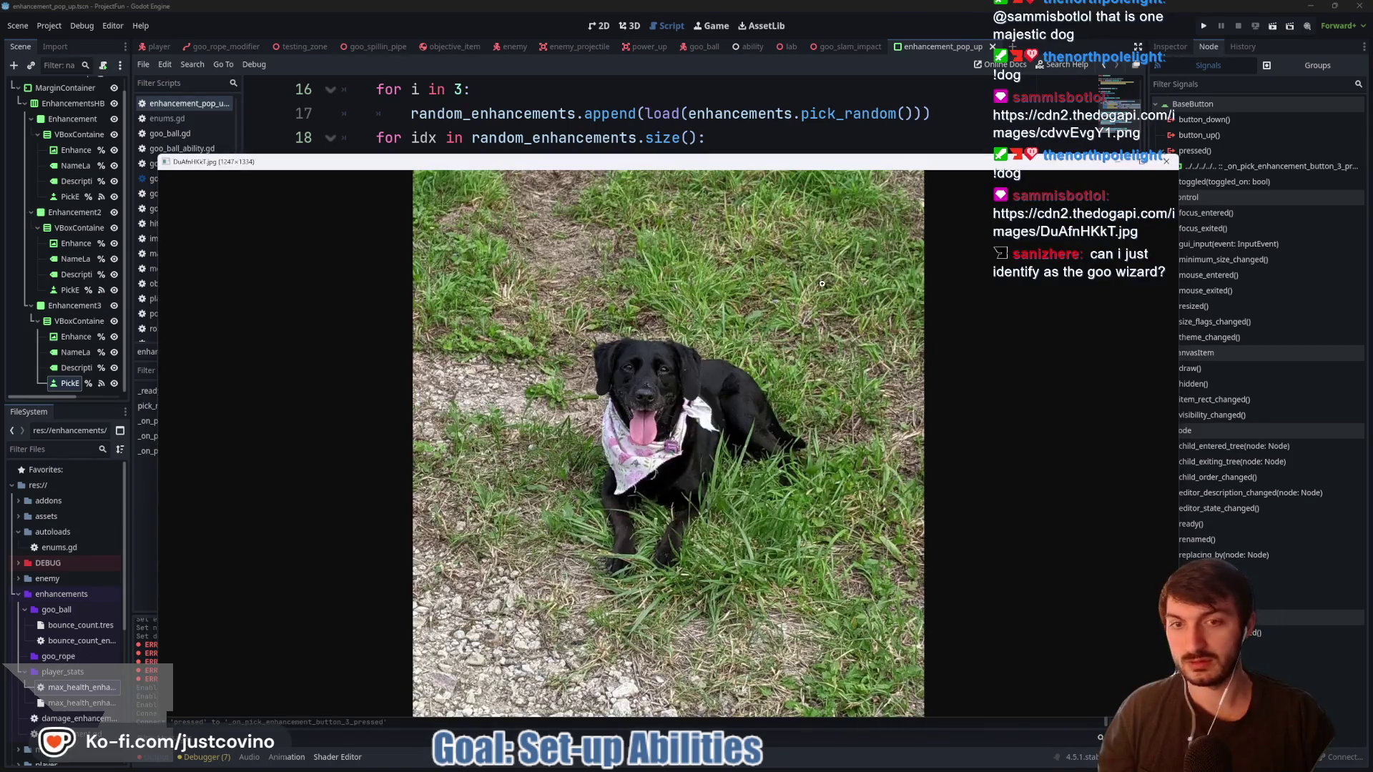
pyautogui.click(1165, 161)
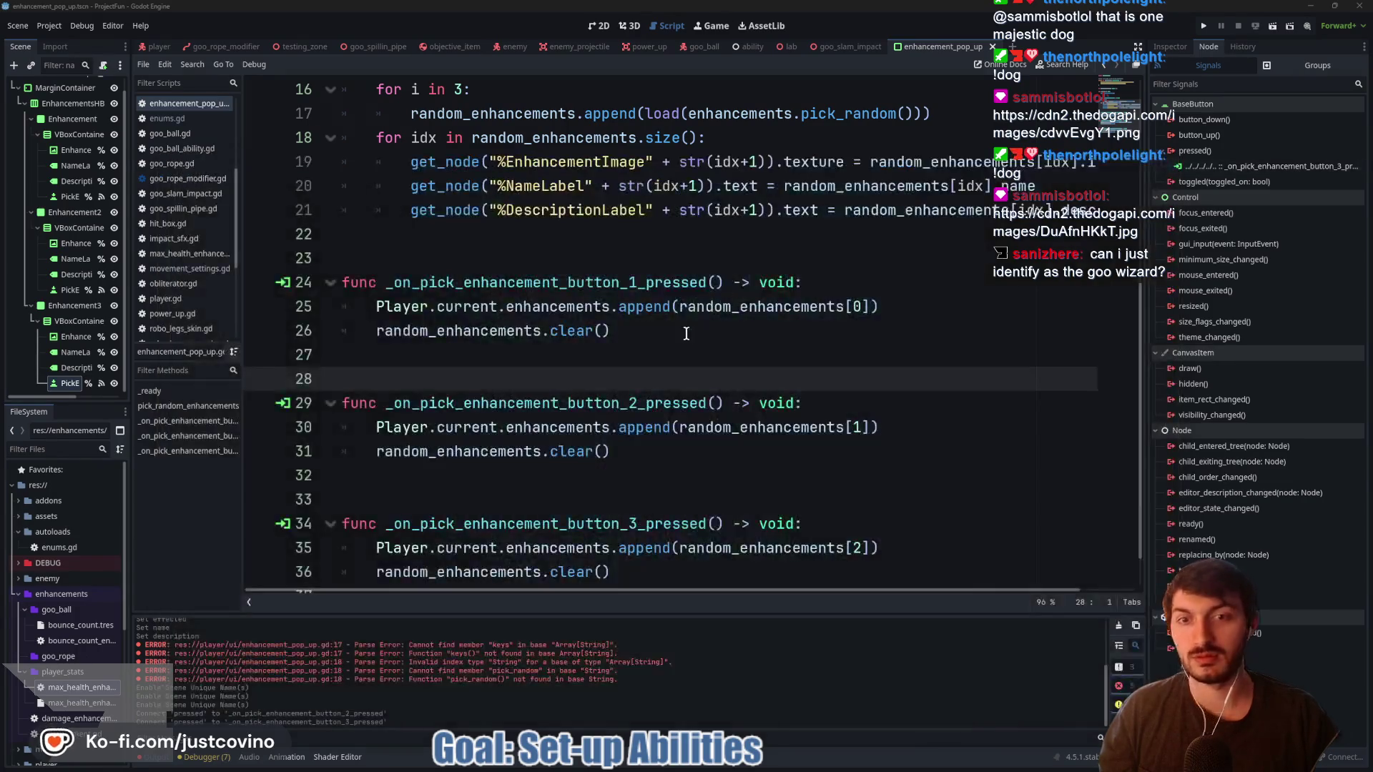
pyautogui.click(686, 333)
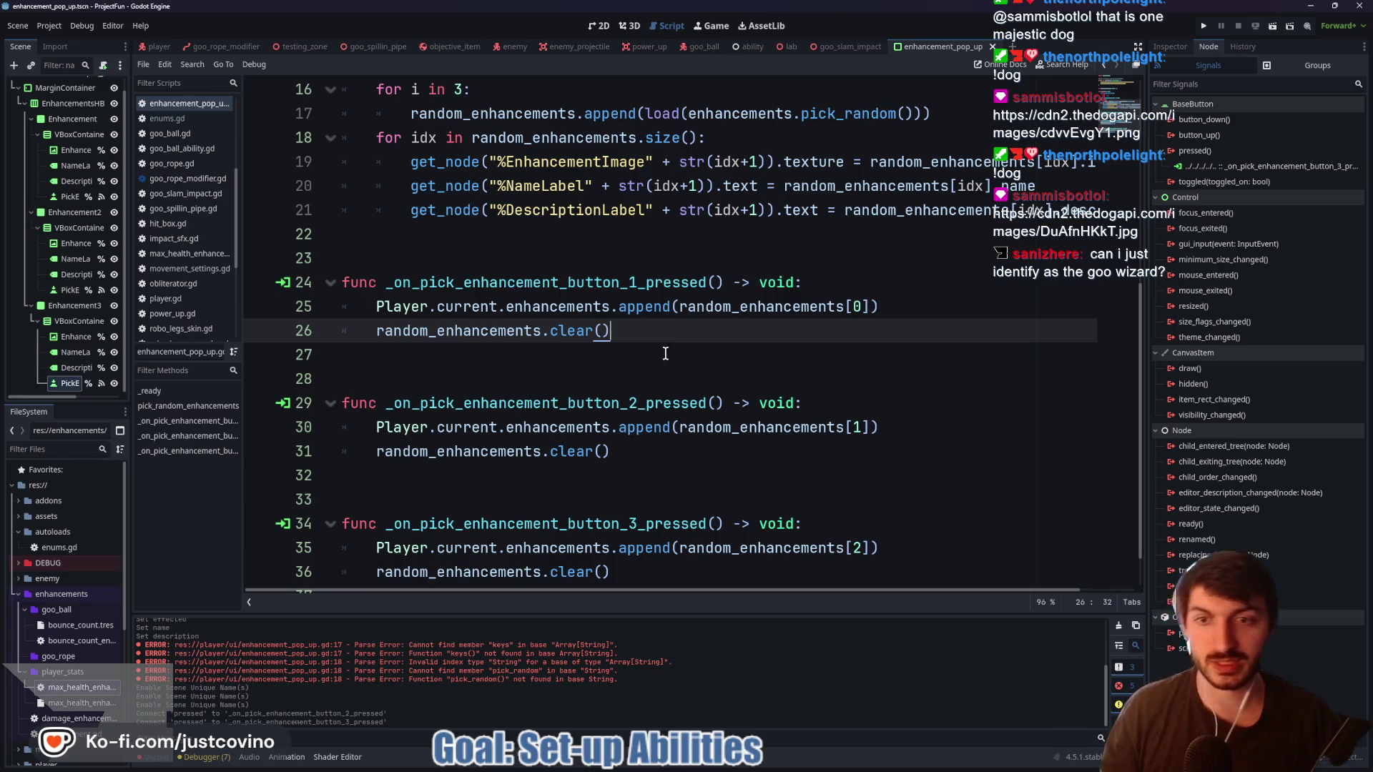
pyautogui.click(659, 358)
pyautogui.press('F6')
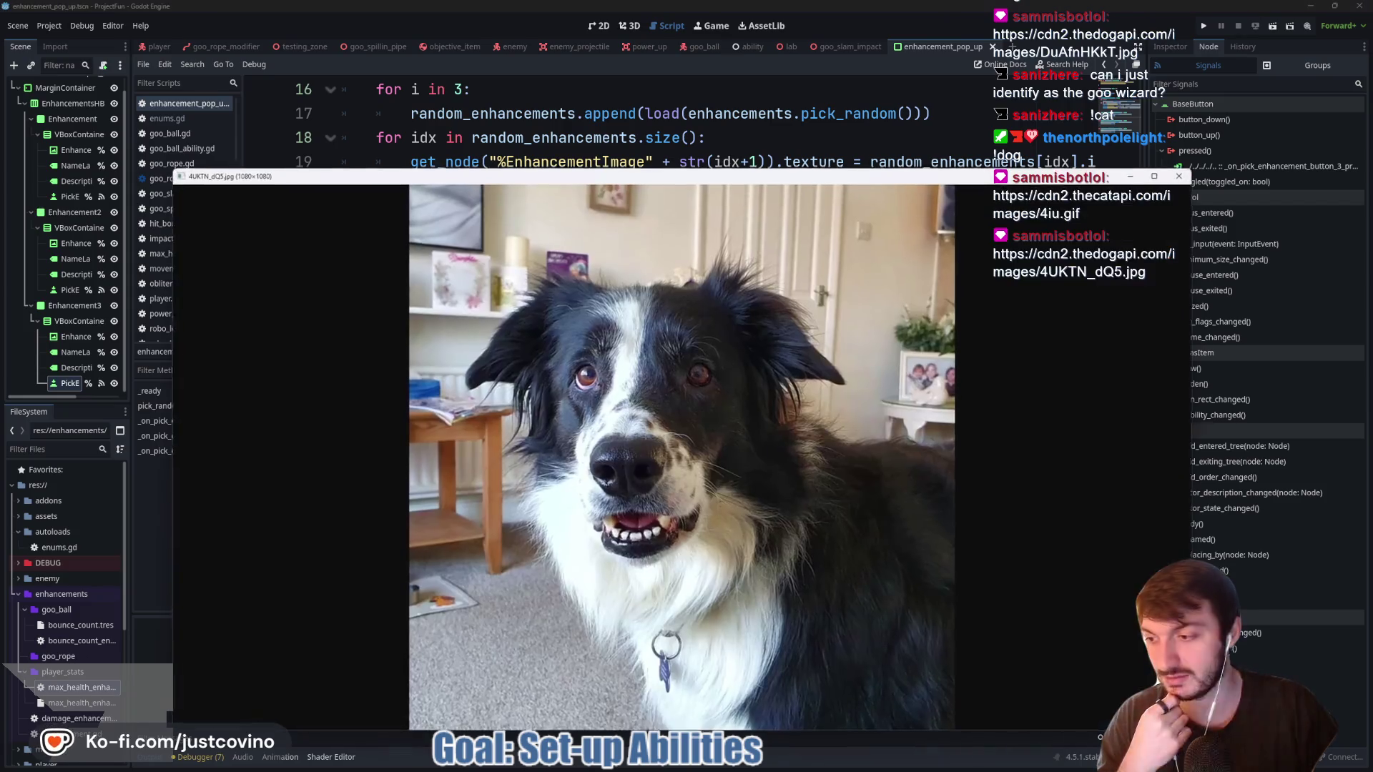
pyautogui.click(1179, 175)
pyautogui.click(611, 479)
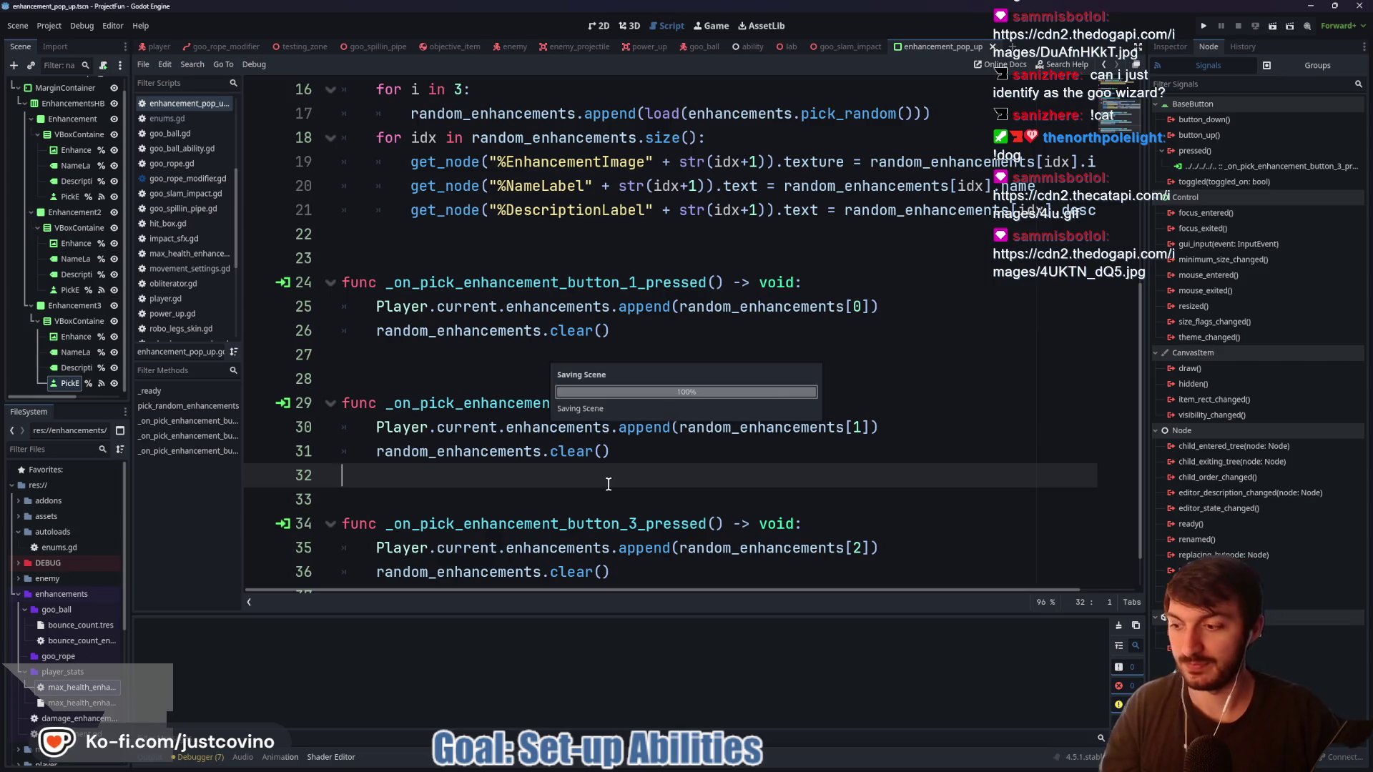
pyautogui.scroll(-1, 715, 452)
# Review the three pick-button handlers in the enhancement pop-up script
pyautogui.scroll(5, 761, 455)
pyautogui.scroll(-5, 747, 454)
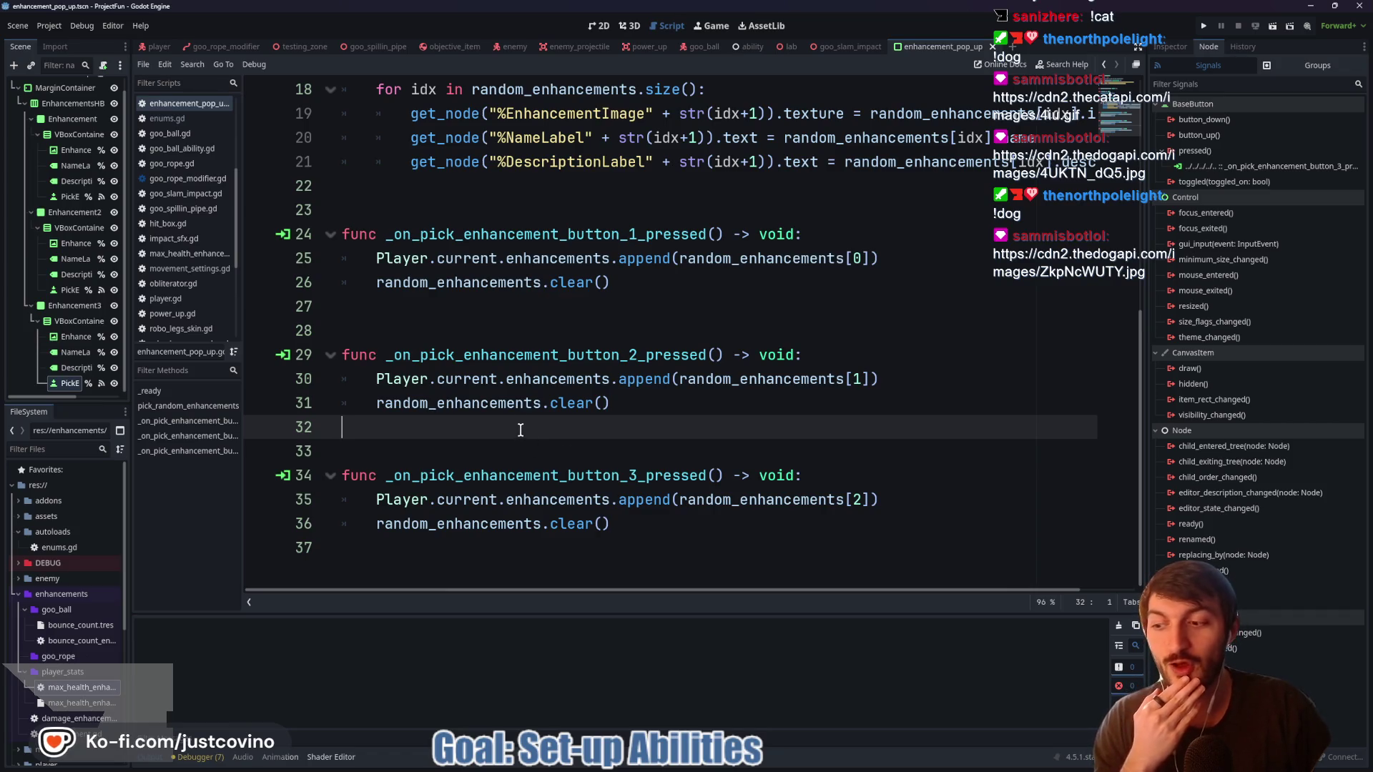
pyautogui.click(413, 315)
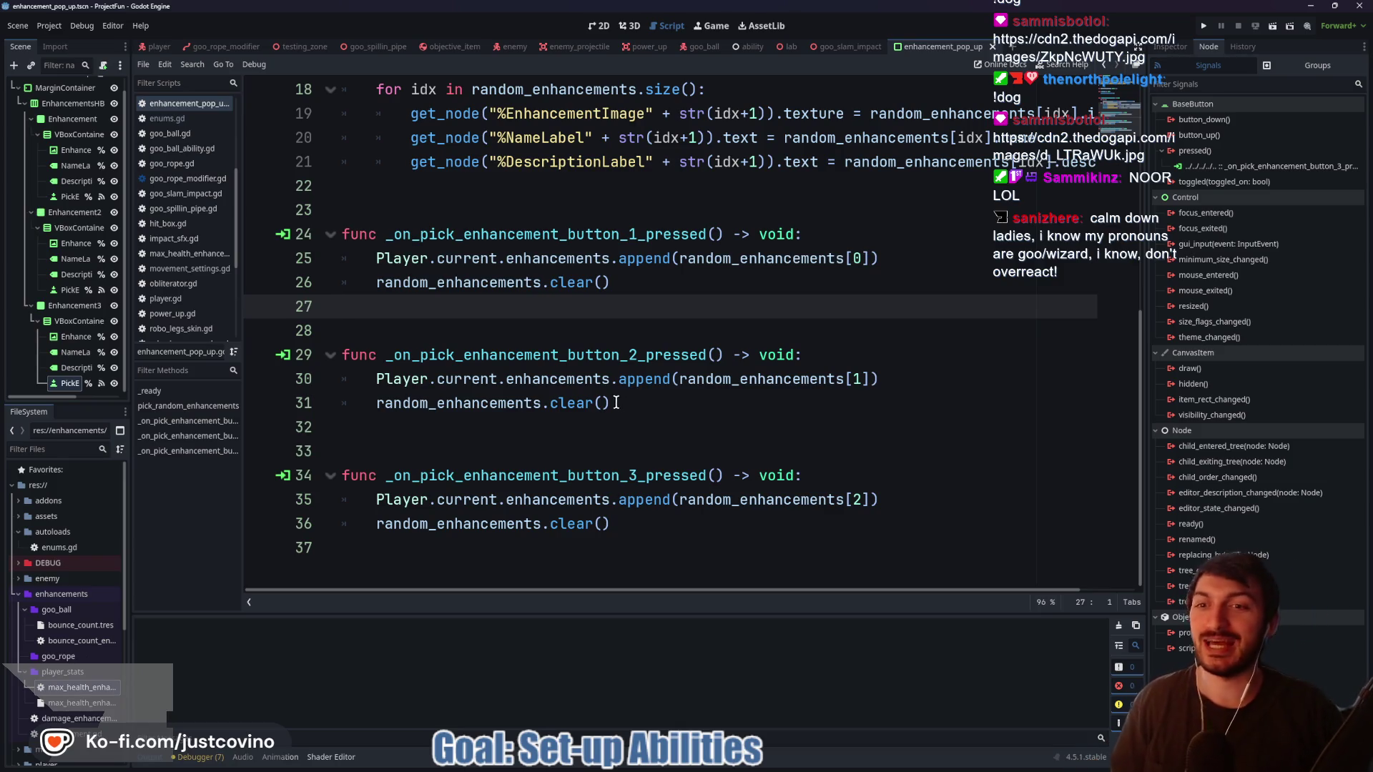
pyautogui.click(439, 328)
pyautogui.click(477, 427)
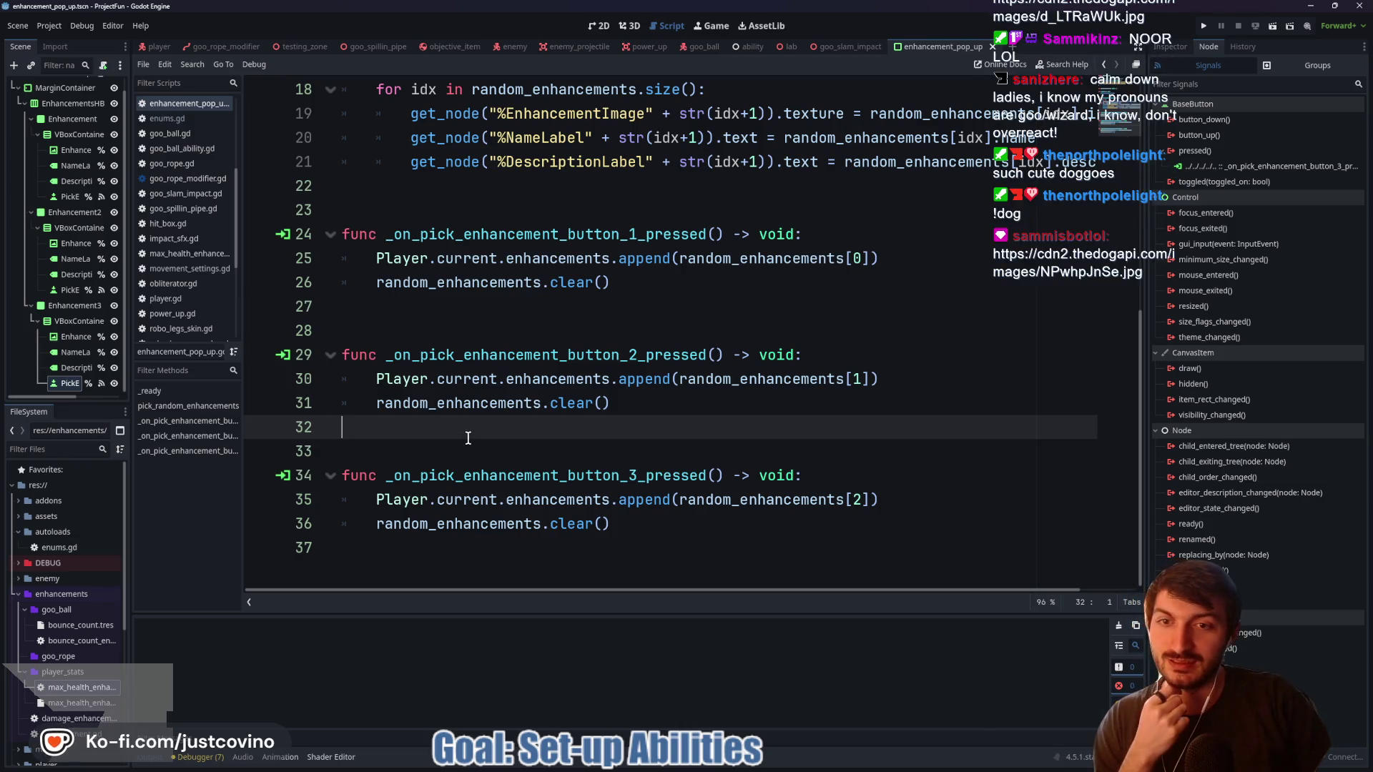
pyautogui.scroll(2, 391, 363)
pyautogui.scroll(4, 421, 367)
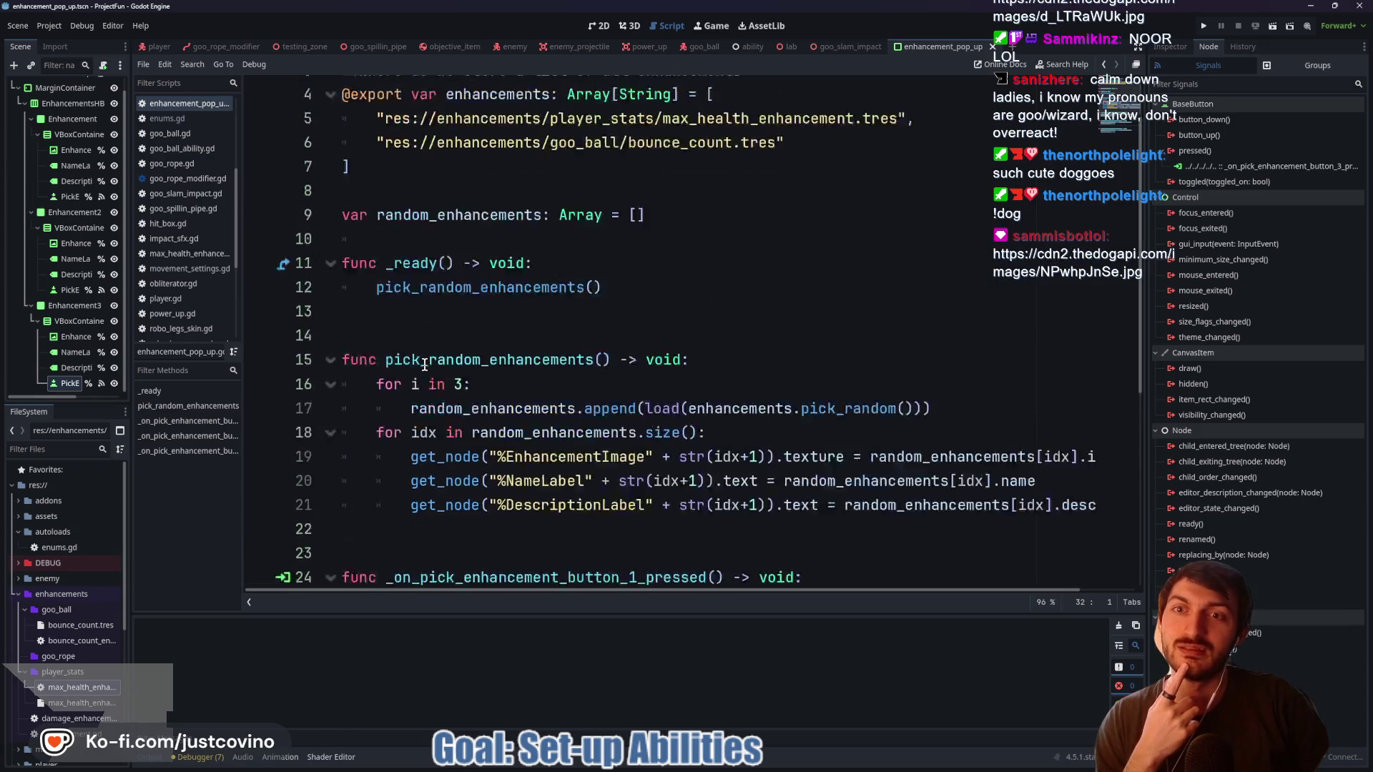
pyautogui.scroll(-6, 423, 351)
pyautogui.scroll(4, 424, 332)
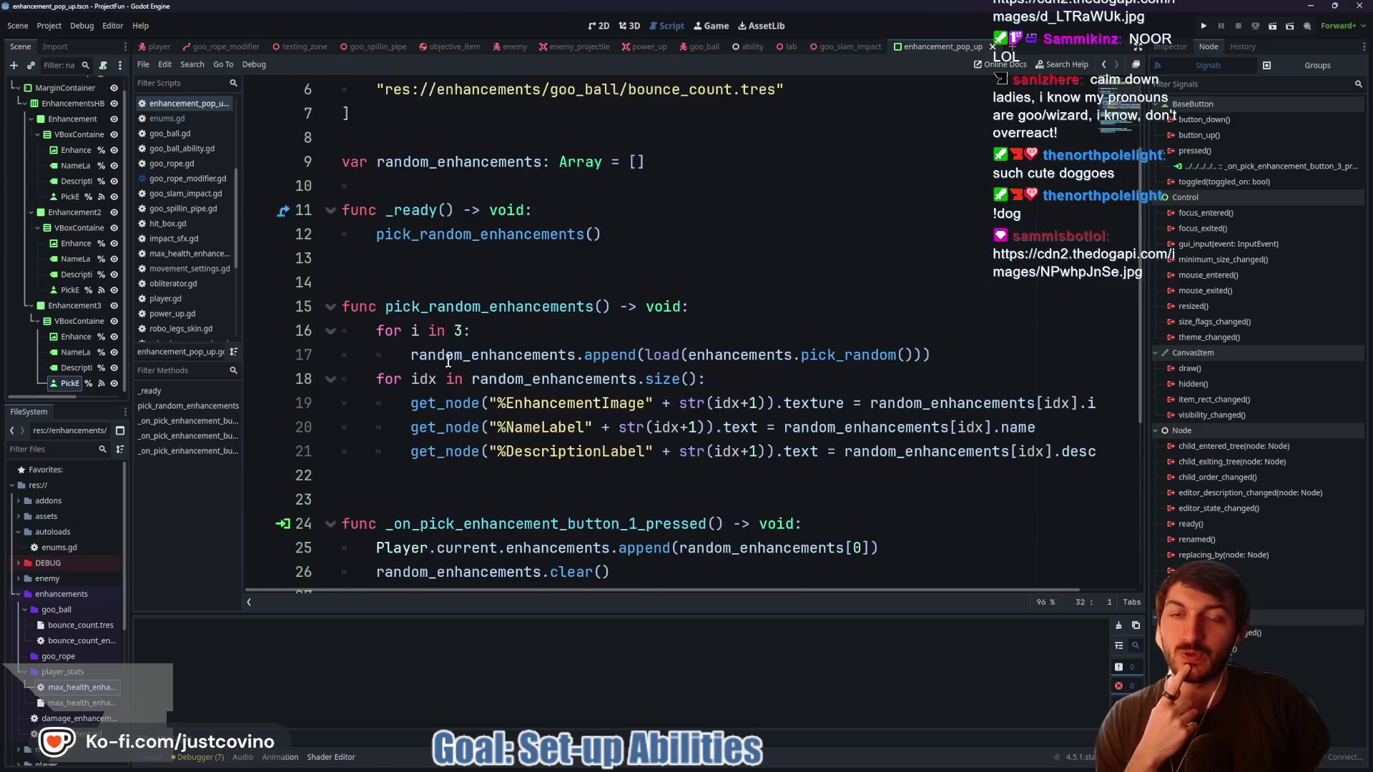
pyautogui.scroll(-1, 640, 378)
pyautogui.scroll(-2, 640, 377)
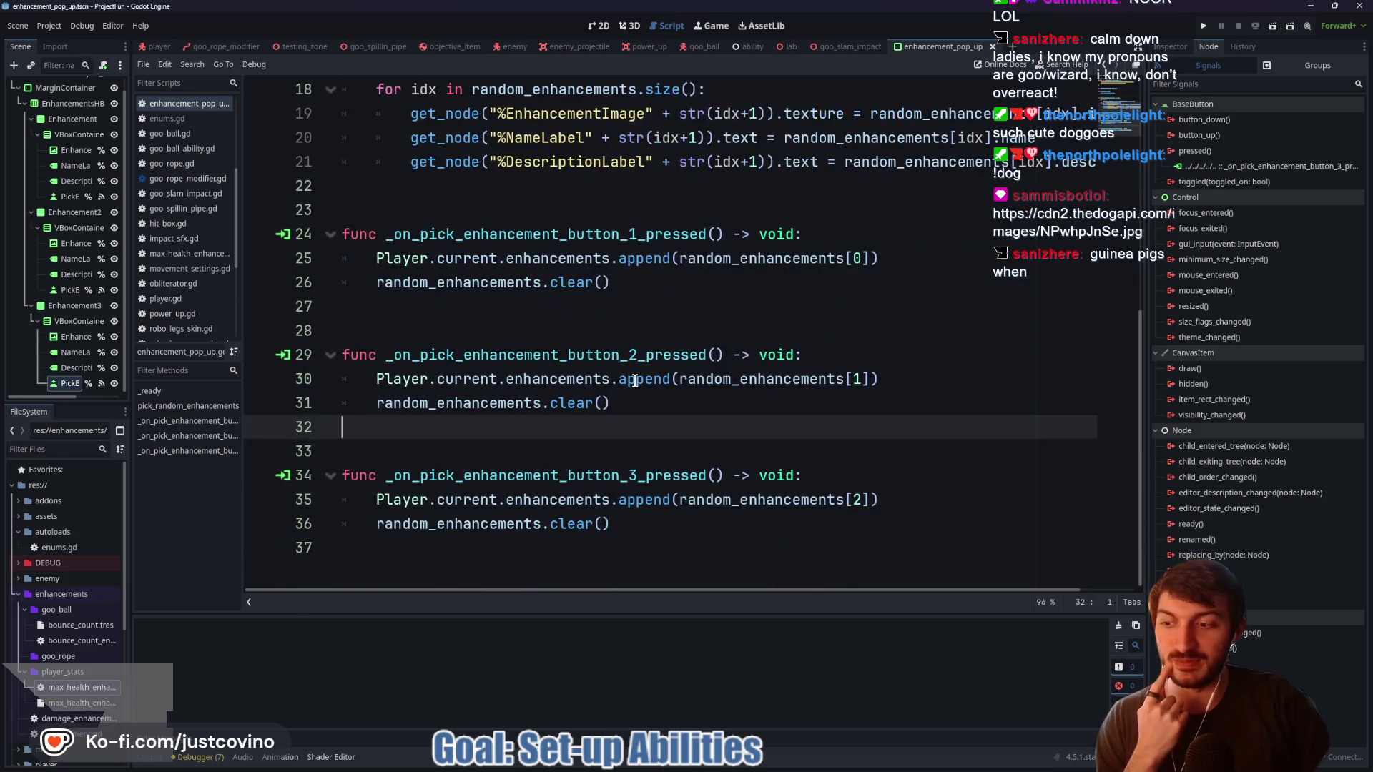
pyautogui.click(470, 447)
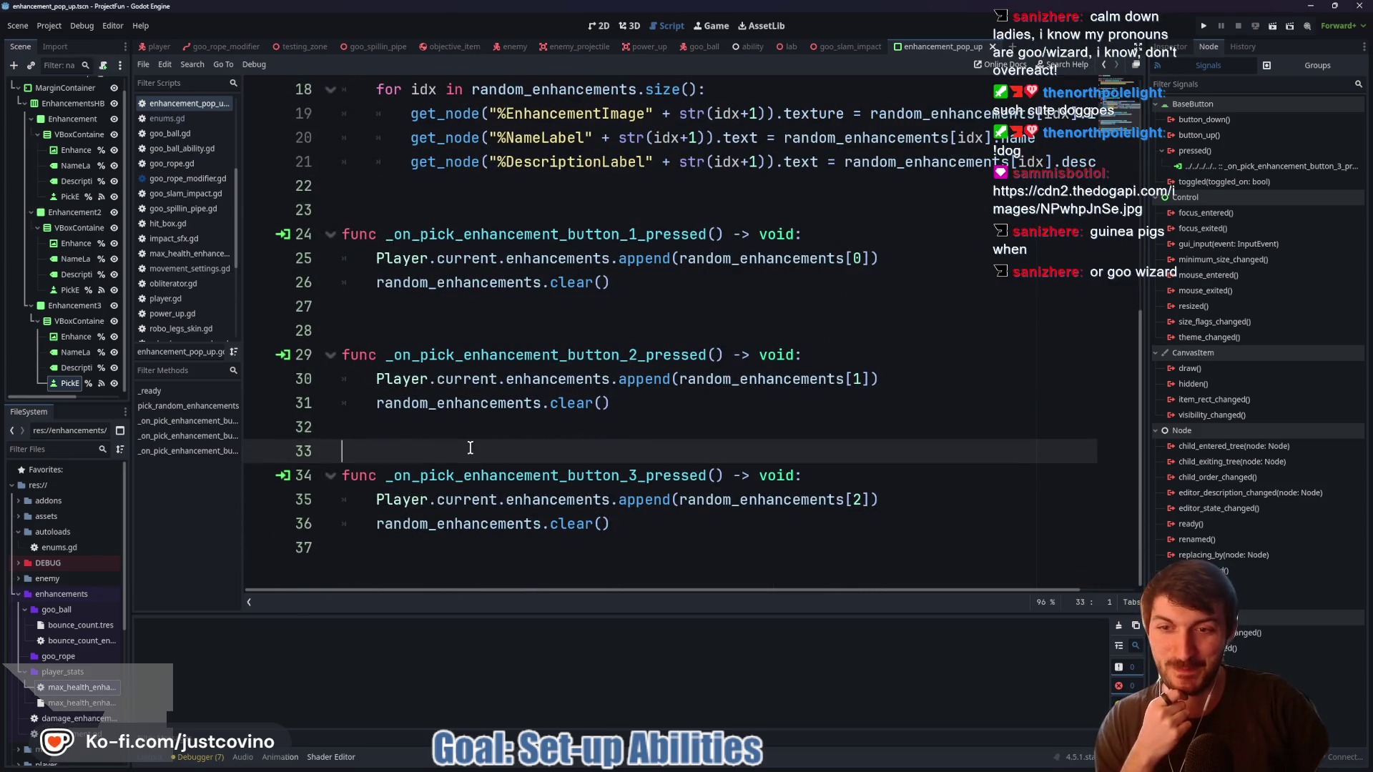
pyautogui.scroll(1, 577, 386)
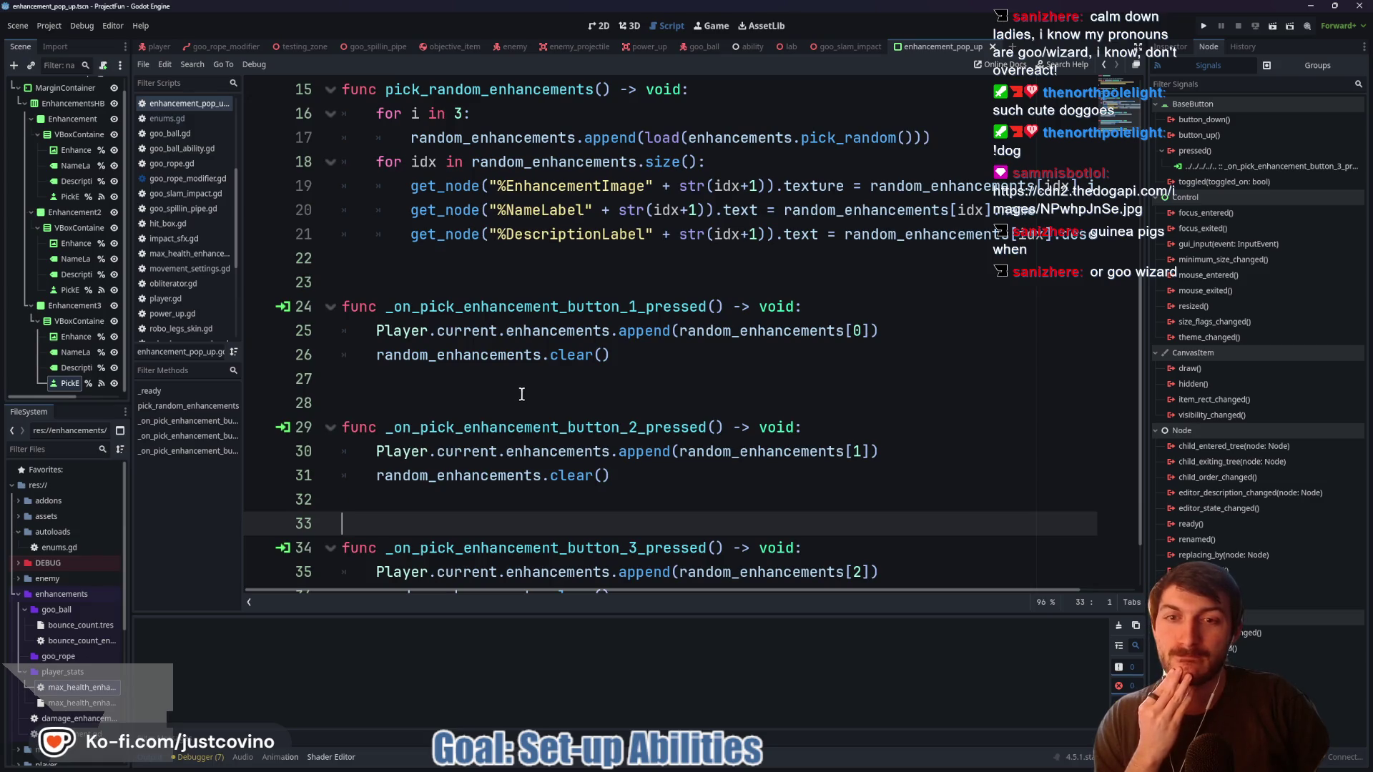
pyautogui.scroll(1, 518, 395)
pyautogui.scroll(-2, 522, 396)
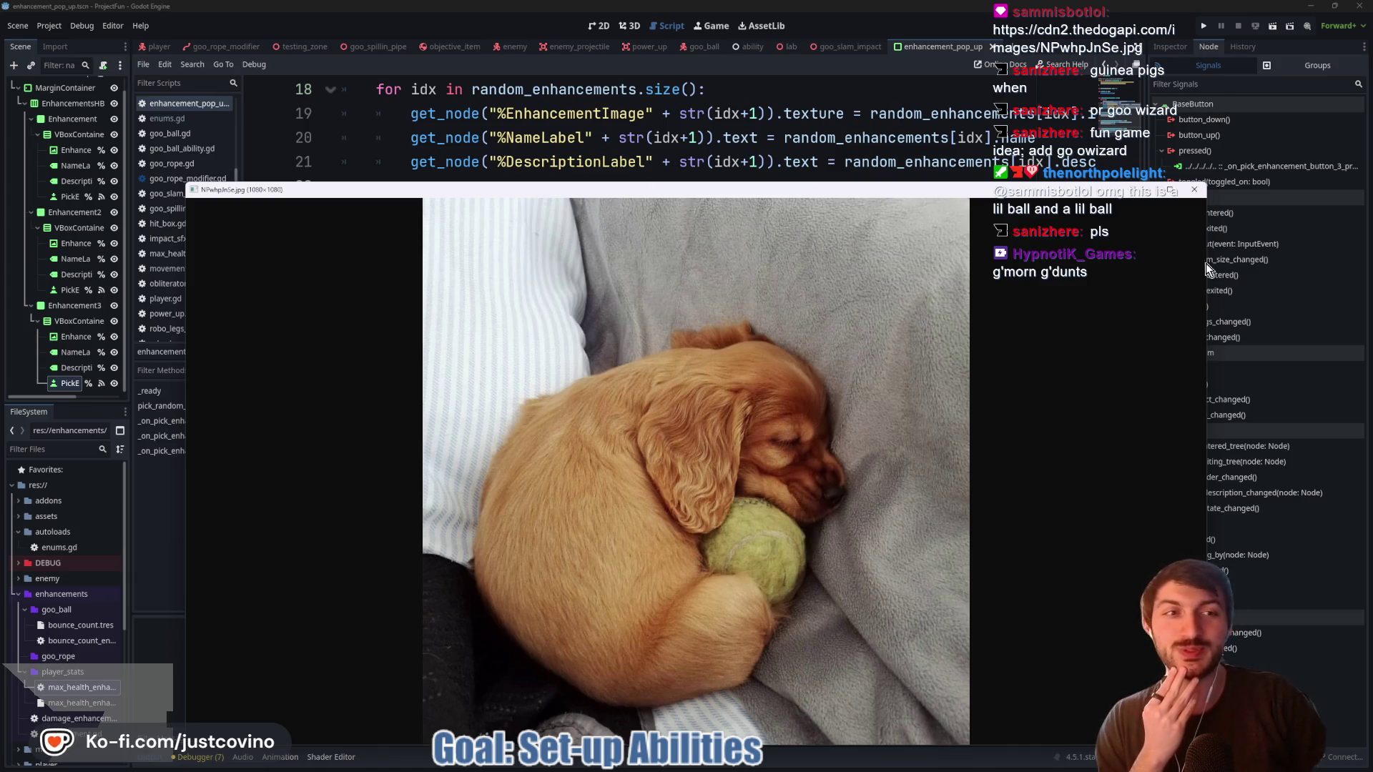
# Close the puppy picture window and open the player scene's player.gd script
pyautogui.click(1194, 192)
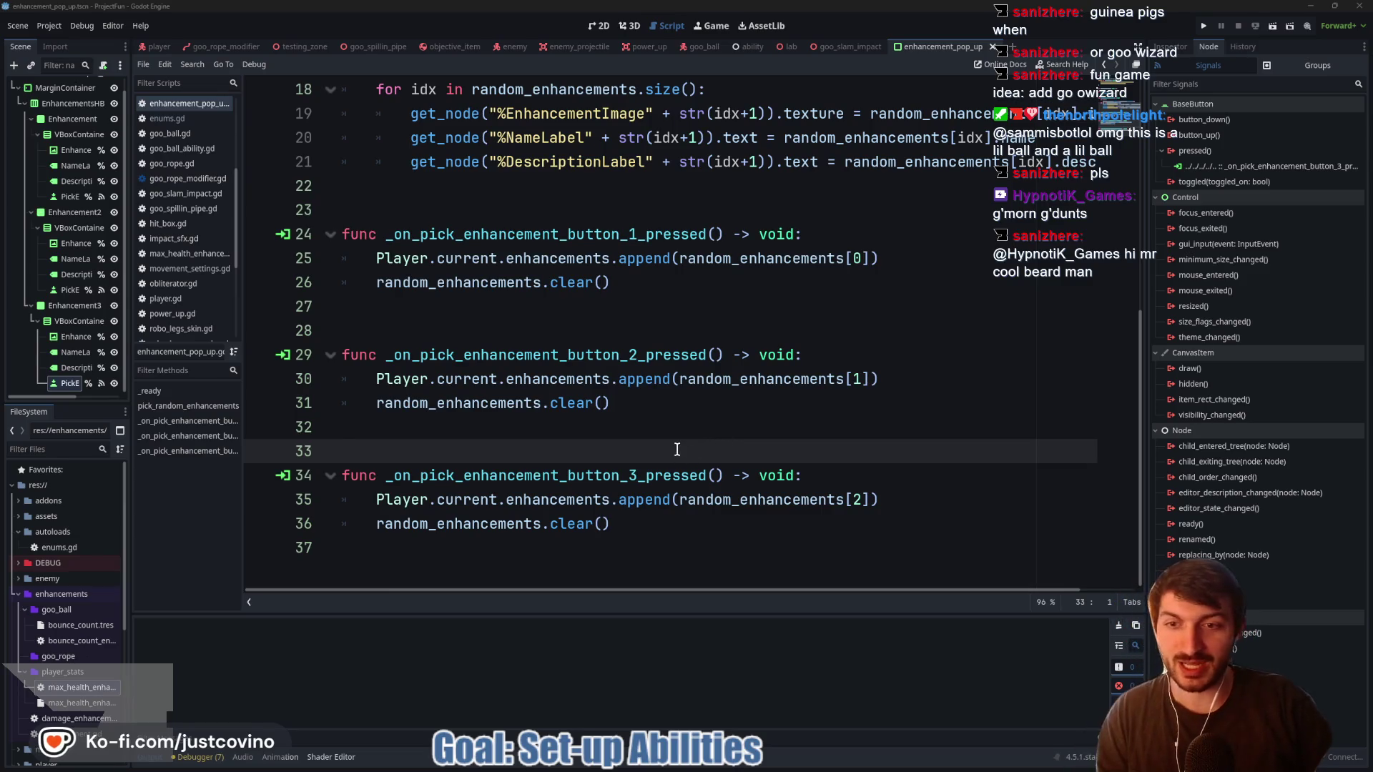
pyautogui.click(159, 47)
pyautogui.click(499, 298)
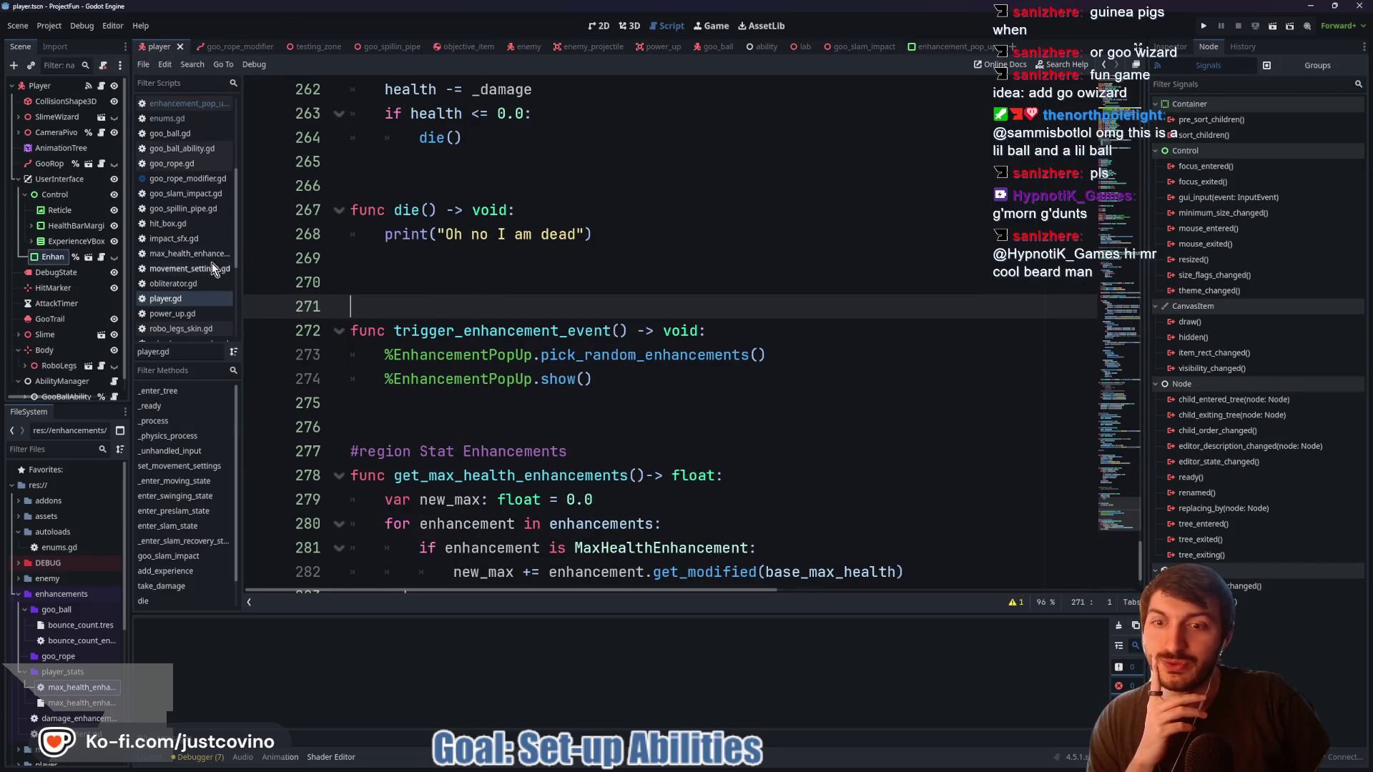
# Add get_tree().paused = true after show() in trigger_enhancement_event
pyautogui.scroll(-1, 496, 306)
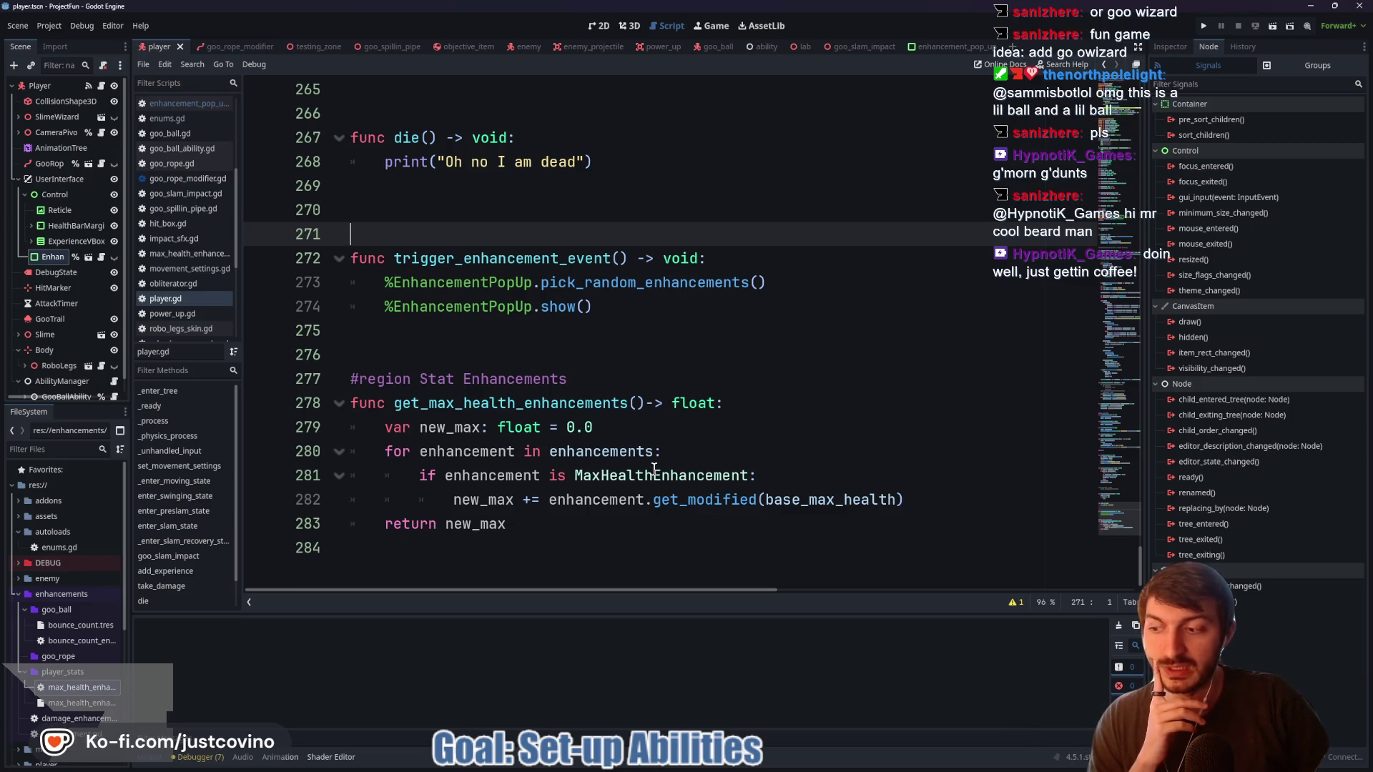
pyautogui.scroll(5, 653, 468)
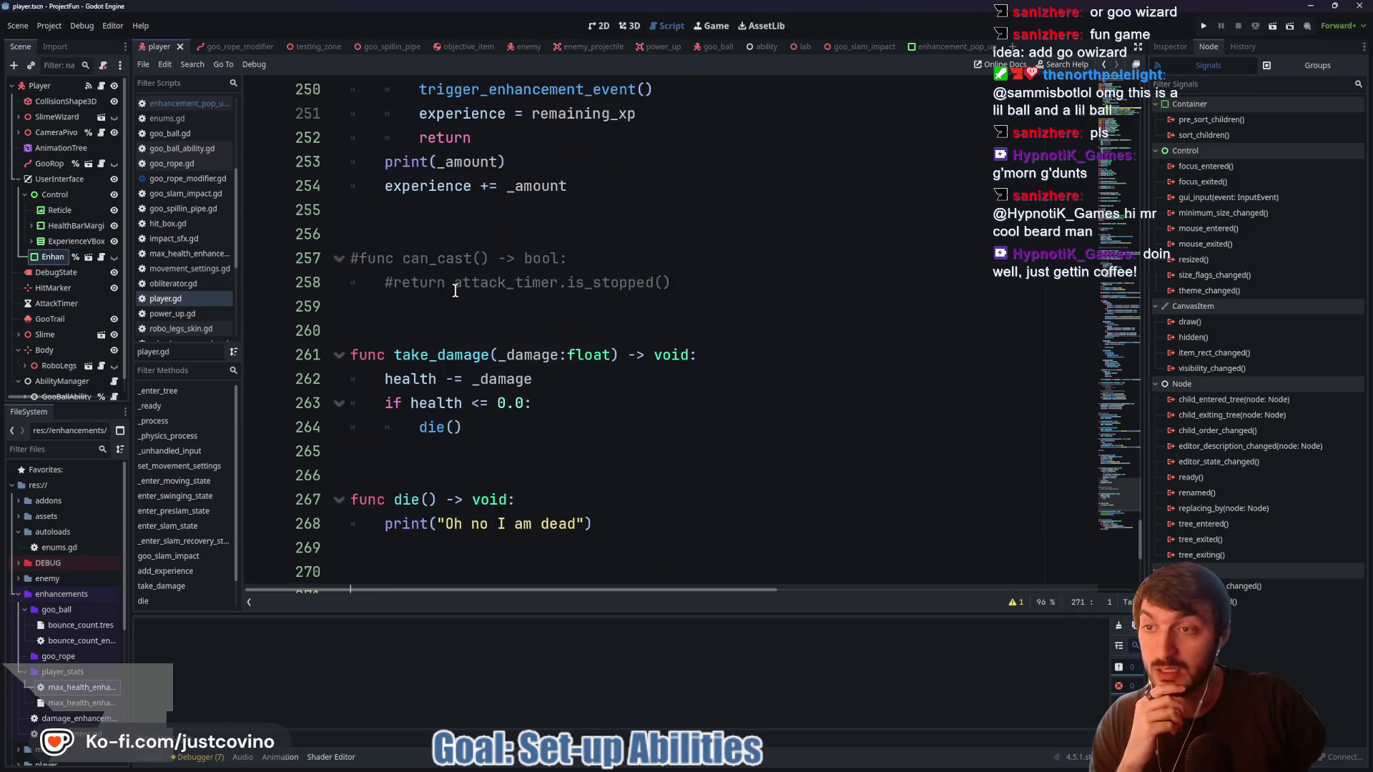
pyautogui.scroll(-5, 501, 301)
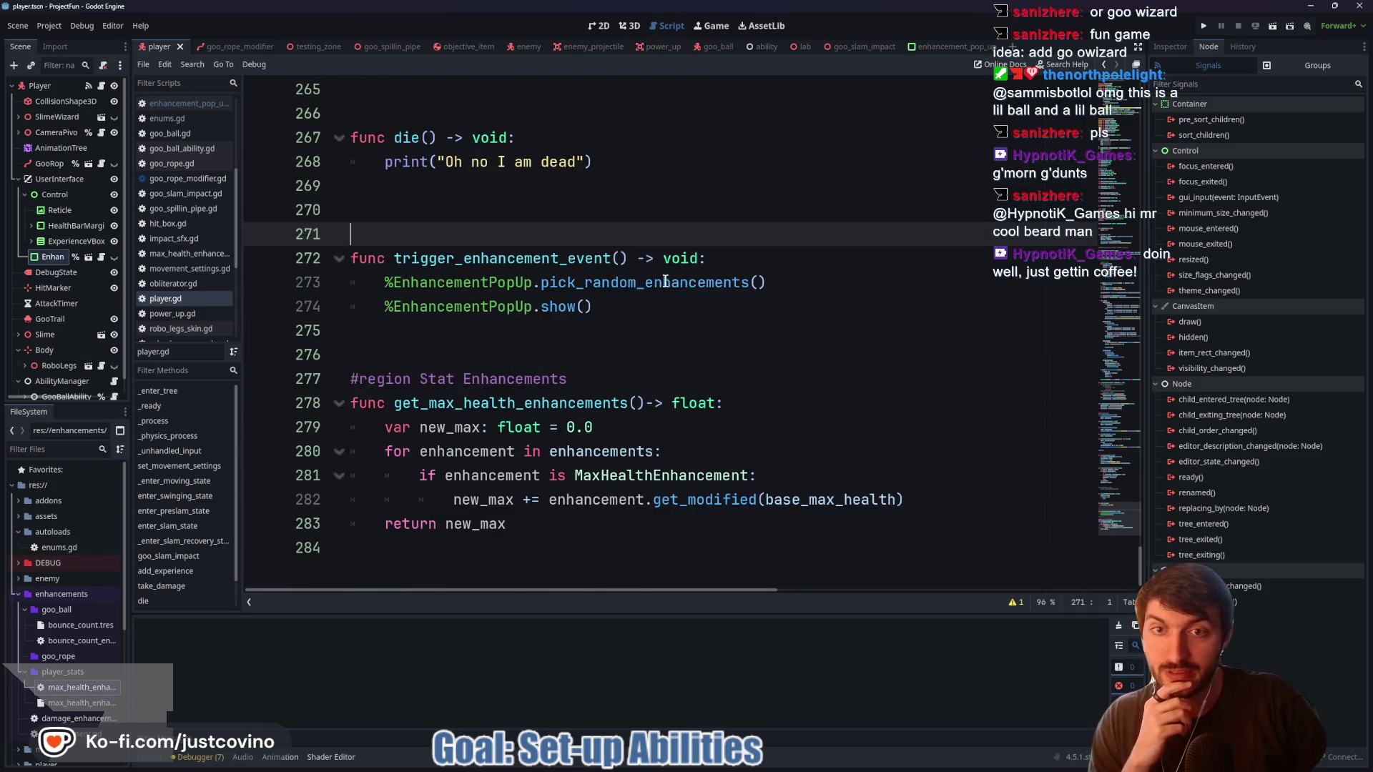
pyautogui.click(667, 300)
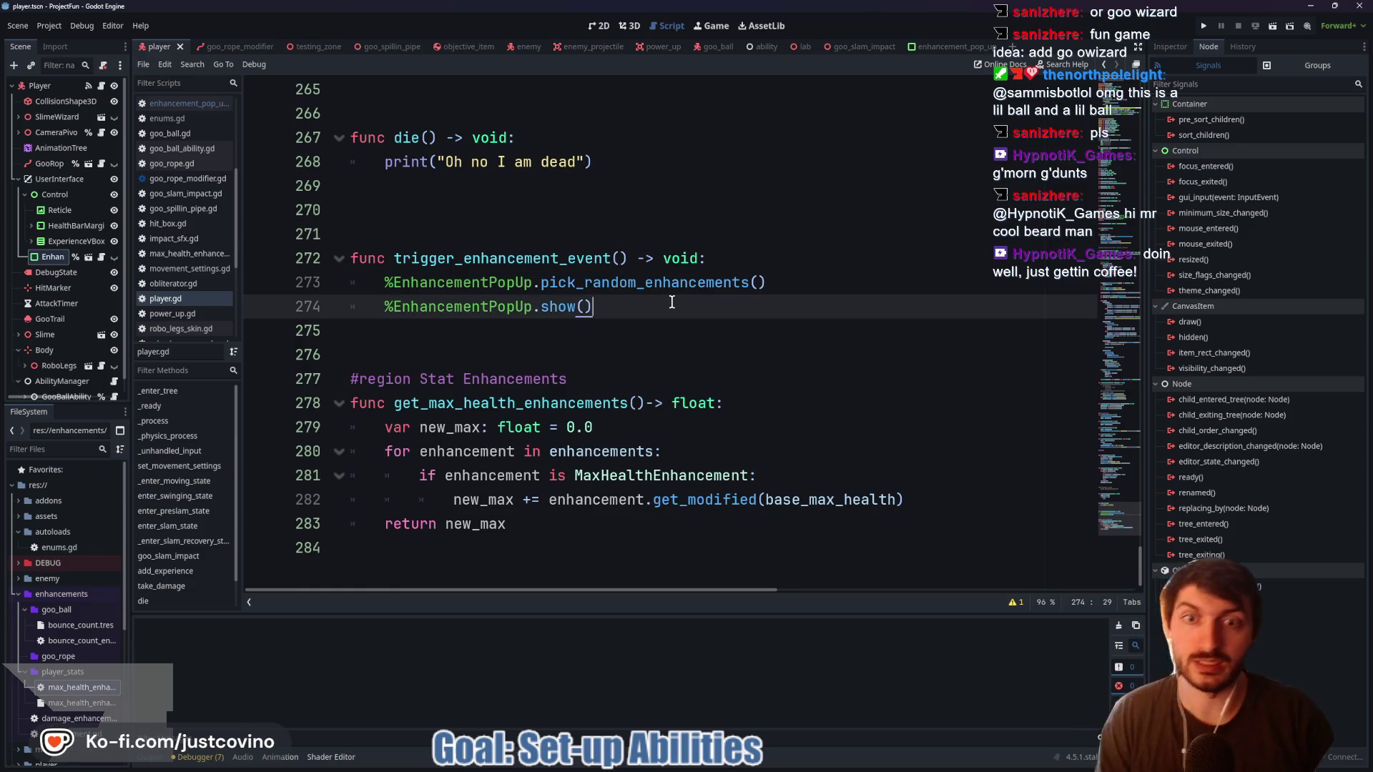
pyautogui.press('Return')
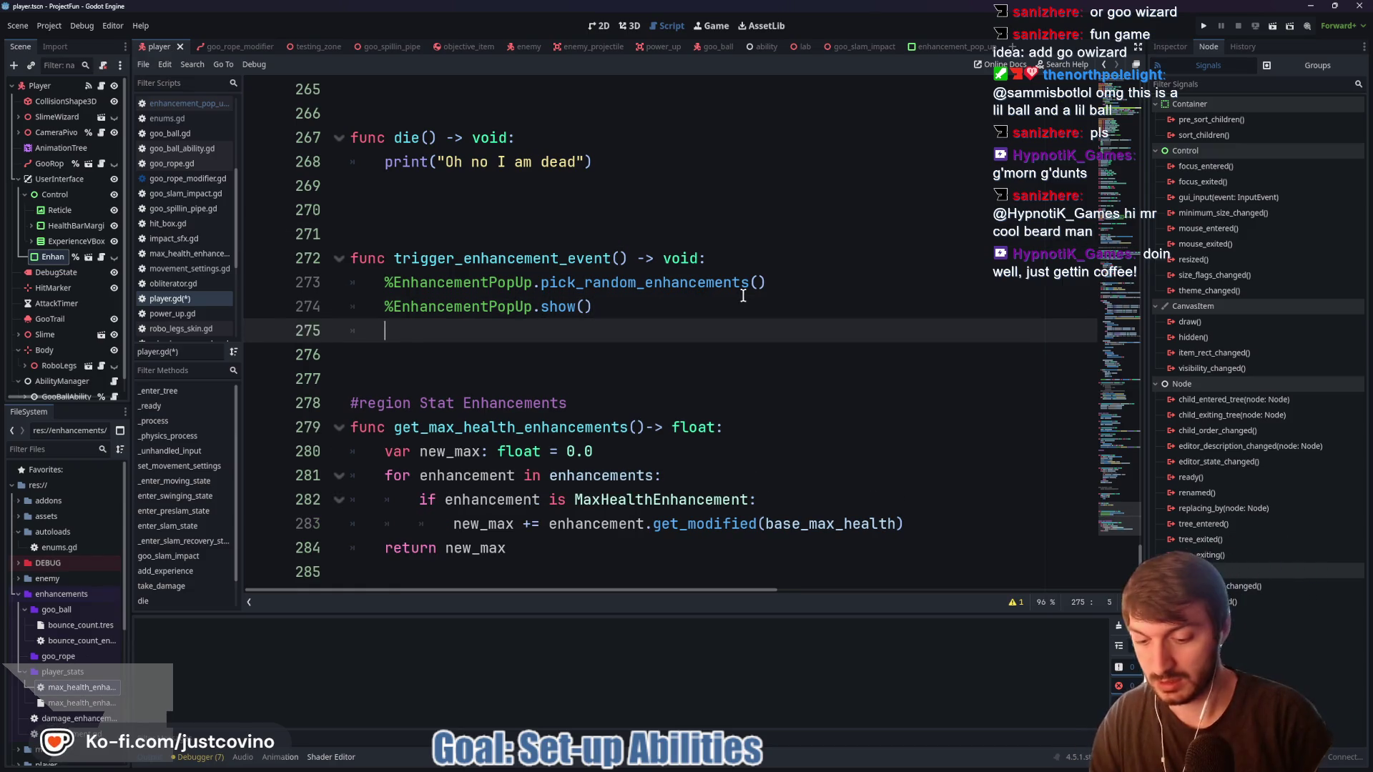
pyautogui.write('get_tree().')
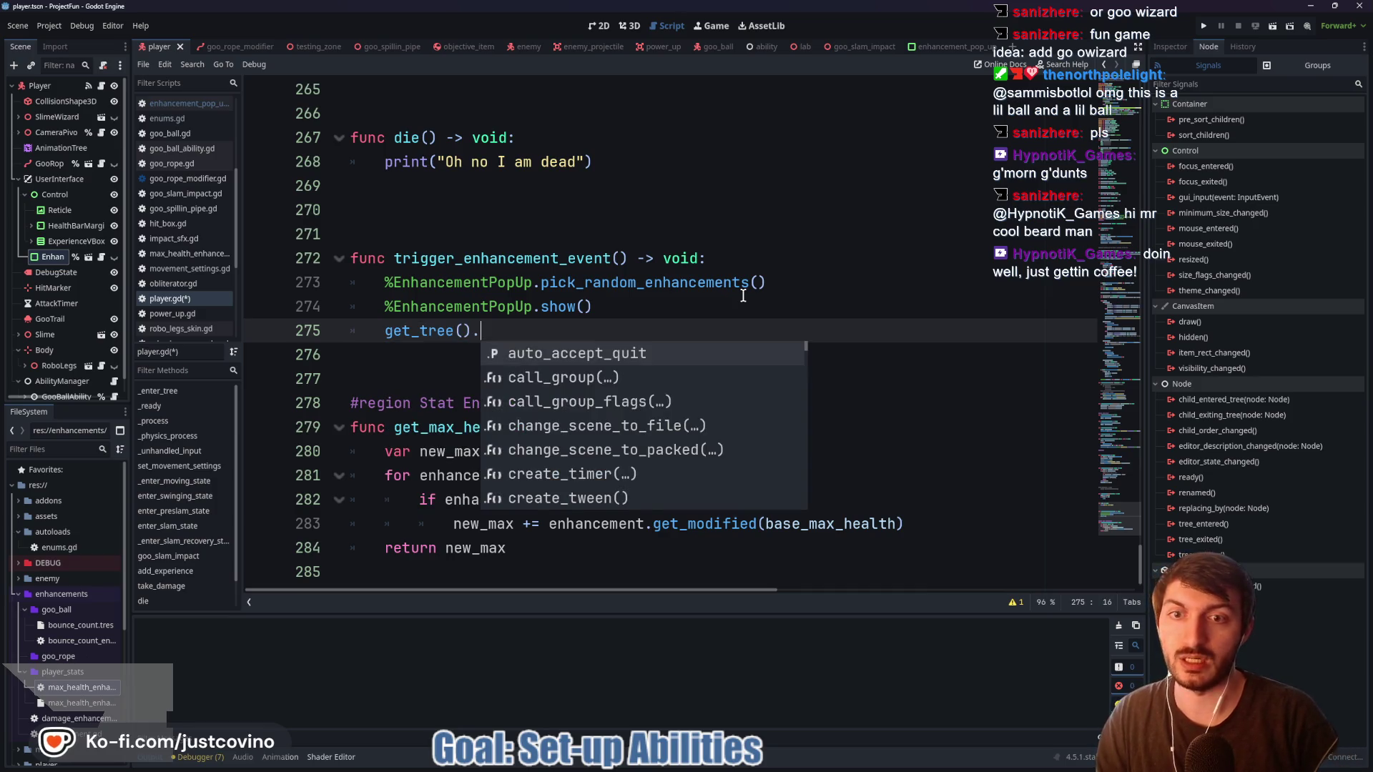
pyautogui.write('paused = true')
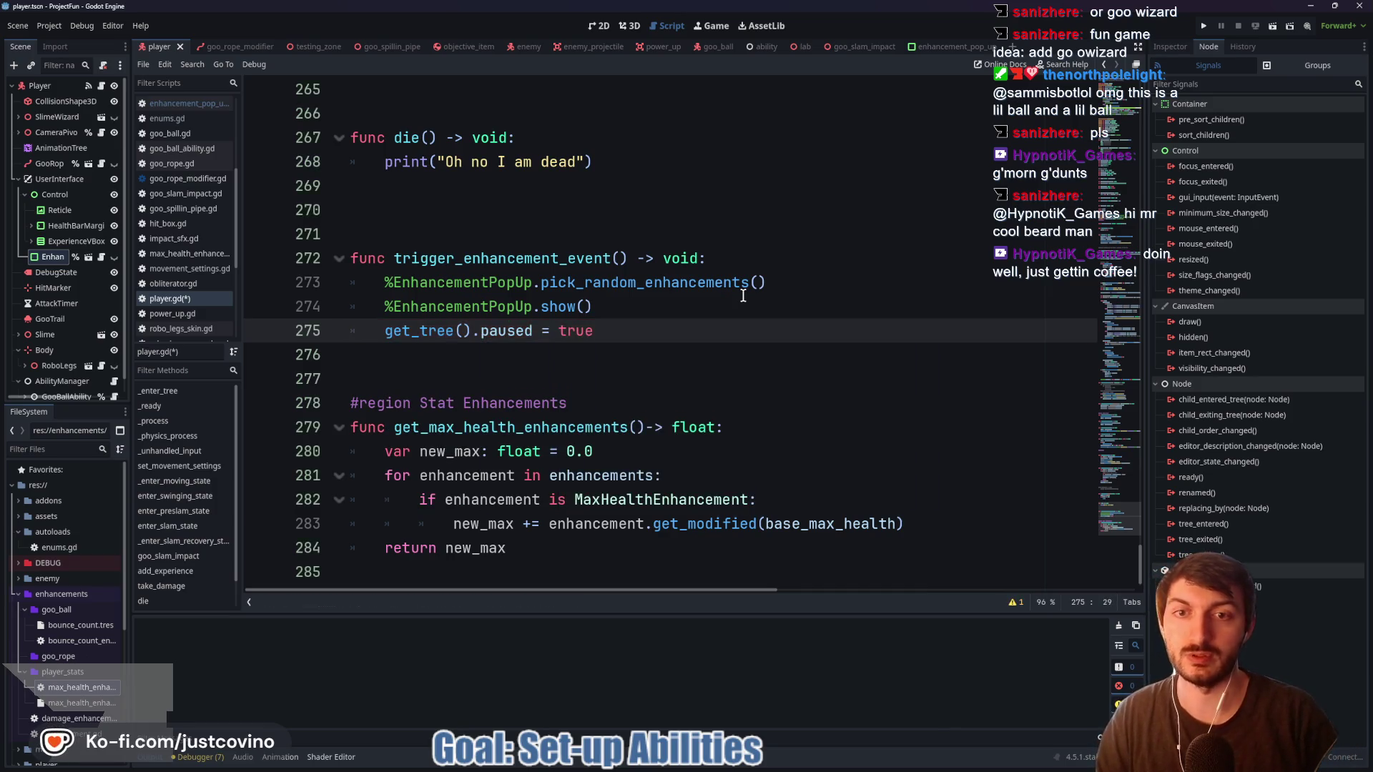
pyautogui.press('Return')
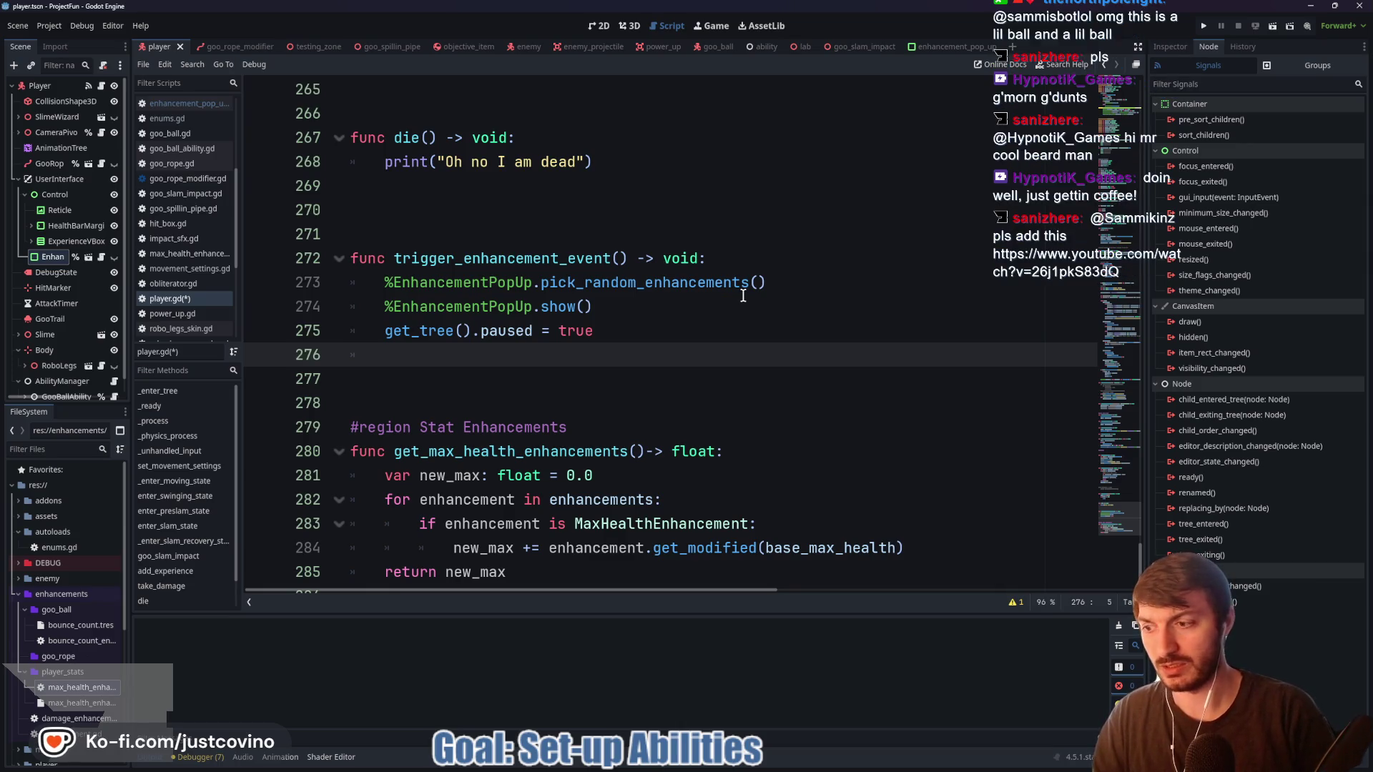
# Add Input.mouse_mode = Input.MOUSE_MODE_VISIBLE and save player.gd
pyautogui.write('Input.mouse_mode =')
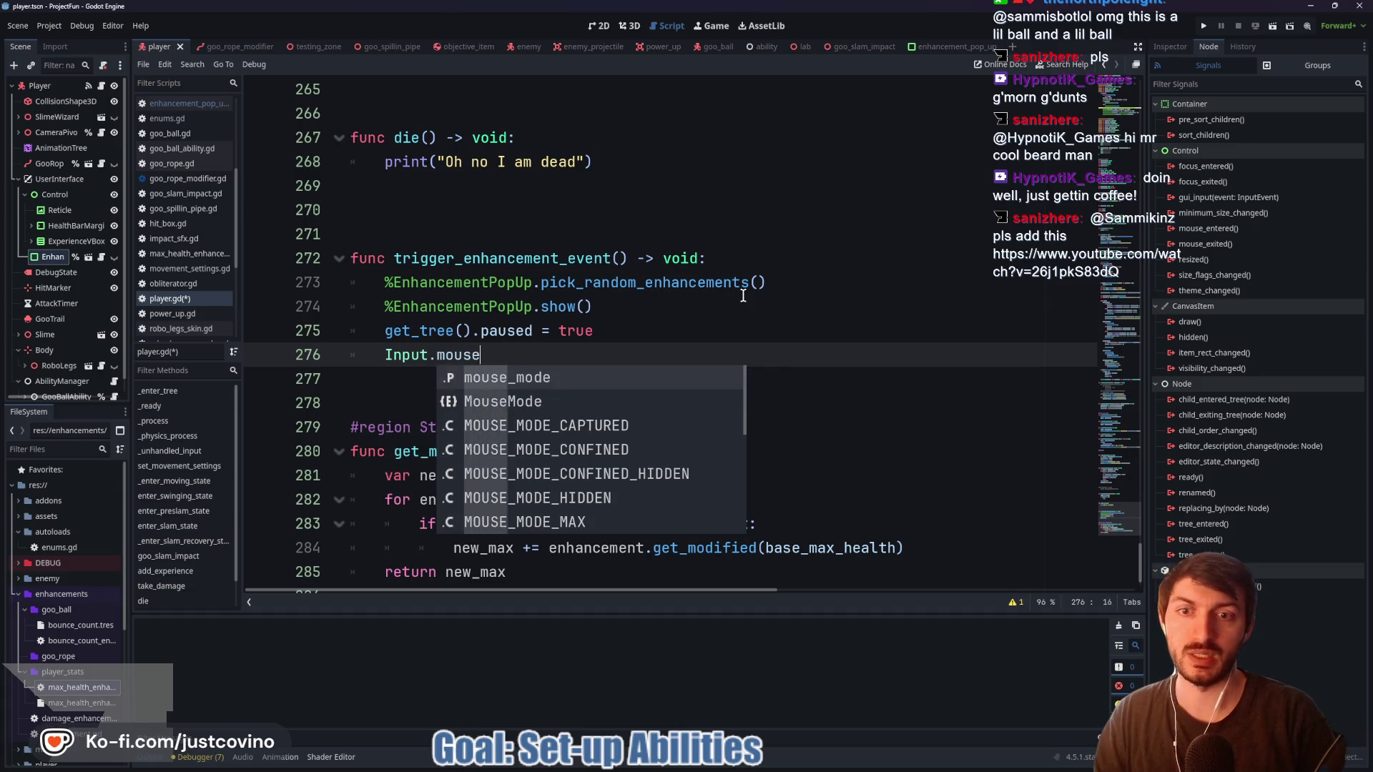
pyautogui.press('Down')
pyautogui.press('Down')
pyautogui.press('Down')
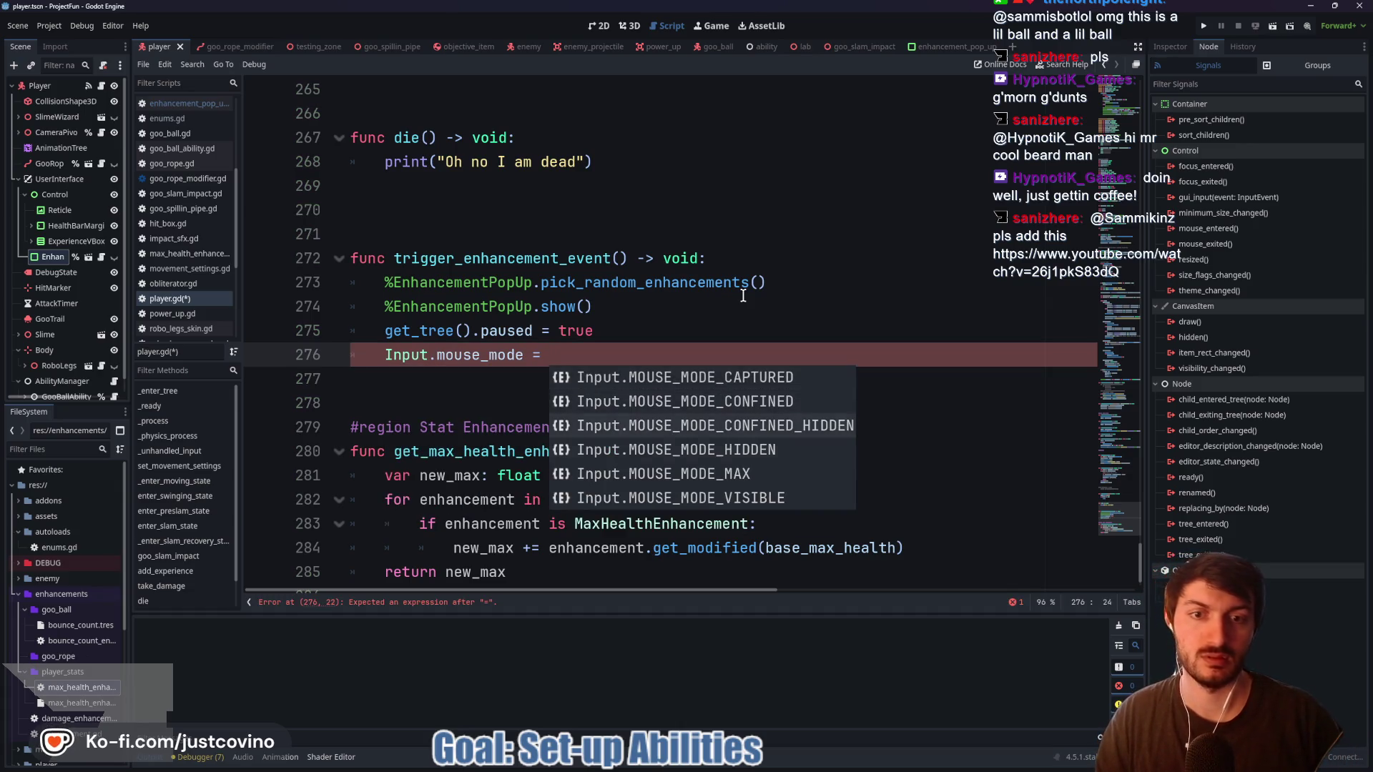
pyautogui.press('Return')
pyautogui.hotkey('ctrl', 's')
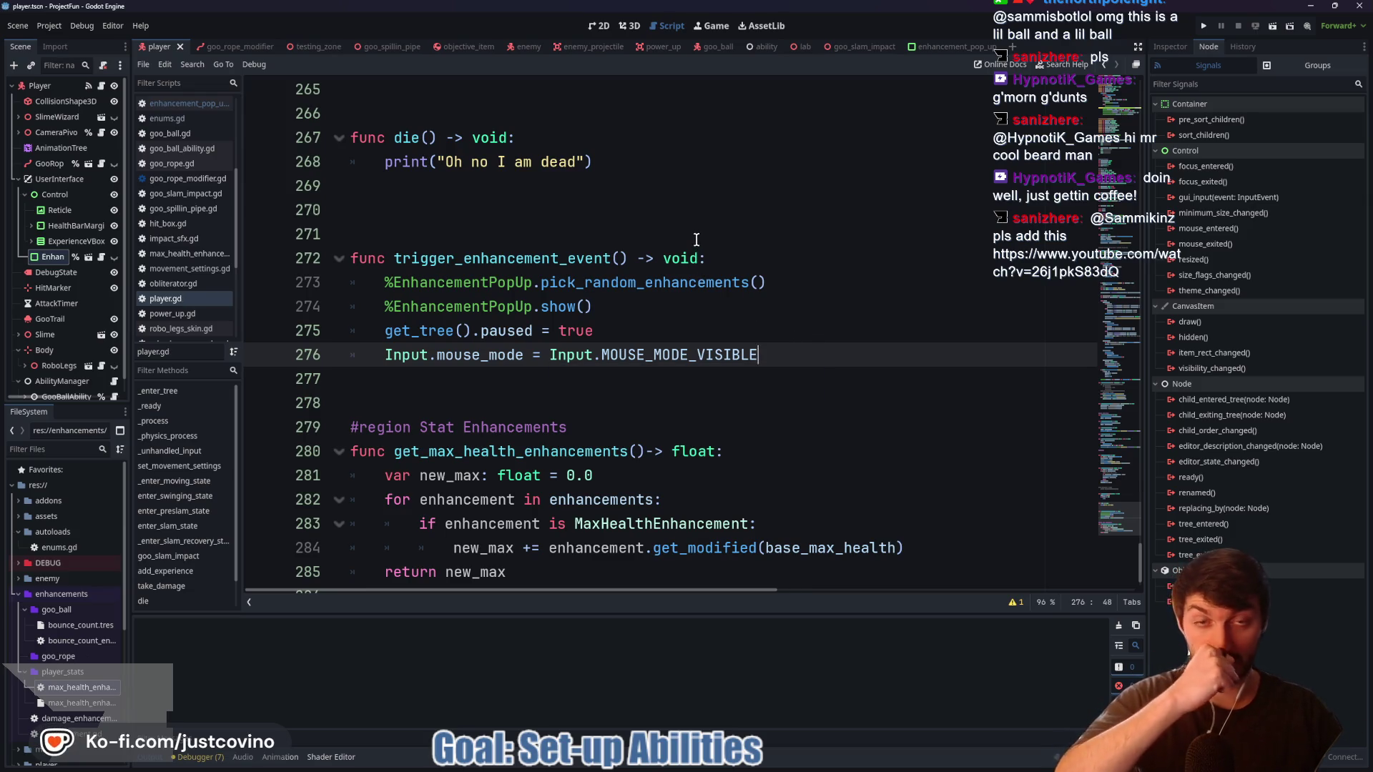
pyautogui.click(944, 47)
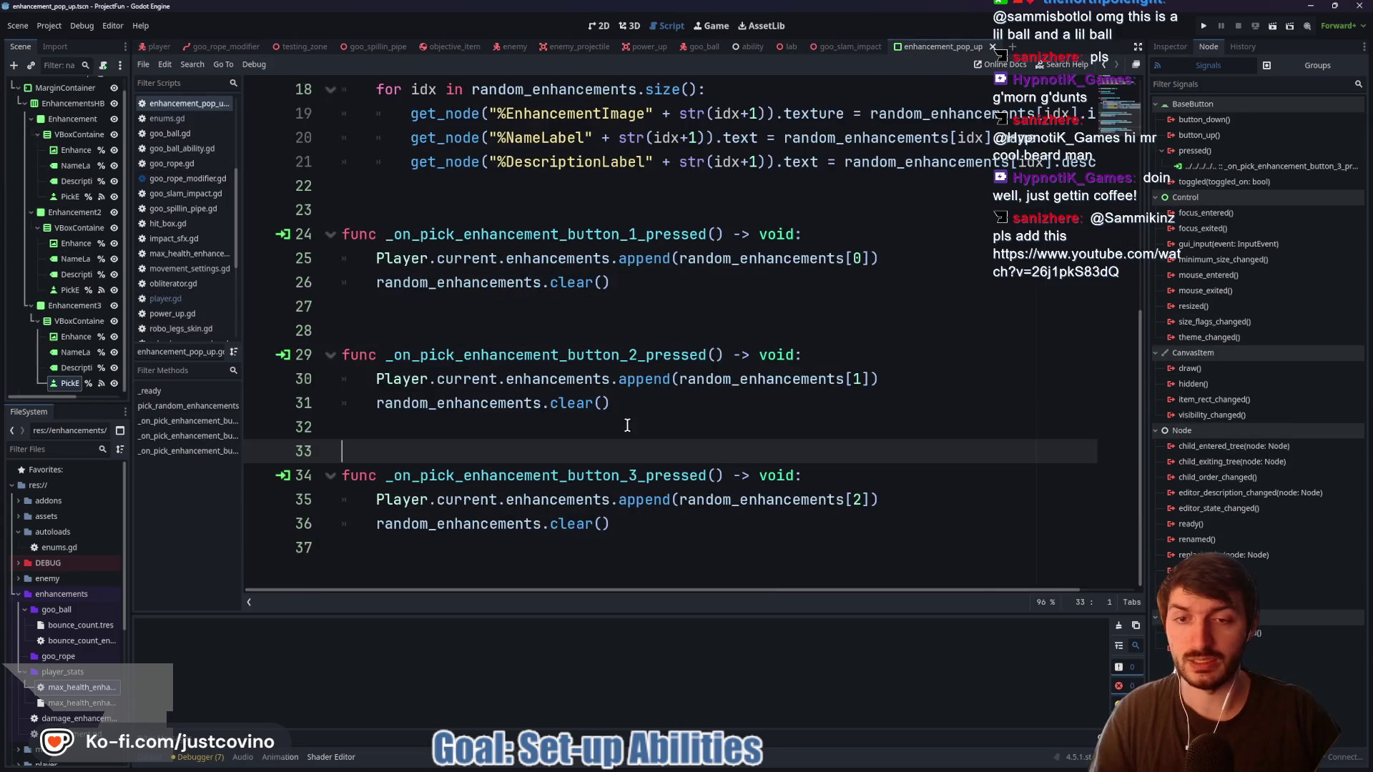
# Add get_tree().paused = false after the clear() call in the first handler
pyautogui.click(650, 284)
pyautogui.press('Return')
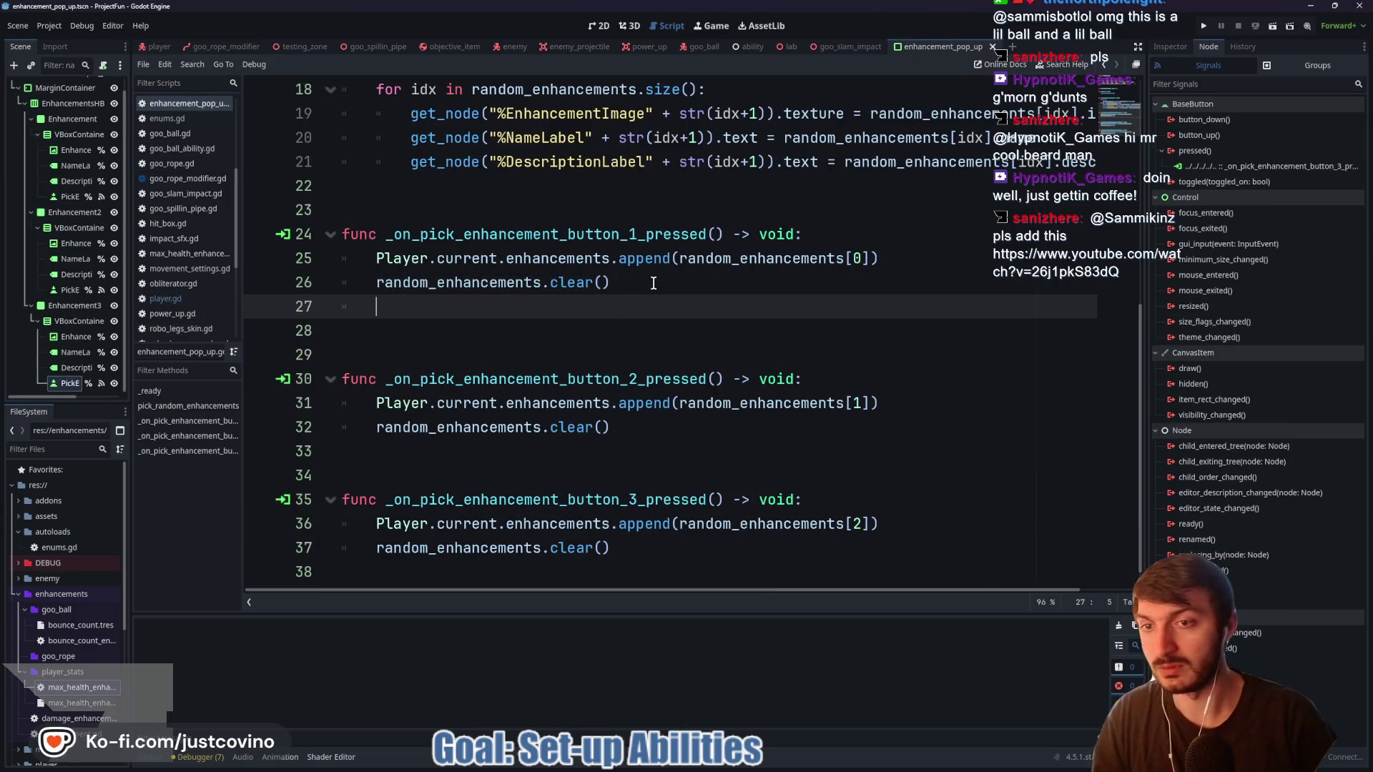
pyautogui.write('get_tr')
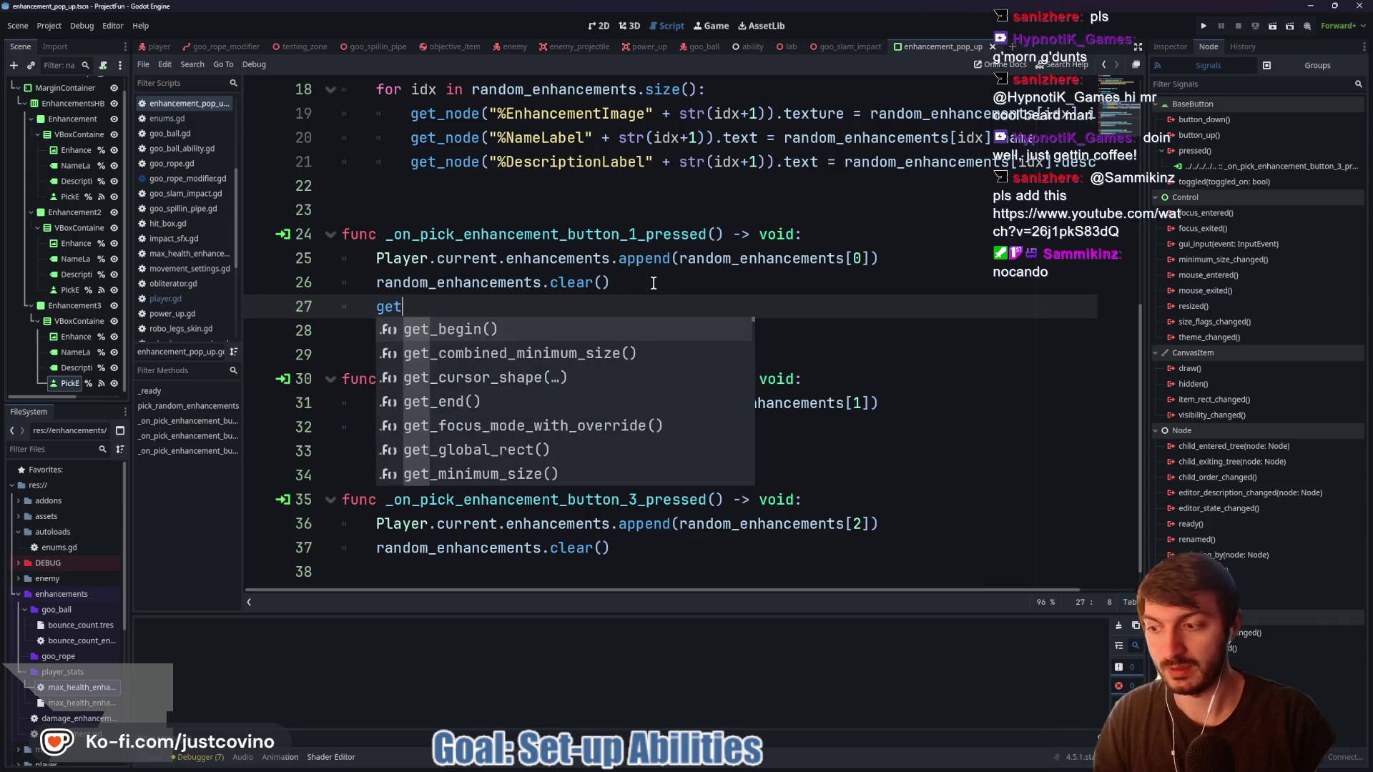
pyautogui.press('Return')
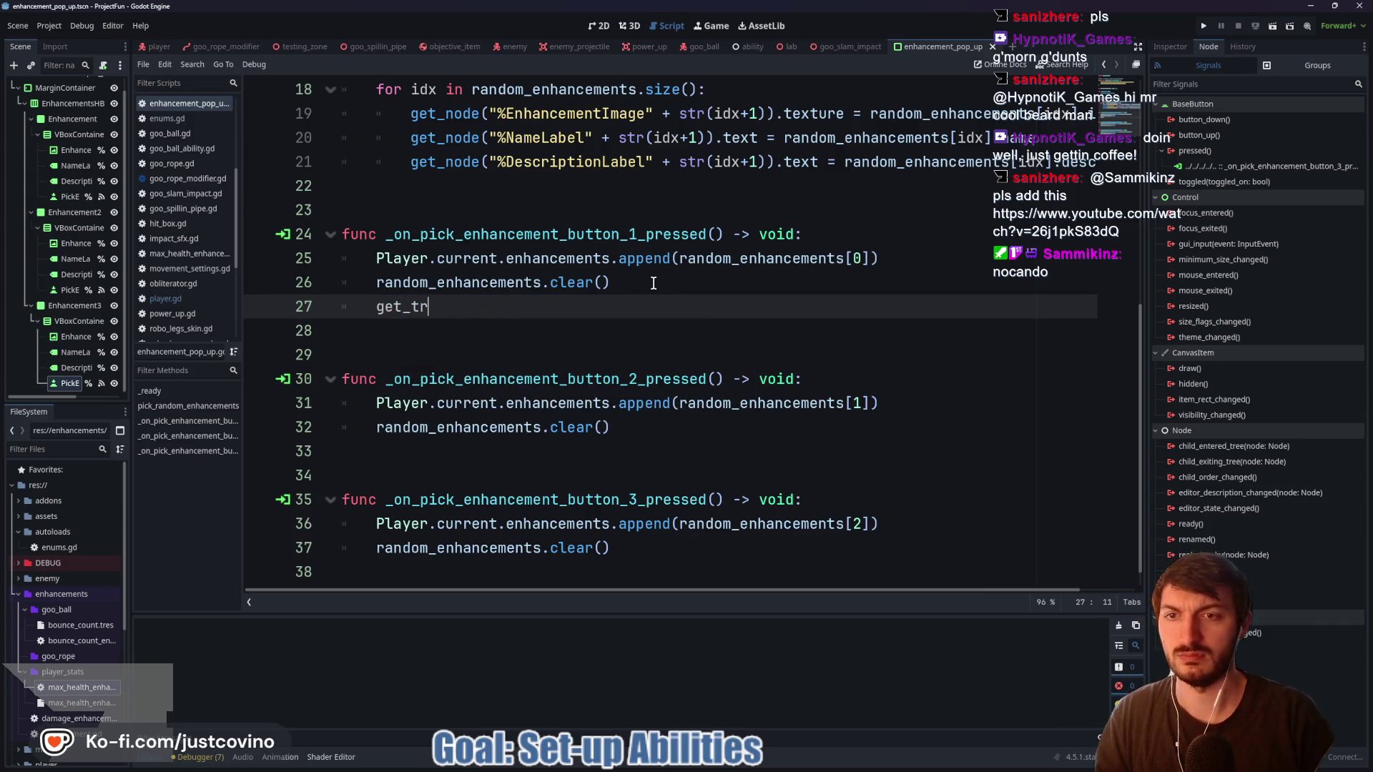
pyautogui.write('ee')
pyautogui.press('Return')
pyautogui.write('.pa')
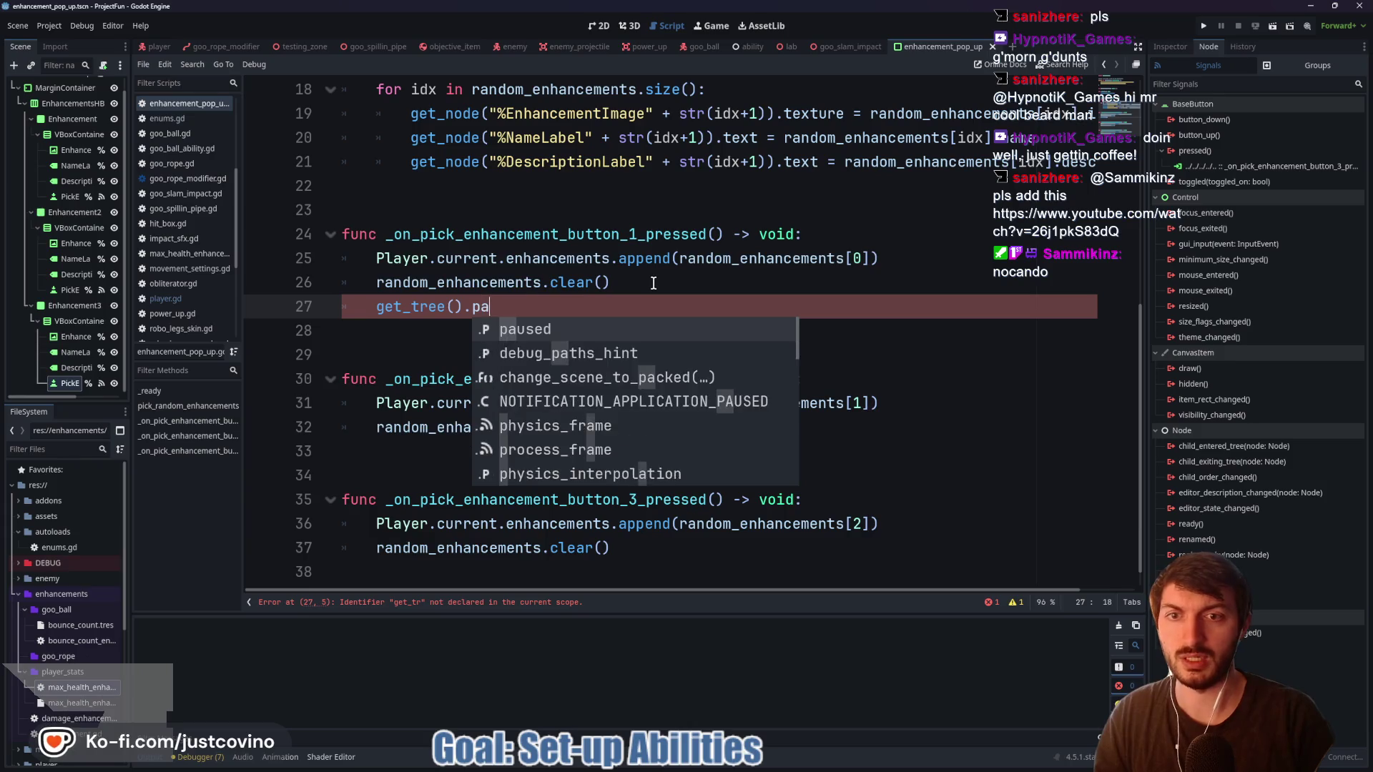
pyautogui.press('Return')
pyautogui.write('= fa')
pyautogui.press('BackSpace')
pyautogui.press('BackSpace')
pyautogui.write('fa')
pyautogui.press('Return')
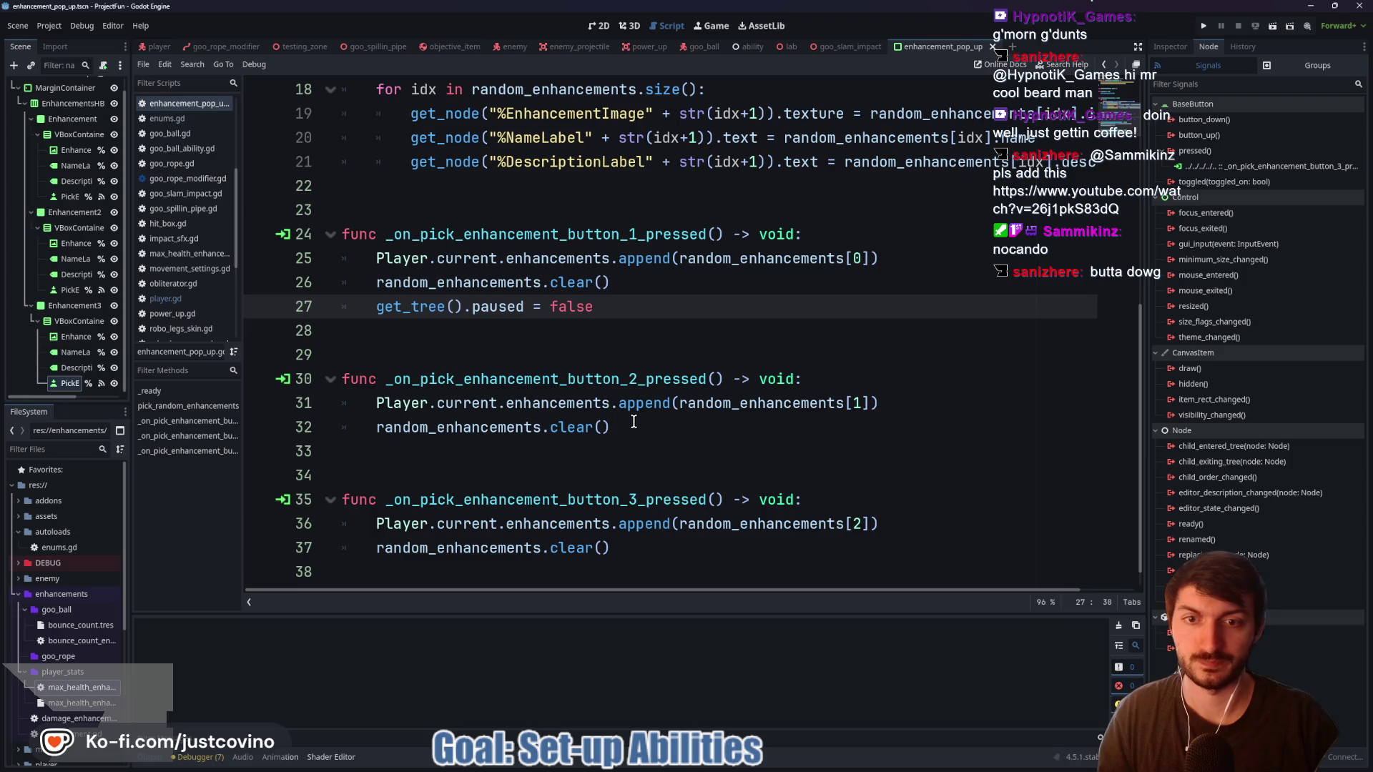
pyautogui.press('Return')
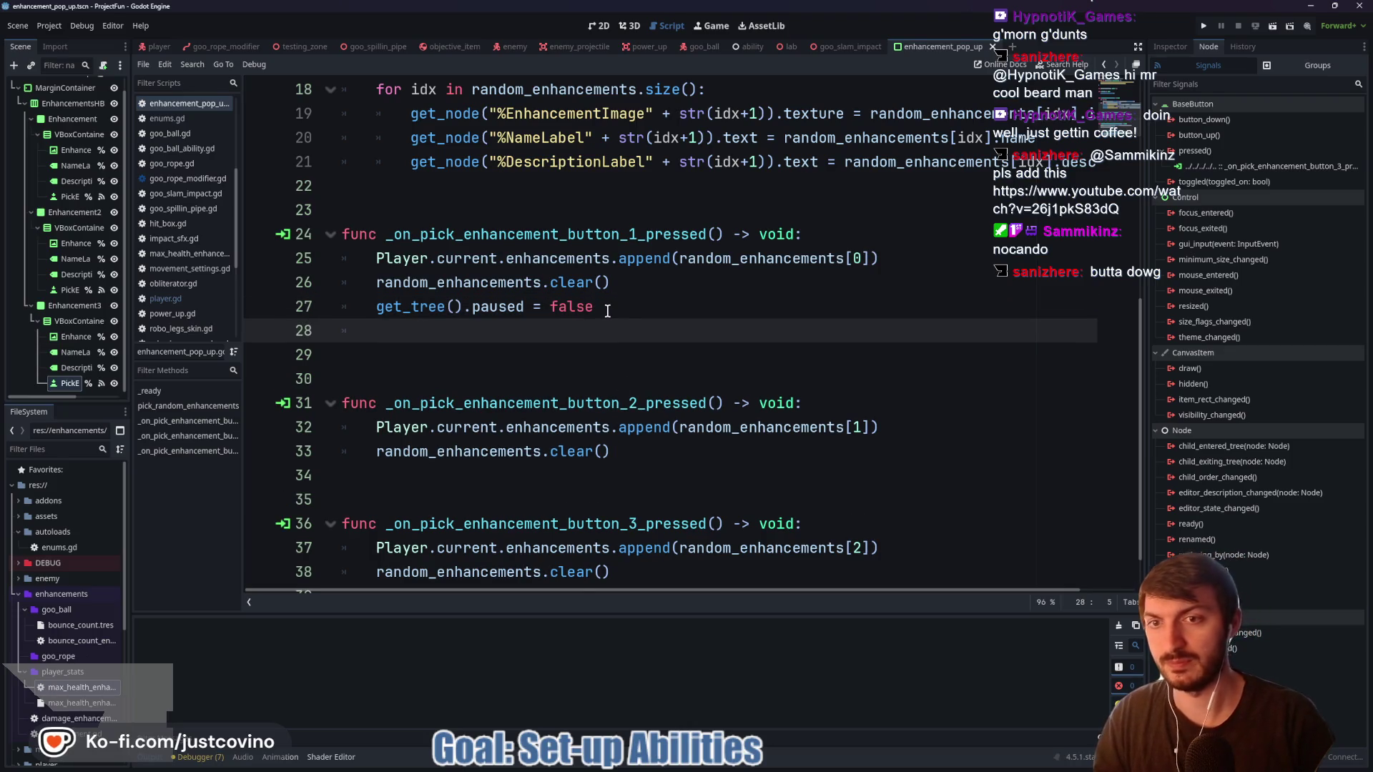
# Add Input.mouse_mode = Input.MOUSE_MODE_CAPTURED below hide() in the first handler
pyautogui.click(642, 293)
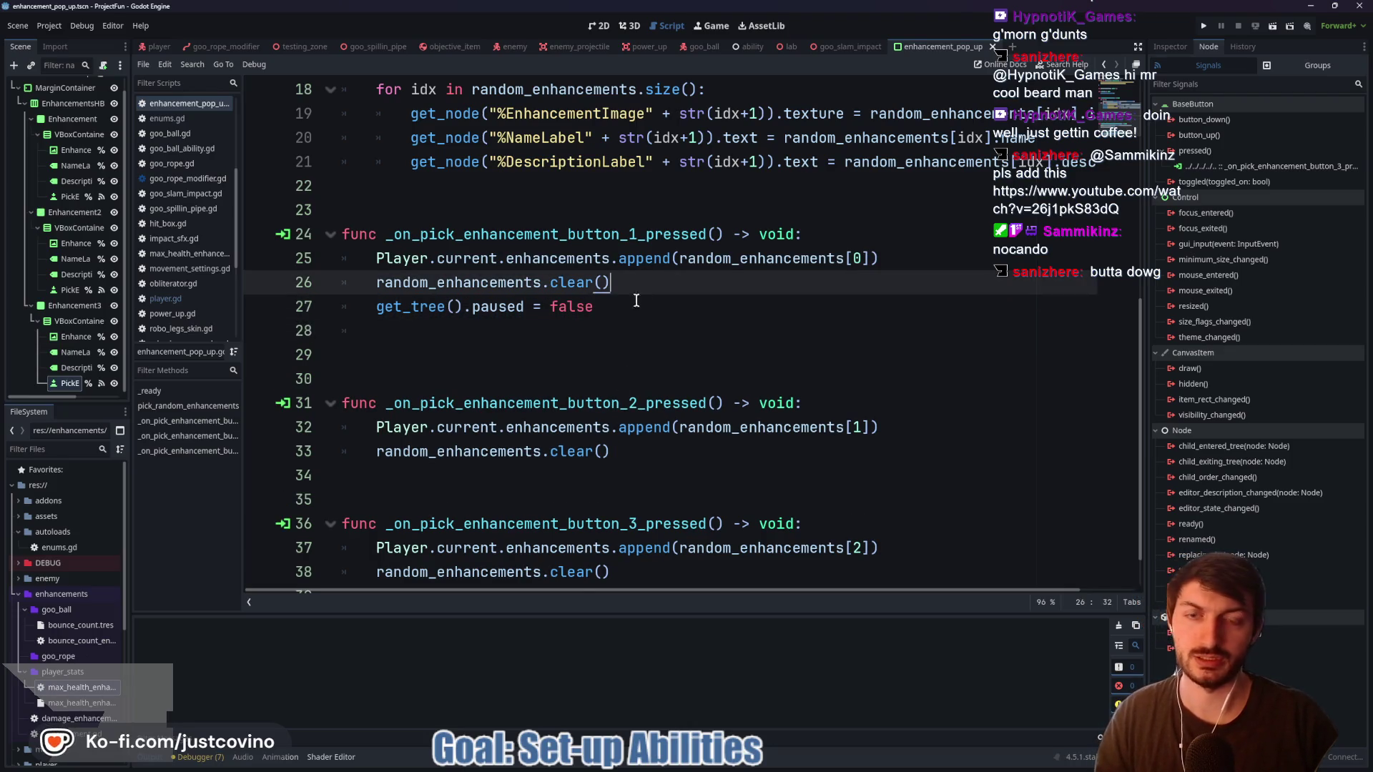
pyautogui.press('Return')
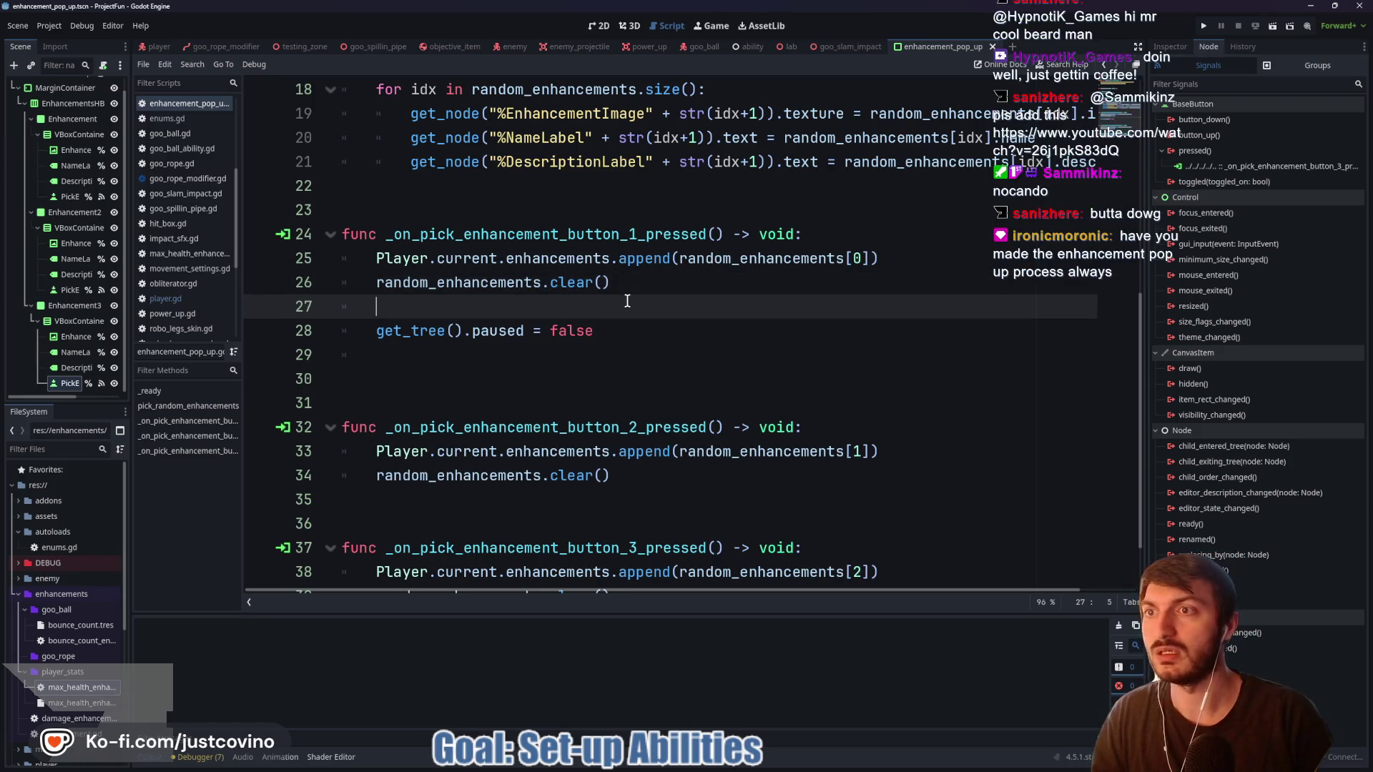
pyautogui.scroll(5, 625, 307)
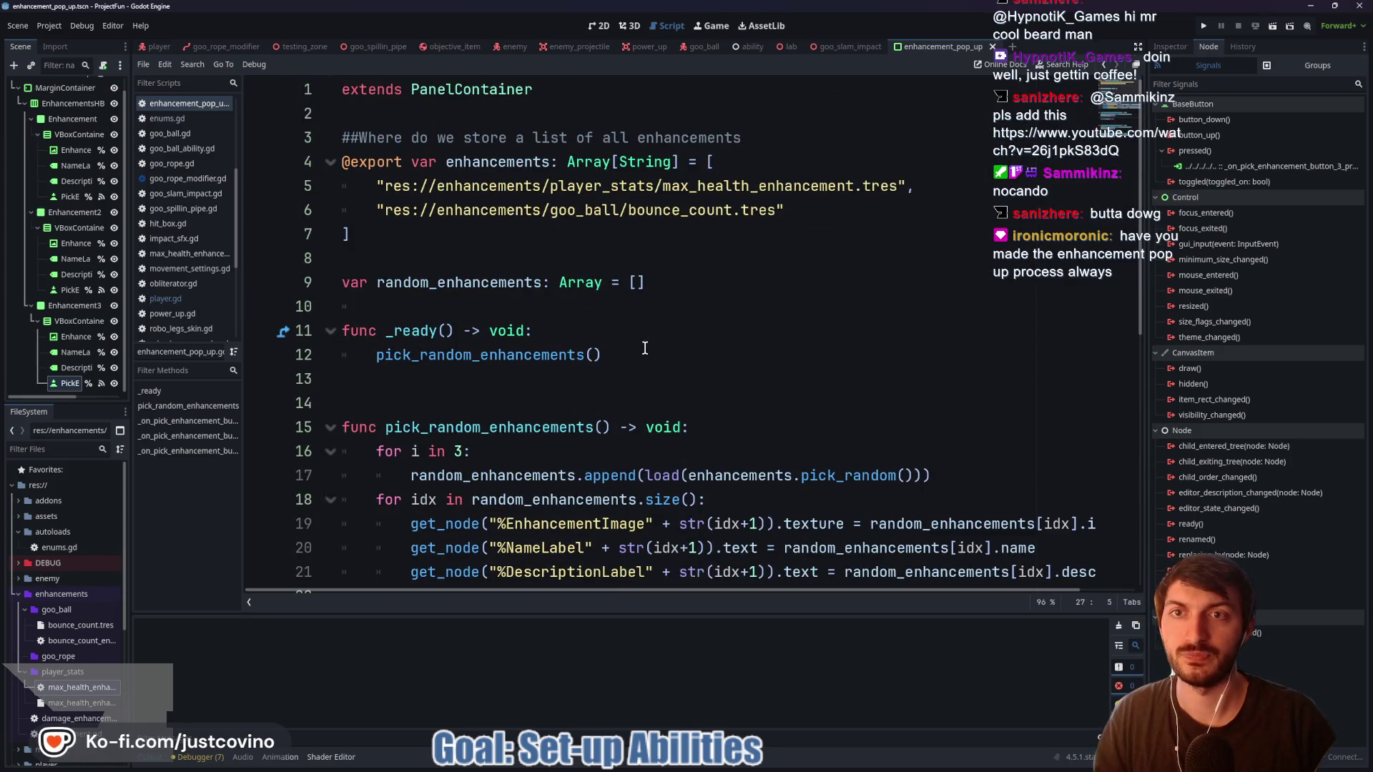
pyautogui.scroll(-5, 644, 348)
pyautogui.scroll(5, 579, 319)
pyautogui.scroll(1, 63, 238)
pyautogui.scroll(-5, 602, 357)
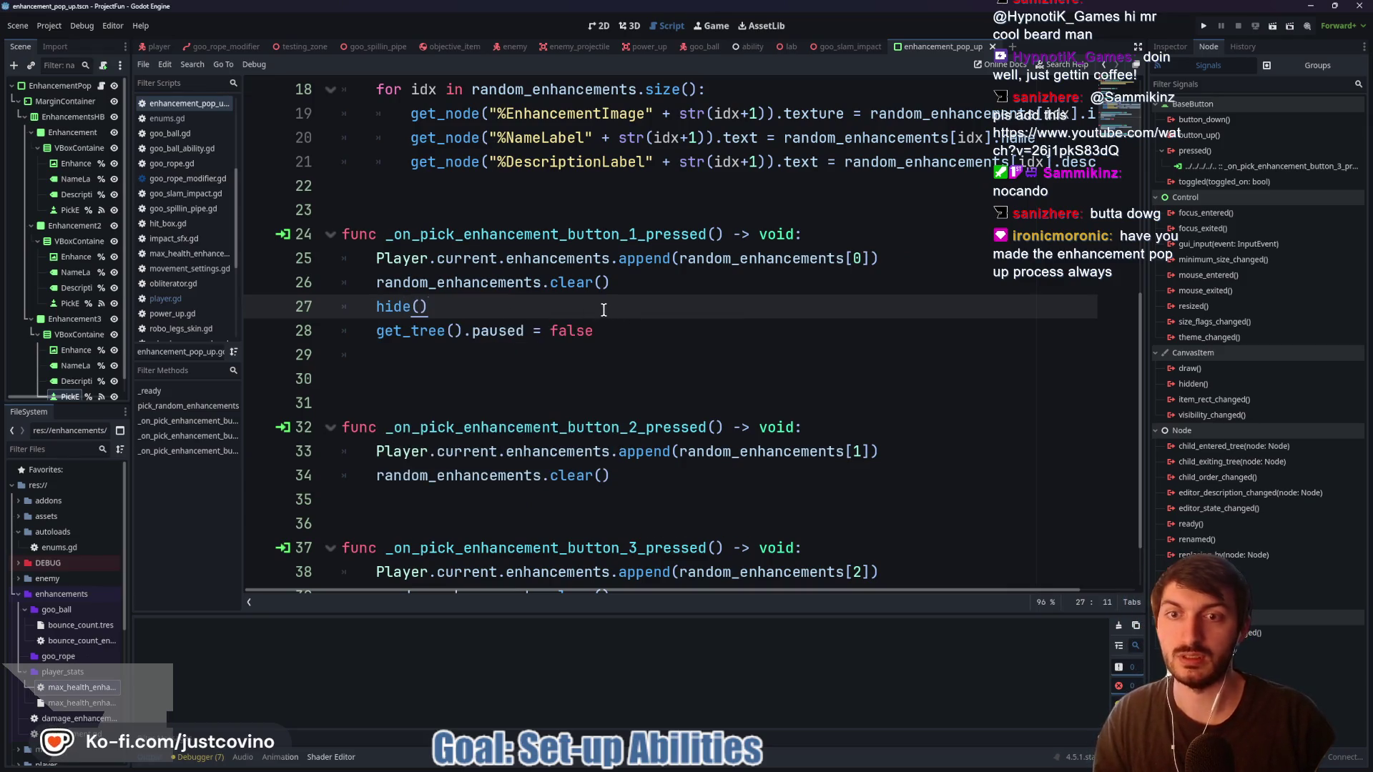
pyautogui.press('Return')
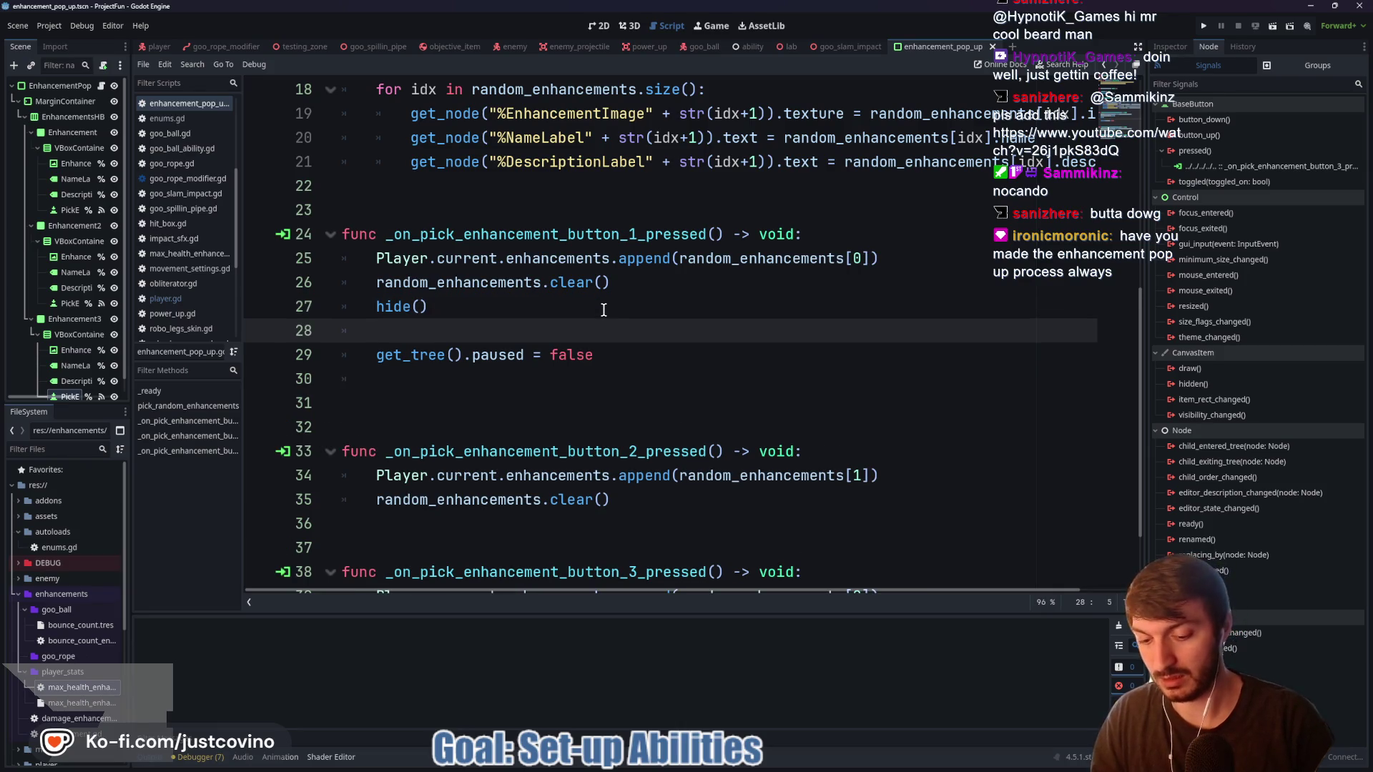
pyautogui.write('Input.mouse_mode')
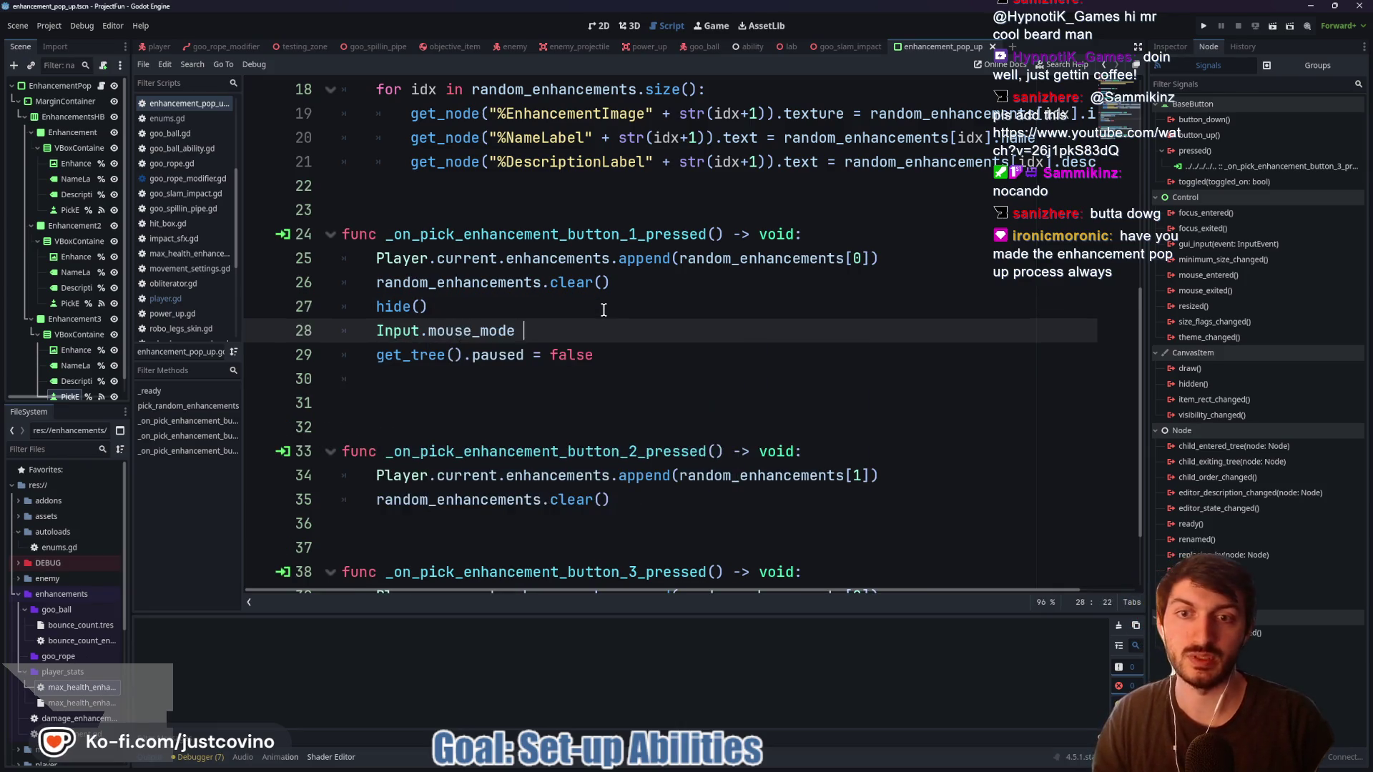
pyautogui.write(' =')
pyautogui.press('Return')
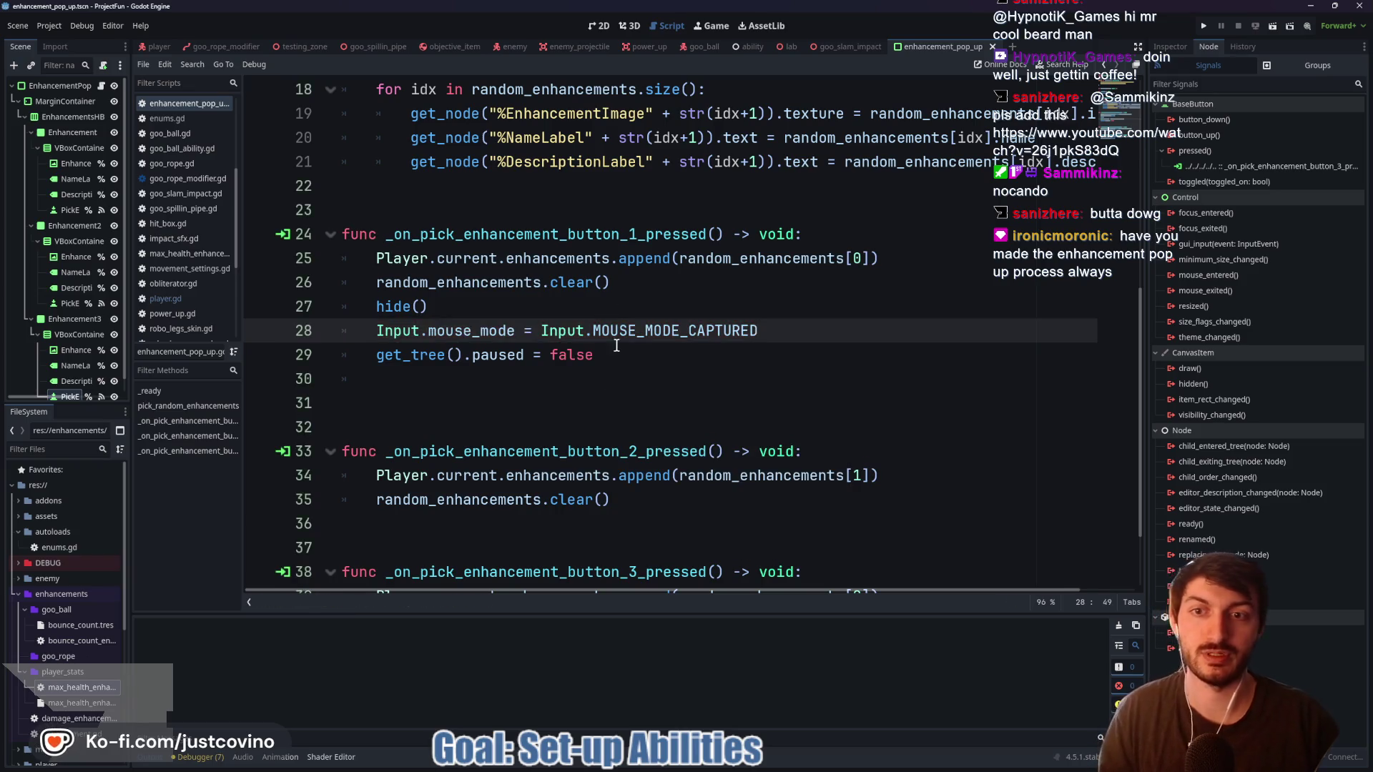
# Copy the hide, mouse-capture and unpause lines into the second and third handlers
pyautogui.moveTo(609, 360); pyautogui.dragTo(331, 314)
pyautogui.hotkey('ctrl', 'c')
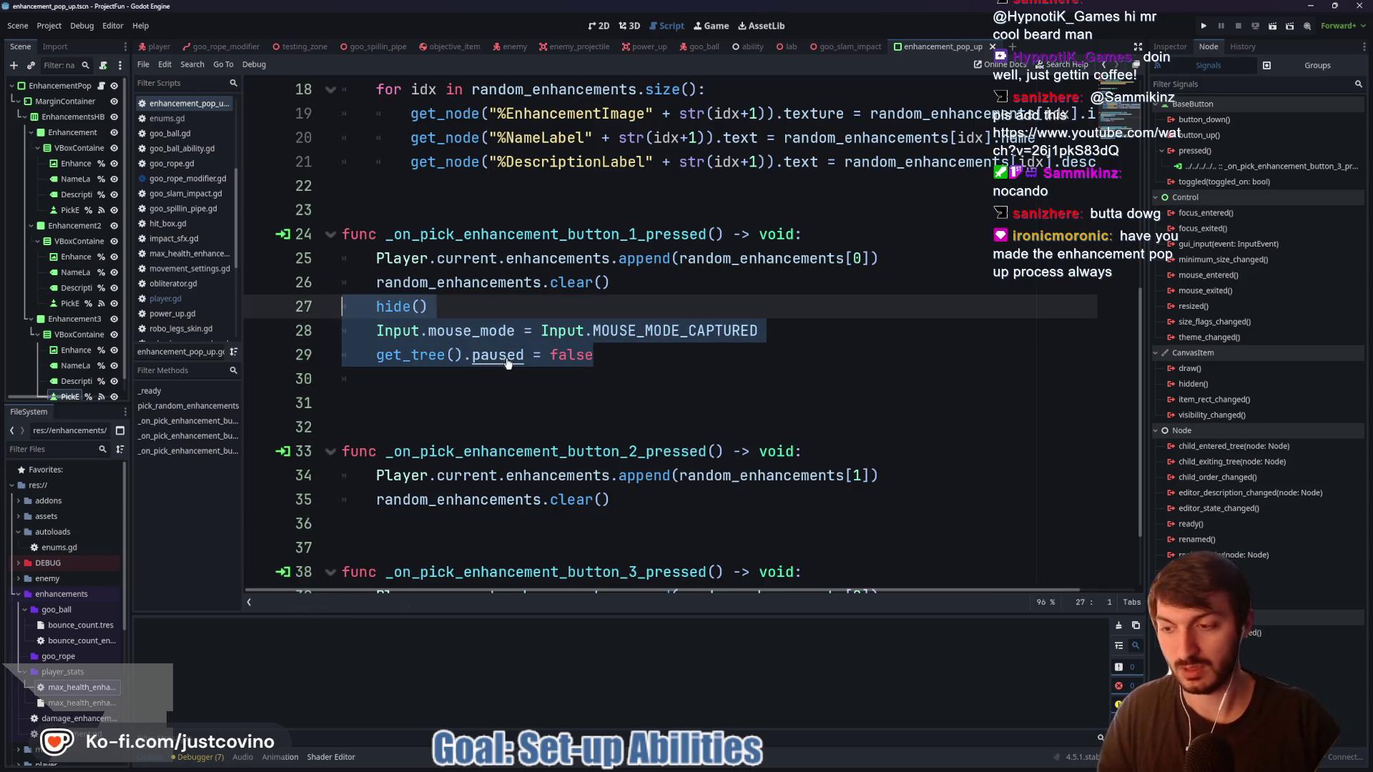
pyautogui.scroll(-2, 598, 364)
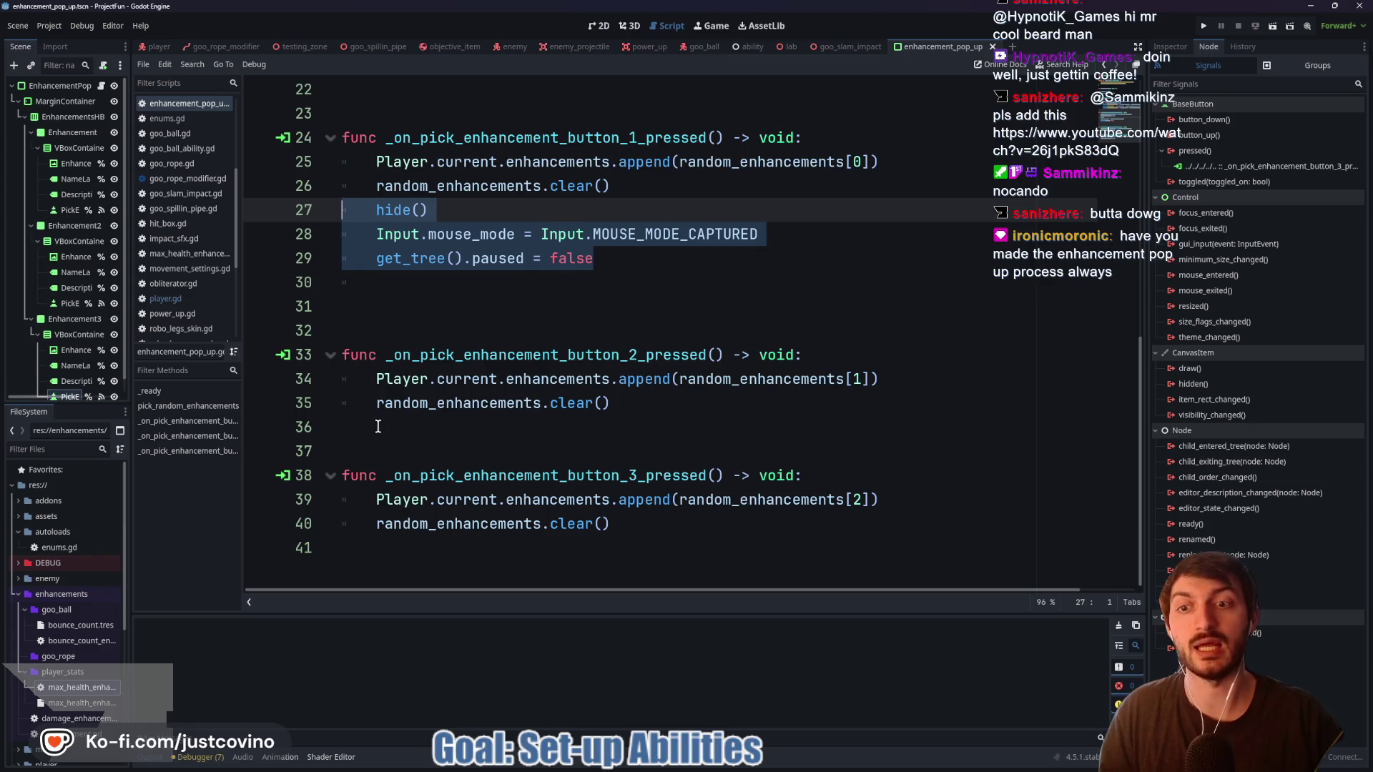
pyautogui.click(432, 425)
pyautogui.hotkey('ctrl', 'v')
pyautogui.scroll(-1, 415, 465)
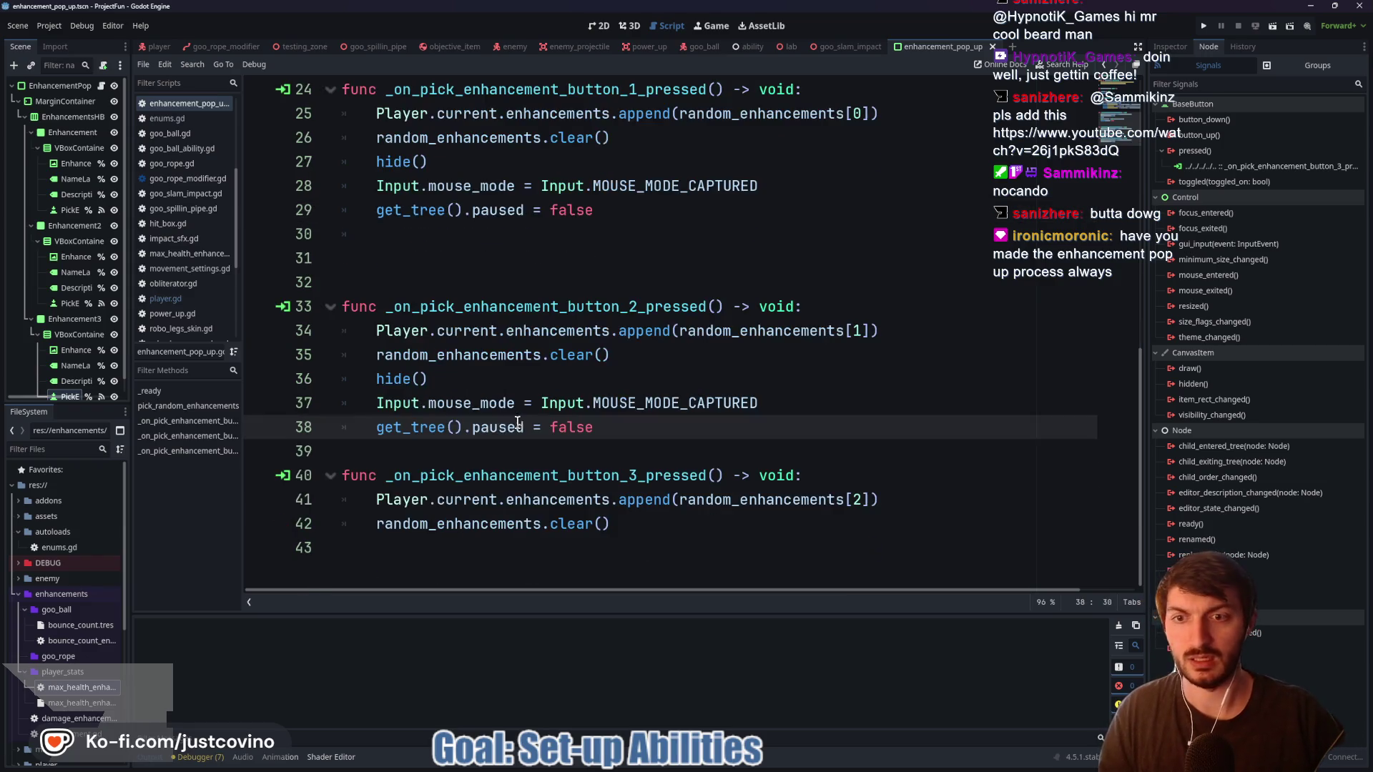
pyautogui.click(378, 553)
pyautogui.hotkey('ctrl', 'v')
# Tidy the blank lines between the three handlers
pyautogui.click(457, 427)
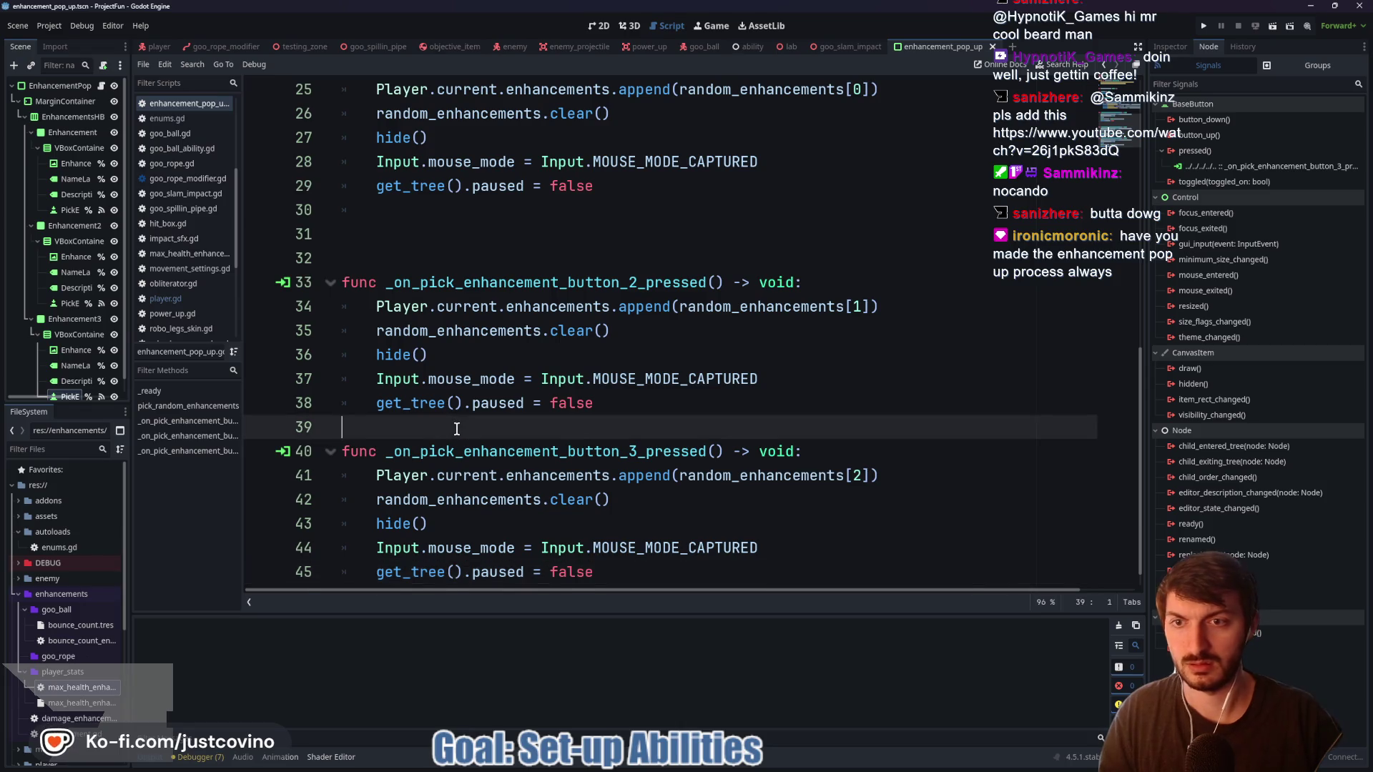
pyautogui.press('Return')
pyautogui.click(382, 234)
pyautogui.press('Up')
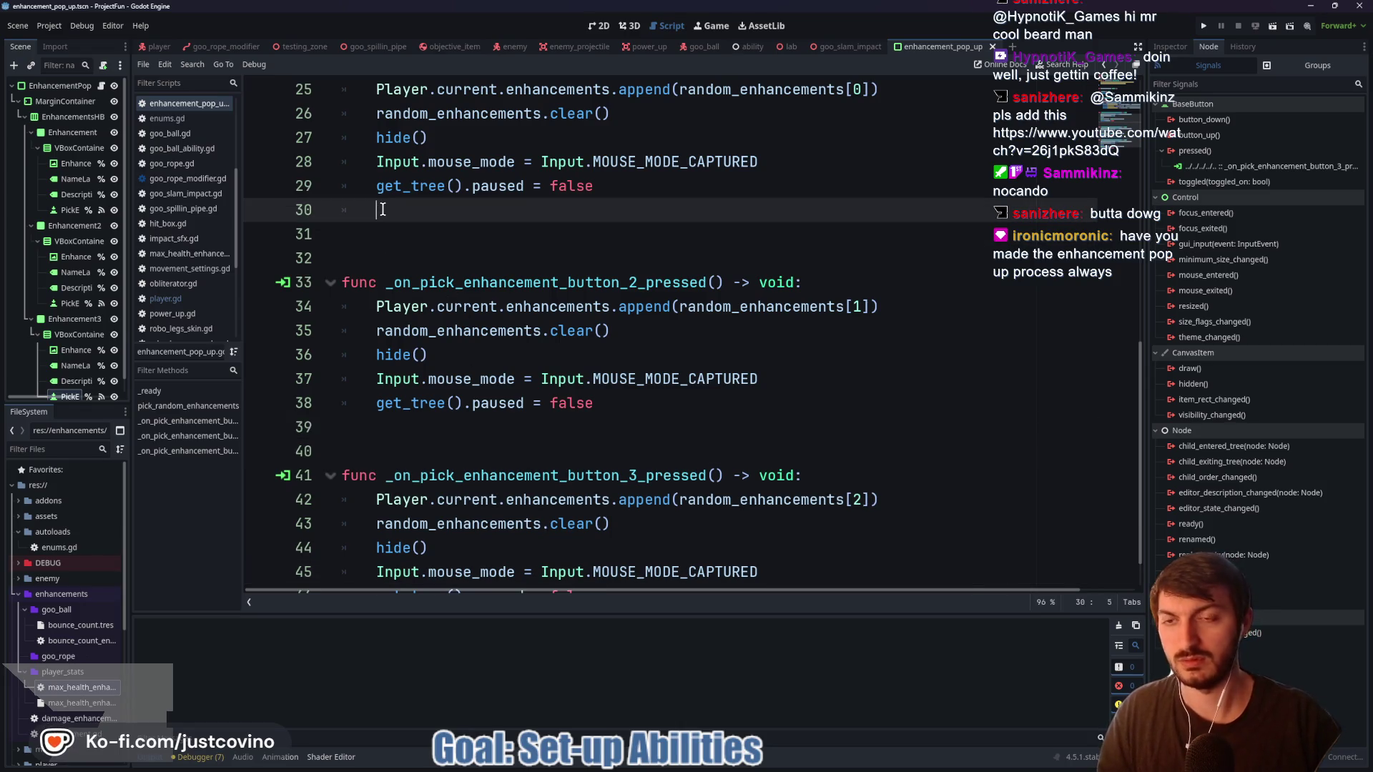
pyautogui.press('BackSpace')
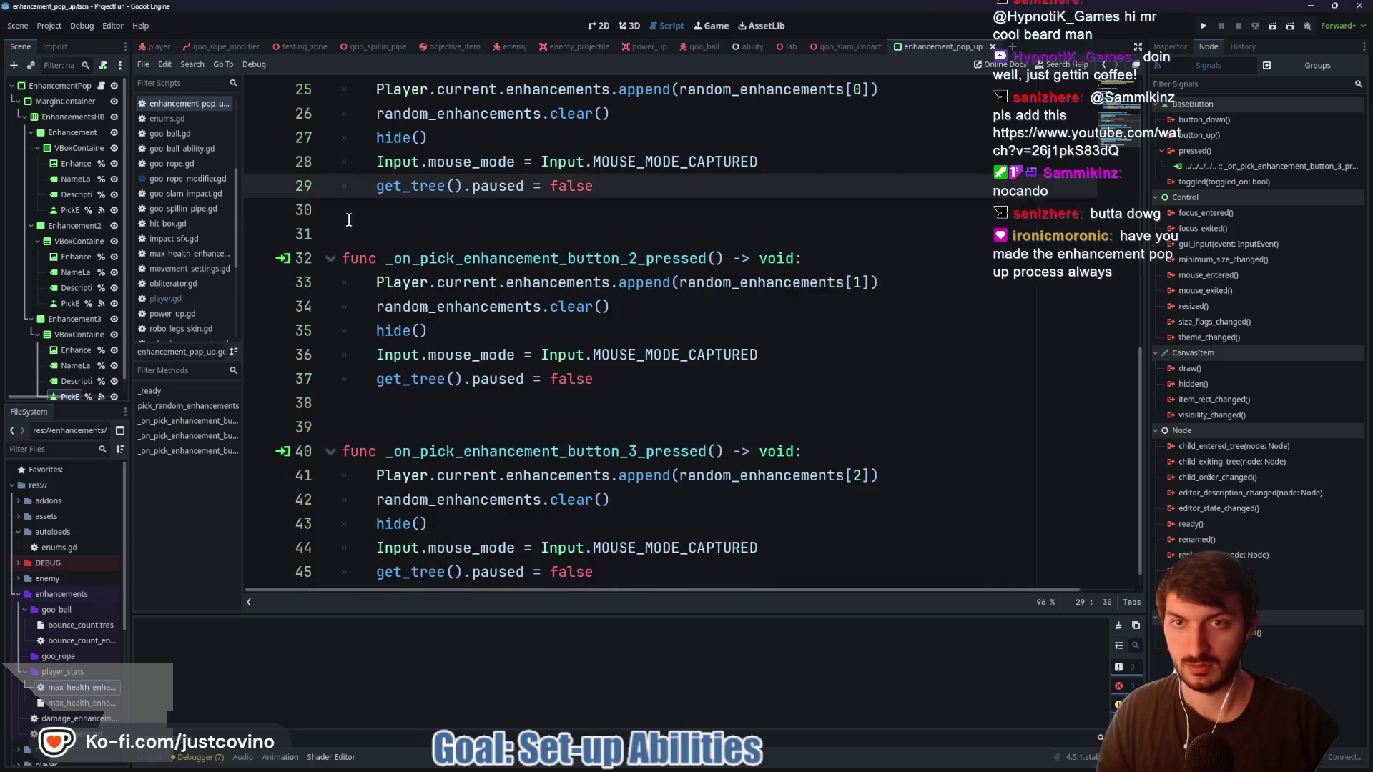
pyautogui.click(60, 85)
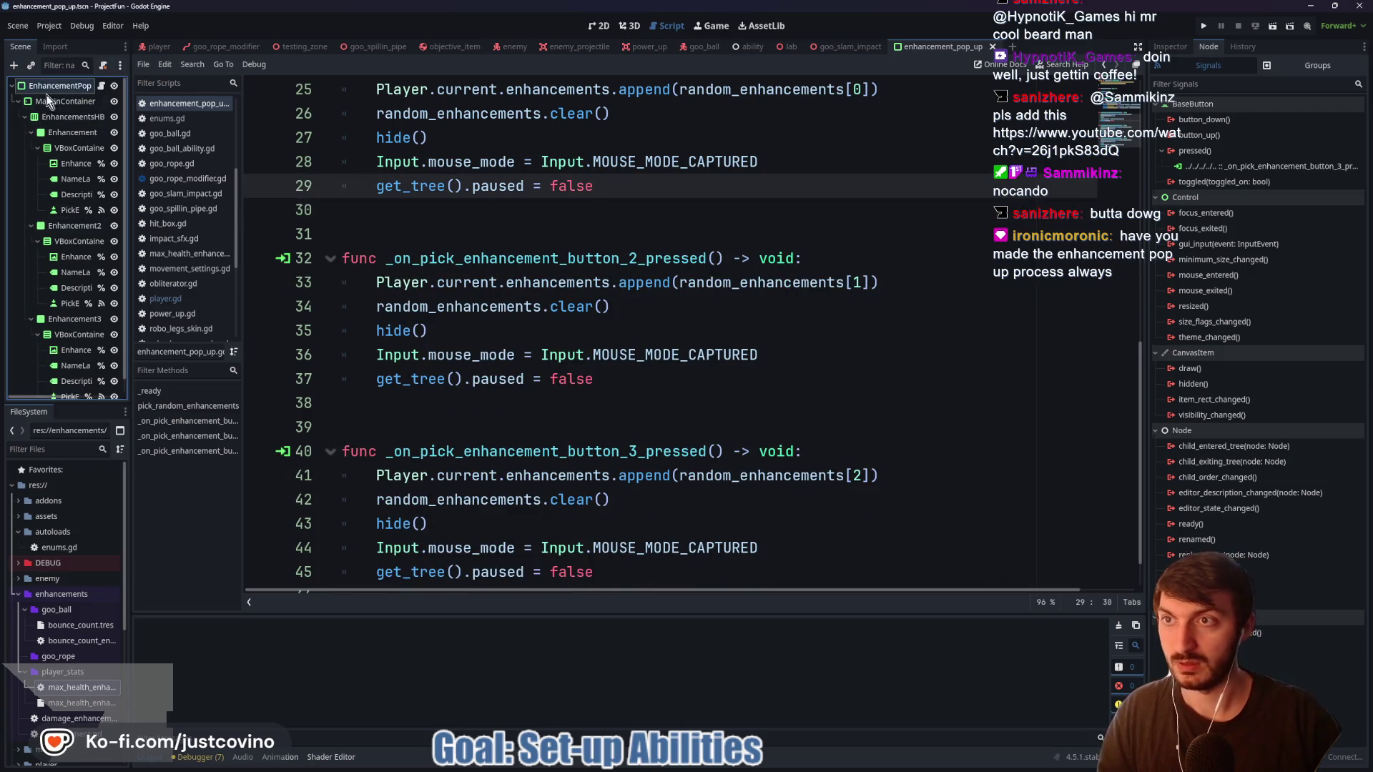
# Set the EnhancementPopUp node's Process Mode to Always in the Inspector
pyautogui.click(1167, 47)
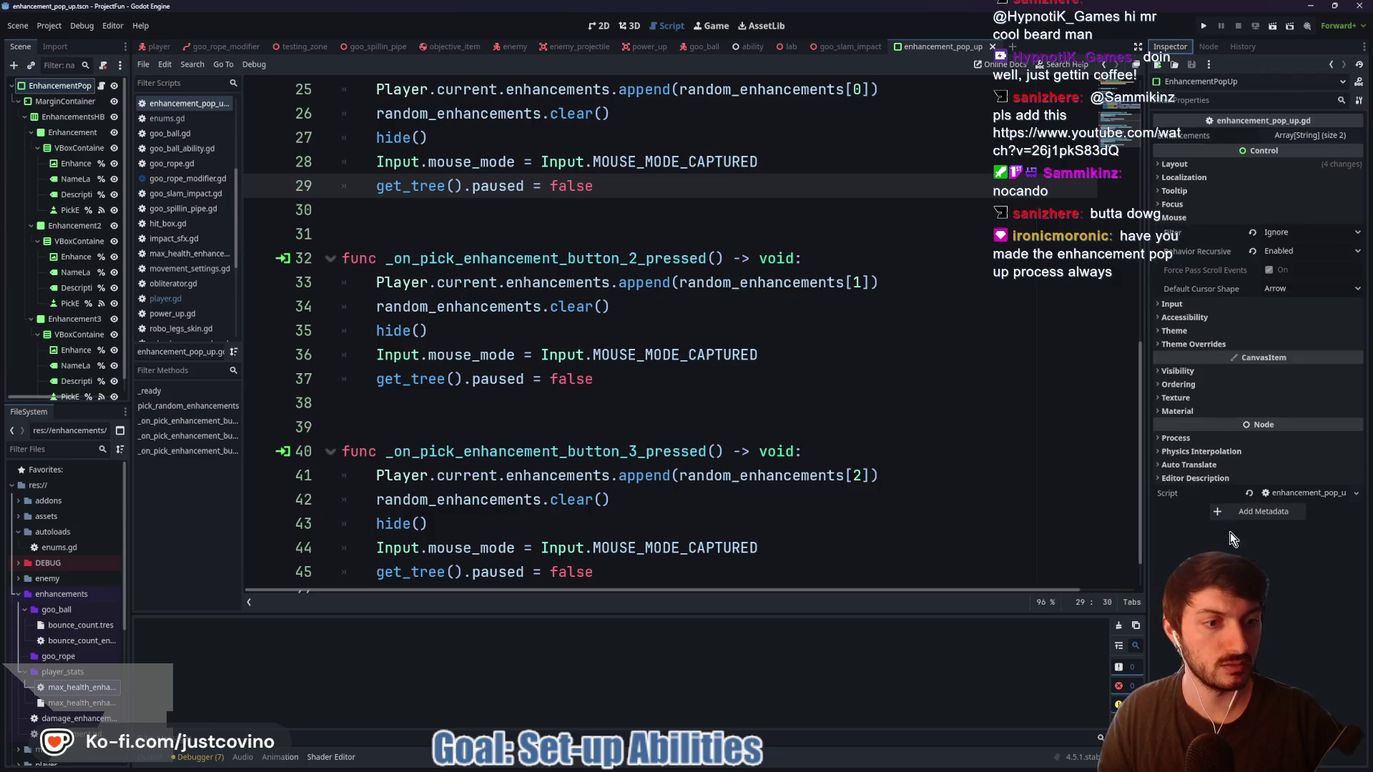
pyautogui.click(1207, 439)
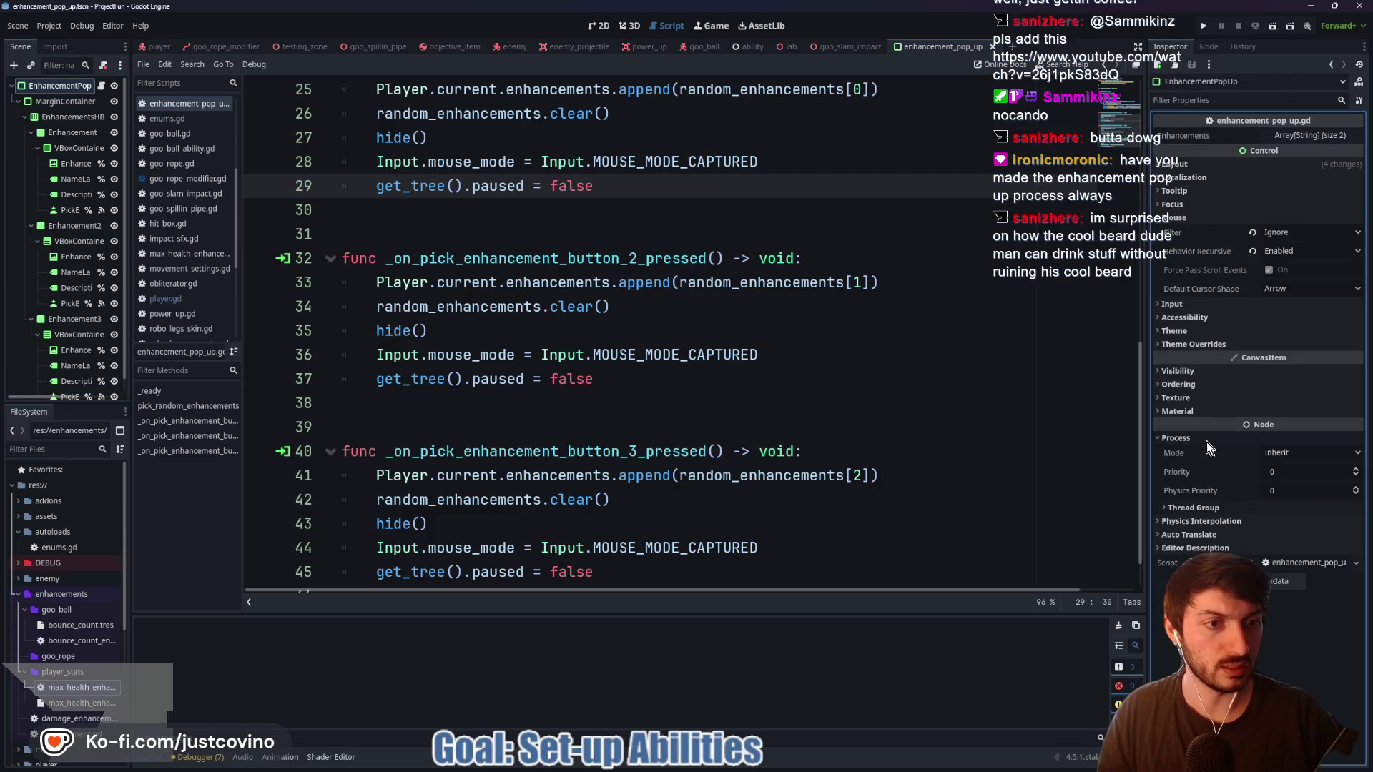
pyautogui.click(1301, 453)
pyautogui.click(1306, 519)
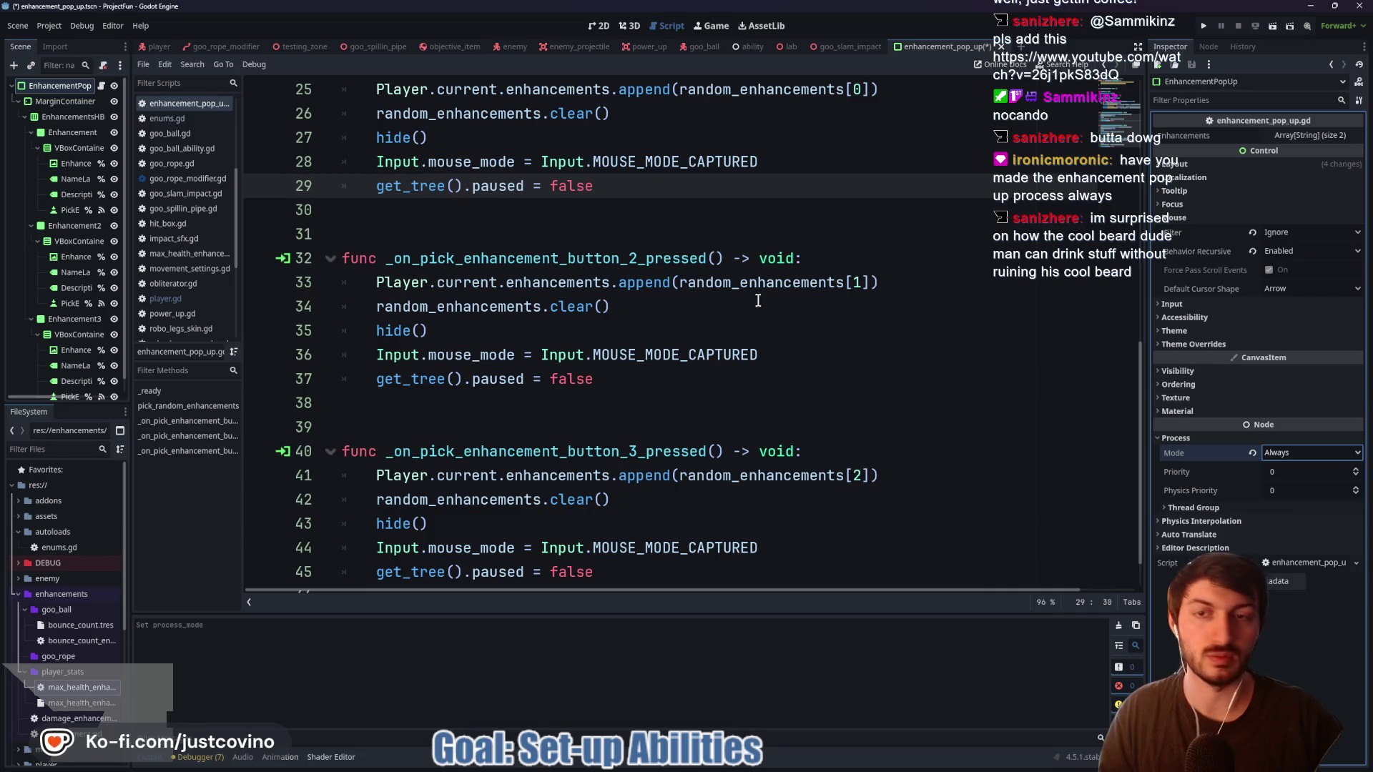
# Switch to the testing_zone scene and run it with F6
pyautogui.click(718, 400)
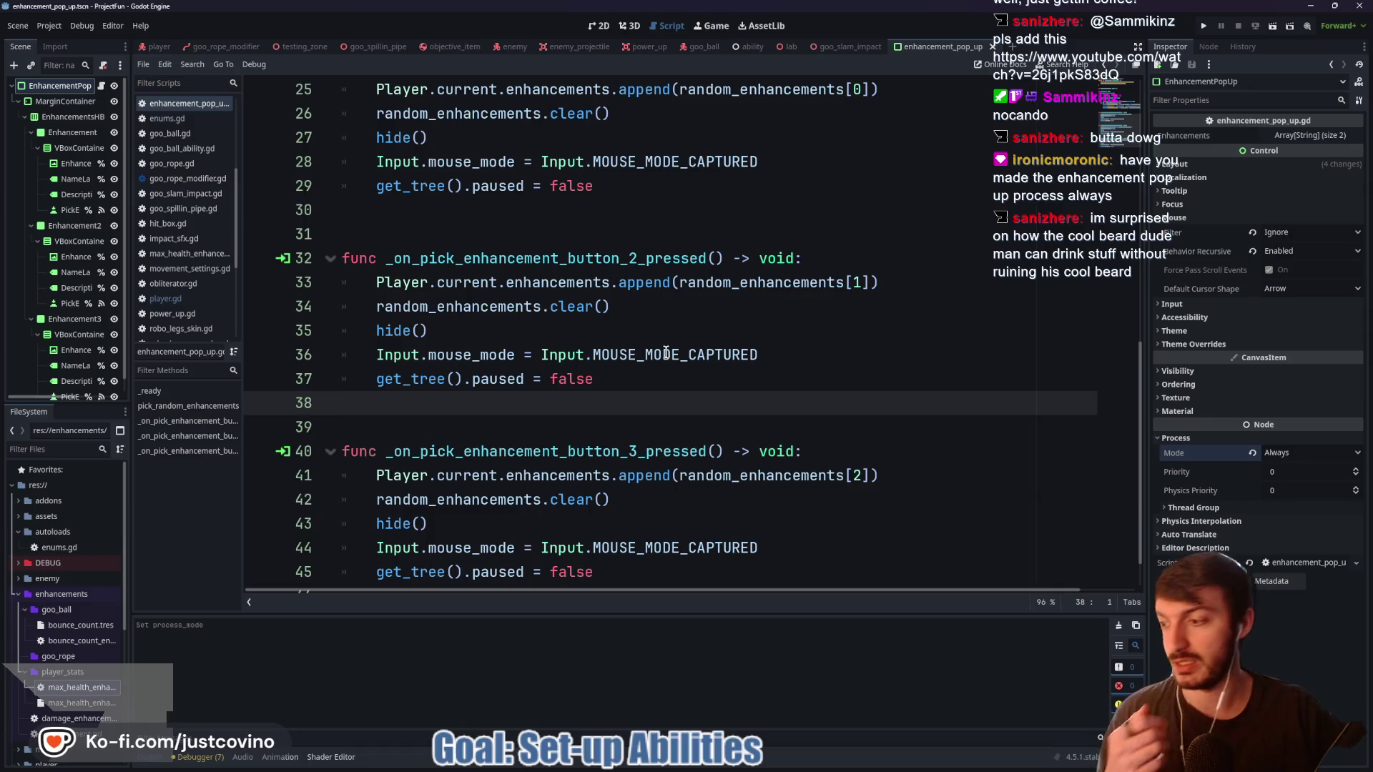
pyautogui.moveTo(666, 352)
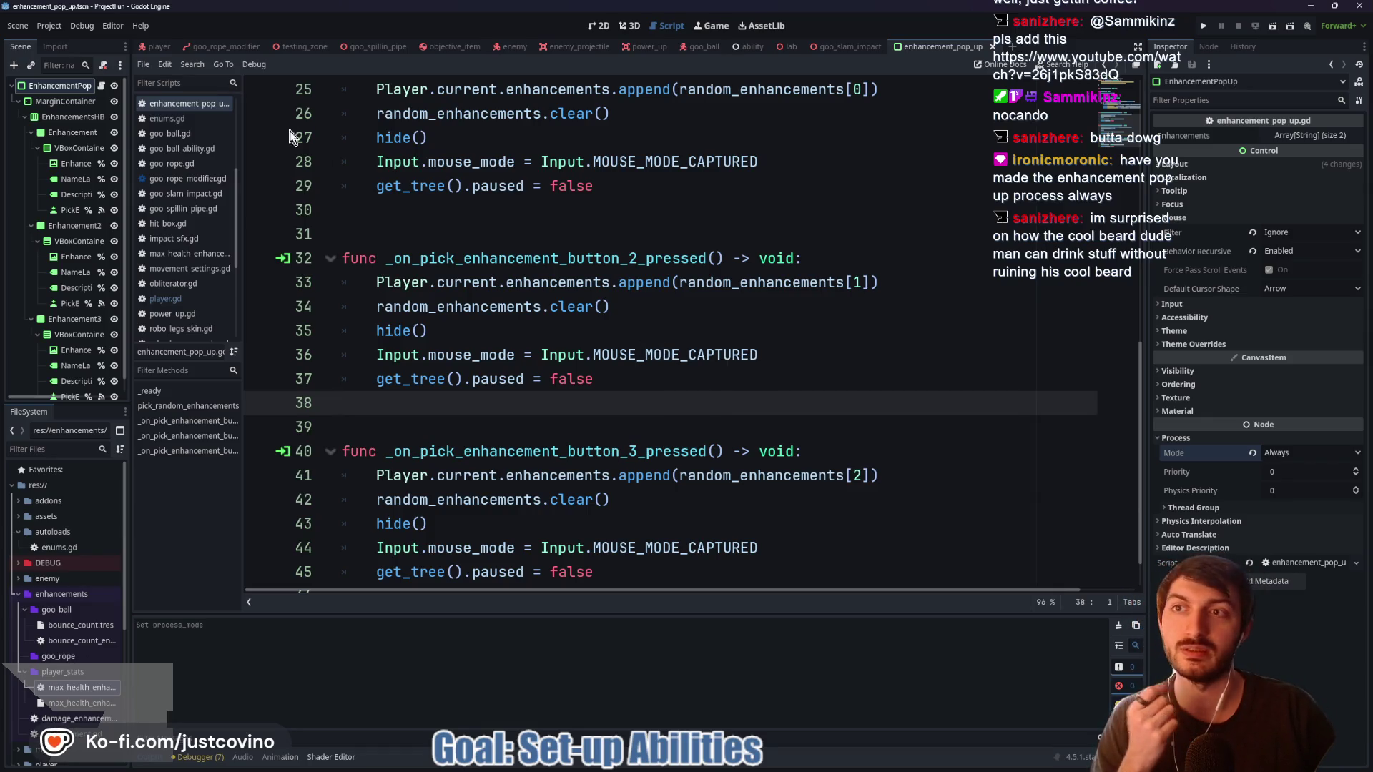
pyautogui.click(300, 47)
pyautogui.press('F6')
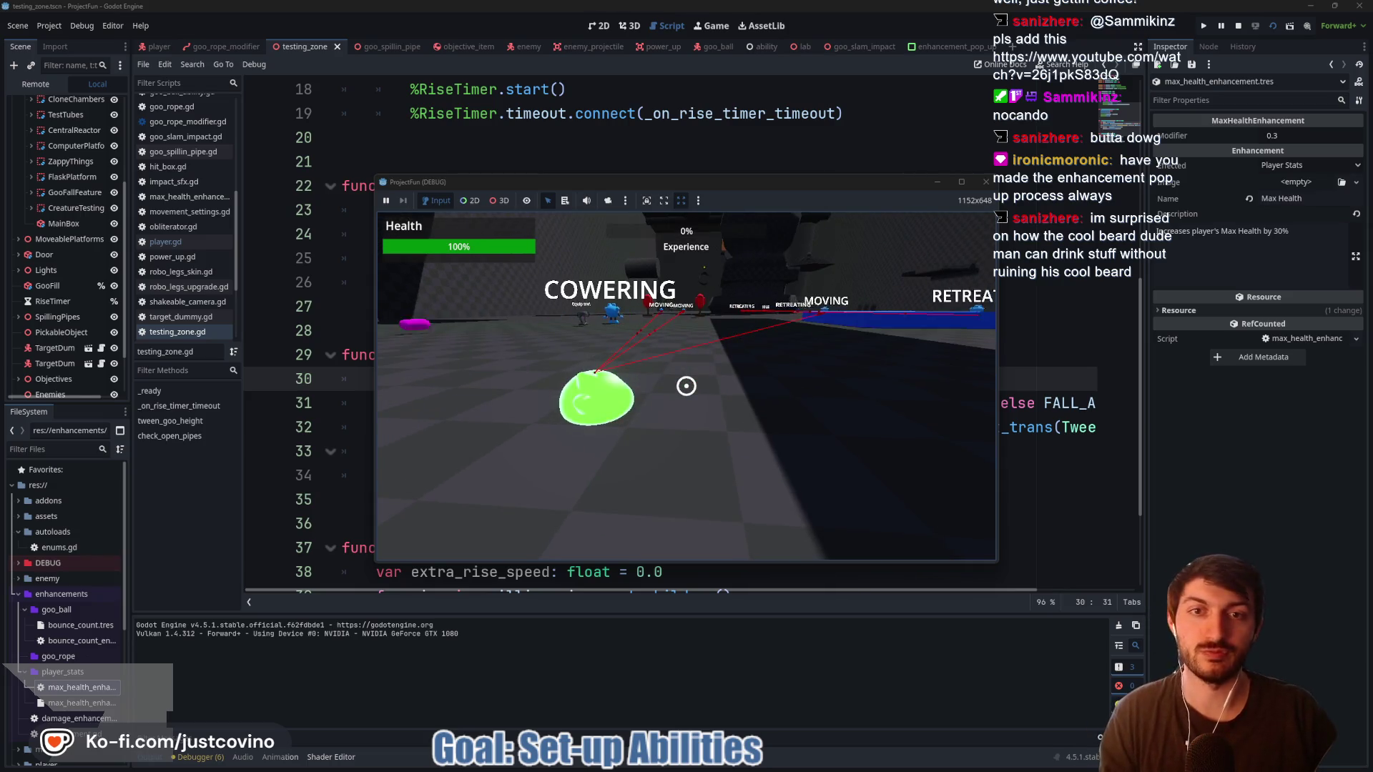
# Play the game: walk toward the enemies, swing on the goo rope and slam down
pyautogui.moveTo(376, 182); pyautogui.dragTo(141, 85)
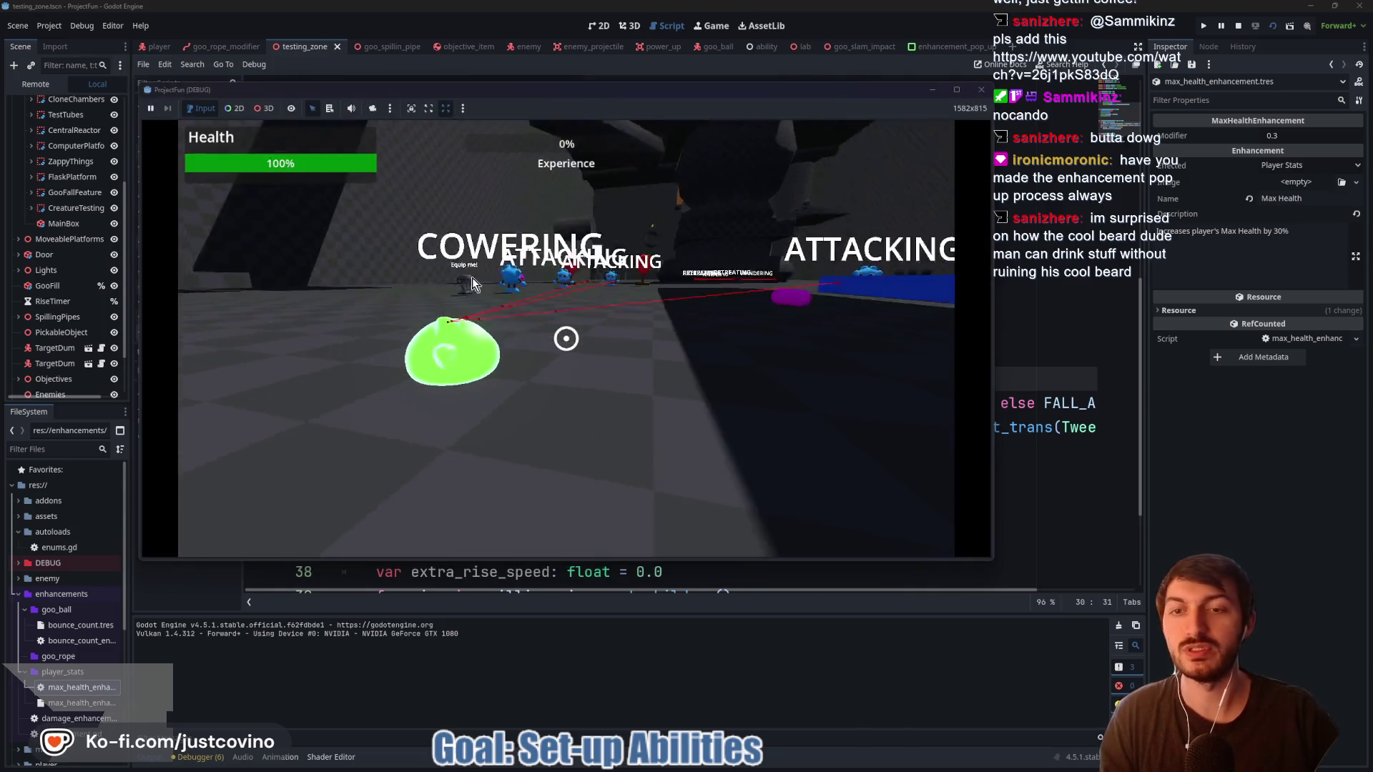
pyautogui.press('w')
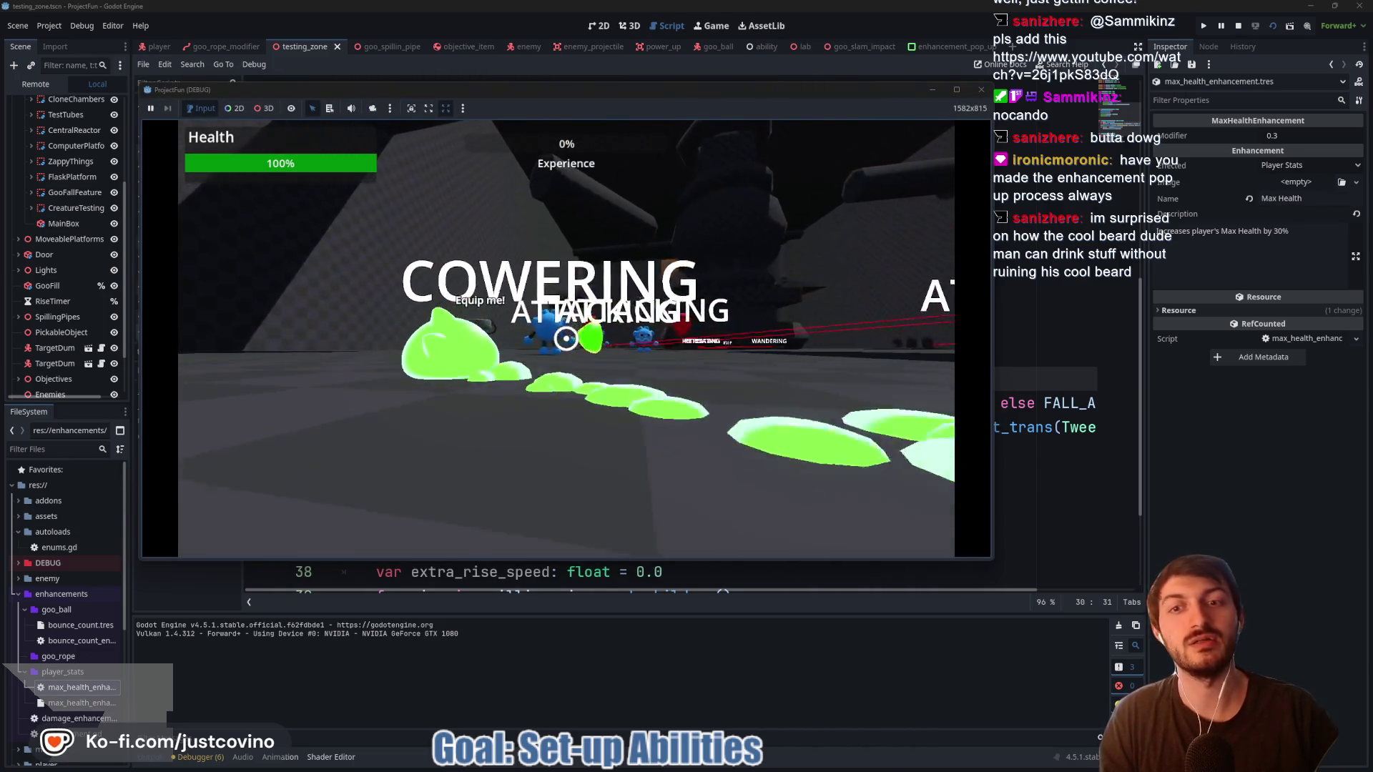
pyautogui.press('w')
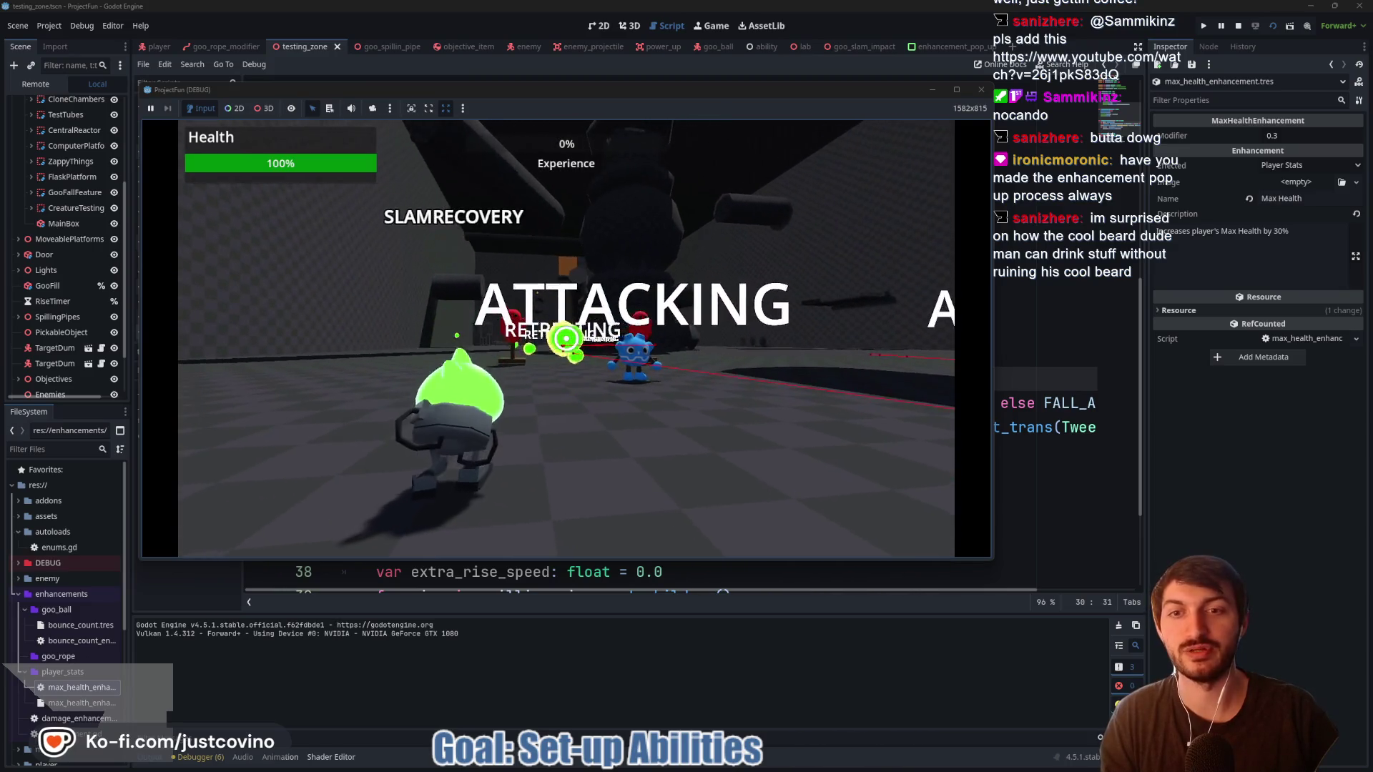
pyautogui.click(567, 338)
pyautogui.press('ctrl')
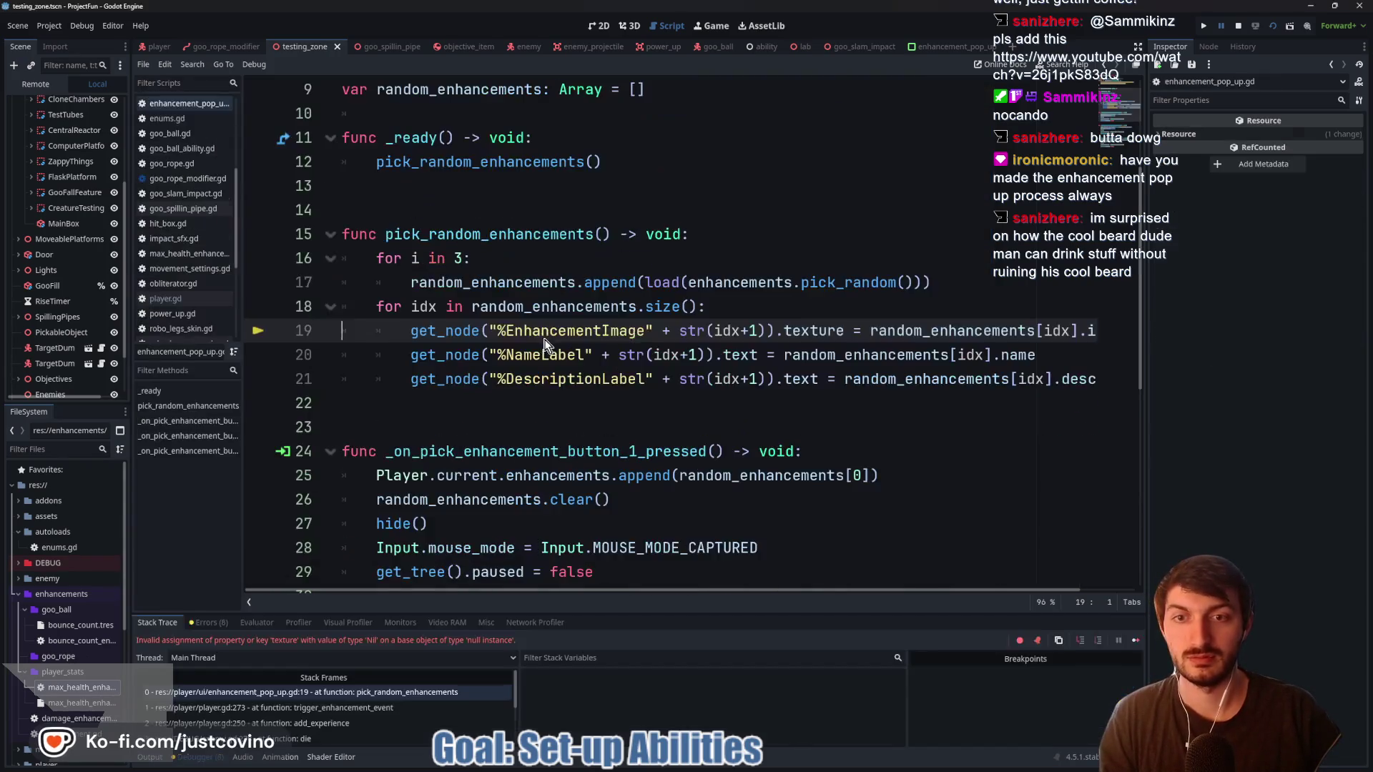
# Inspect the line-19 texture error in the script and stop the running game
pyautogui.press('BackSpace')
pyautogui.press('BackSpace')
pyautogui.press('BackSpace')
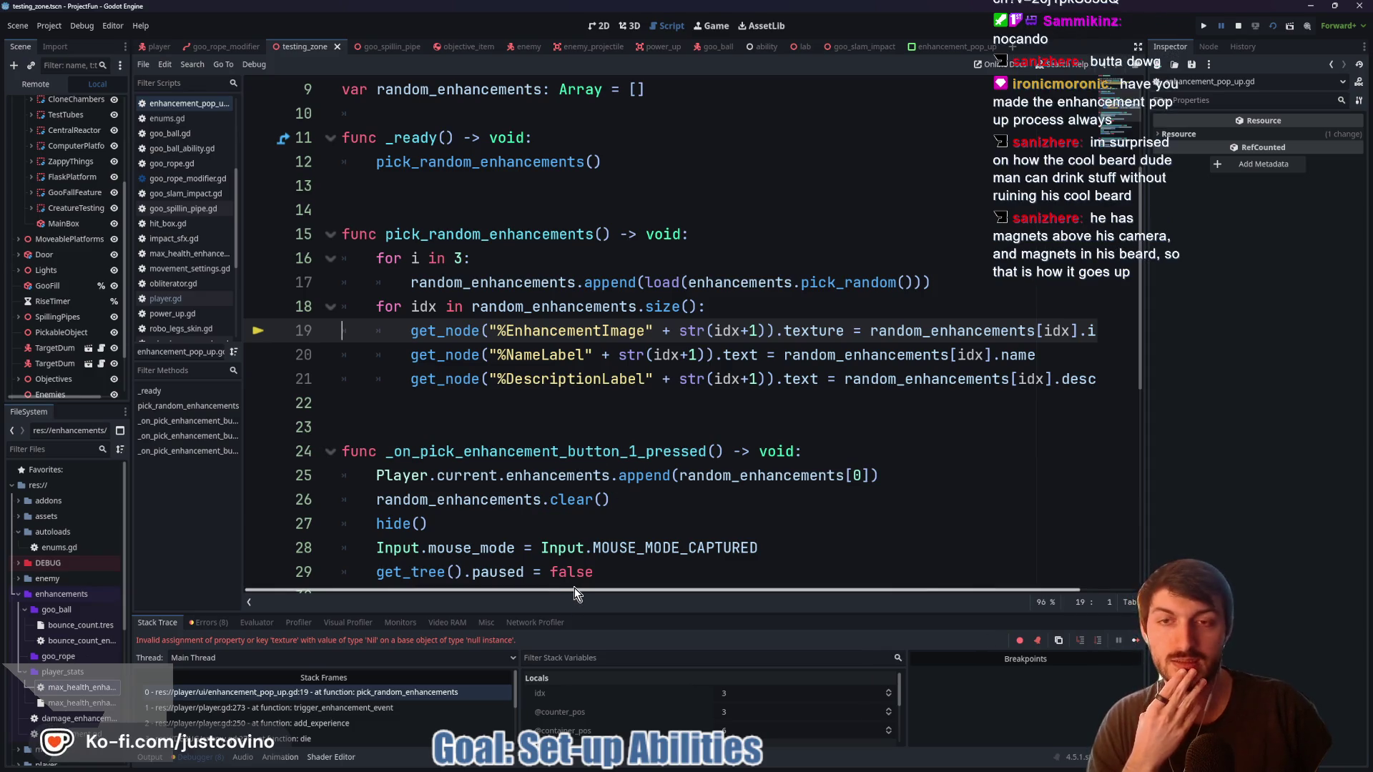
pyautogui.scroll(3, 660, 407)
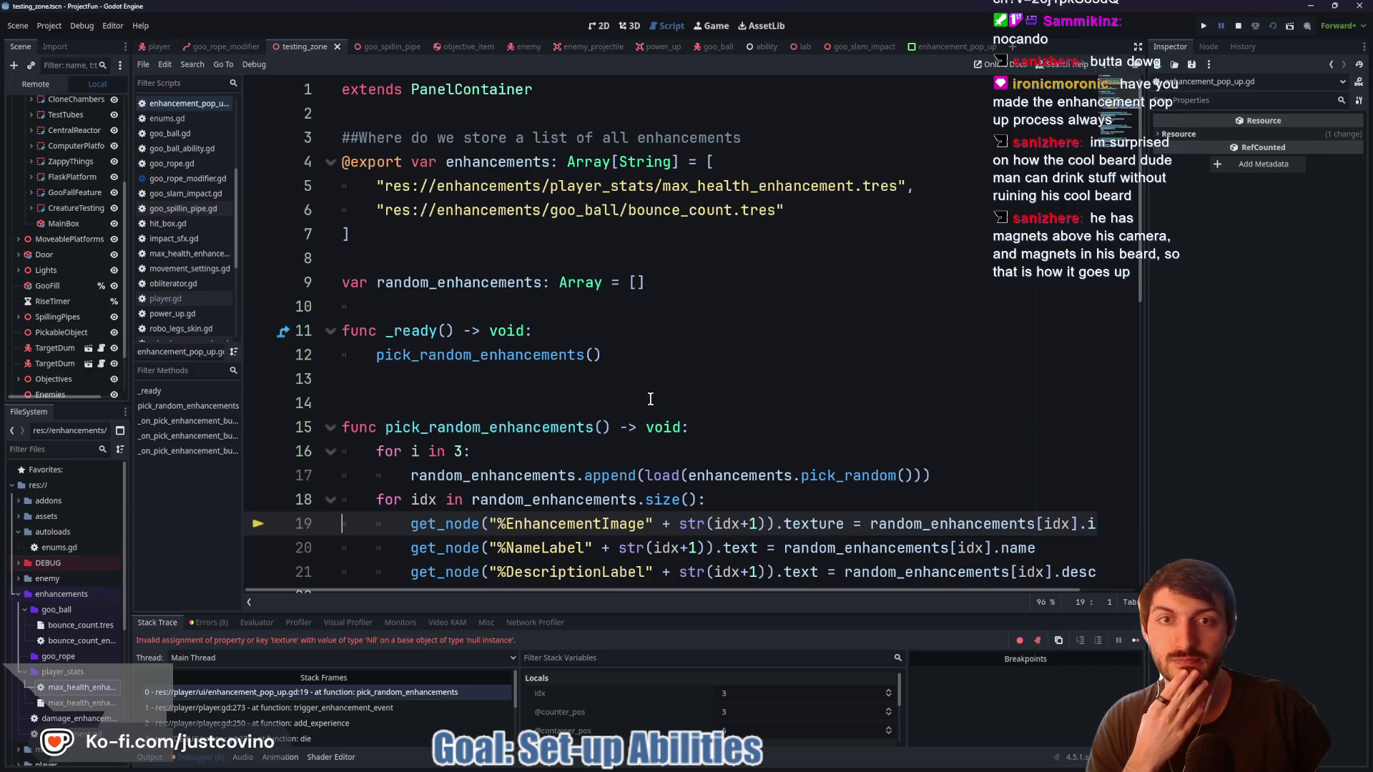
pyautogui.scroll(-1, 666, 359)
pyautogui.click(1237, 26)
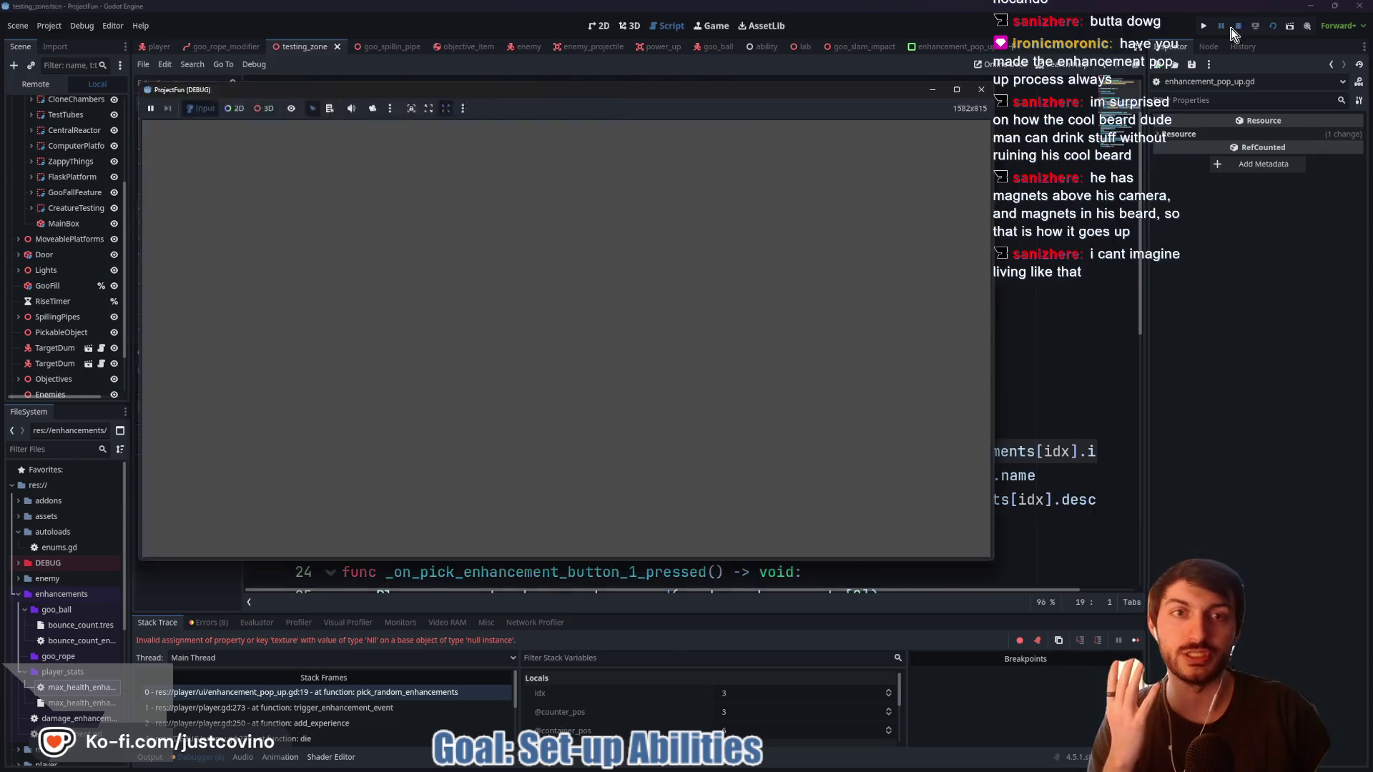
# Rerun the scene with F5, then stop the halted debug session
pyautogui.press('F5')
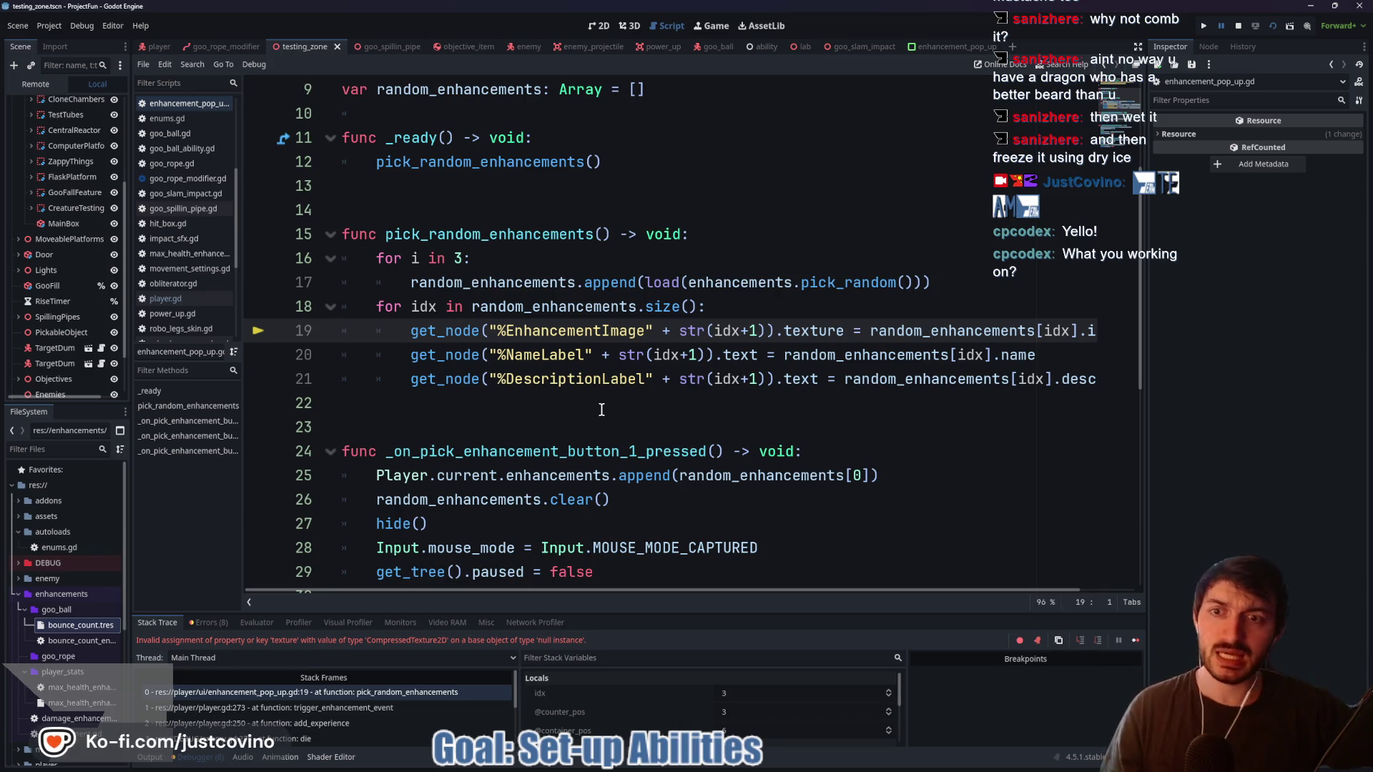
pyautogui.click(1237, 26)
pyautogui.click(643, 354)
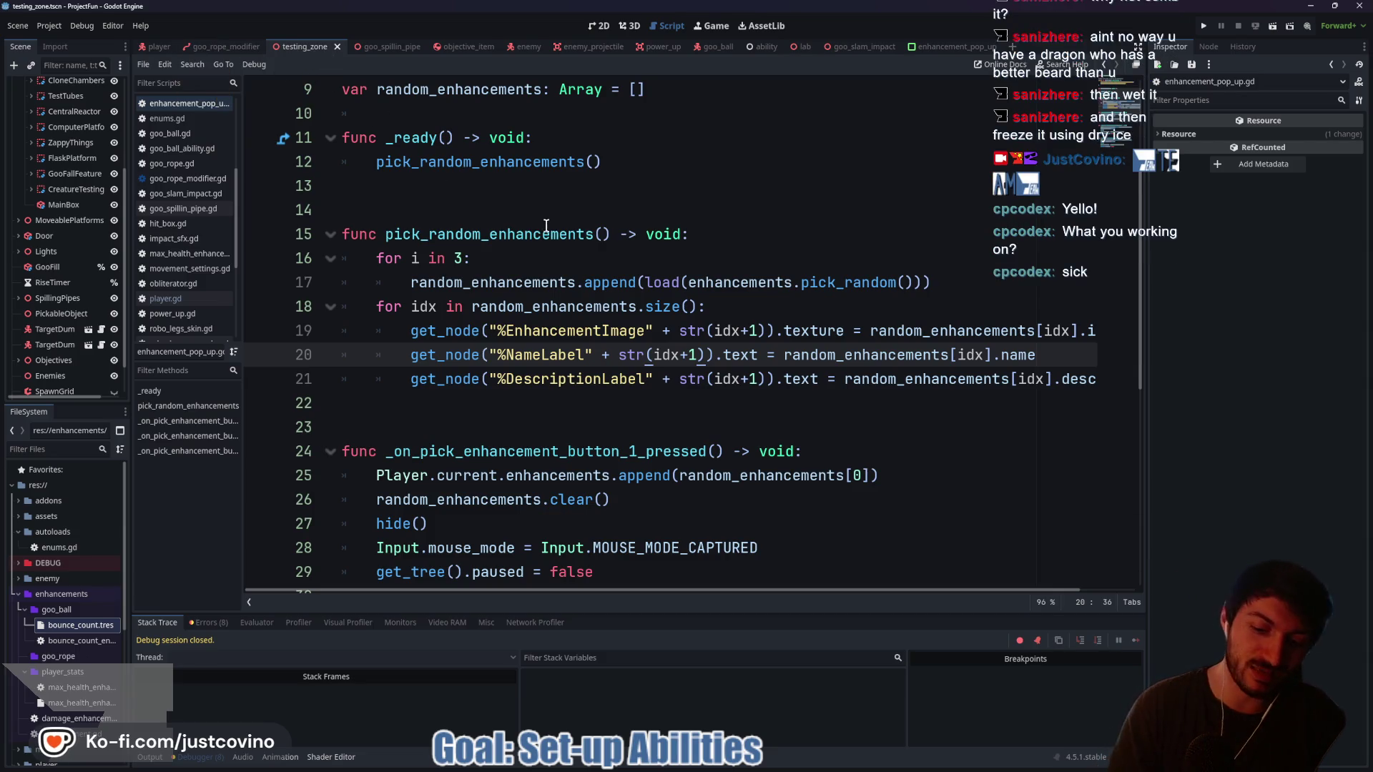
# Run the game with F5, enlarge its window, and grapple around until the pop-up triggers
pyautogui.press('F5')
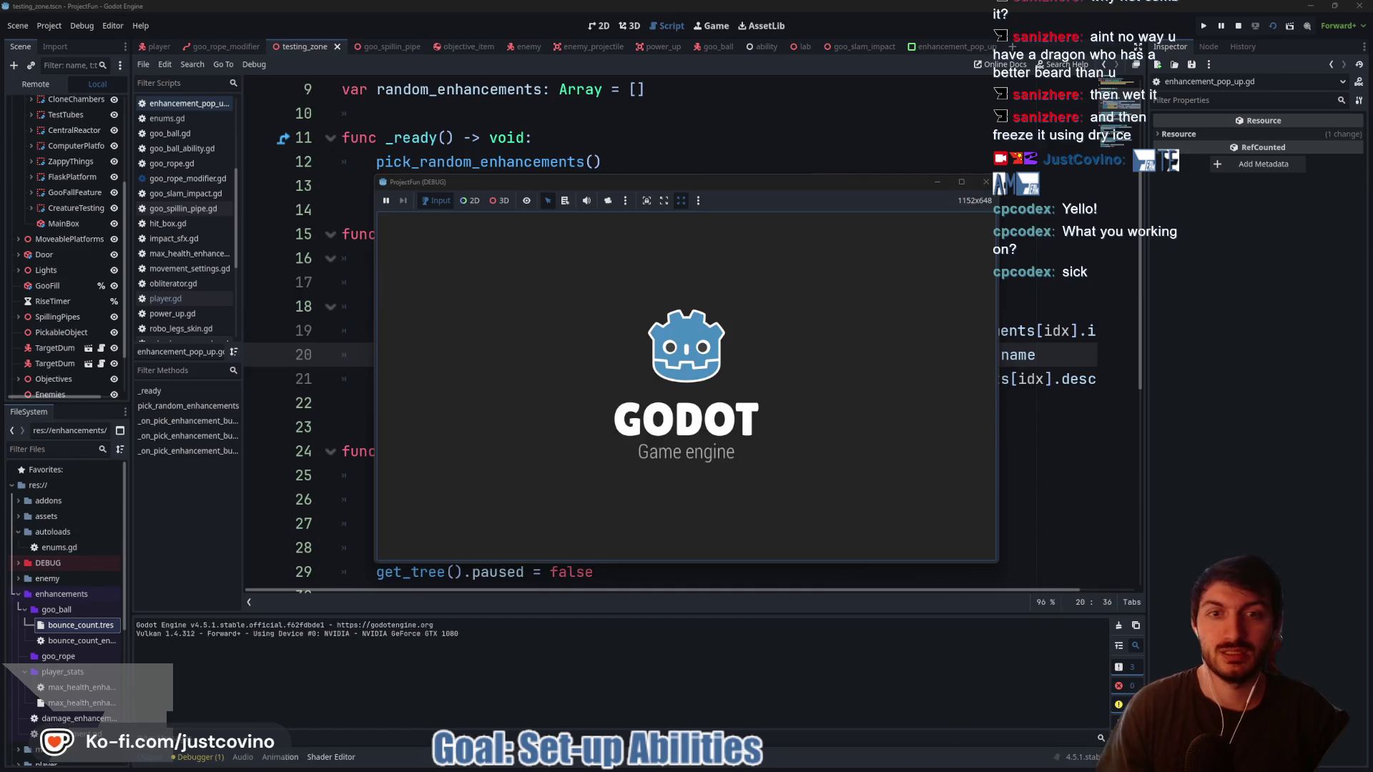
pyautogui.click(961, 182)
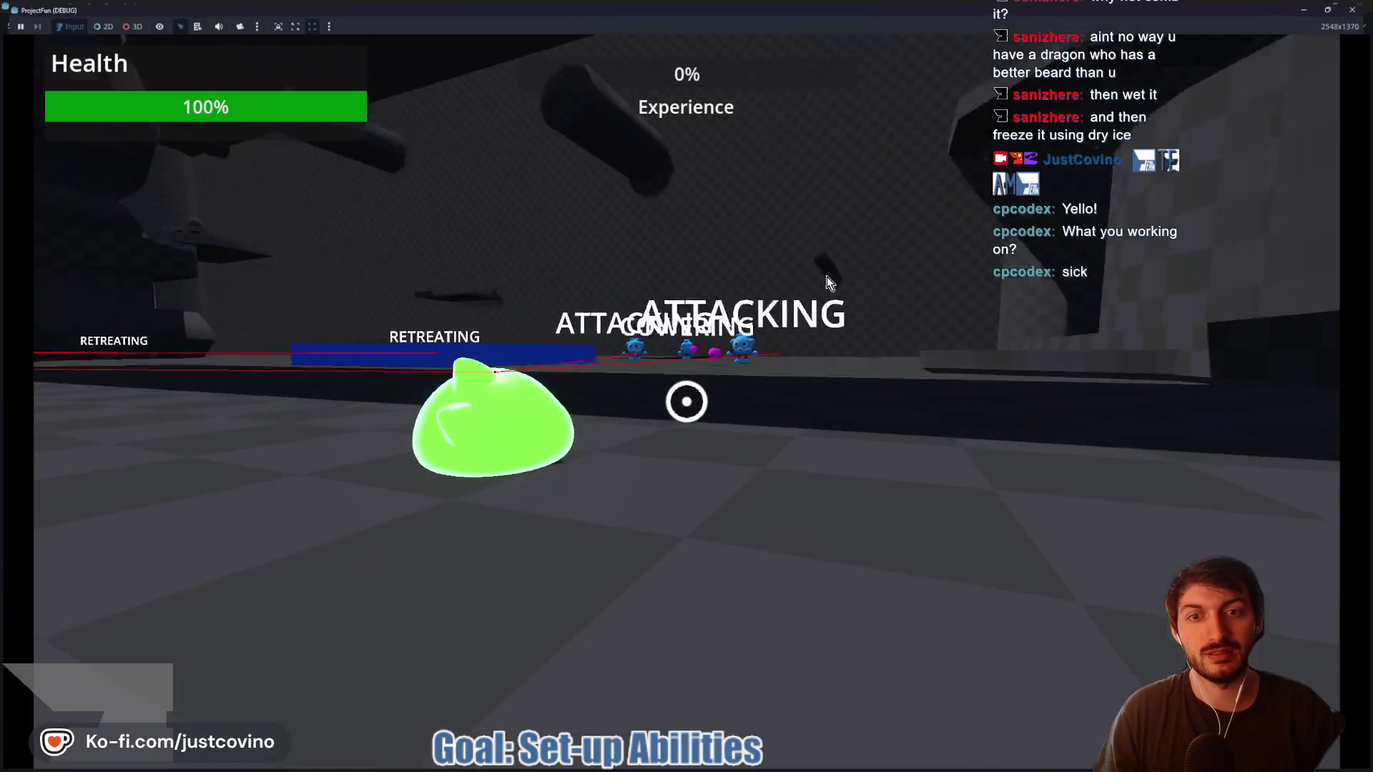
pyautogui.click(851, 275)
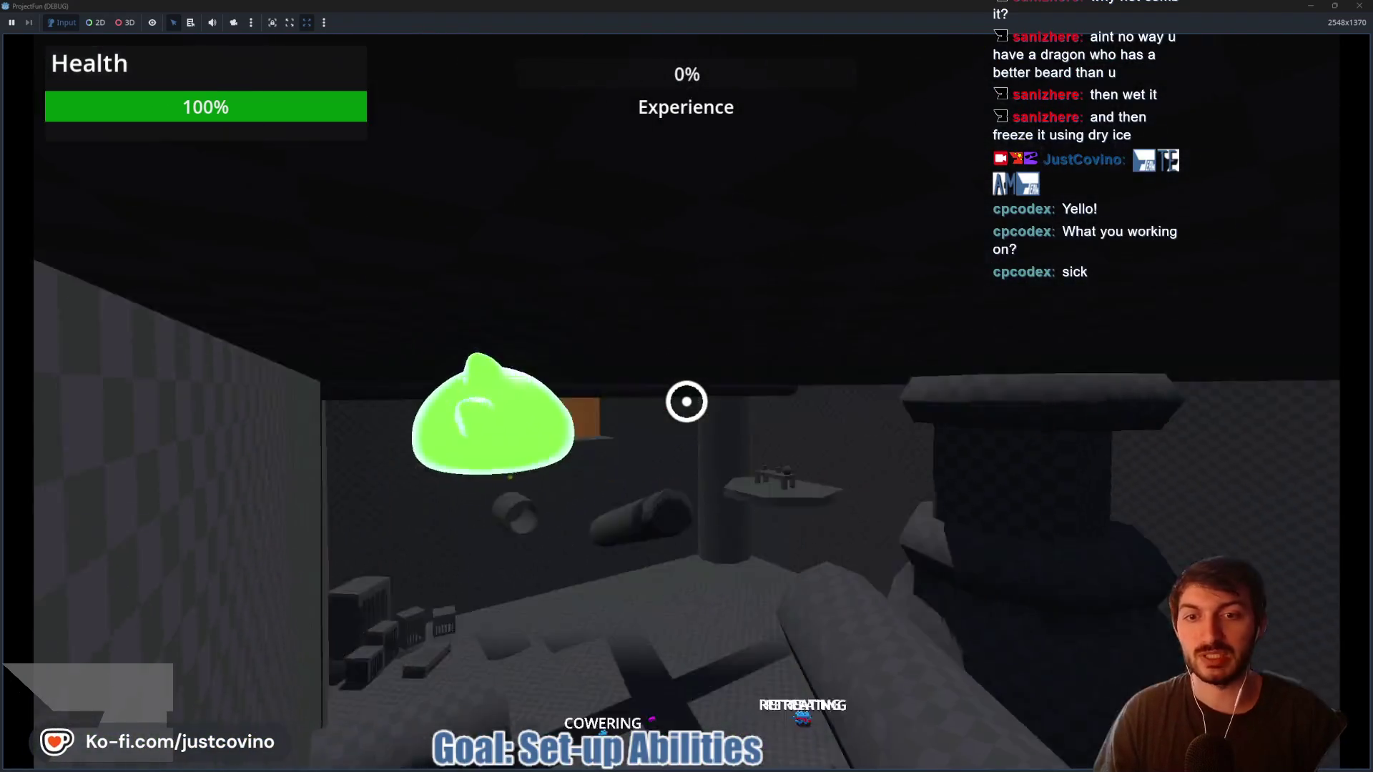
pyautogui.click(686, 401)
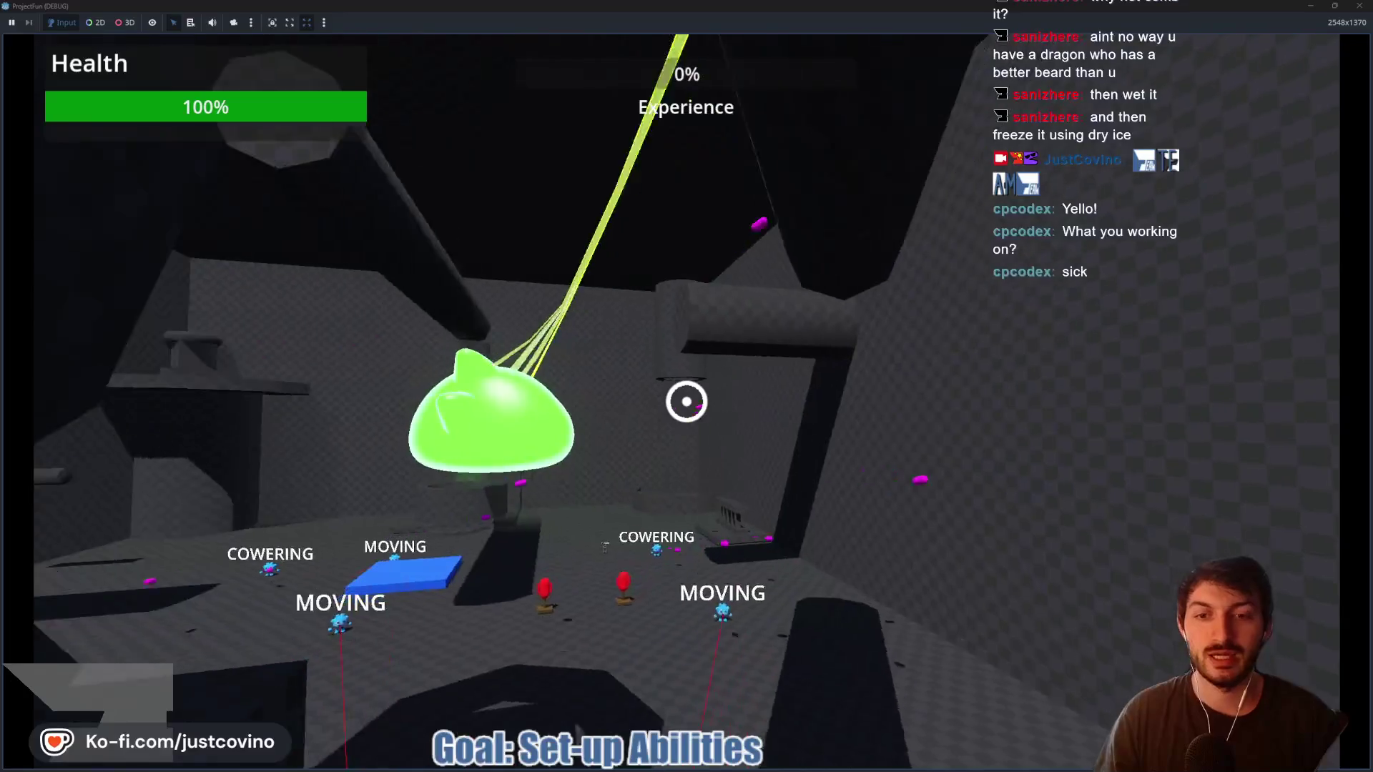
pyautogui.click(686, 401)
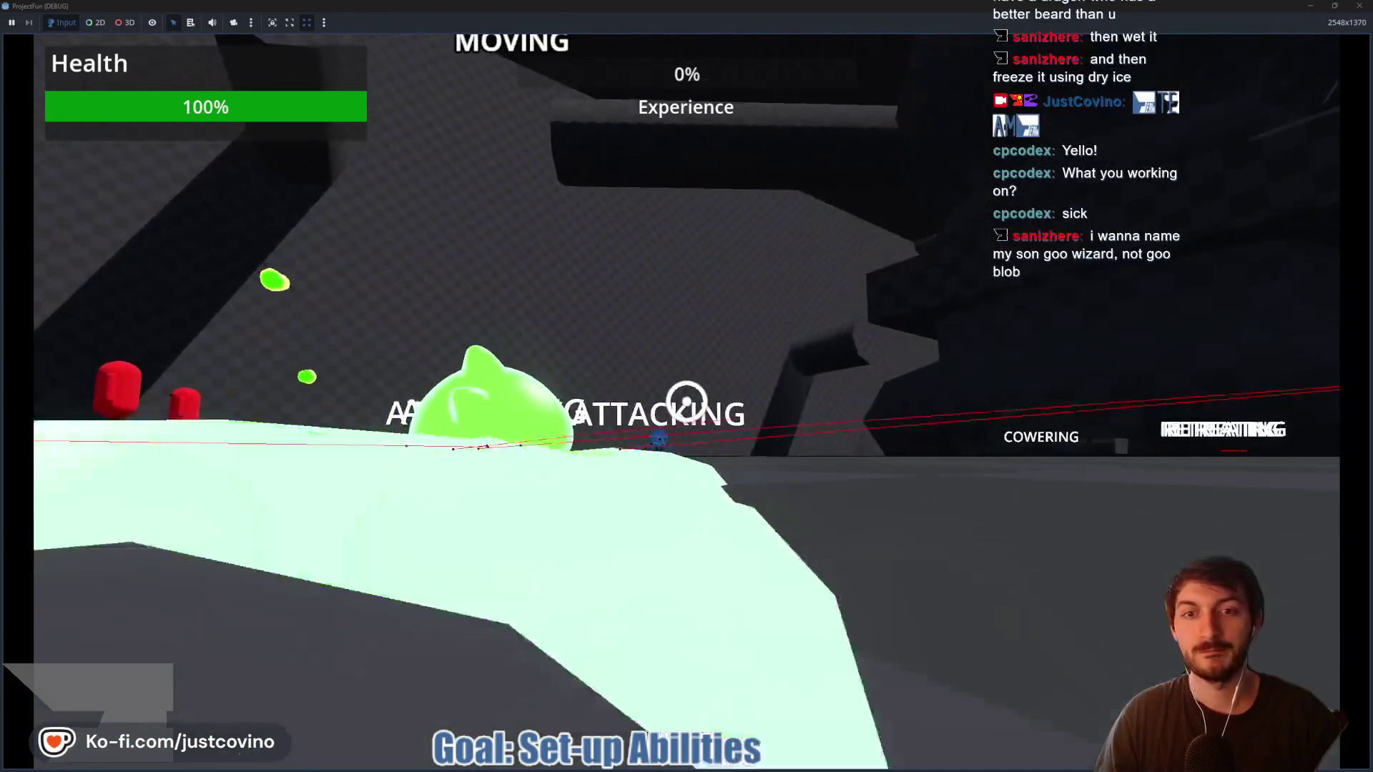
pyautogui.click(686, 401)
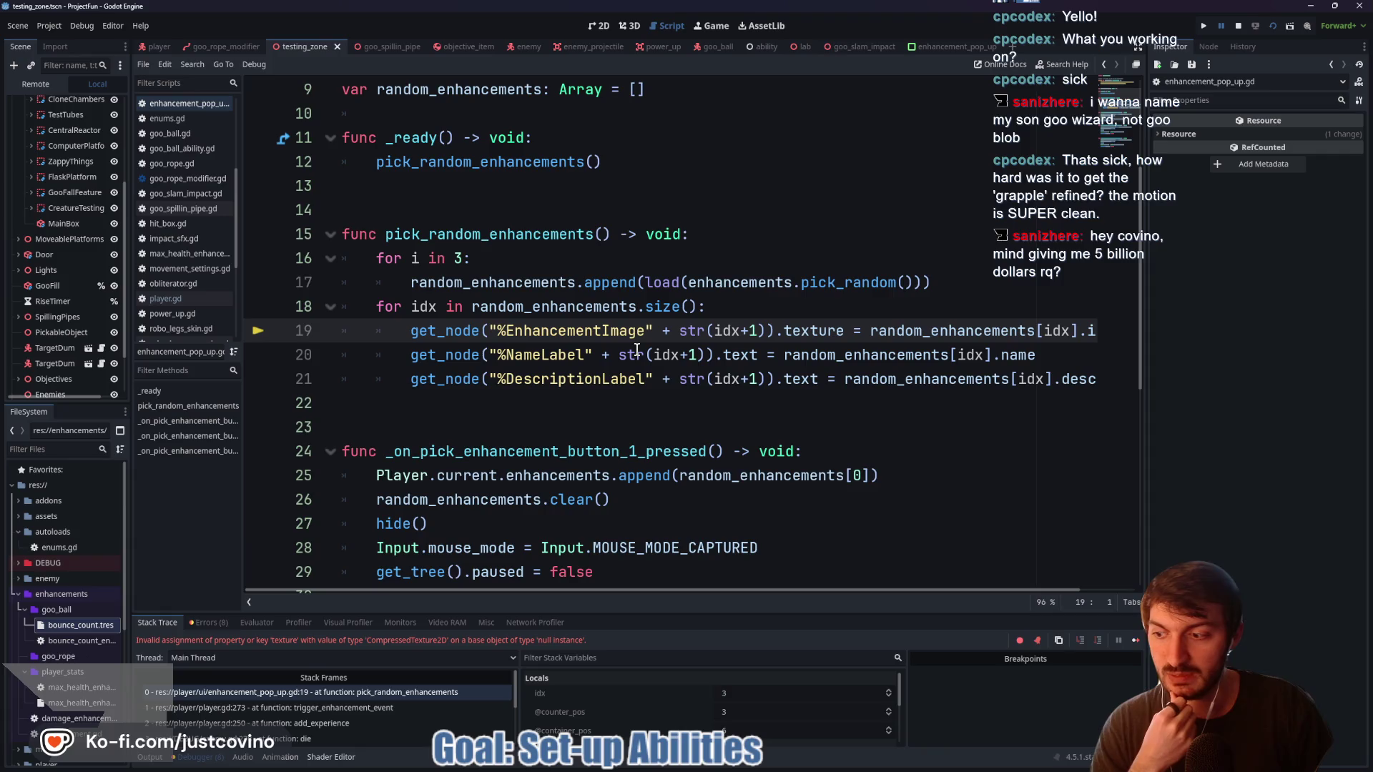
# Inspect idx and the %EnhancementImage node path on line 19, then stop with F8
pyautogui.moveTo(637, 351)
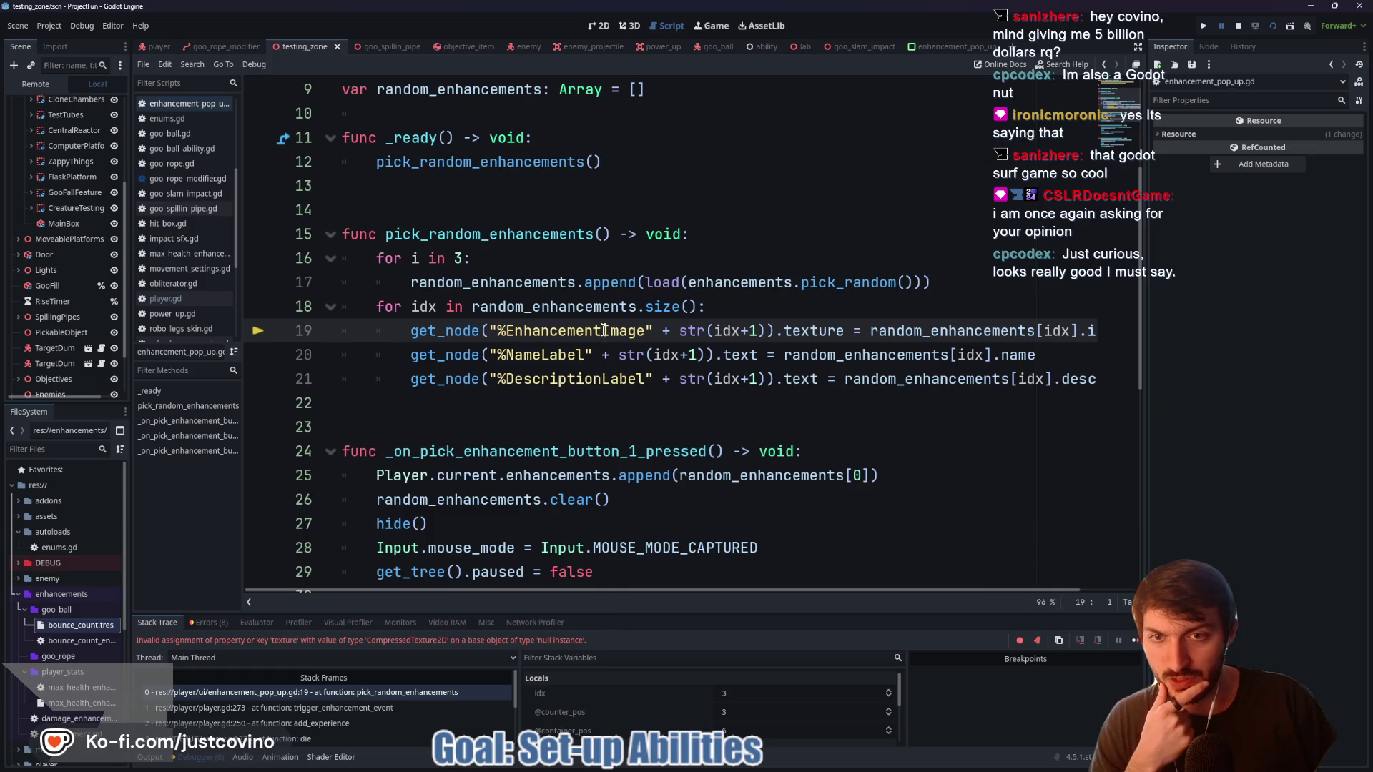
pyautogui.moveTo(495, 330); pyautogui.dragTo(786, 329)
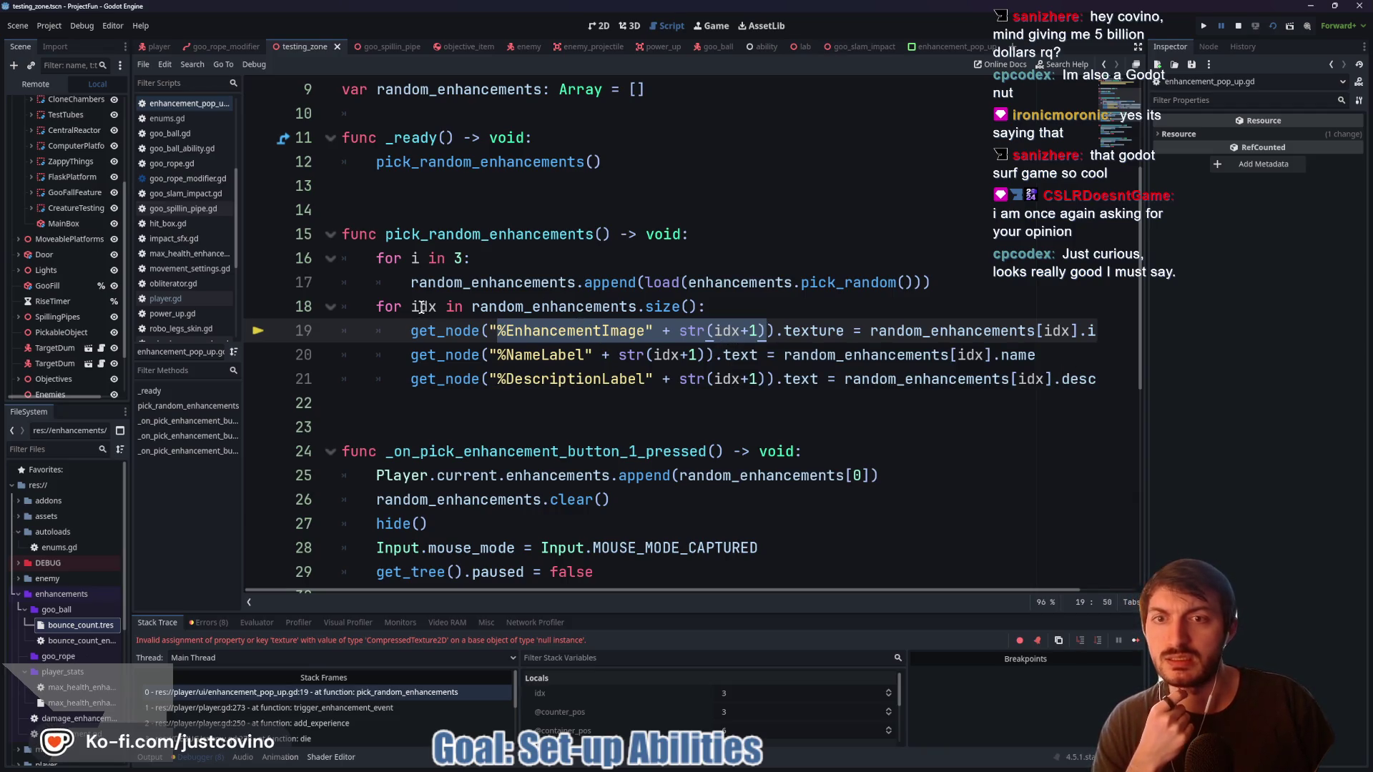
pyautogui.moveTo(422, 307)
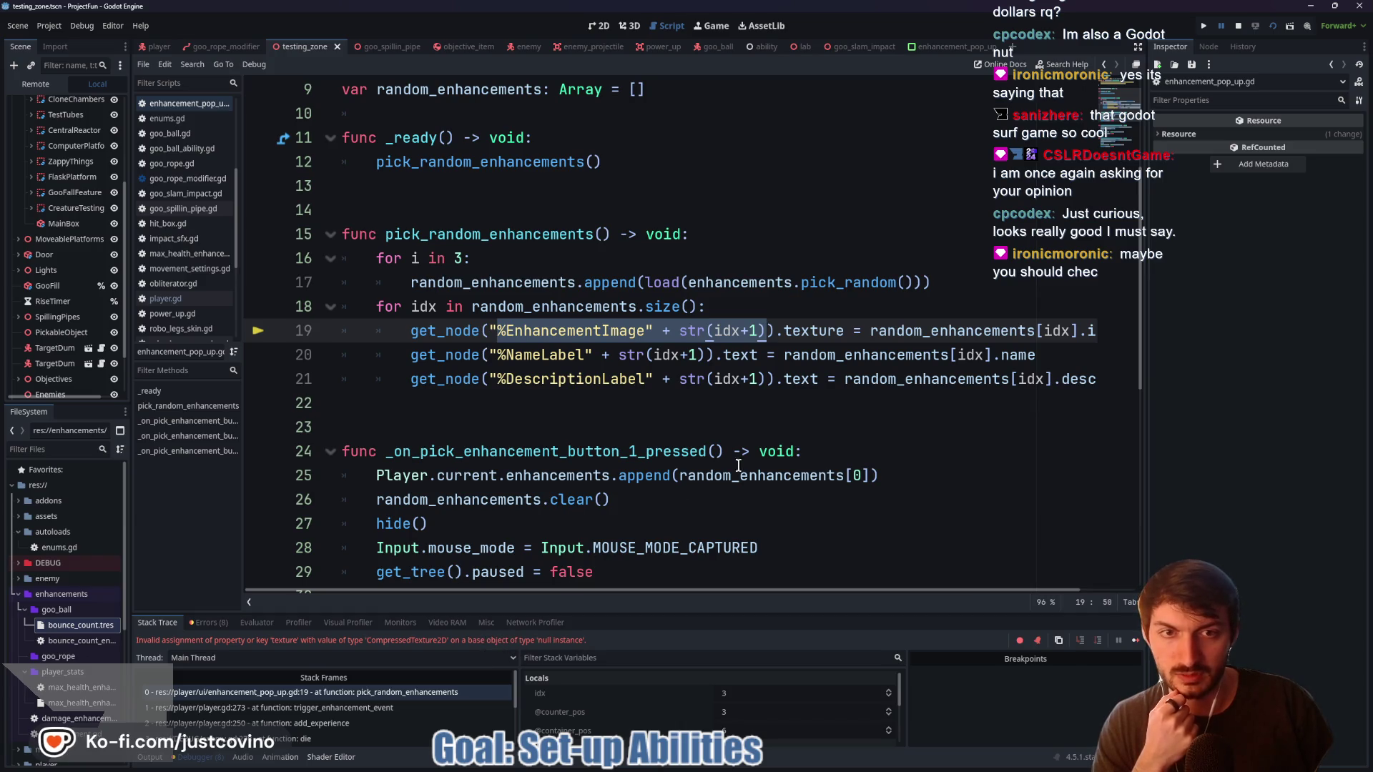
pyautogui.press('Right')
pyautogui.press('Right')
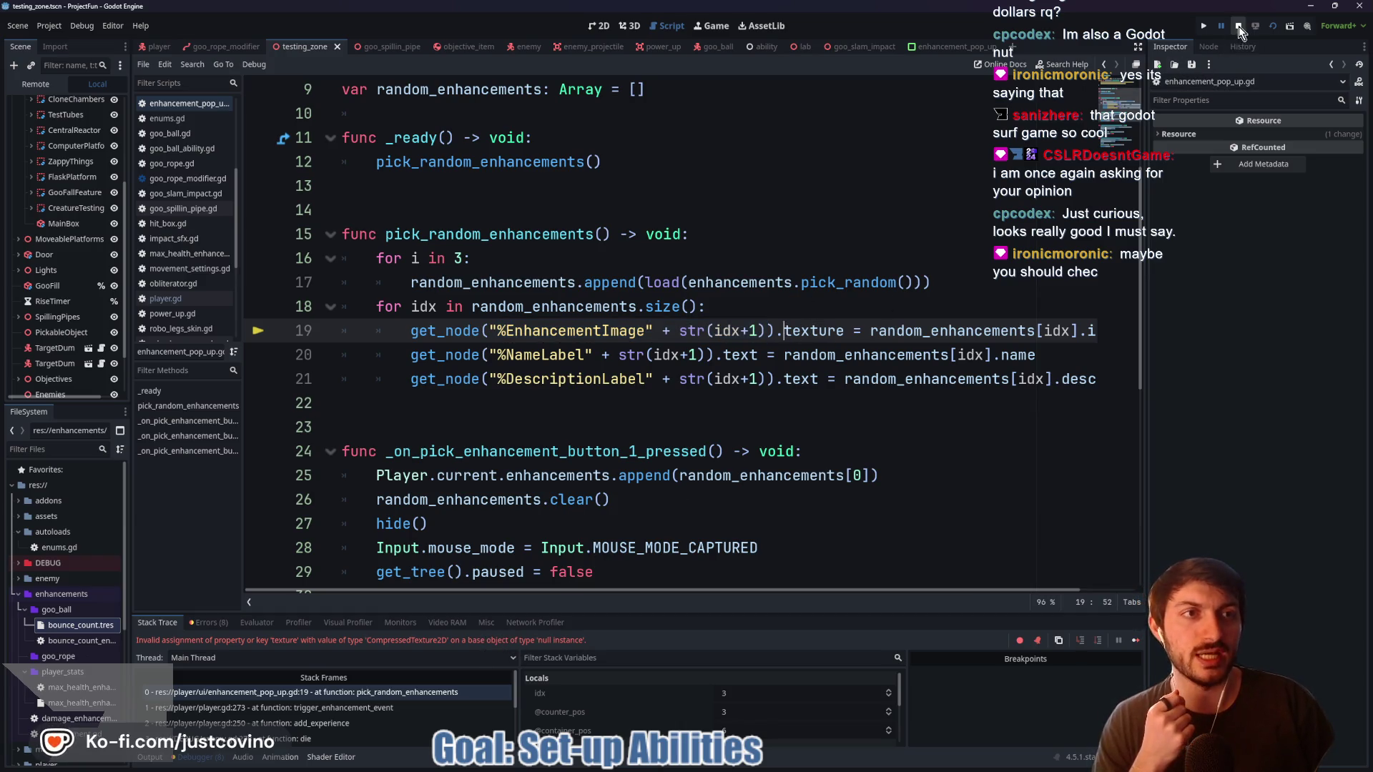
pyautogui.press('F8')
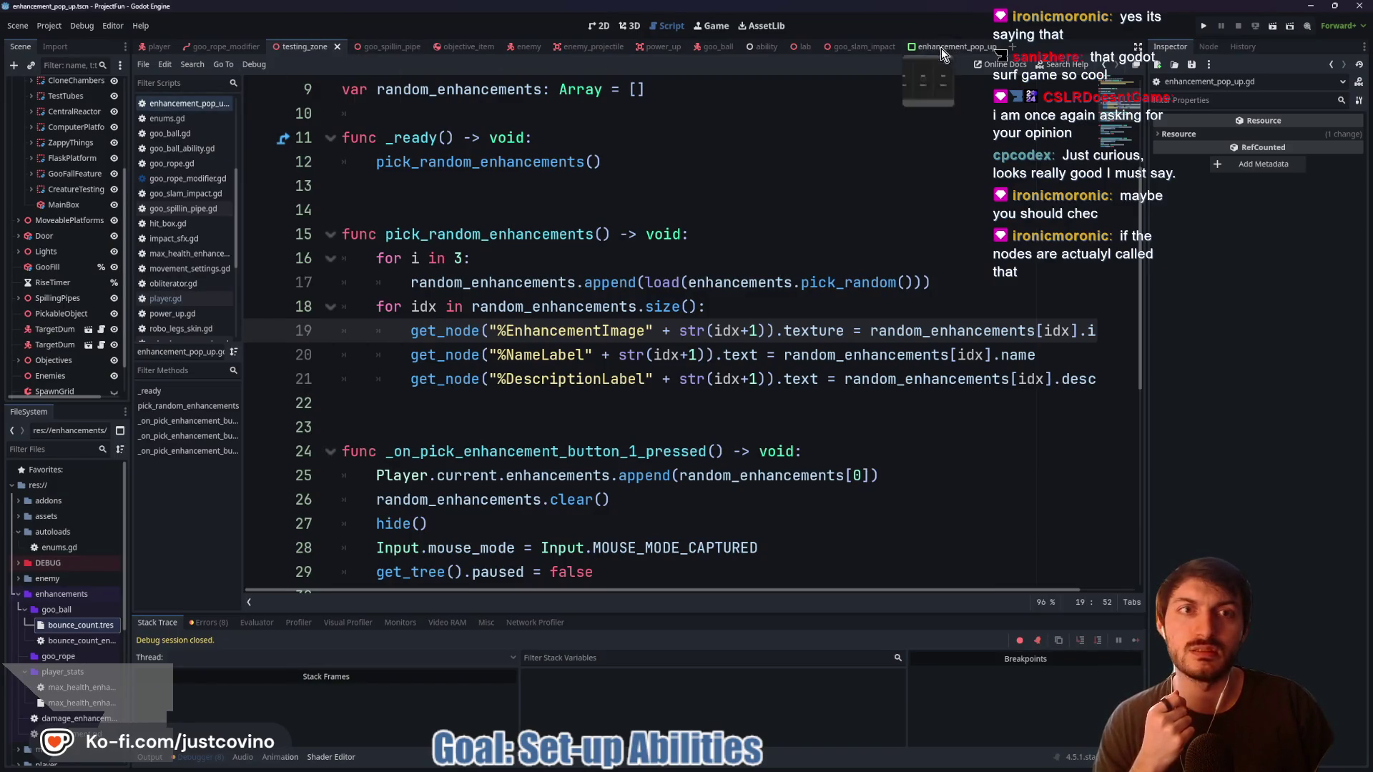
# Switch to the enhancement_pop_up scene and widen the Scene dock to read node names
pyautogui.click(942, 47)
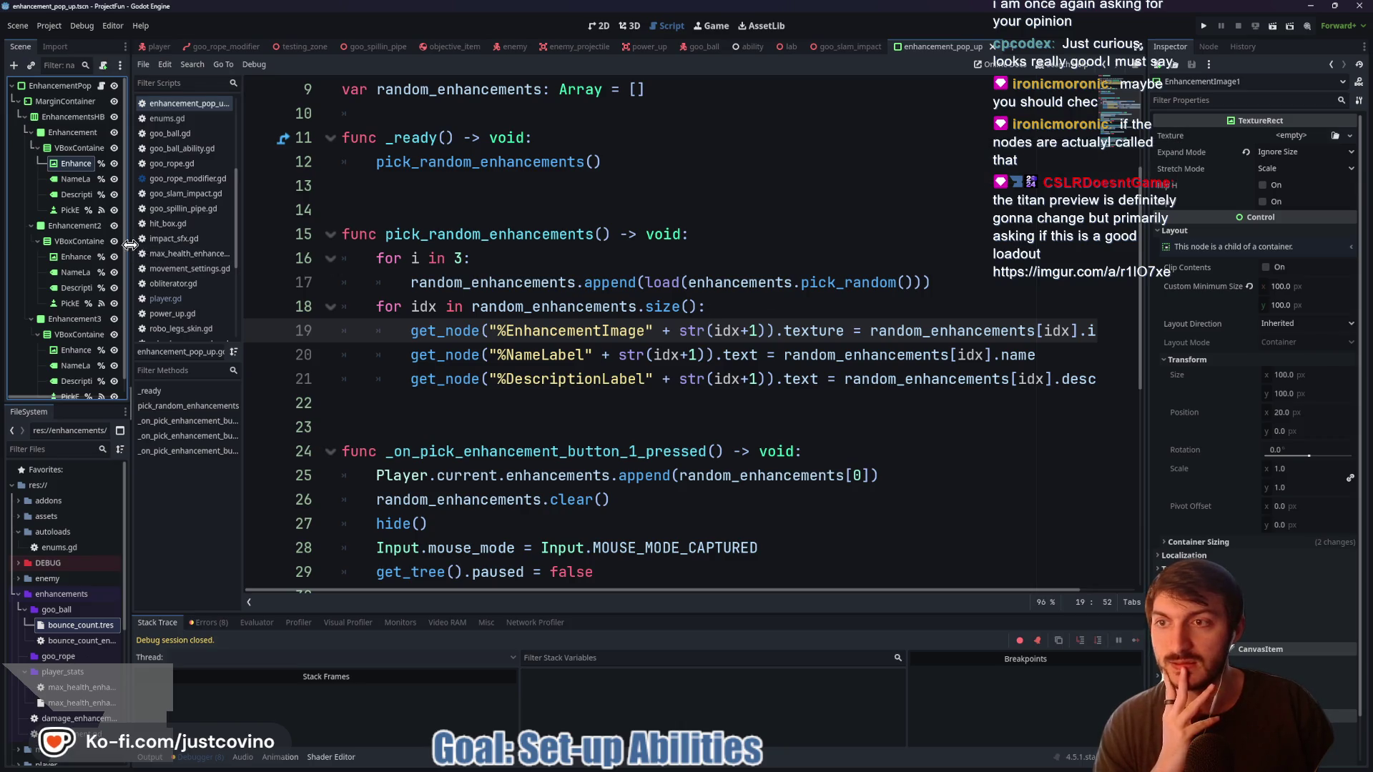
pyautogui.moveTo(129, 262); pyautogui.dragTo(236, 263)
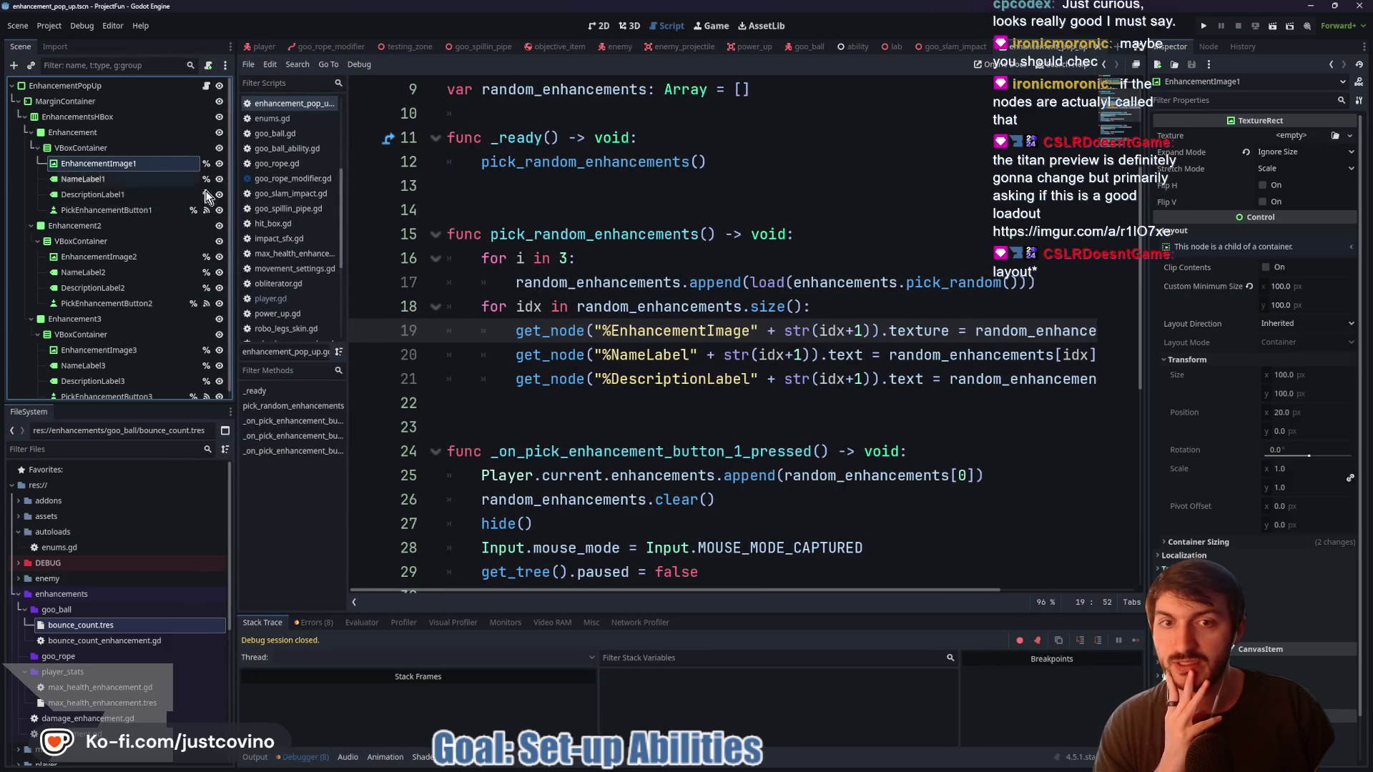
pyautogui.moveTo(837, 332)
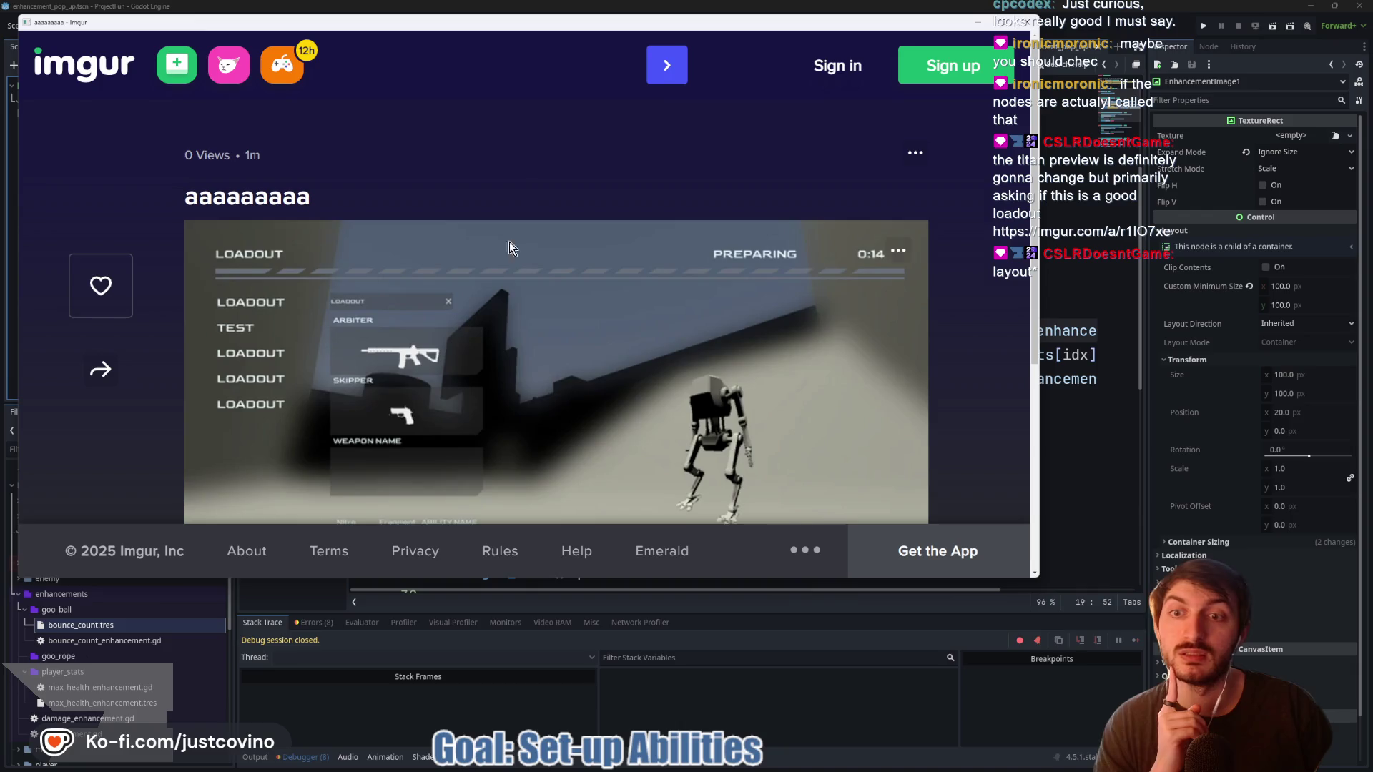
# Circle the titan, weapon panel, Nitro/Fragment ability slots and empty top bar, then clear them
pyautogui.scroll(-2, 760, 293)
pyautogui.scroll(1, 798, 304)
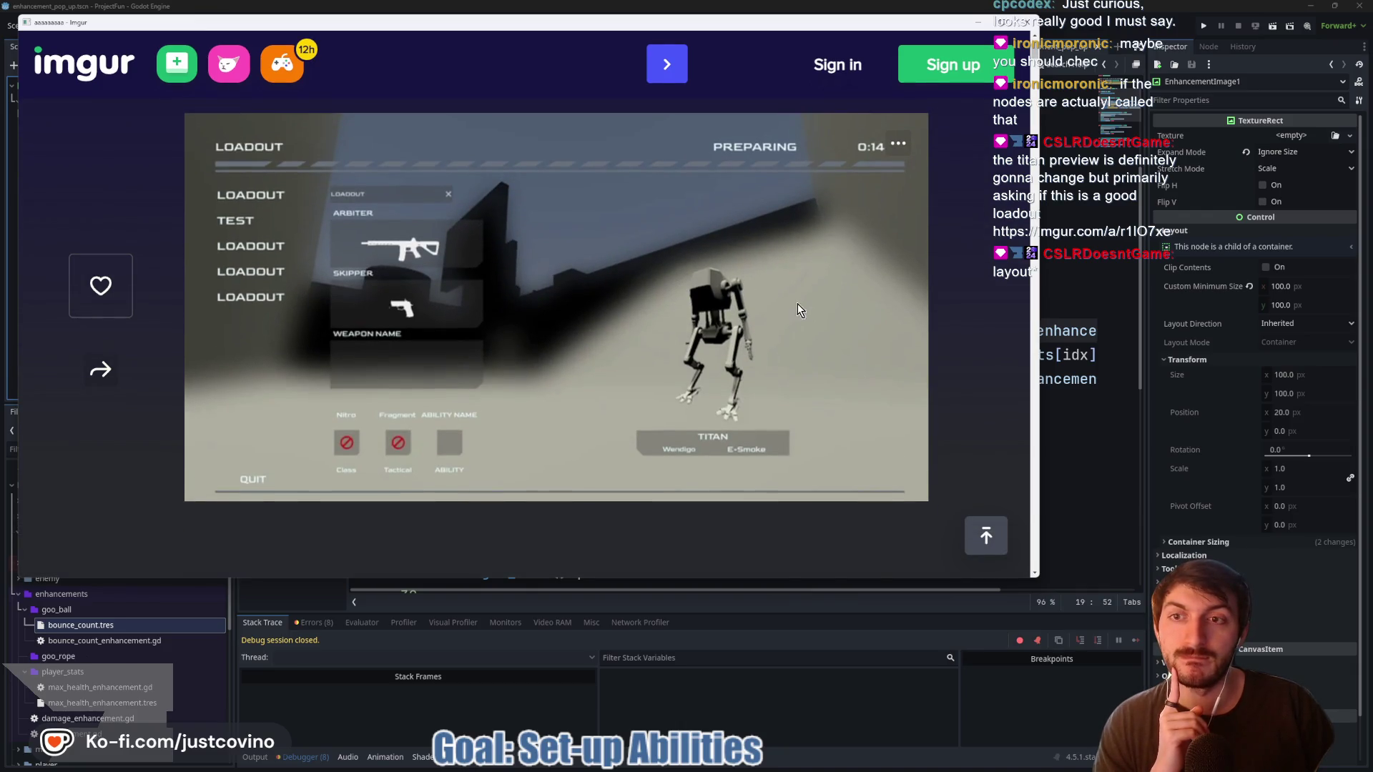
pyautogui.scroll(4, 787, 297)
pyautogui.scroll(-3, 657, 323)
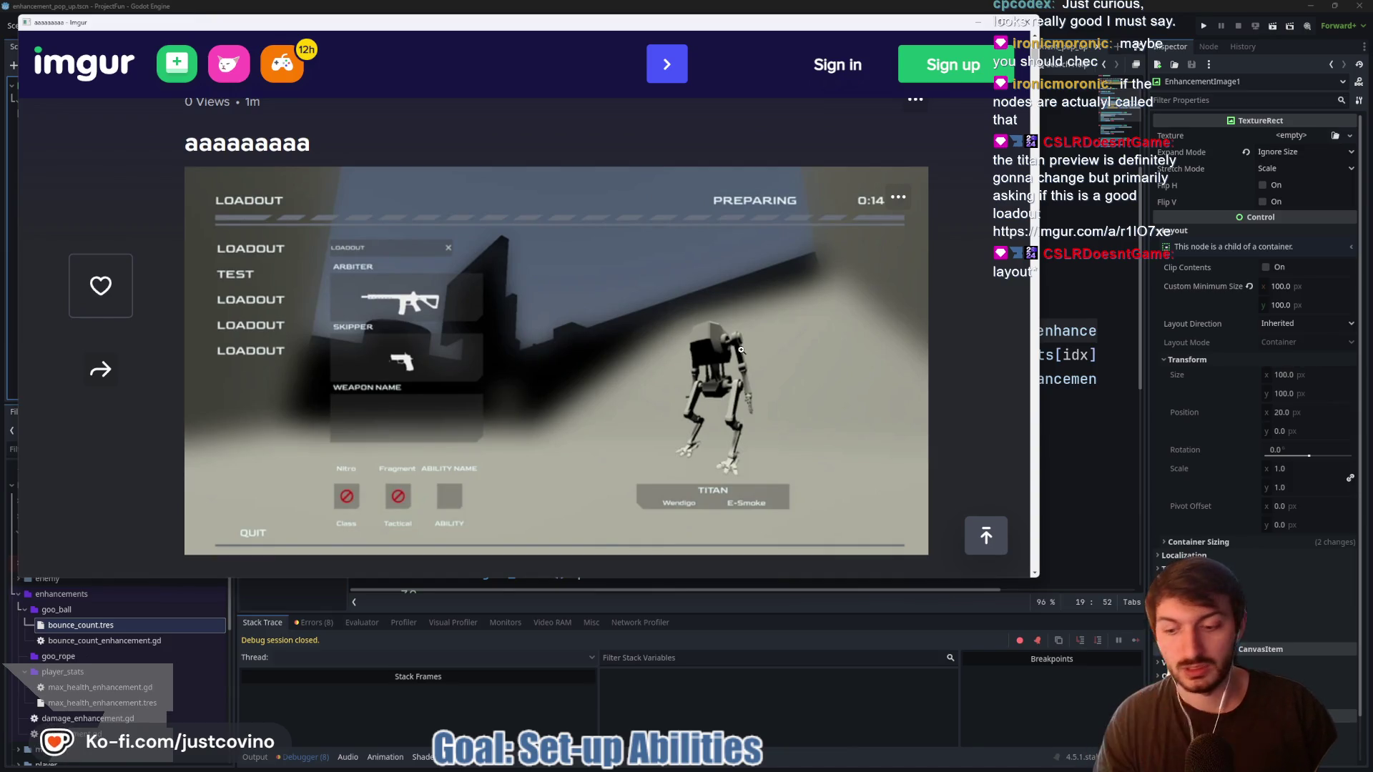
pyautogui.moveTo(743, 285); pyautogui.dragTo(722, 276)
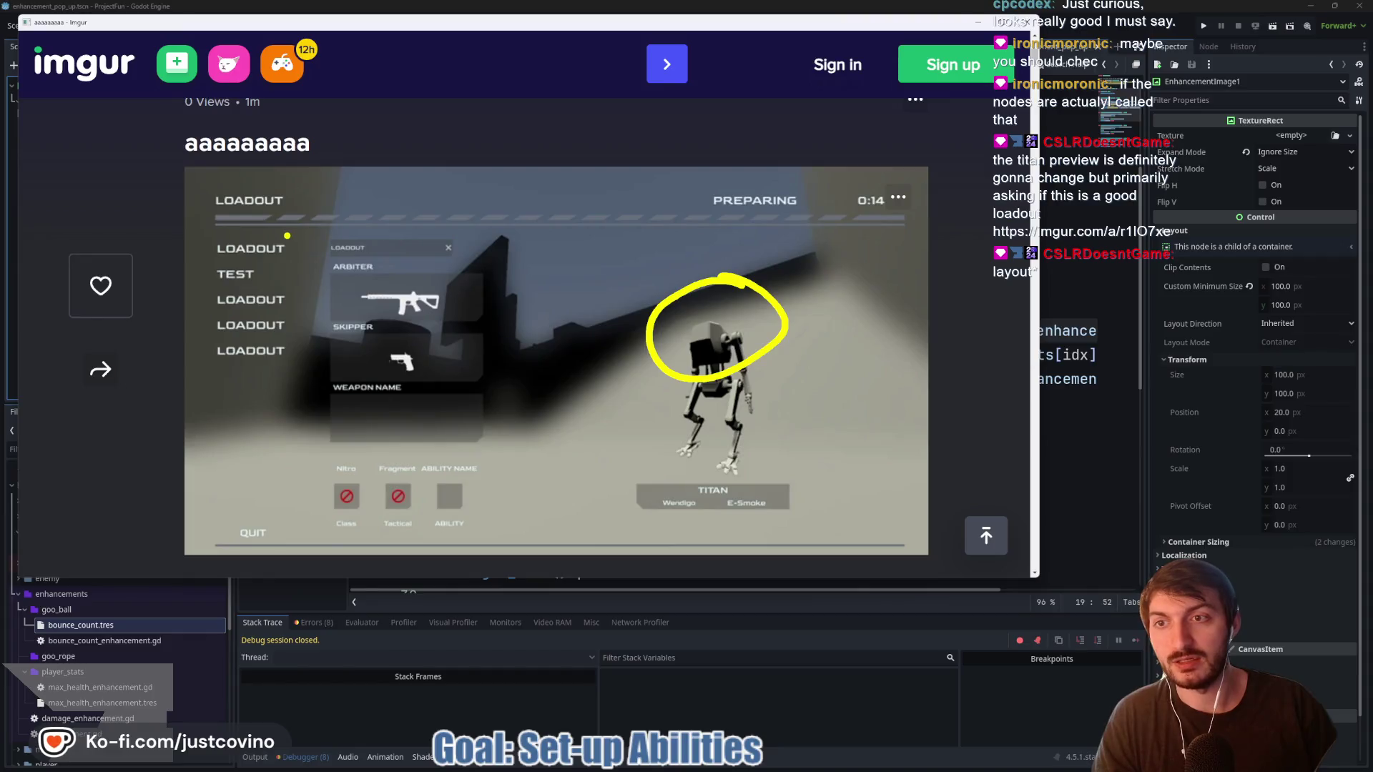
pyautogui.moveTo(319, 230)
pyautogui.mouseDown()
pyautogui.moveTo(422, 440)
pyautogui.moveTo(464, 232)
pyautogui.moveTo(315, 248)
pyautogui.mouseUp()
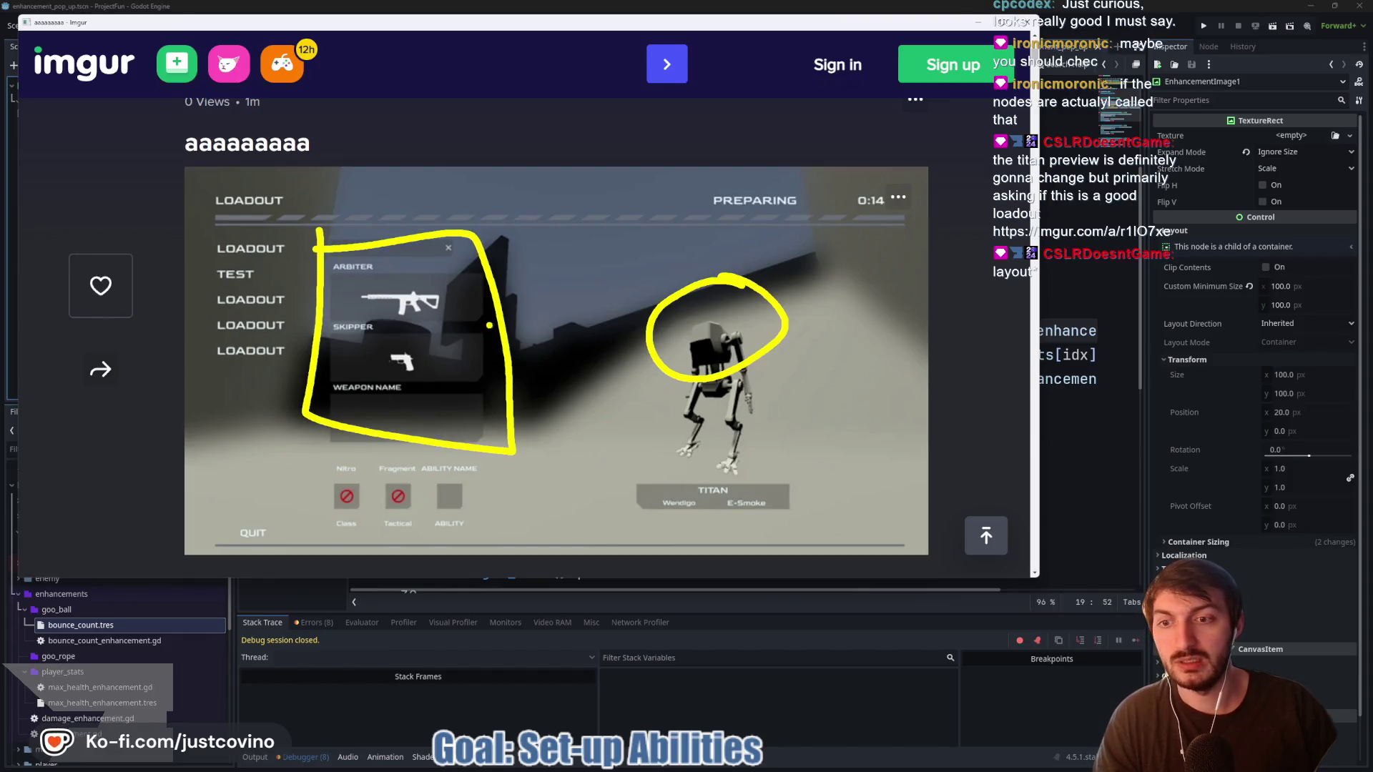
pyautogui.moveTo(369, 452)
pyautogui.mouseDown()
pyautogui.moveTo(293, 535)
pyautogui.moveTo(457, 438)
pyautogui.moveTo(321, 445)
pyautogui.mouseUp()
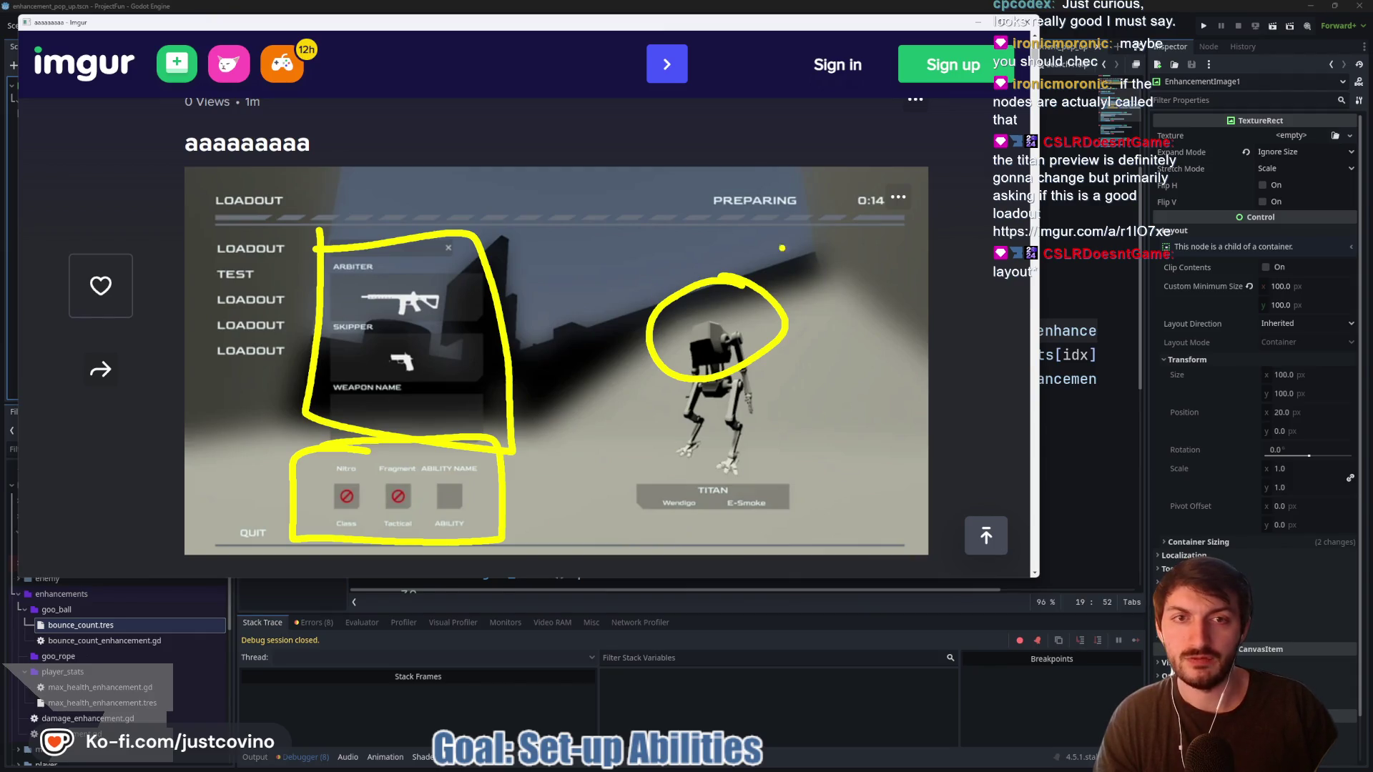
pyautogui.moveTo(442, 179)
pyautogui.mouseDown()
pyautogui.moveTo(437, 193)
pyautogui.moveTo(661, 211)
pyautogui.moveTo(444, 179)
pyautogui.moveTo(572, 203)
pyautogui.mouseUp()
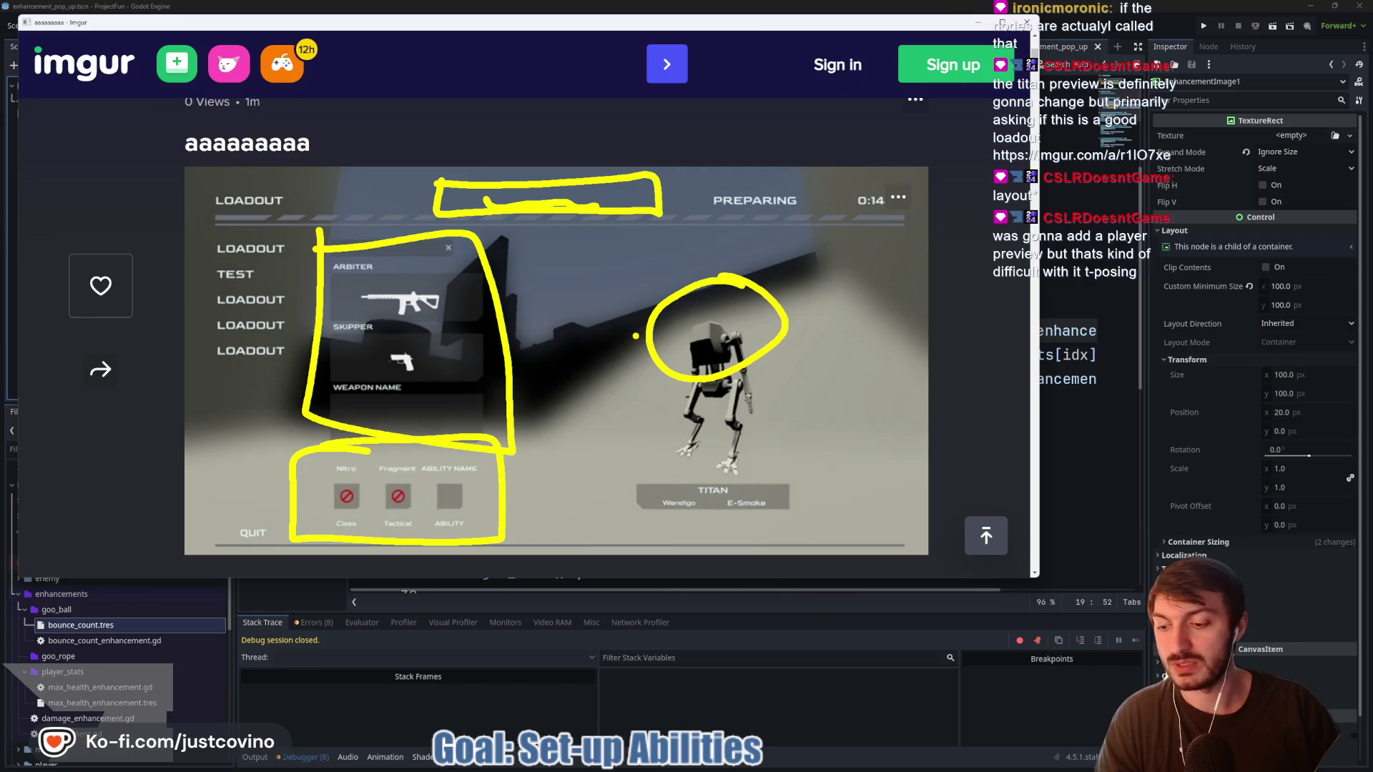
pyautogui.press('Escape')
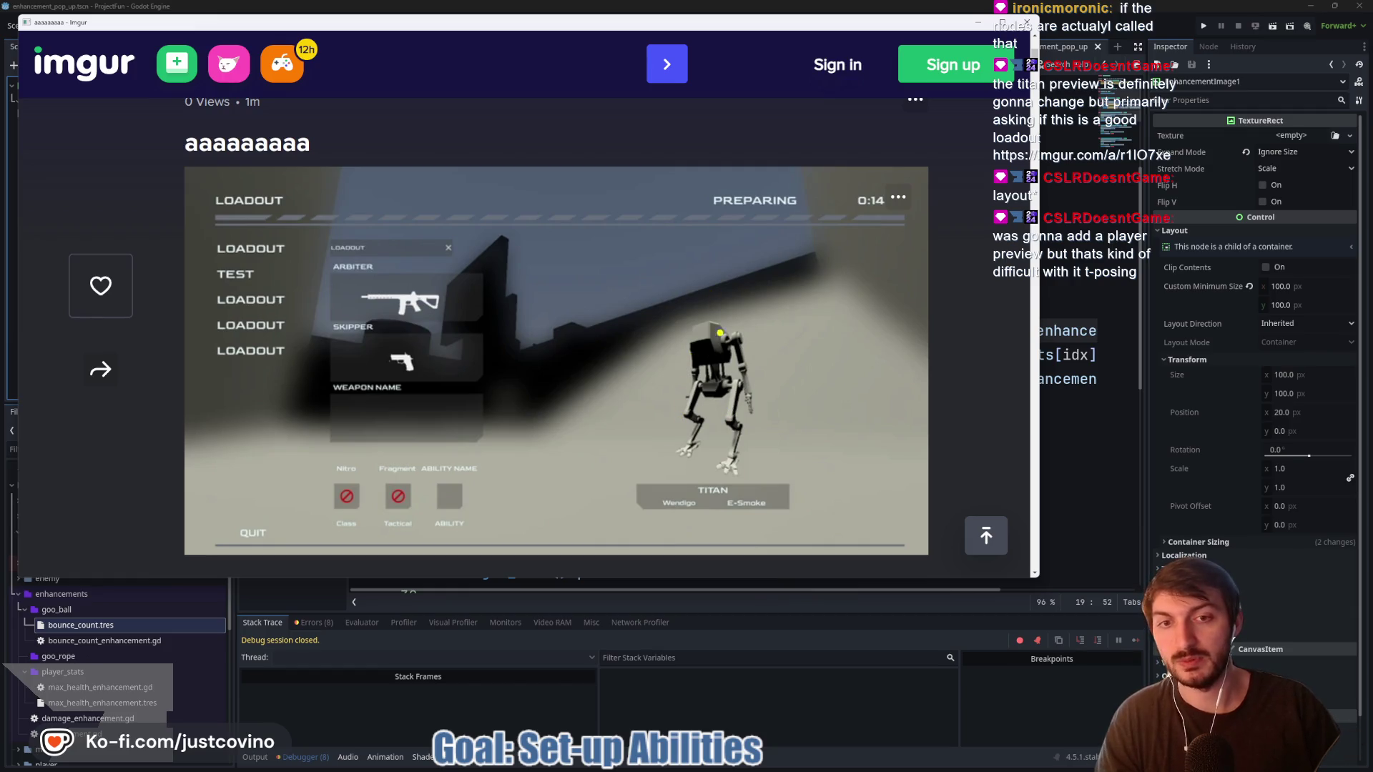
# Sketch left and right arrows, a turning curve and a stick figure by the robot, clear, then close Imgur
pyautogui.moveTo(737, 270); pyautogui.dragTo(822, 270)
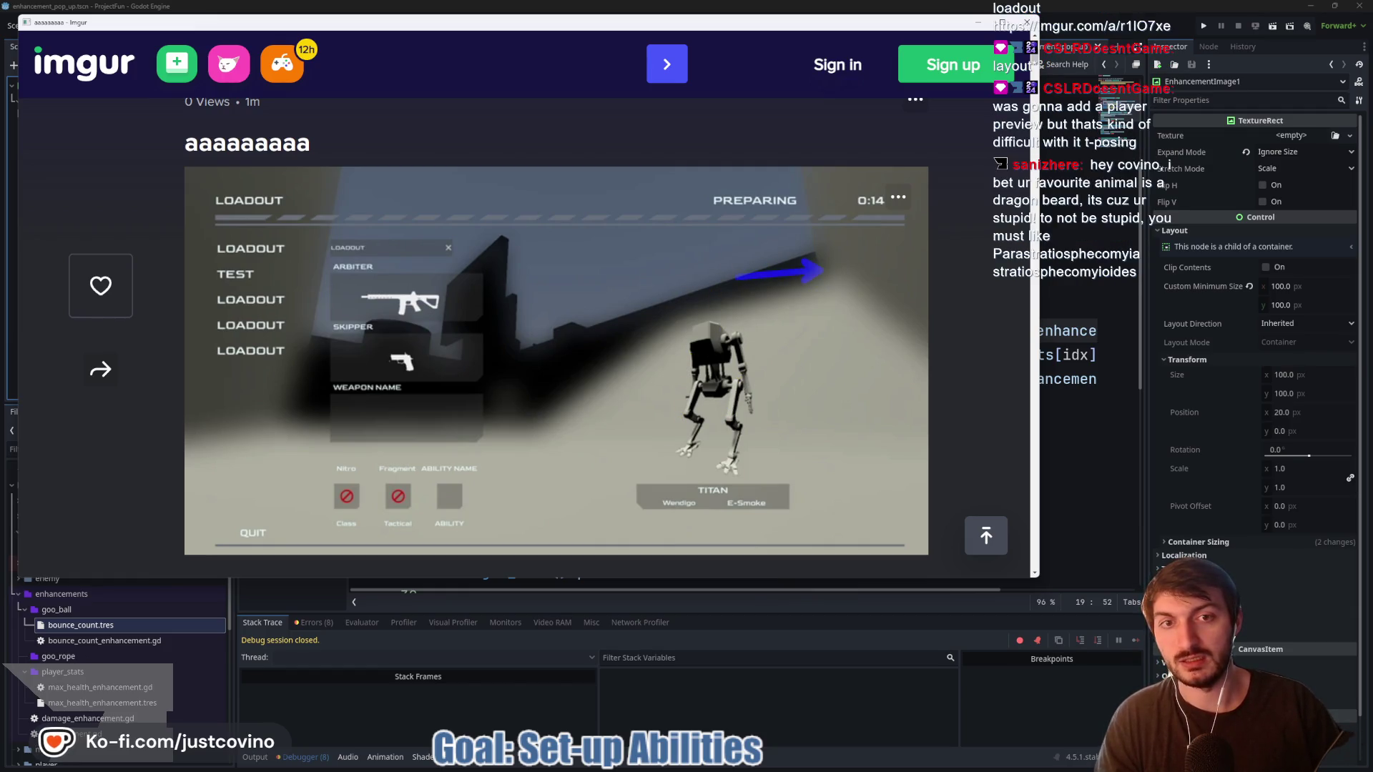
pyautogui.moveTo(715, 269); pyautogui.dragTo(624, 270)
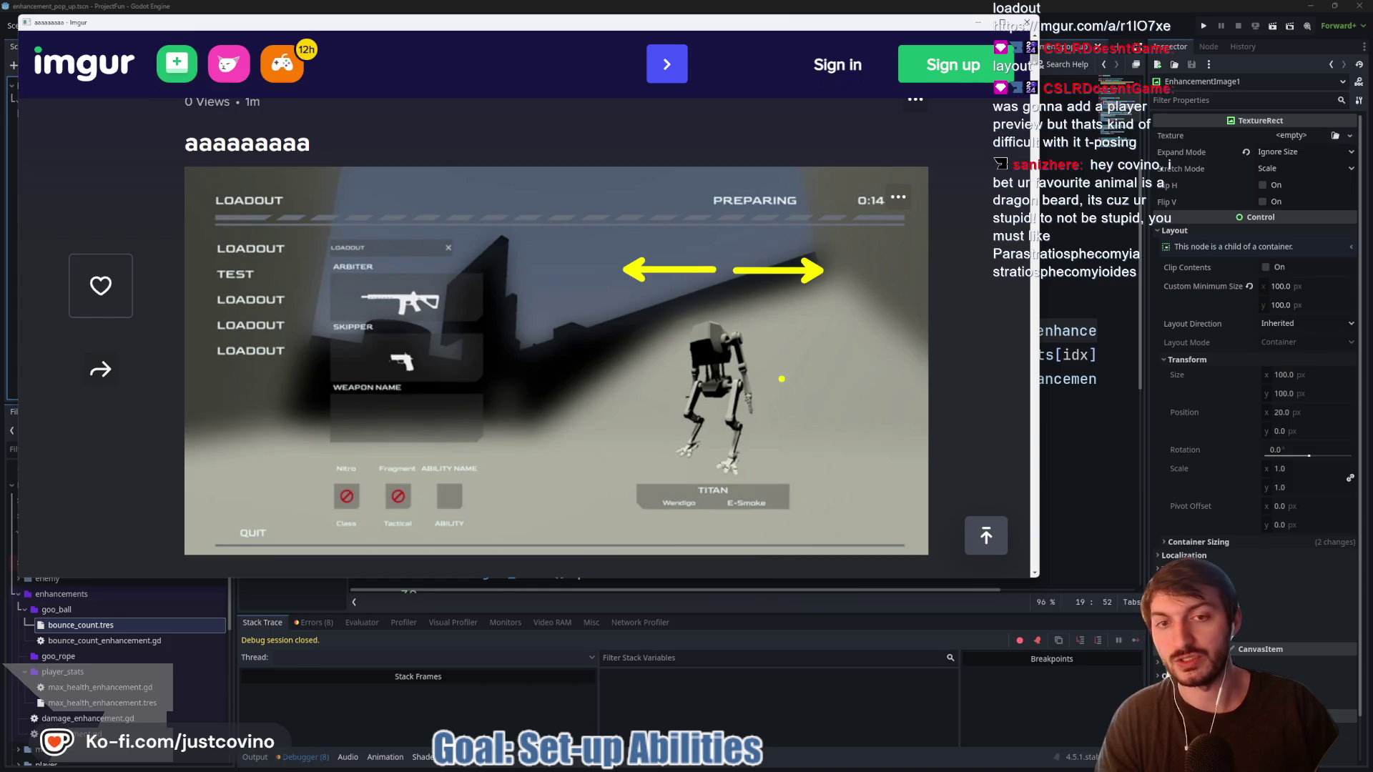
pyautogui.moveTo(749, 397); pyautogui.dragTo(809, 393)
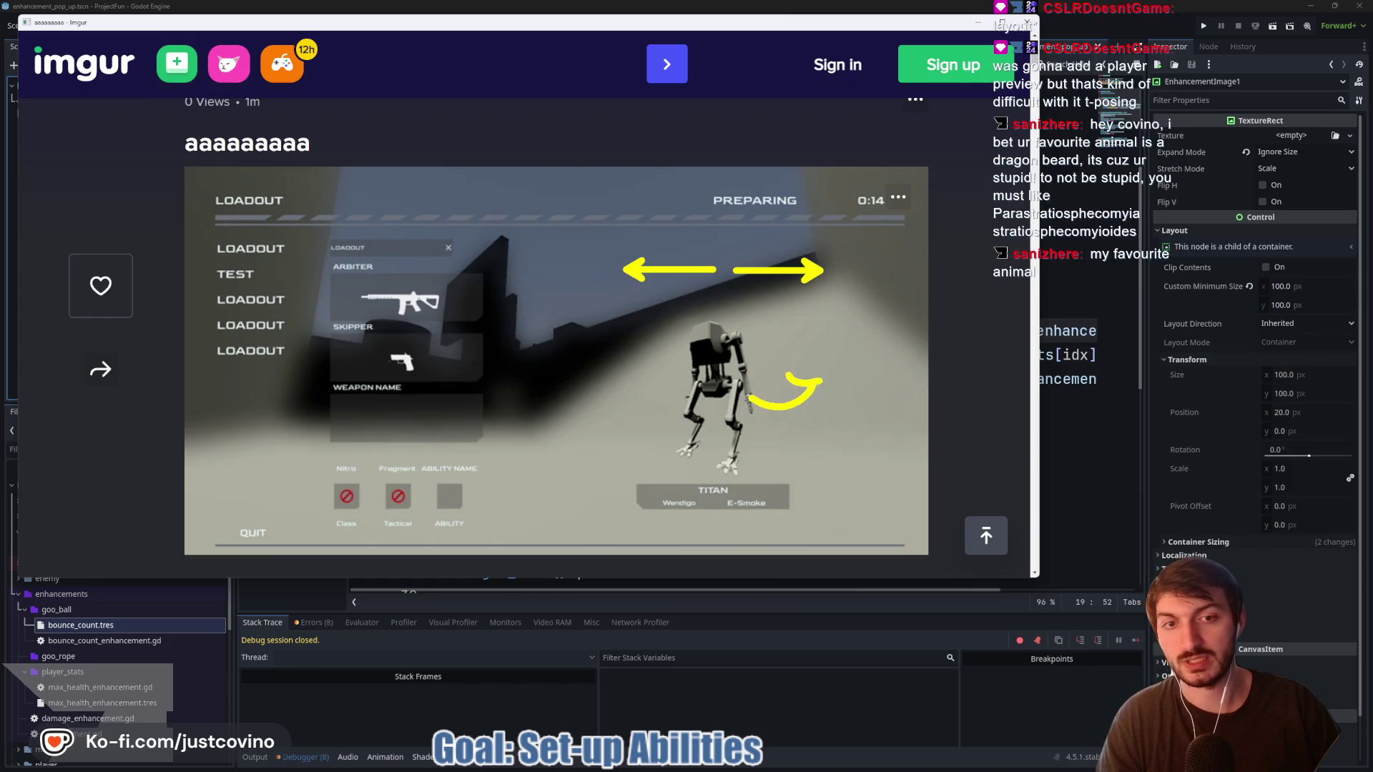
pyautogui.moveTo(766, 345)
pyautogui.mouseDown()
pyautogui.moveTo(782, 429)
pyautogui.moveTo(756, 434)
pyautogui.mouseUp()
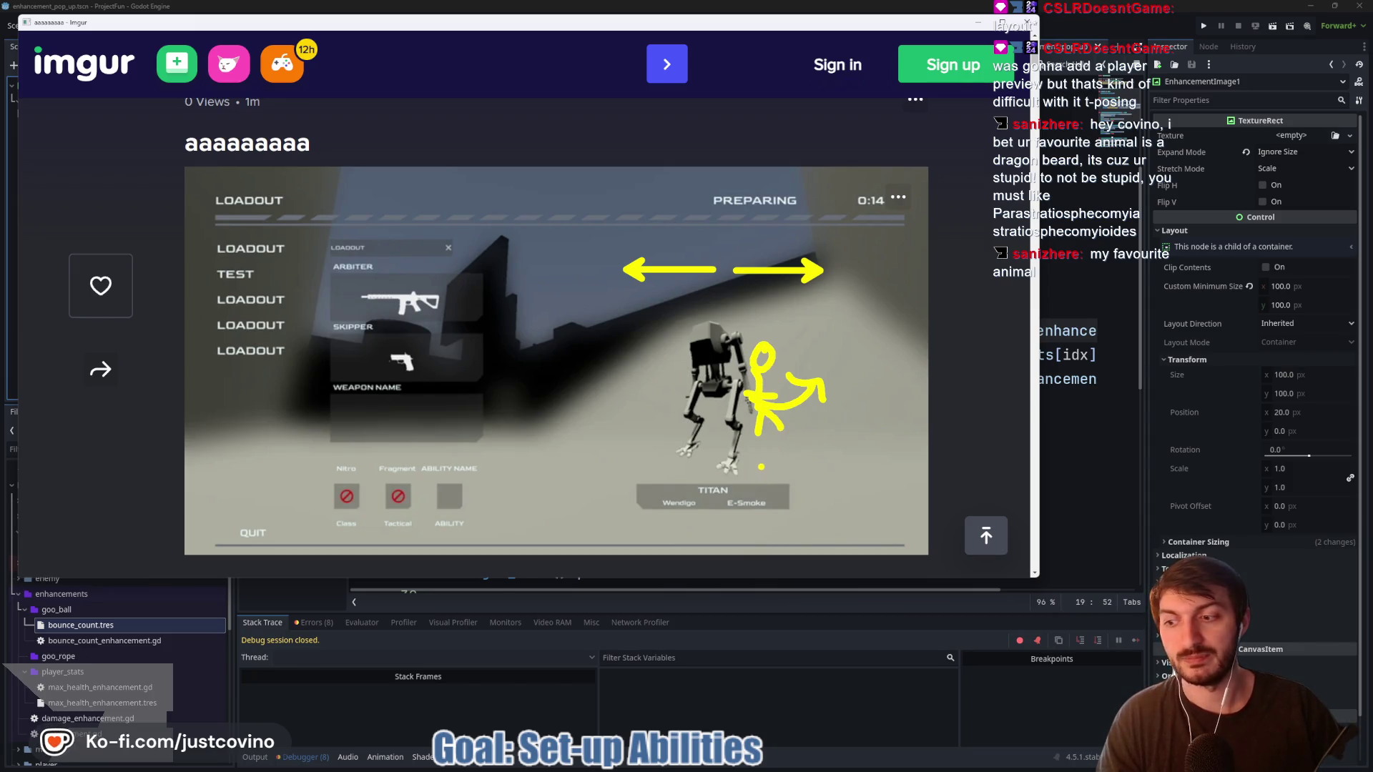
pyautogui.press('Escape')
pyautogui.click(1026, 22)
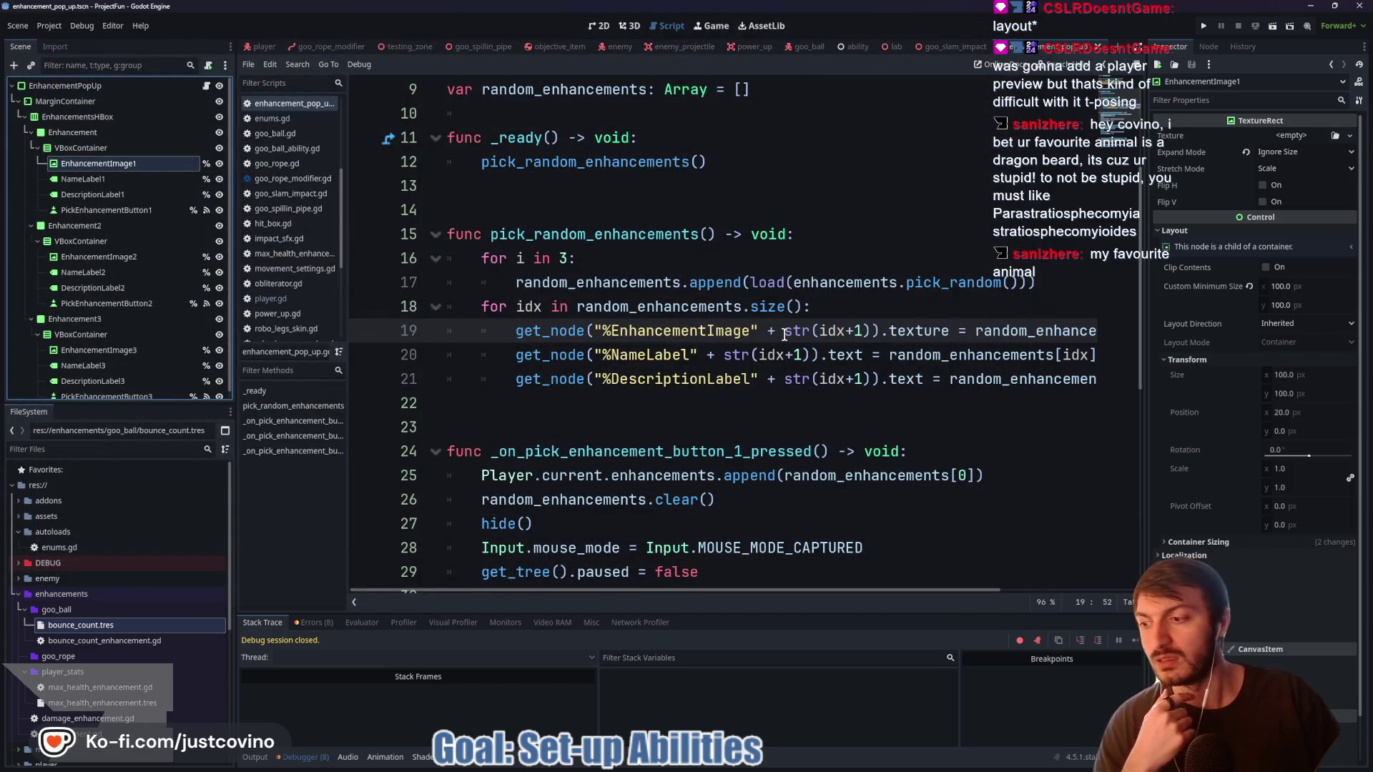
pyautogui.moveTo(784, 335)
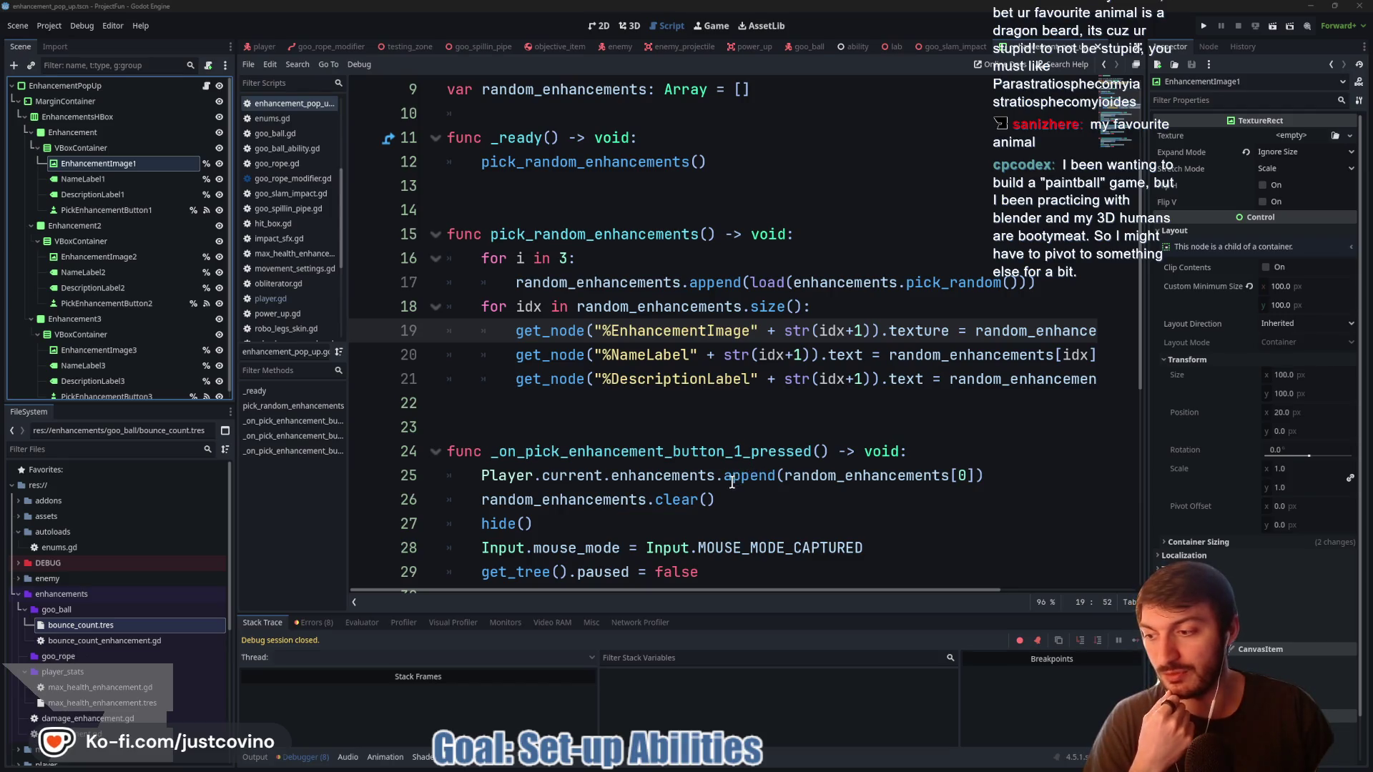
pyautogui.moveTo(727, 484)
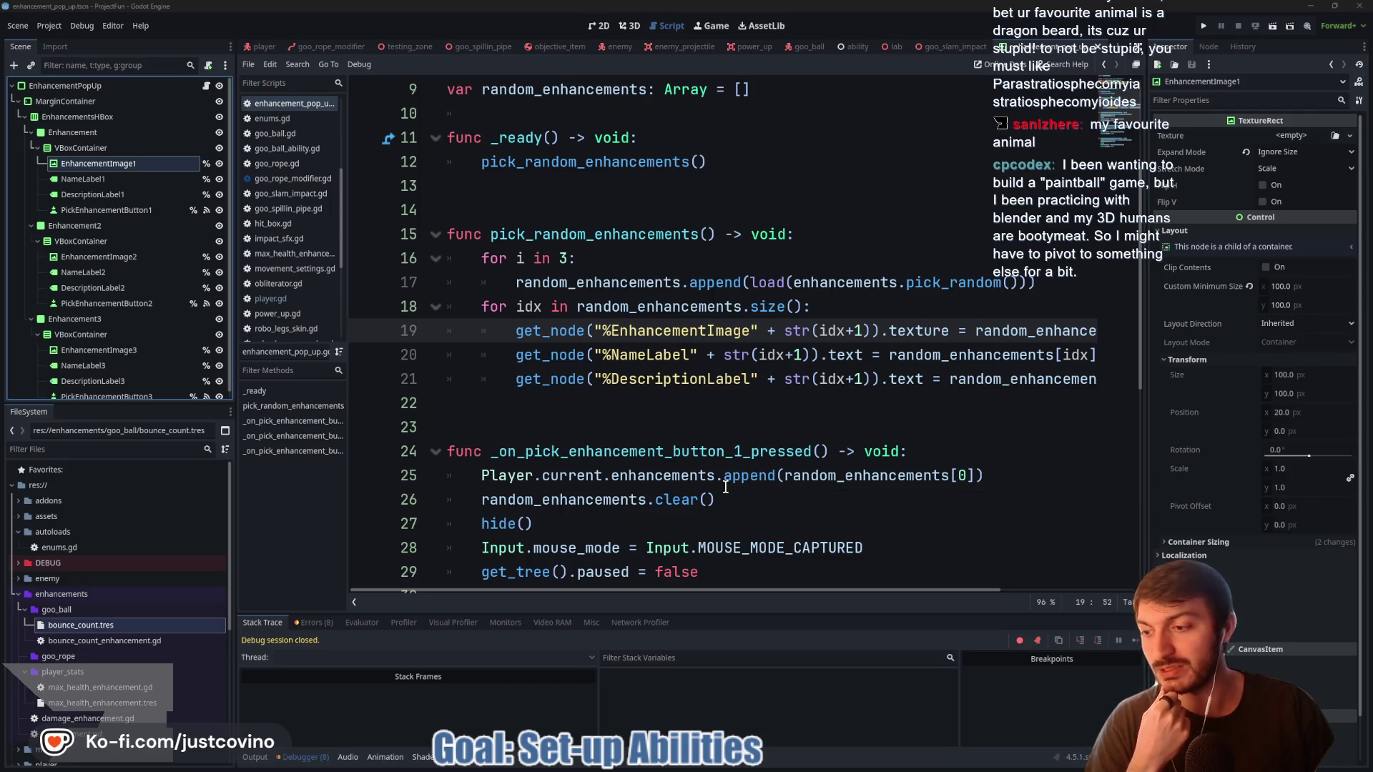
pyautogui.click(731, 416)
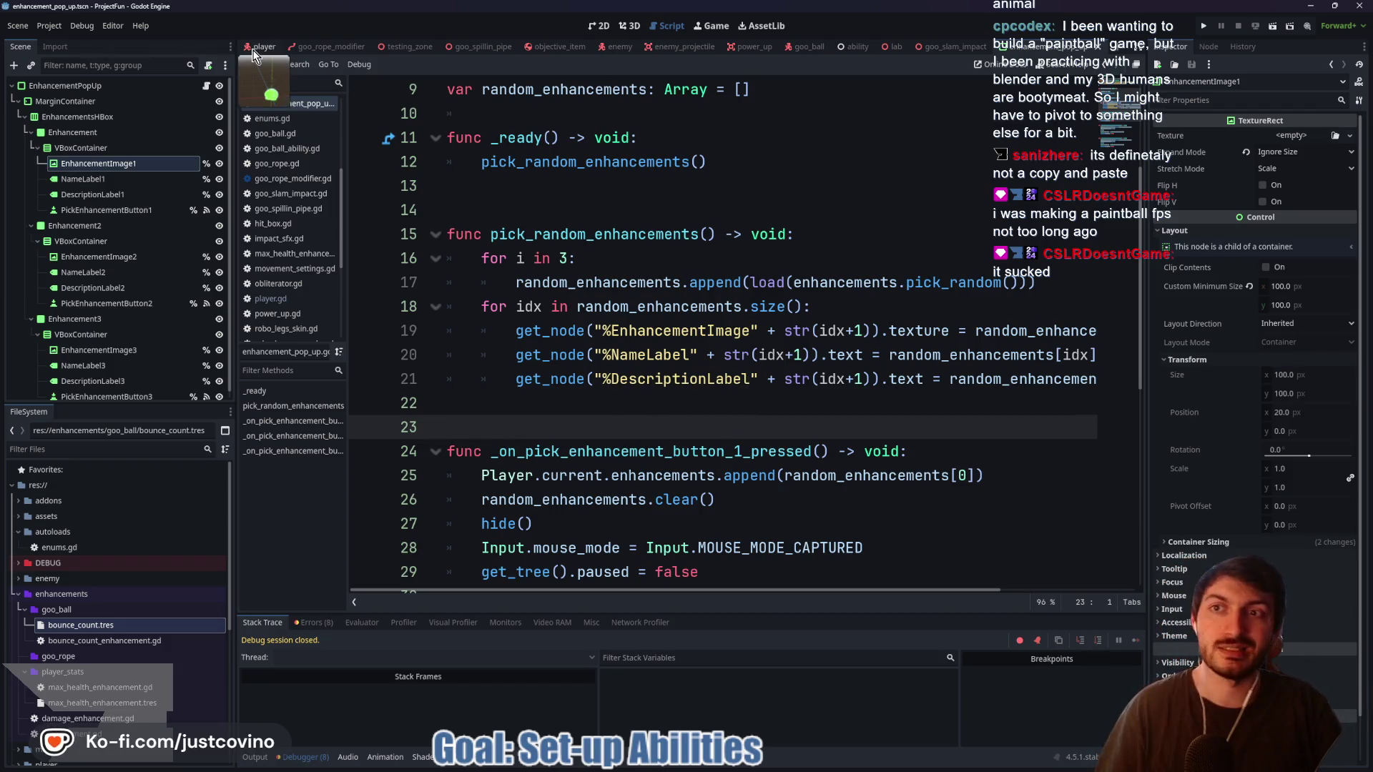
pyautogui.click(578, 412)
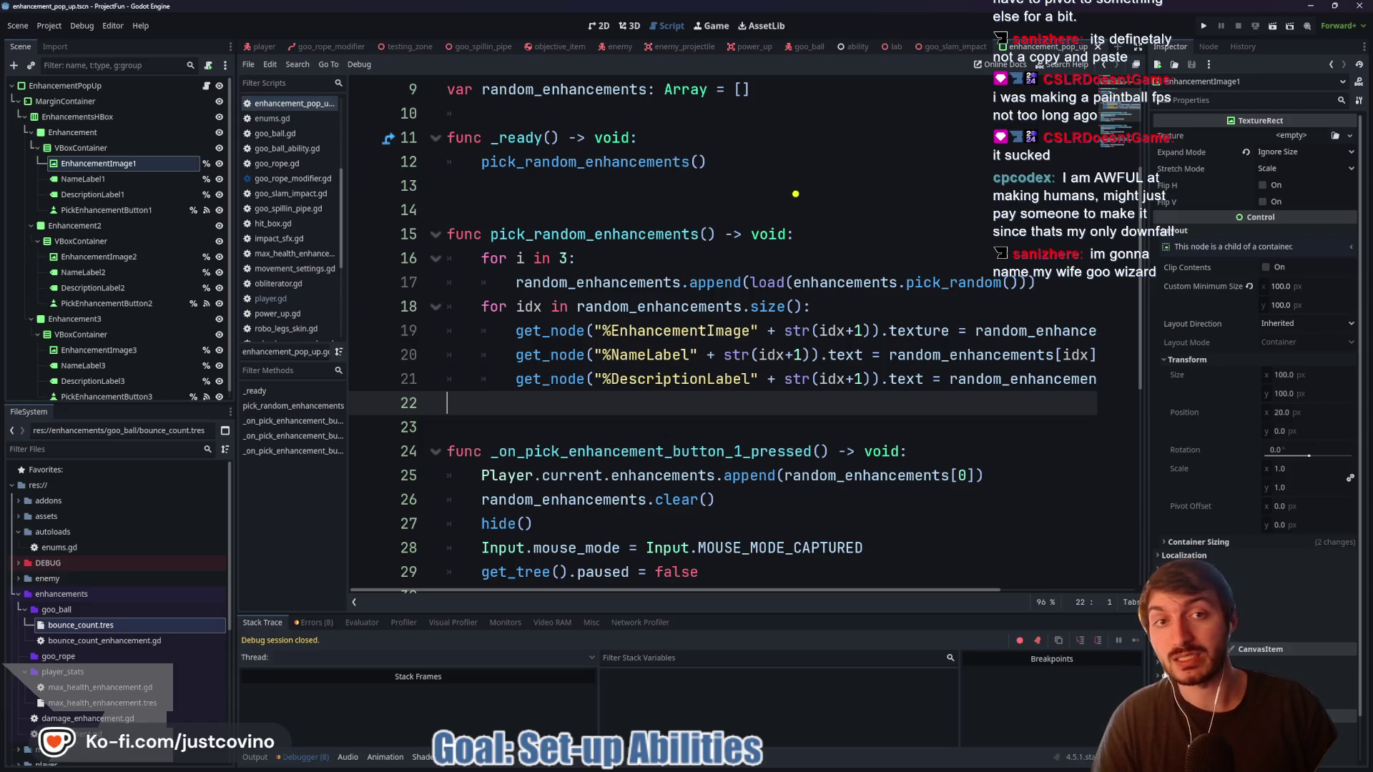
# Sketch a goo creature over the code with head, body, arms, legs, eyes and tongue
pyautogui.moveTo(781, 142)
pyautogui.mouseDown()
pyautogui.moveTo(712, 185)
pyautogui.moveTo(792, 114)
pyautogui.mouseUp()
pyautogui.moveTo(747, 242); pyautogui.dragTo(809, 227)
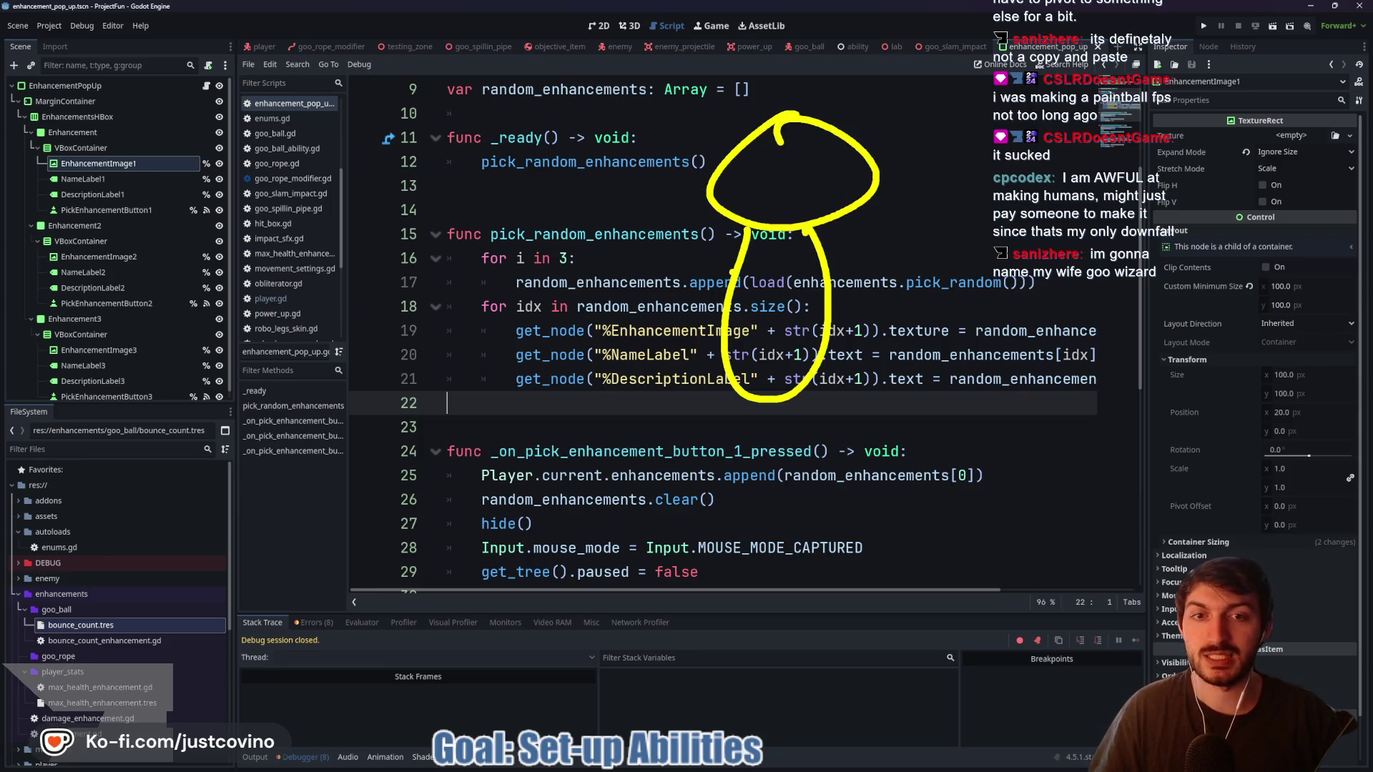
pyautogui.moveTo(734, 271); pyautogui.dragTo(715, 315)
pyautogui.moveTo(829, 273); pyautogui.dragTo(841, 315)
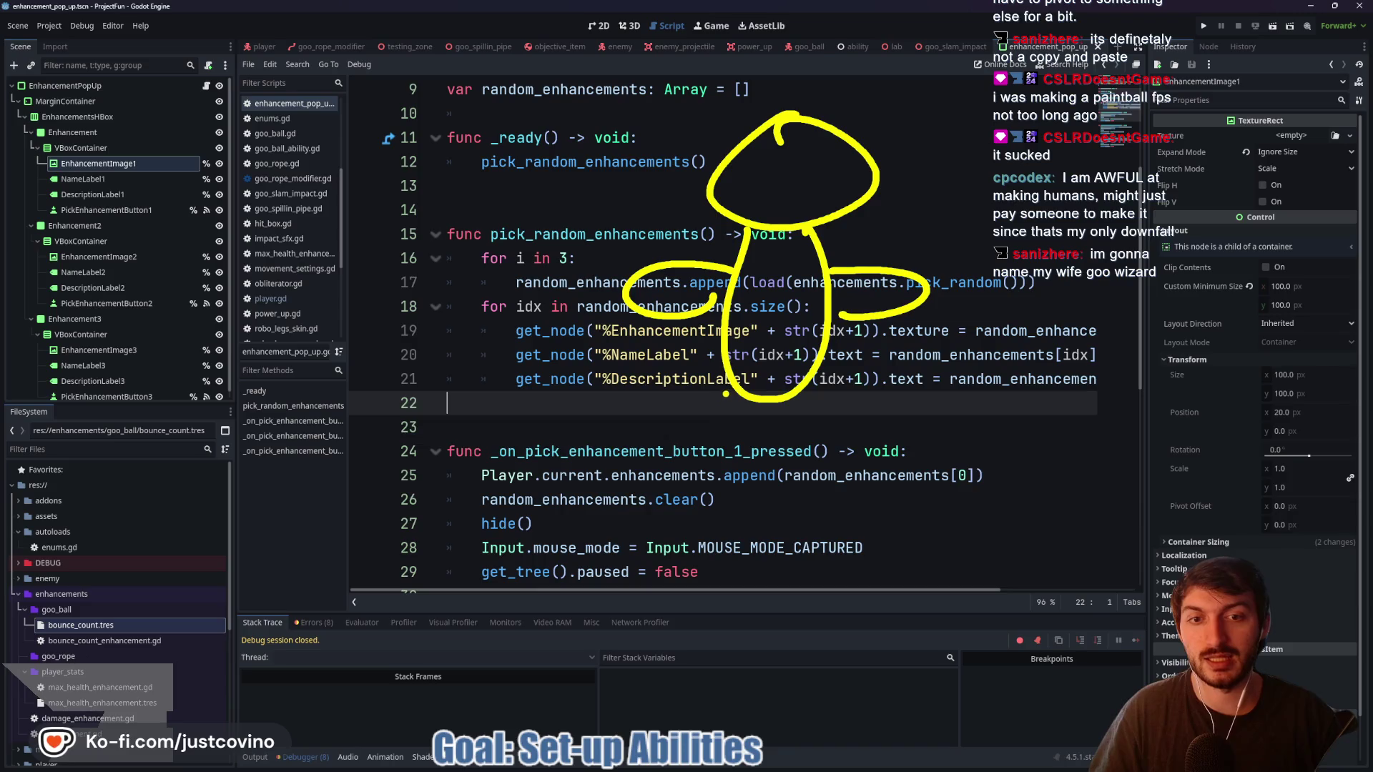
pyautogui.moveTo(739, 397)
pyautogui.mouseDown()
pyautogui.moveTo(793, 482)
pyautogui.moveTo(822, 404)
pyautogui.mouseUp()
pyautogui.click(761, 193)
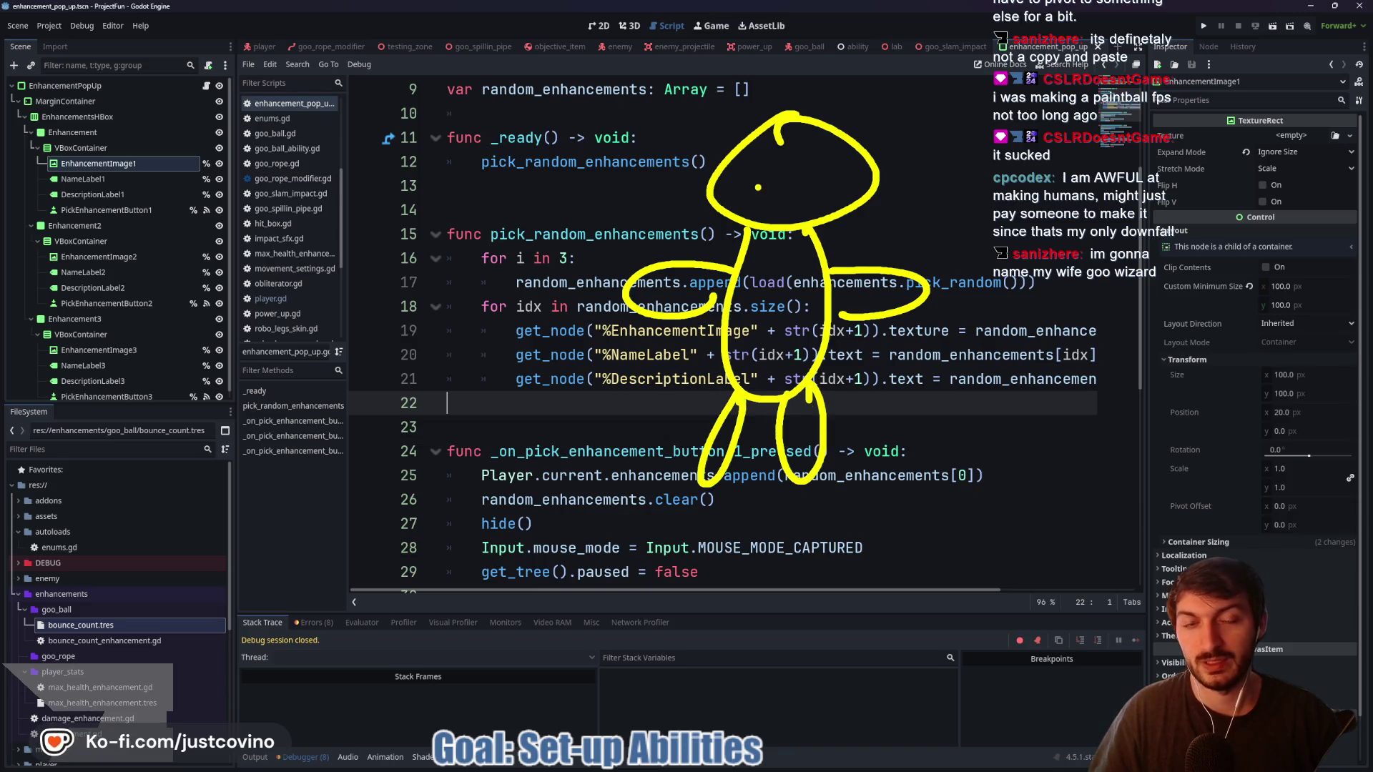
pyautogui.moveTo(756, 154)
pyautogui.mouseDown()
pyautogui.moveTo(738, 187)
pyautogui.moveTo(758, 156)
pyautogui.mouseUp()
pyautogui.moveTo(818, 152)
pyautogui.mouseDown()
pyautogui.moveTo(808, 161)
pyautogui.moveTo(818, 153)
pyautogui.mouseUp()
pyautogui.click(789, 212)
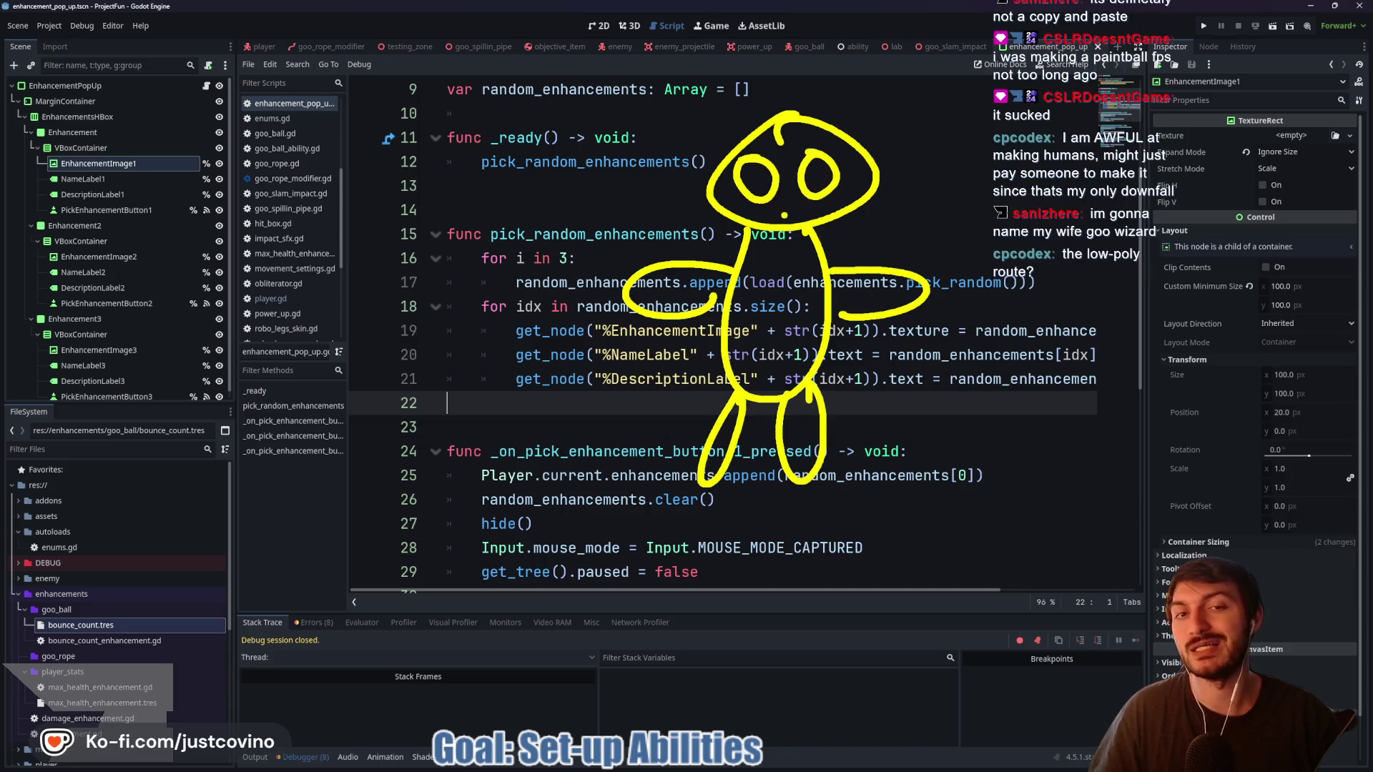
pyautogui.moveTo(787, 229); pyautogui.dragTo(800, 230)
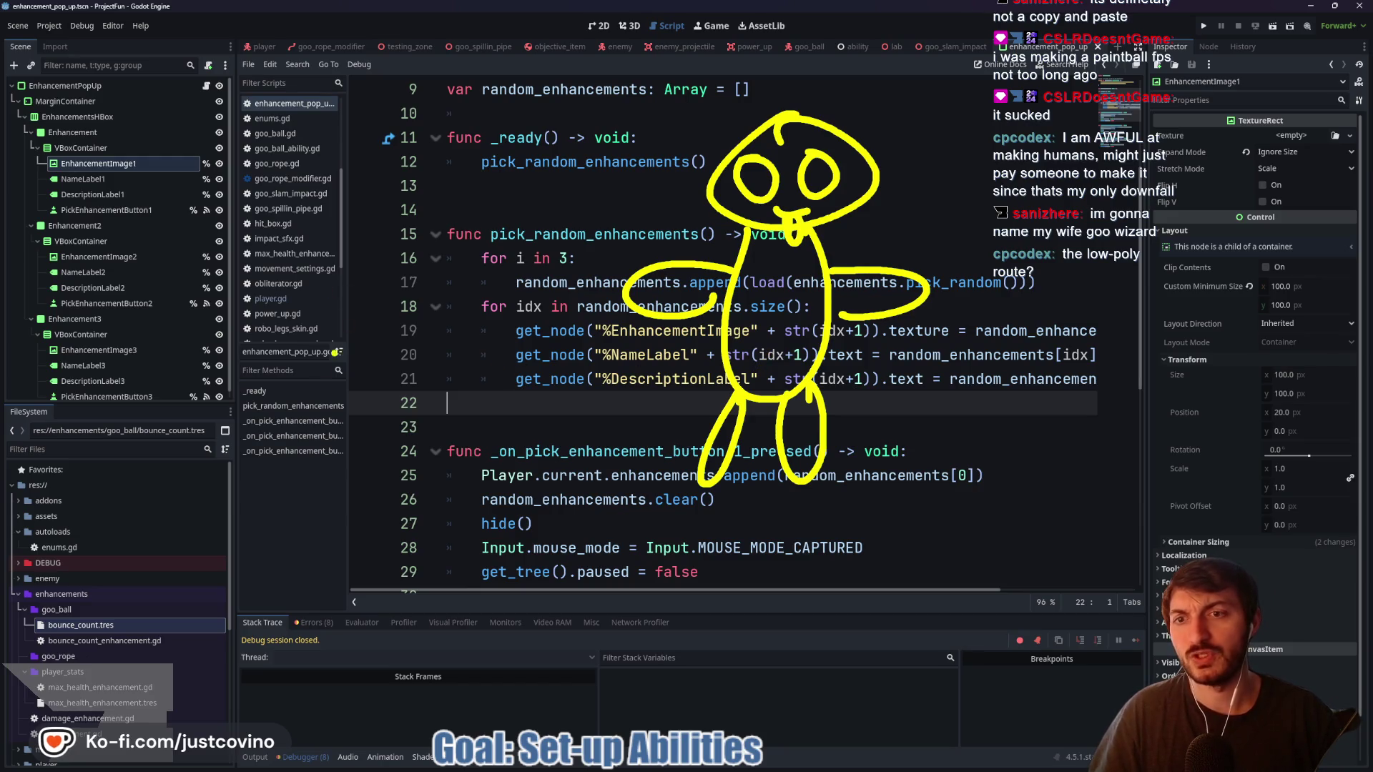
# Add a stroke circling the script list area, then switch to the player scene
pyautogui.moveTo(323, 420)
pyautogui.mouseDown()
pyautogui.moveTo(321, 369)
pyautogui.moveTo(486, 259)
pyautogui.moveTo(433, 426)
pyautogui.moveTo(317, 417)
pyautogui.mouseUp()
pyautogui.moveTo(332, 309)
pyautogui.mouseDown()
pyautogui.moveTo(279, 361)
pyautogui.moveTo(307, 351)
pyautogui.mouseUp()
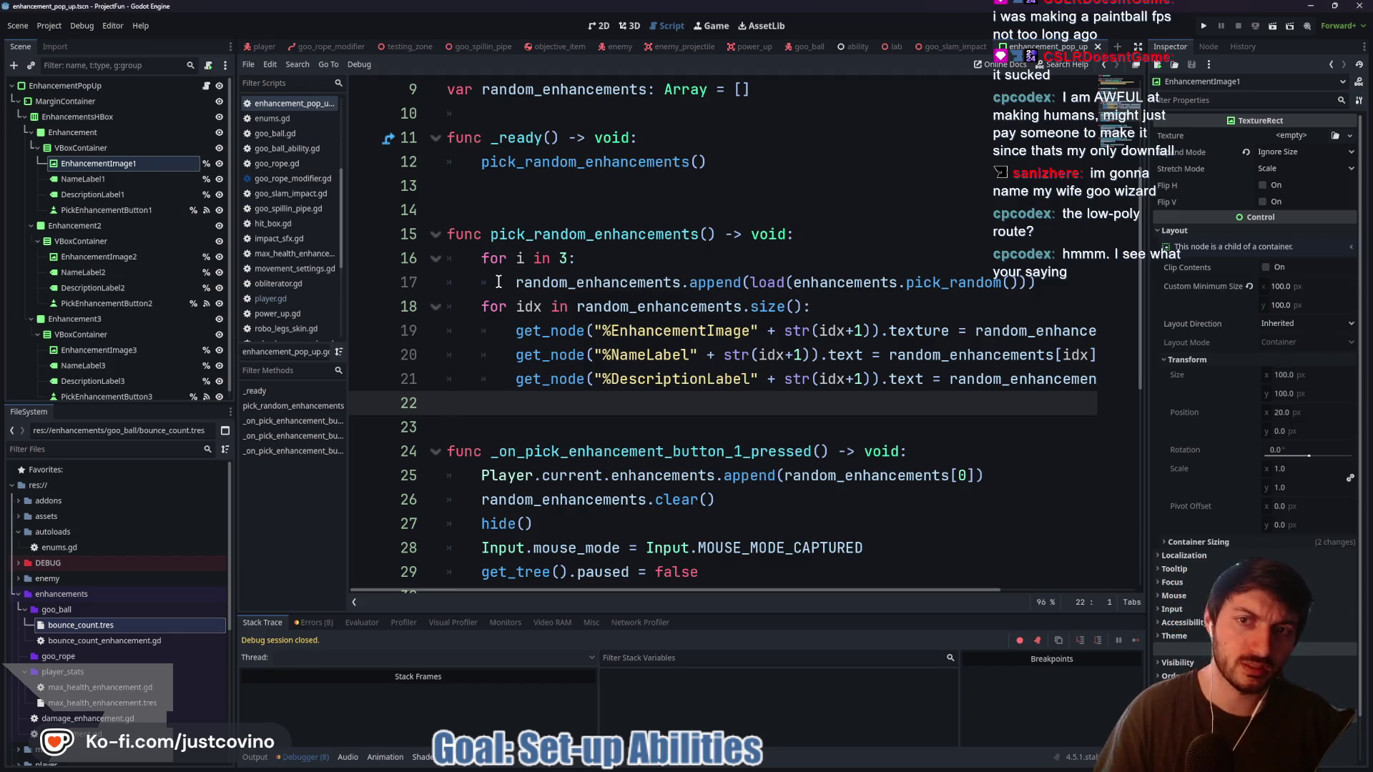
pyautogui.click(261, 46)
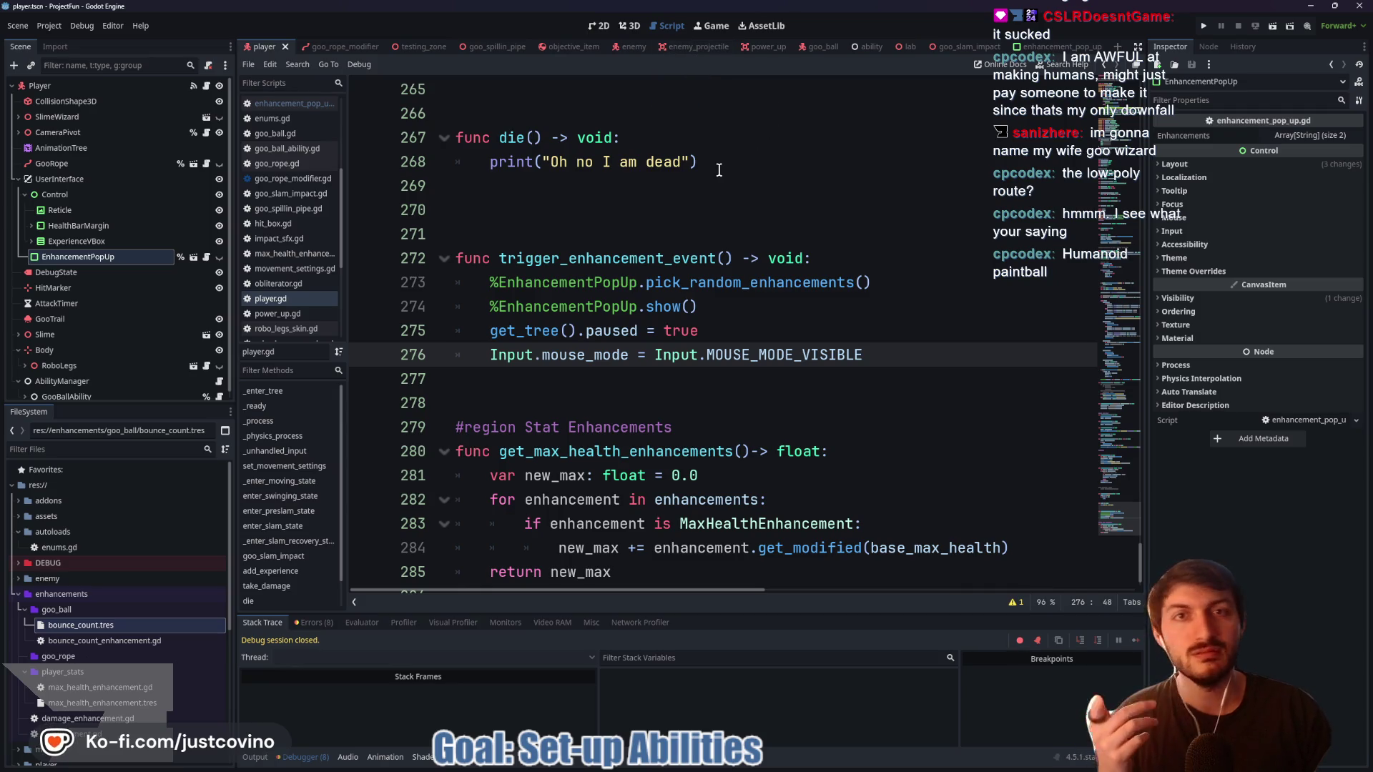
# Sketch a stick figure with head, body, arms and legs over player.gd, then clear it
pyautogui.moveTo(890, 127)
pyautogui.mouseDown()
pyautogui.moveTo(926, 146)
pyautogui.moveTo(881, 127)
pyautogui.mouseUp()
pyautogui.moveTo(844, 212)
pyautogui.mouseDown()
pyautogui.moveTo(812, 308)
pyautogui.moveTo(890, 229)
pyautogui.mouseUp()
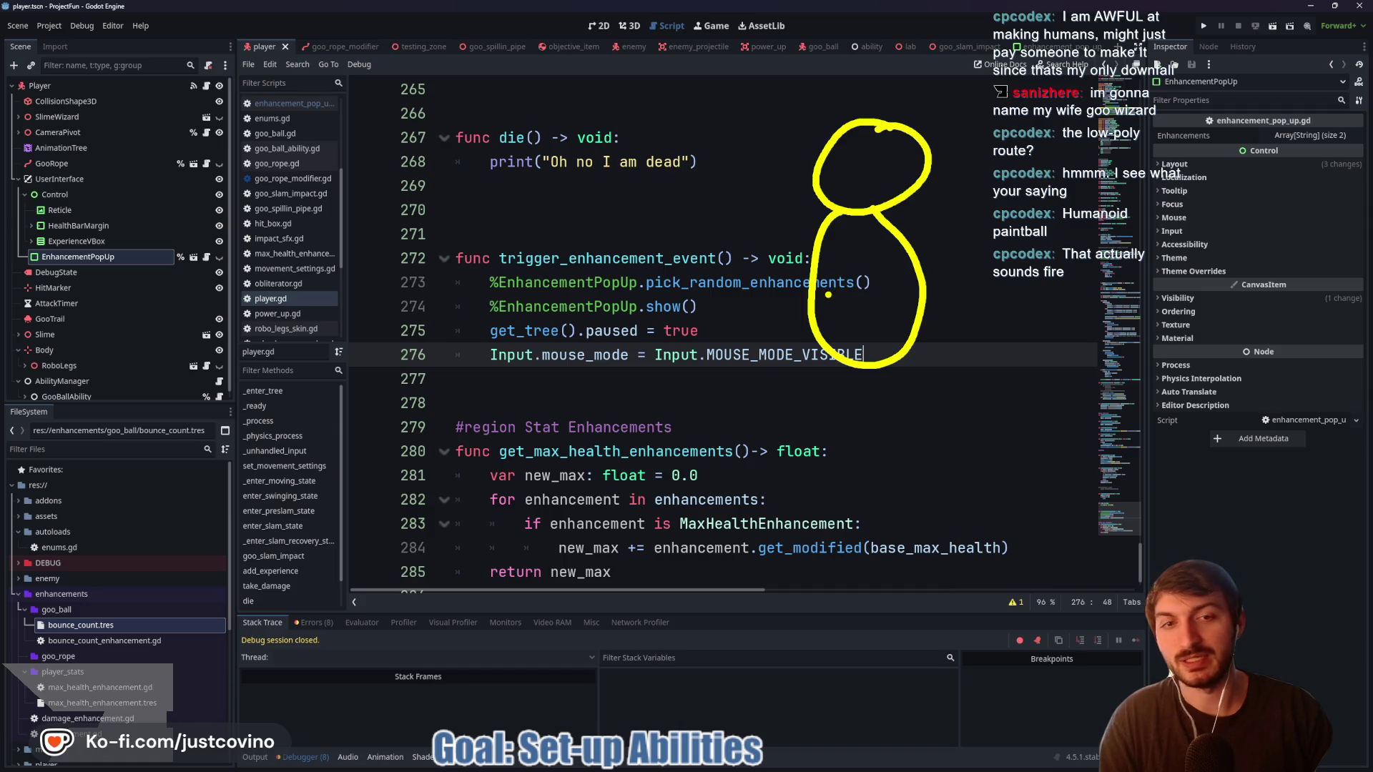
pyautogui.moveTo(808, 252)
pyautogui.mouseDown()
pyautogui.moveTo(722, 289)
pyautogui.moveTo(805, 270)
pyautogui.mouseUp()
pyautogui.moveTo(903, 254)
pyautogui.mouseDown()
pyautogui.moveTo(980, 266)
pyautogui.moveTo(920, 293)
pyautogui.mouseUp()
pyautogui.moveTo(820, 361)
pyautogui.mouseDown()
pyautogui.moveTo(815, 382)
pyautogui.moveTo(831, 371)
pyautogui.moveTo(900, 427)
pyautogui.moveTo(914, 363)
pyautogui.mouseUp()
pyautogui.click(929, 406)
pyautogui.press('Escape')
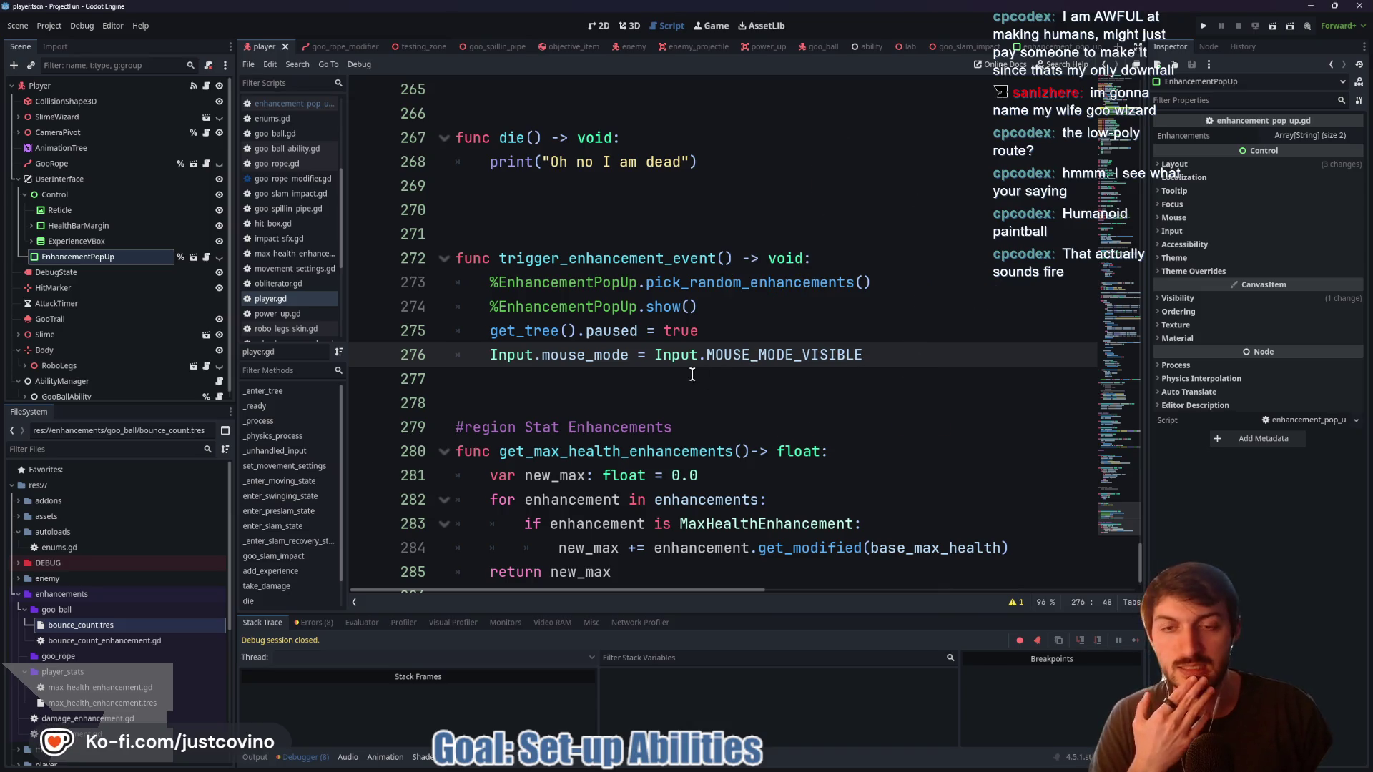
# Return to the enhancement_pop_up scene and its script
pyautogui.scroll(-1, 563, 394)
pyautogui.scroll(6, 563, 387)
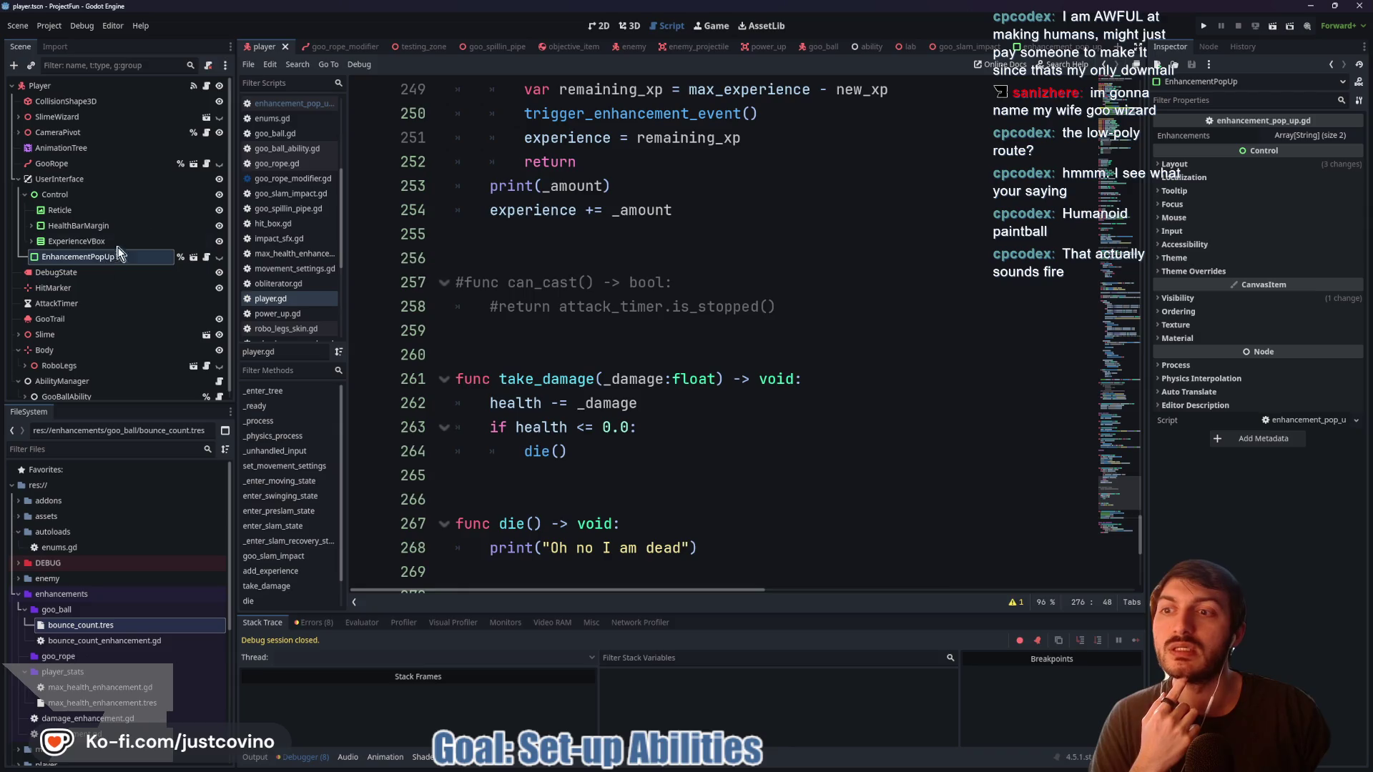
pyautogui.click(206, 258)
pyautogui.click(194, 256)
pyautogui.click(101, 164)
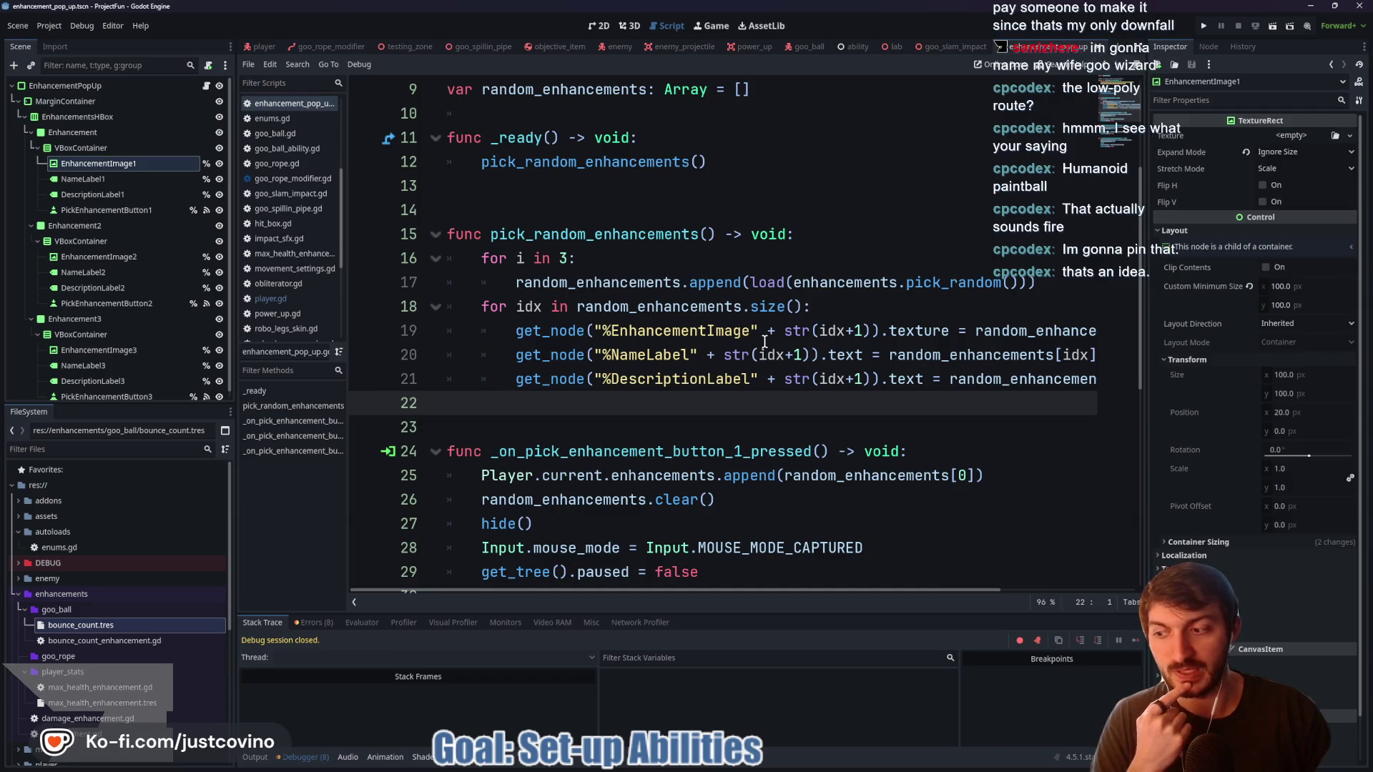
# Rewrite line 19's EnhancementImage path as '%s' % (idx+1) instead of + str(idx+1)
pyautogui.click(785, 331)
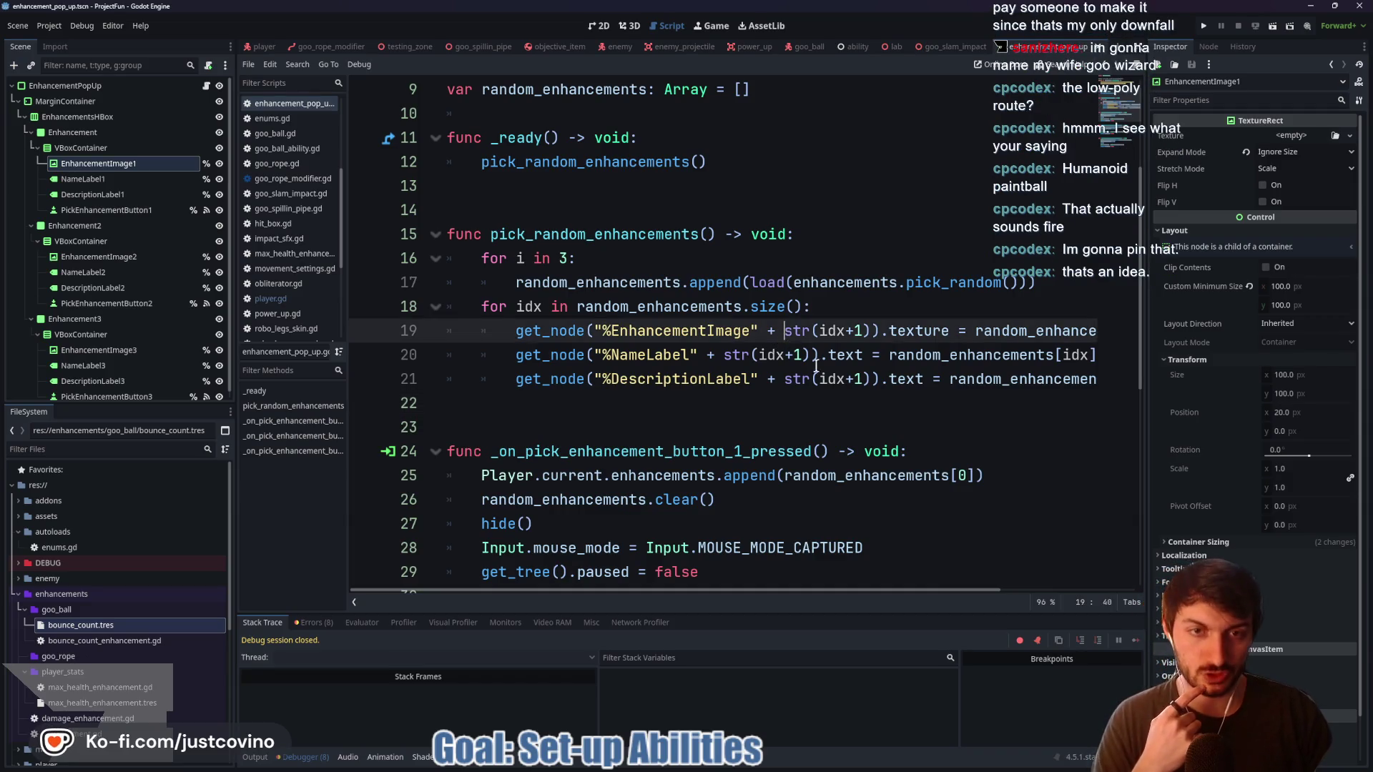
pyautogui.press('BackSpace')
pyautogui.press('BackSpace')
pyautogui.press('BackSpace')
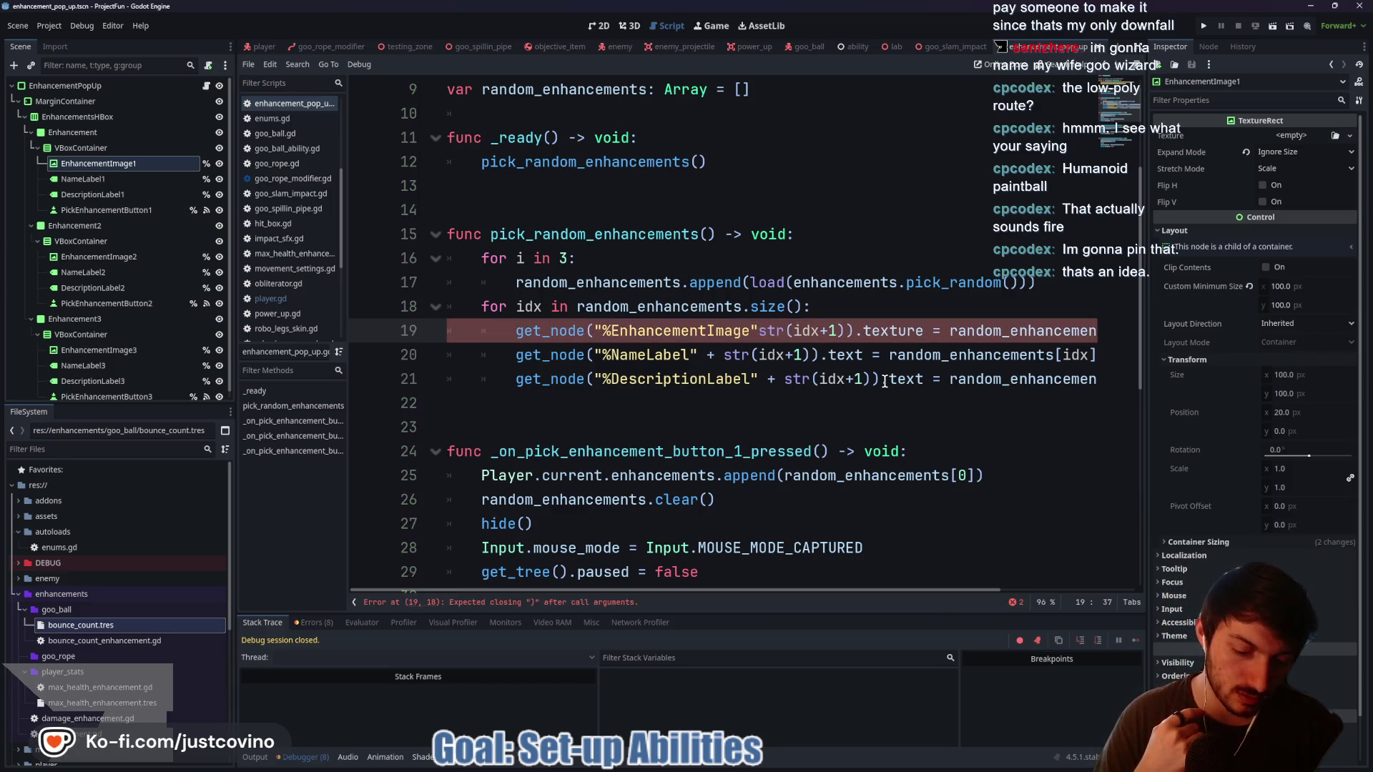
pyautogui.write(',')
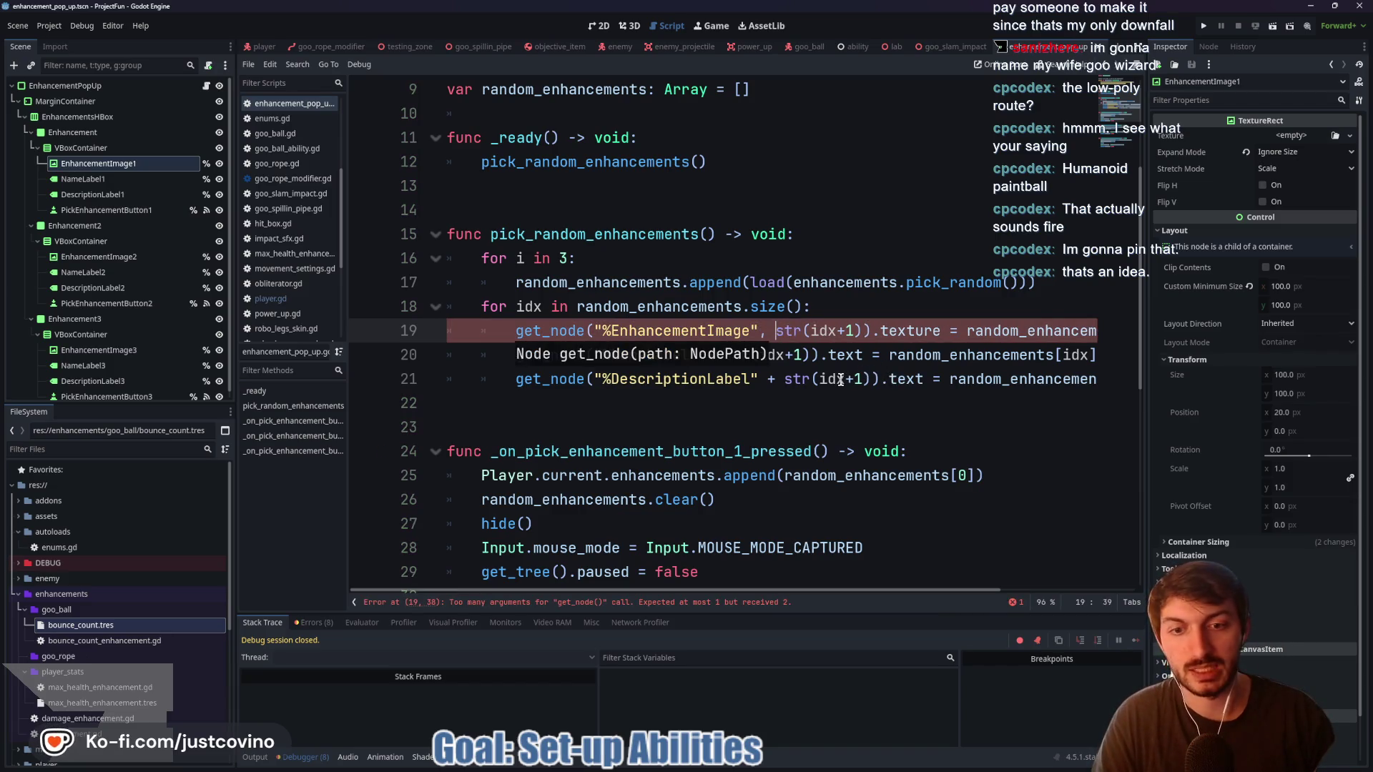
pyautogui.press('BackSpace')
pyautogui.press('BackSpace')
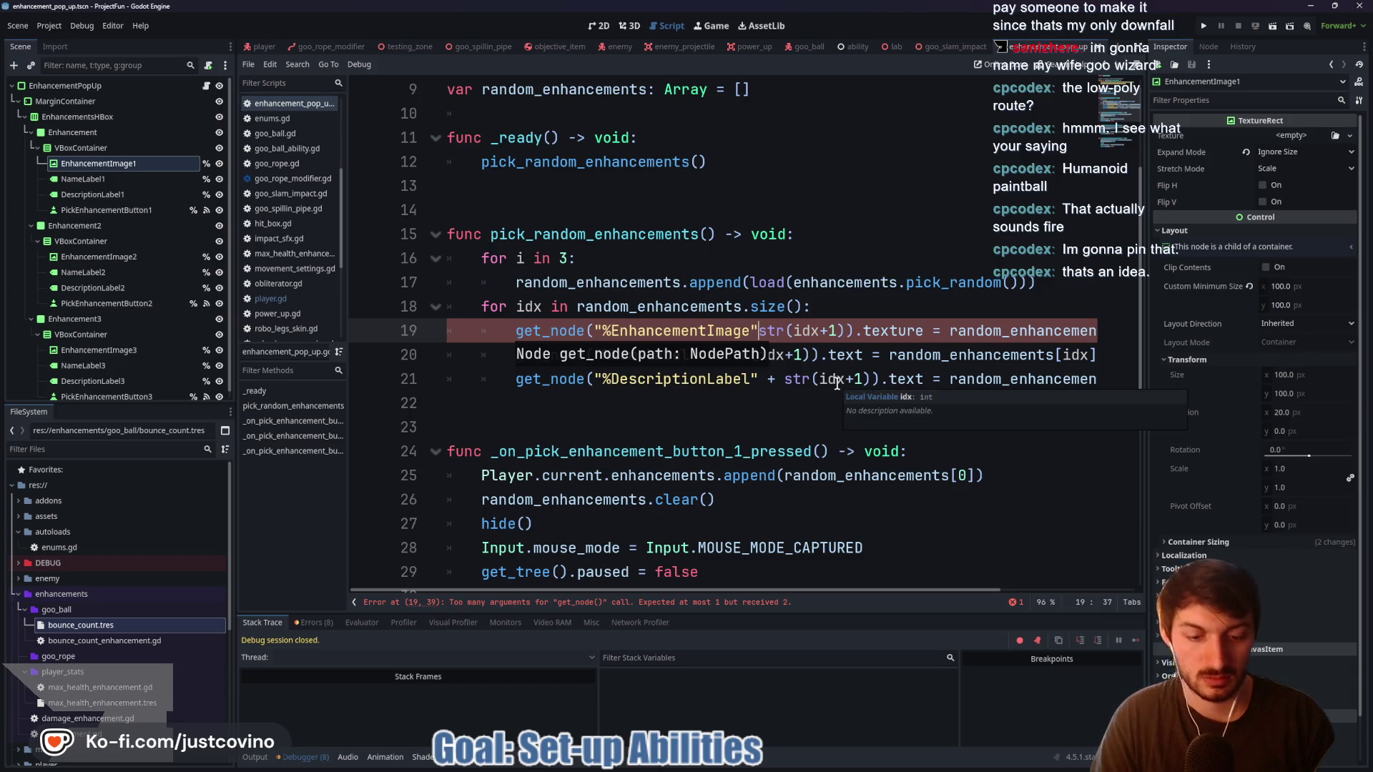
pyautogui.write('+')
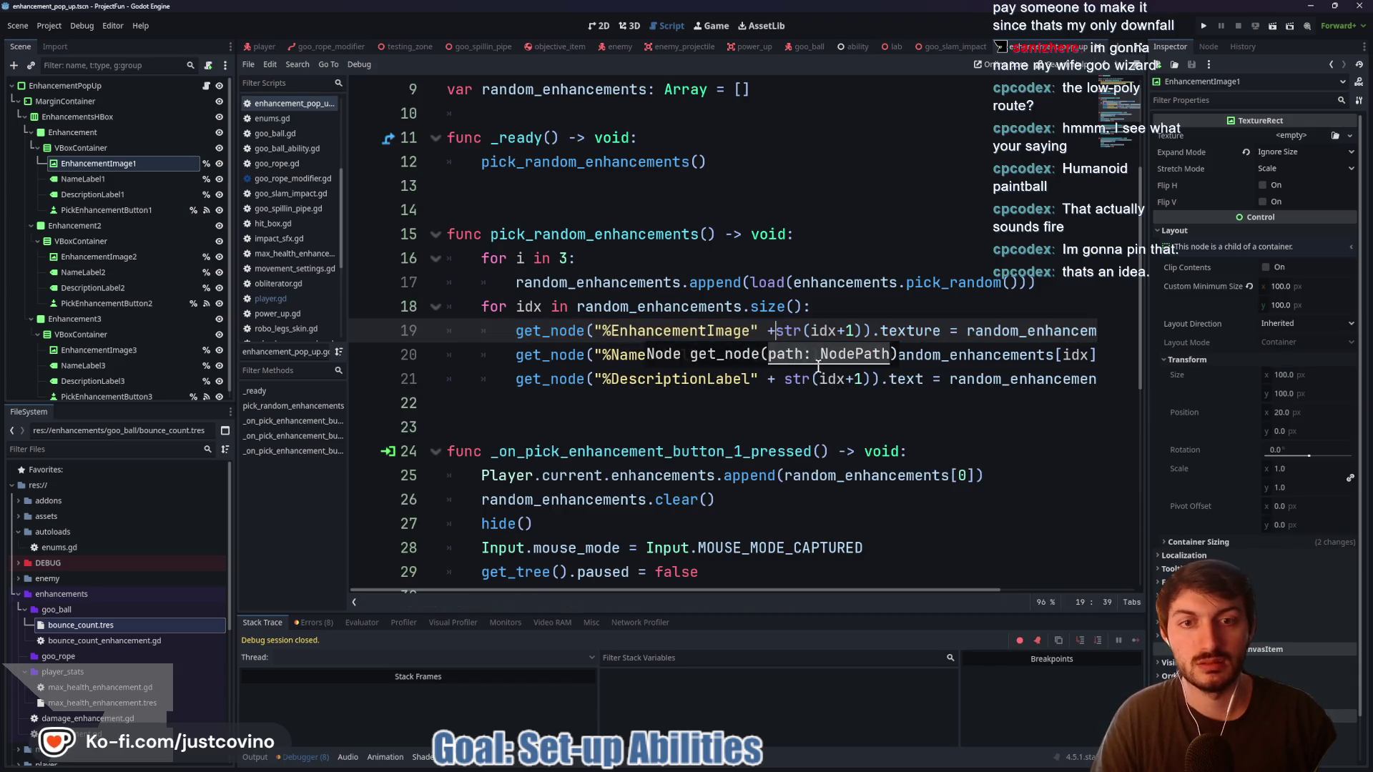
pyautogui.press('Right')
pyautogui.press('Right')
pyautogui.press('Right')
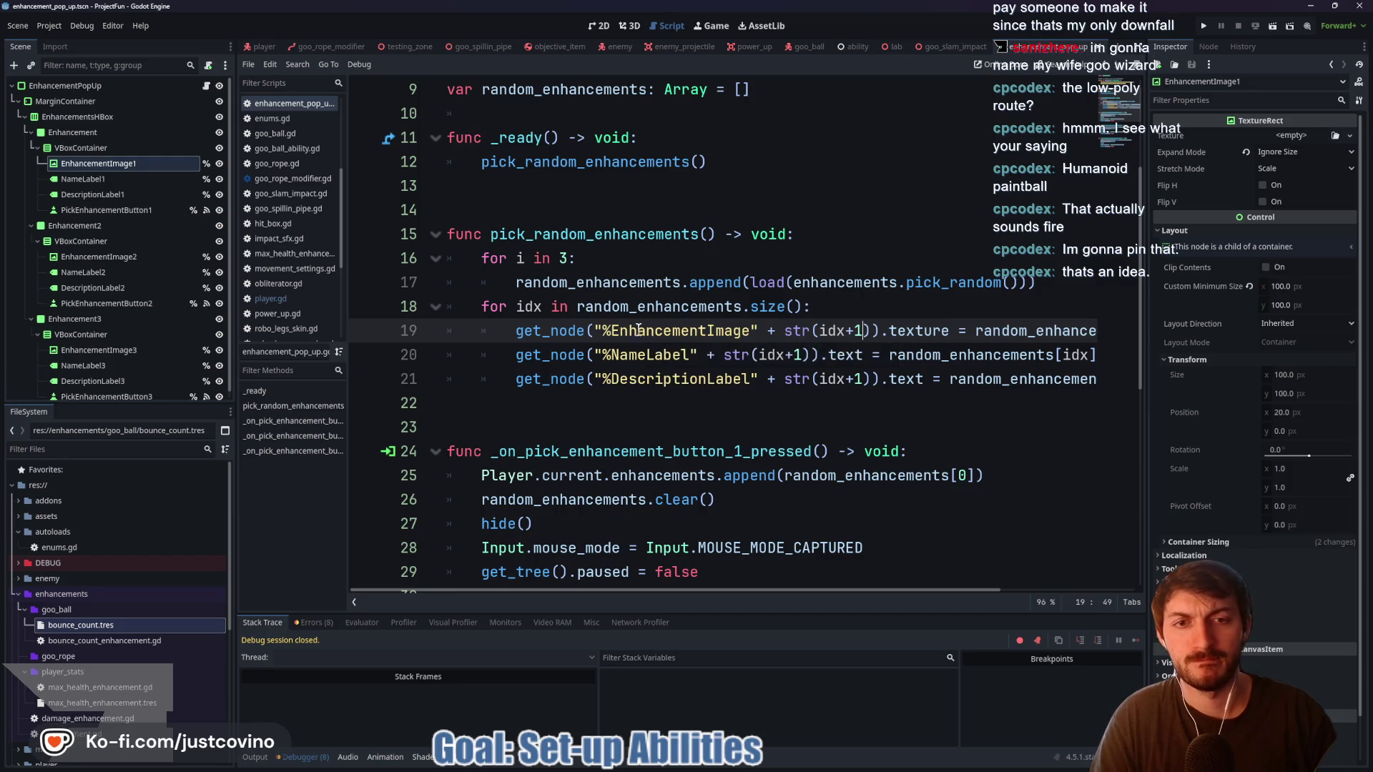
pyautogui.moveTo(565, 331)
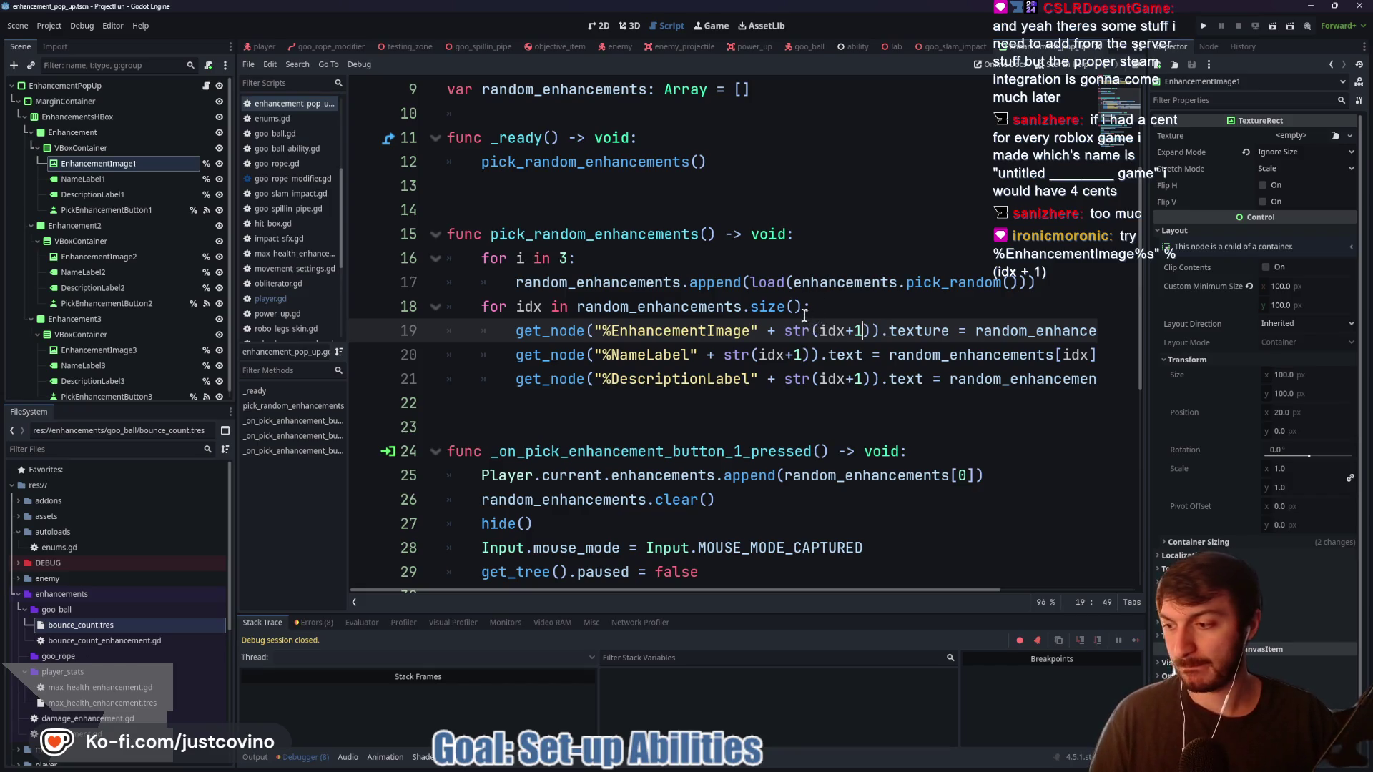
pyautogui.doubleClick(754, 330)
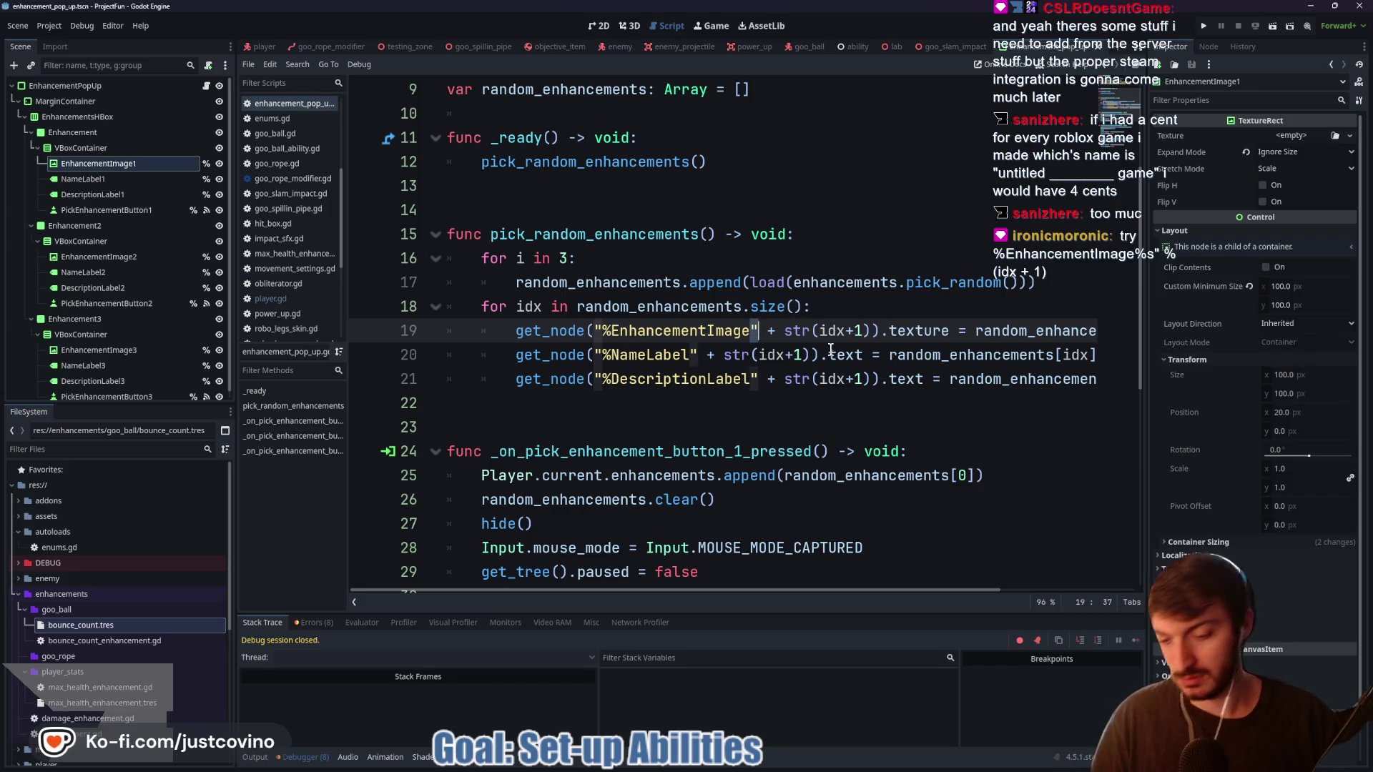
pyautogui.write('%s')
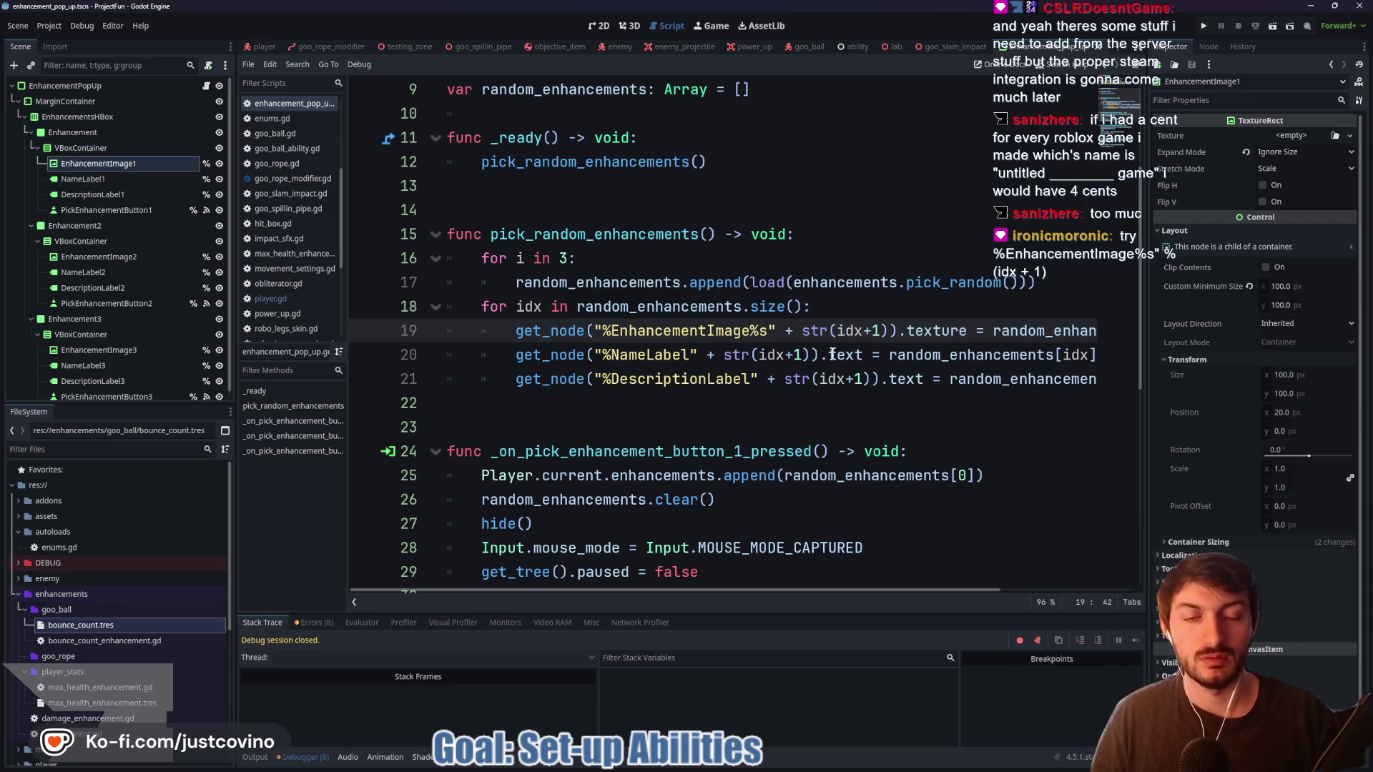
pyautogui.moveTo(827, 331); pyautogui.dragTo(786, 331)
pyautogui.press('BackSpace')
pyautogui.write('%')
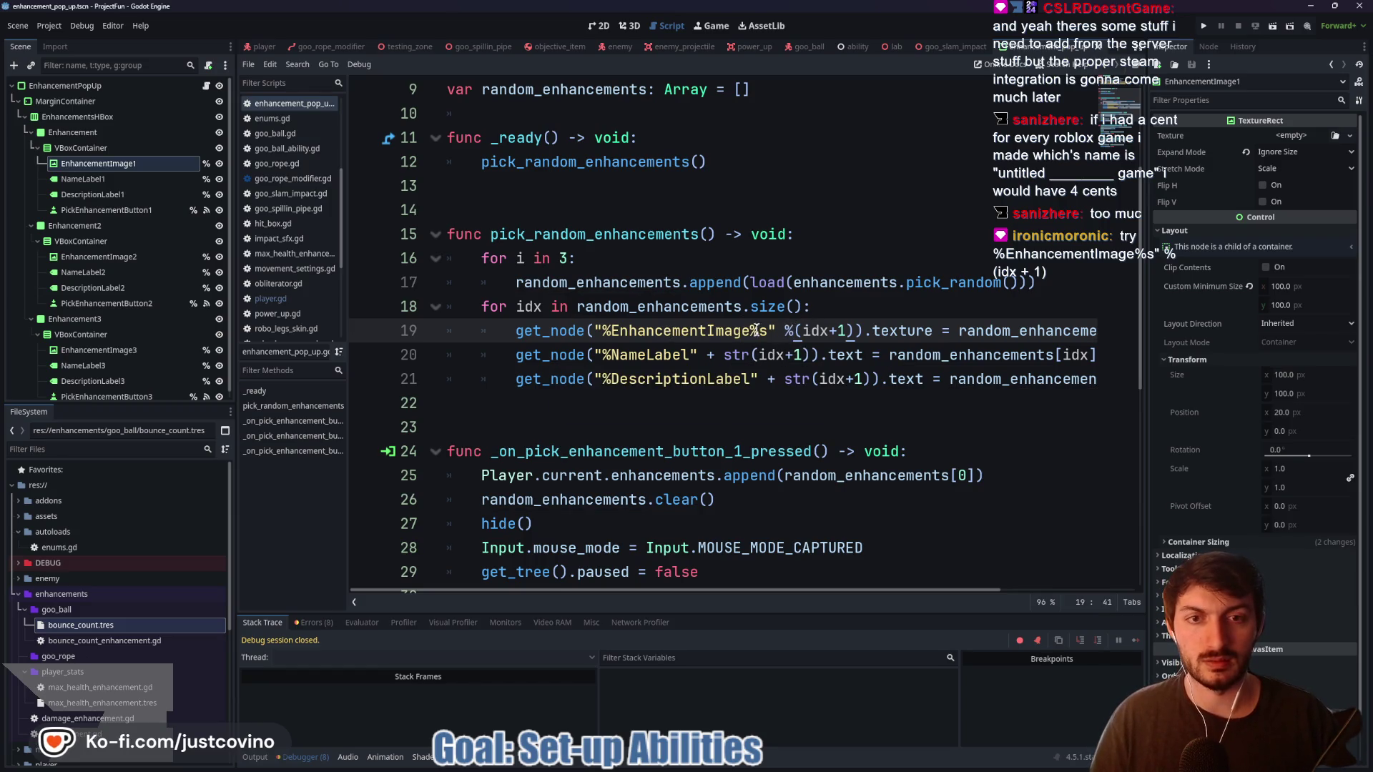
# Convert line 20's NameLabel path to %s formatting and add %s to the DescriptionLabel path
pyautogui.moveTo(722, 355); pyautogui.dragTo(750, 356)
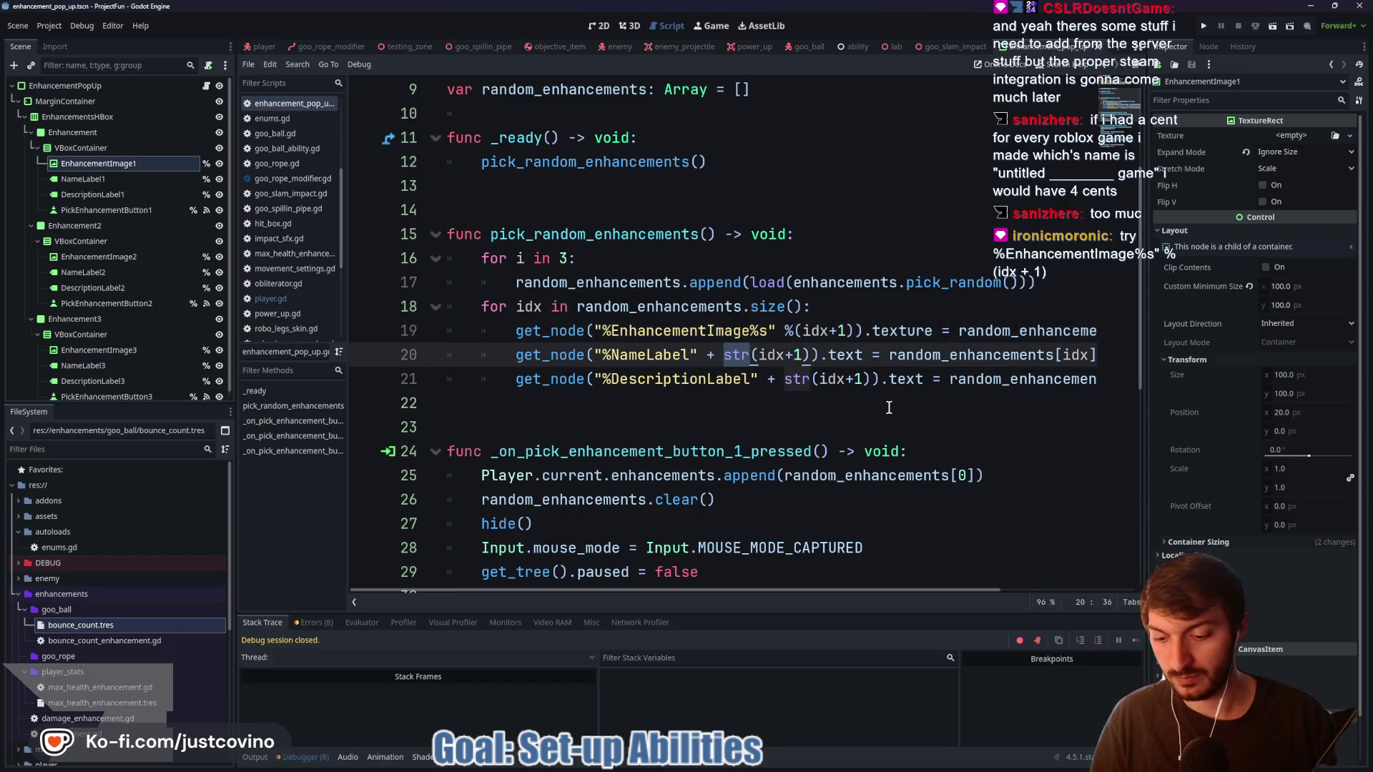
pyautogui.write('%')
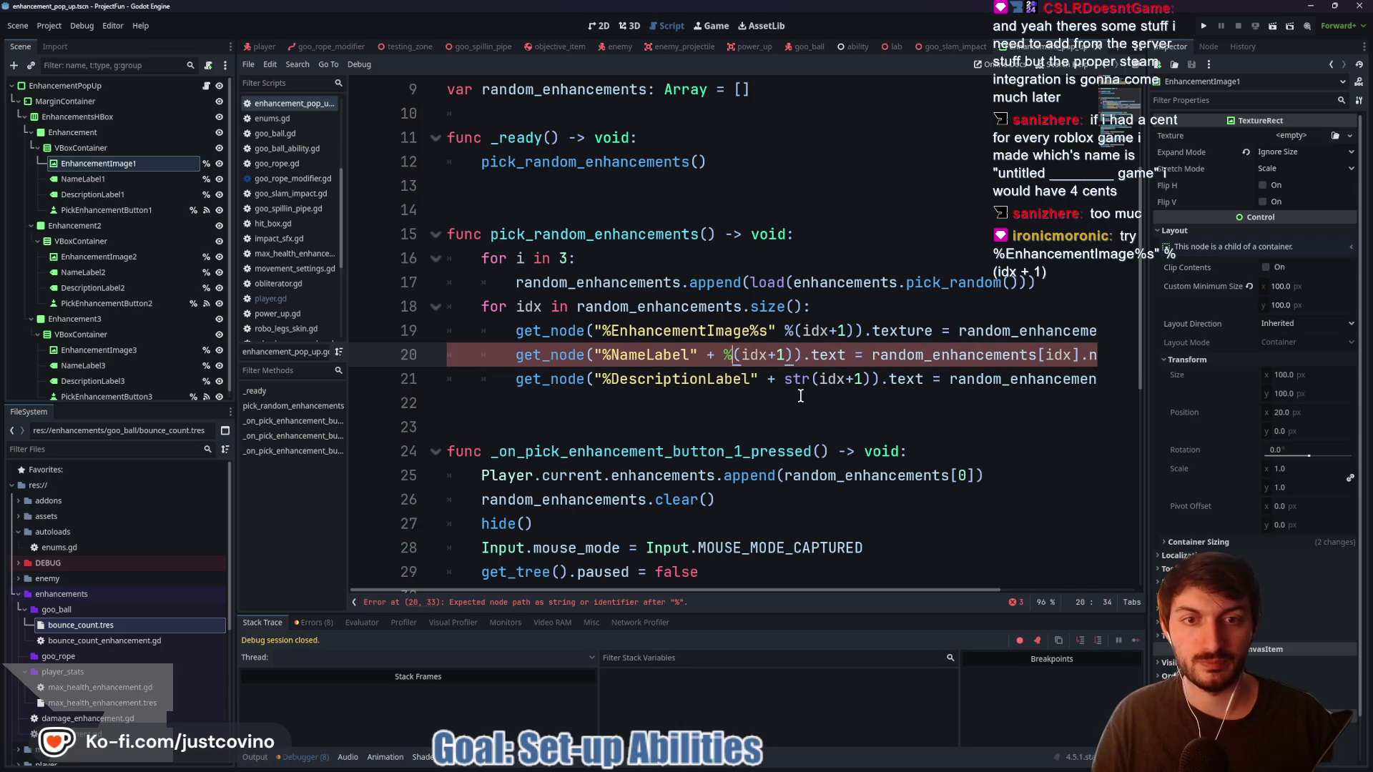
pyautogui.press('Left')
pyautogui.press('Left')
pyautogui.press('Left')
pyautogui.write('%s')
pyautogui.click(749, 379)
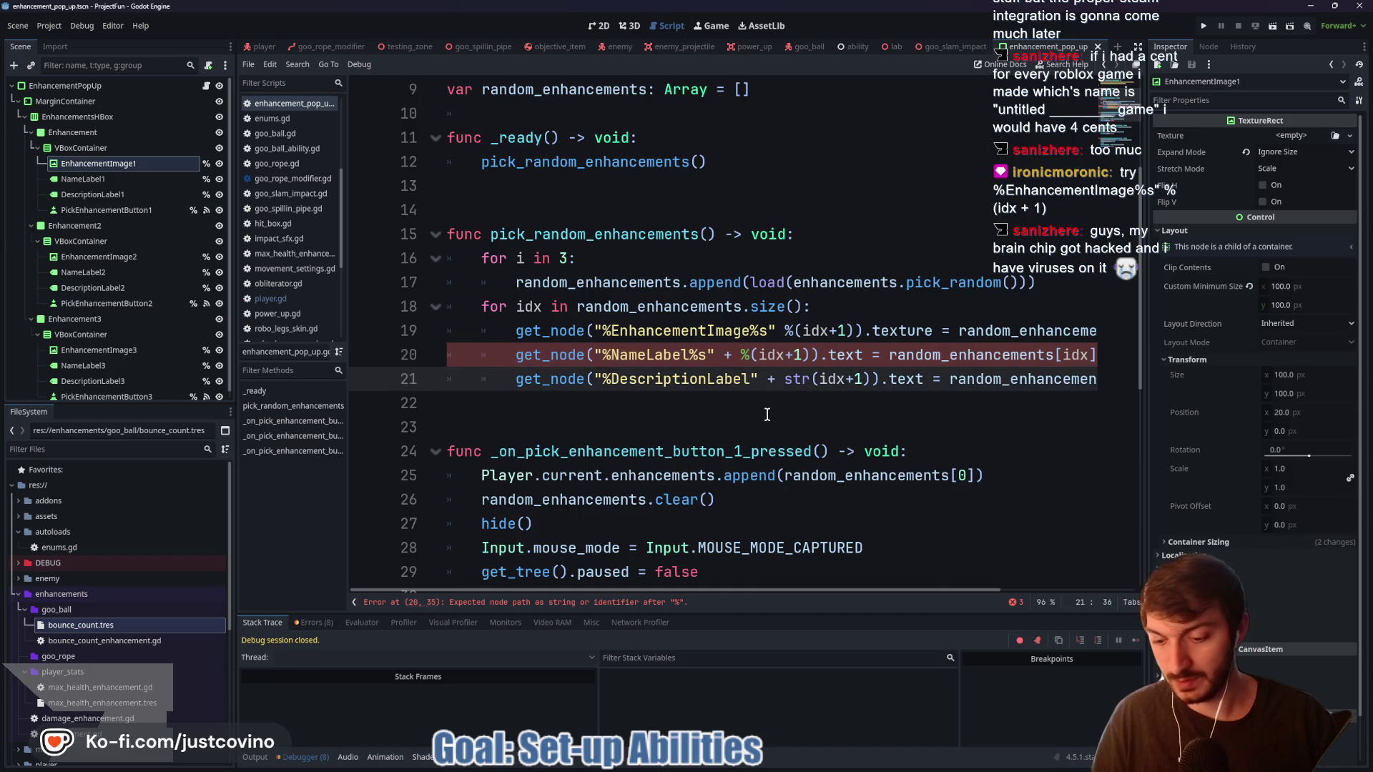
pyautogui.write('%s')
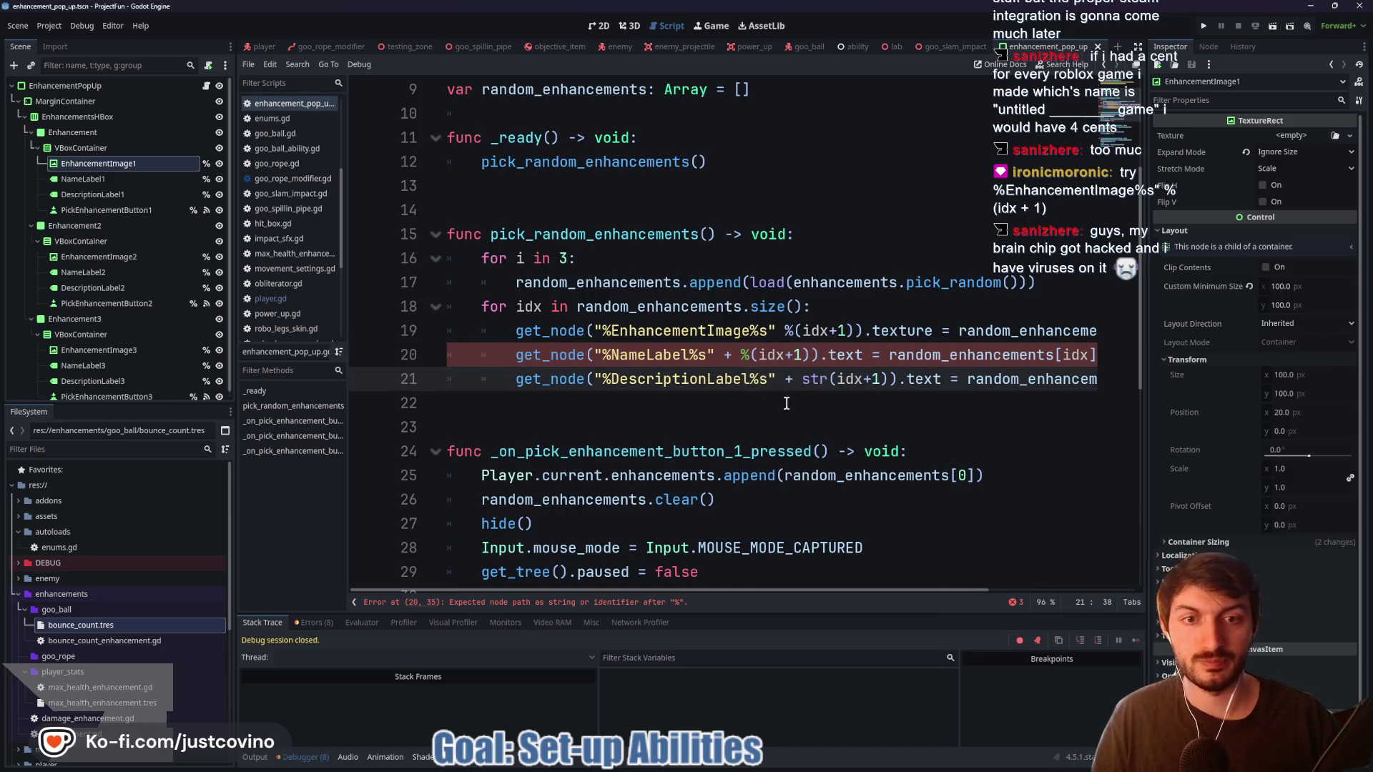
pyautogui.click(732, 355)
pyautogui.press('BackSpace')
pyautogui.press('BackSpace')
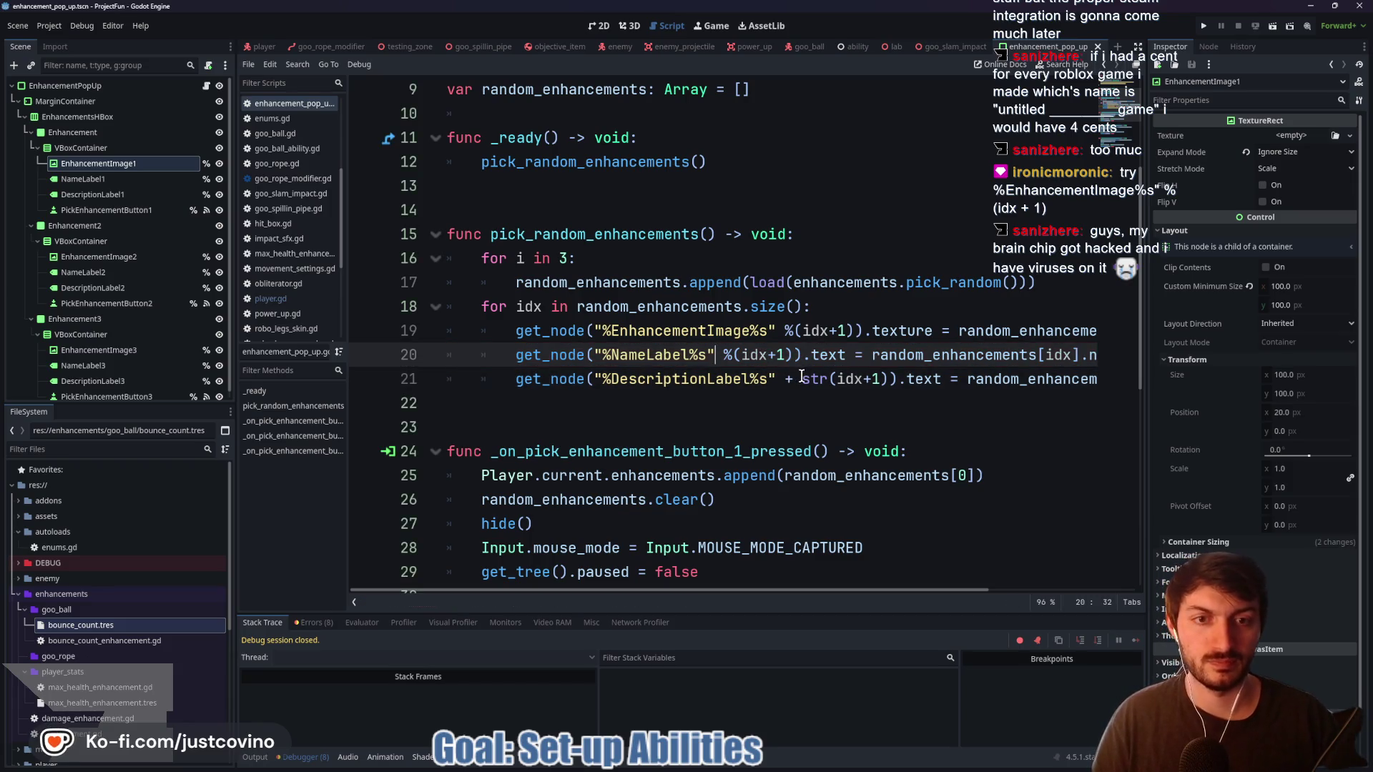
# Replace line 21's + str with % (idx+1), then open the testing_zone scene
pyautogui.moveTo(831, 380); pyautogui.dragTo(787, 379)
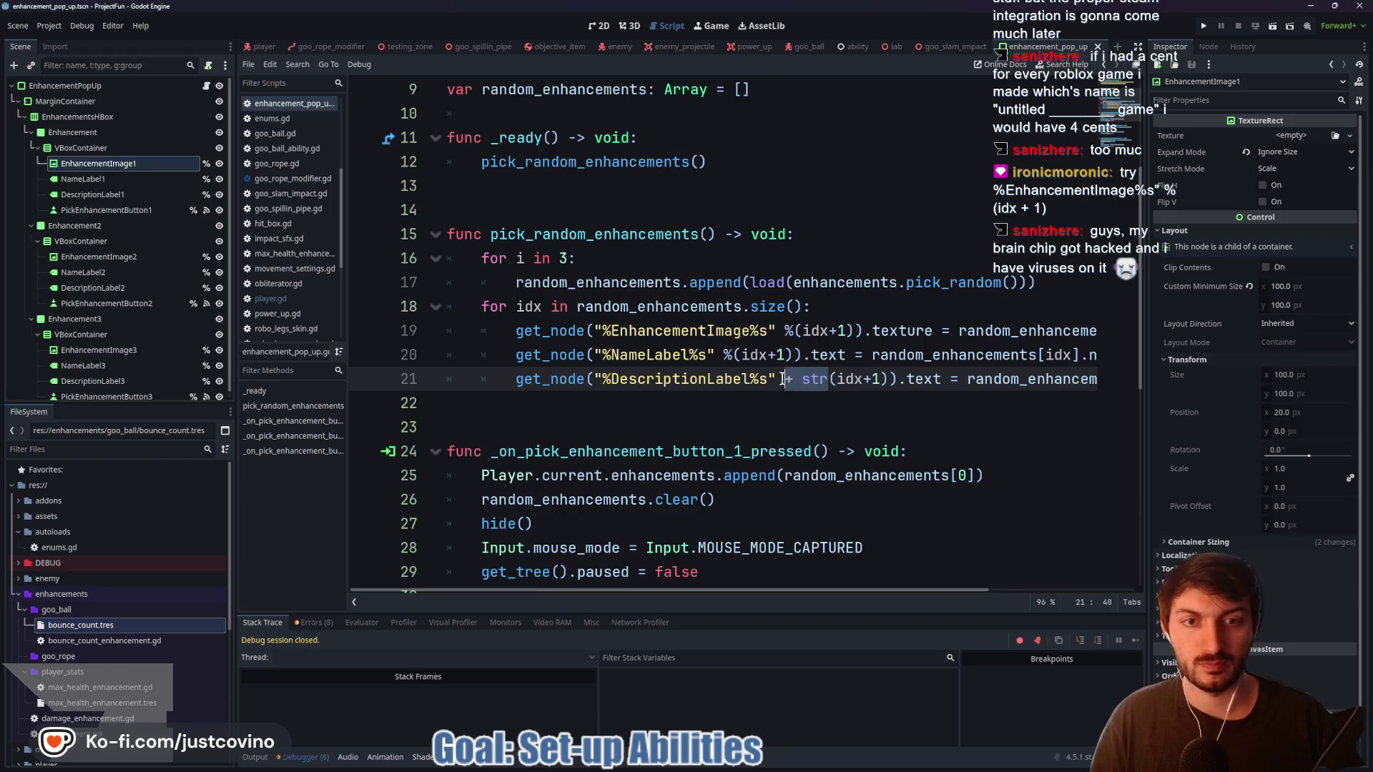
pyautogui.press('BackSpace')
pyautogui.write('%')
pyautogui.click(797, 429)
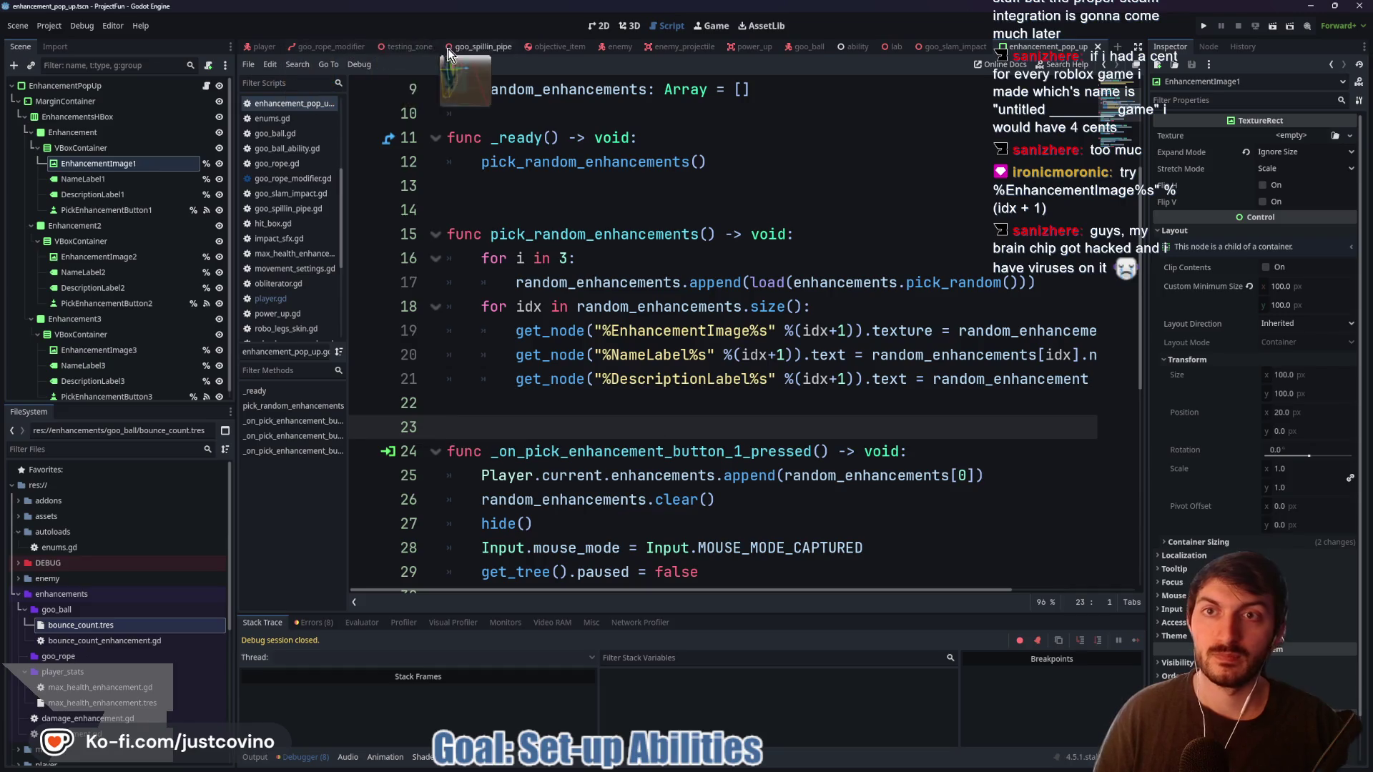
pyautogui.click(405, 47)
pyautogui.click(736, 367)
# Run the game, stop the paused debugger, and inspect the loop and line 19's EnhancementImage path
pyautogui.press('F5')
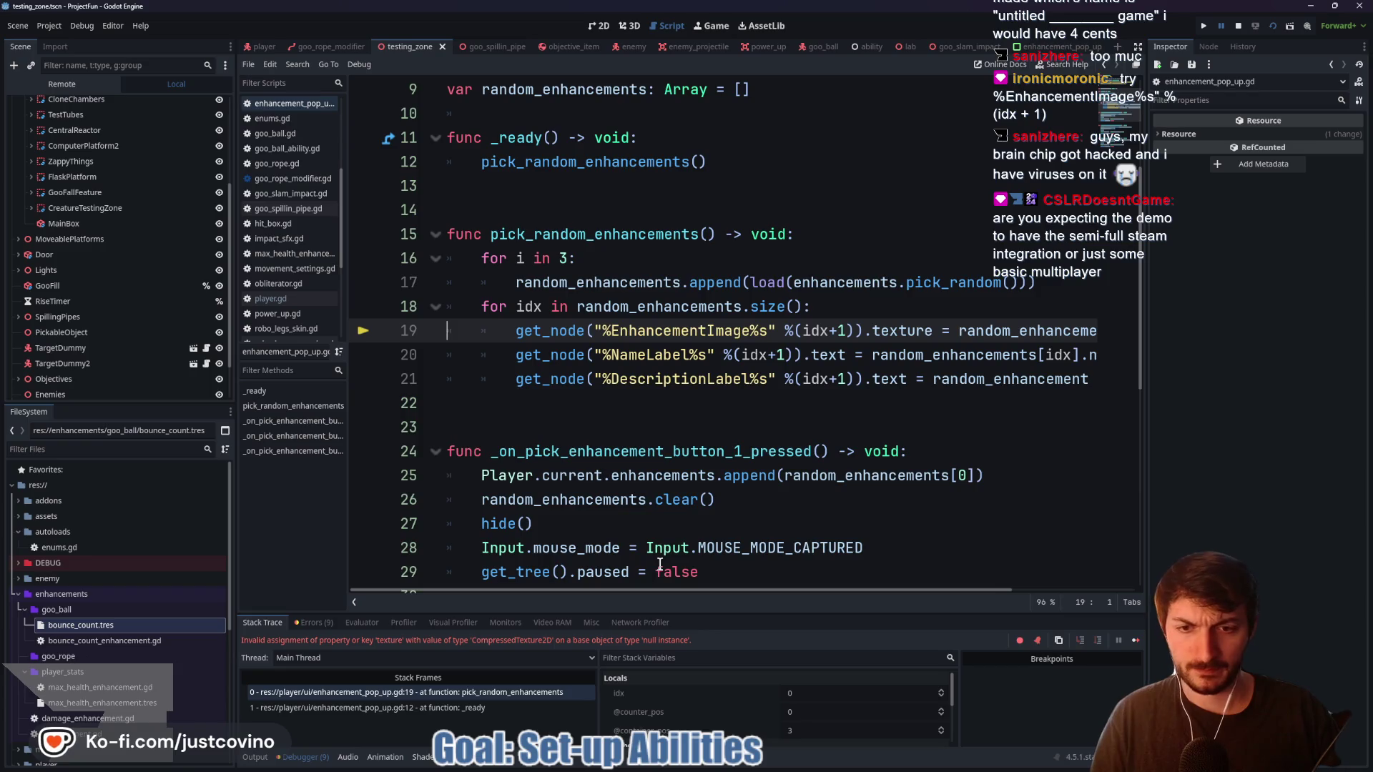
pyautogui.click(1236, 25)
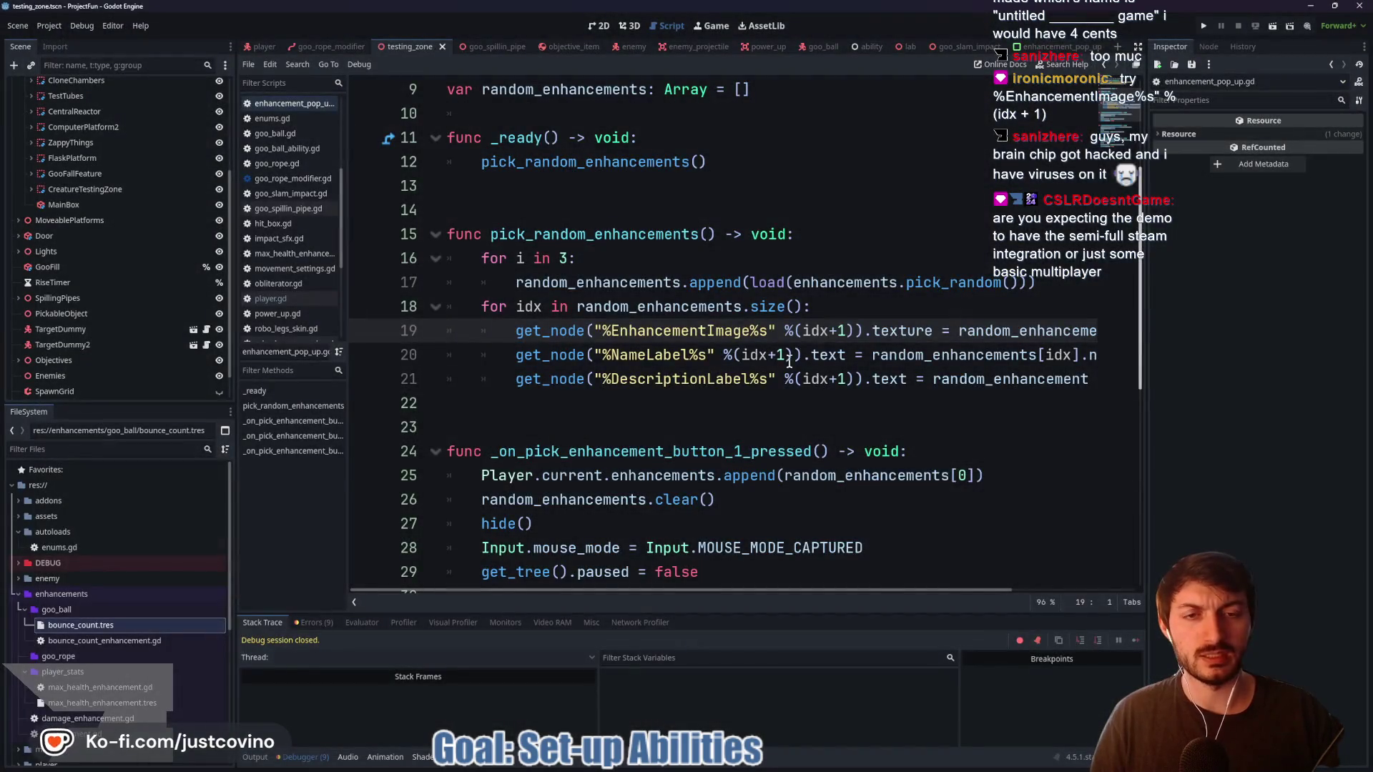
pyautogui.click(857, 313)
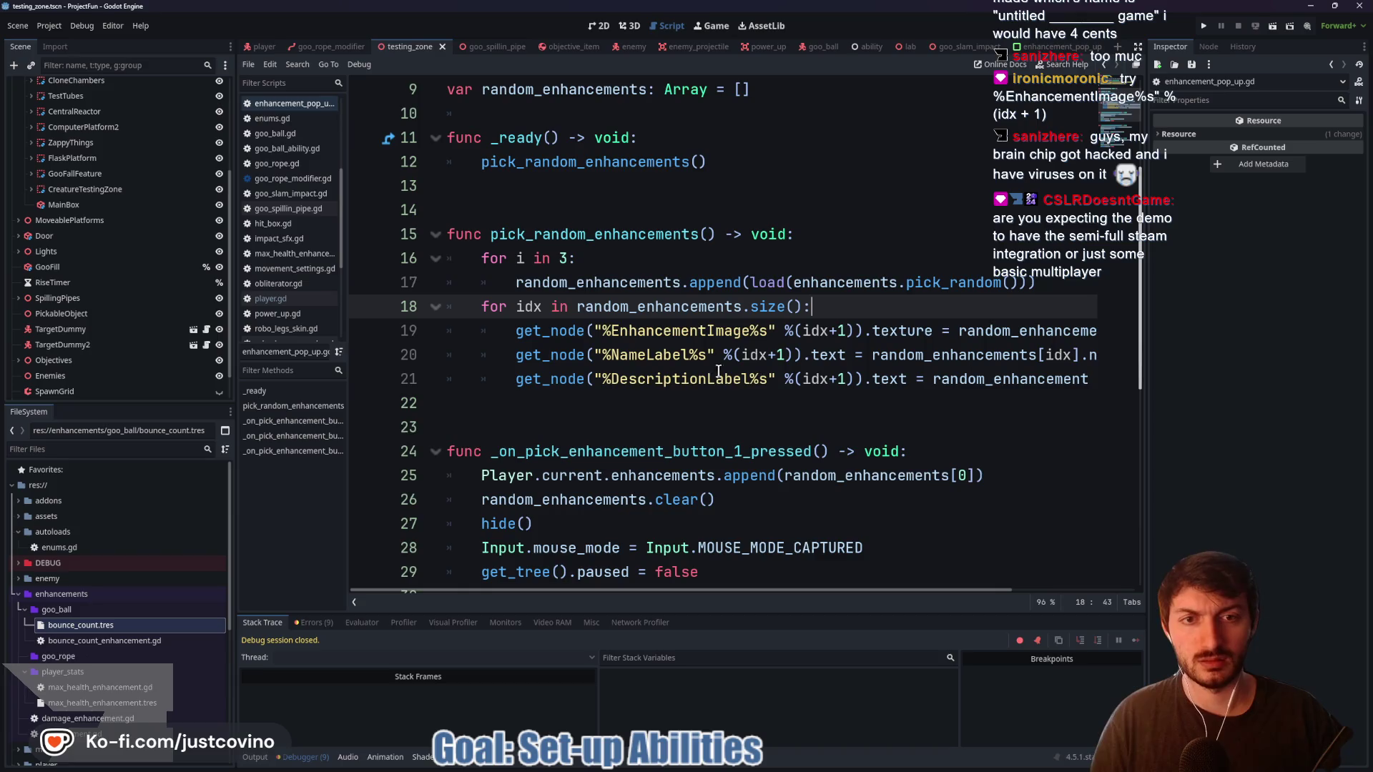
pyautogui.click(716, 330)
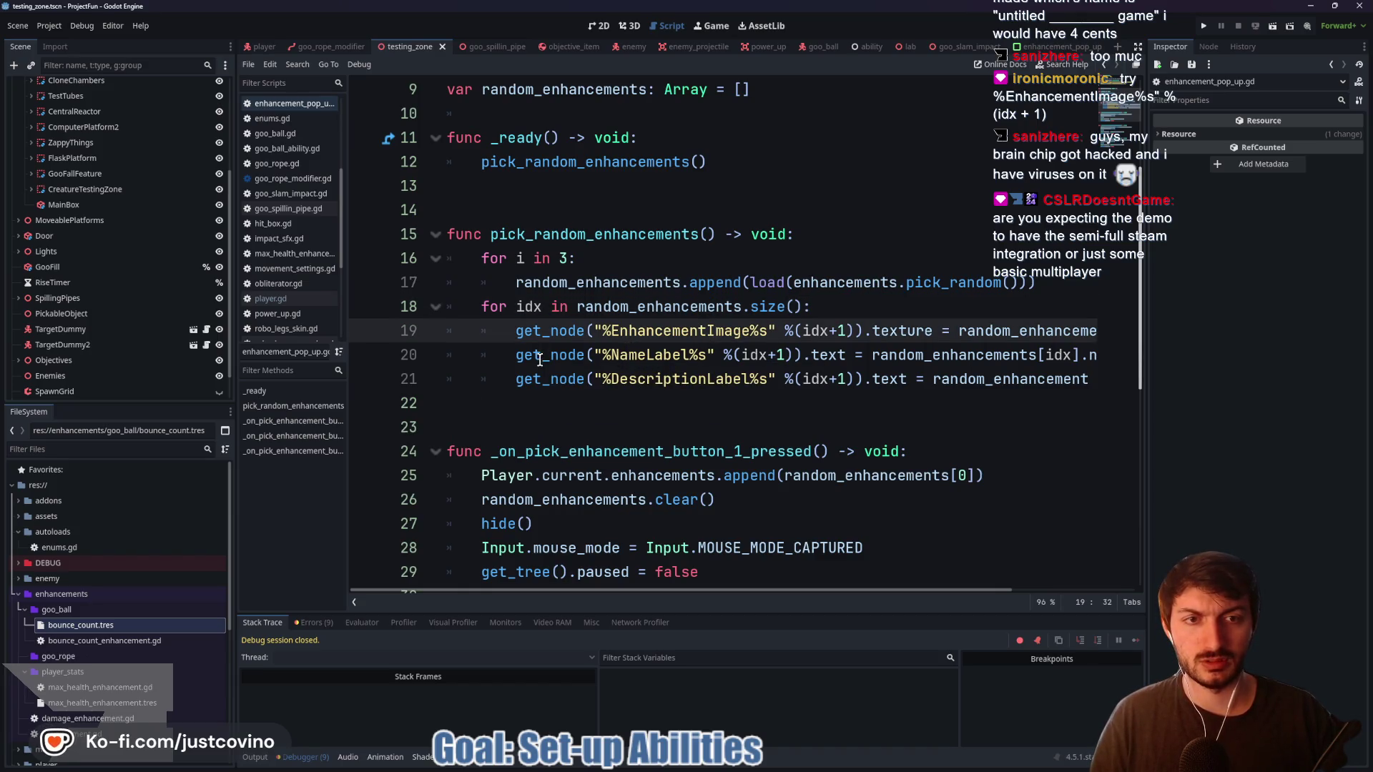
# Rerun the game, inspect the pick_random_enhancements call in _ready, then stop the debug session
pyautogui.press('F5')
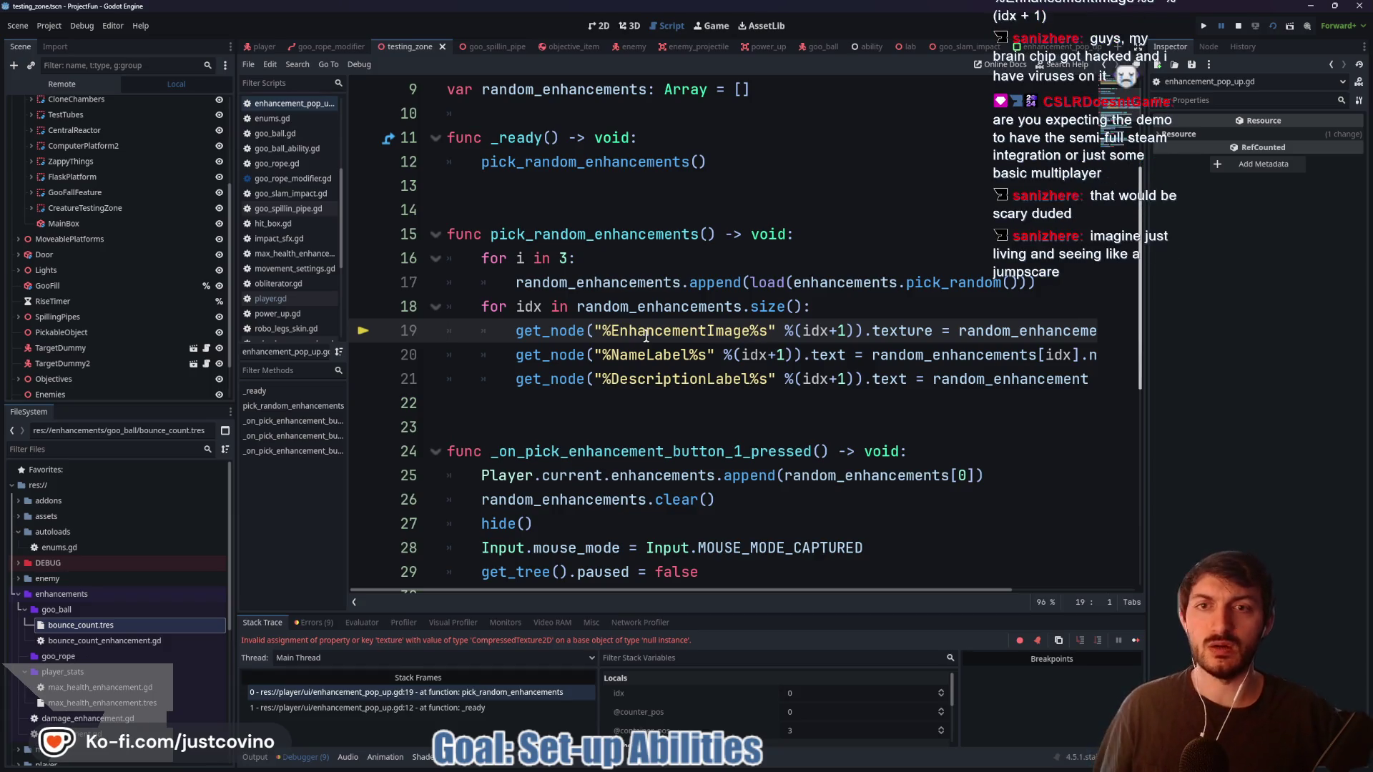
pyautogui.doubleClick(665, 162)
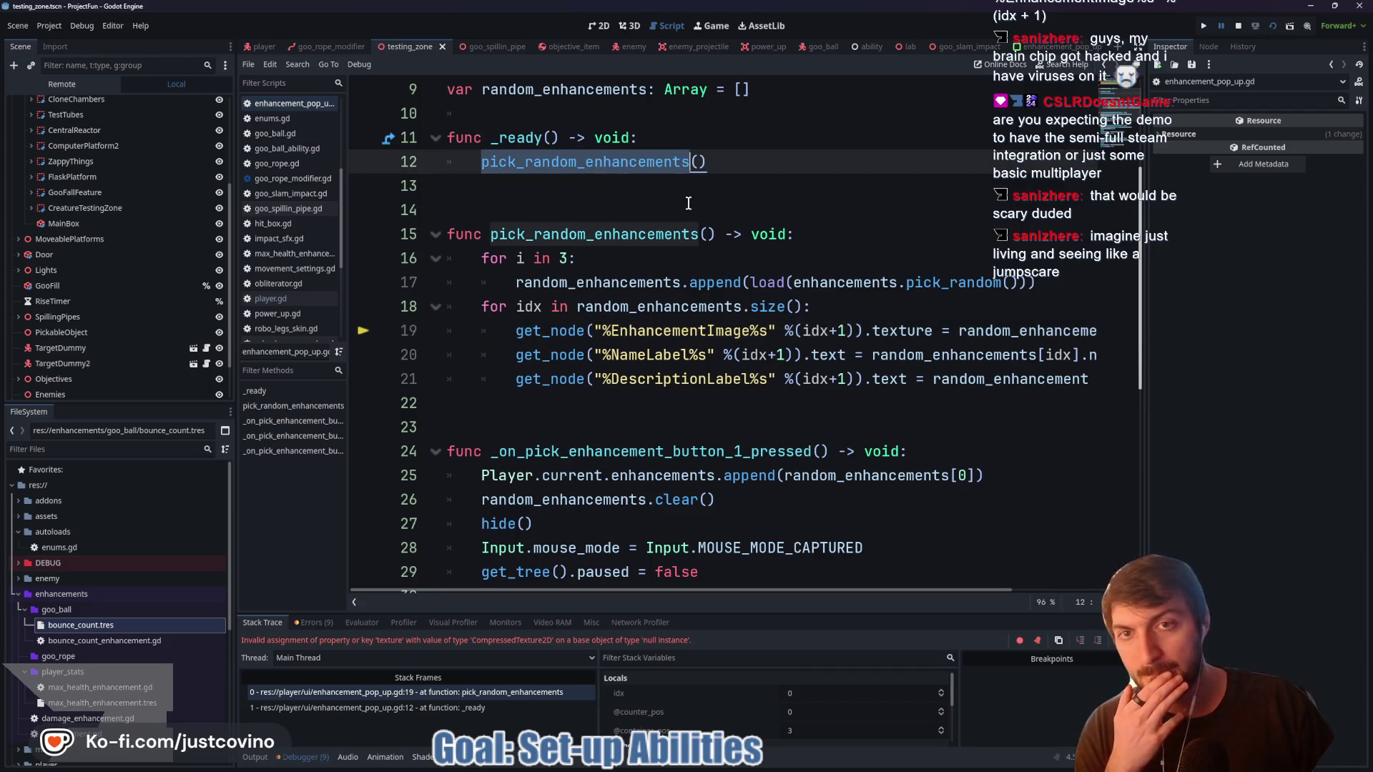
pyautogui.click(743, 164)
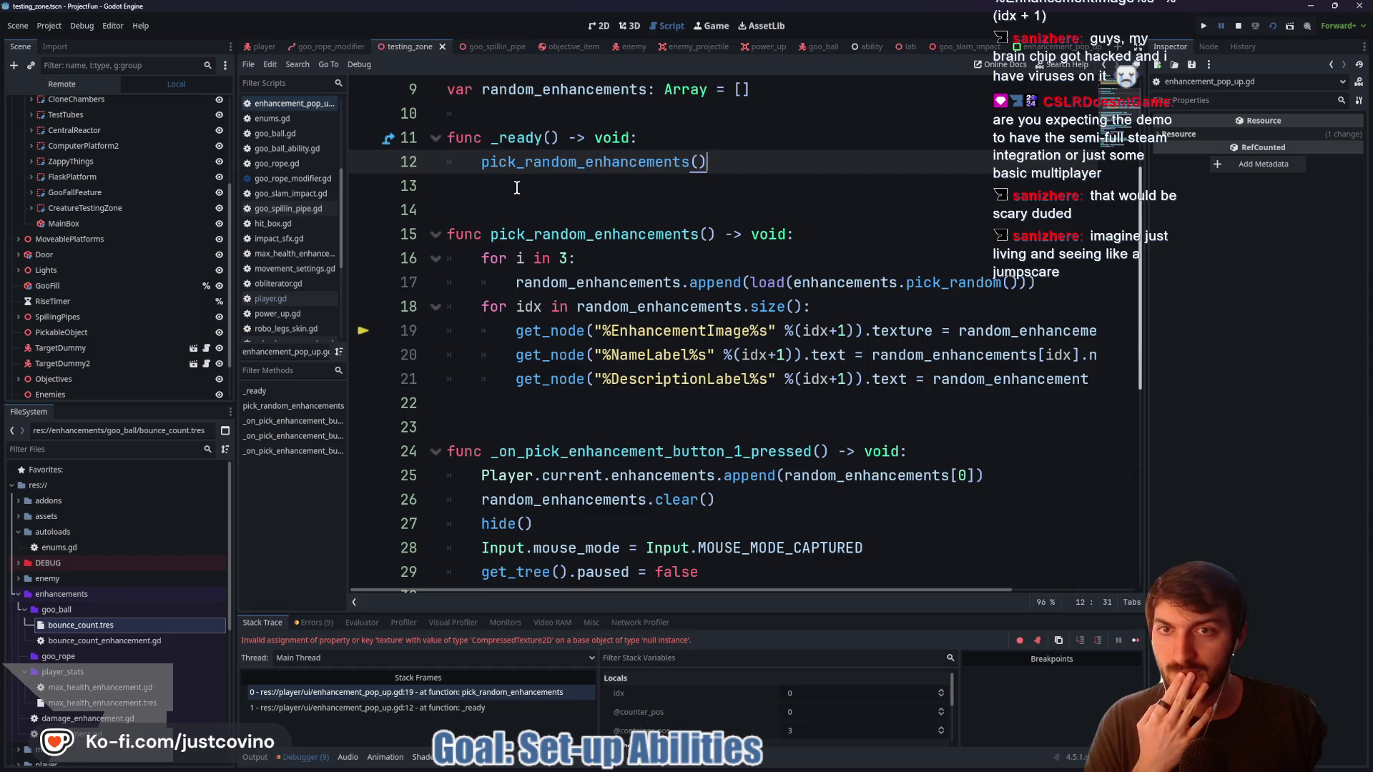
pyautogui.hotkey('shift', 'Up')
pyautogui.hotkey('shift', 'Home')
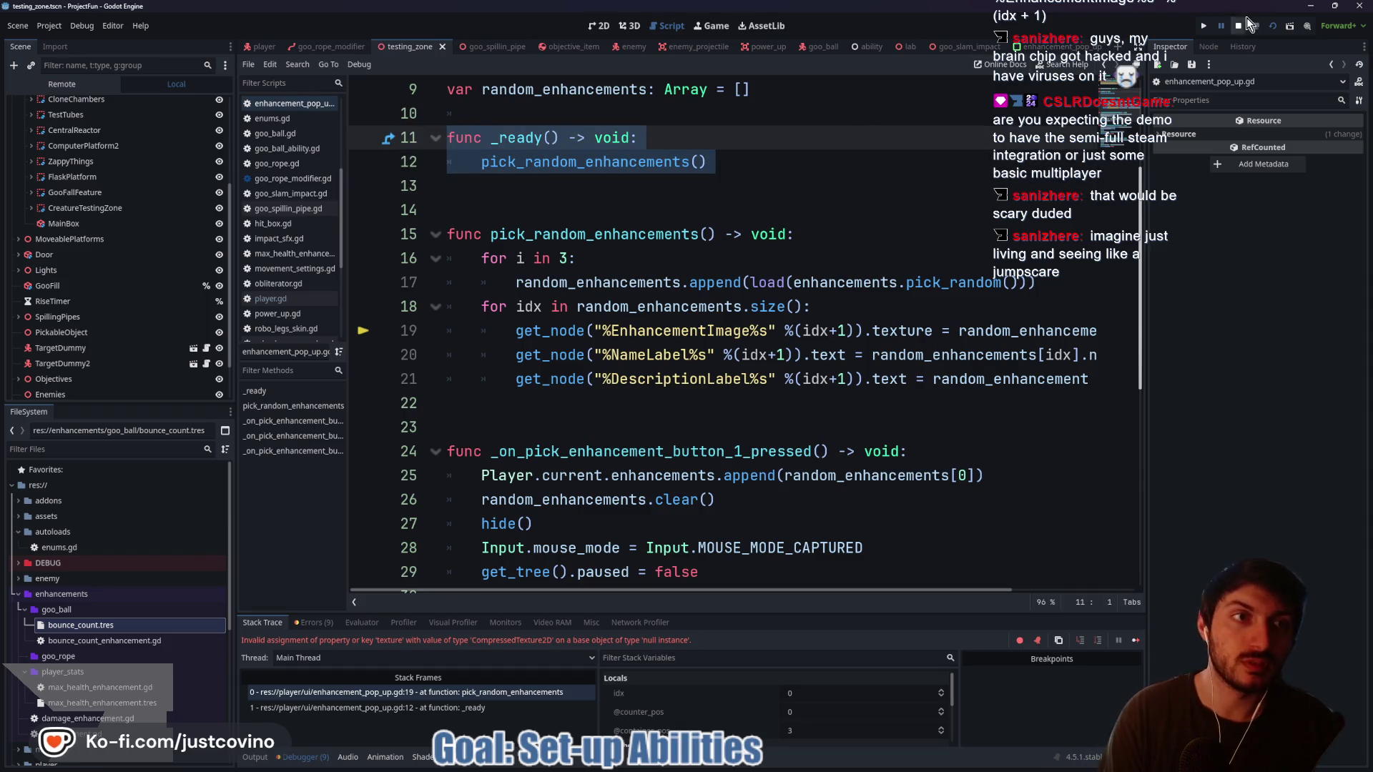
pyautogui.click(1238, 25)
pyautogui.click(550, 191)
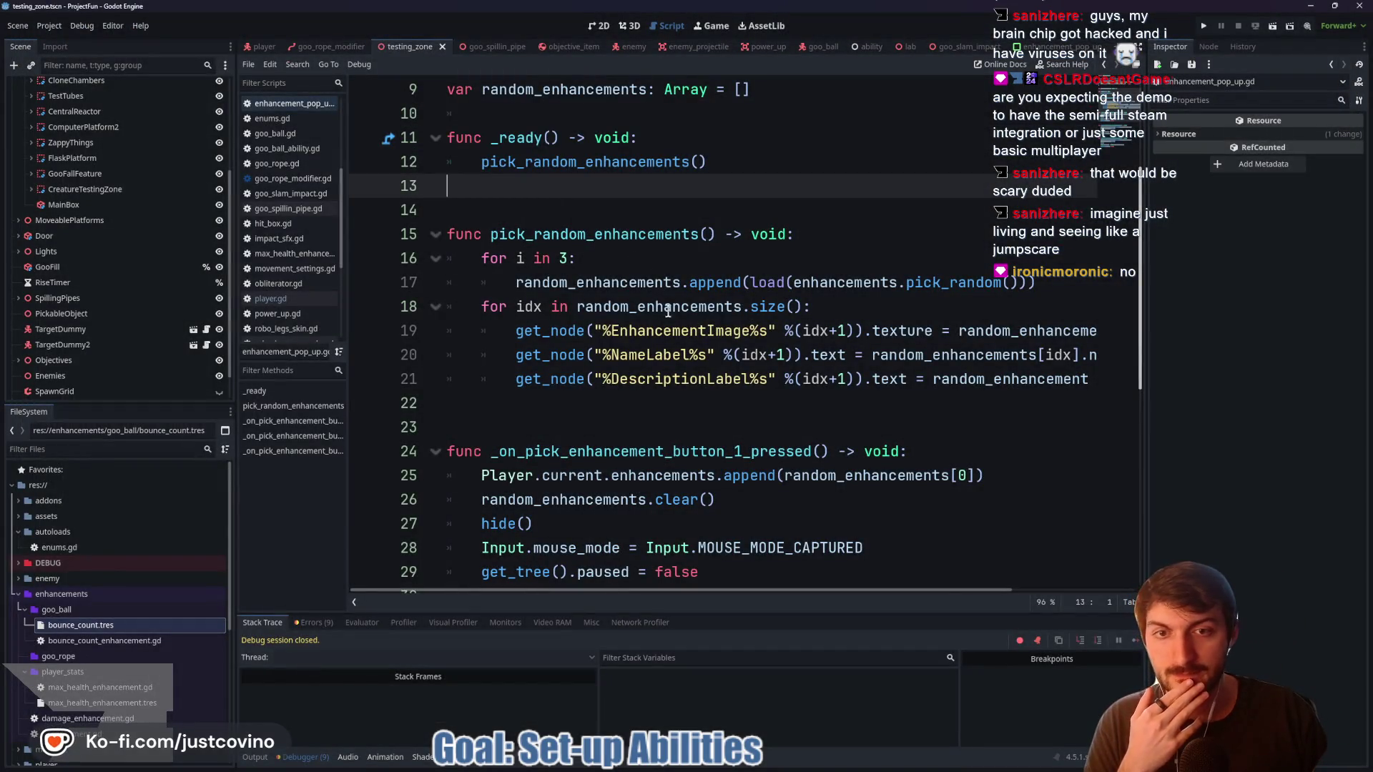
pyautogui.click(867, 306)
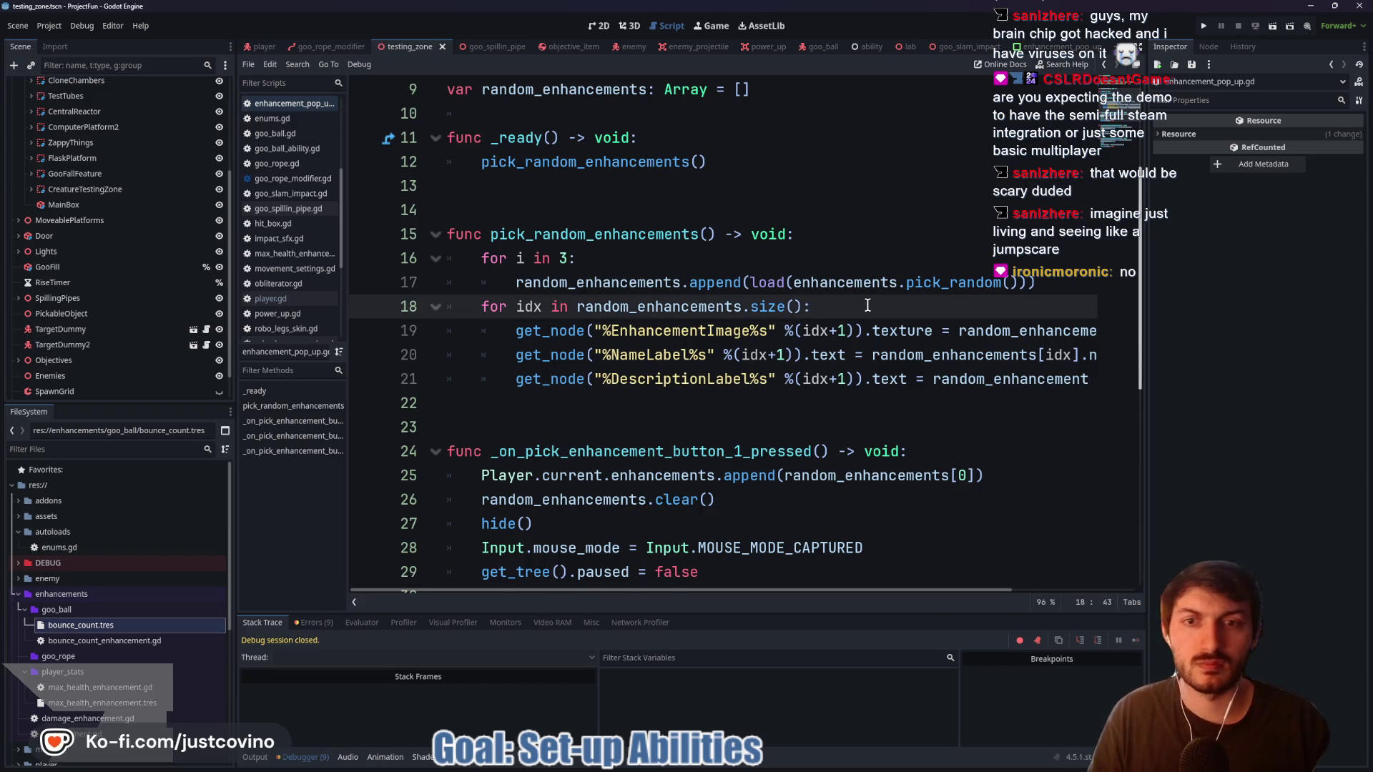
# Add a temporary print(idx + 1) in the loop, run to see 1 in Output, then delete it
pyautogui.press('Return')
pyautogui.write('print(')
pyautogui.write('idx +1')
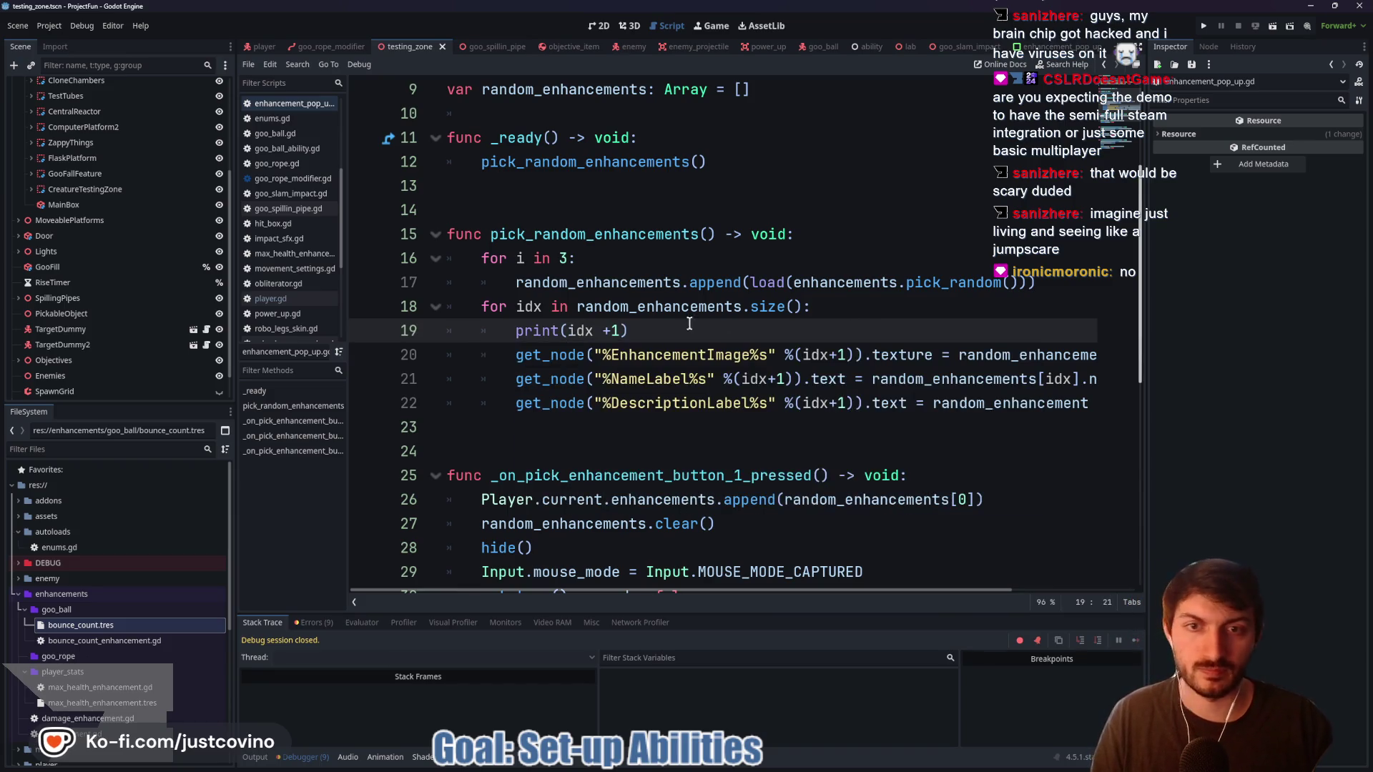
pyautogui.press('Left')
pyautogui.press('End')
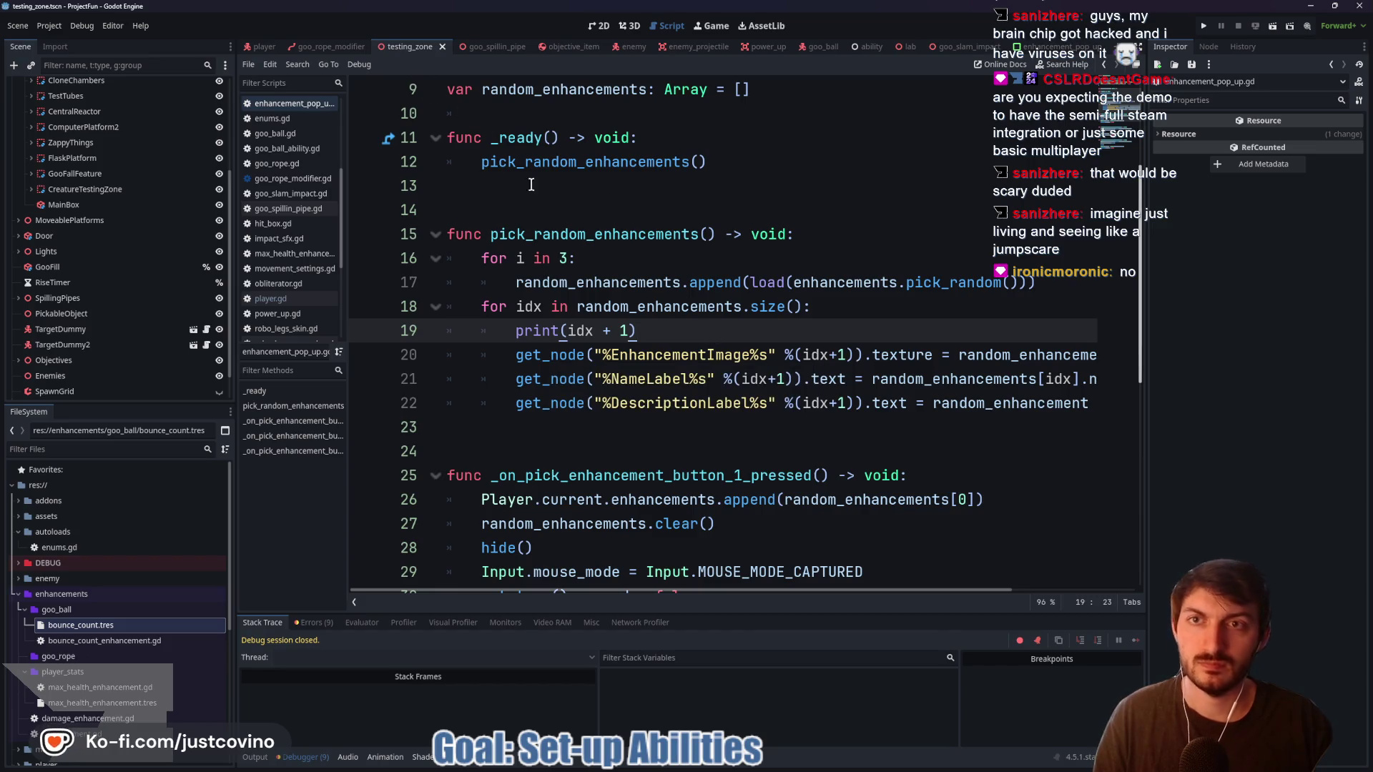
pyautogui.press('F5')
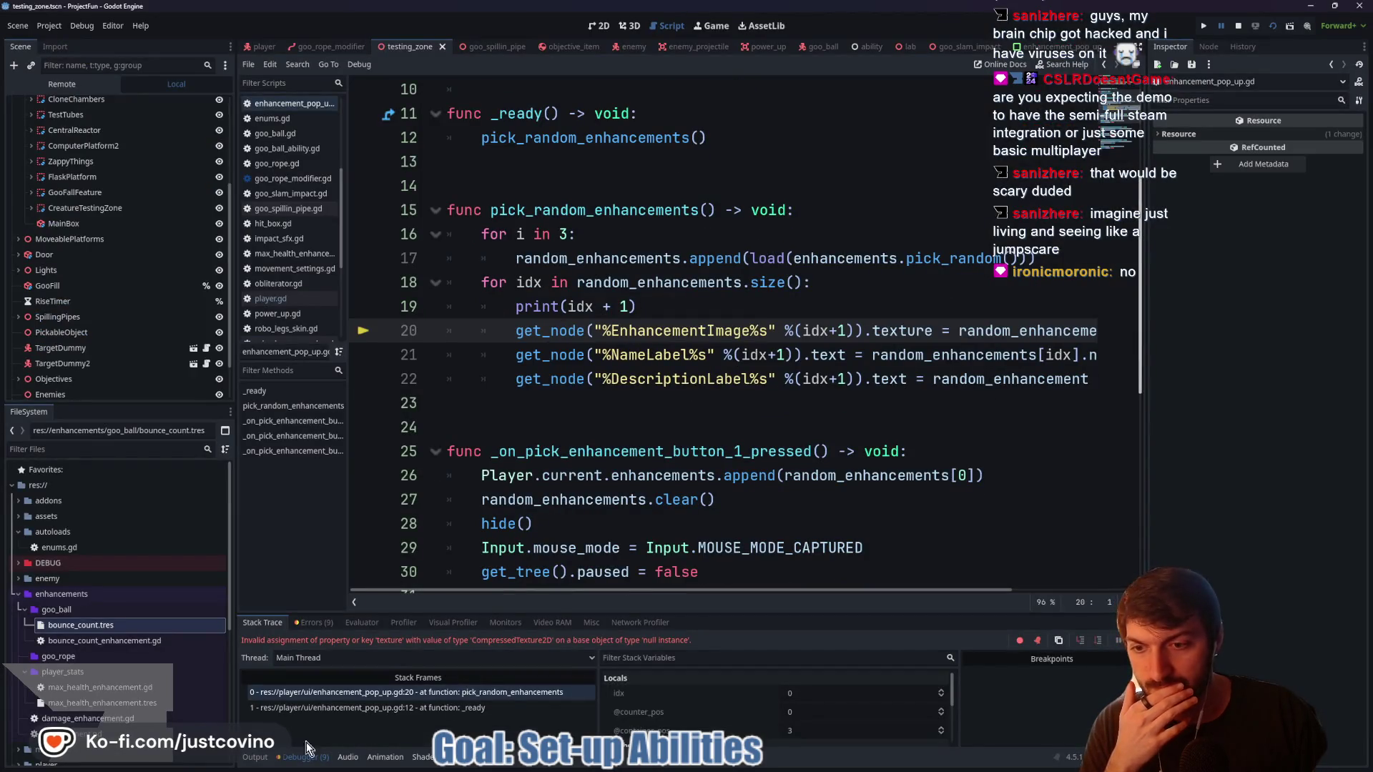
pyautogui.click(255, 757)
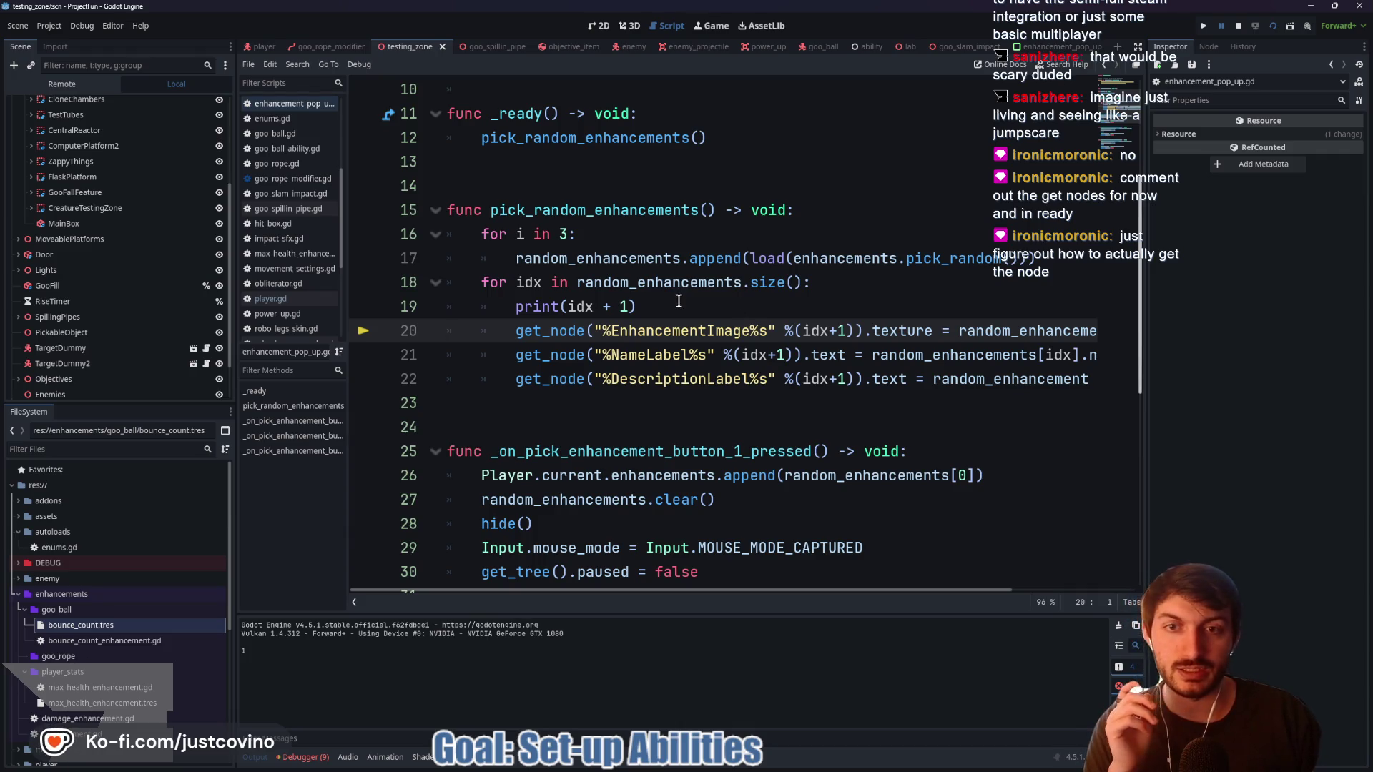
pyautogui.moveTo(679, 301); pyautogui.dragTo(366, 310)
pyautogui.press('BackSpace')
pyautogui.press('BackSpace')
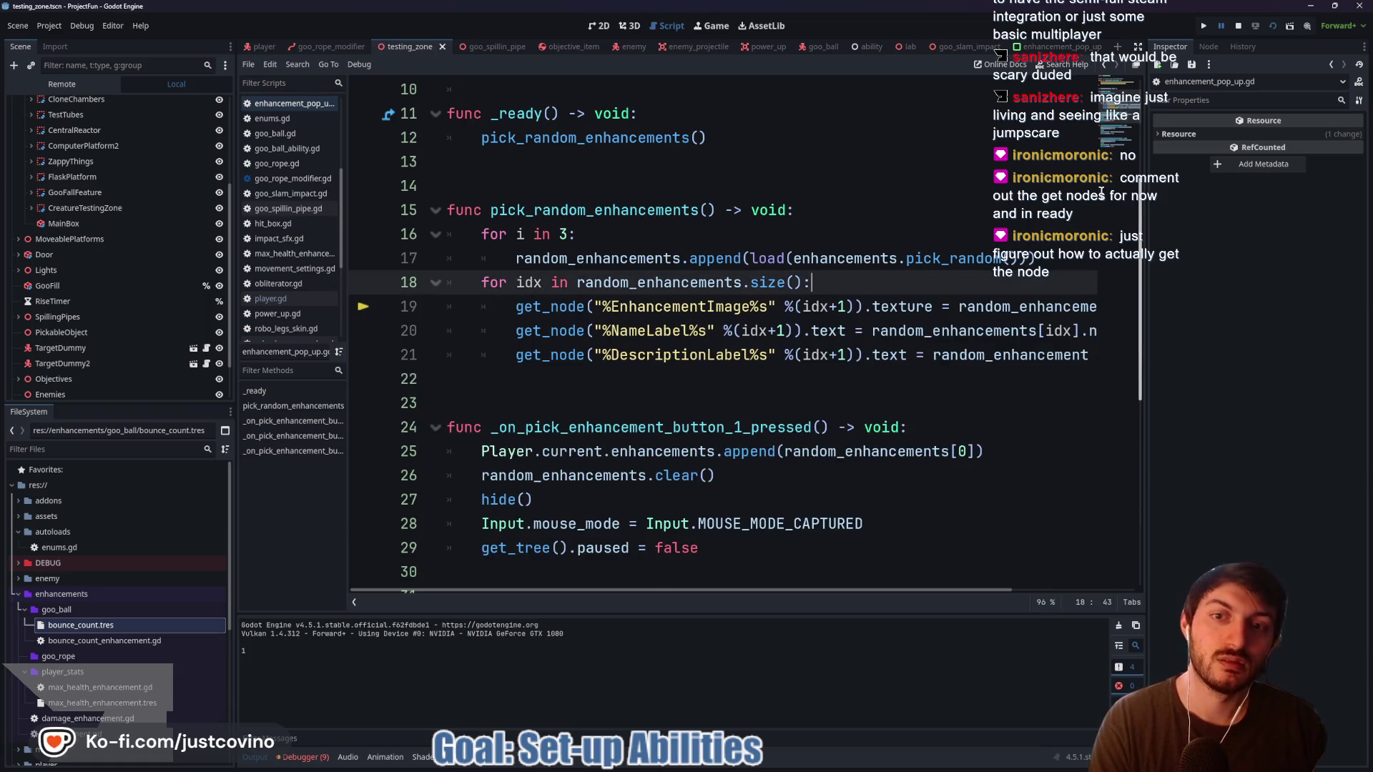
# Stop the game, comment out _ready on lines 11–12 with Ctrl+K, and rerun
pyautogui.click(1238, 25)
pyautogui.moveTo(619, 162); pyautogui.dragTo(448, 114)
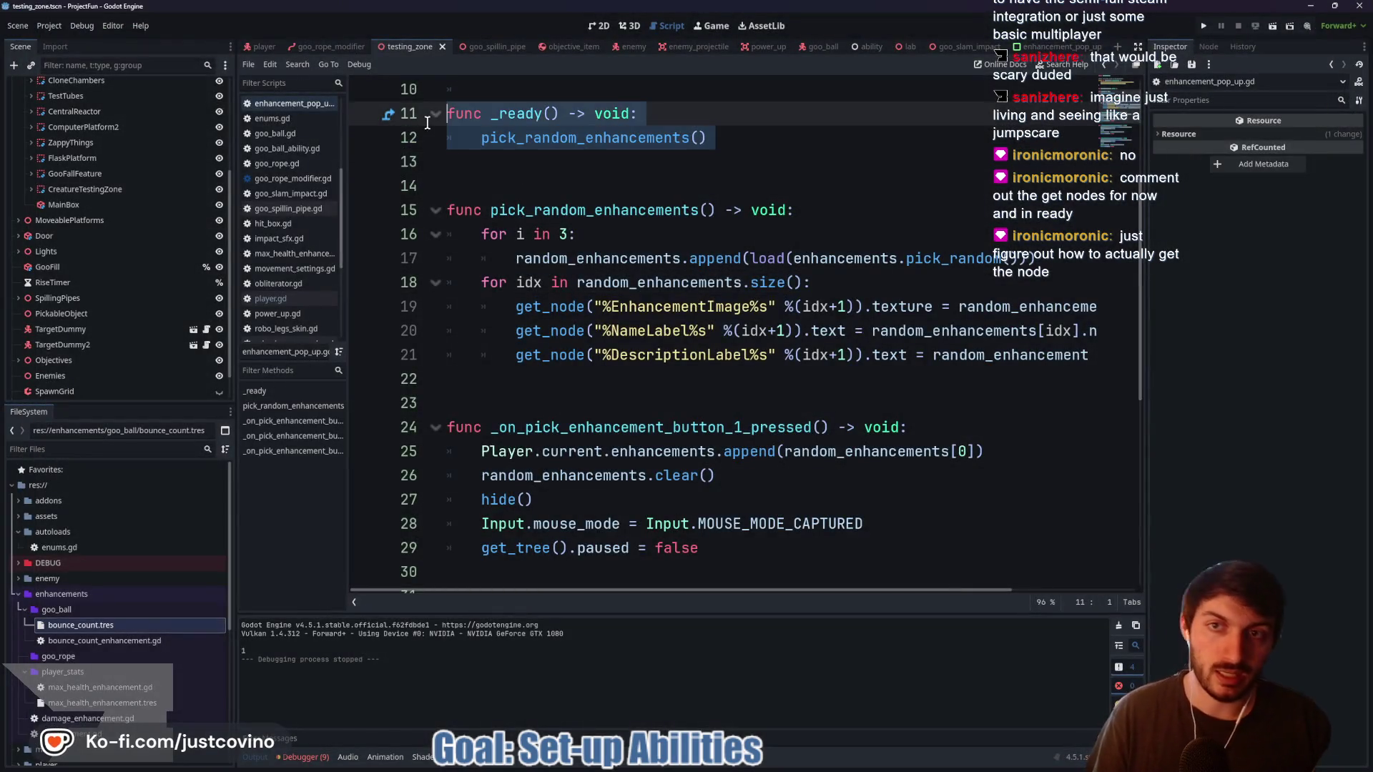
pyautogui.hotkey('ctrl', 'k')
pyautogui.click(565, 179)
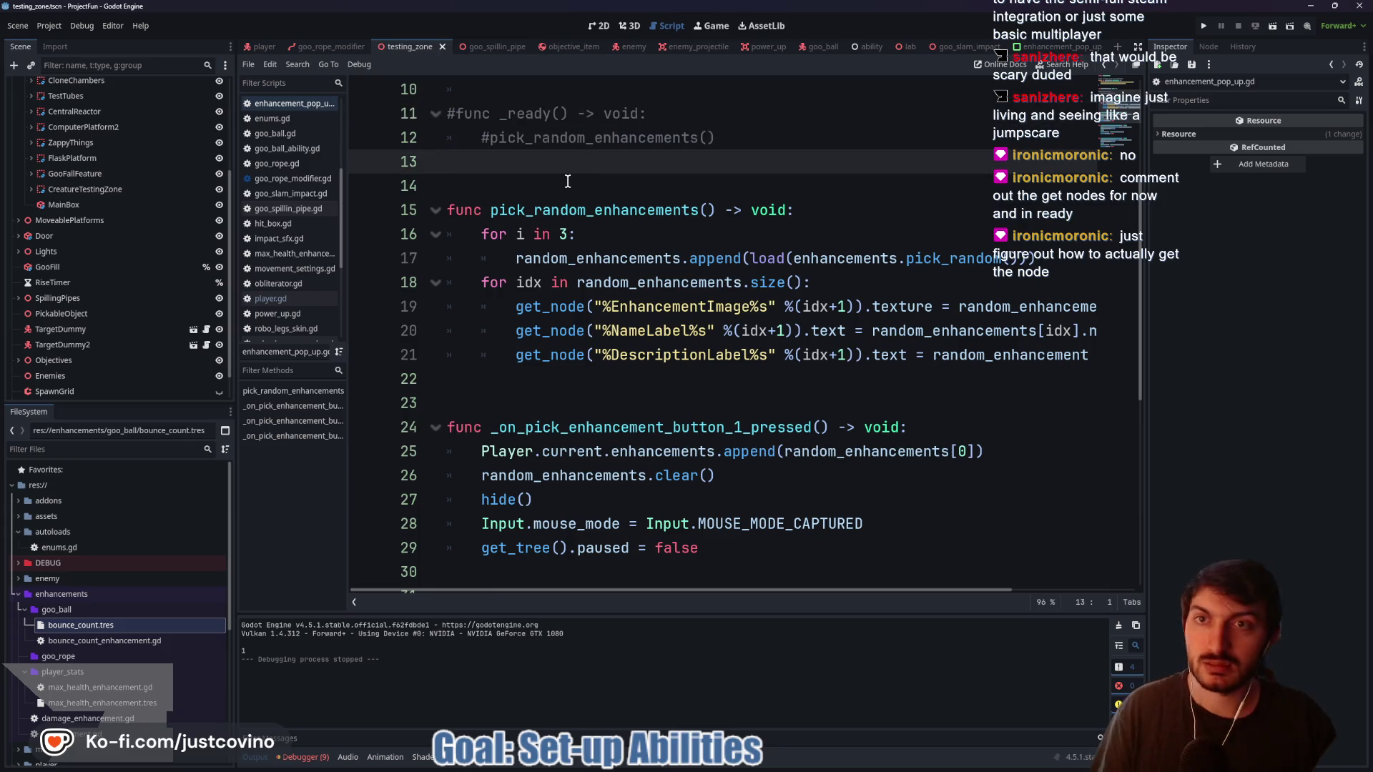
pyautogui.press('F5')
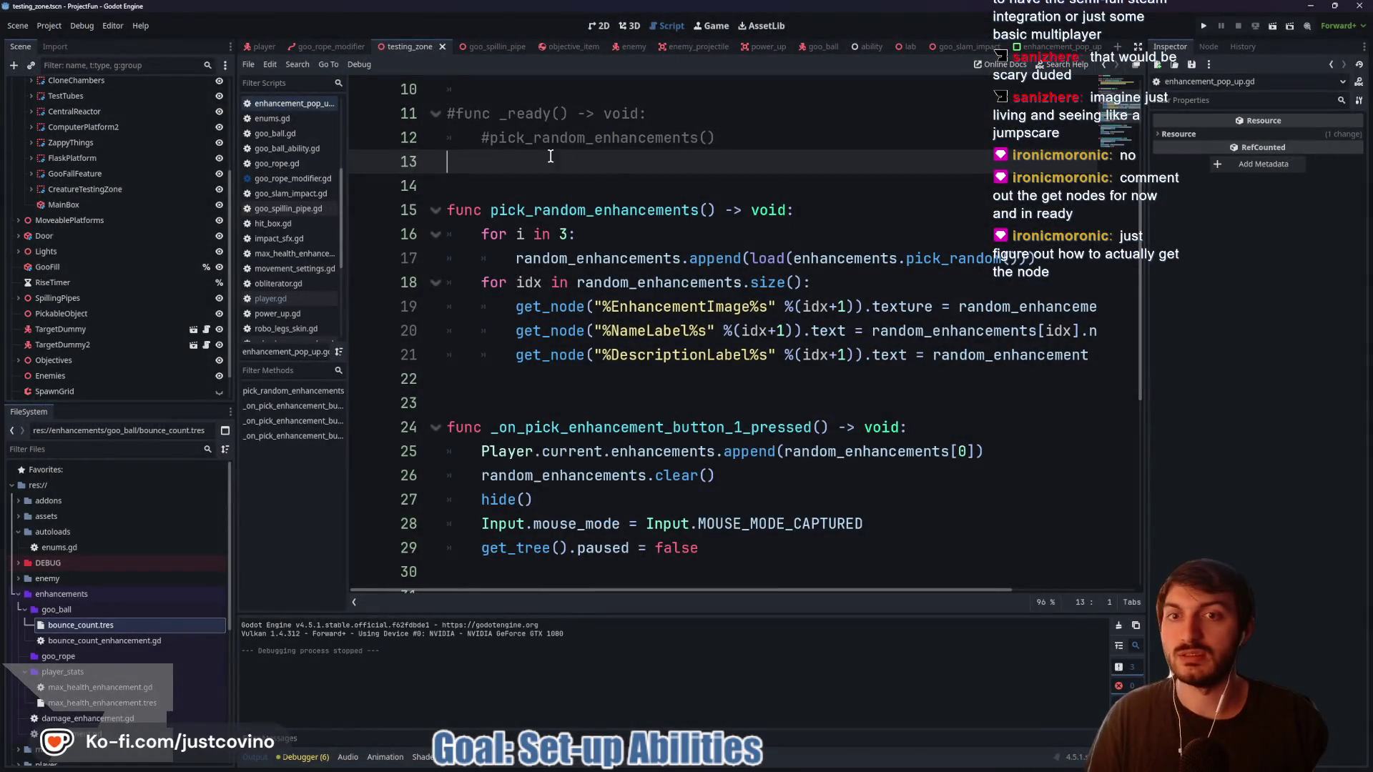
# Look up how player.gd's trigger_enhancement_event calls the pop-up, then run the scene with F6
pyautogui.doubleClick(537, 214)
pyautogui.click(264, 47)
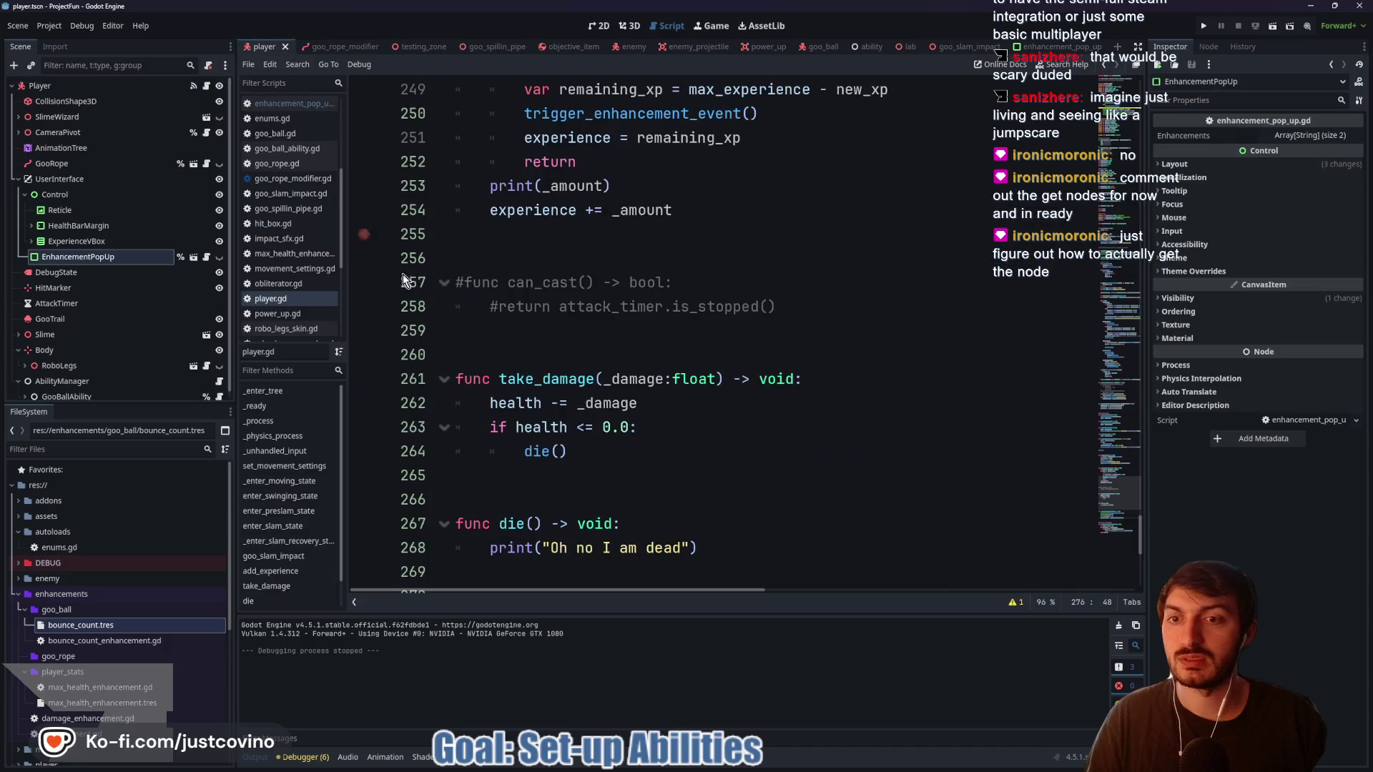
pyautogui.scroll(-5, 571, 236)
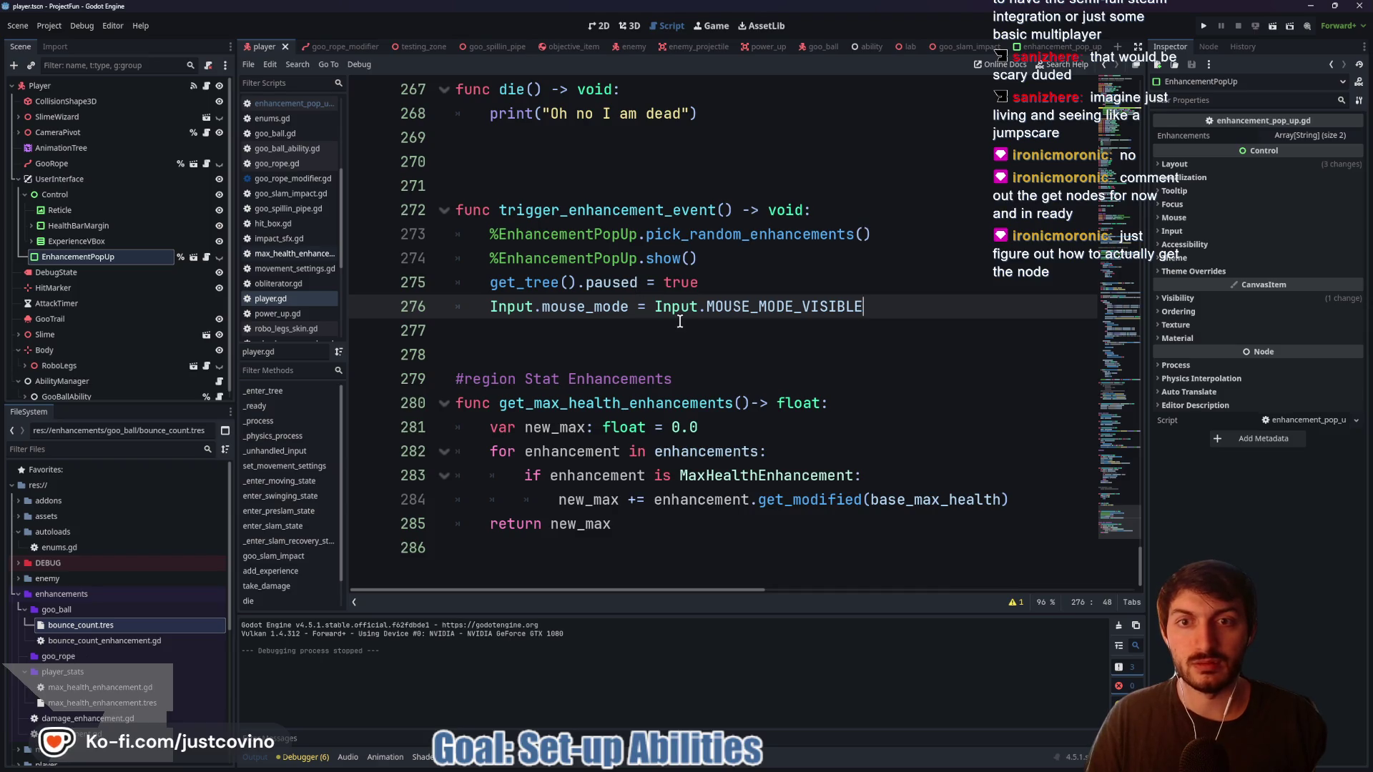
pyautogui.click(421, 47)
pyautogui.press('F6')
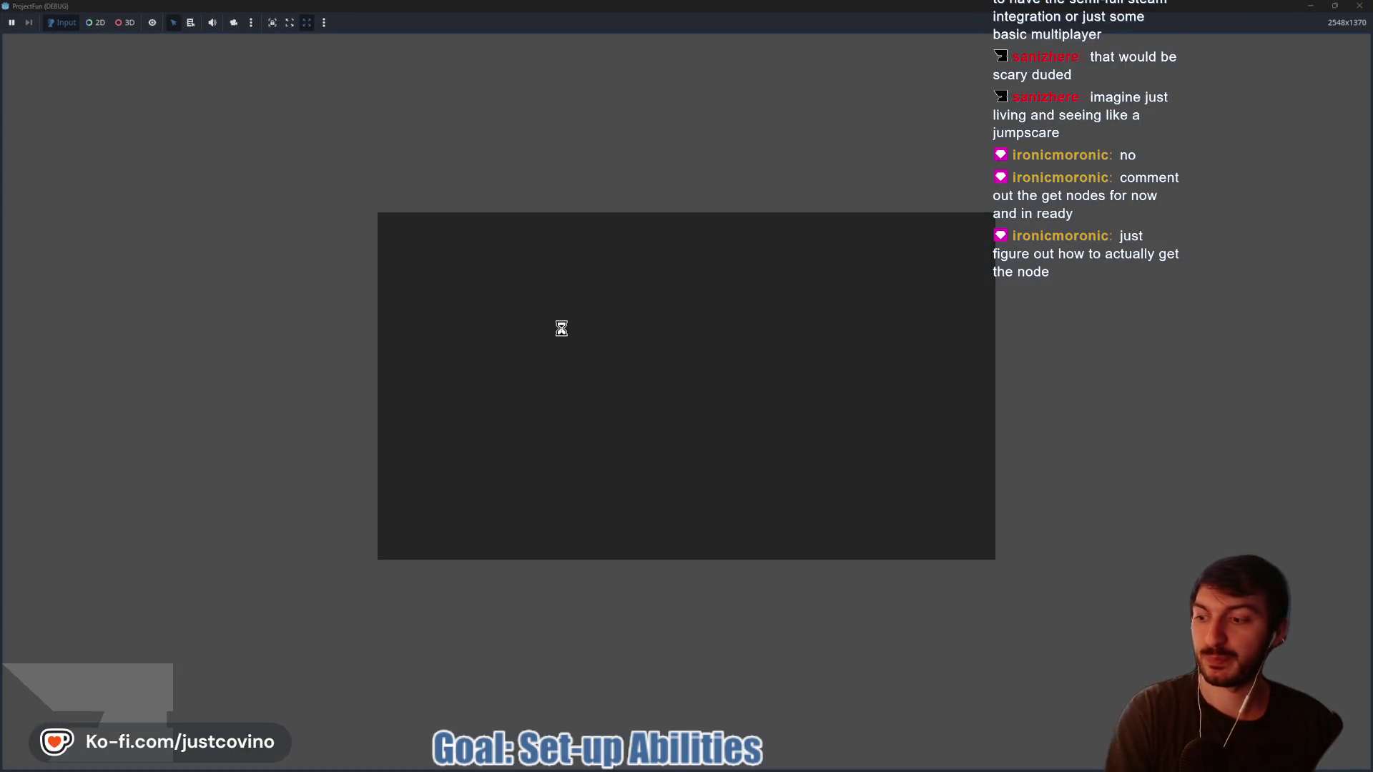
# Move the slime with W toward the blue enemies until the debugger halts on line 19
pyautogui.press('w')
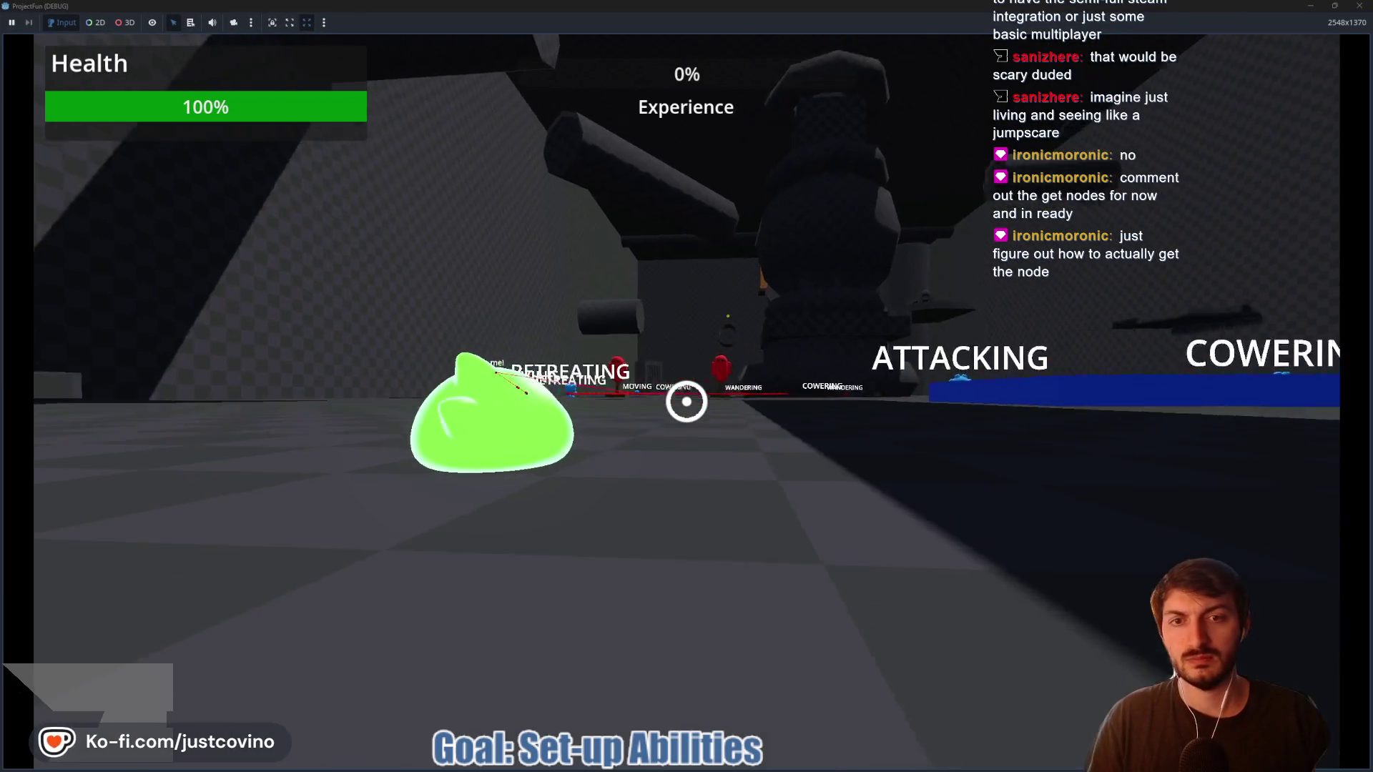
pyautogui.press('w')
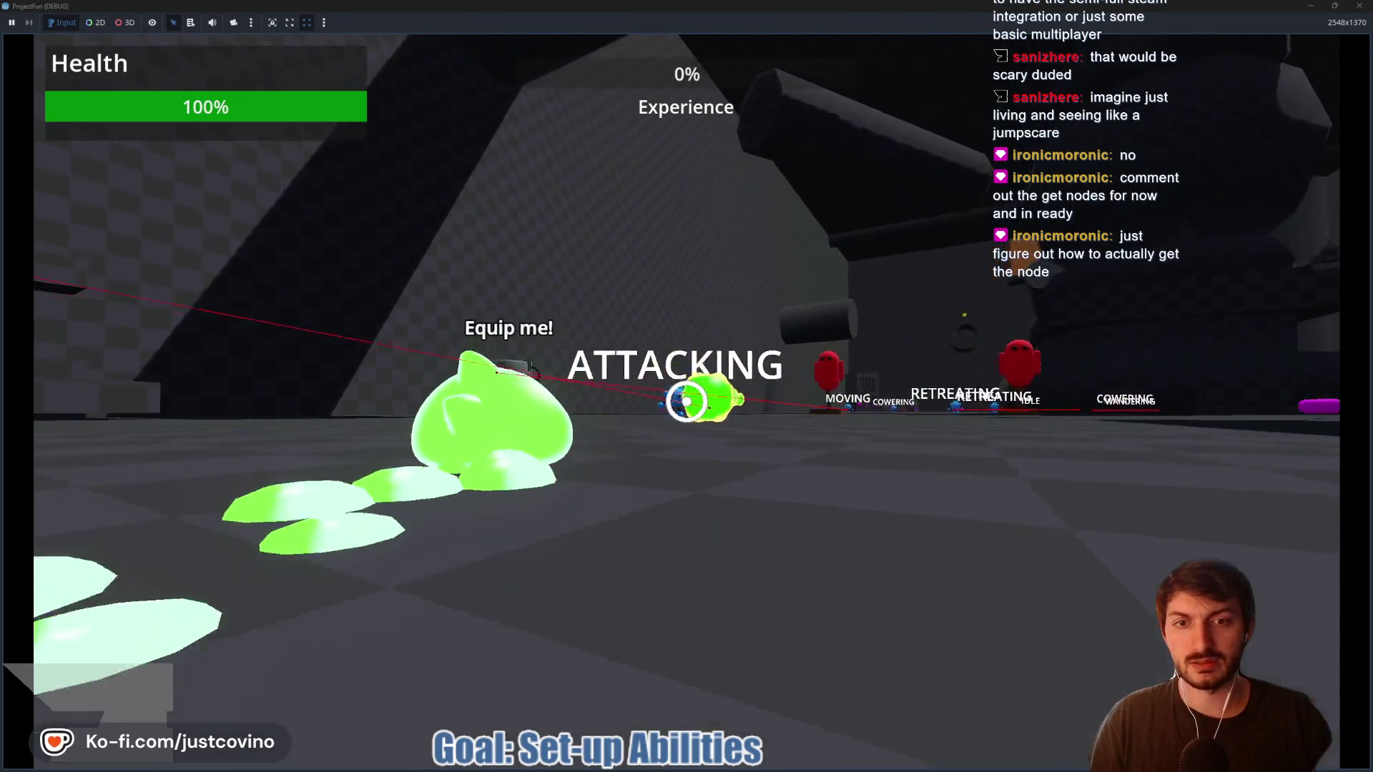
pyautogui.press('w')
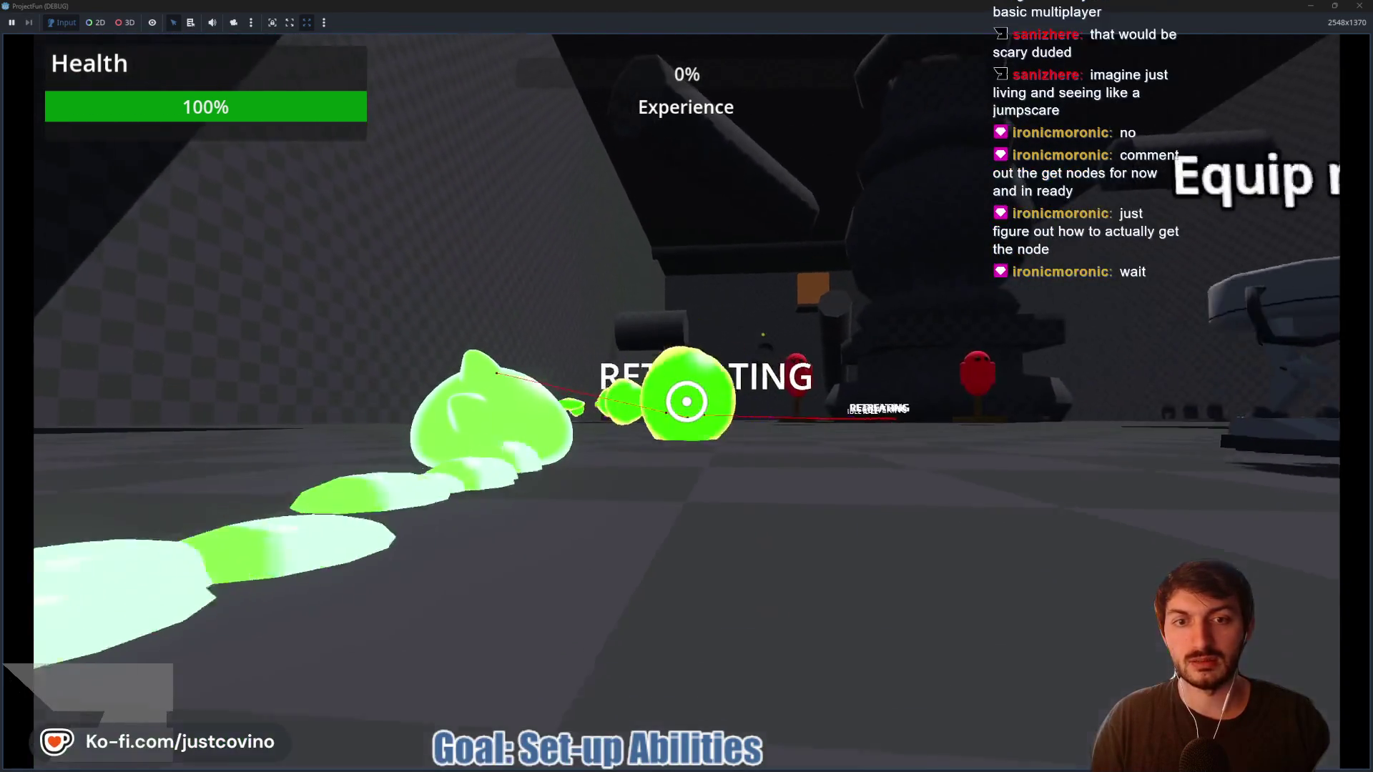
pyautogui.press('w')
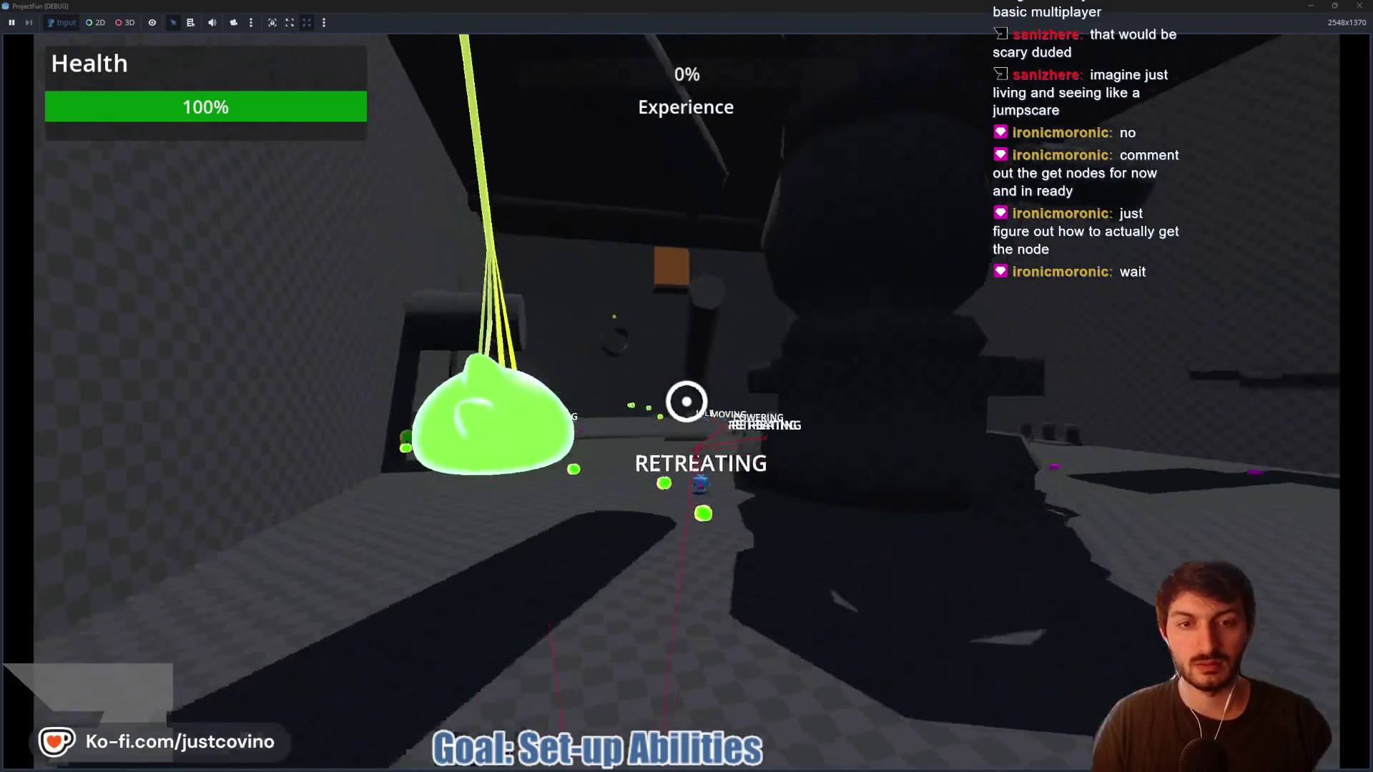
pyautogui.press('w')
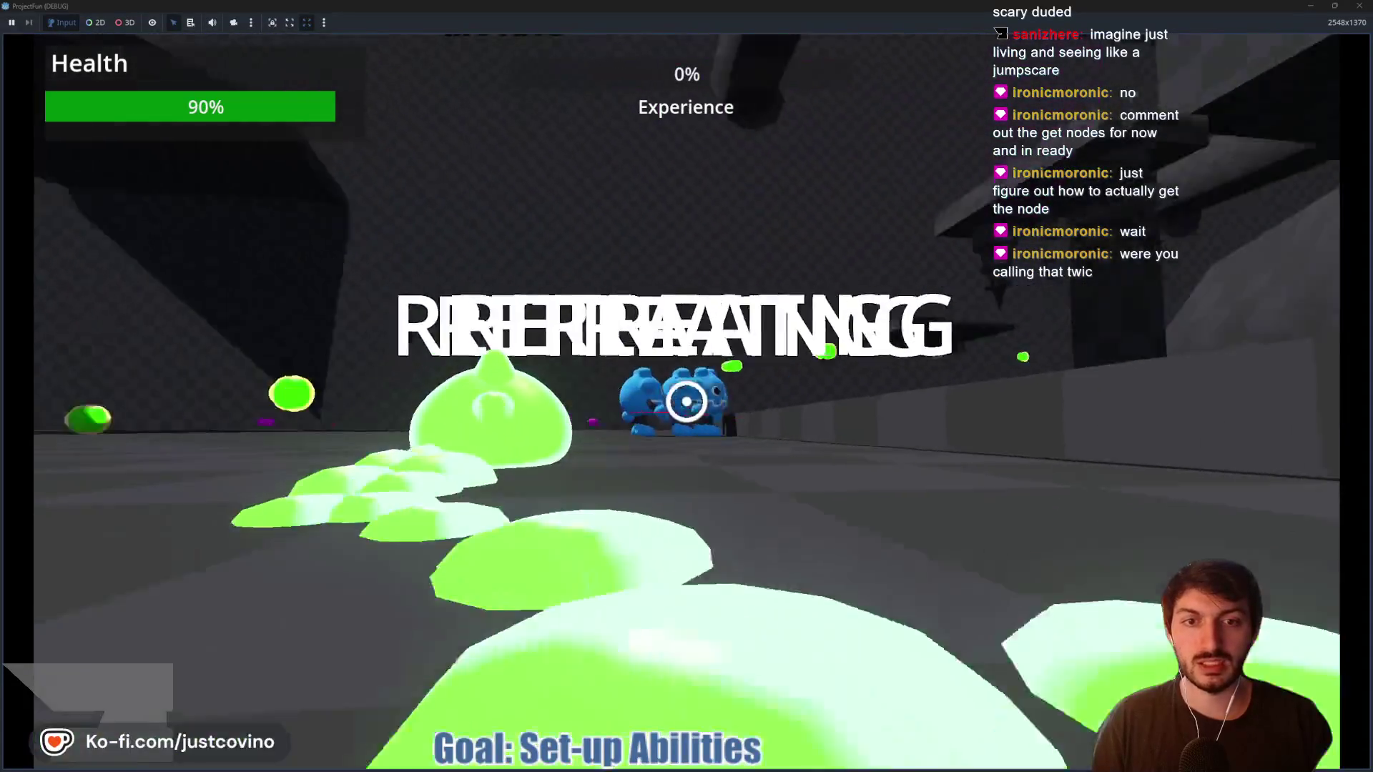
pyautogui.write('a')
pyautogui.press('BackSpace')
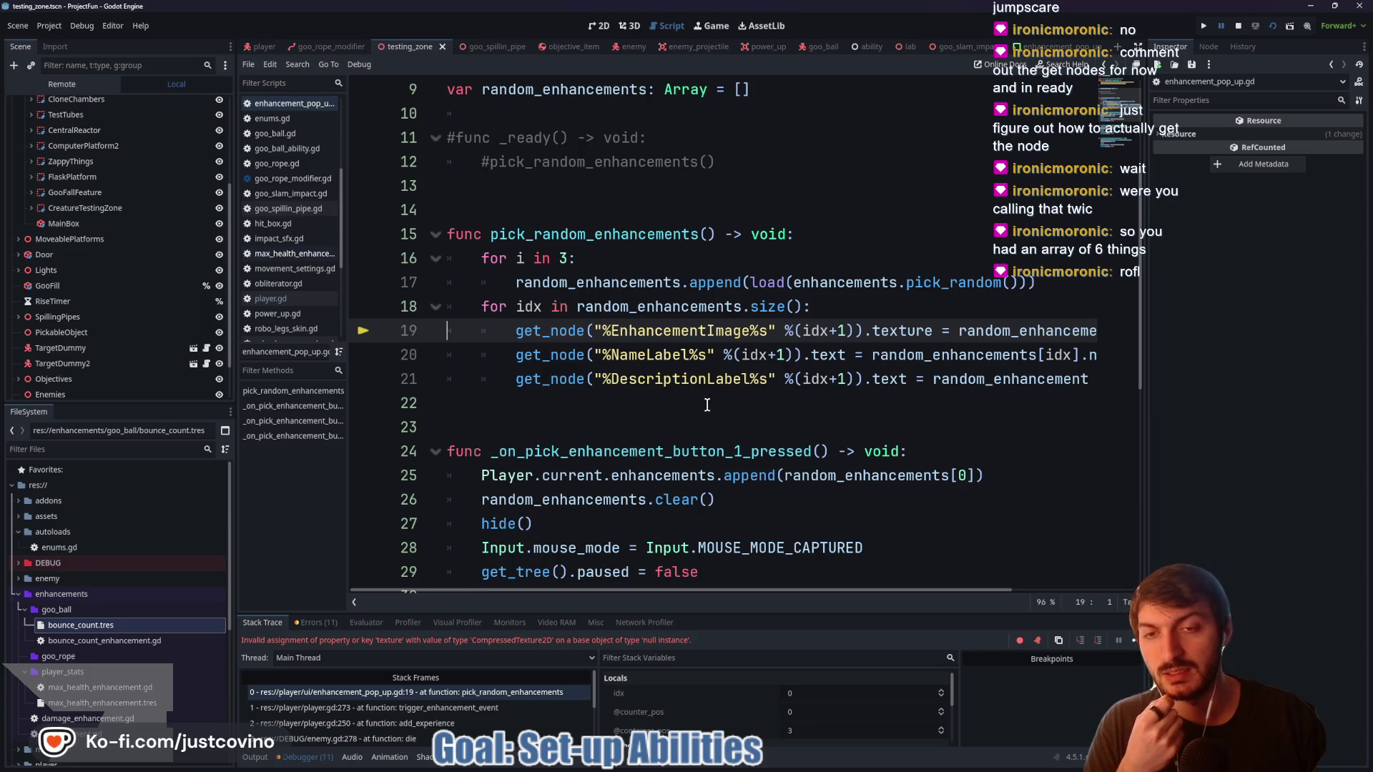
pyautogui.scroll(3, 707, 407)
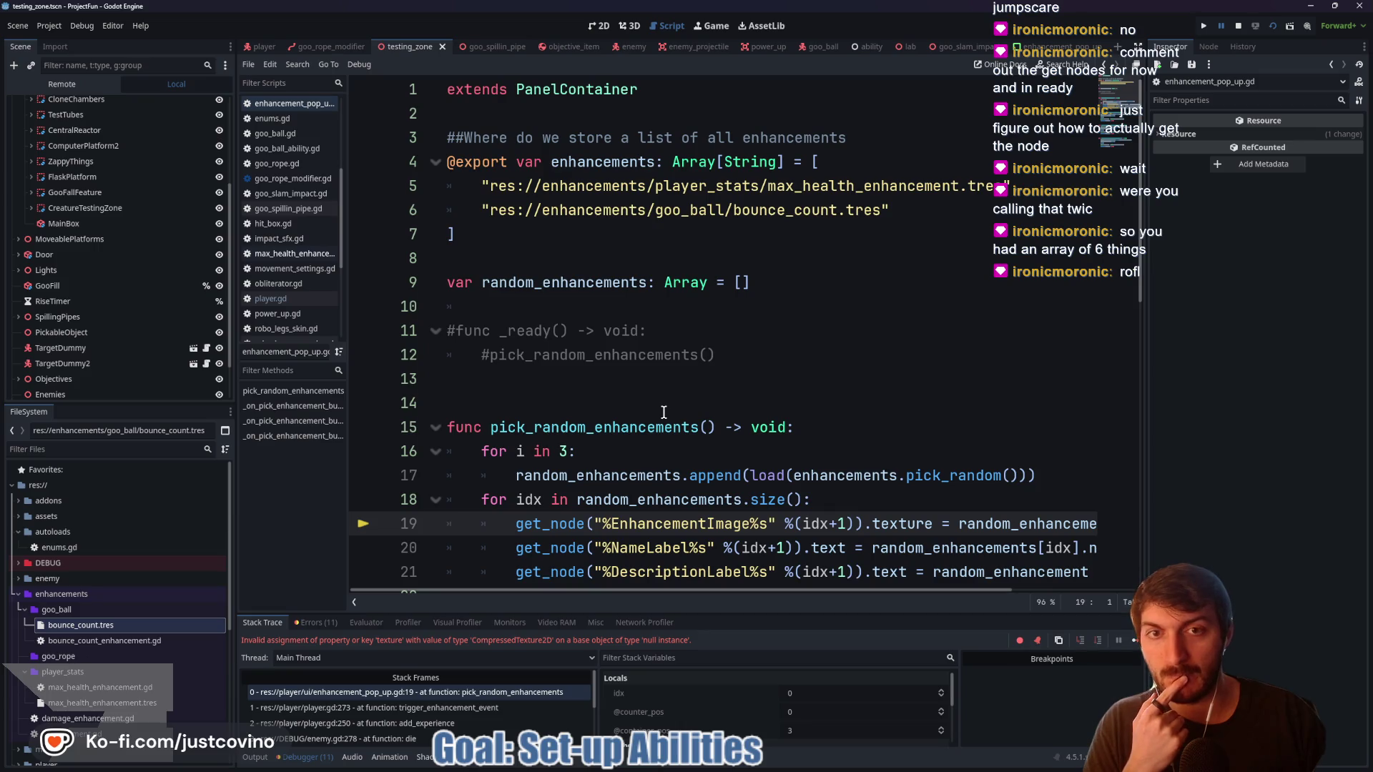
pyautogui.scroll(-4, 663, 412)
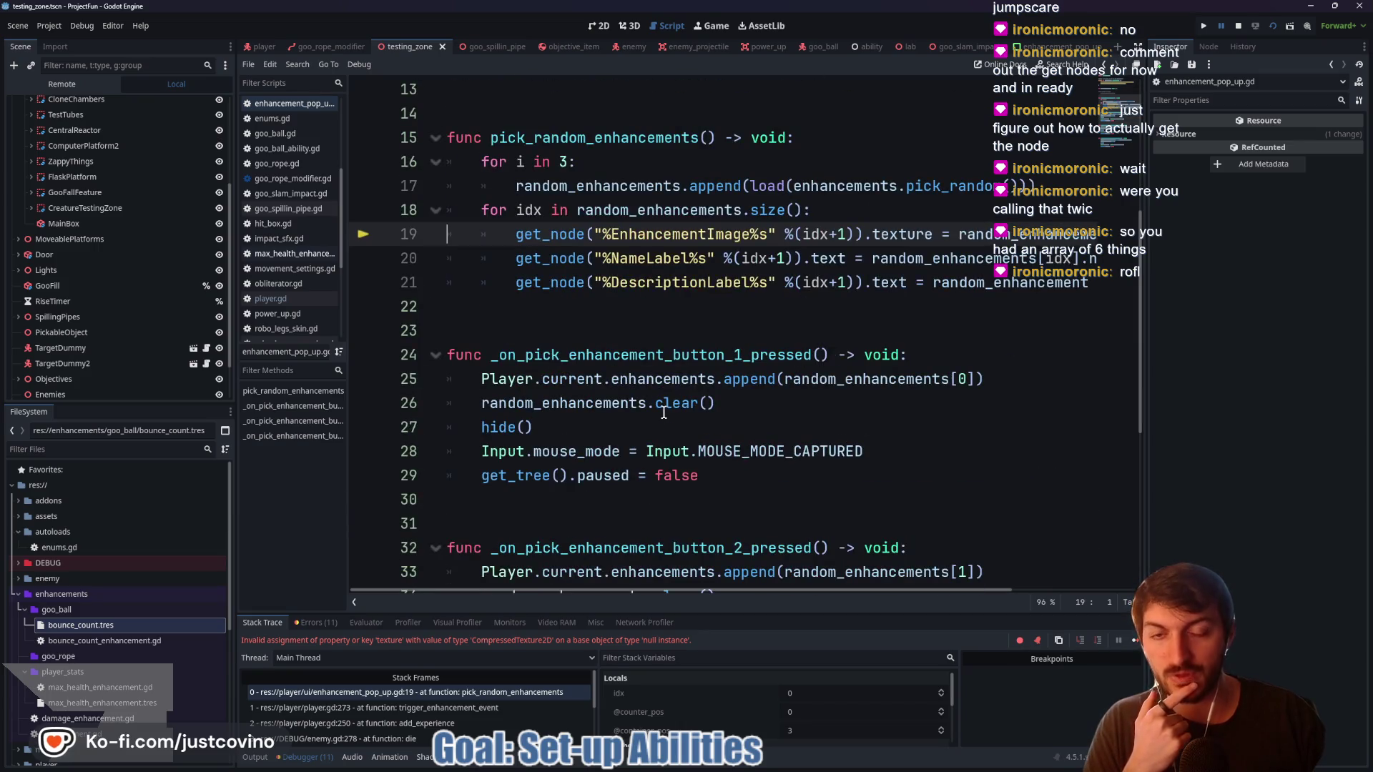
pyautogui.moveTo(655, 412)
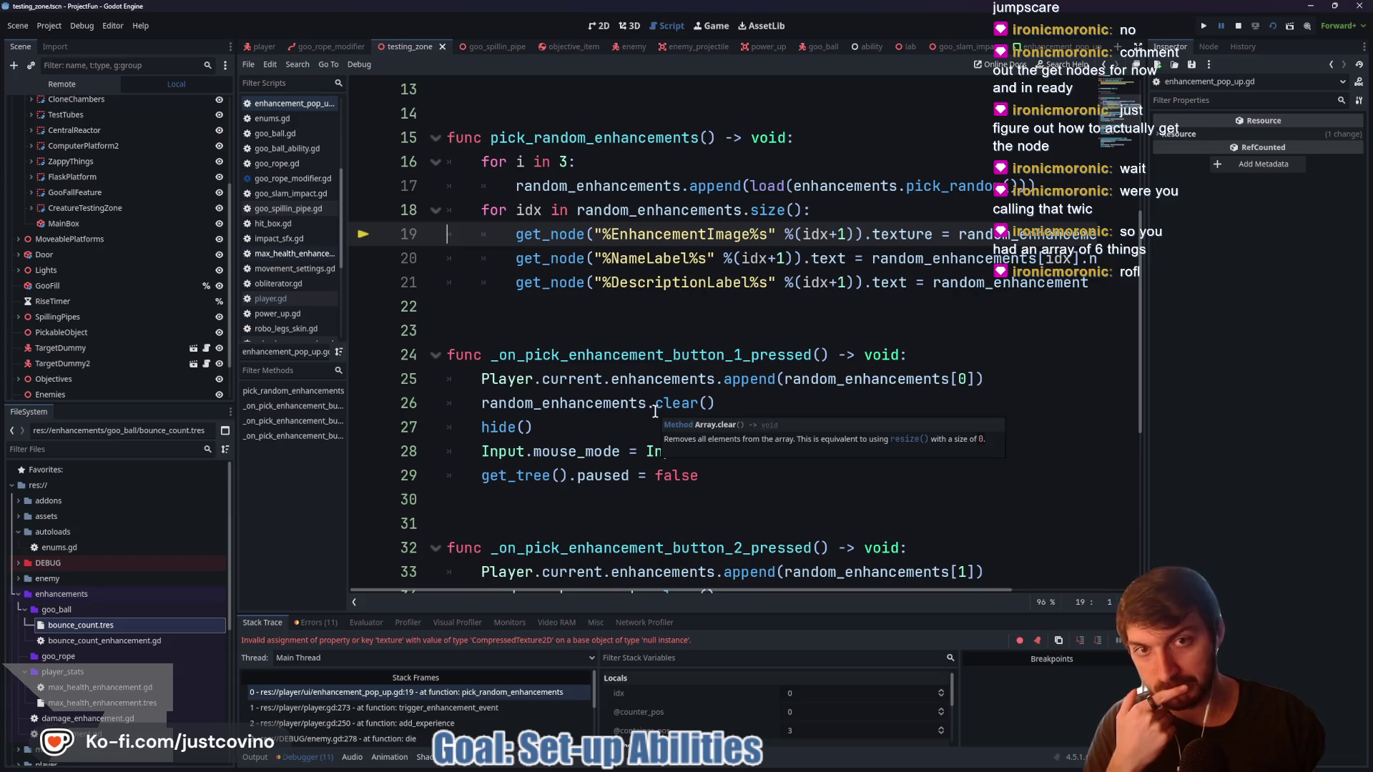
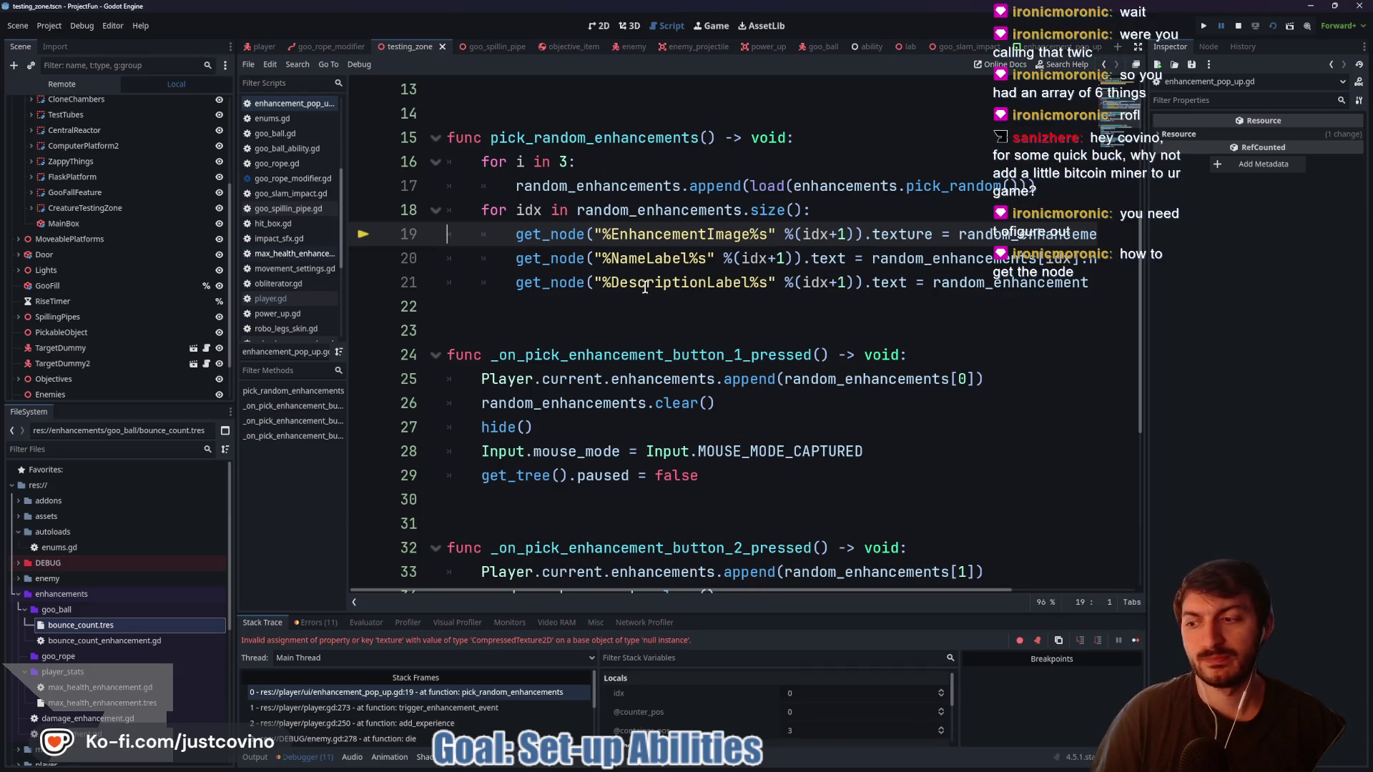
# Stop the debug run and insert an empty line after line 18 in enhancement_pop_up.gd's loop
pyautogui.click(1238, 26)
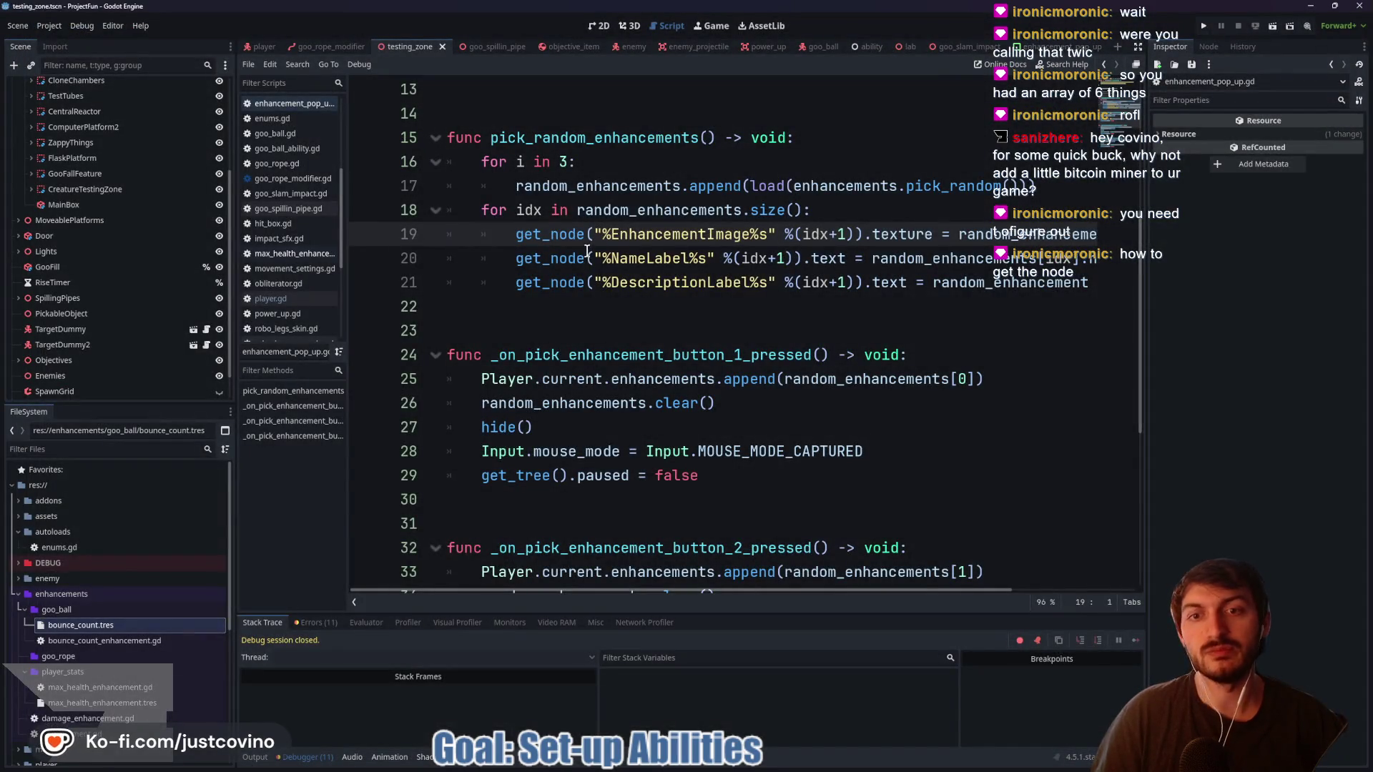
pyautogui.keyDown('ctrl'); pyautogui.click(557, 240); pyautogui.keyUp('ctrl')
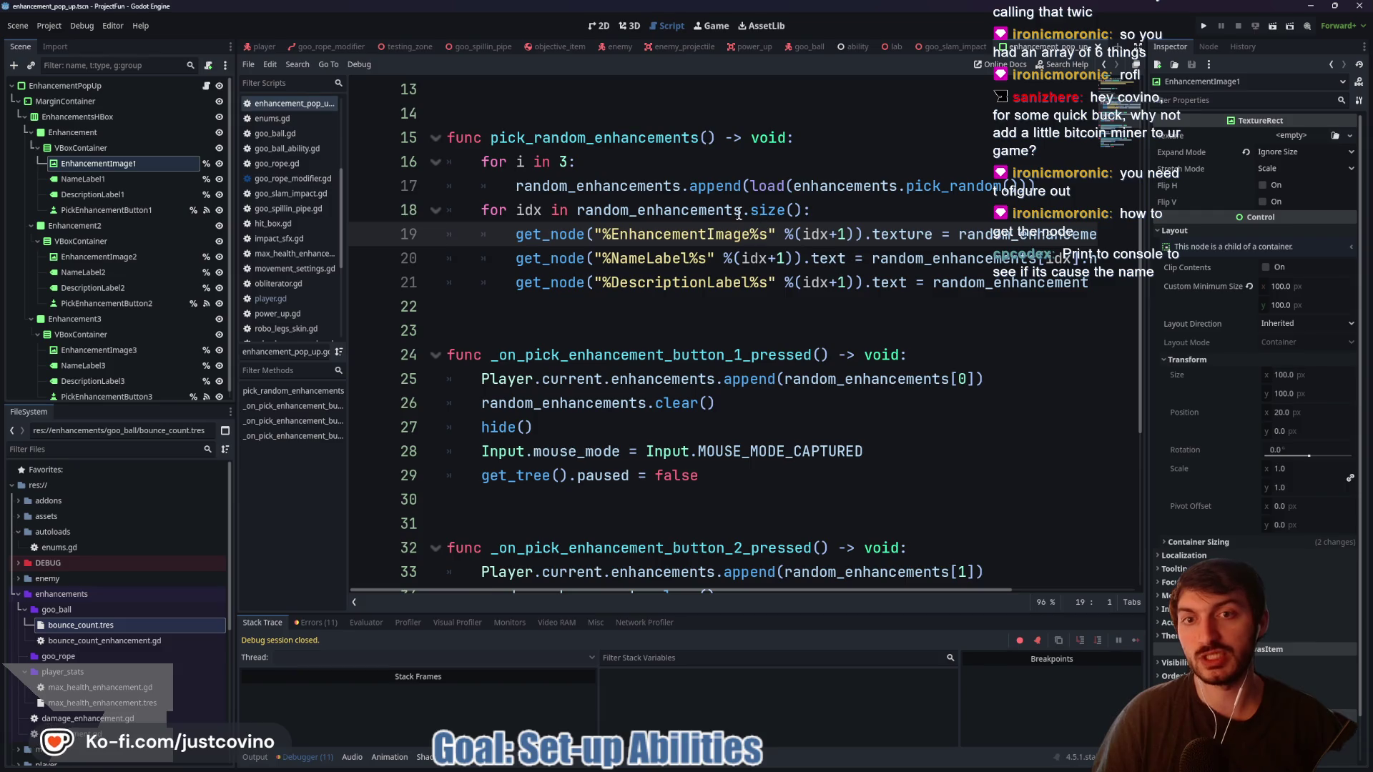
pyautogui.moveTo(803, 235); pyautogui.dragTo(849, 239)
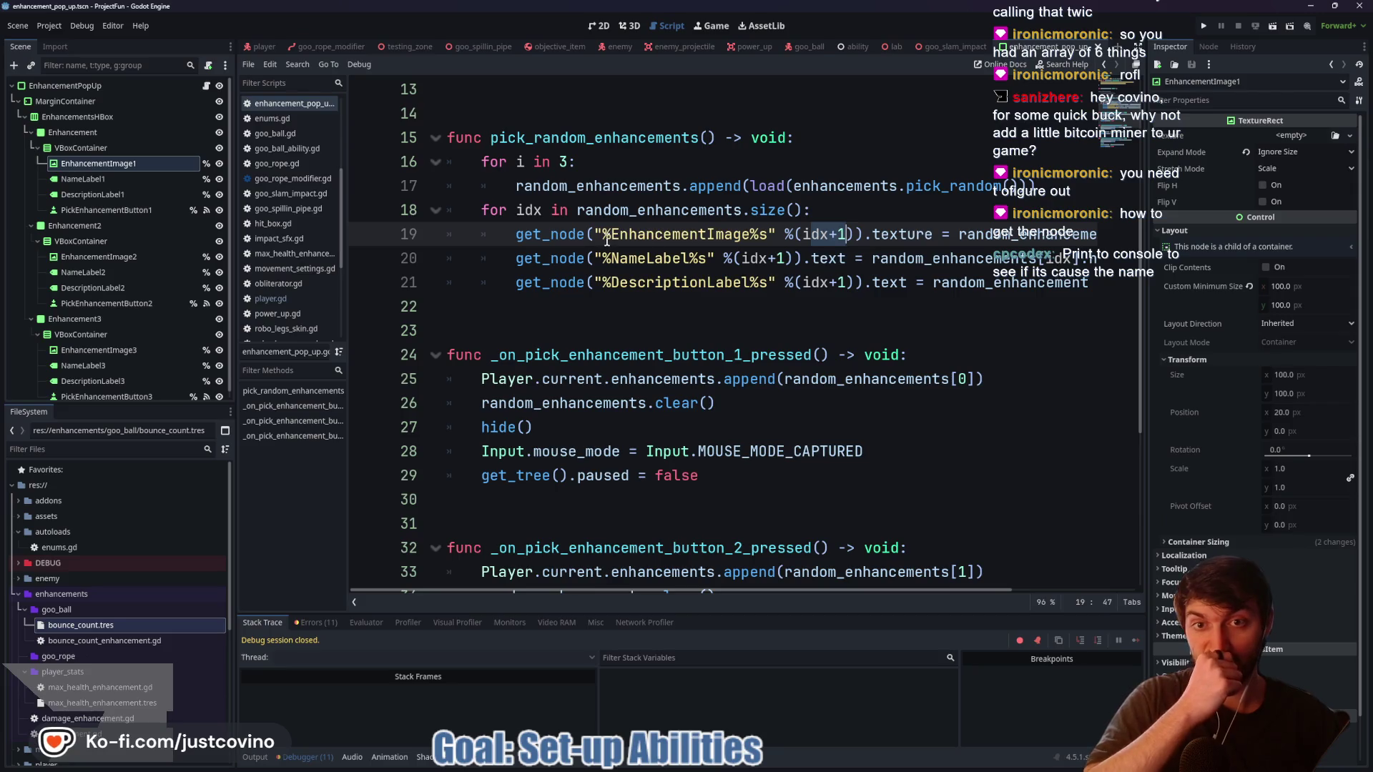
pyautogui.moveTo(595, 235); pyautogui.dragTo(854, 236)
pyautogui.hotkey('ctrl', 'c')
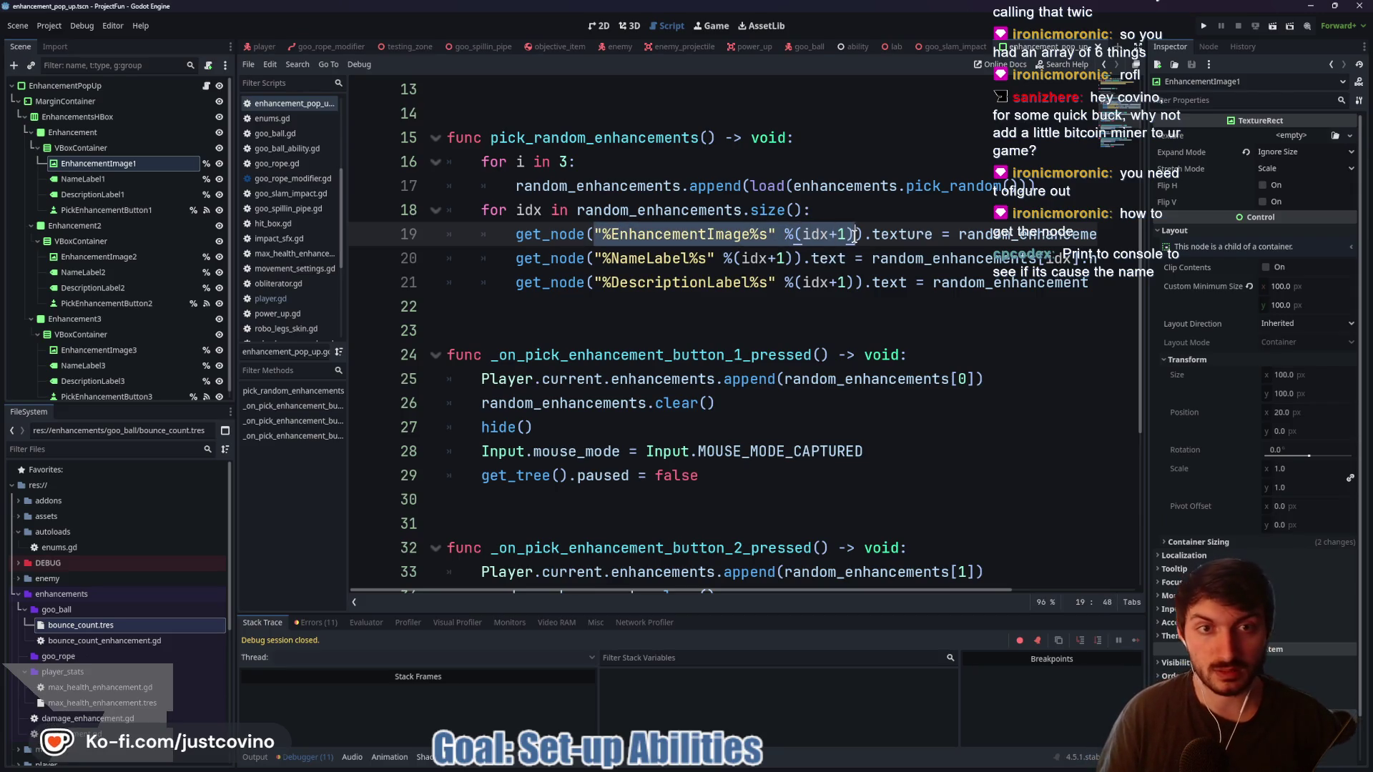
pyautogui.click(835, 209)
pyautogui.press('Return')
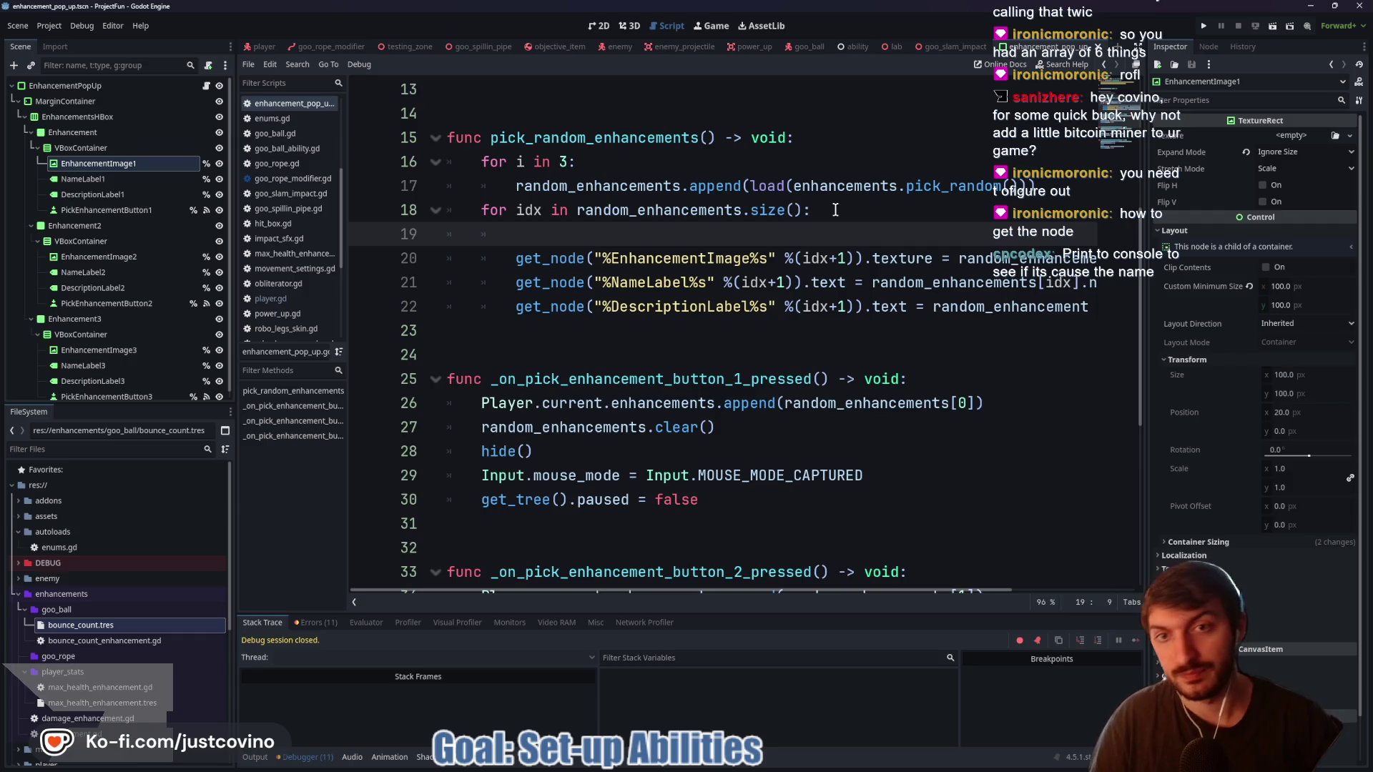
# Add a print() of the pasted node path expression inside the loop
pyautogui.write('print(')
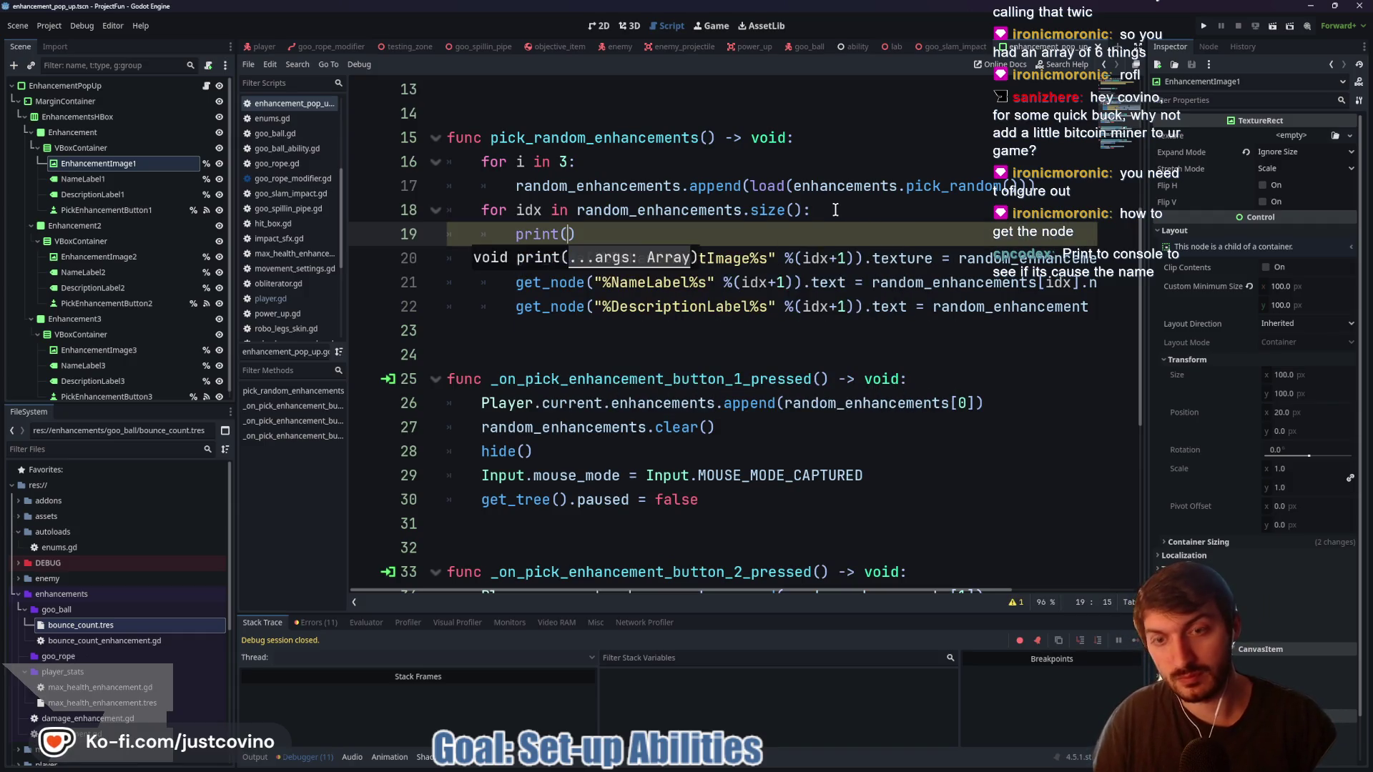
pyautogui.hotkey('ctrl', 'v')
pyautogui.press('End')
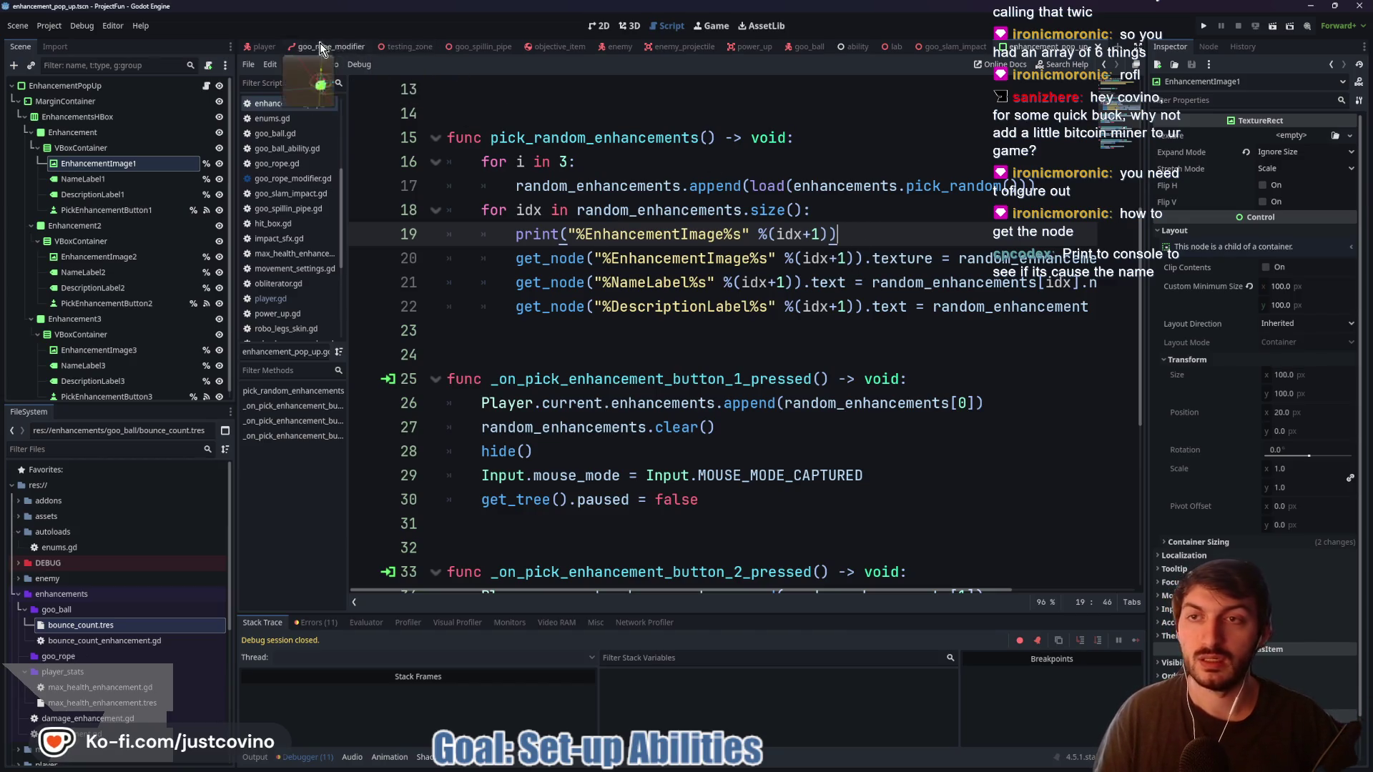
# Comment out line 273 in player.gd
pyautogui.click(259, 49)
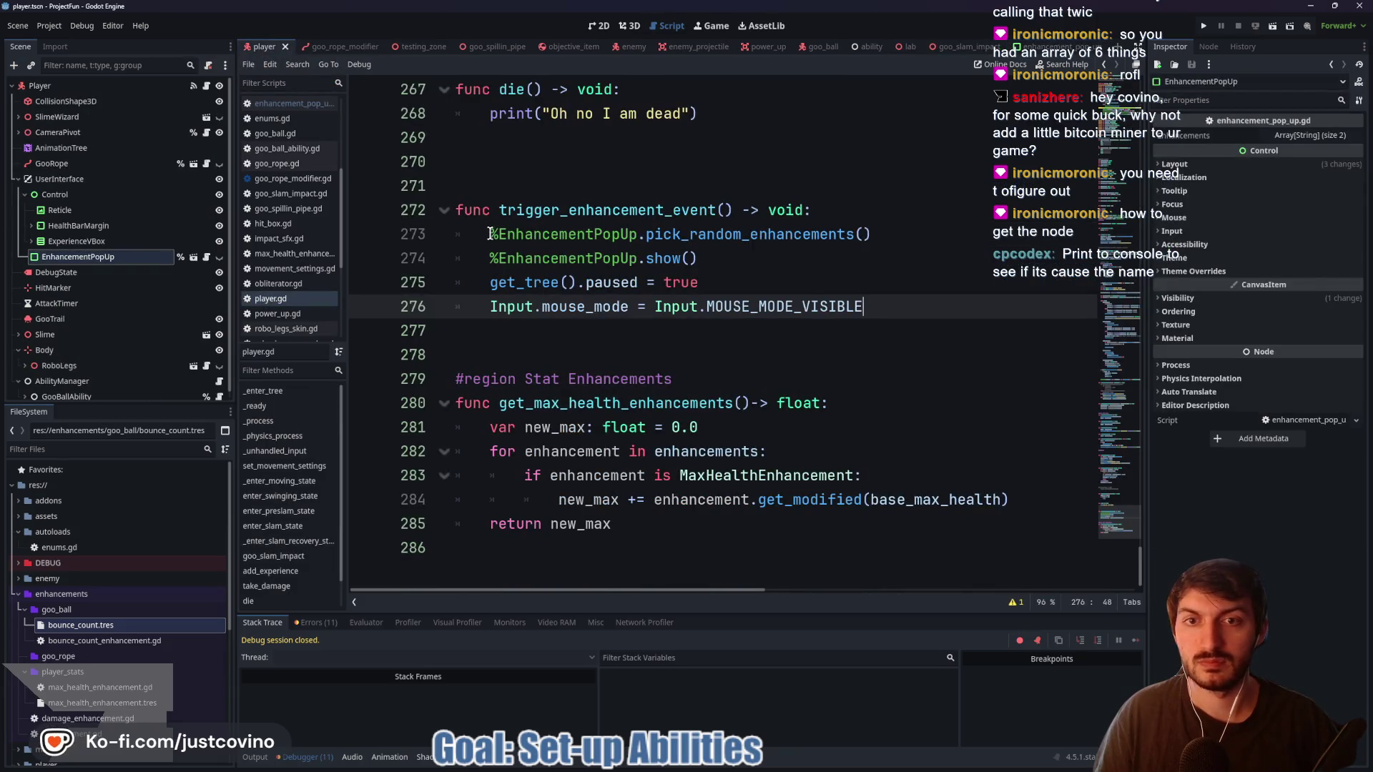
pyautogui.press('Up')
pyautogui.press('Up')
pyautogui.press('Up')
pyautogui.press('Home')
pyautogui.write('#')
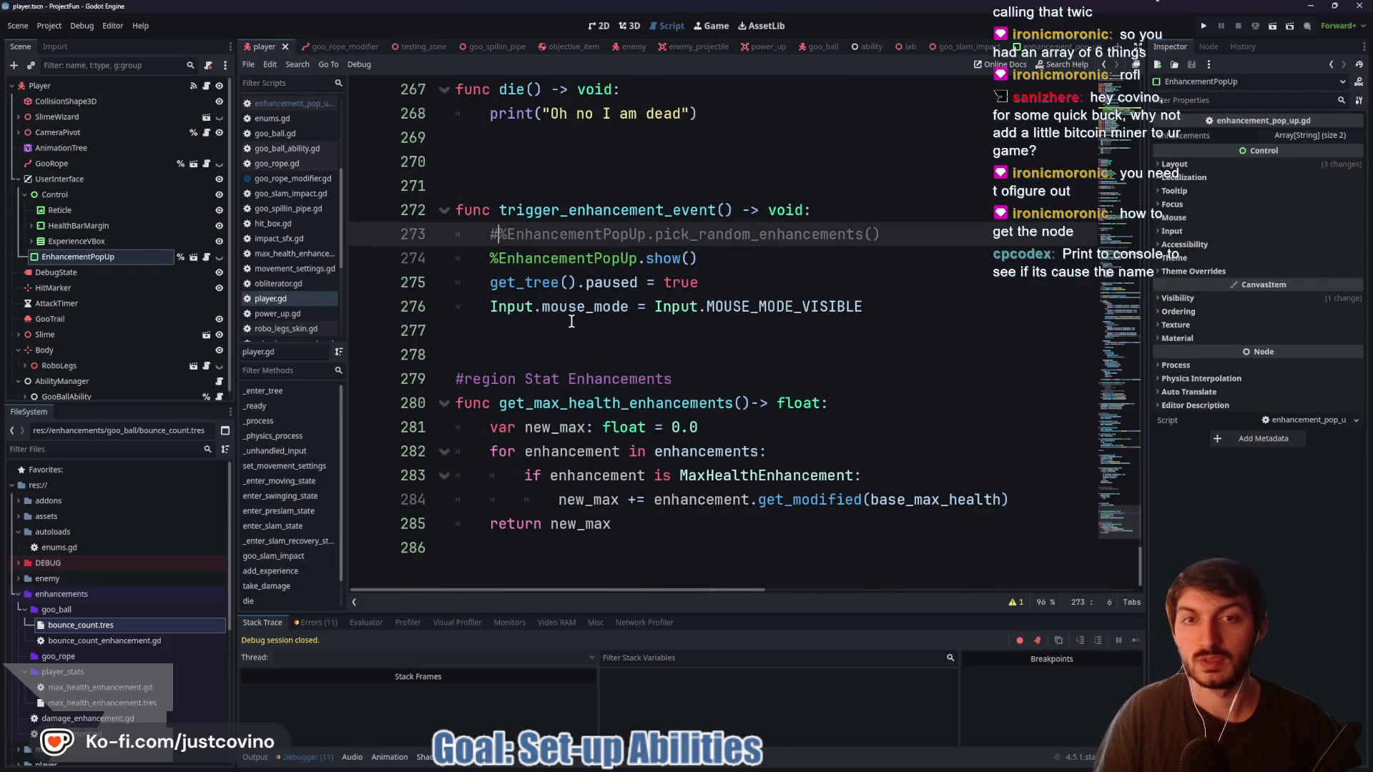
# Uncomment the _ready function in enhancement_pop_up.gd and run the project with F5
pyautogui.click(422, 46)
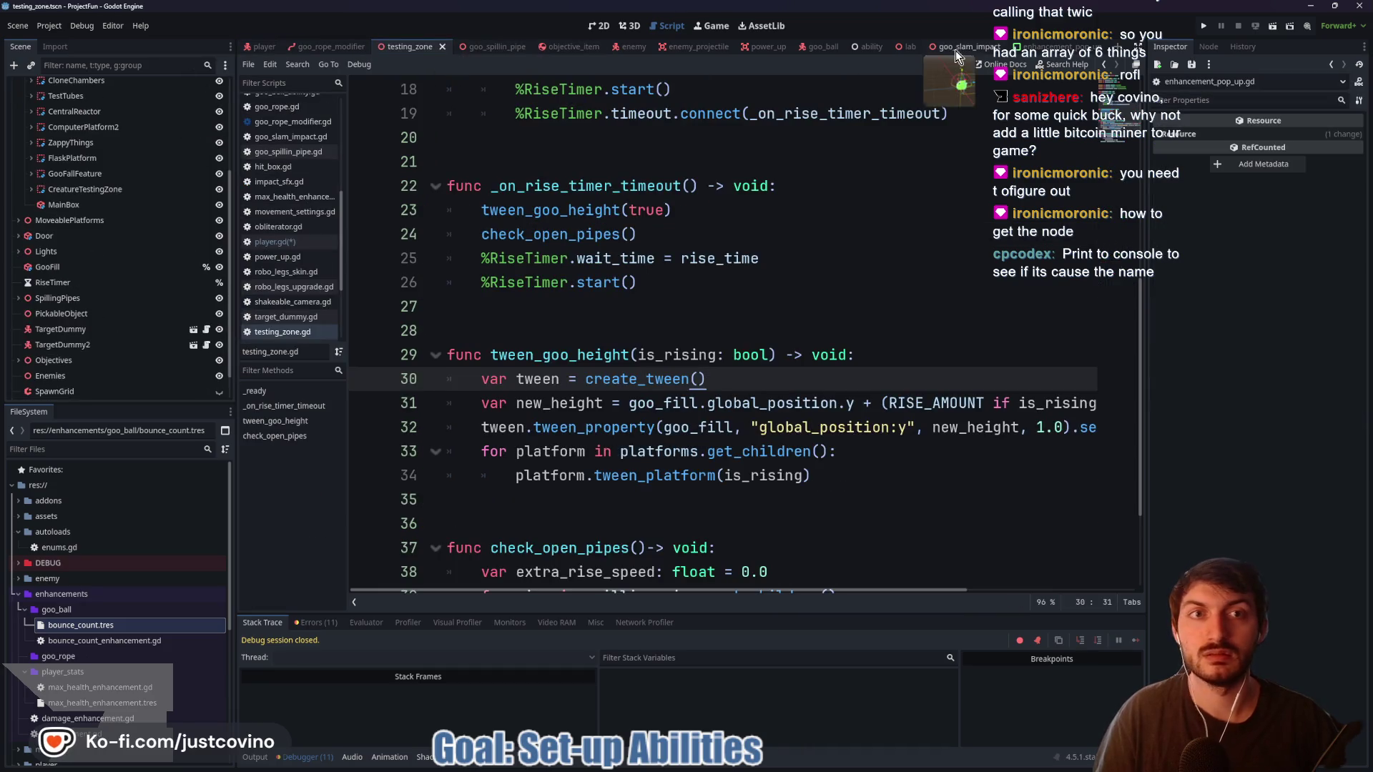
pyautogui.click(1051, 48)
pyautogui.scroll(5, 453, 335)
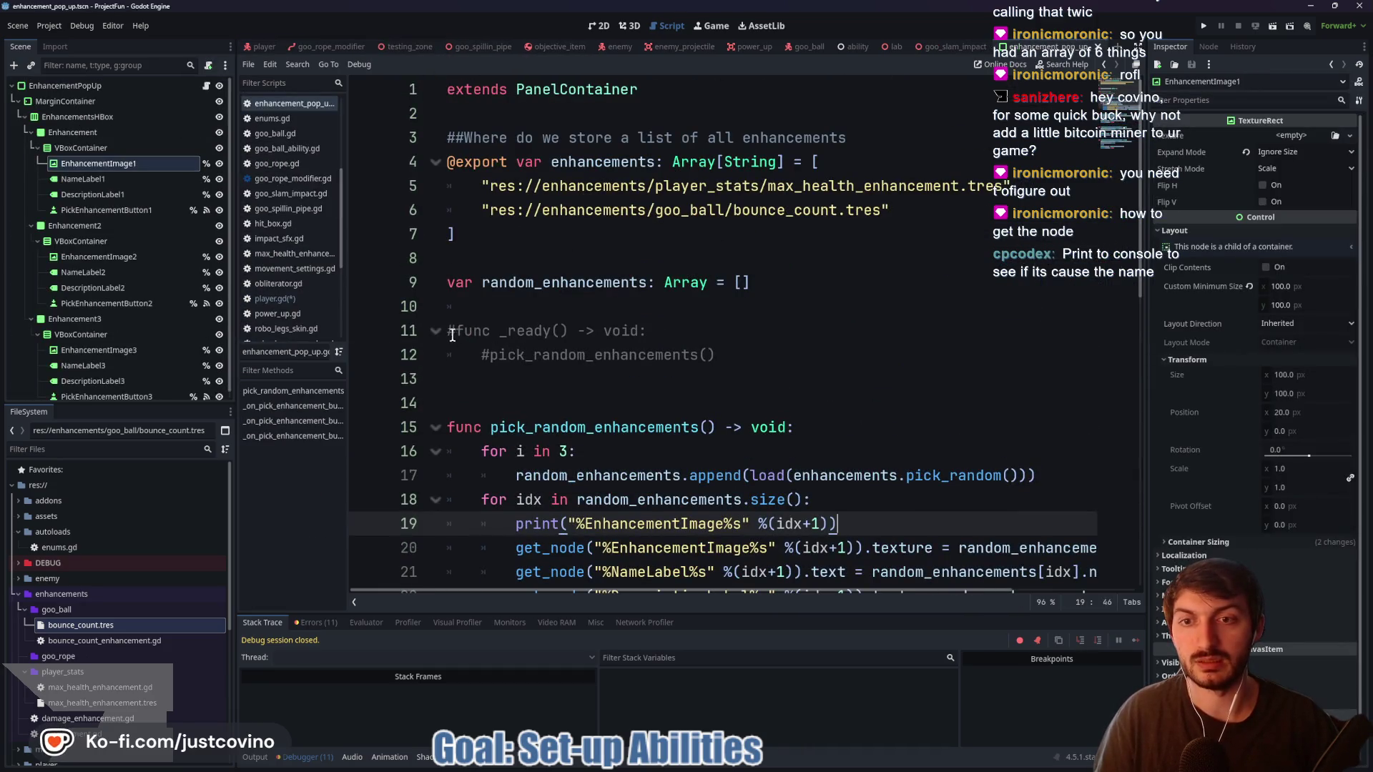
pyautogui.moveTo(750, 359); pyautogui.dragTo(433, 330)
pyautogui.hotkey('ctrl', 'k')
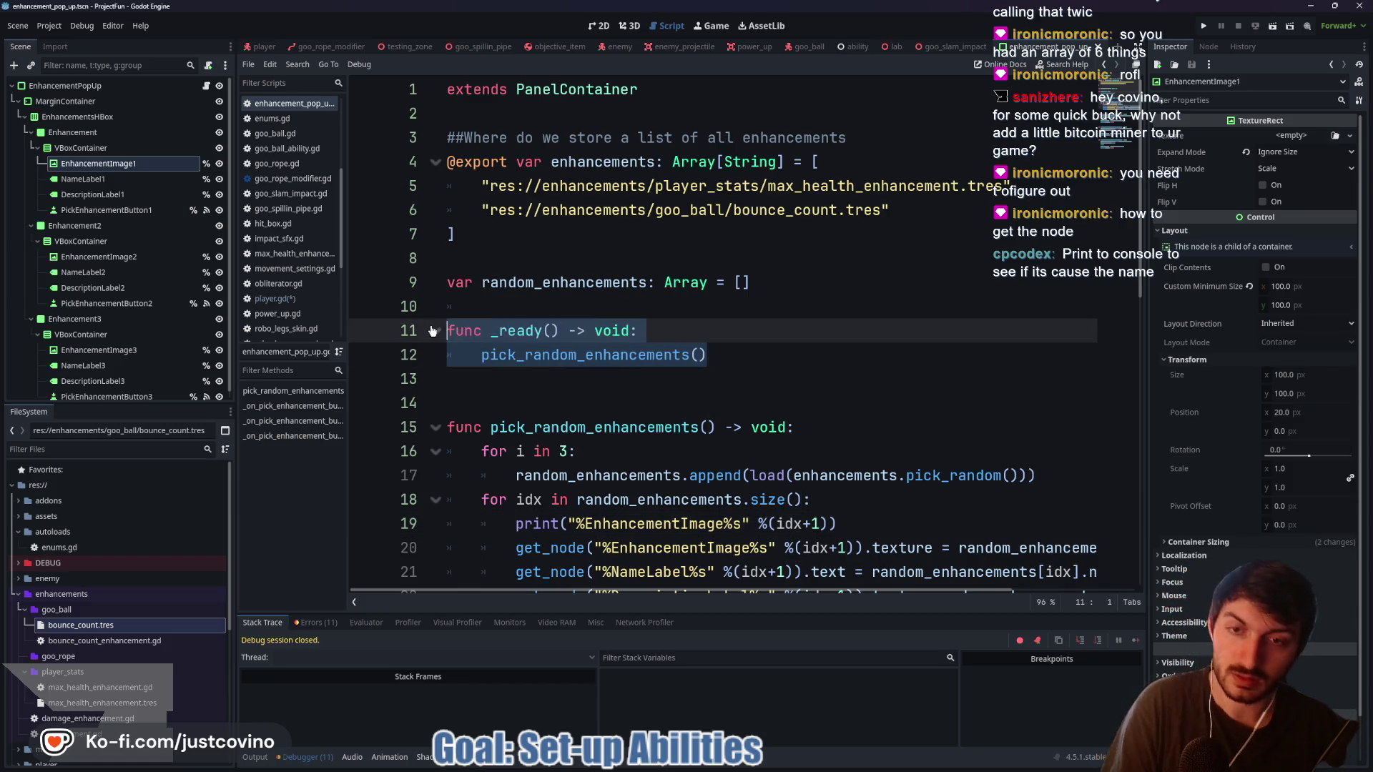
pyautogui.press('F5')
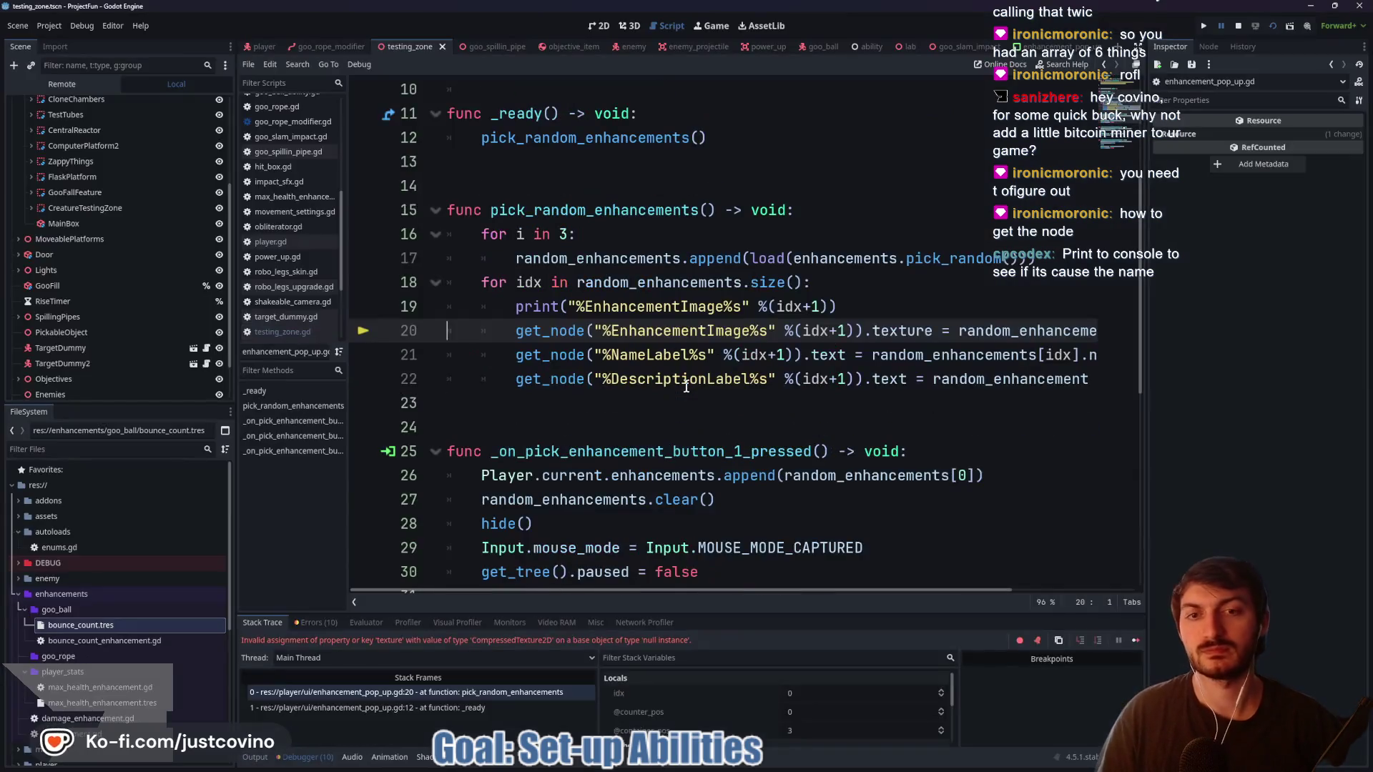
# Check the Output log showing the literal '%EnhancementImage%s', stop the game, and place the caret on line 19
pyautogui.click(255, 757)
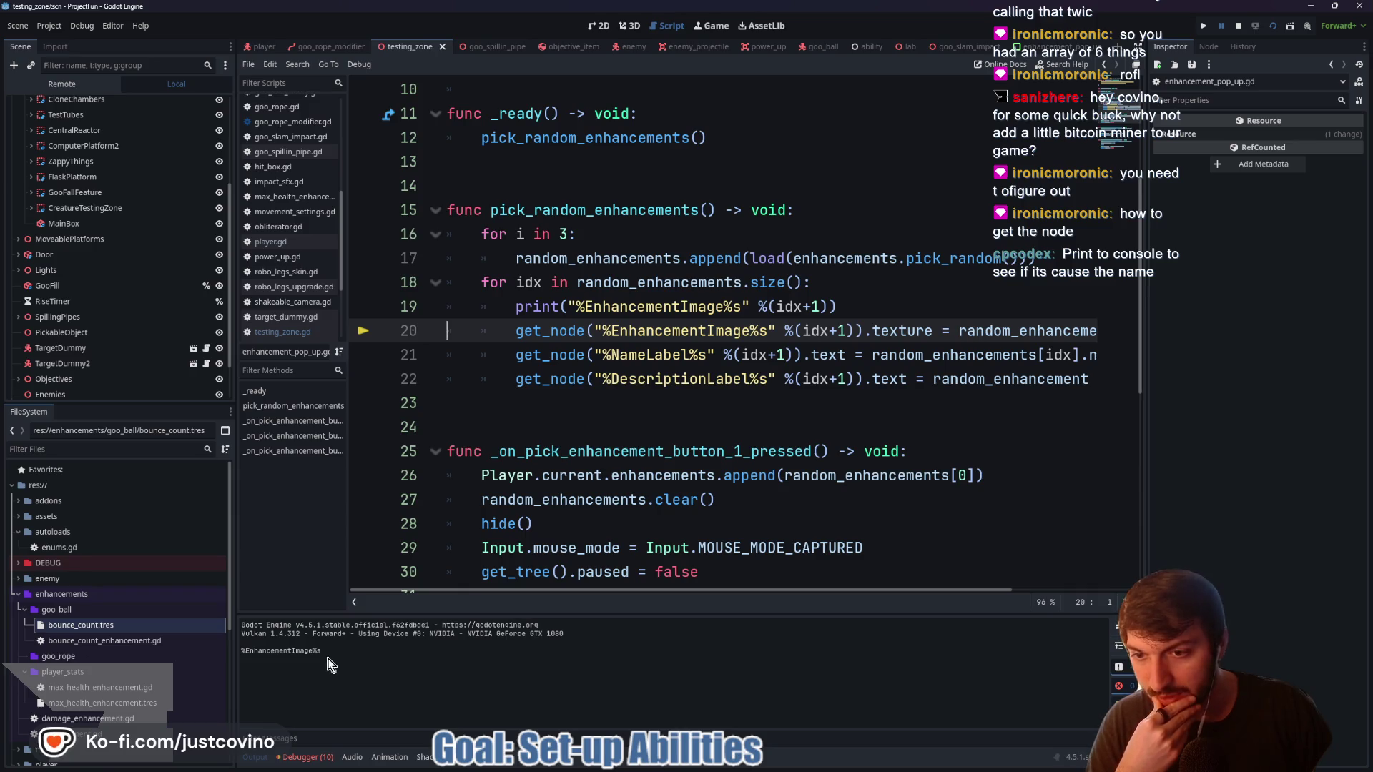
pyautogui.click(1236, 29)
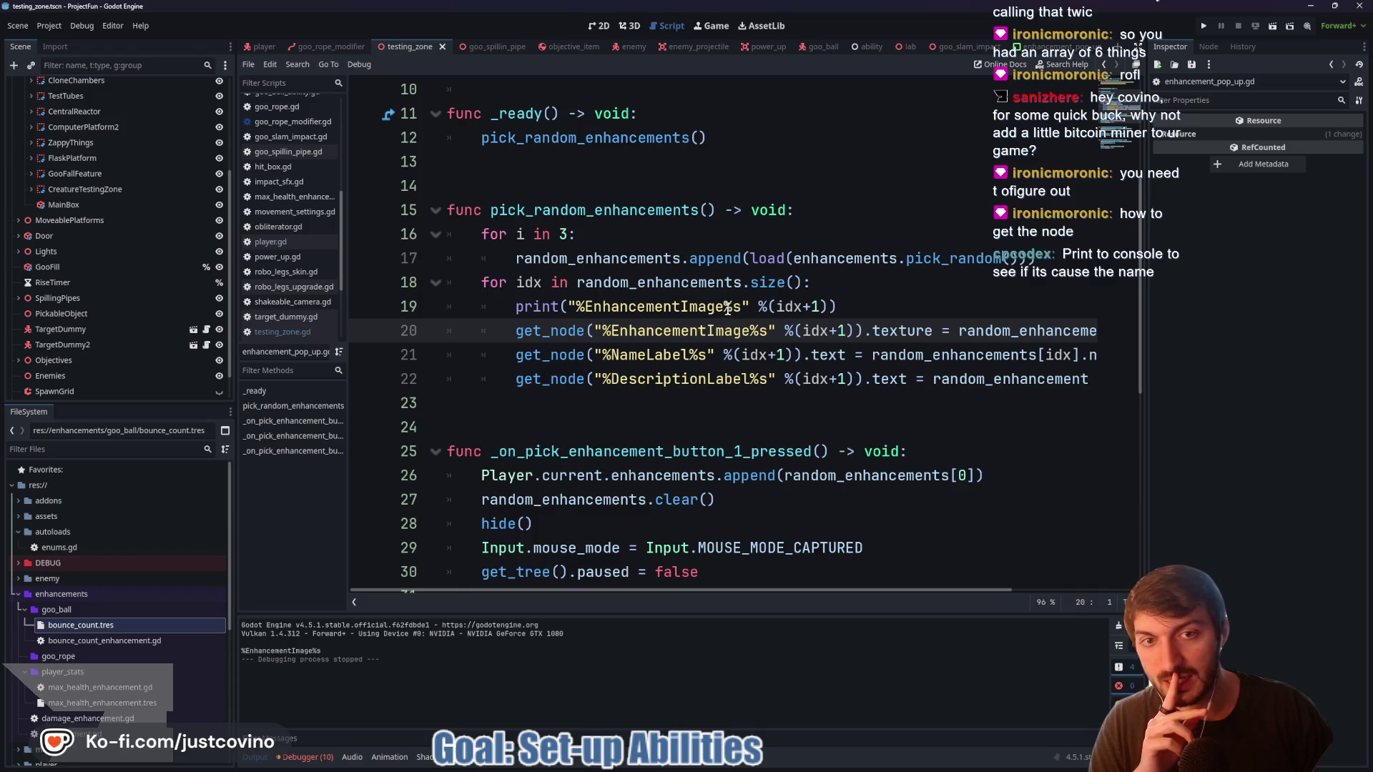
pyautogui.click(588, 306)
pyautogui.click(578, 306)
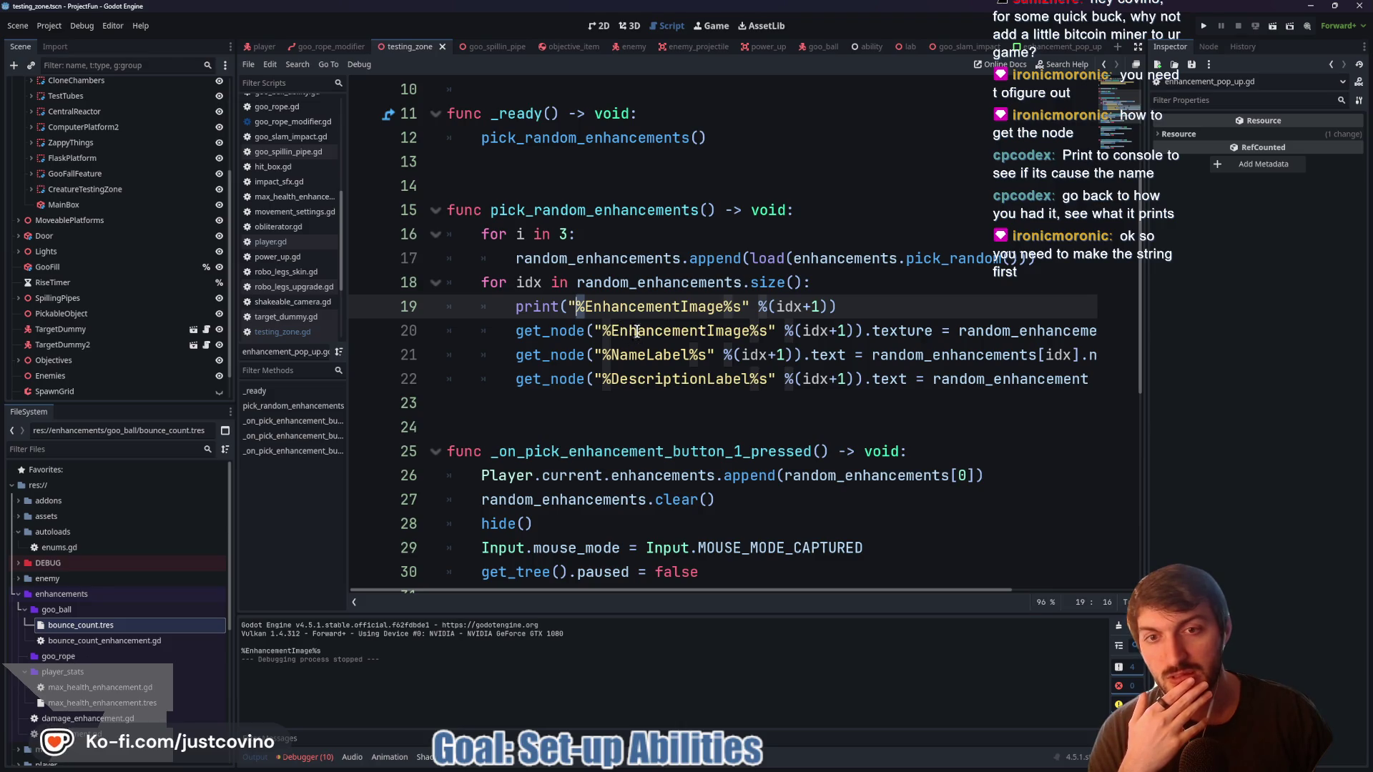
# Delete the leading % from the path strings on lines 19–22, then return to testing_zone
pyautogui.click(604, 332)
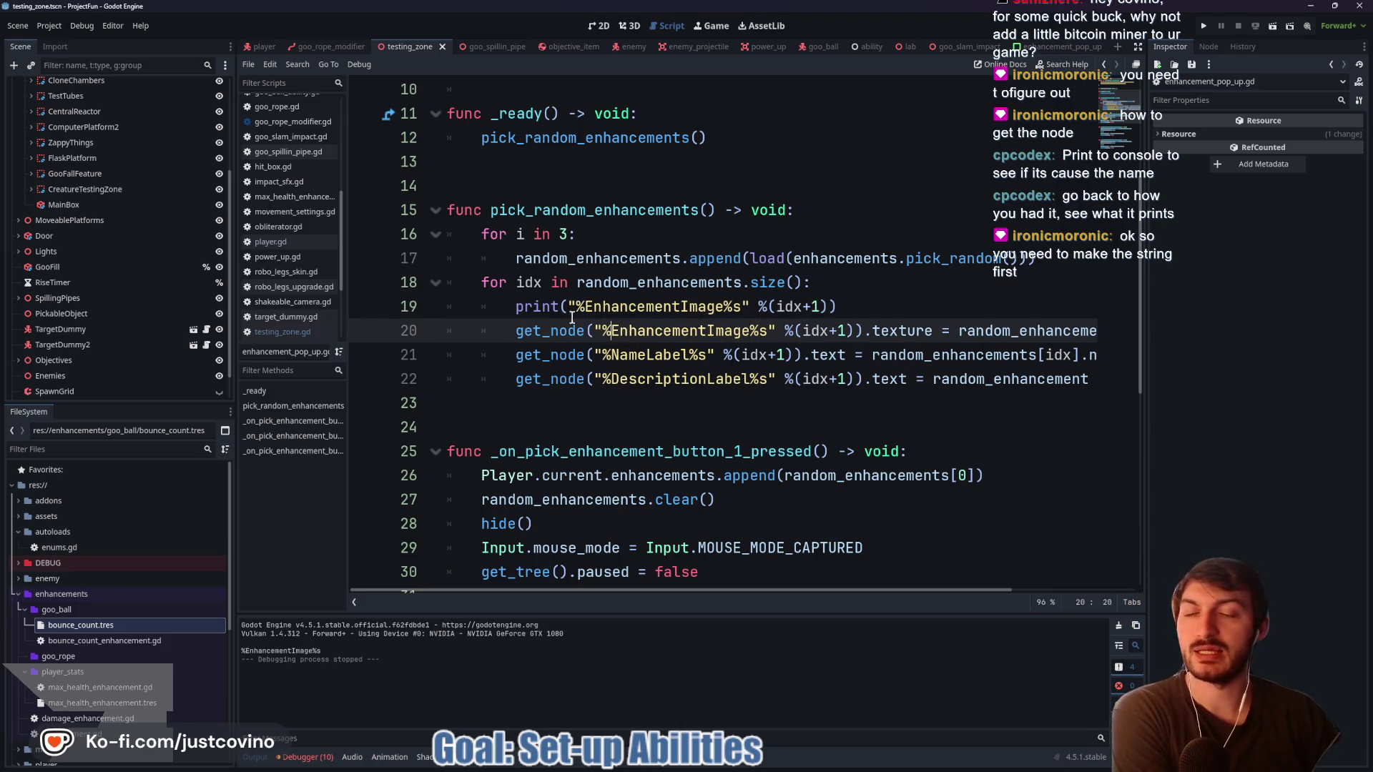
pyautogui.click(1038, 45)
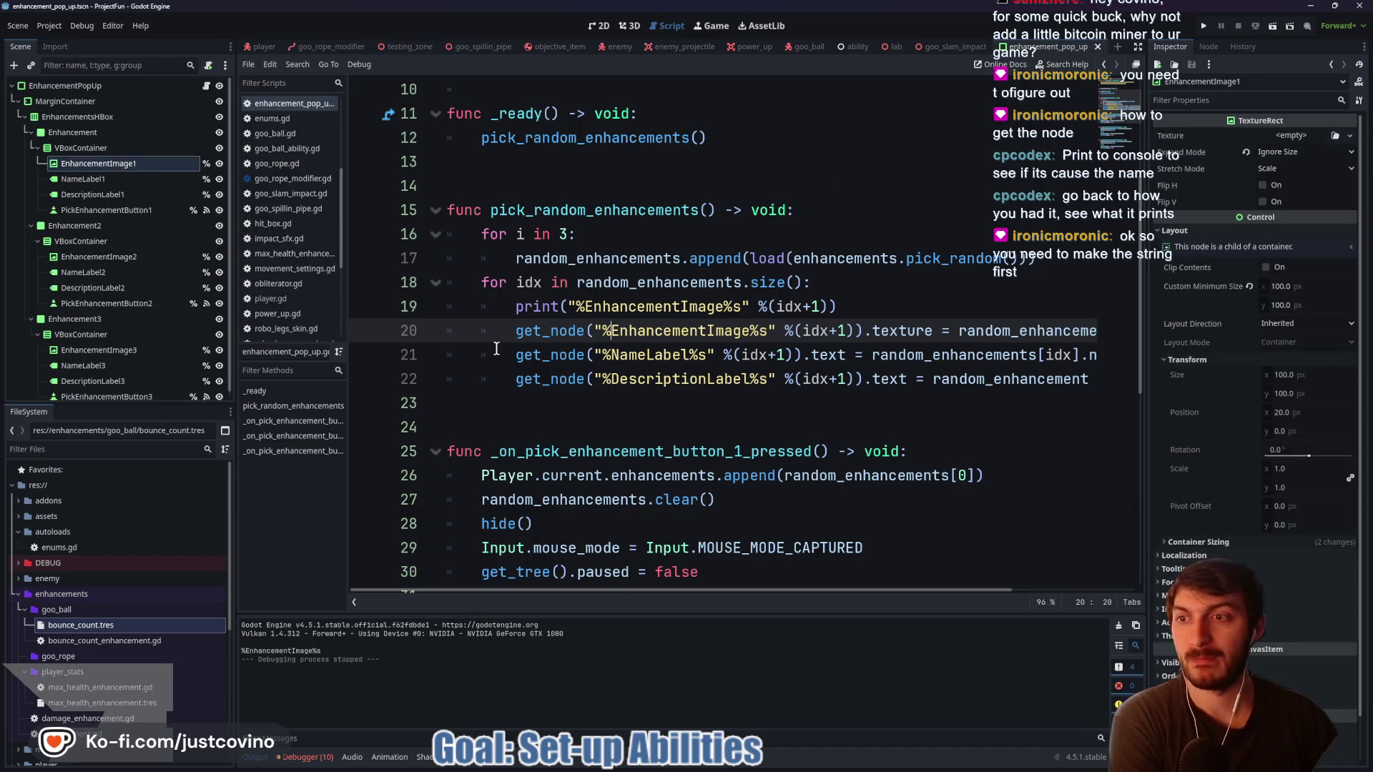
pyautogui.click(729, 307)
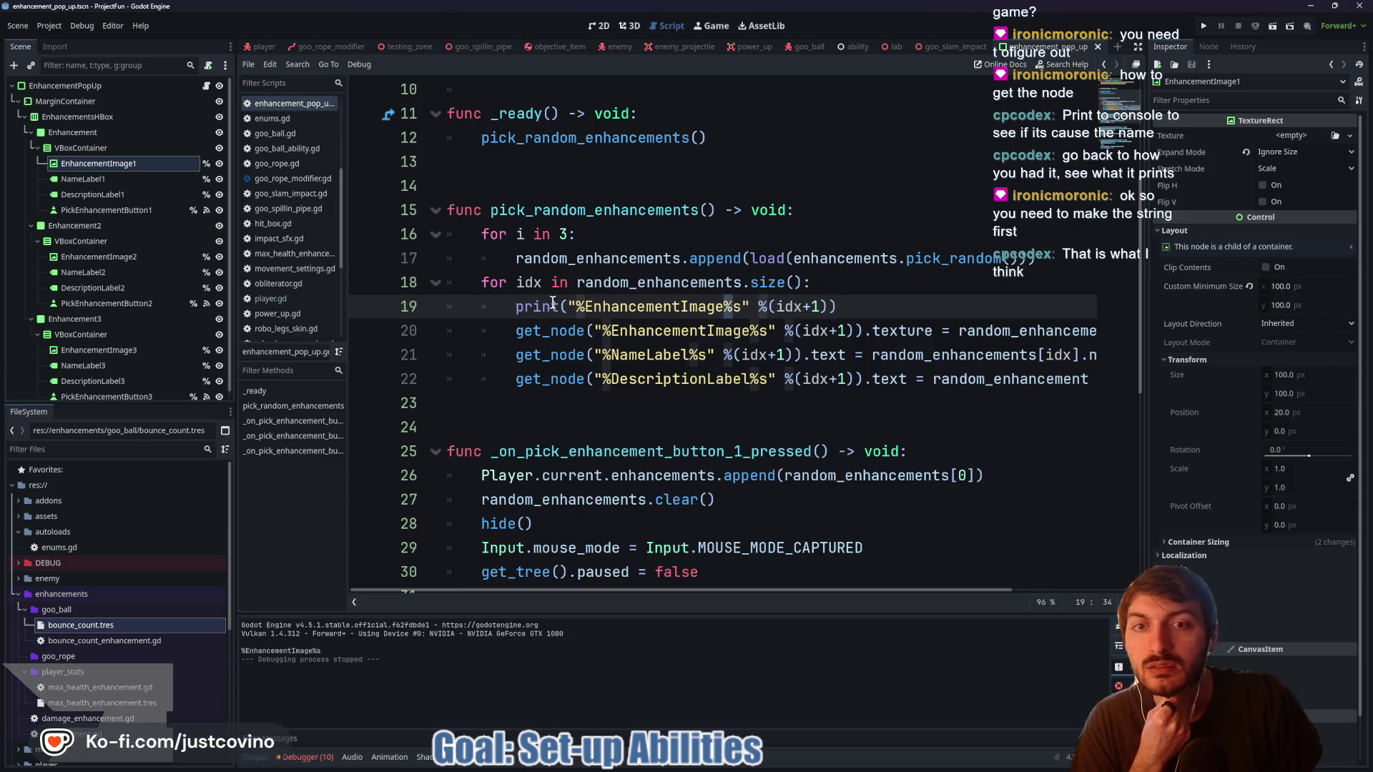
pyautogui.click(581, 307)
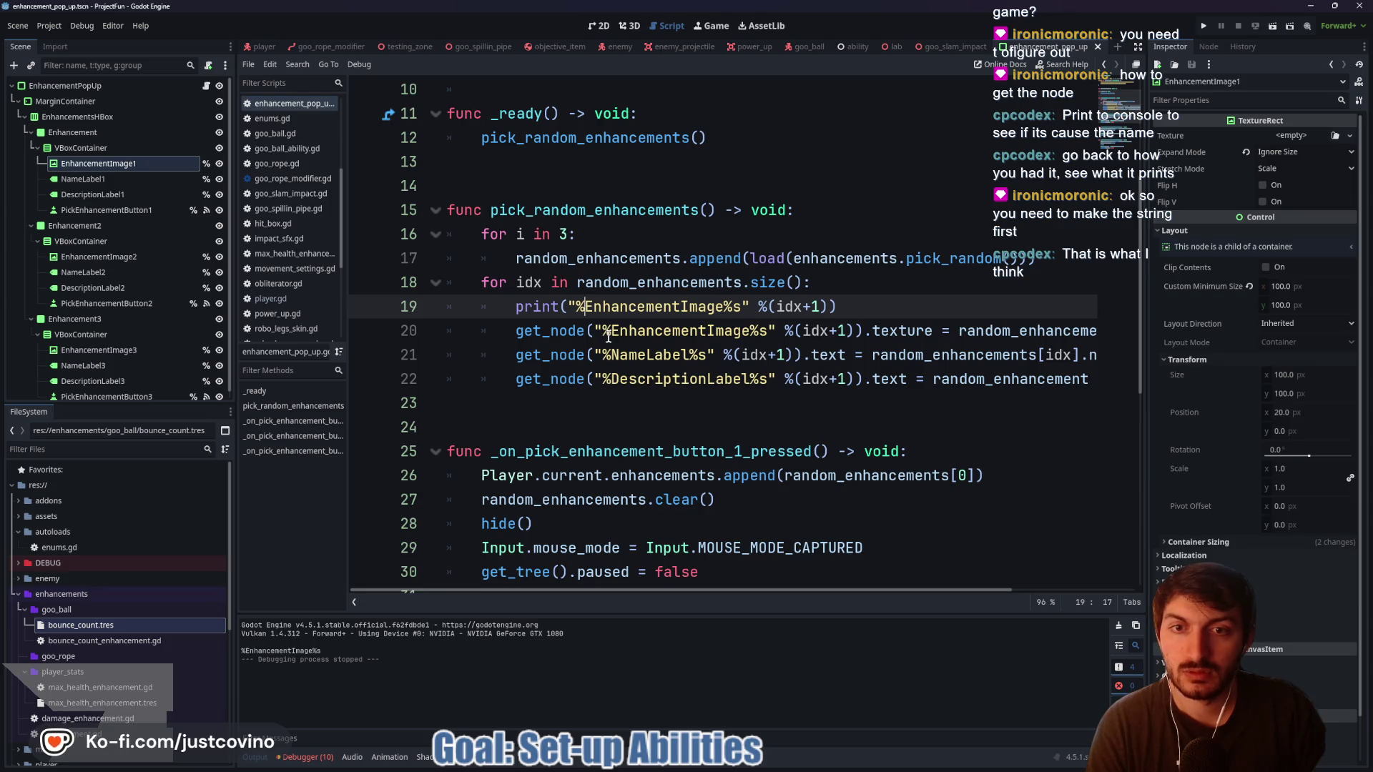
pyautogui.press('BackSpace')
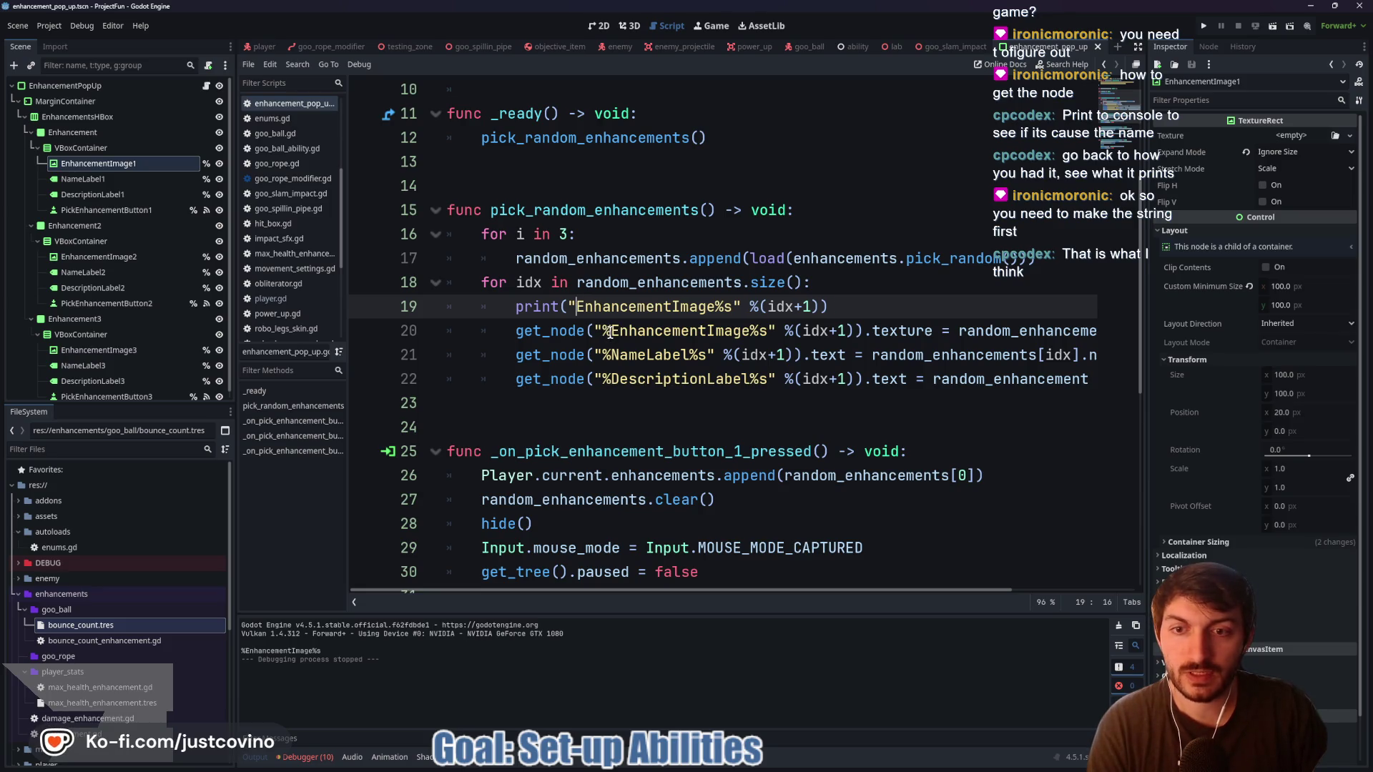
pyautogui.click(608, 331)
pyautogui.press('BackSpace')
pyautogui.click(610, 355)
pyautogui.press('BackSpace')
pyautogui.click(612, 379)
pyautogui.press('BackSpace')
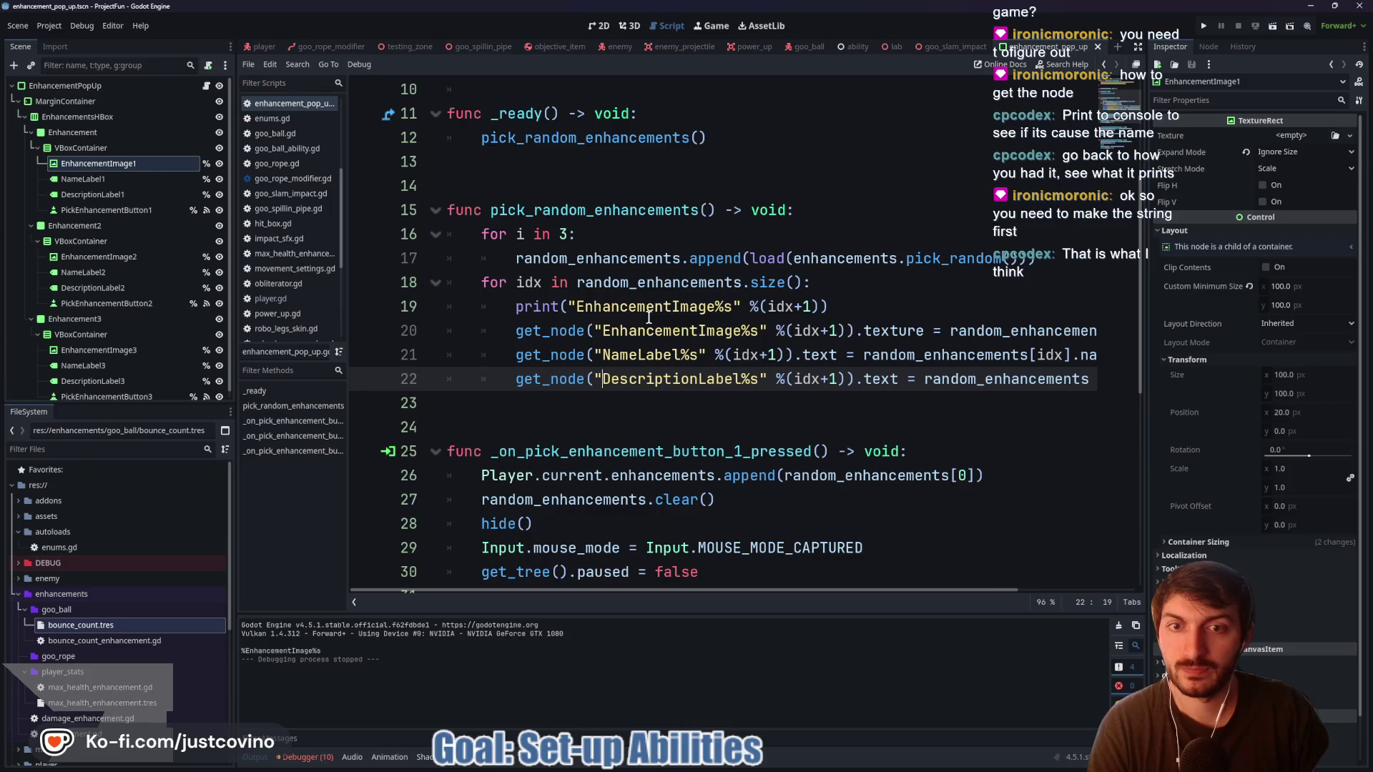
pyautogui.click(405, 46)
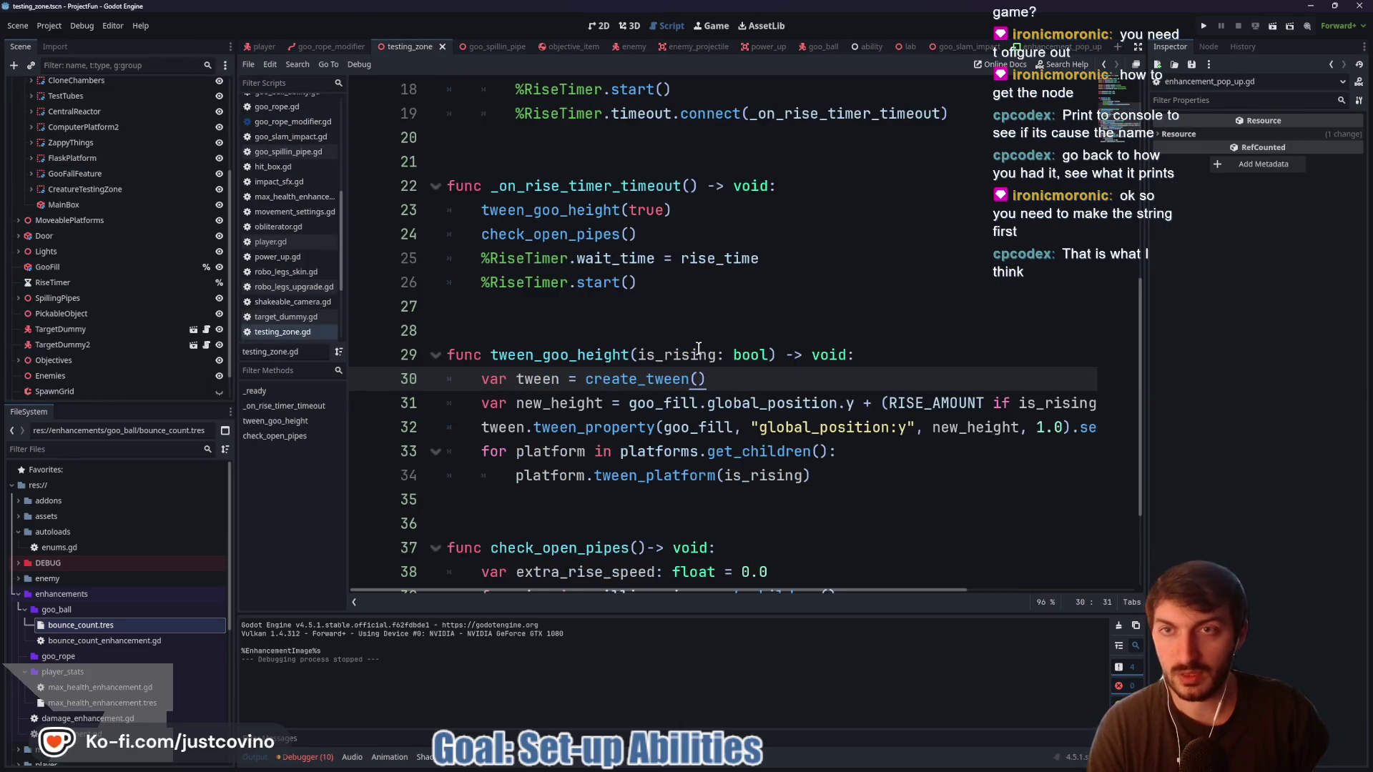
# Run the current scene with F6, confirm the output prints EnhancementImage1, and stop with F8
pyautogui.press('F6')
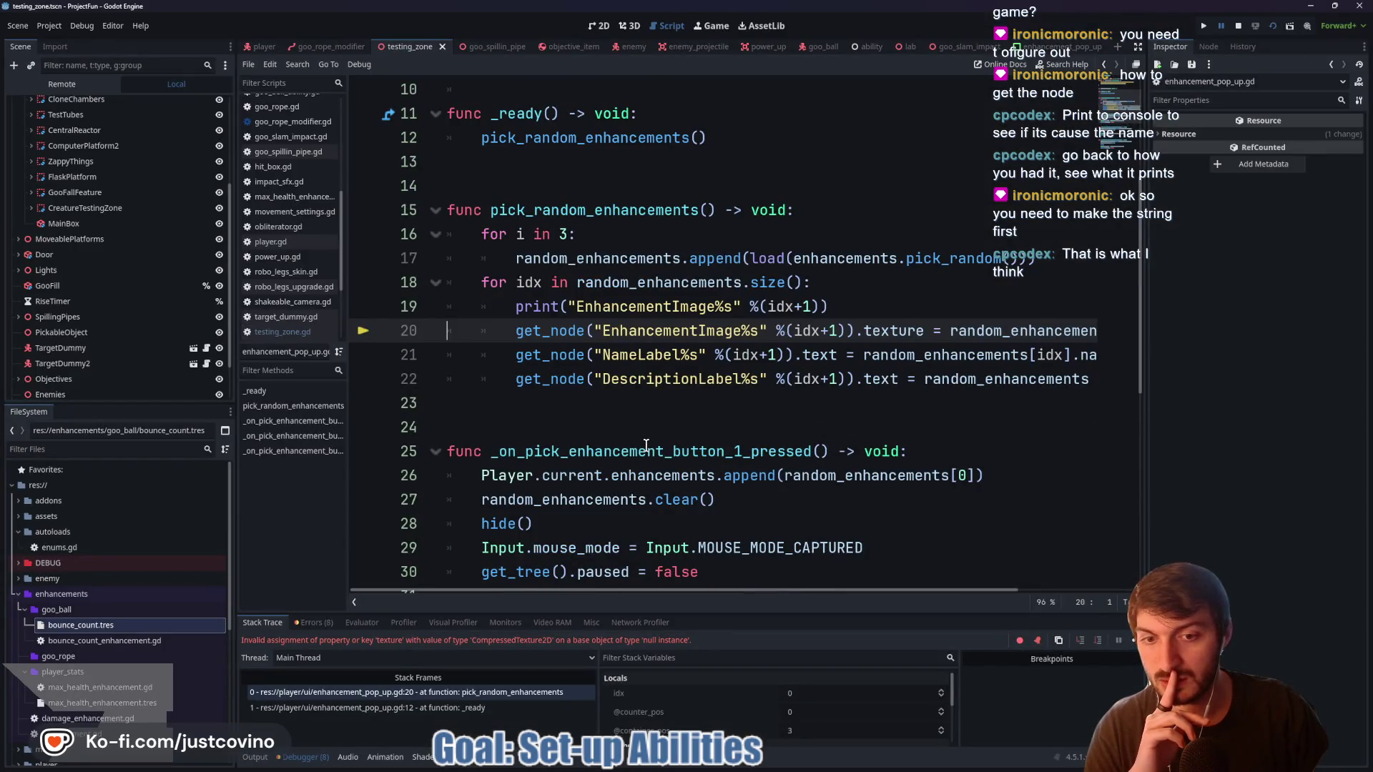
pyautogui.click(255, 757)
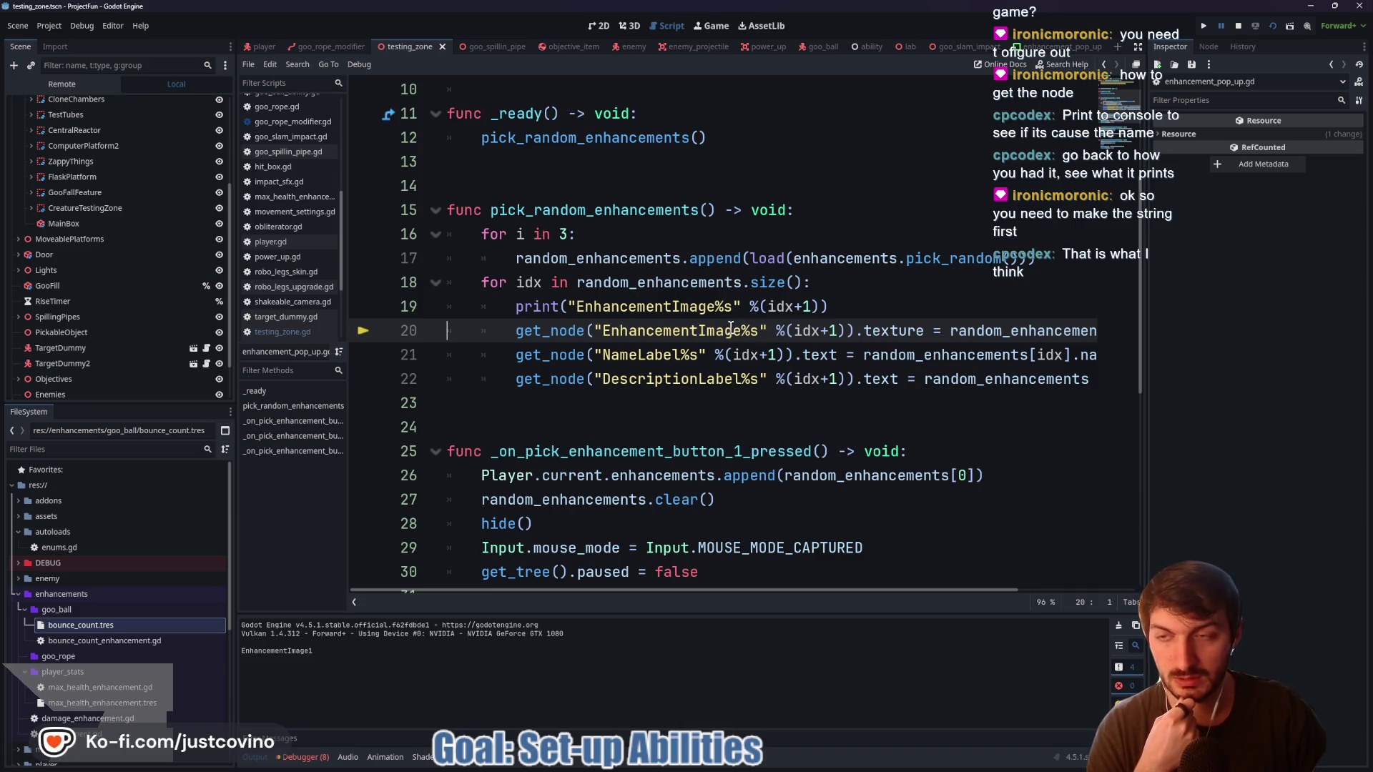
pyautogui.click(1291, 25)
pyautogui.press('F8')
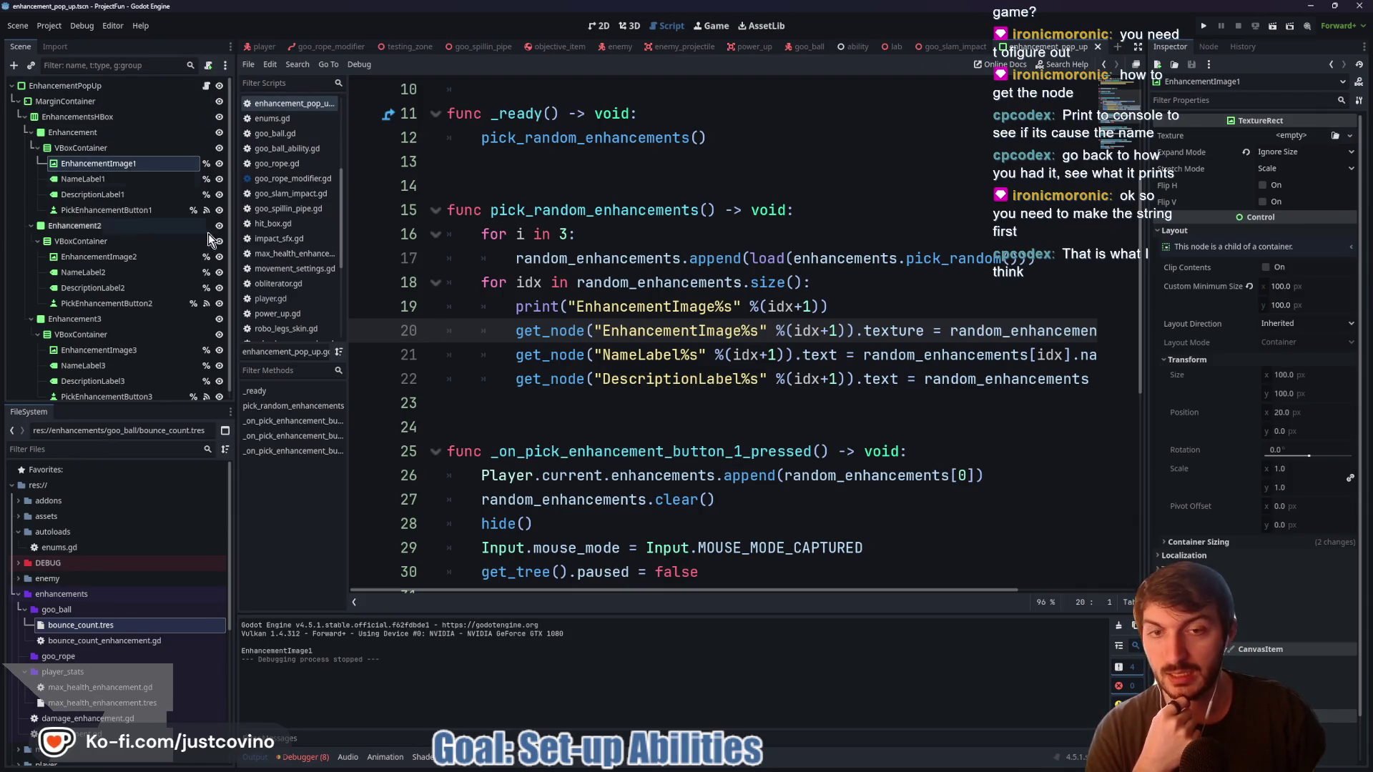
# Inspect the Enhancement, third VBoxContainer and root nodes in the Scene dock
pyautogui.doubleClick(600, 331)
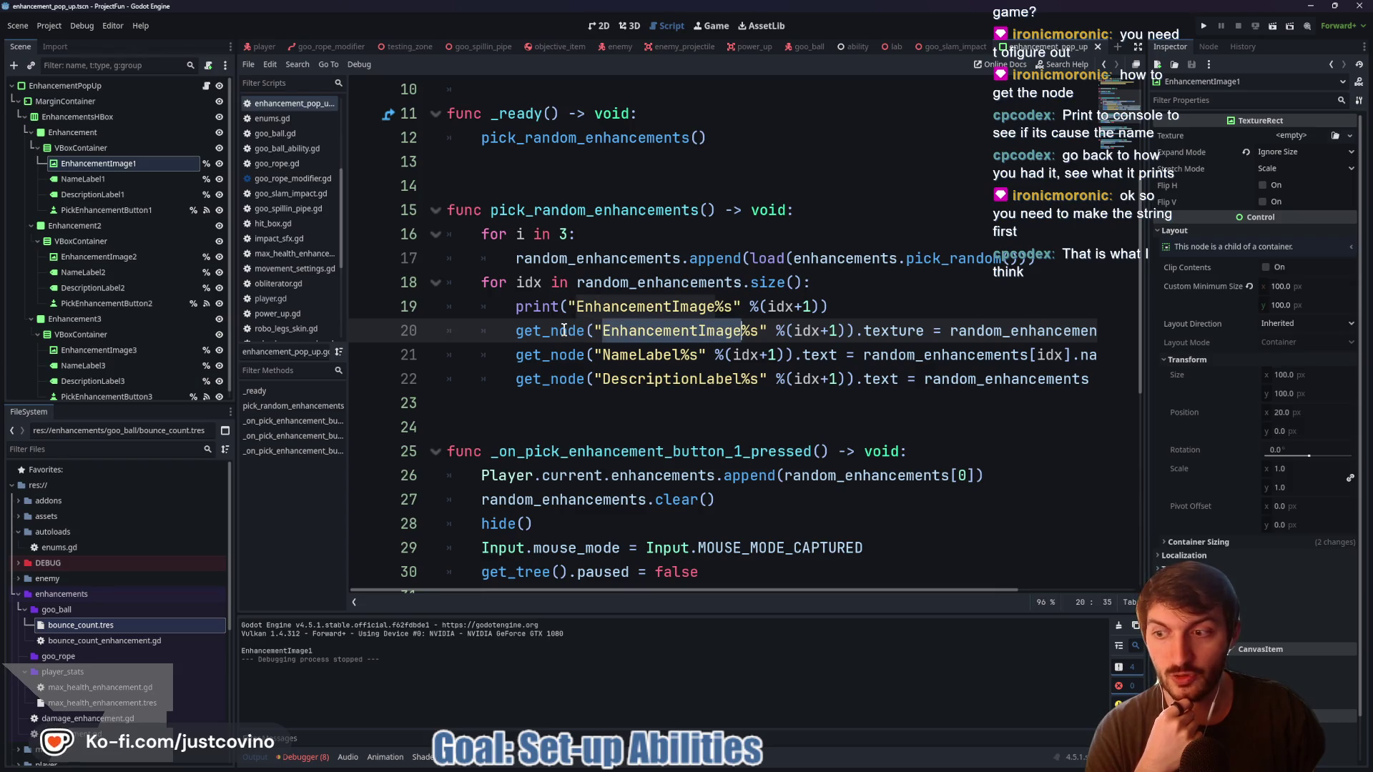
pyautogui.moveTo(564, 330)
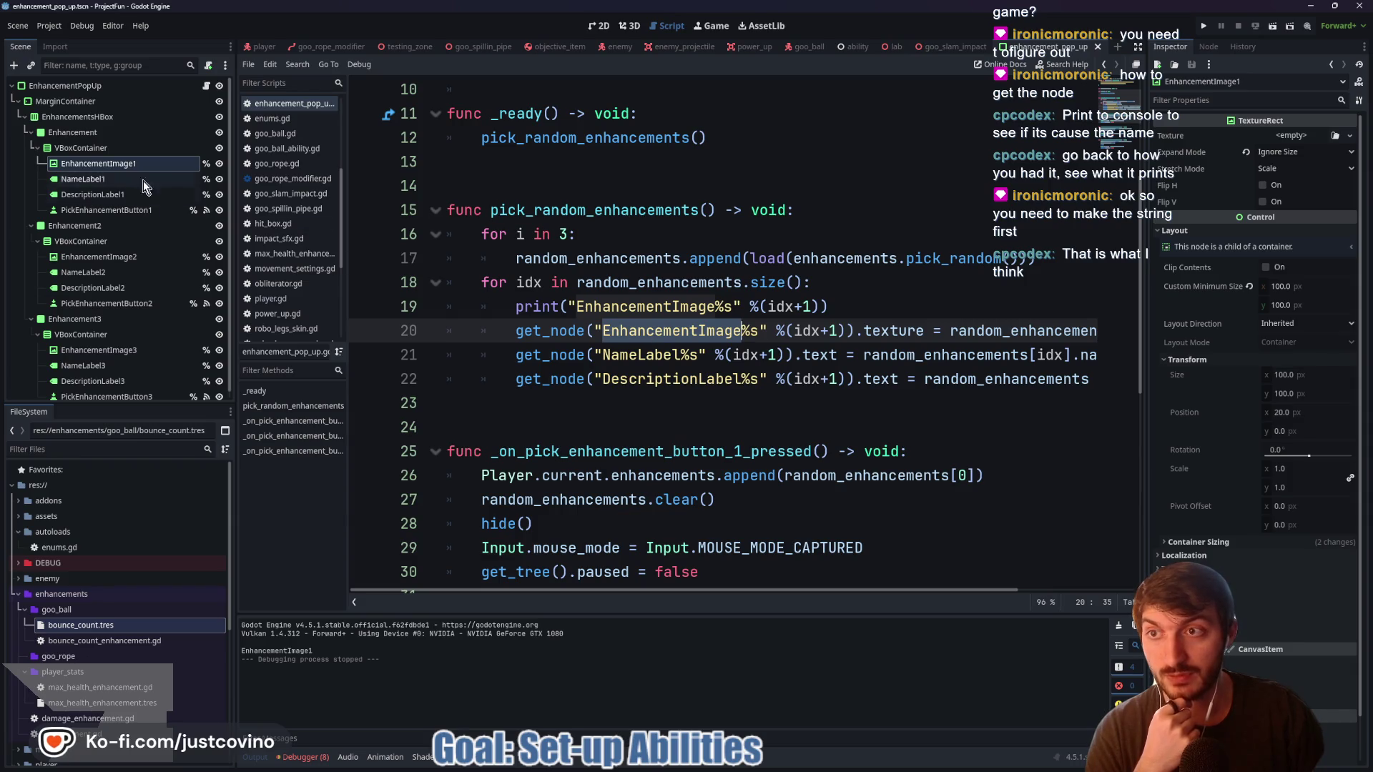
pyautogui.click(68, 133)
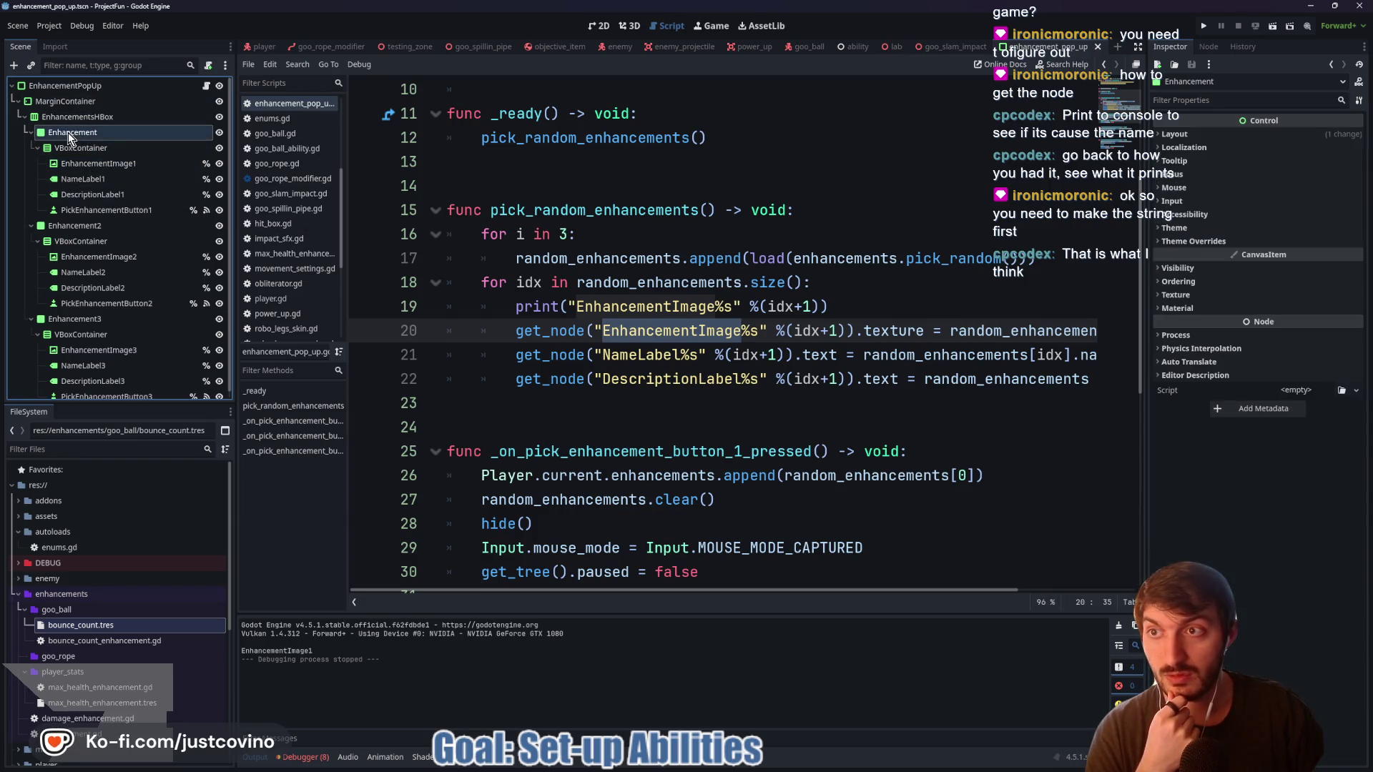
pyautogui.click(78, 332)
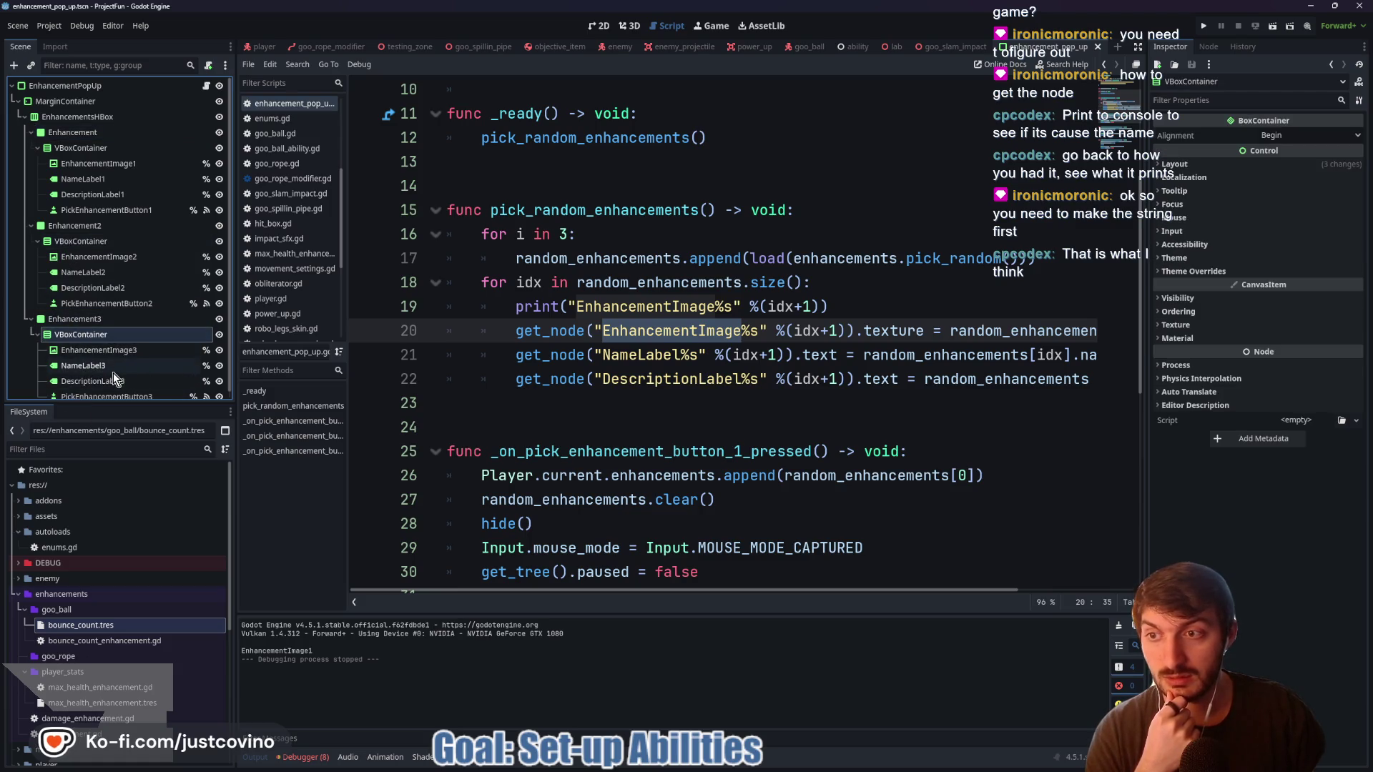
pyautogui.click(64, 87)
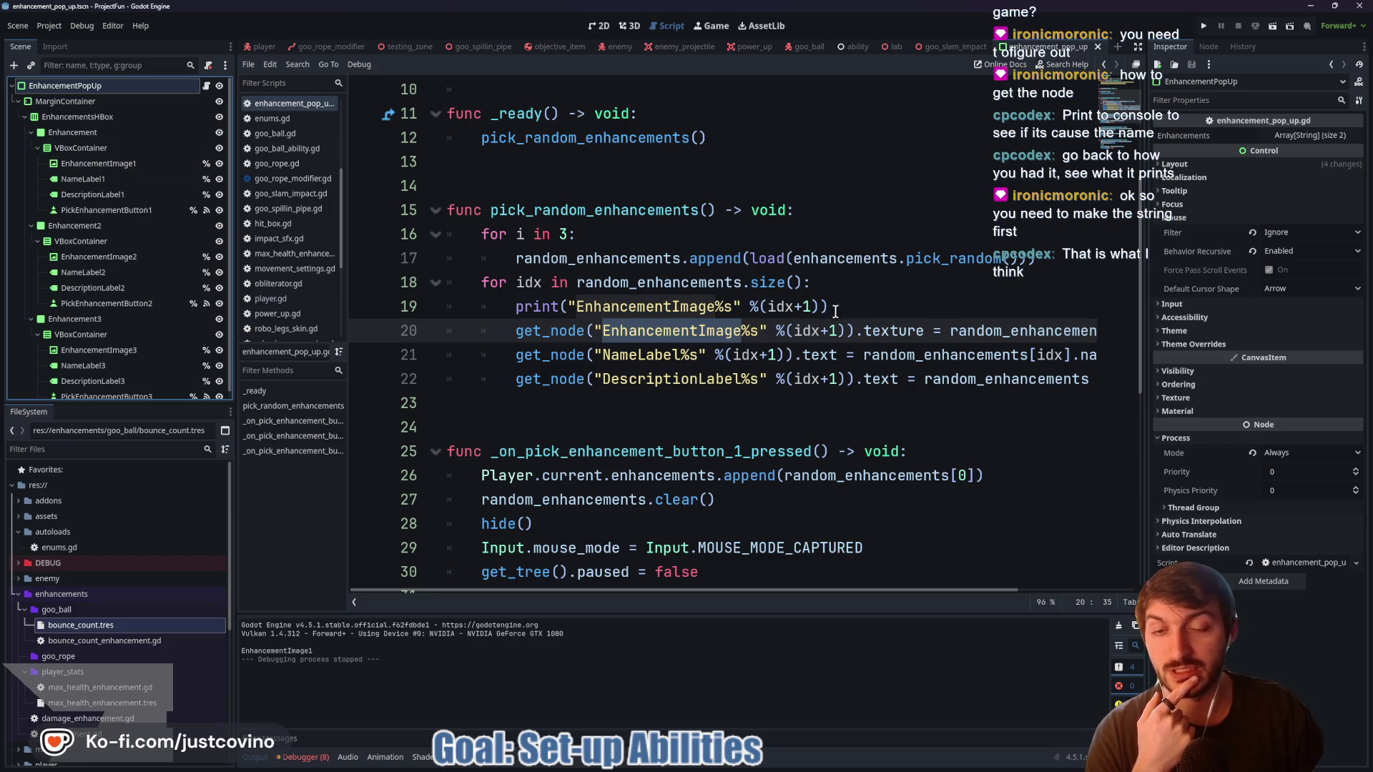
pyautogui.click(604, 333)
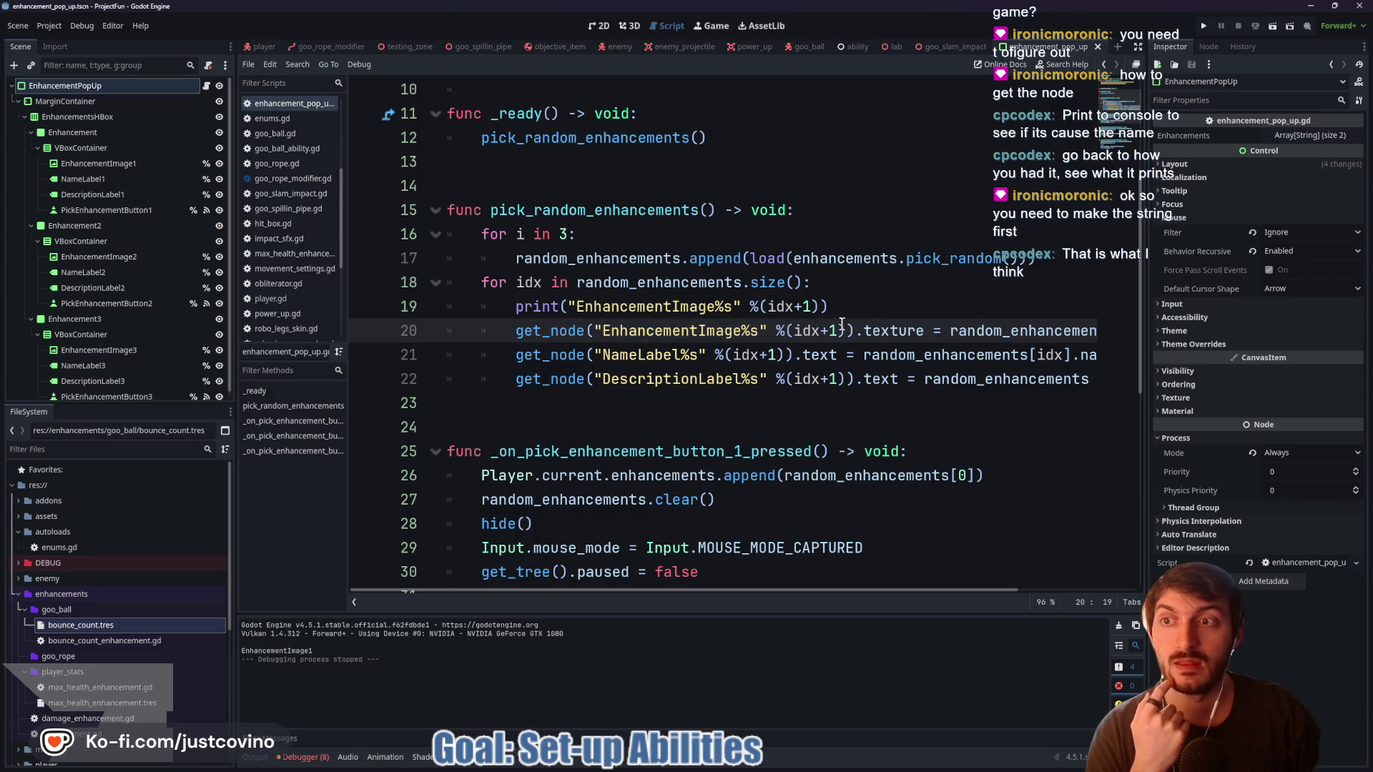
# Rename the Enhancement node to Enhancement1
pyautogui.click(105, 131)
pyautogui.click(113, 134)
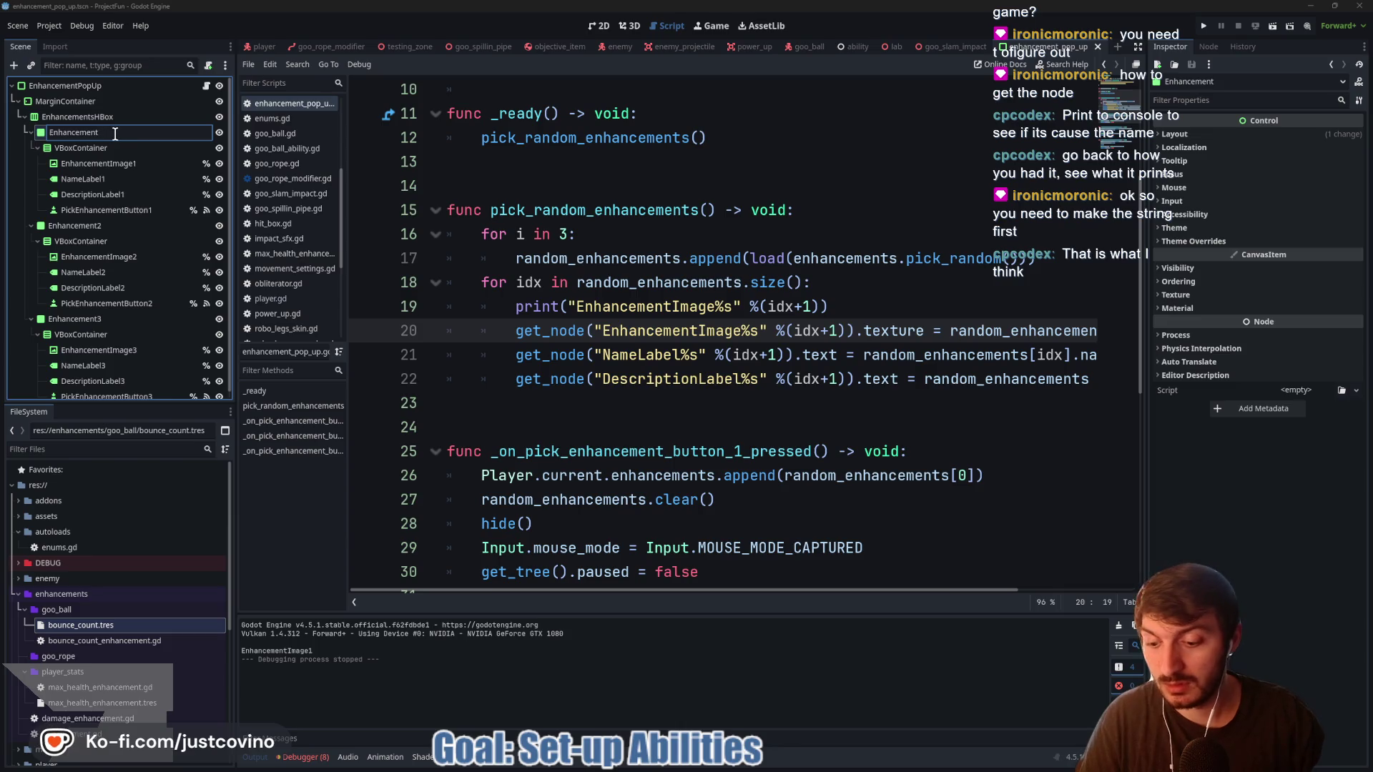
pyautogui.write('1')
pyautogui.press('Return')
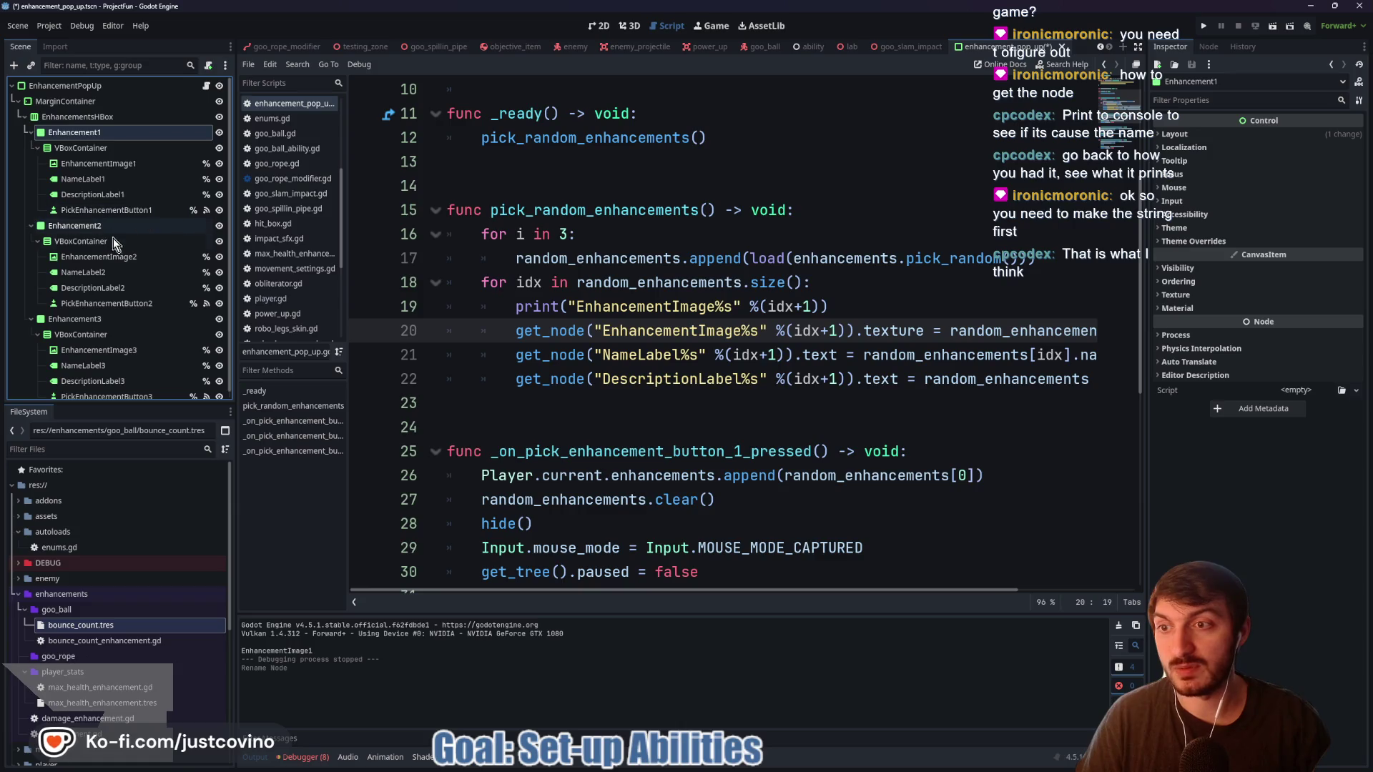
# Rename the first enhancement's VBoxContainer to EnhancementVBox1
pyautogui.doubleClick(116, 148)
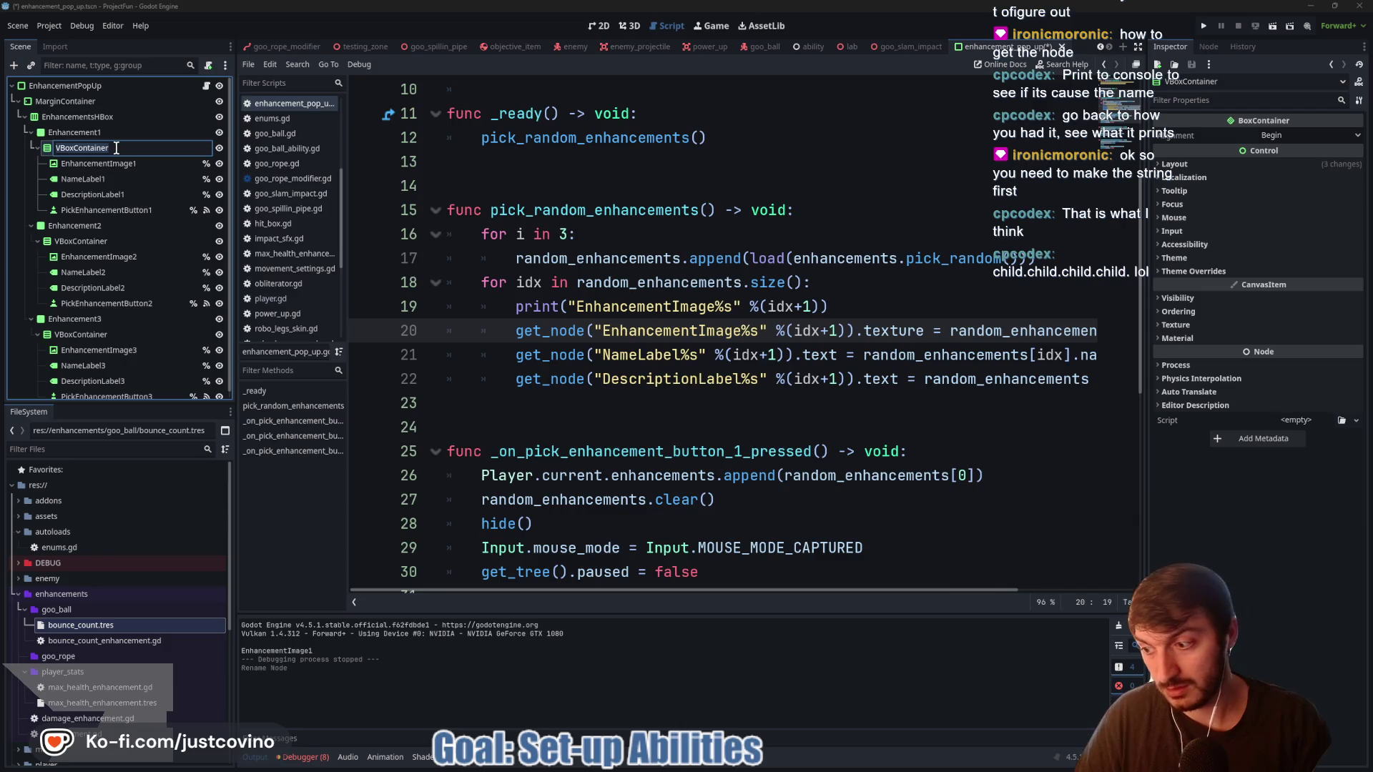
pyautogui.write('enhancement')
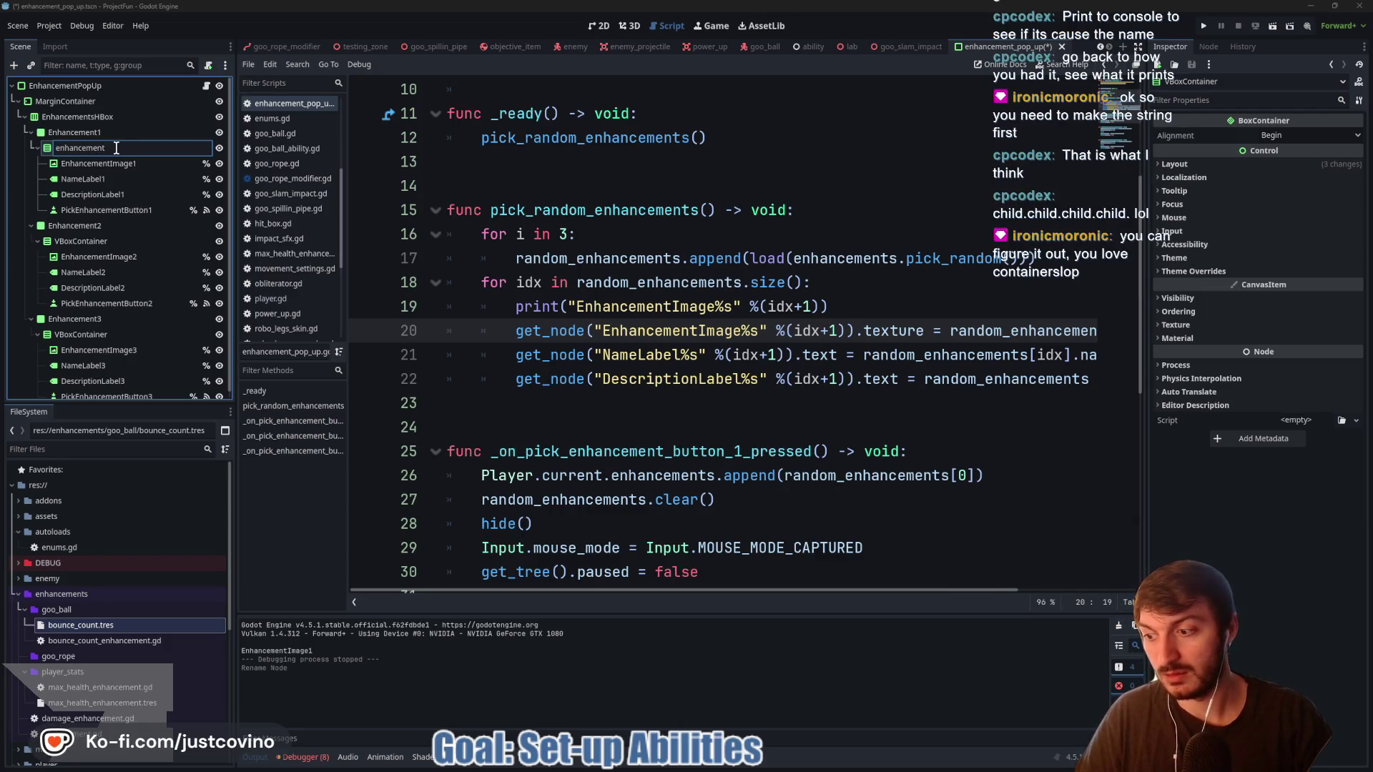
pyautogui.press('BackSpace')
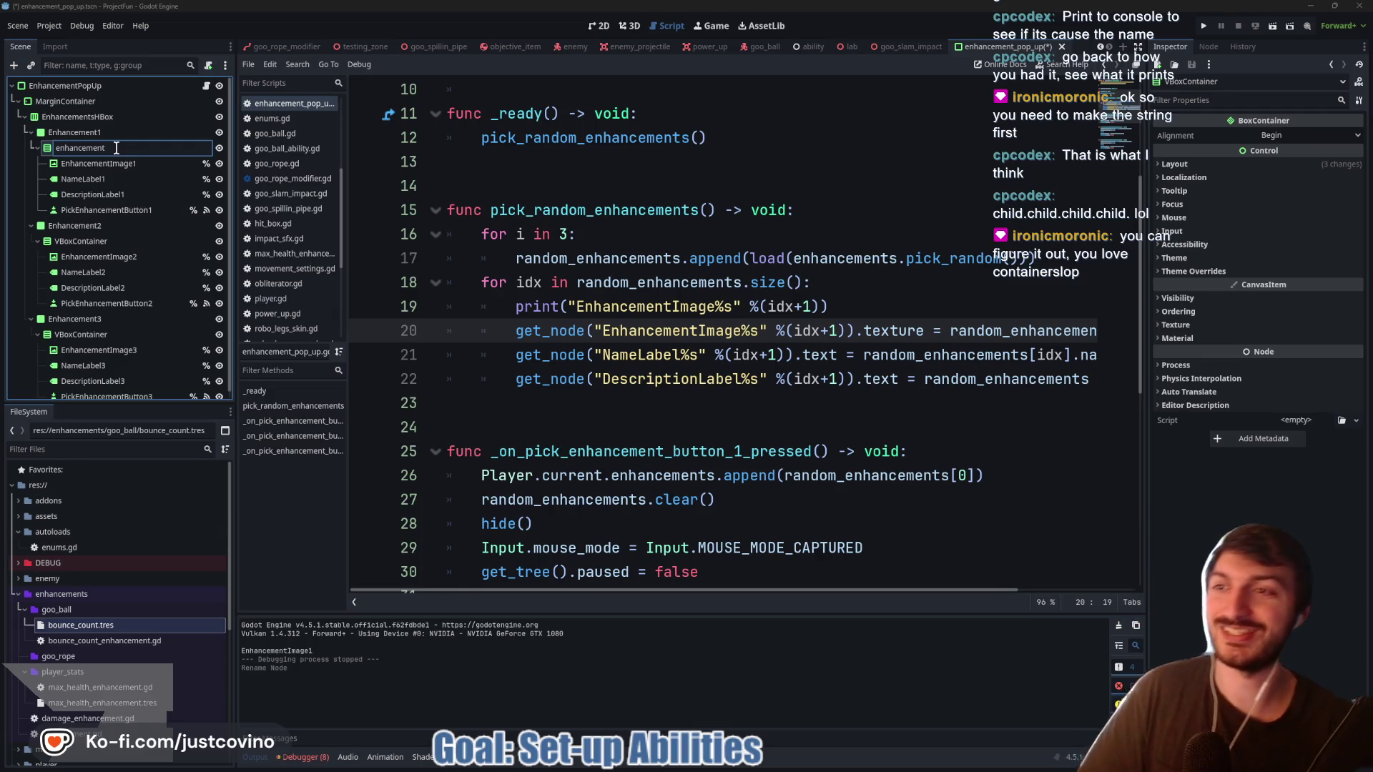
pyautogui.hotkey('ctrl', 'BackSpace')
pyautogui.write('En')
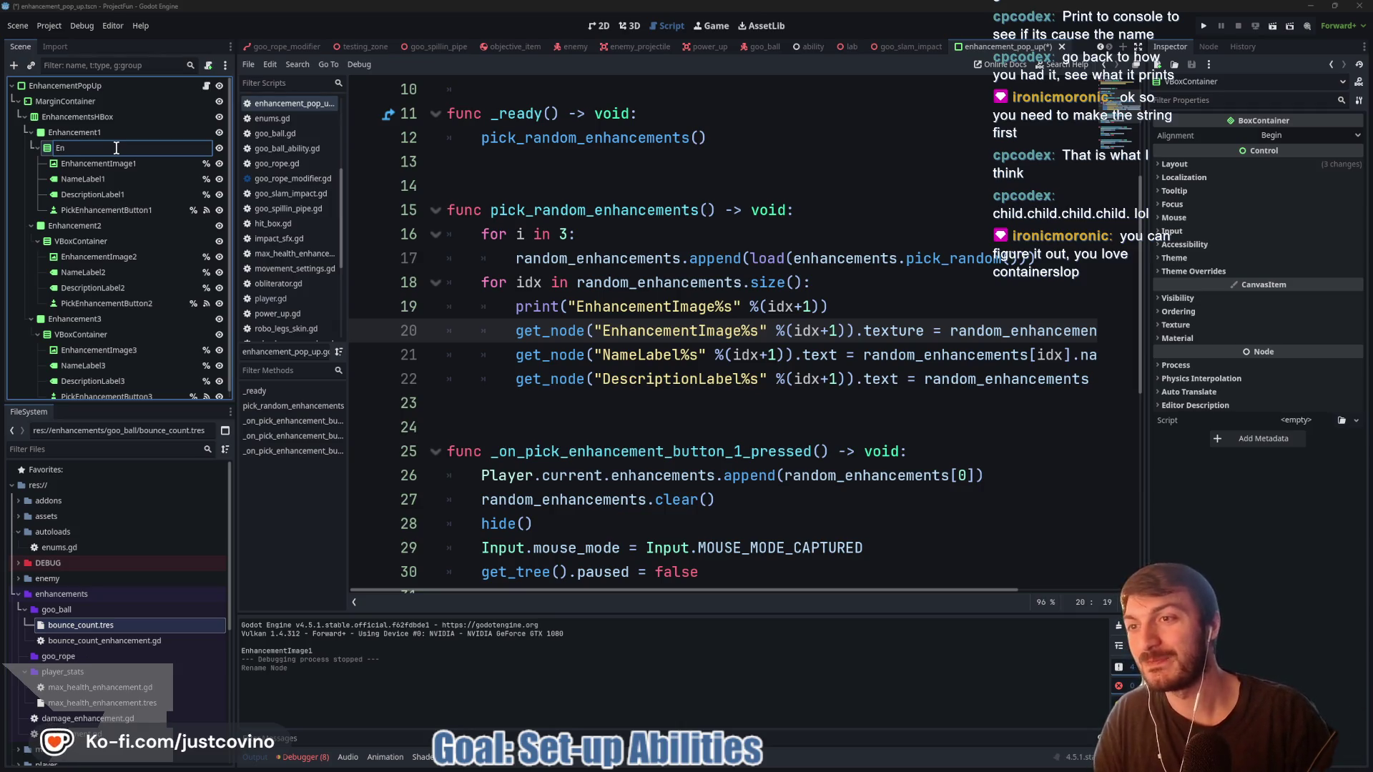
pyautogui.write('hancementVb')
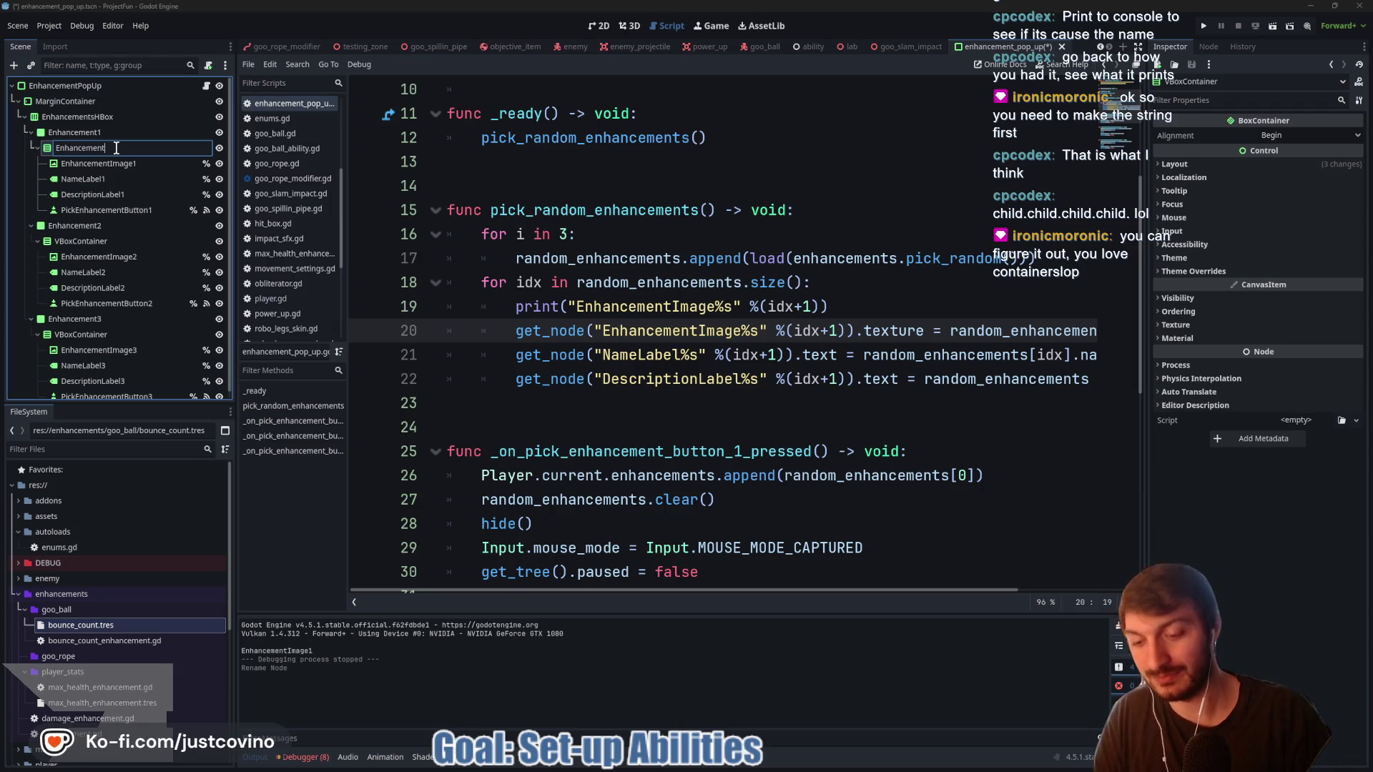
pyautogui.press('BackSpace')
pyautogui.write('Box1')
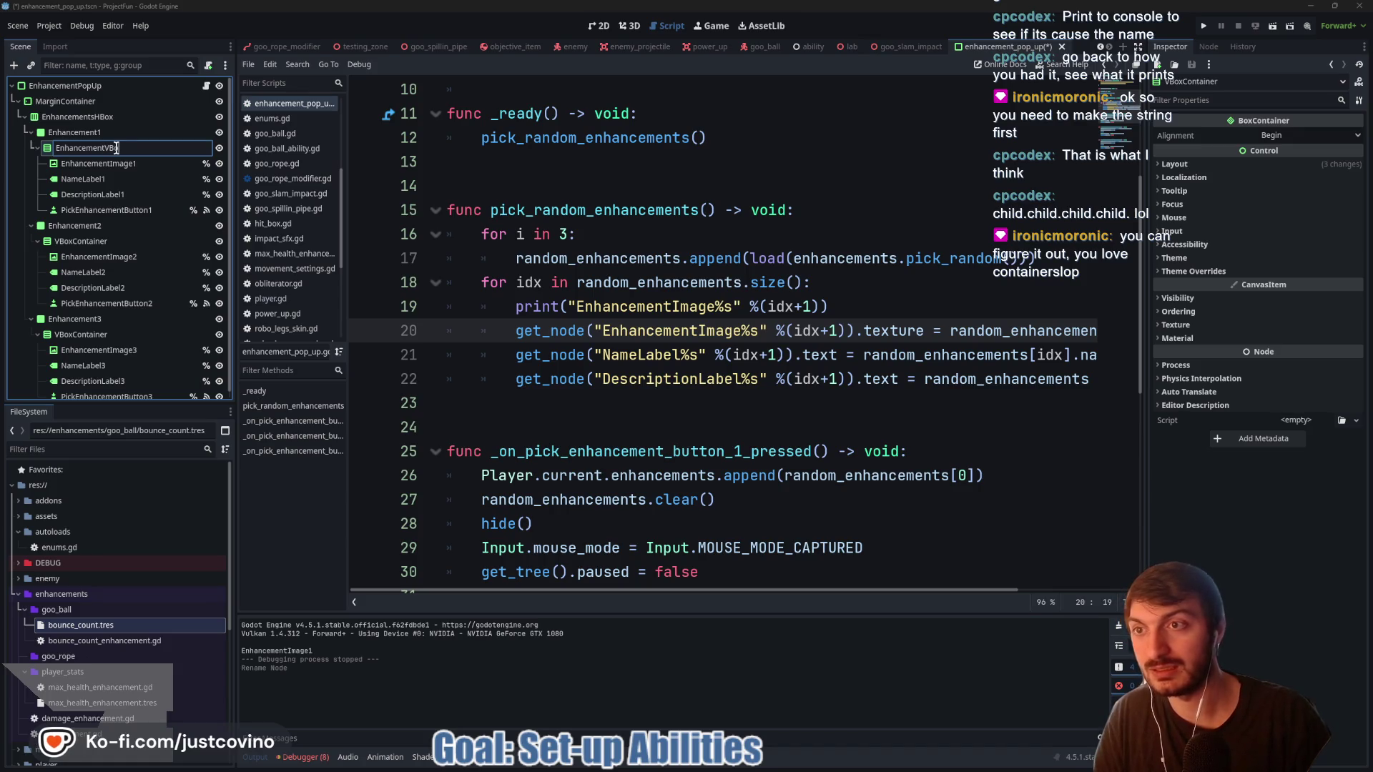
pyautogui.press('Return')
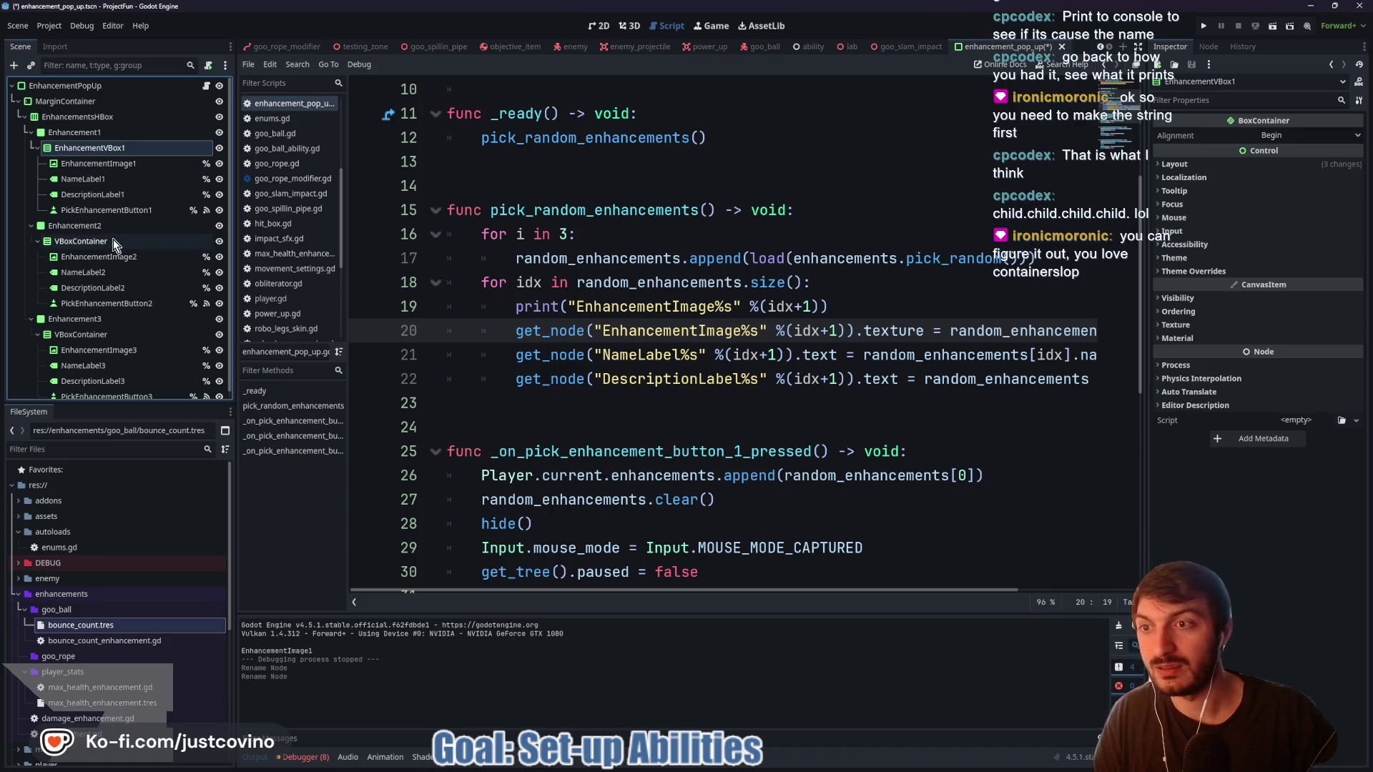
# Rename the second and third VBoxContainers to EnhancementVBox2 and EnhancementVBox3
pyautogui.doubleClick(113, 240)
pyautogui.write('EnhancementVB')
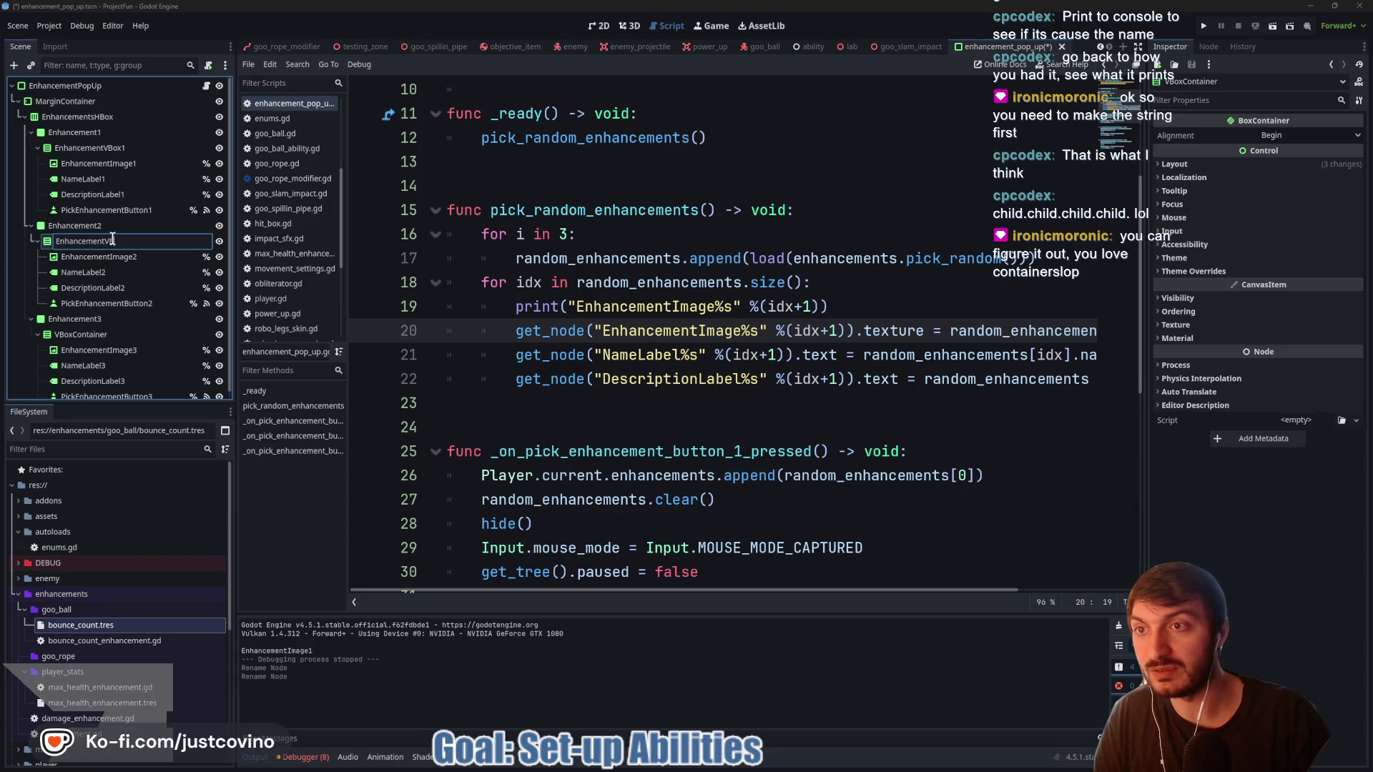
pyautogui.press('BackSpace')
pyautogui.write('Box2')
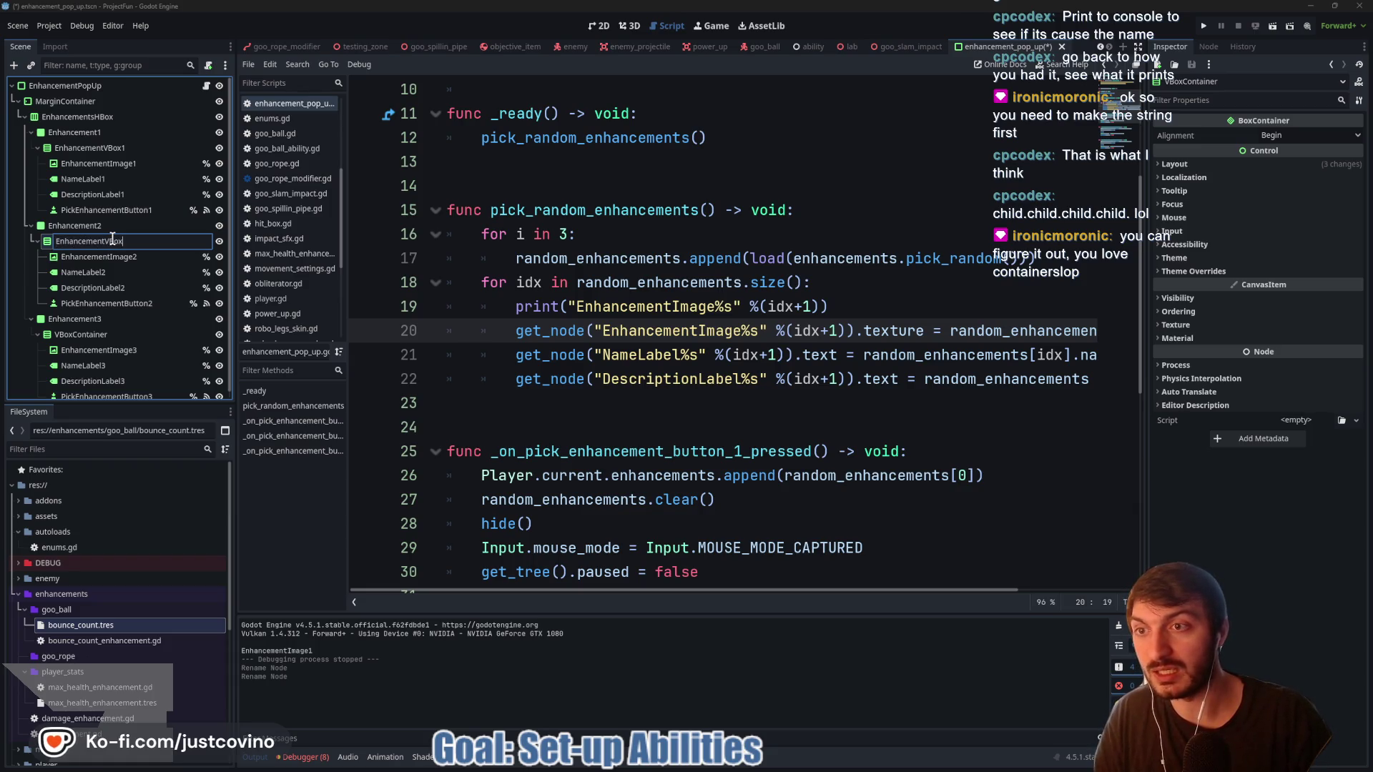
pyautogui.press('Return')
pyautogui.doubleClick(123, 336)
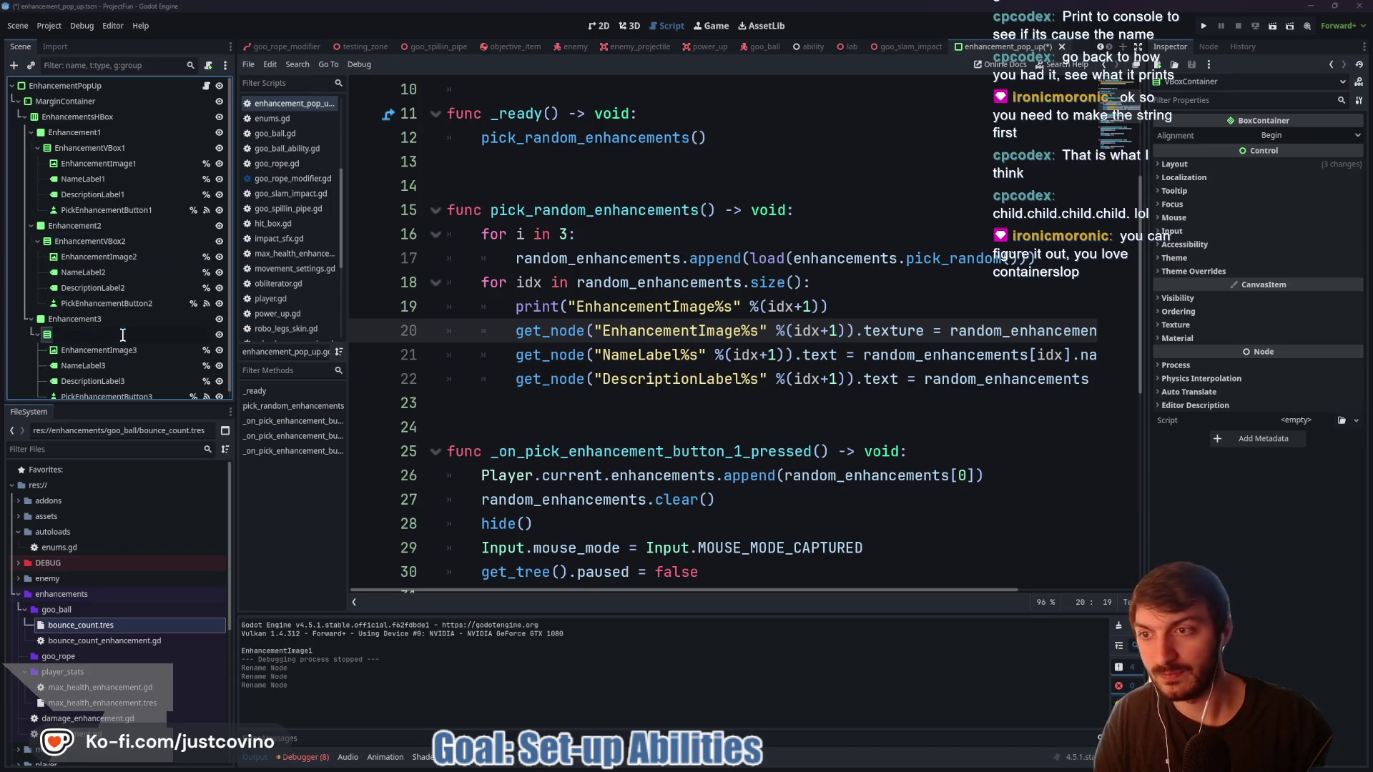
pyautogui.write('EnhancementVBox')
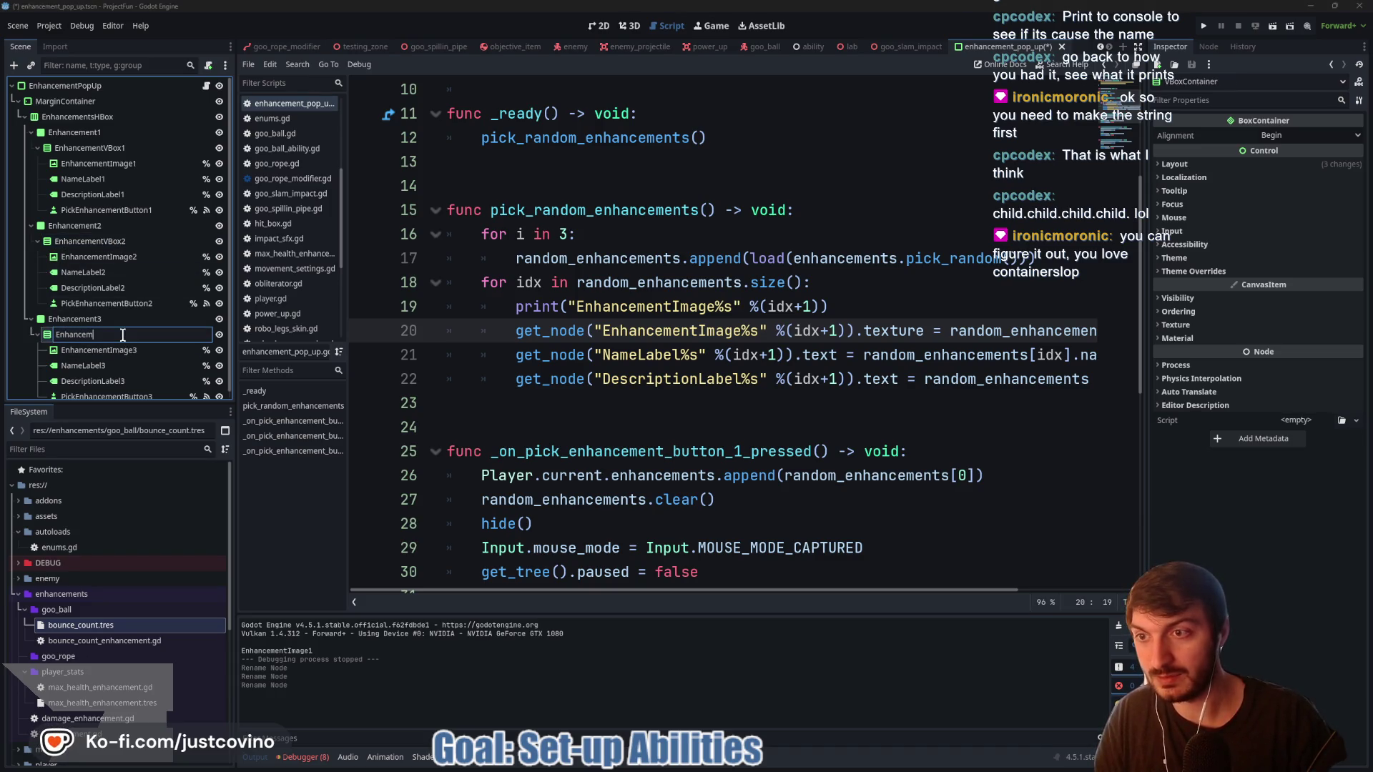
pyautogui.write('3')
pyautogui.press('Return')
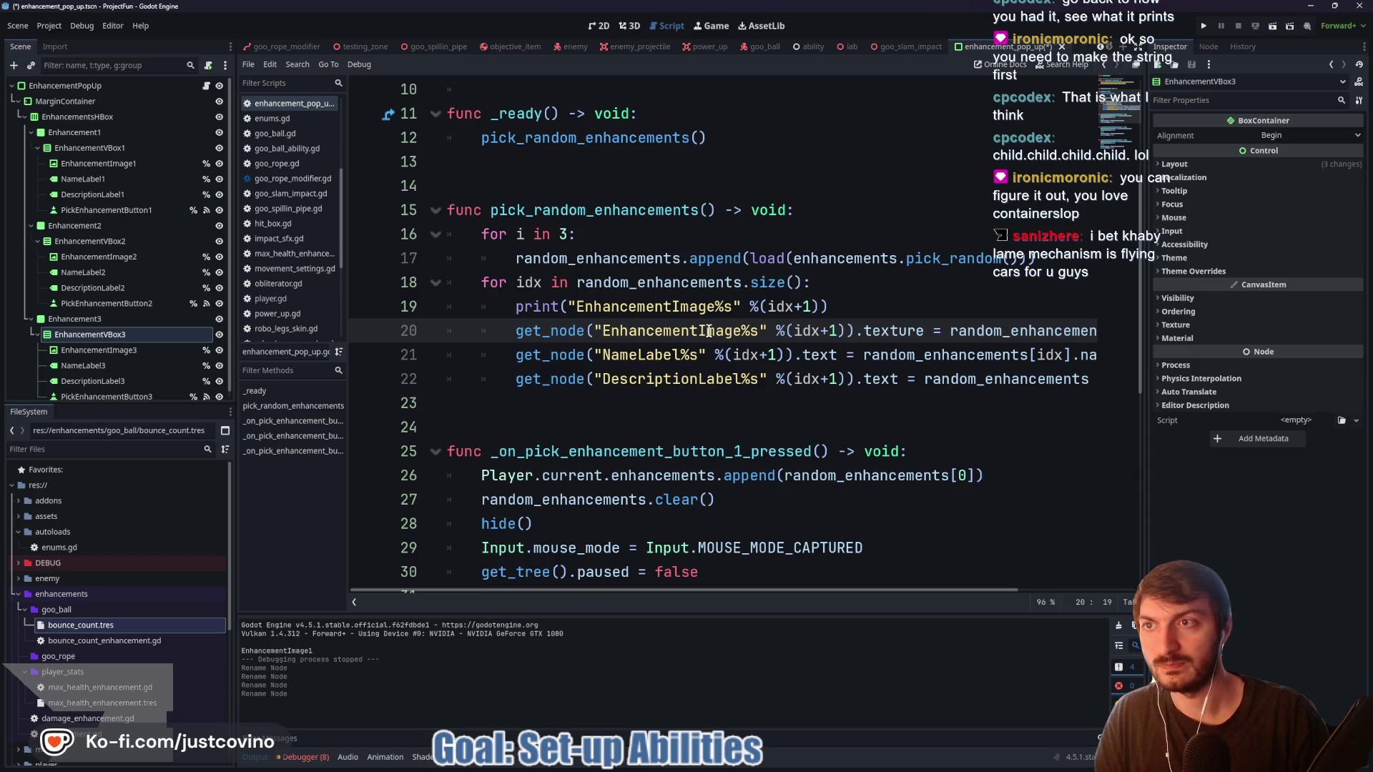
# Rewrite line 20's get_node string as MarginContainer/EnhancementsHBox/Enhancement%s/EnhancementImage%s with % (idx+1)
pyautogui.write('mar')
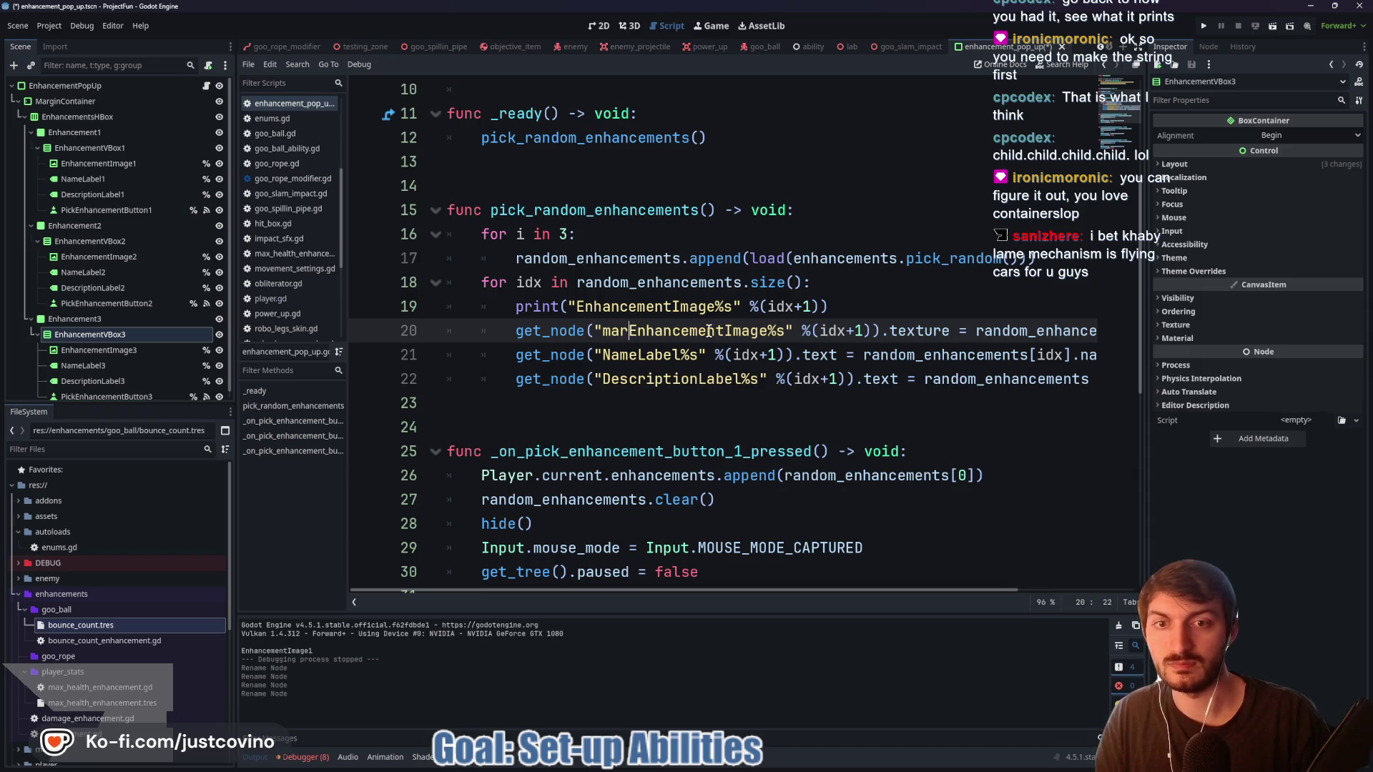
pyautogui.press('BackSpace')
pyautogui.press('BackSpace')
pyautogui.press('BackSpace')
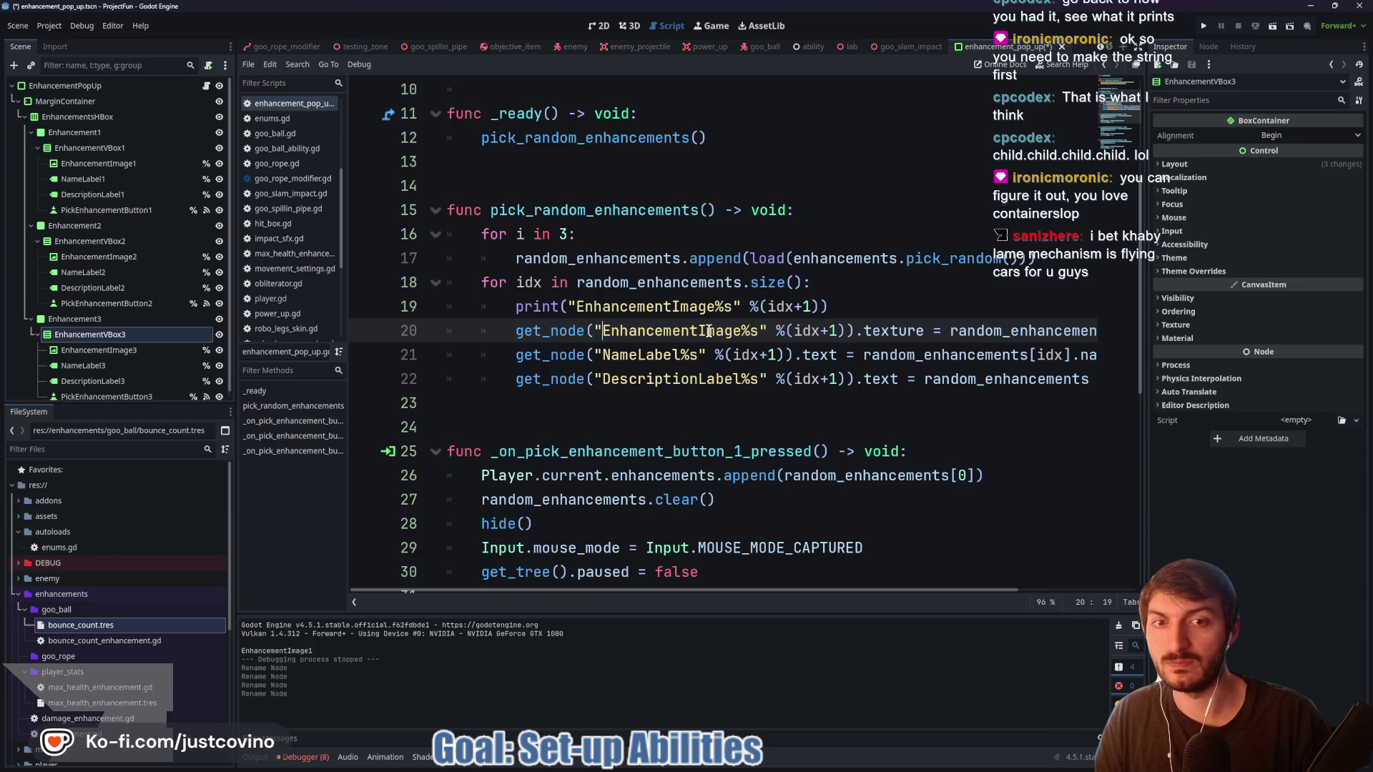
pyautogui.moveTo(753, 331); pyautogui.dragTo(604, 332)
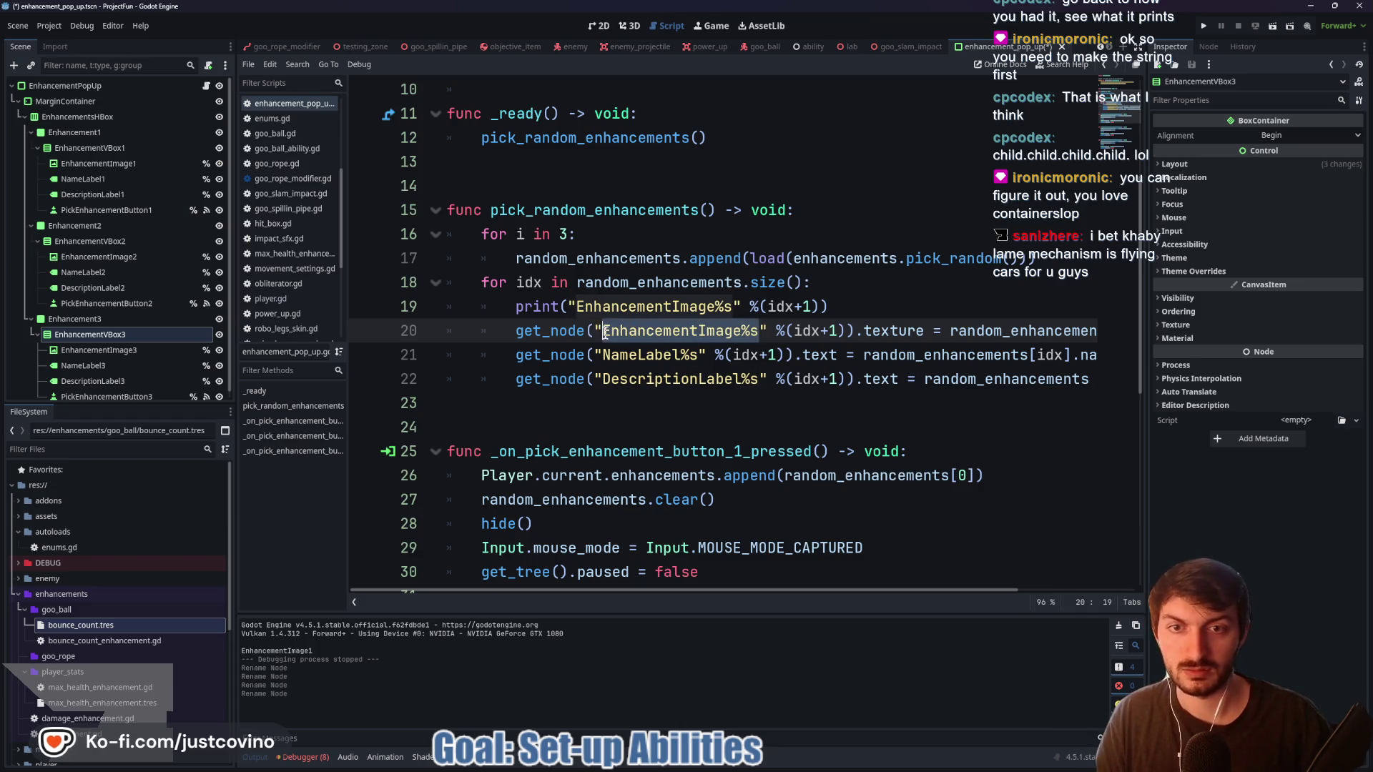
pyautogui.press('BackSpace')
pyautogui.write('mar')
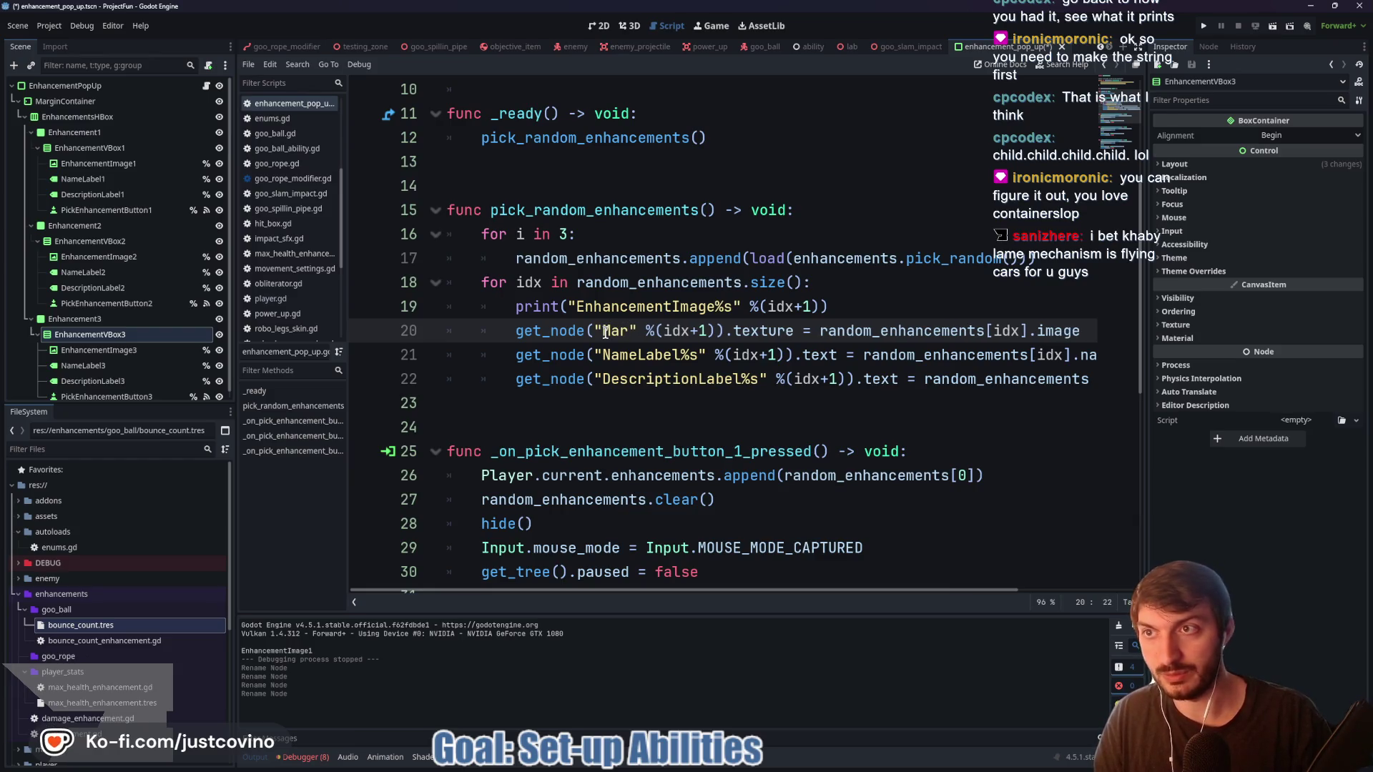
pyautogui.write('ginContain')
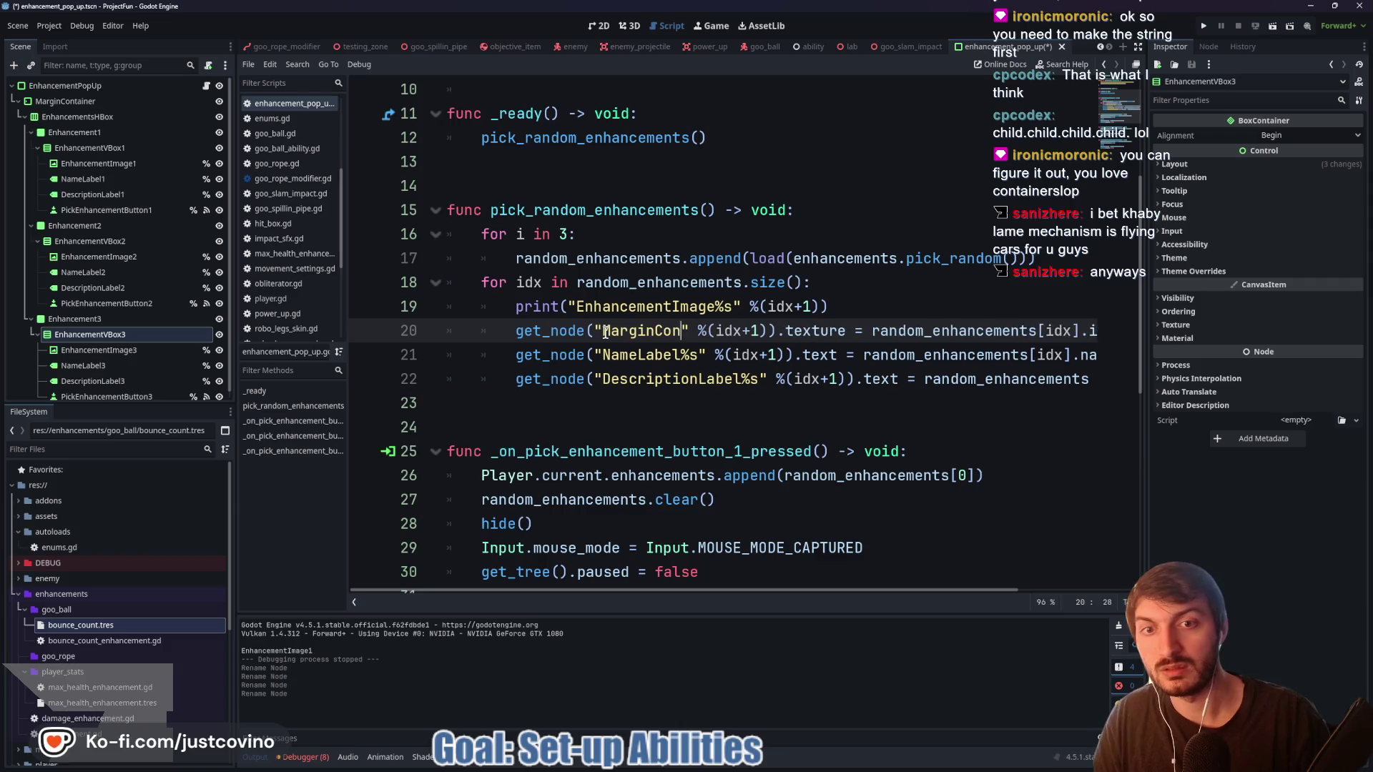
pyautogui.write('er/')
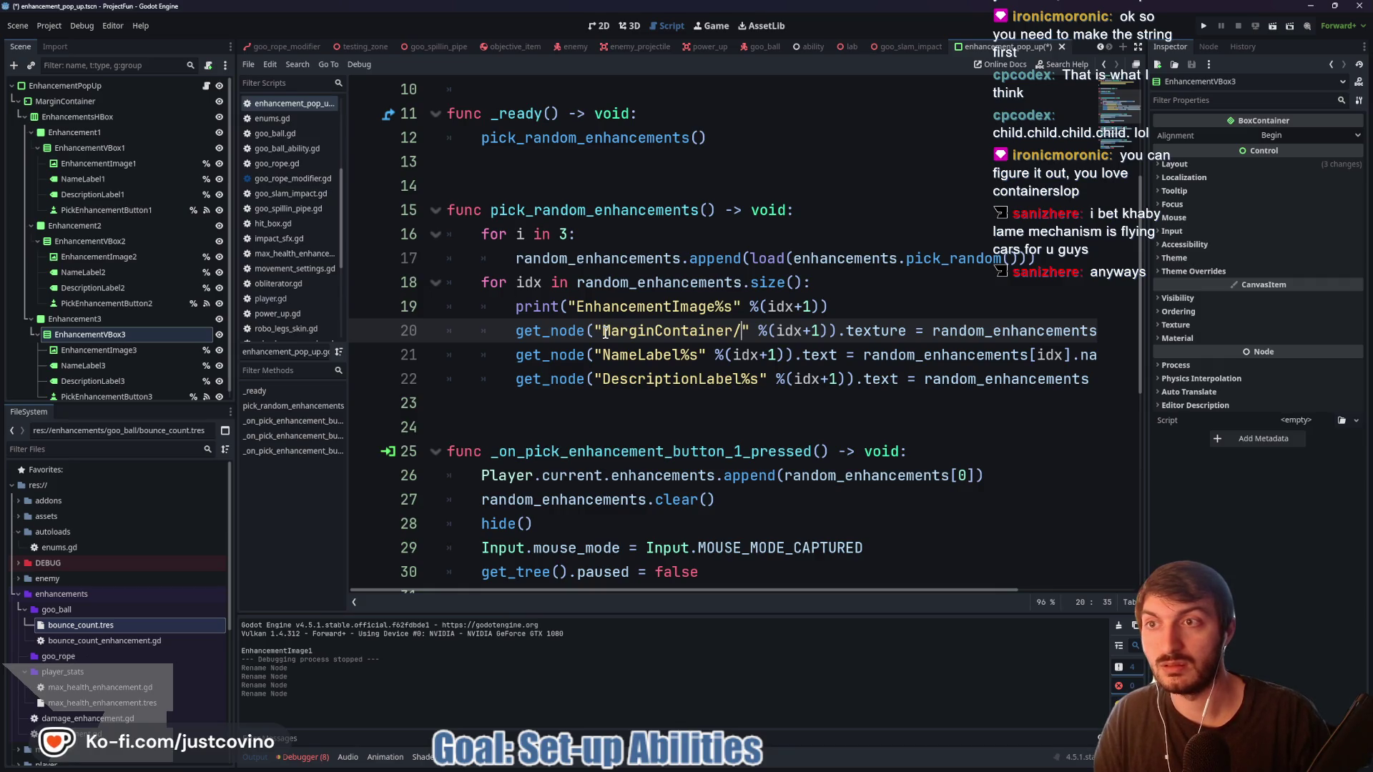
pyautogui.write('E')
pyautogui.write('ha')
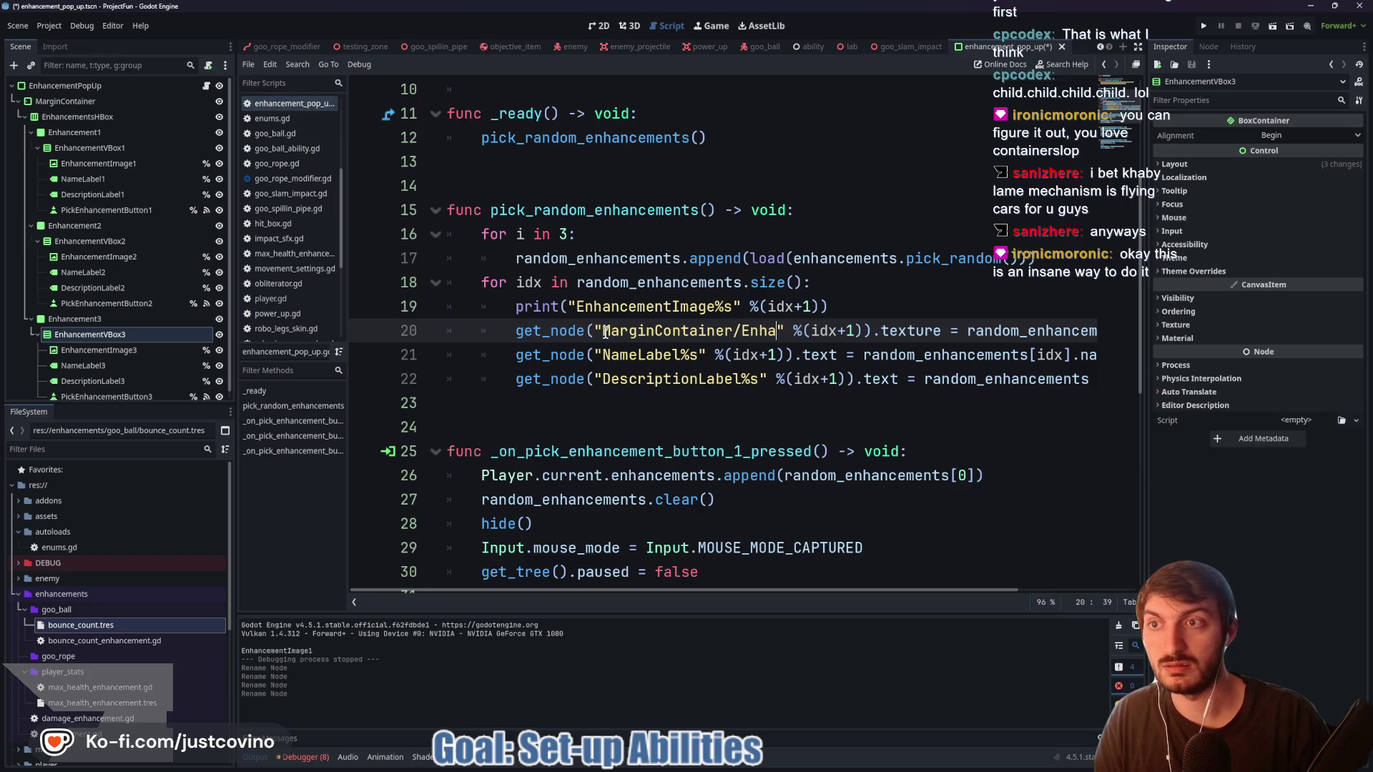
pyautogui.write('ncements')
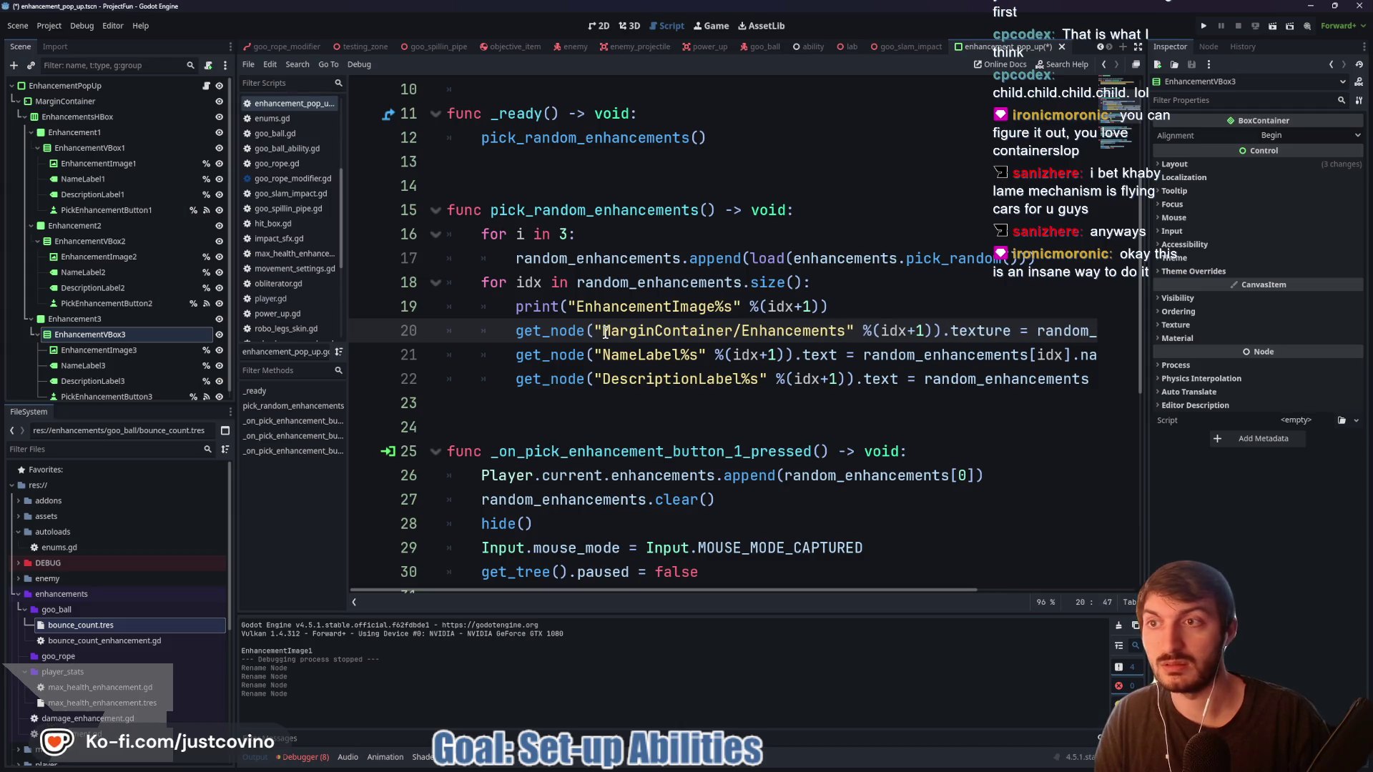
pyautogui.write('HBox')
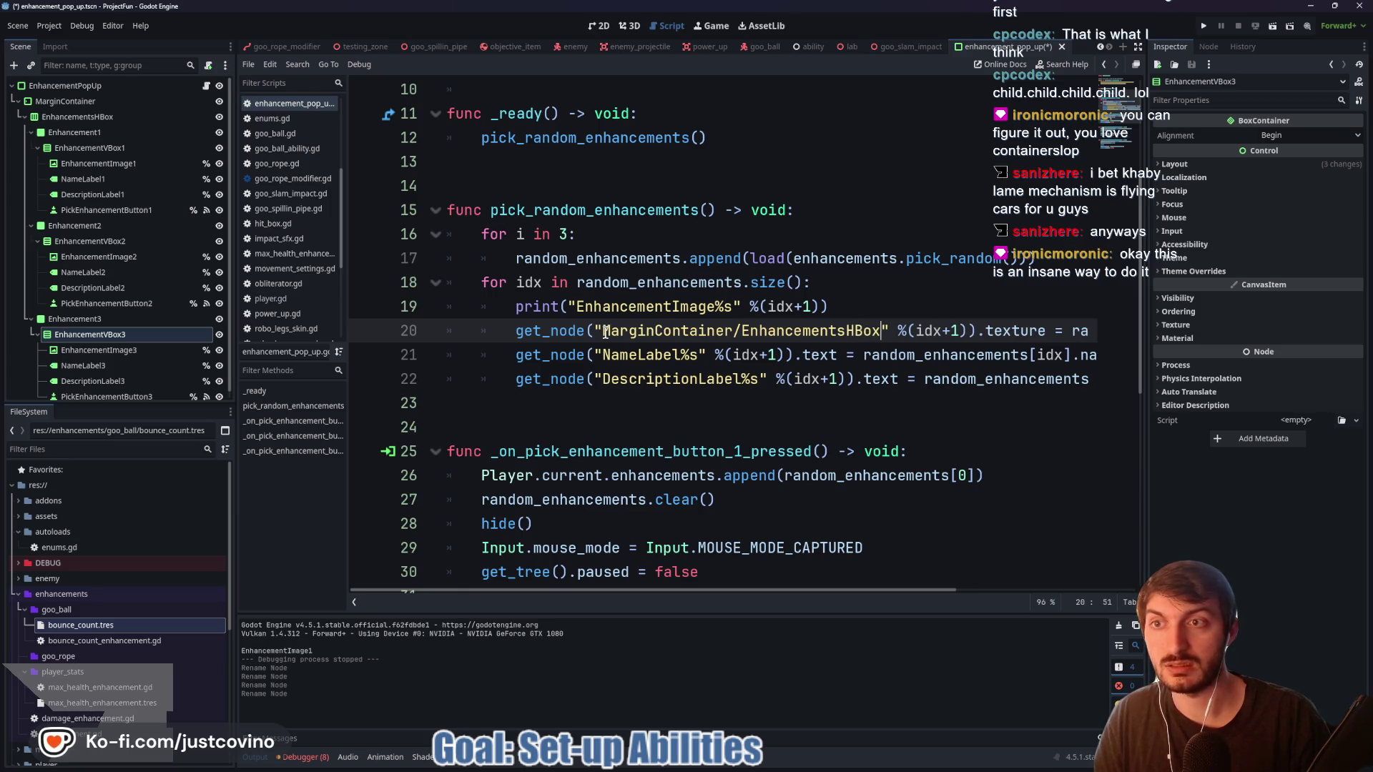
pyautogui.write('/En')
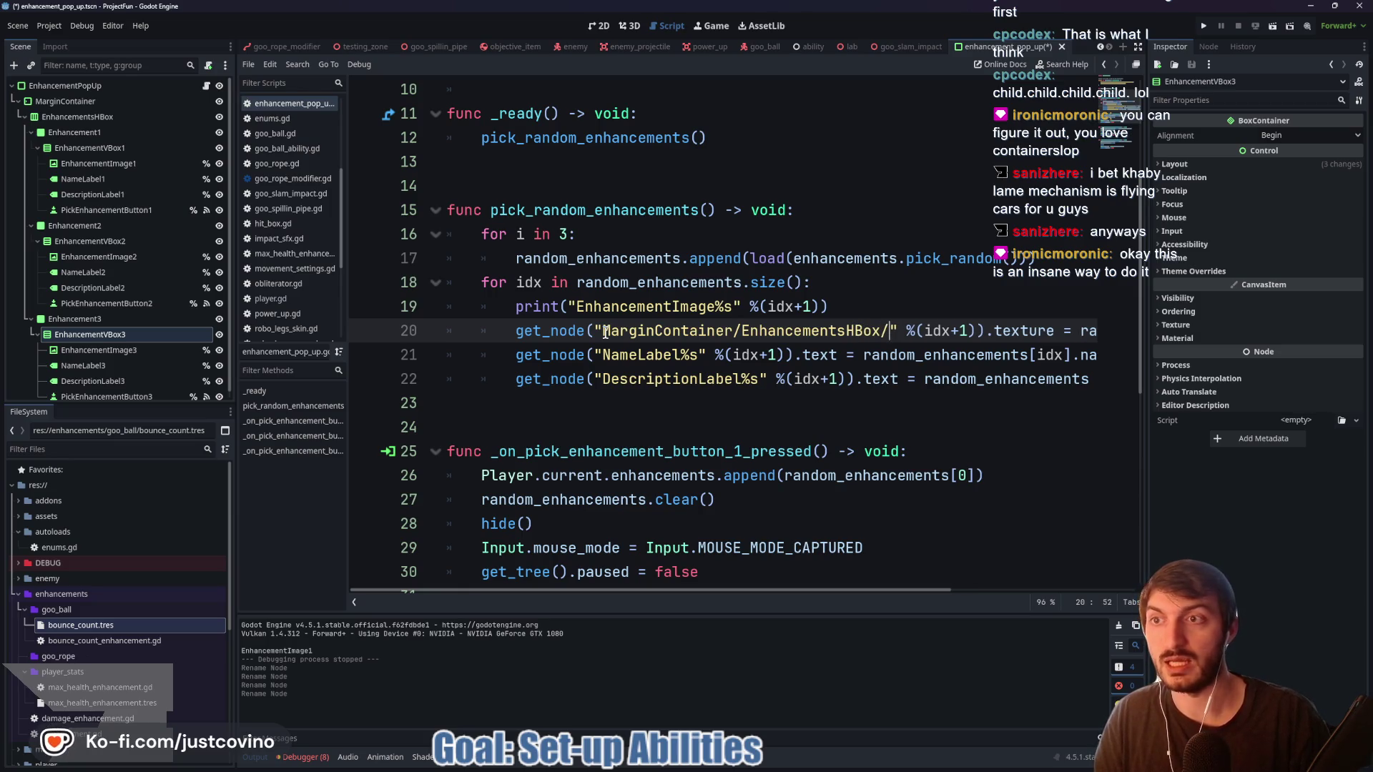
pyautogui.write('hancement%')
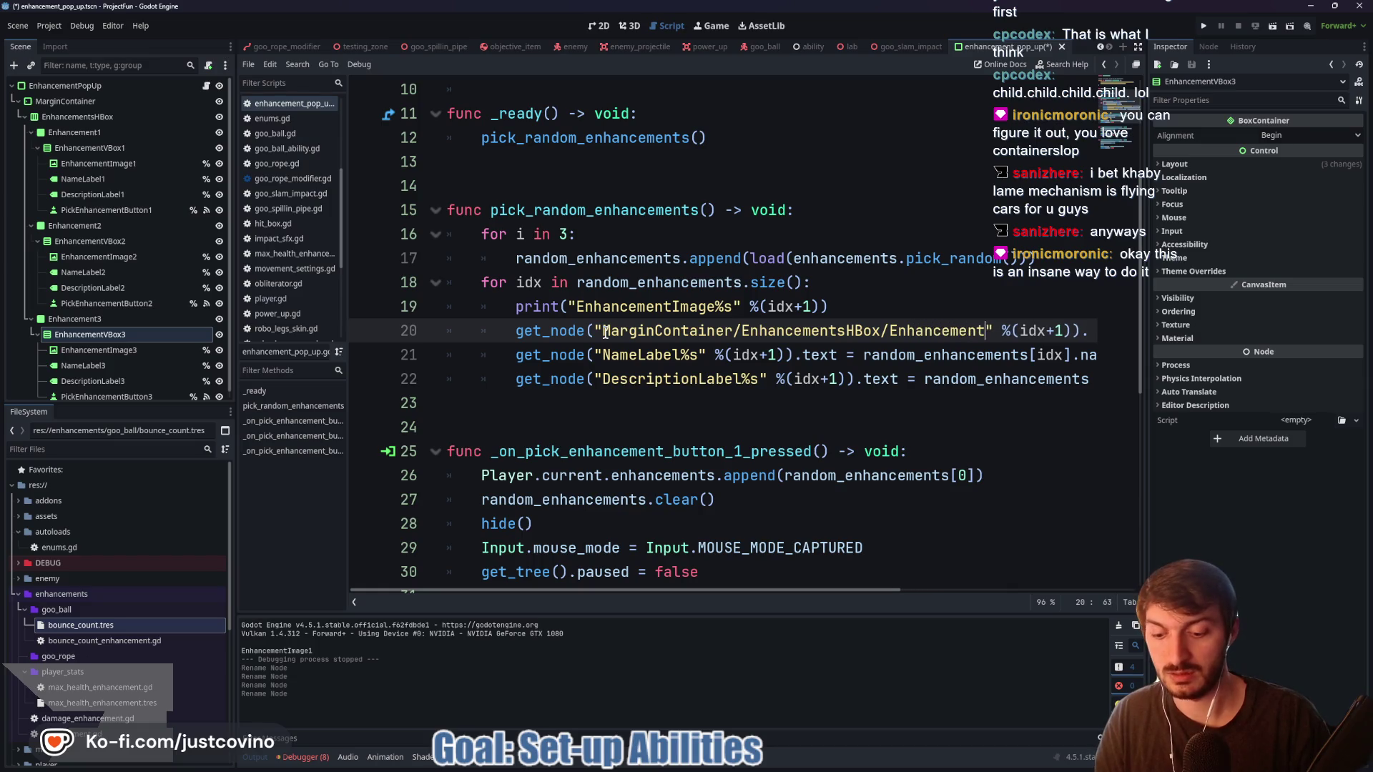
pyautogui.write('s')
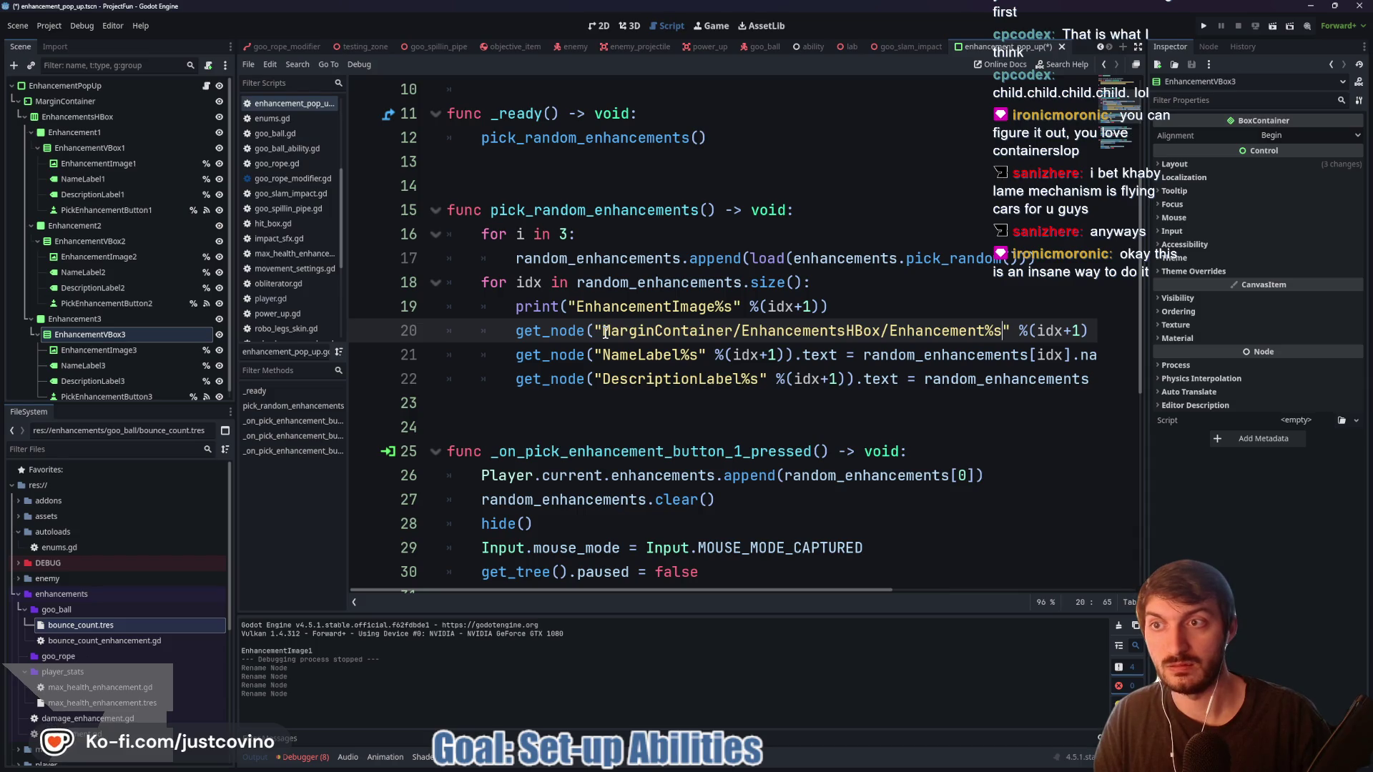
pyautogui.write('/')
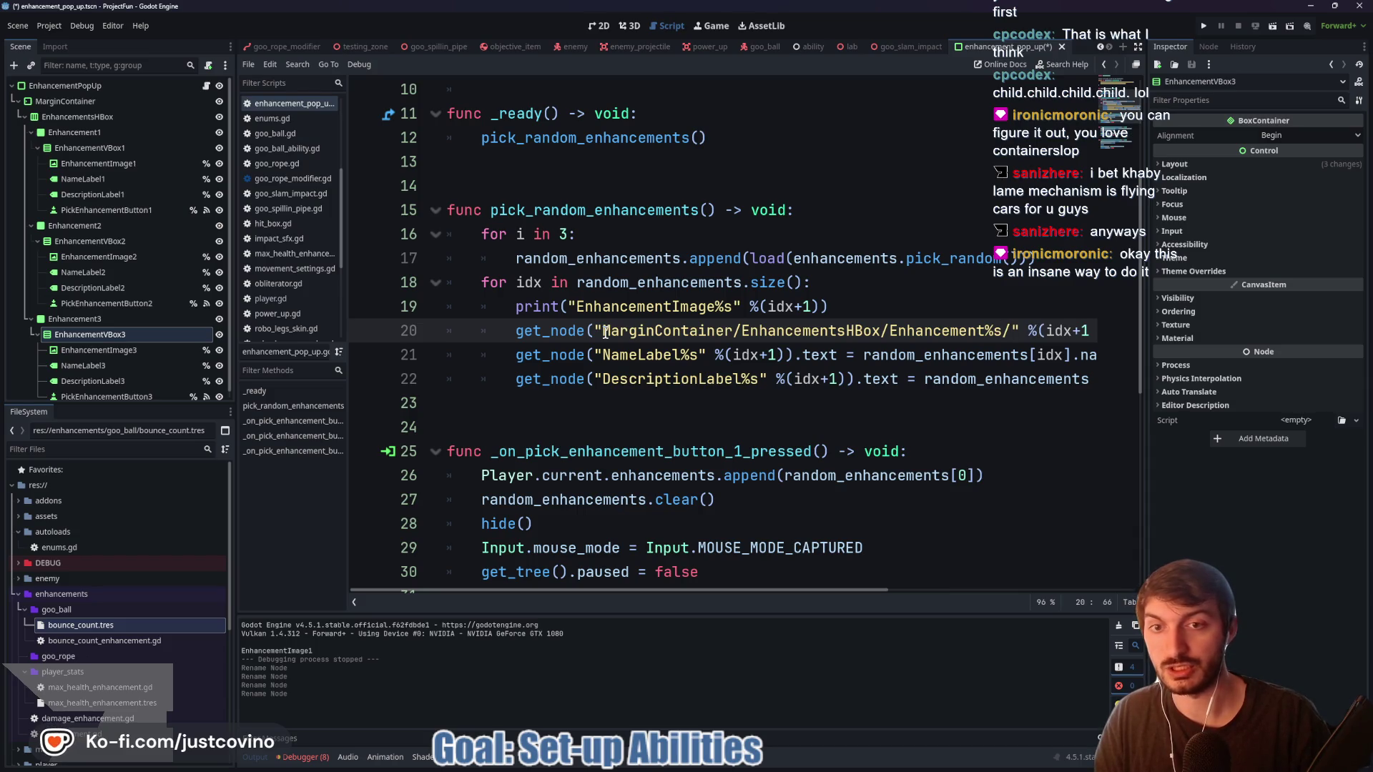
pyautogui.write('EnhancementIm')
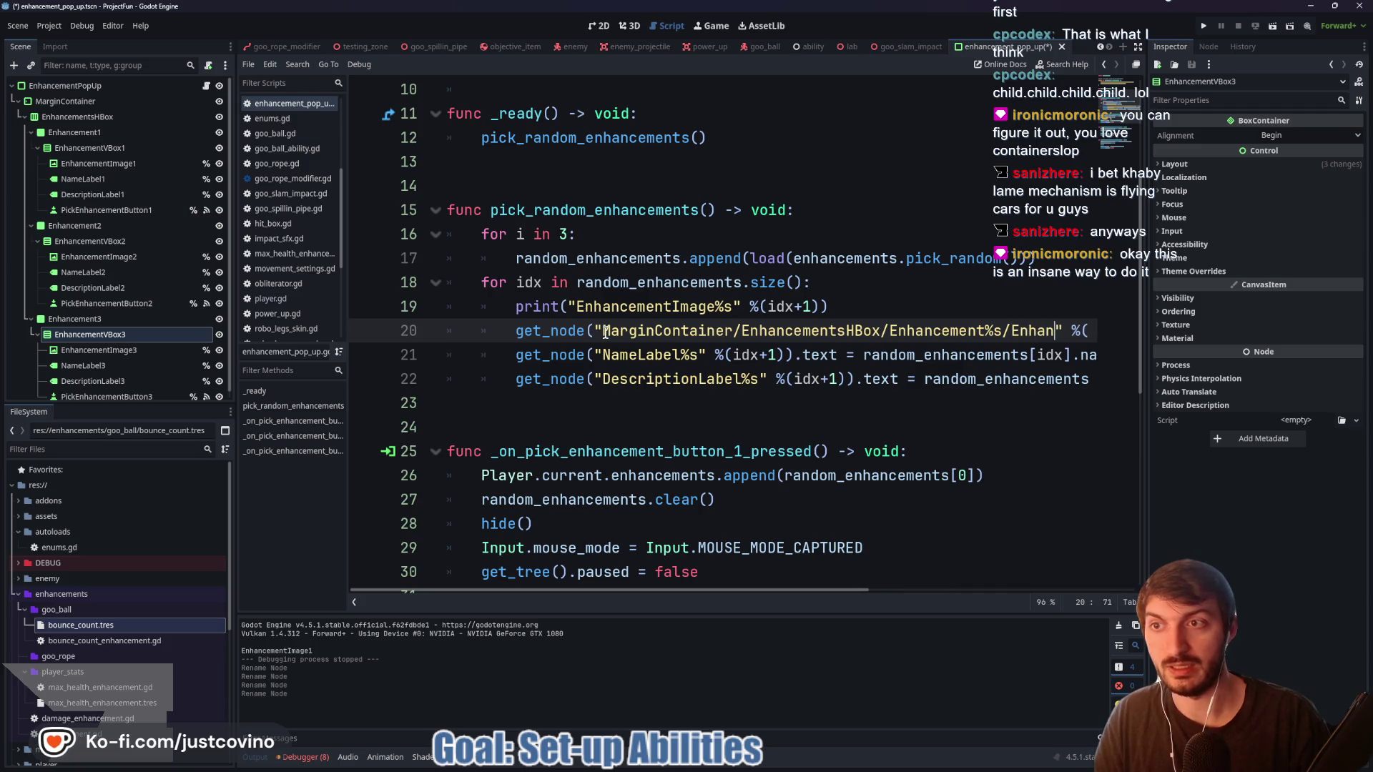
pyautogui.write('age$')
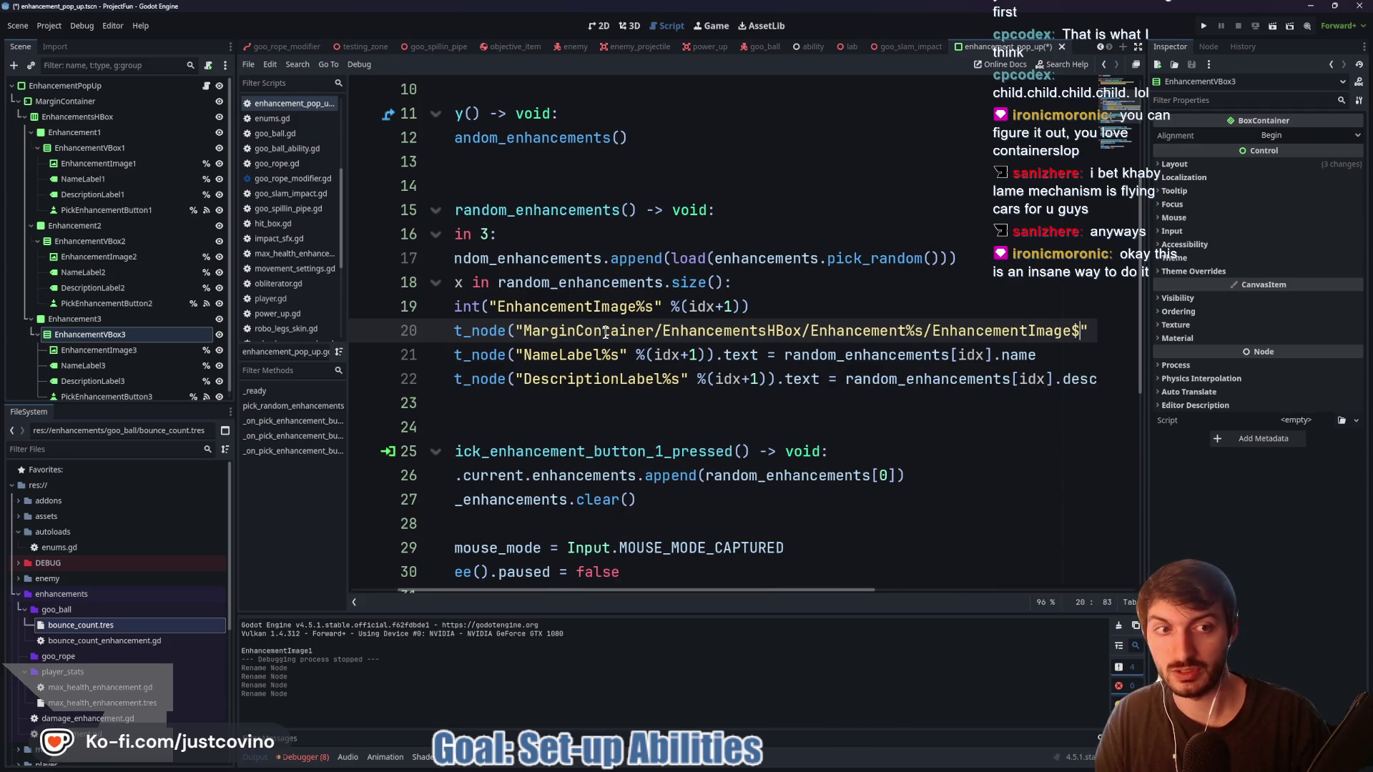
pyautogui.write('s')
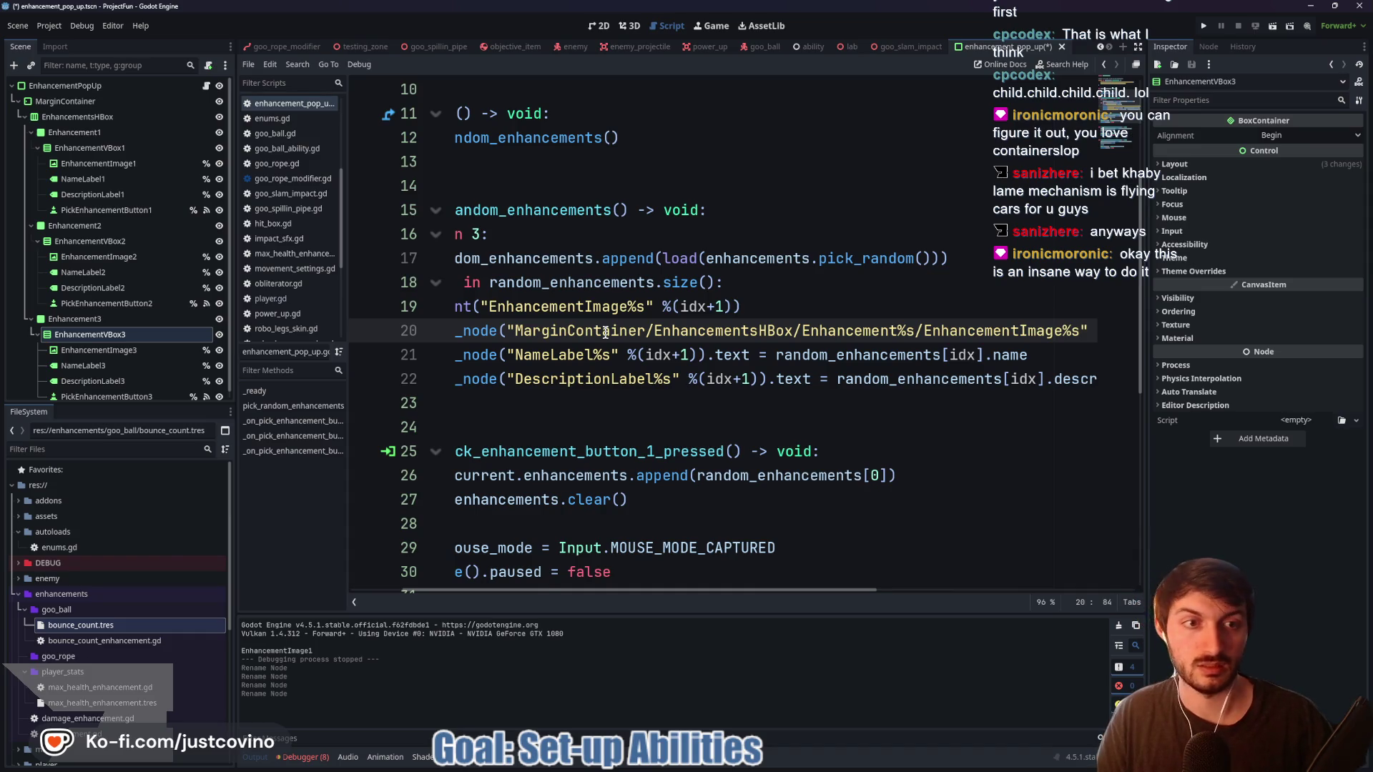
pyautogui.write('" %(idx+1)).textu')
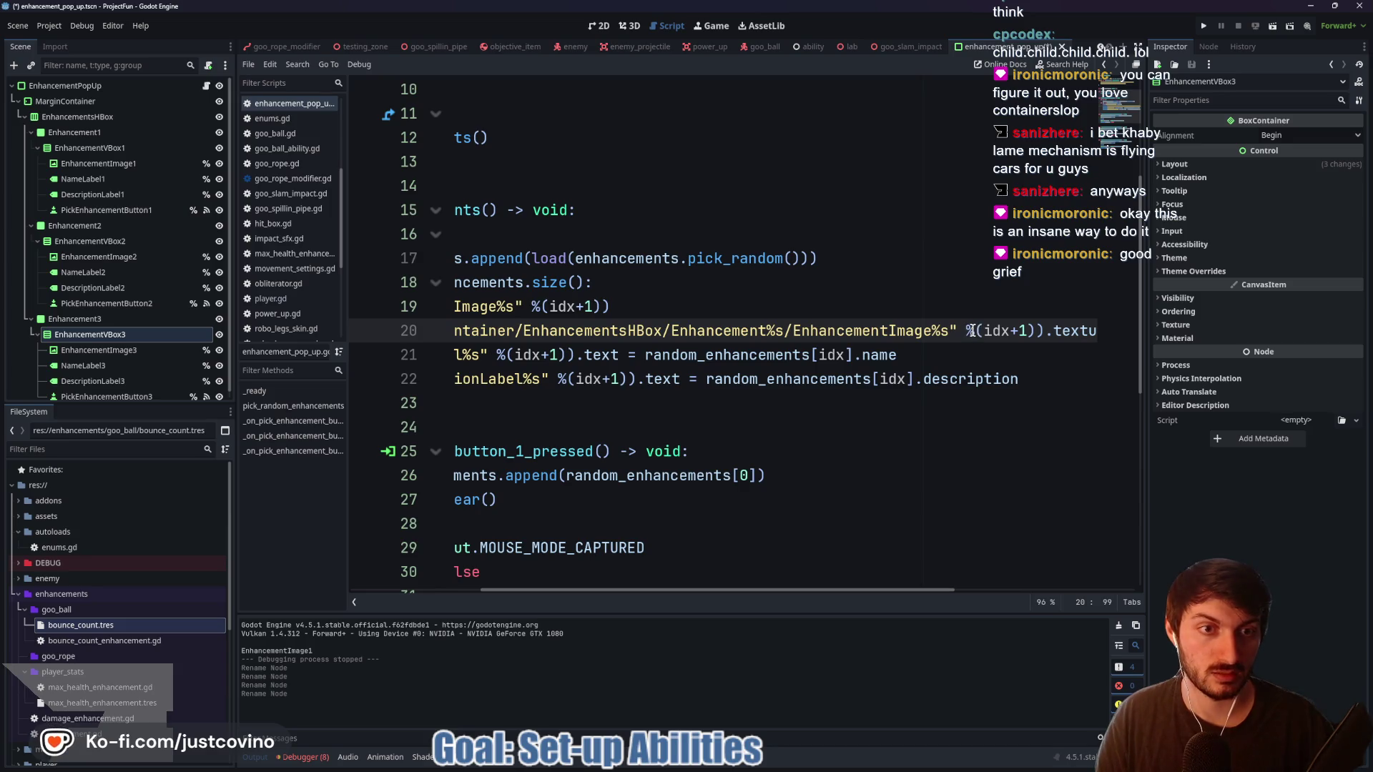
pyautogui.write('[')
# Change line 20's format argument to the array [(idx+1),(idx+1)] and remove the stray bracket
pyautogui.press('Right')
pyautogui.press('Right')
pyautogui.press('Right')
pyautogui.write(']')
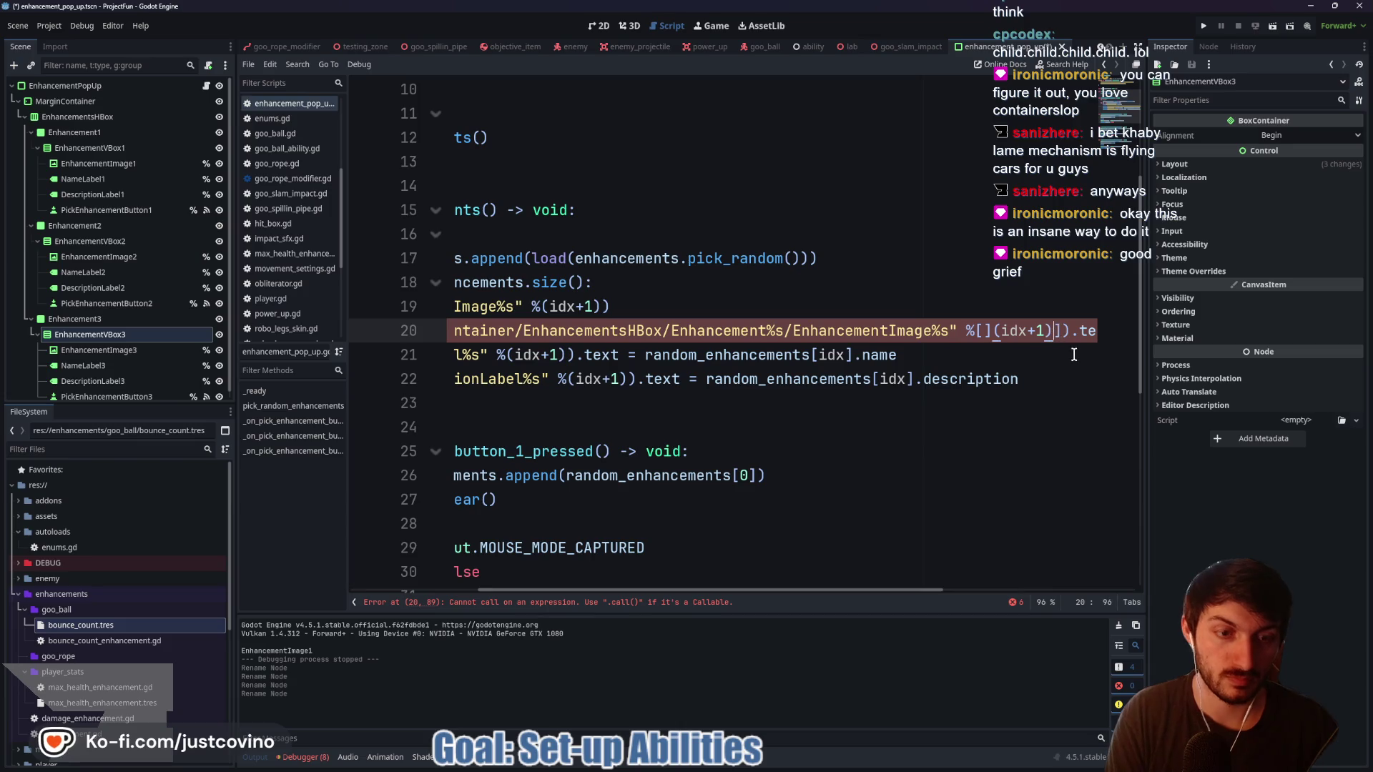
pyautogui.write(',')
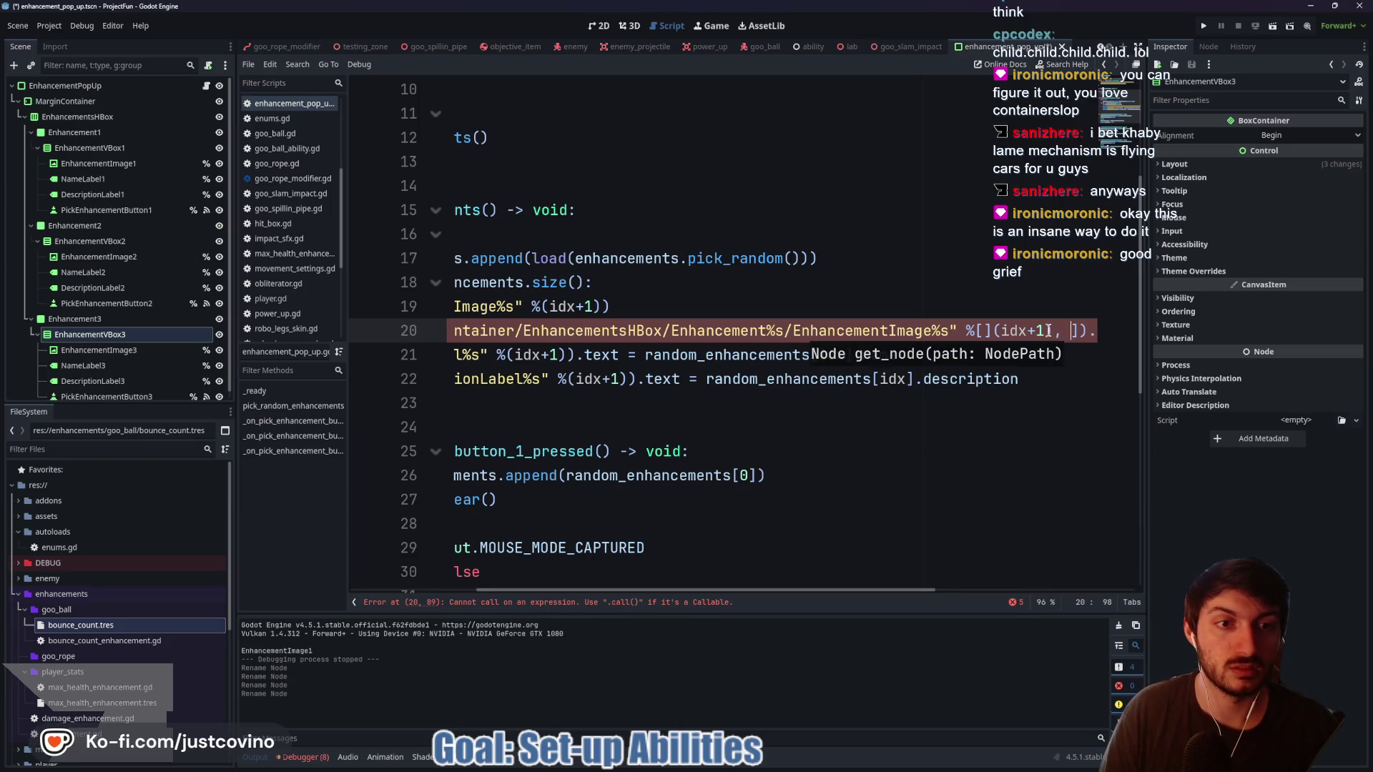
pyautogui.click(994, 331)
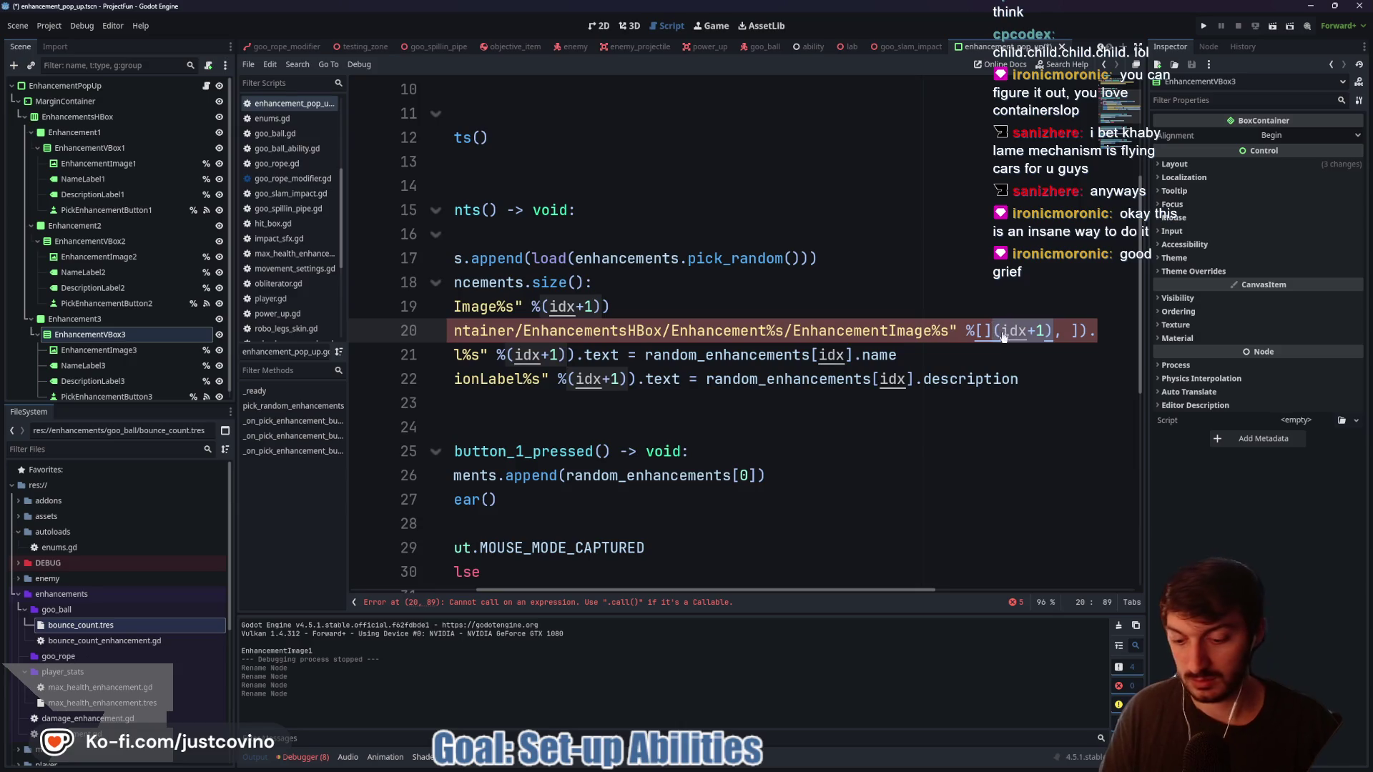
pyautogui.hotkey('ctrl', 'c')
pyautogui.click(1060, 331)
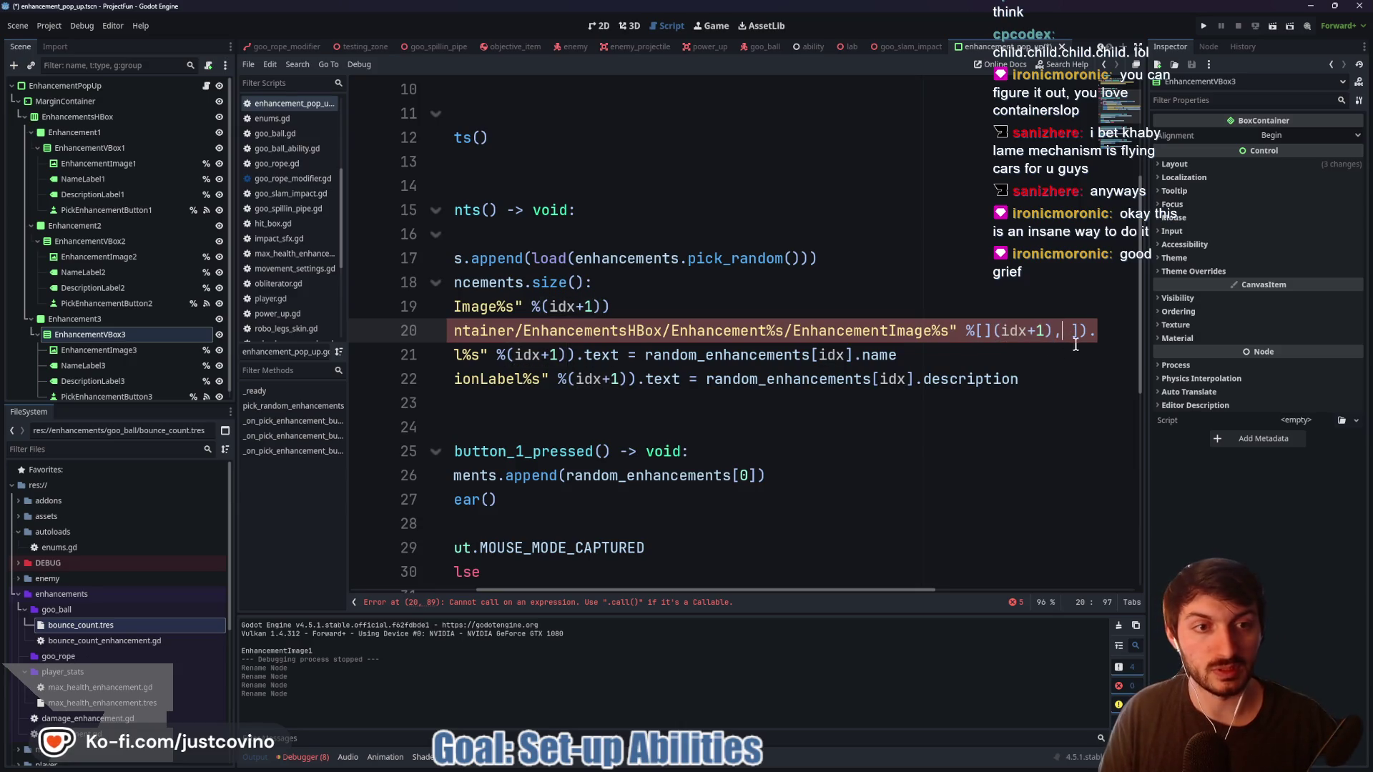
pyautogui.hotkey('ctrl', 'v')
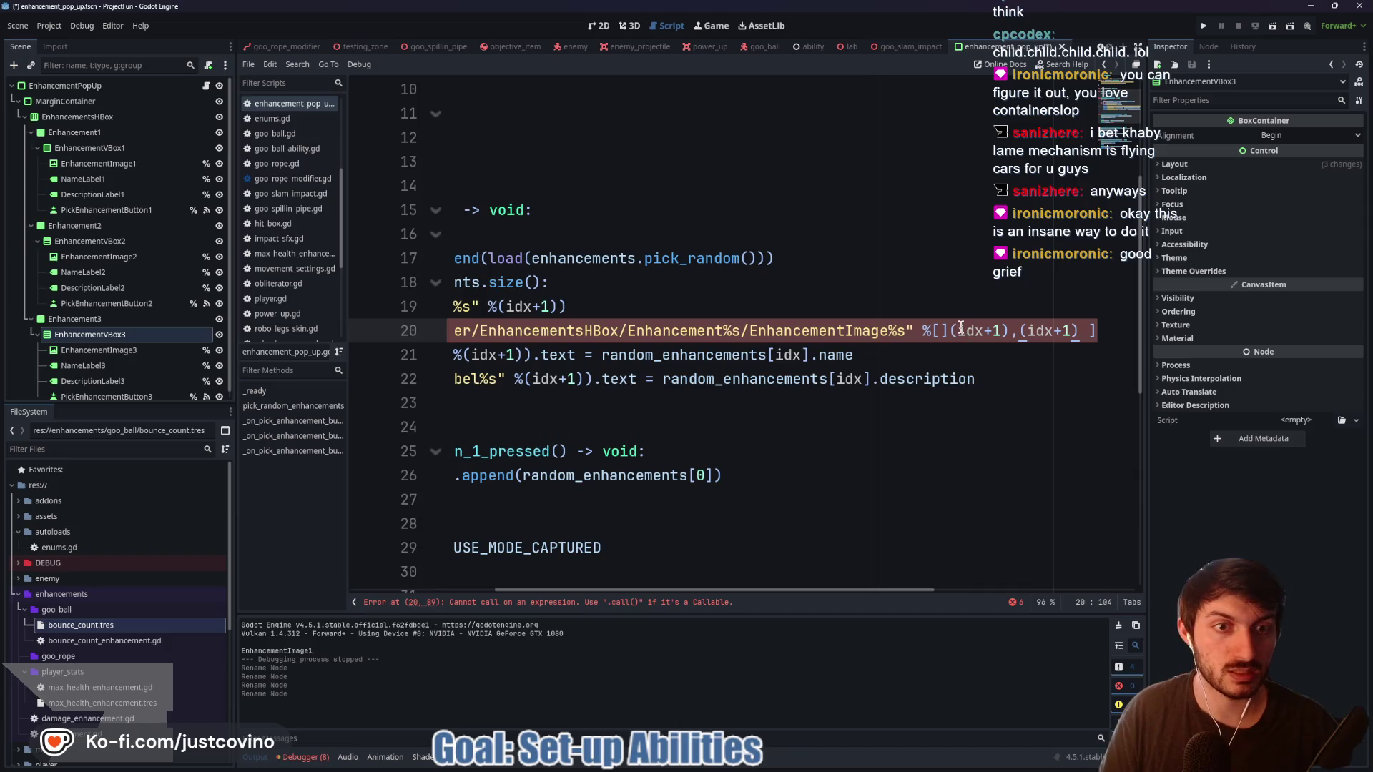
pyautogui.press('BackSpace')
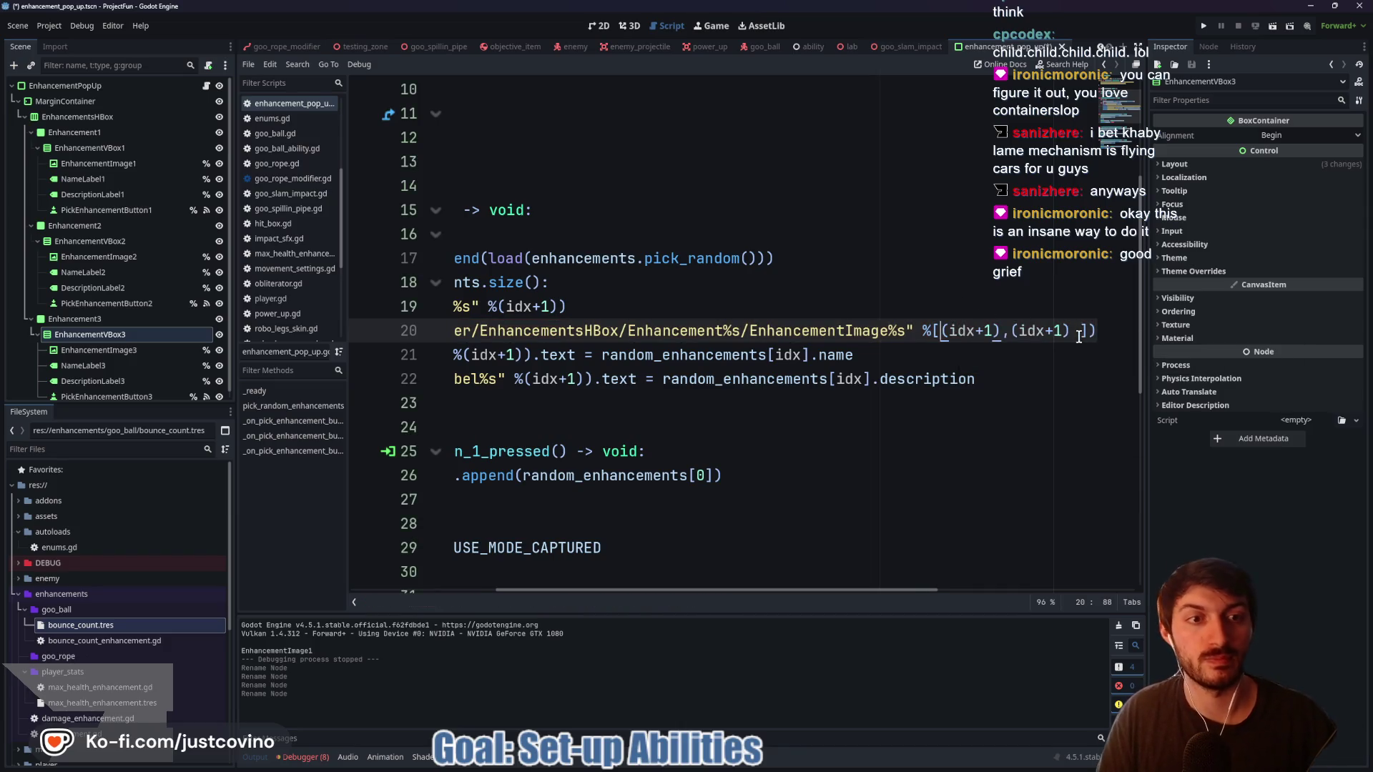
# Save the enhancement pop-up script and go to the testing_zone script
pyautogui.hotkey('ctrl', 's')
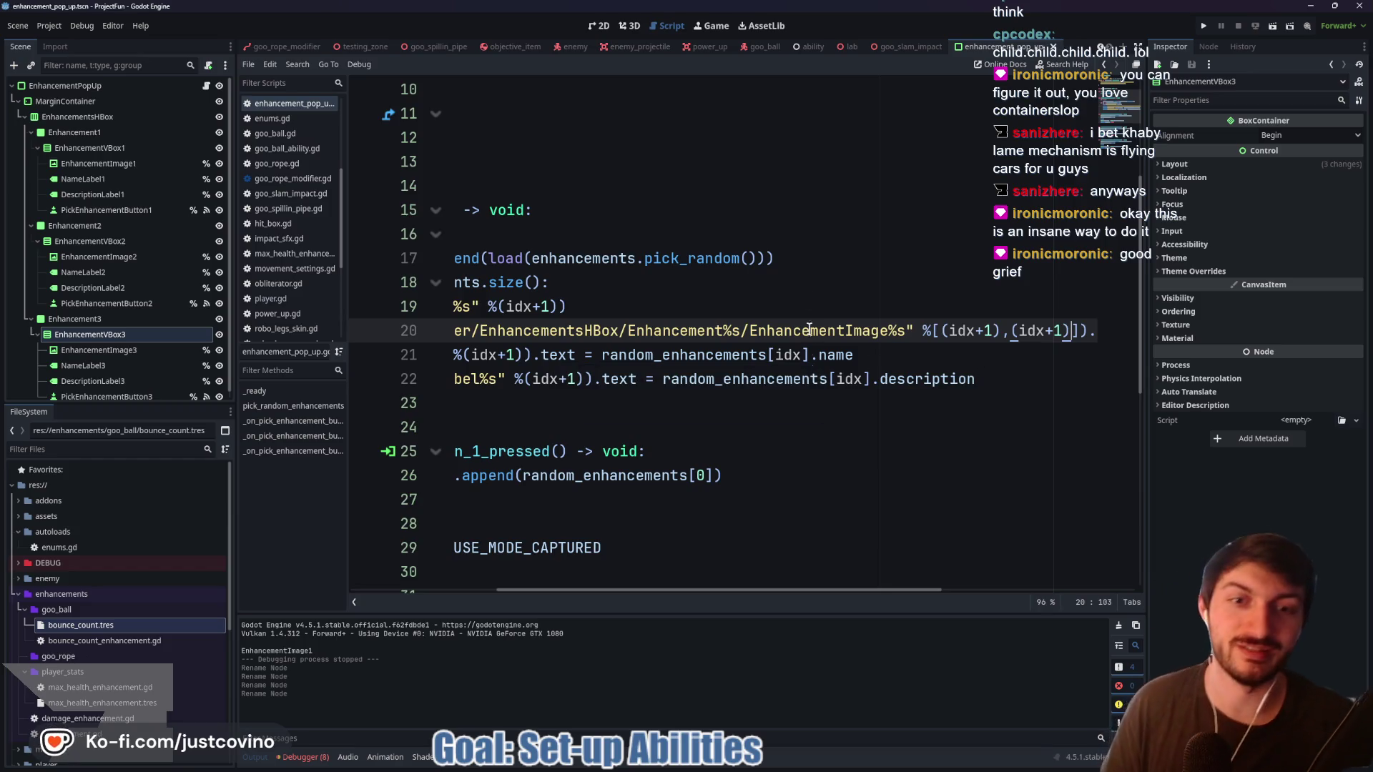
pyautogui.moveTo(778, 591)
pyautogui.mouseDown()
pyautogui.moveTo(649, 594)
pyautogui.moveTo(694, 603)
pyautogui.mouseUp()
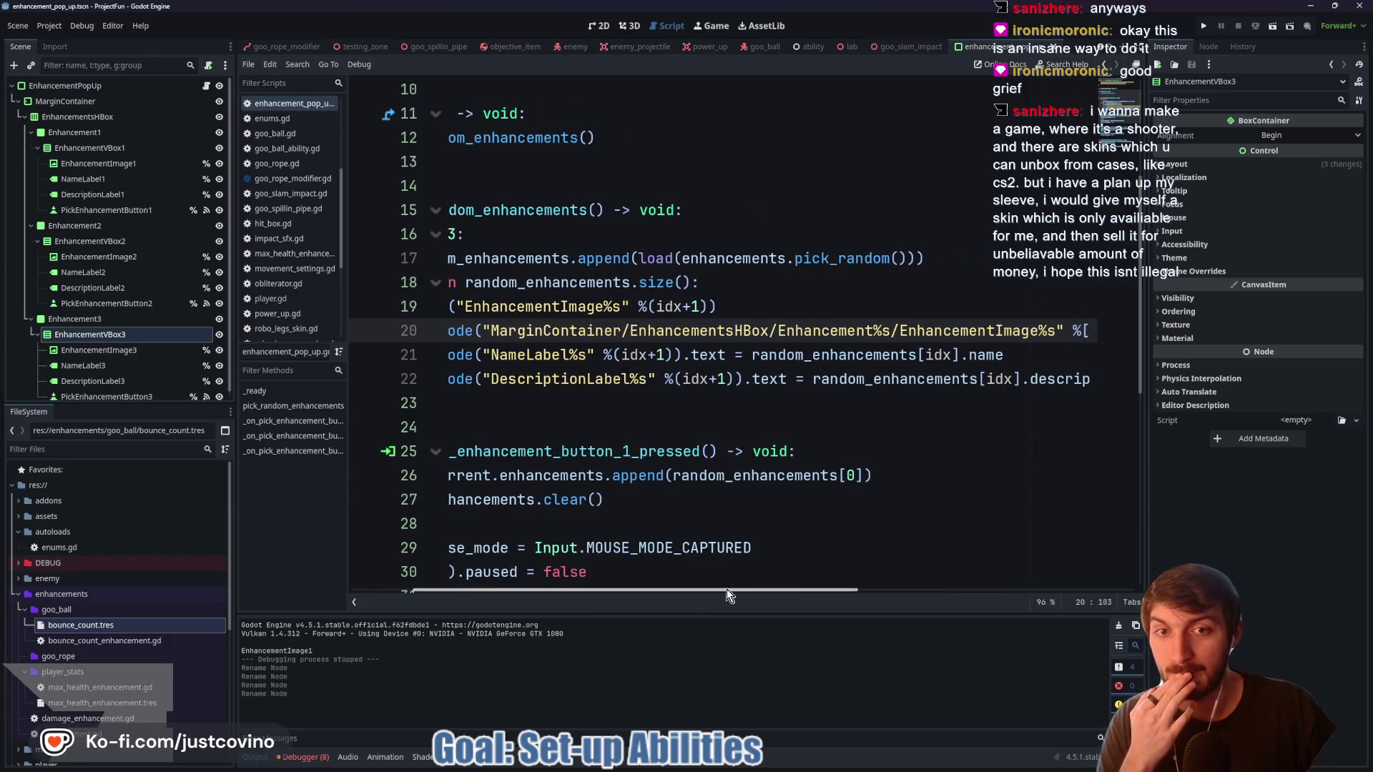
pyautogui.click(373, 45)
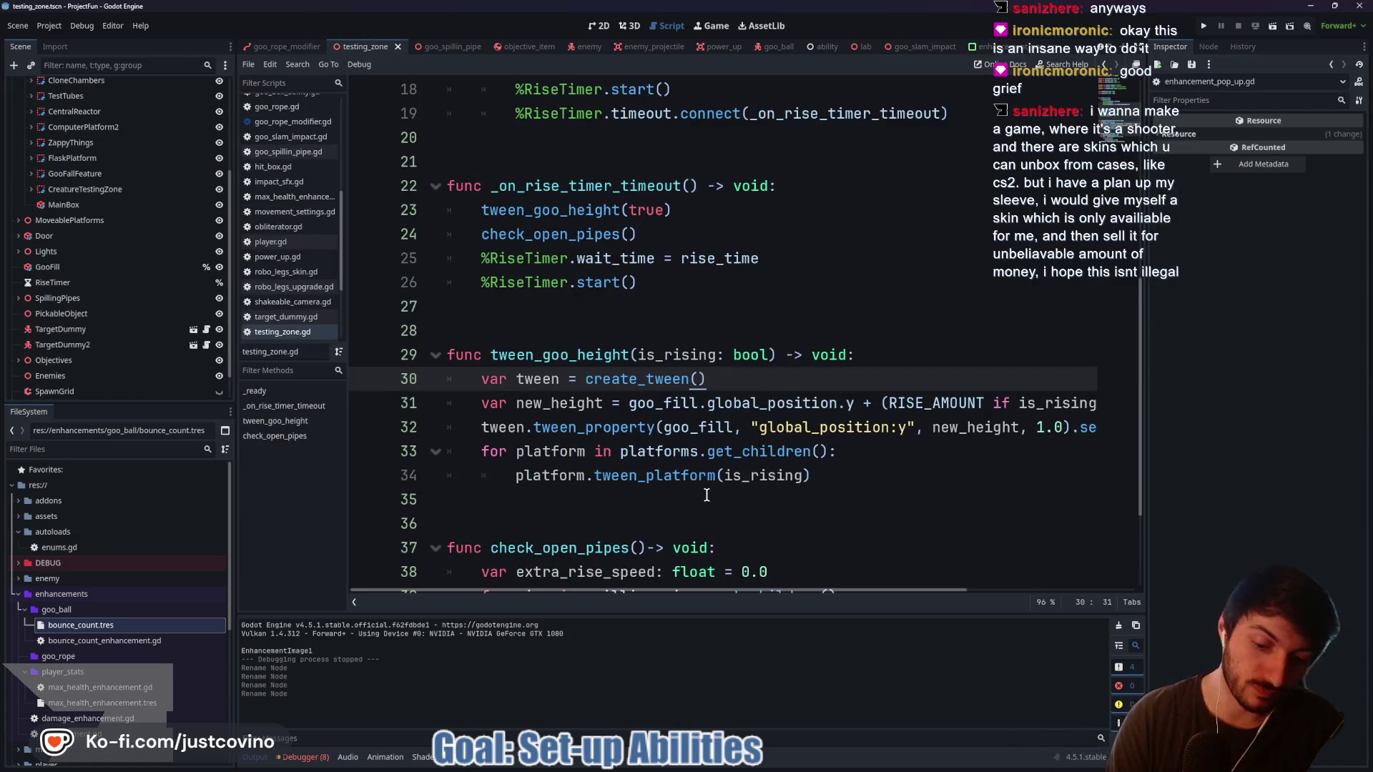
# Run the scene with F6 to test the pop-up, then return to the enhancement pop-up script
pyautogui.press('F6')
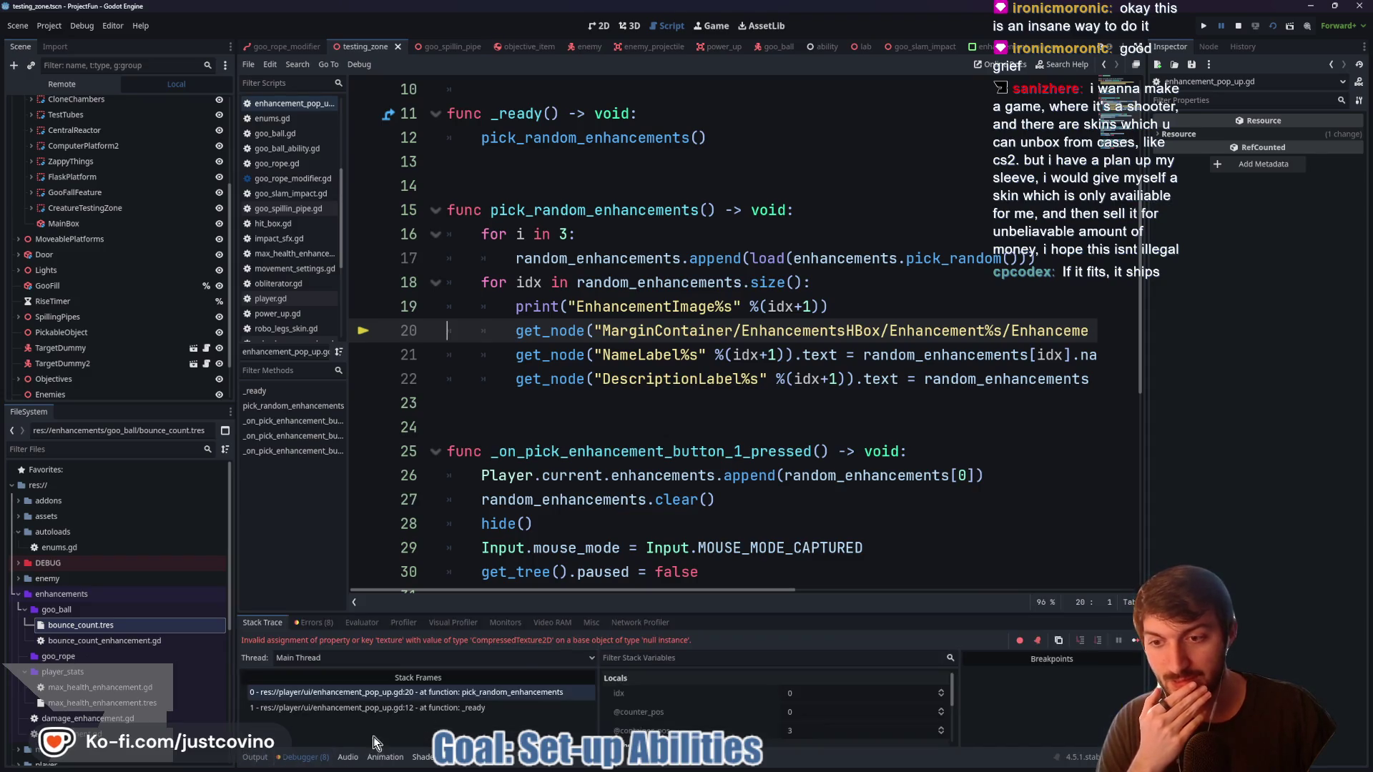
pyautogui.moveTo(615, 593); pyautogui.dragTo(646, 594)
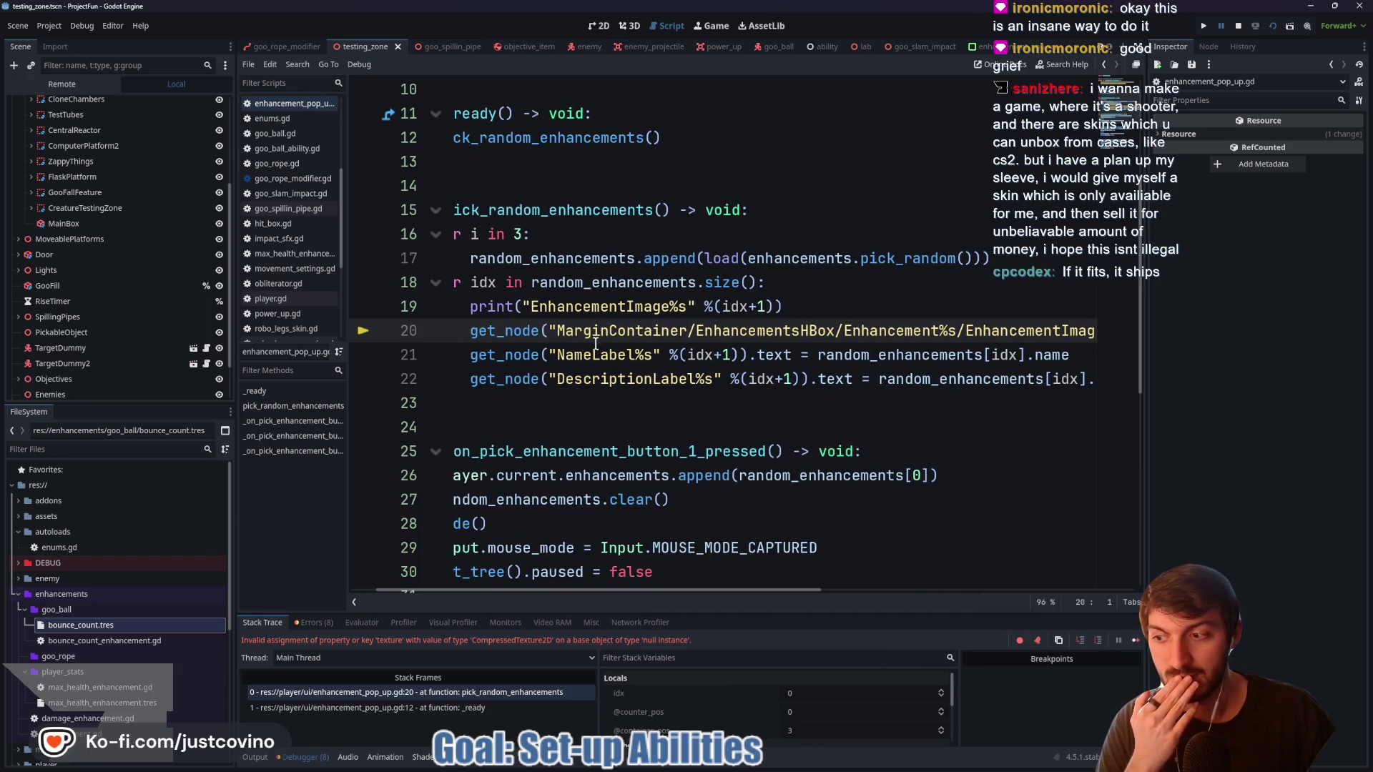
pyautogui.click(978, 47)
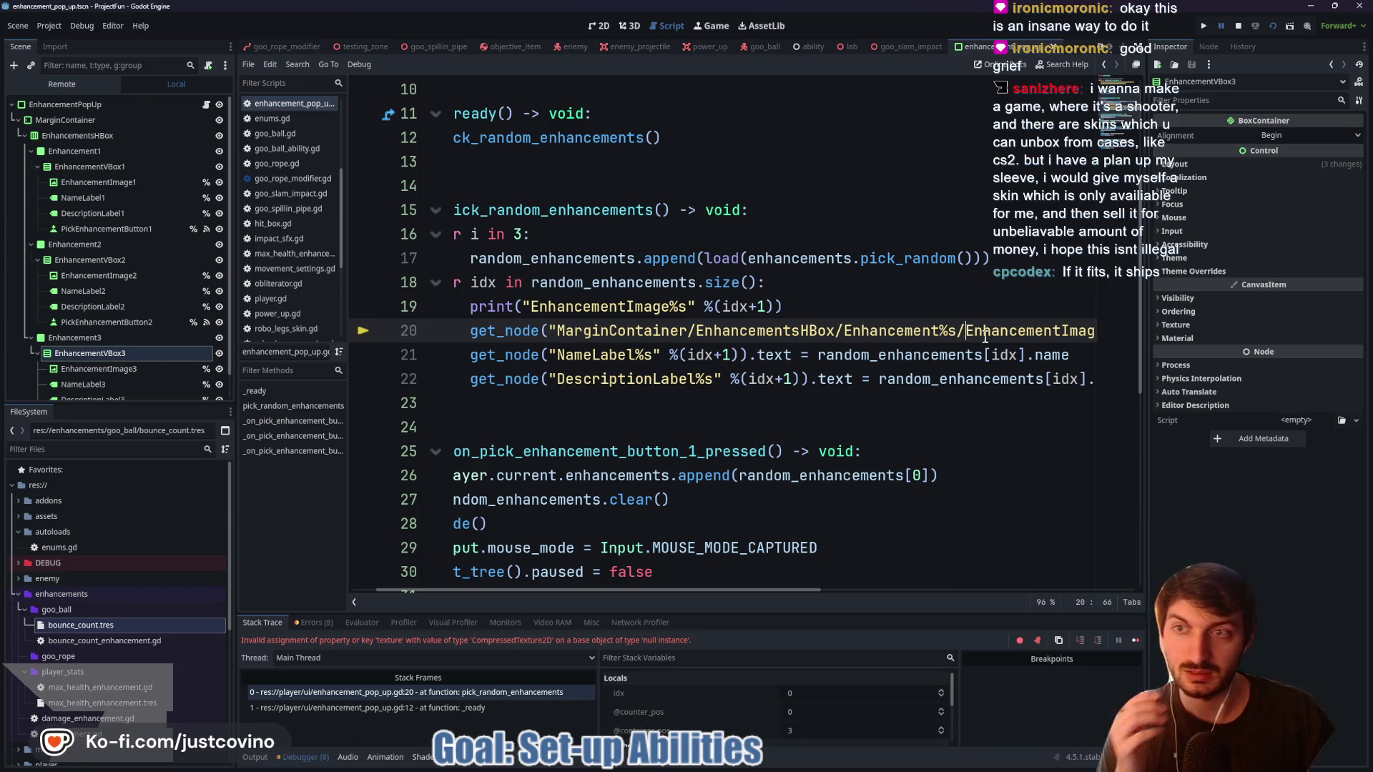
# Insert 'EnhancementVBox%s/' into line 20's path, add a third (idx+1) value, and stop the game
pyautogui.write('Enhance')
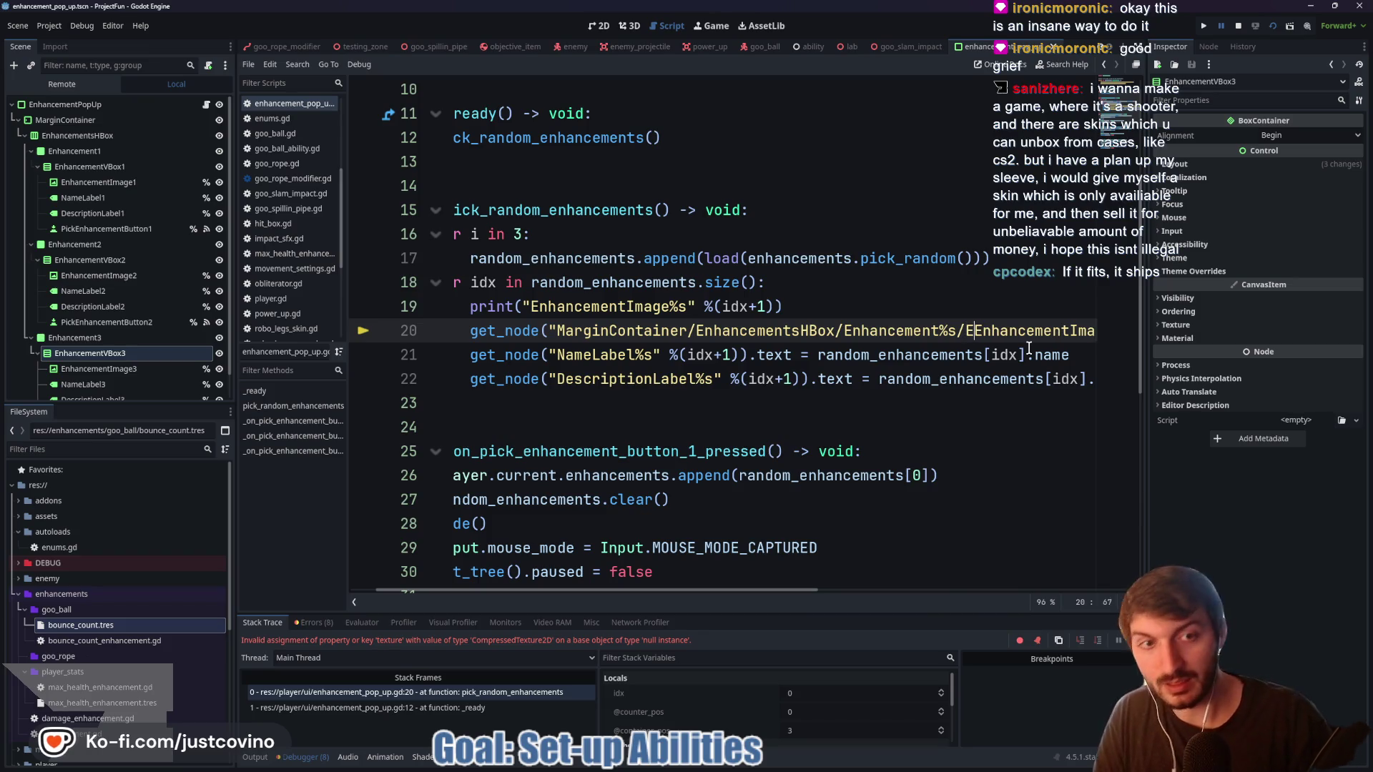
pyautogui.write('mentV')
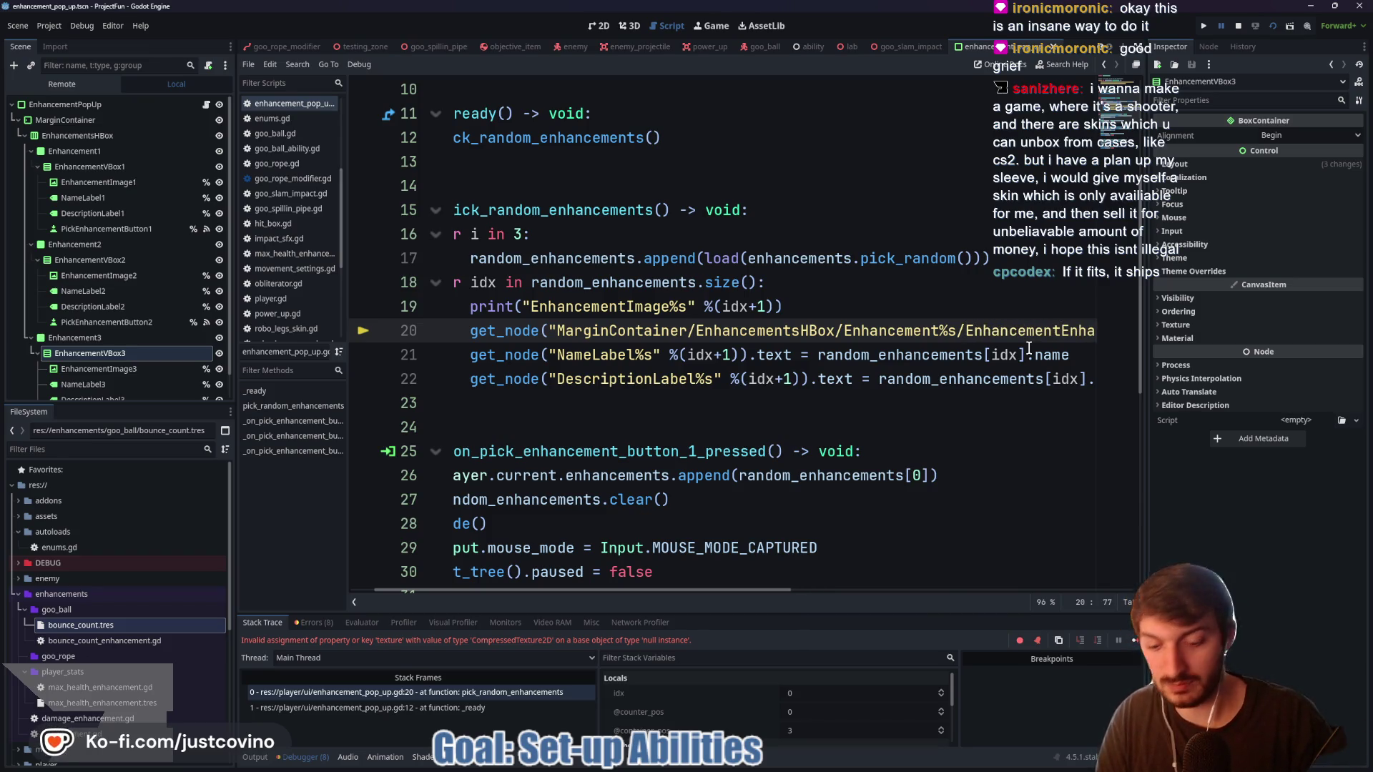
pyautogui.write('Box')
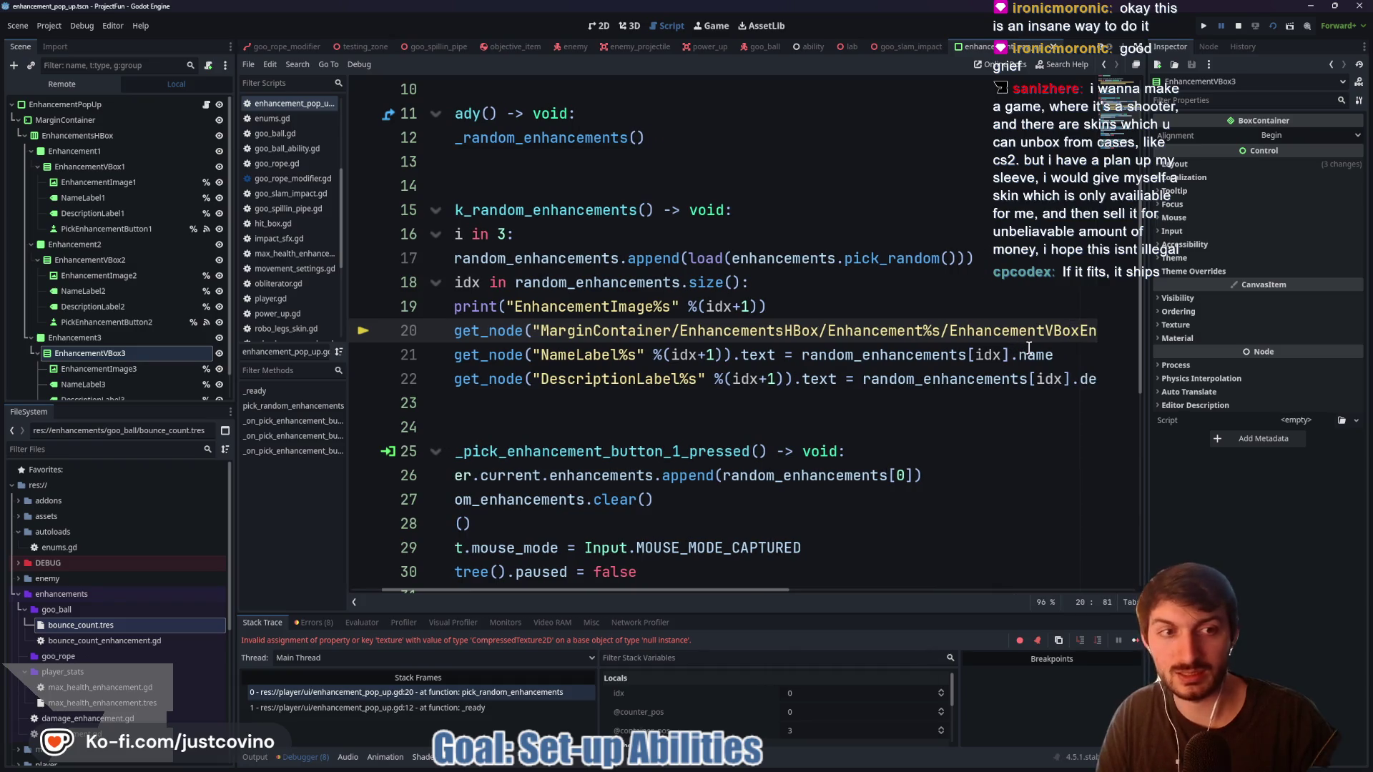
pyautogui.write('%s/')
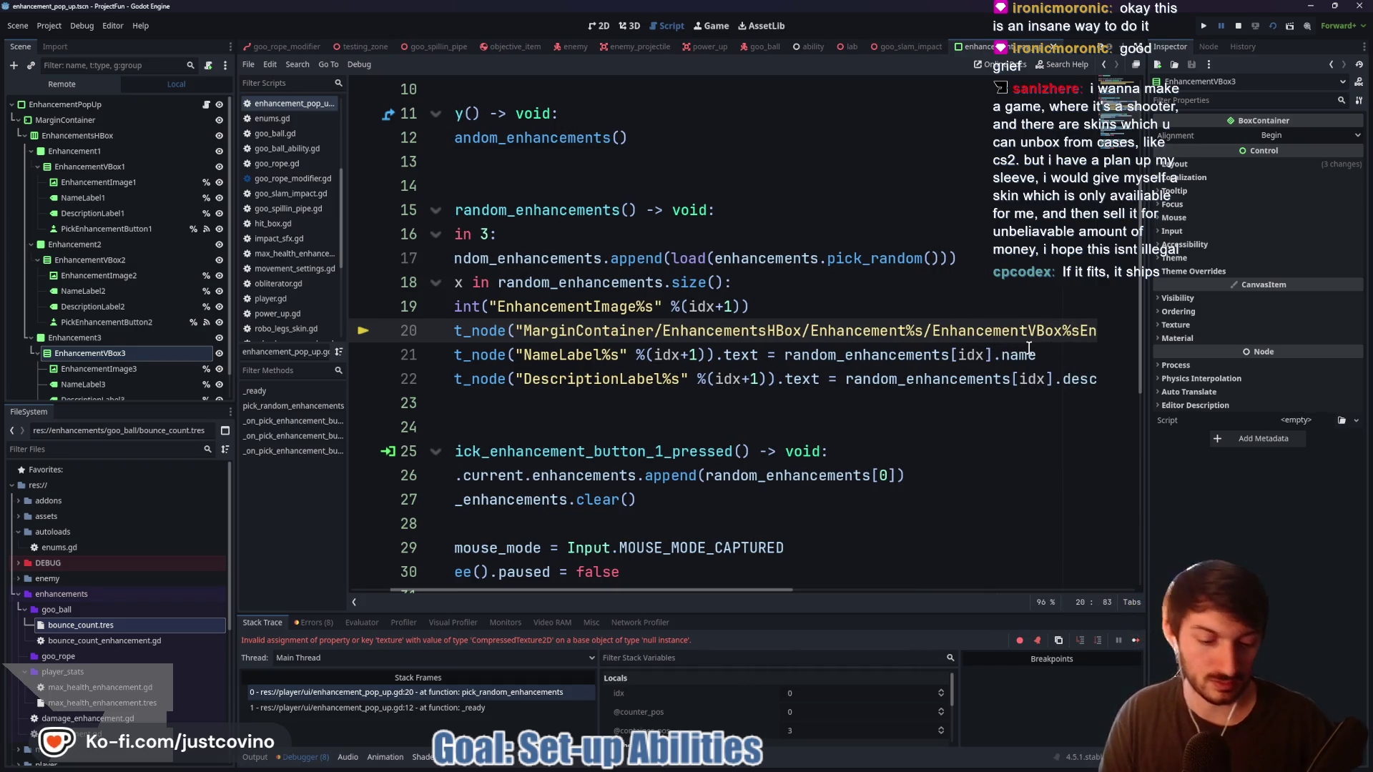
pyautogui.moveTo(732, 591); pyautogui.dragTo(984, 581)
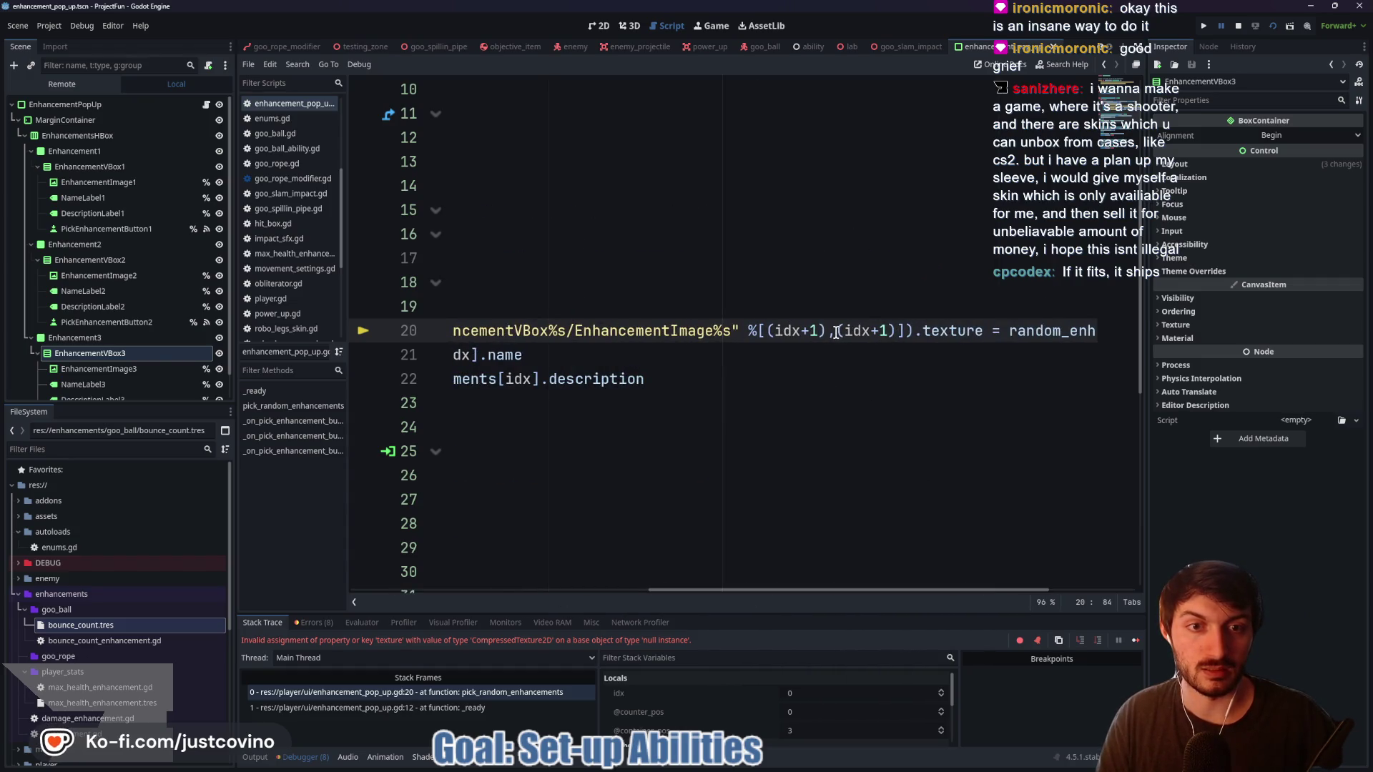
pyautogui.moveTo(830, 332); pyautogui.dragTo(895, 333)
pyautogui.hotkey('ctrl', 'c')
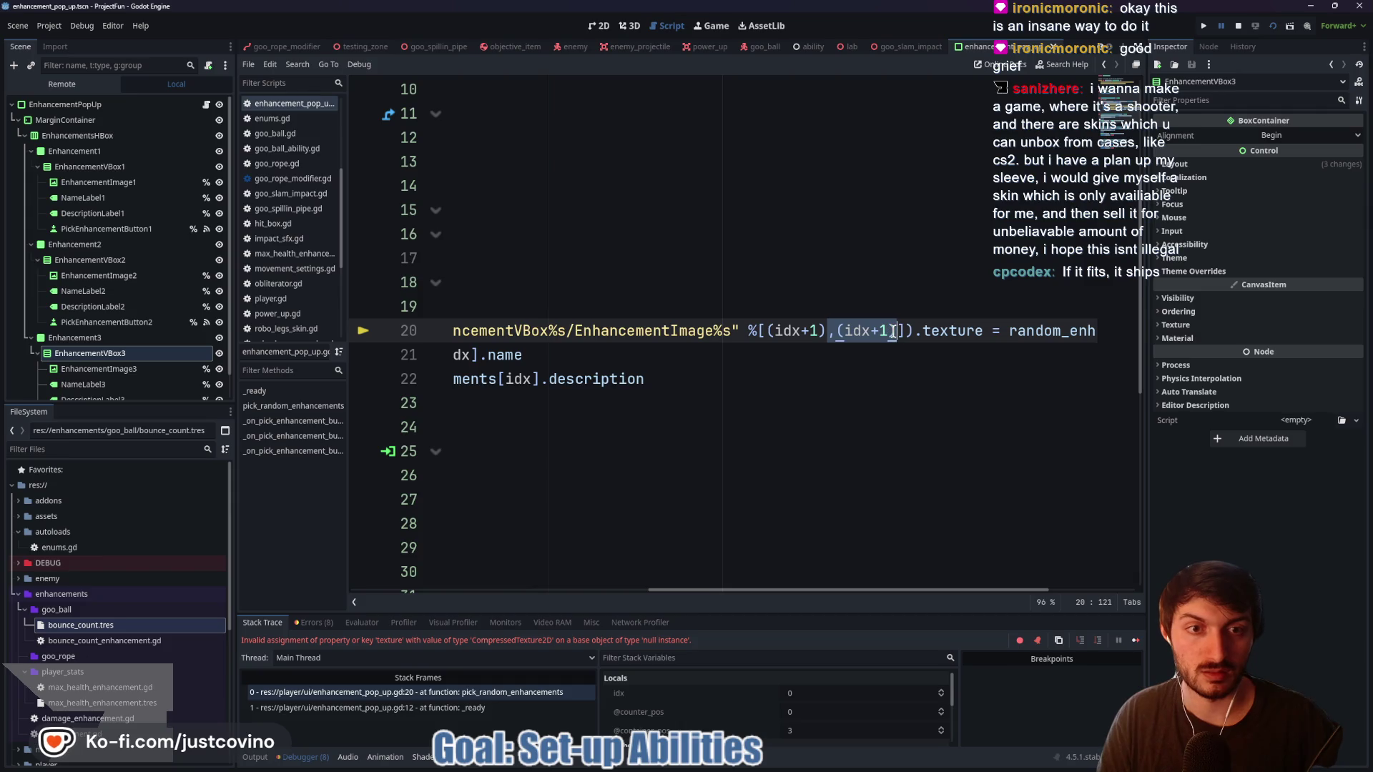
pyautogui.click(899, 336)
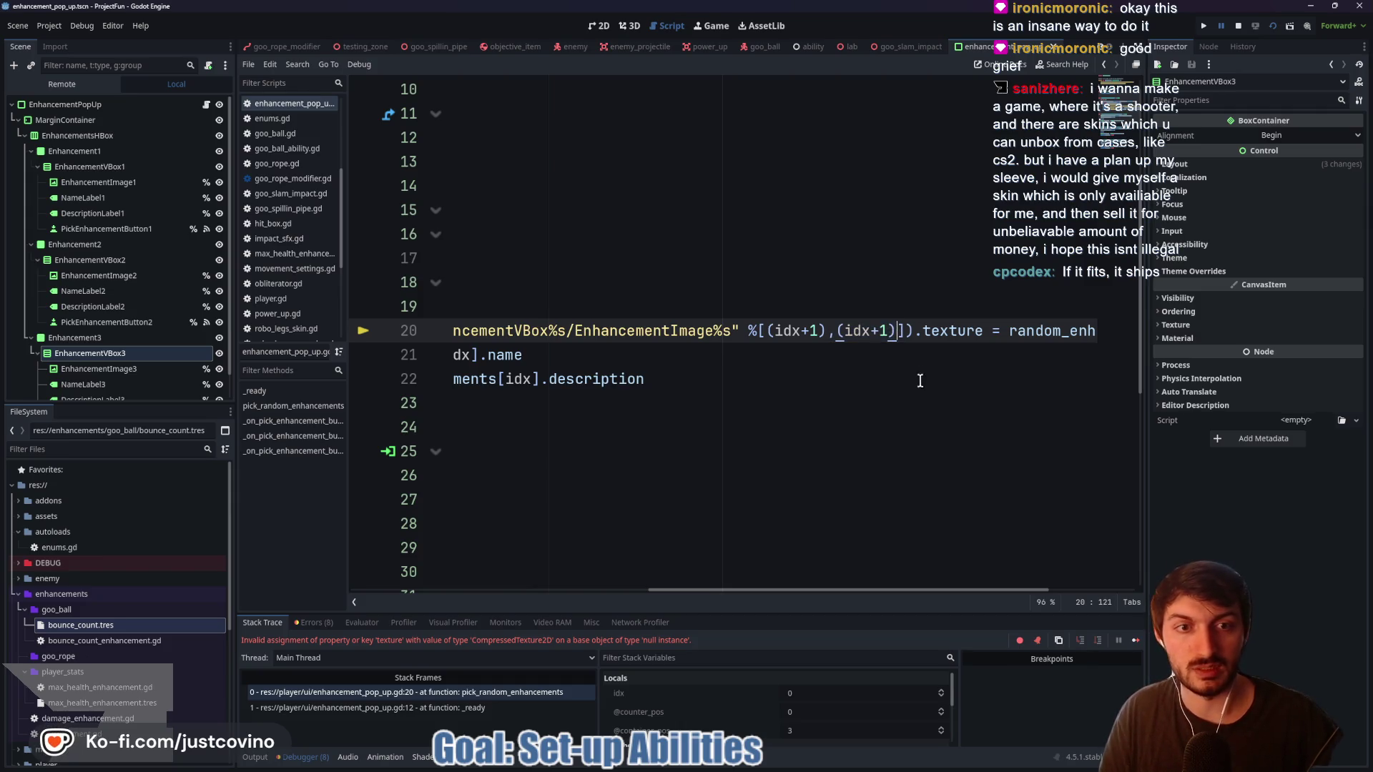
pyautogui.hotkey('ctrl', 'v')
pyautogui.click(868, 290)
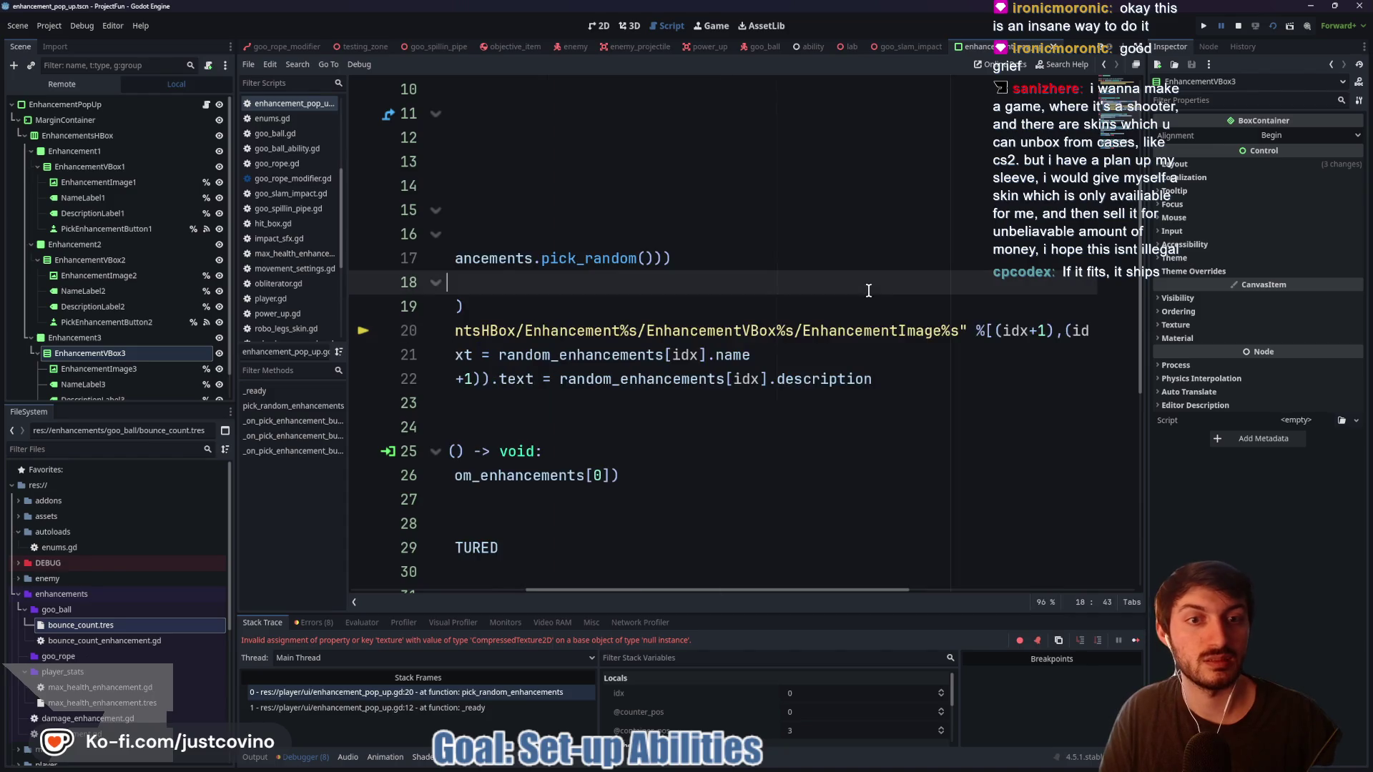
pyautogui.click(1238, 25)
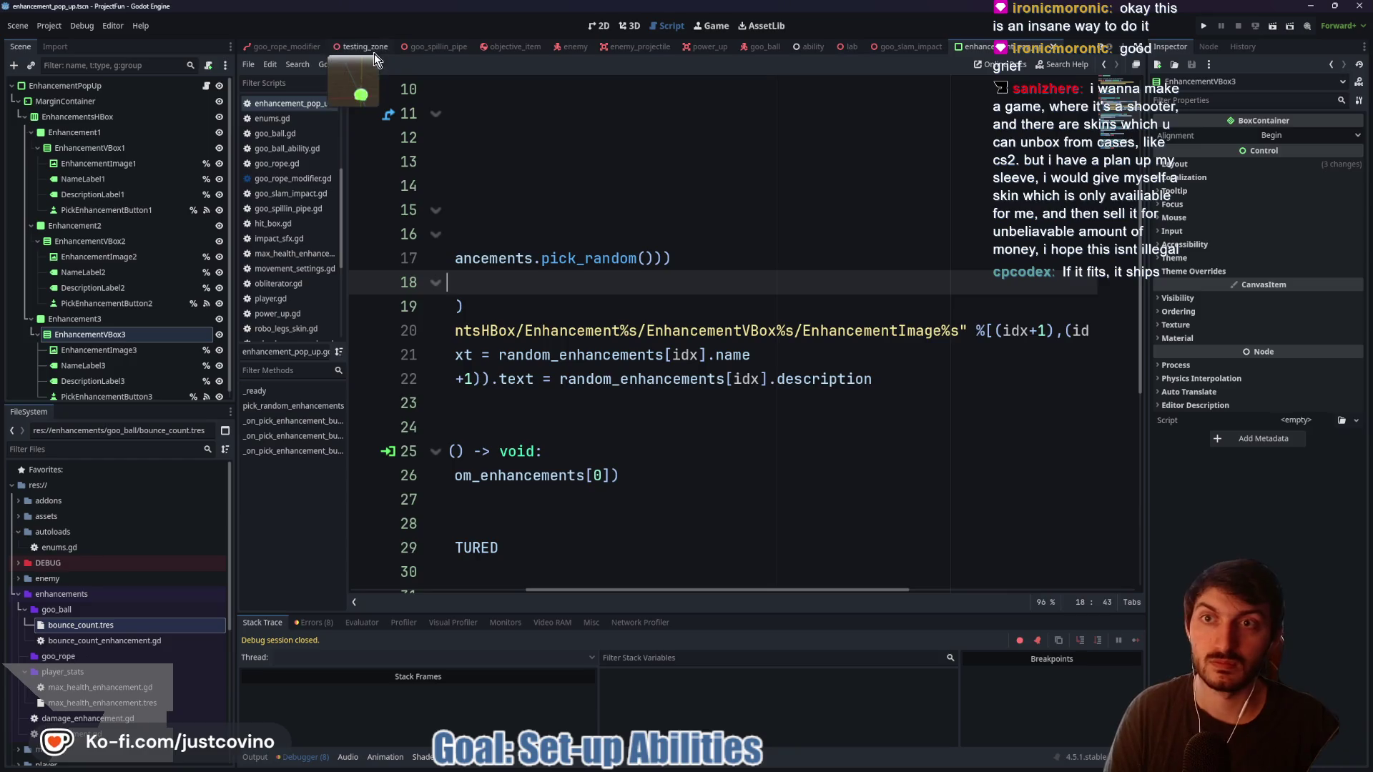
# Run the testing_zone scene with F6 to check the pop-up, then stop the game
pyautogui.click(369, 47)
pyautogui.press('F6')
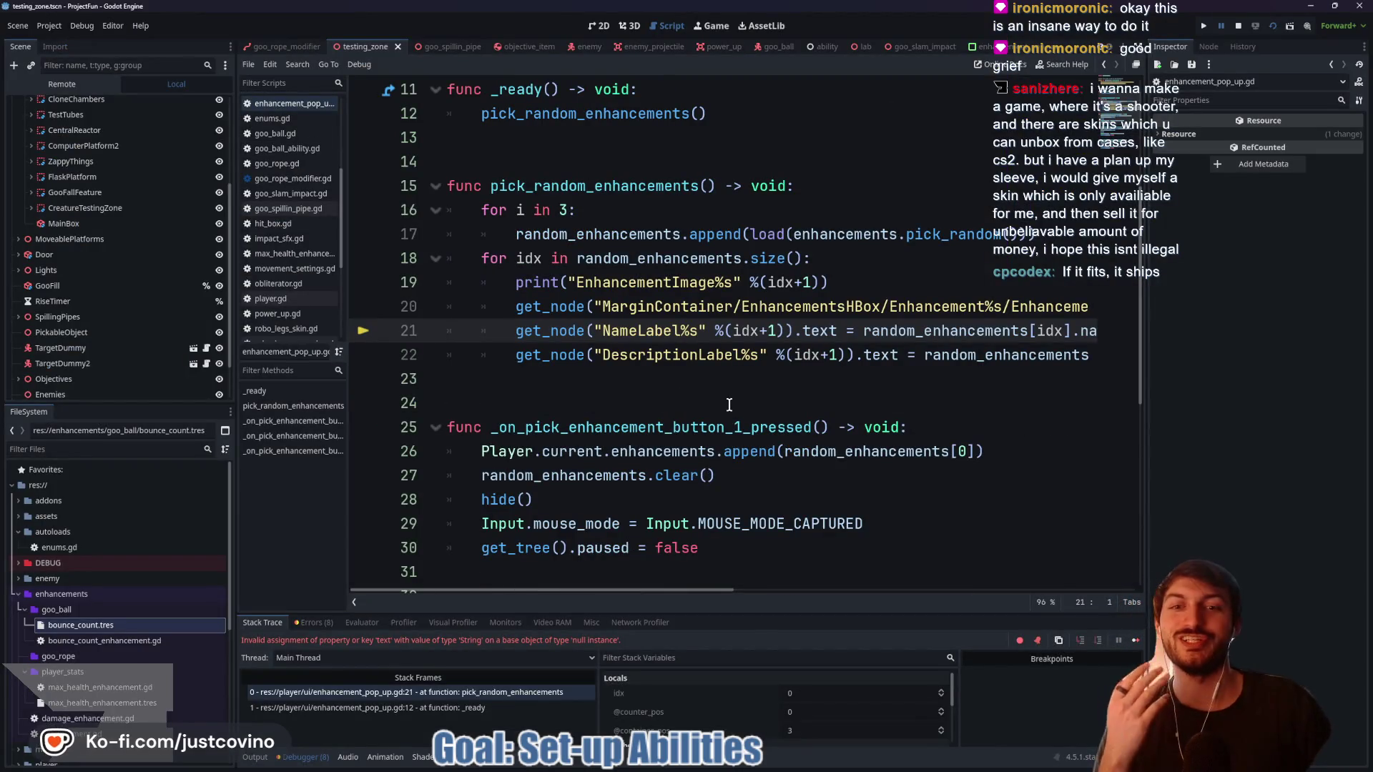
pyautogui.click(1236, 25)
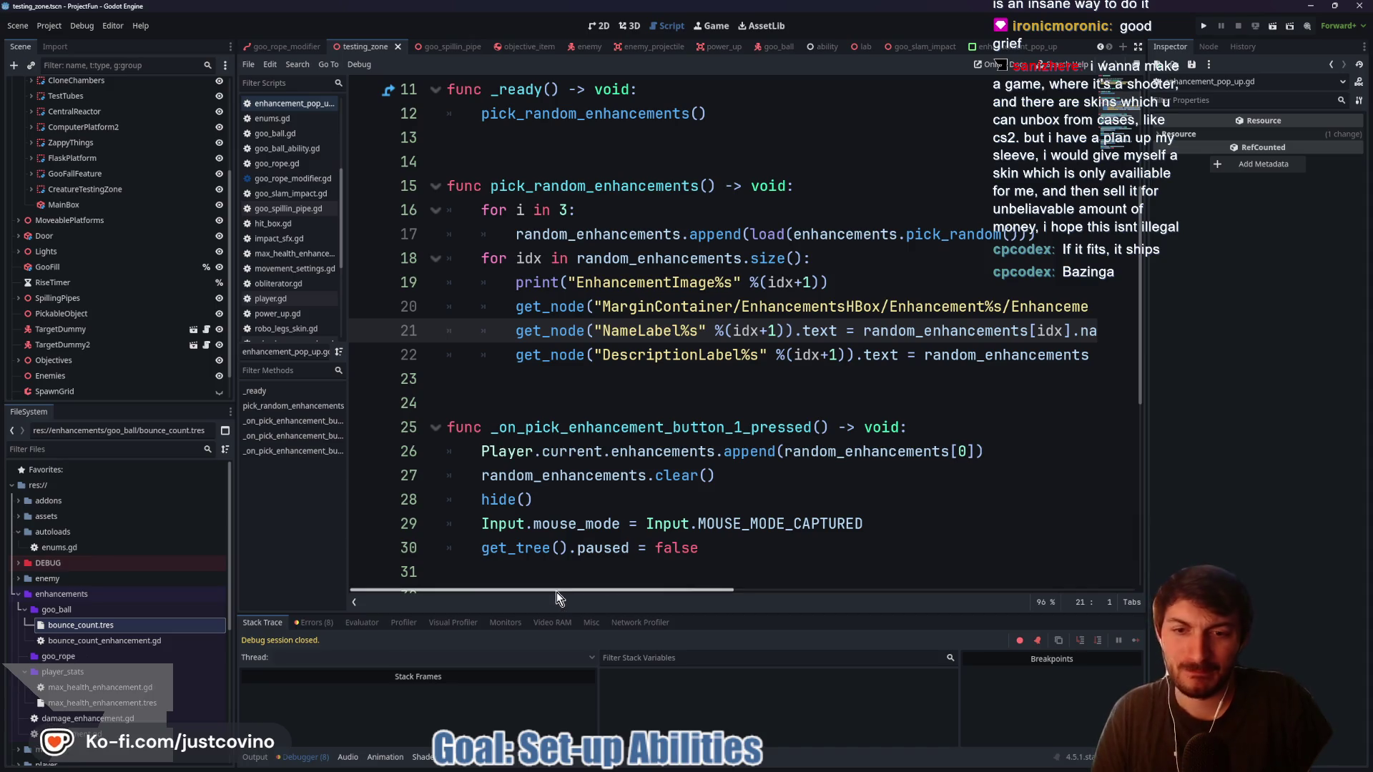
# Copy line 20's MarginContainer/EnhancementsHBox path into the name and description lookups on lines 21–22
pyautogui.moveTo(594, 304)
pyautogui.mouseDown()
pyautogui.moveTo(736, 307)
pyautogui.moveTo(529, 282)
pyautogui.moveTo(1094, 308)
pyautogui.moveTo(521, 317)
pyautogui.moveTo(594, 302)
pyautogui.mouseUp()
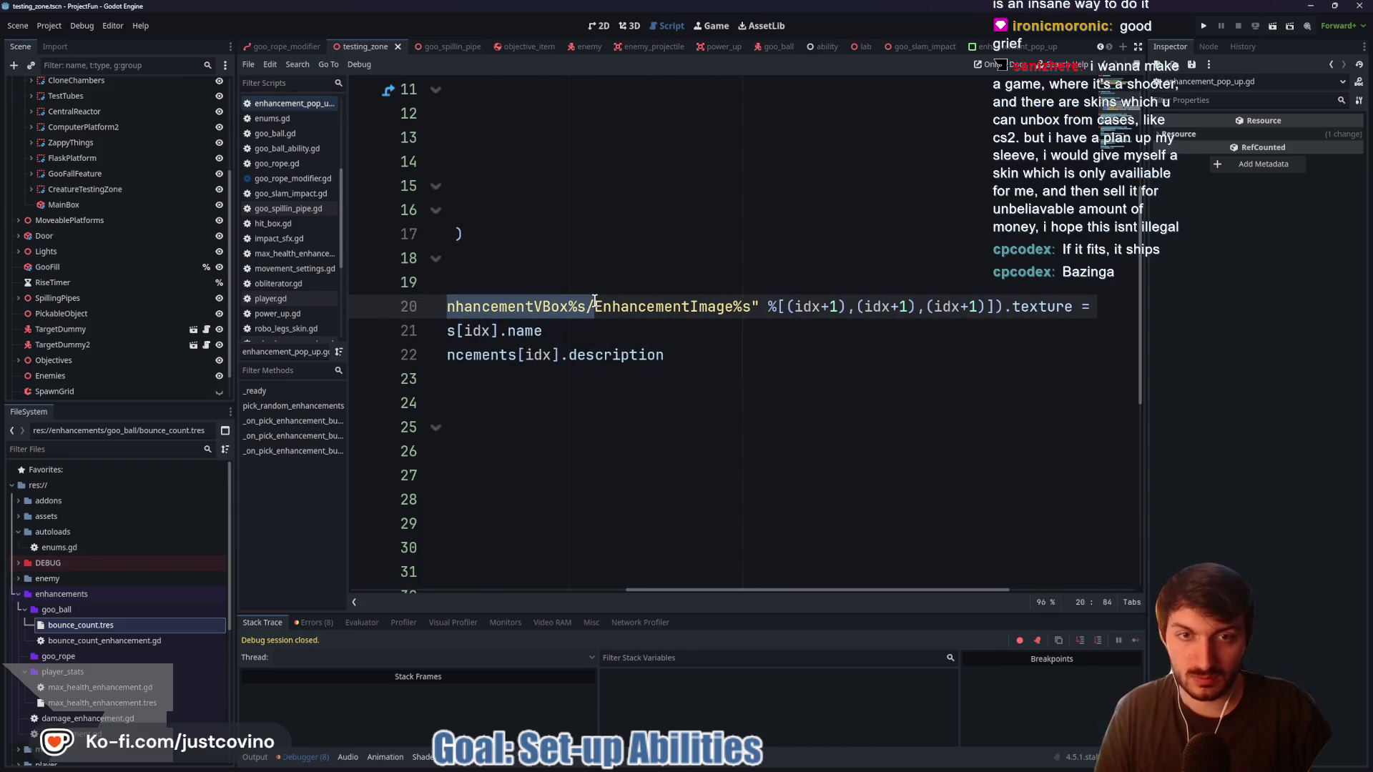
pyautogui.moveTo(687, 589); pyautogui.dragTo(446, 592)
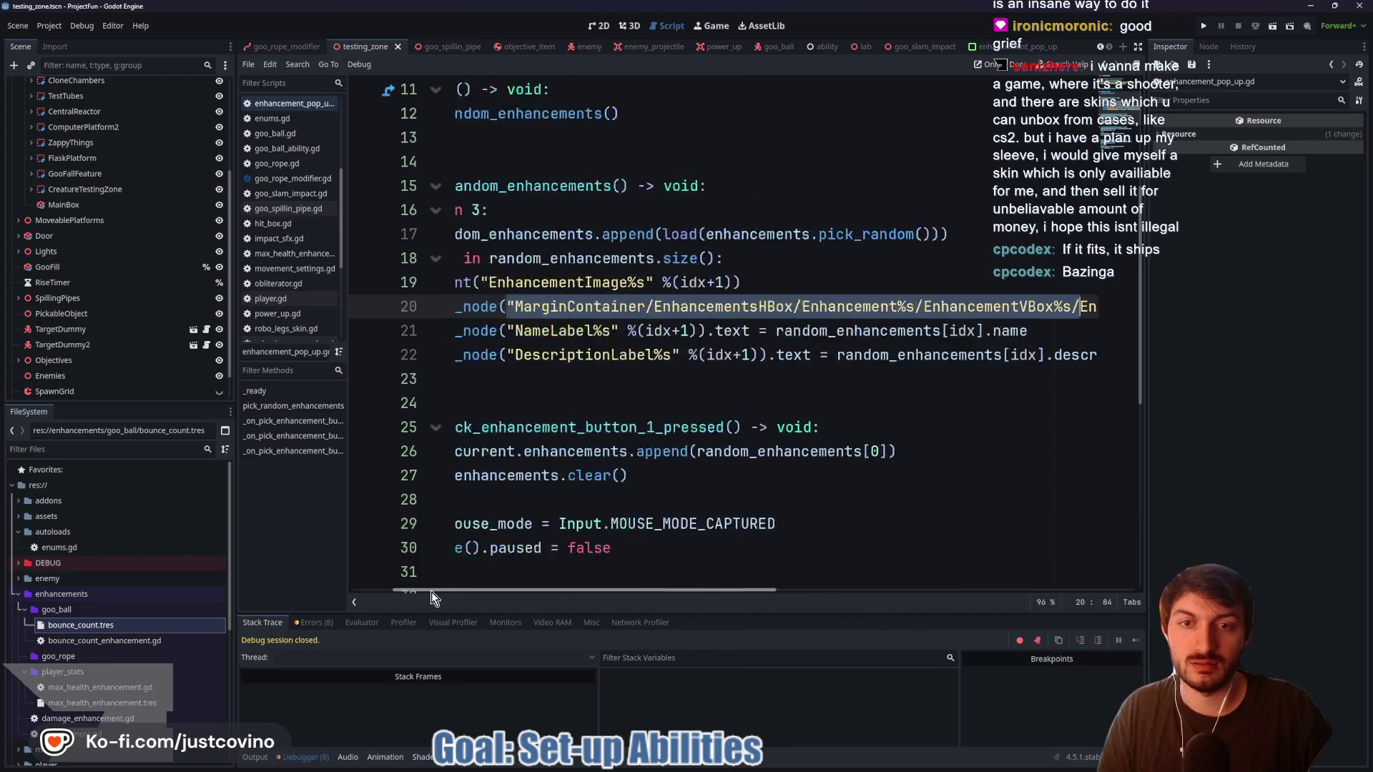
pyautogui.click(599, 325)
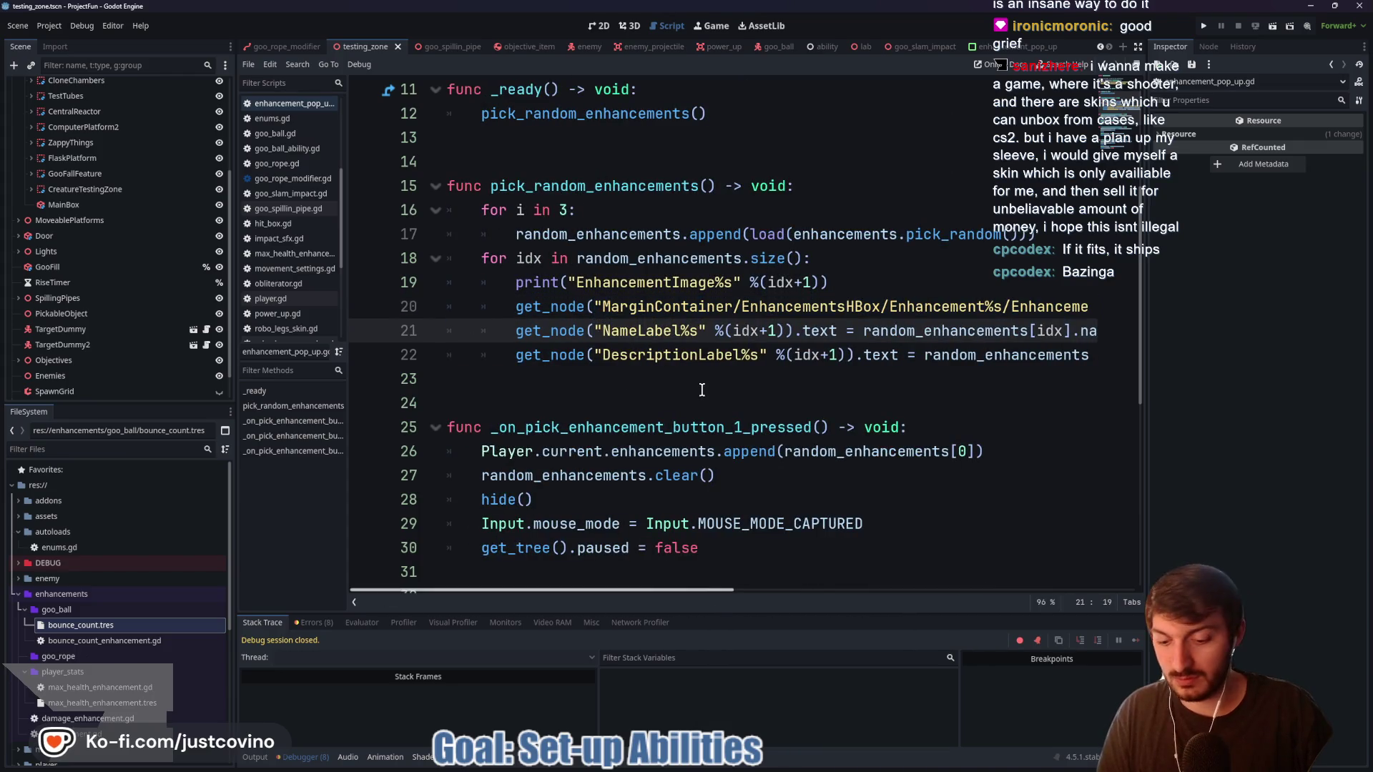
pyautogui.write('"MarginContainer/EnhancementsHBox/Enhancement%s/EnhancementVBox%s/')
pyautogui.click(517, 331)
pyautogui.press('BackSpace')
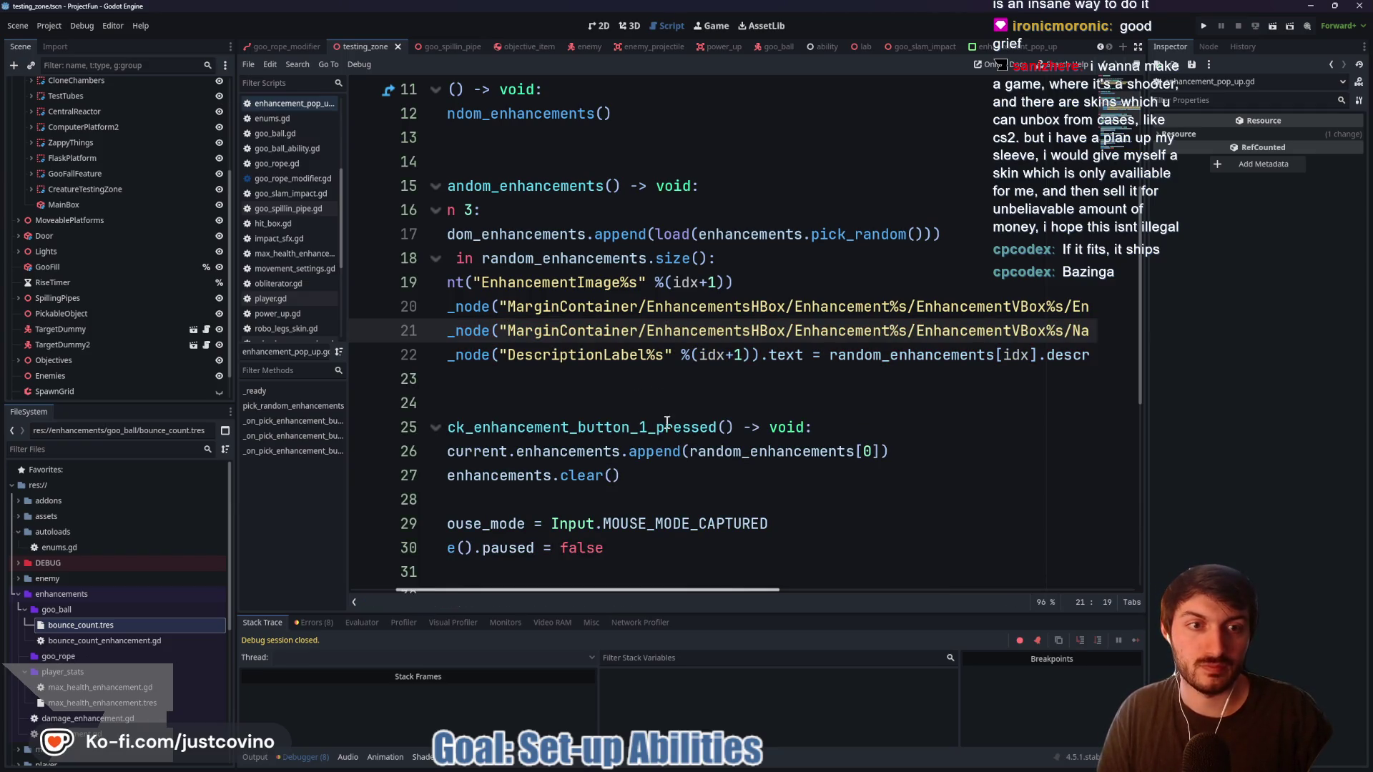
pyautogui.click(510, 355)
pyautogui.write('MarginContainer/EnhancementsHBox/Enhancement%s/EnhancementVBox%s/')
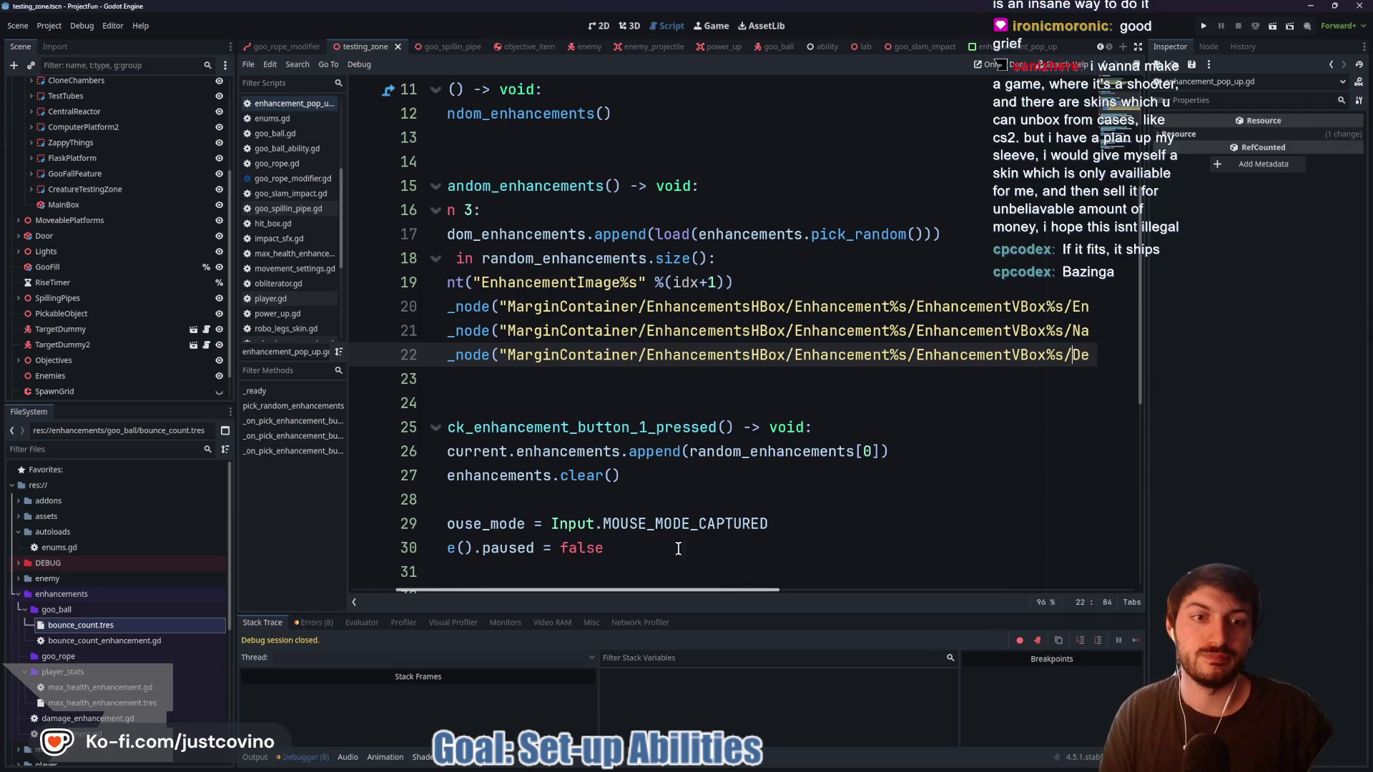
pyautogui.moveTo(662, 589); pyautogui.dragTo(968, 585)
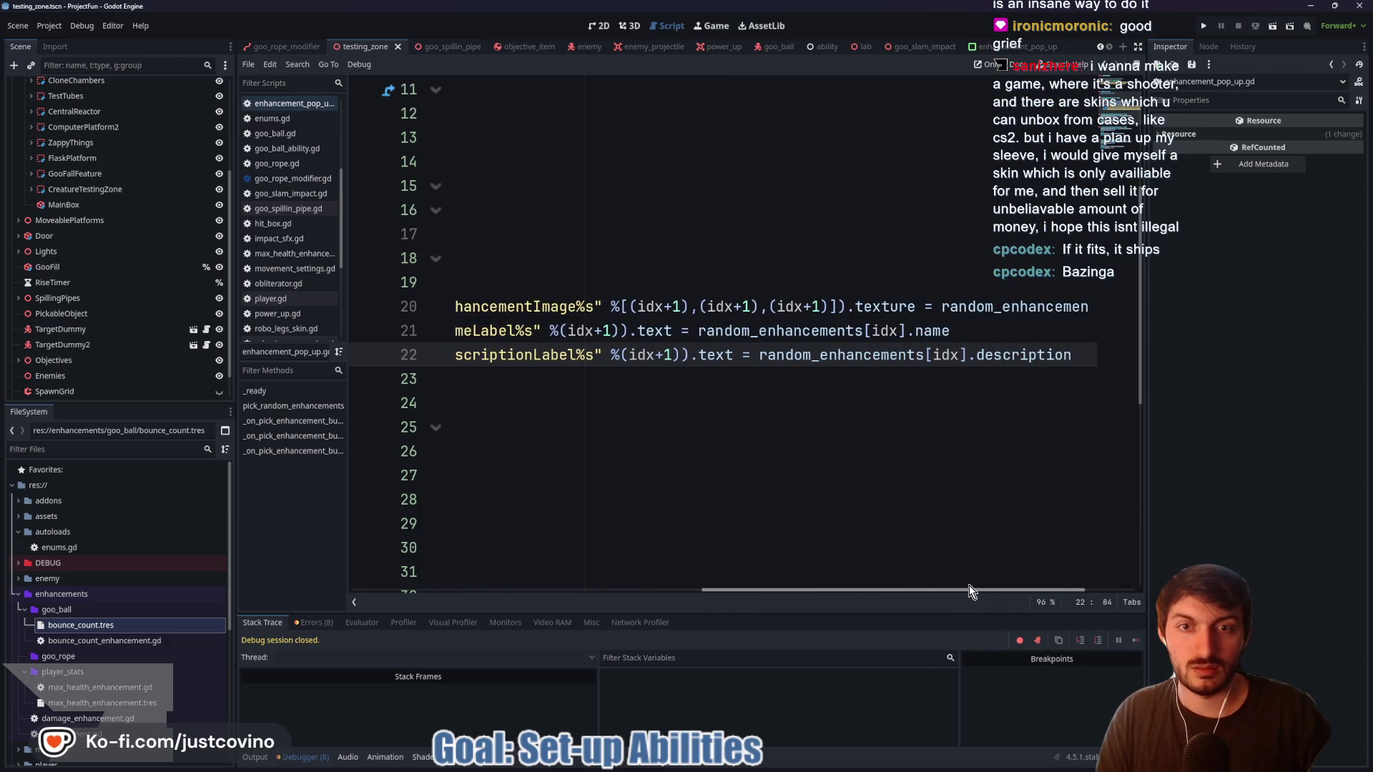
# Replace the single format value on lines 21 and 22 with the three (idx+1) values
pyautogui.moveTo(612, 307); pyautogui.dragTo(840, 306)
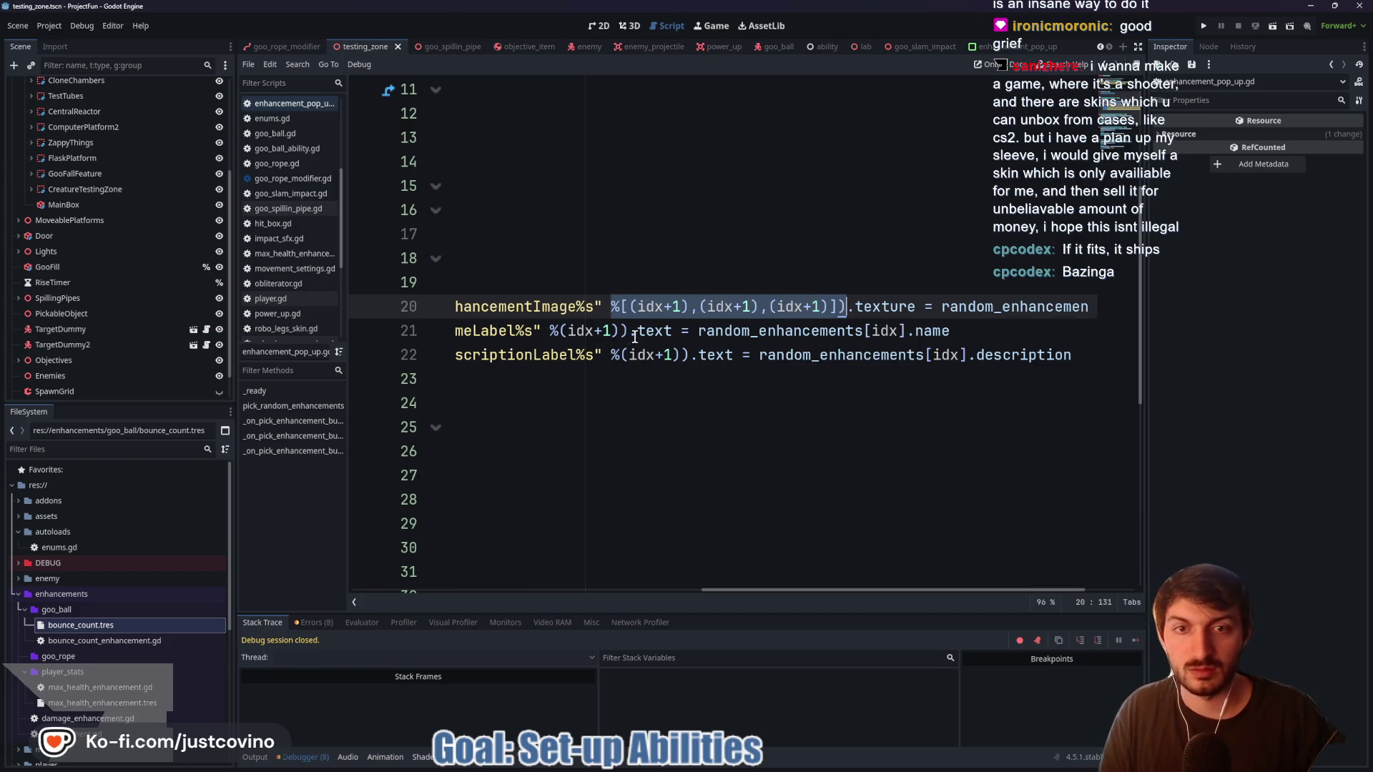
pyautogui.moveTo(627, 329); pyautogui.dragTo(549, 330)
pyautogui.hotkey('ctrl', 'd')
pyautogui.write('%[(idx+1),(idx+1),(idx+1)])')
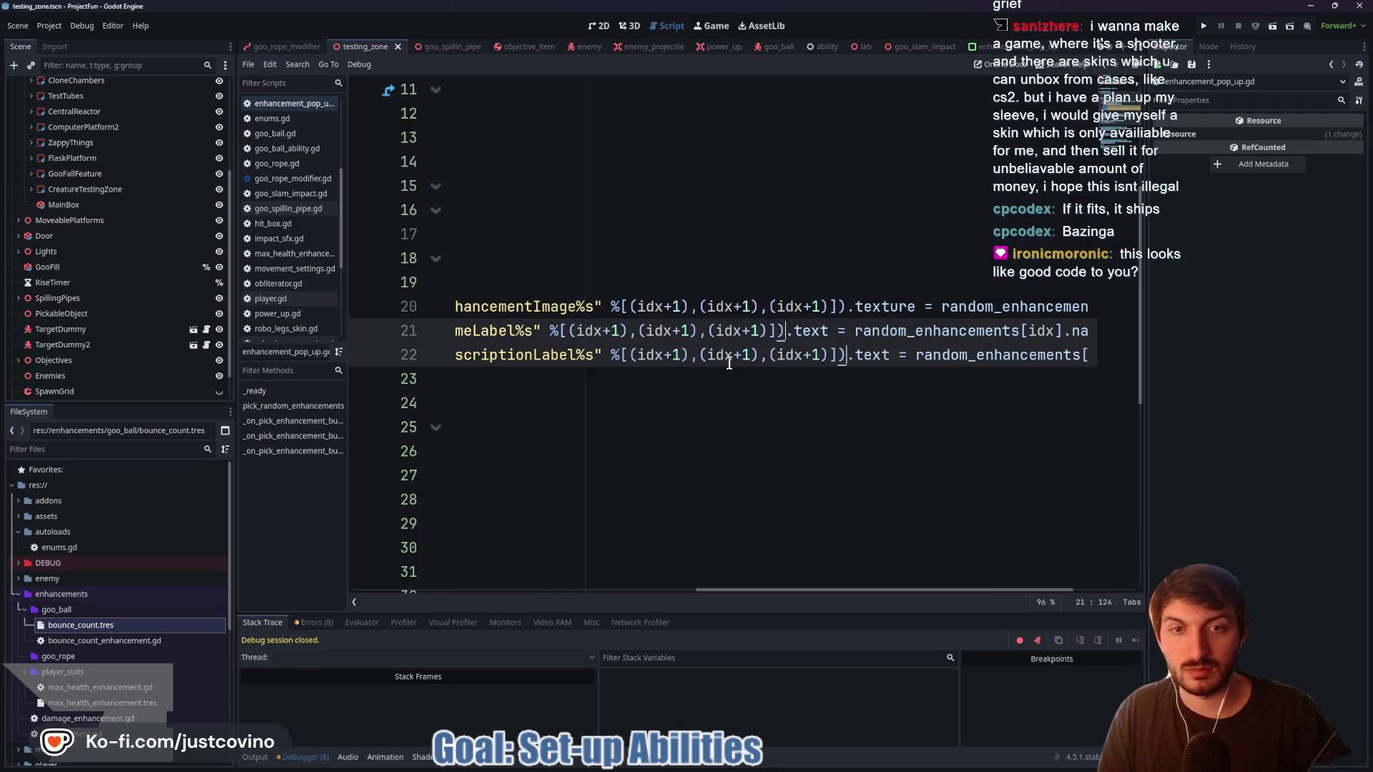
pyautogui.click(841, 420)
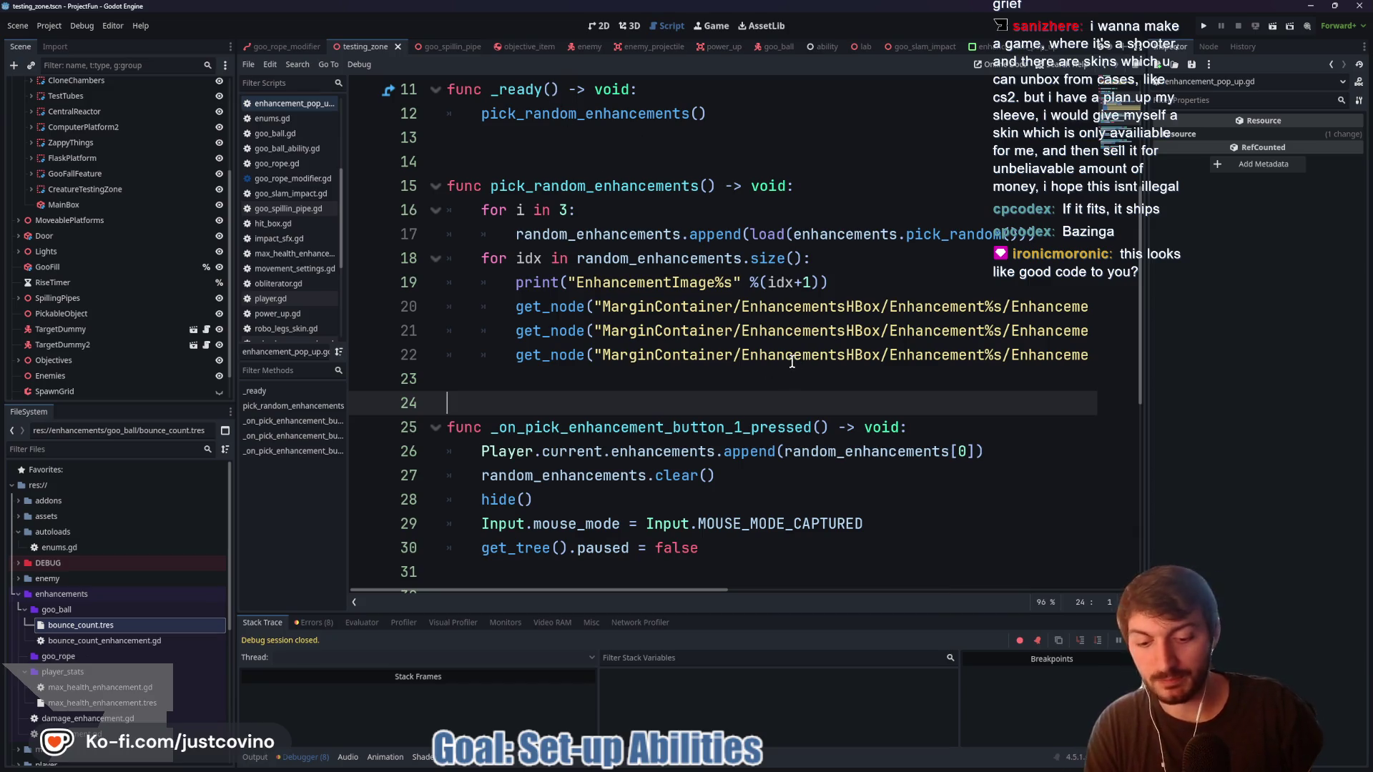
# Run the game, take the robot body at the pedestal and shoot until the pop-up offers Extra Bounces, Extra Bounces and Max Health
pyautogui.press('F5')
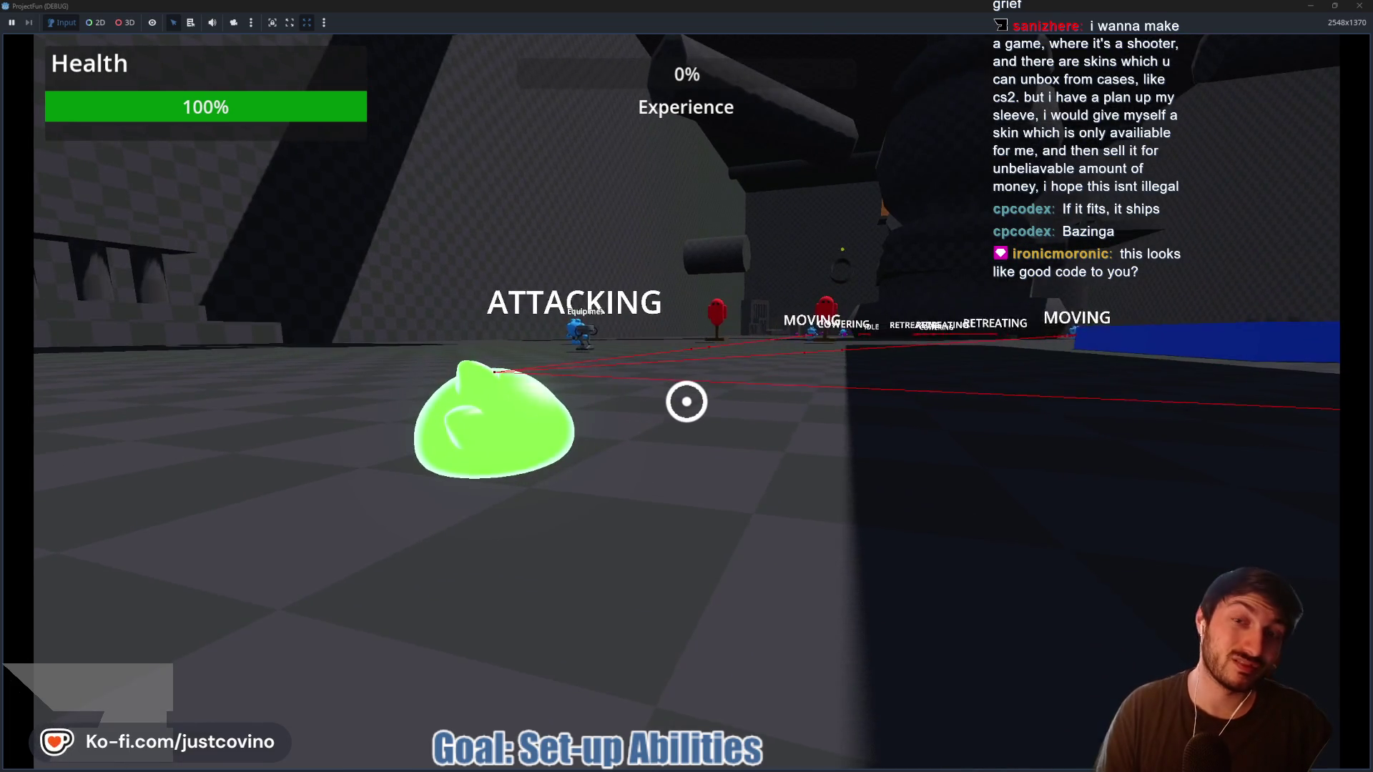
pyautogui.press('w')
pyautogui.click(686, 401)
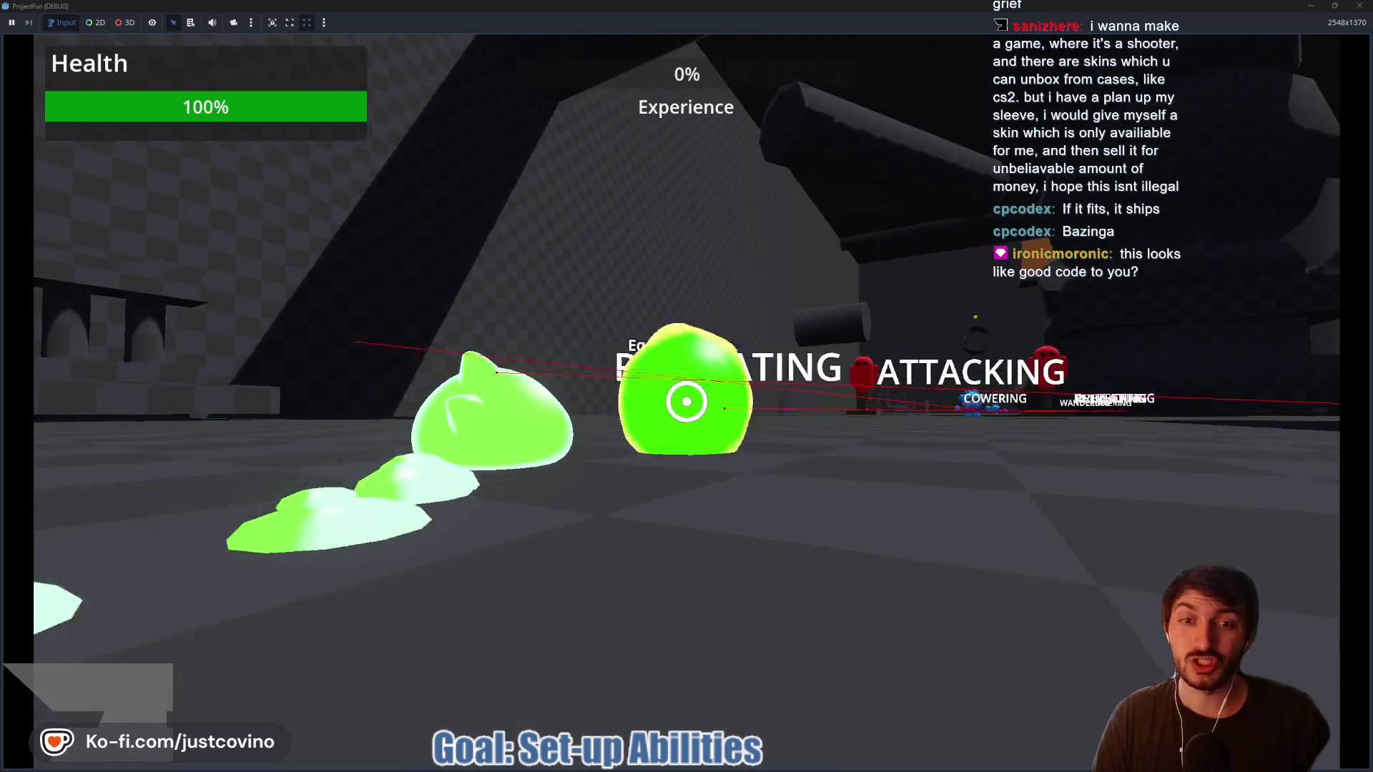
pyautogui.press('w')
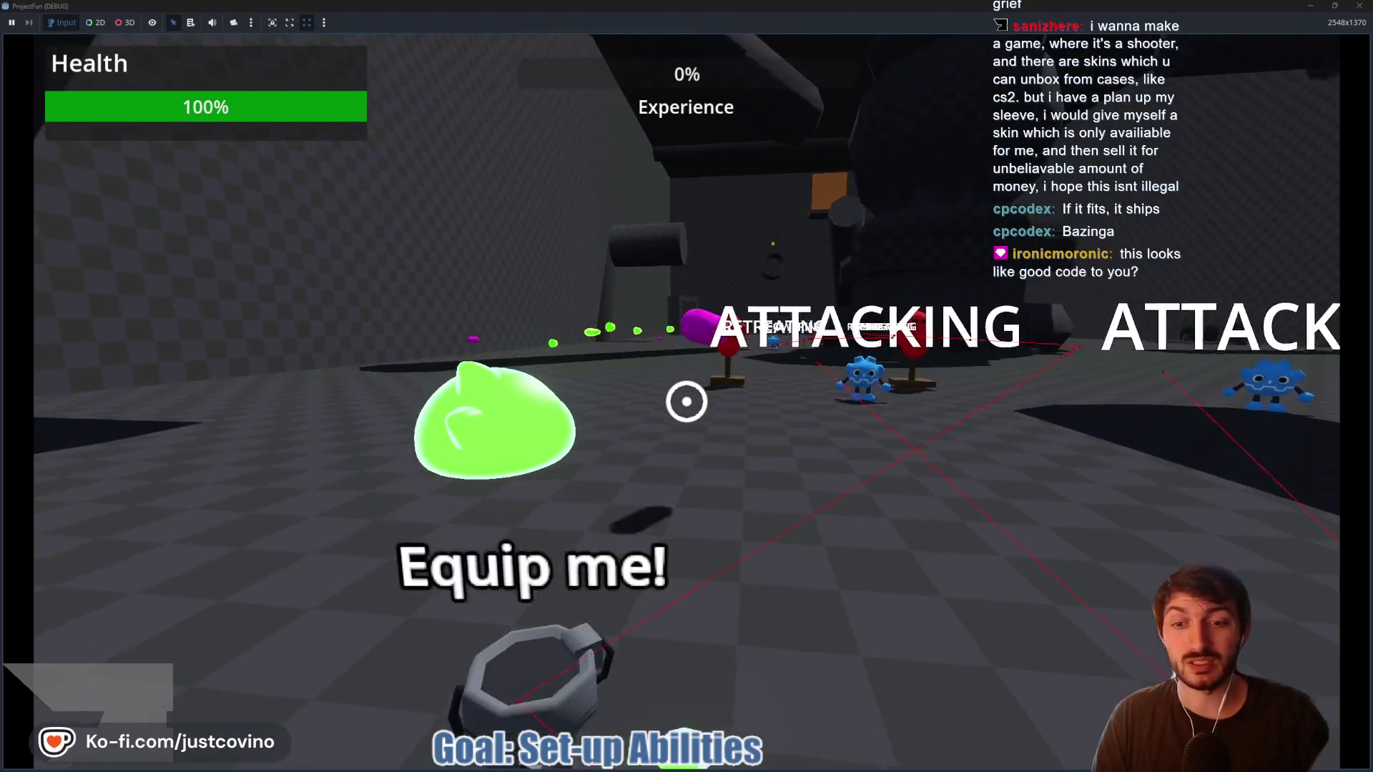
pyautogui.press('w')
pyautogui.click(686, 401)
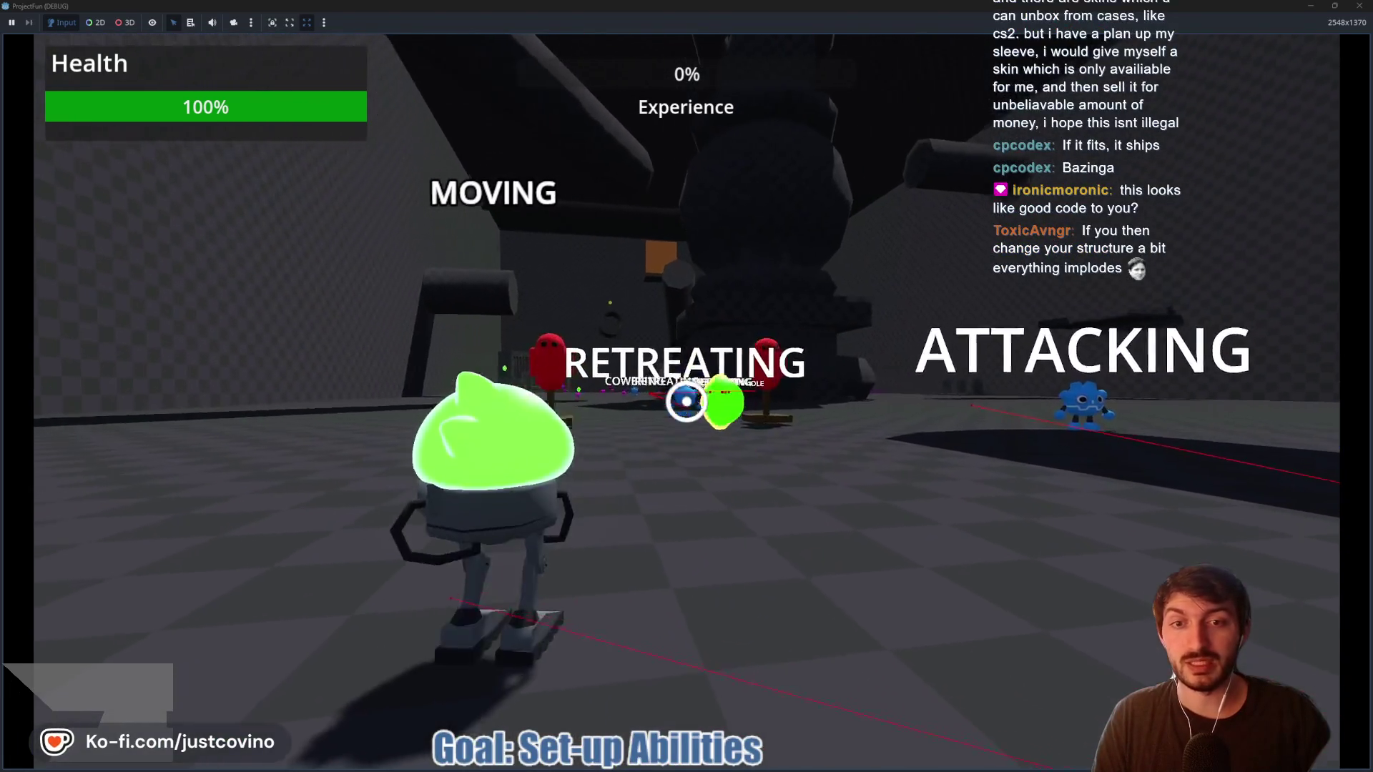
pyautogui.press('w')
pyautogui.click(686, 402)
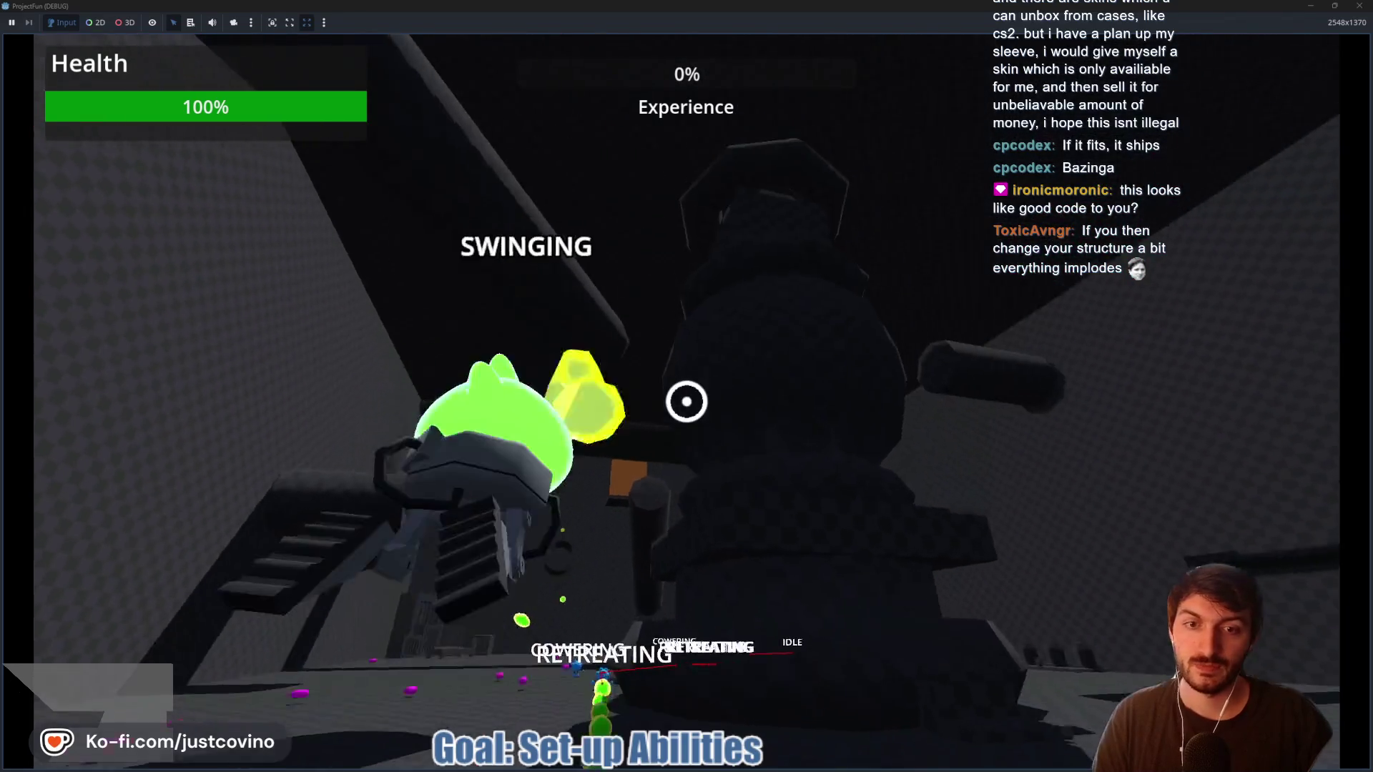
pyautogui.click(686, 401)
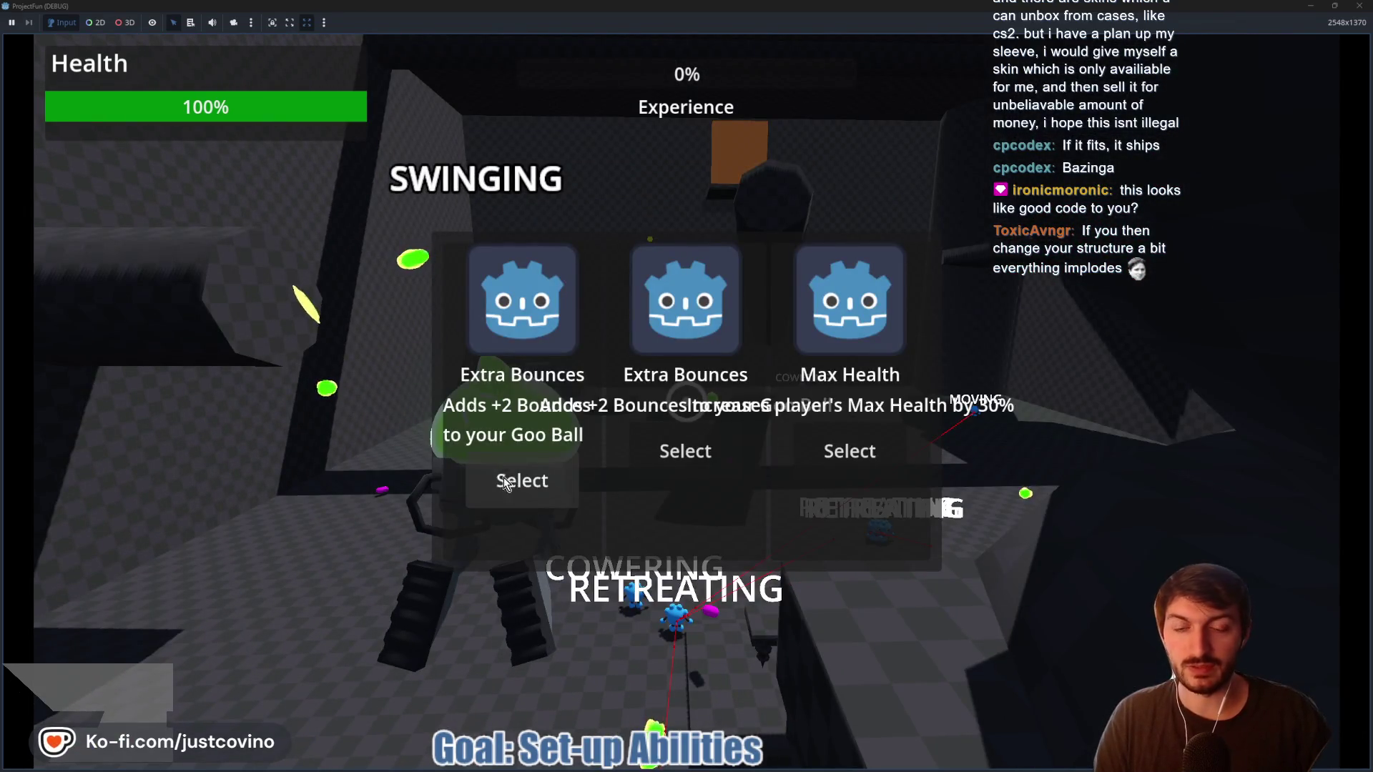